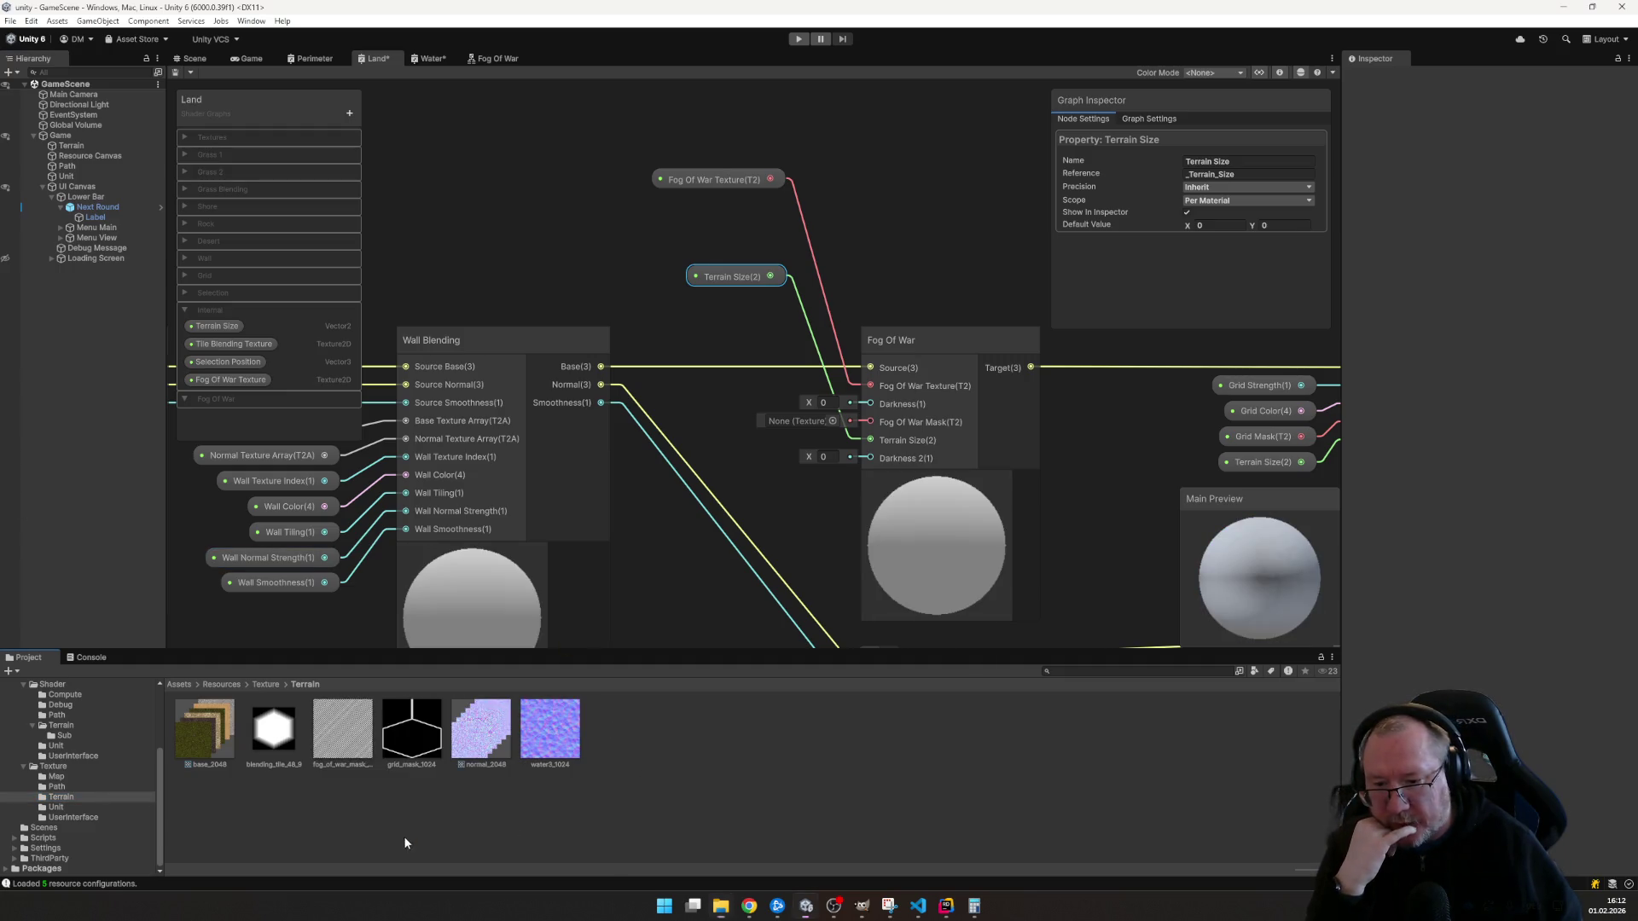
- Inspect the fog_of_war_mask_1024 texture and move the Fog Of War category up above Grid
left_click(336, 739)
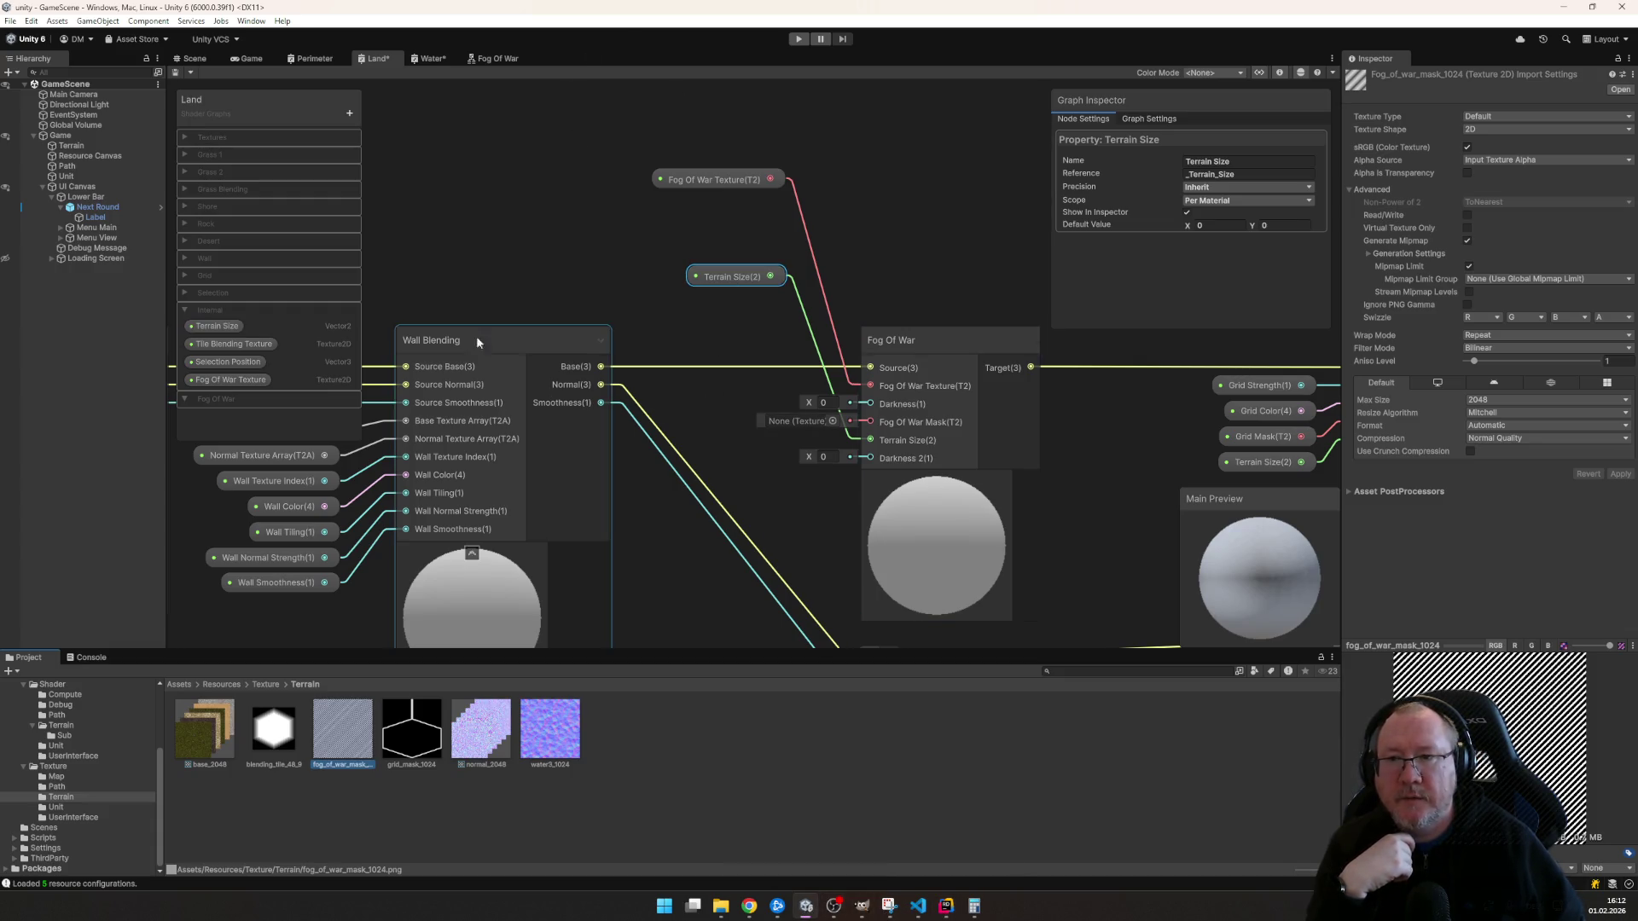
left_click_drag(219, 404, 233, 279)
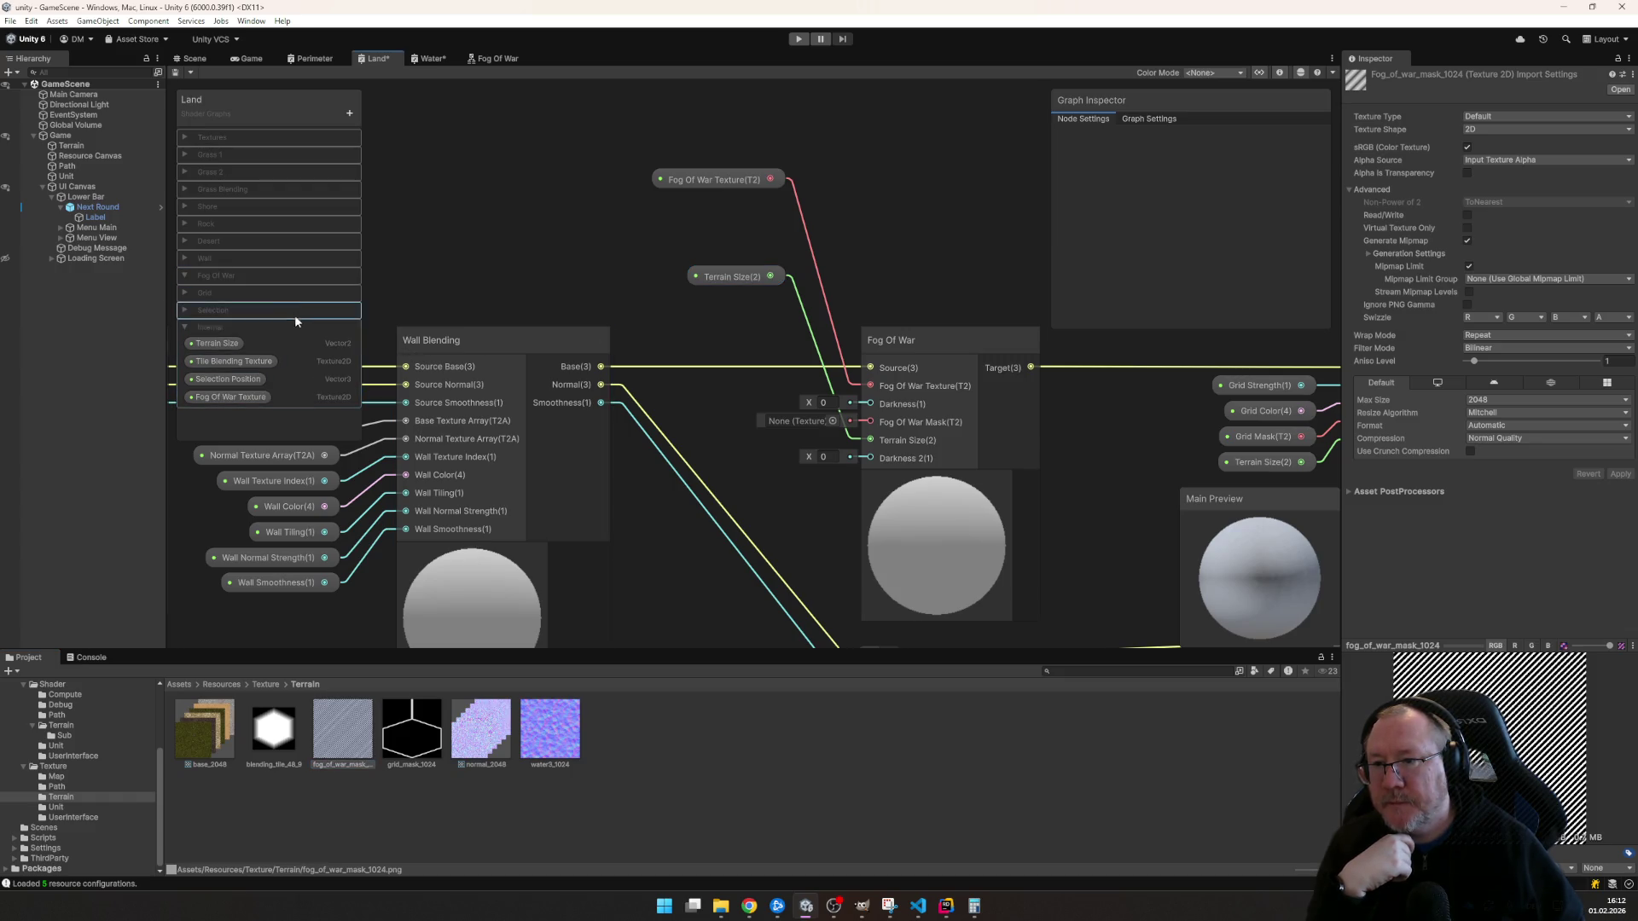
- Add a Texture2D property 'Fog Of War Mask' and wire it into the Fog Of War node's mask input
left_click(350, 114)
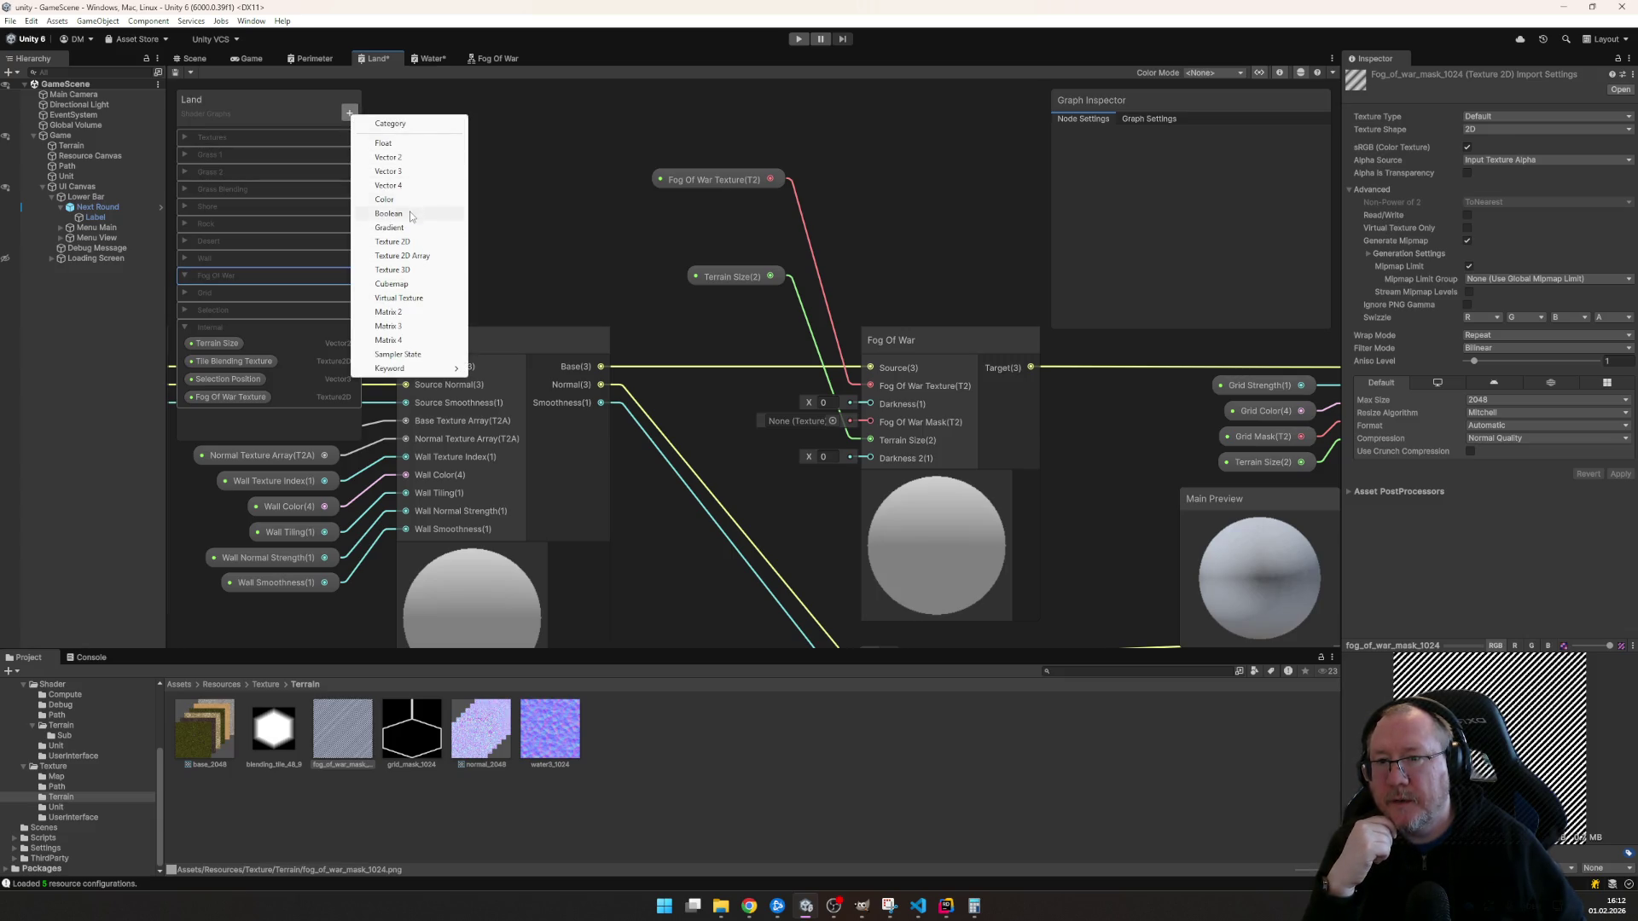
left_click(407, 243)
type("Fog Of War M")
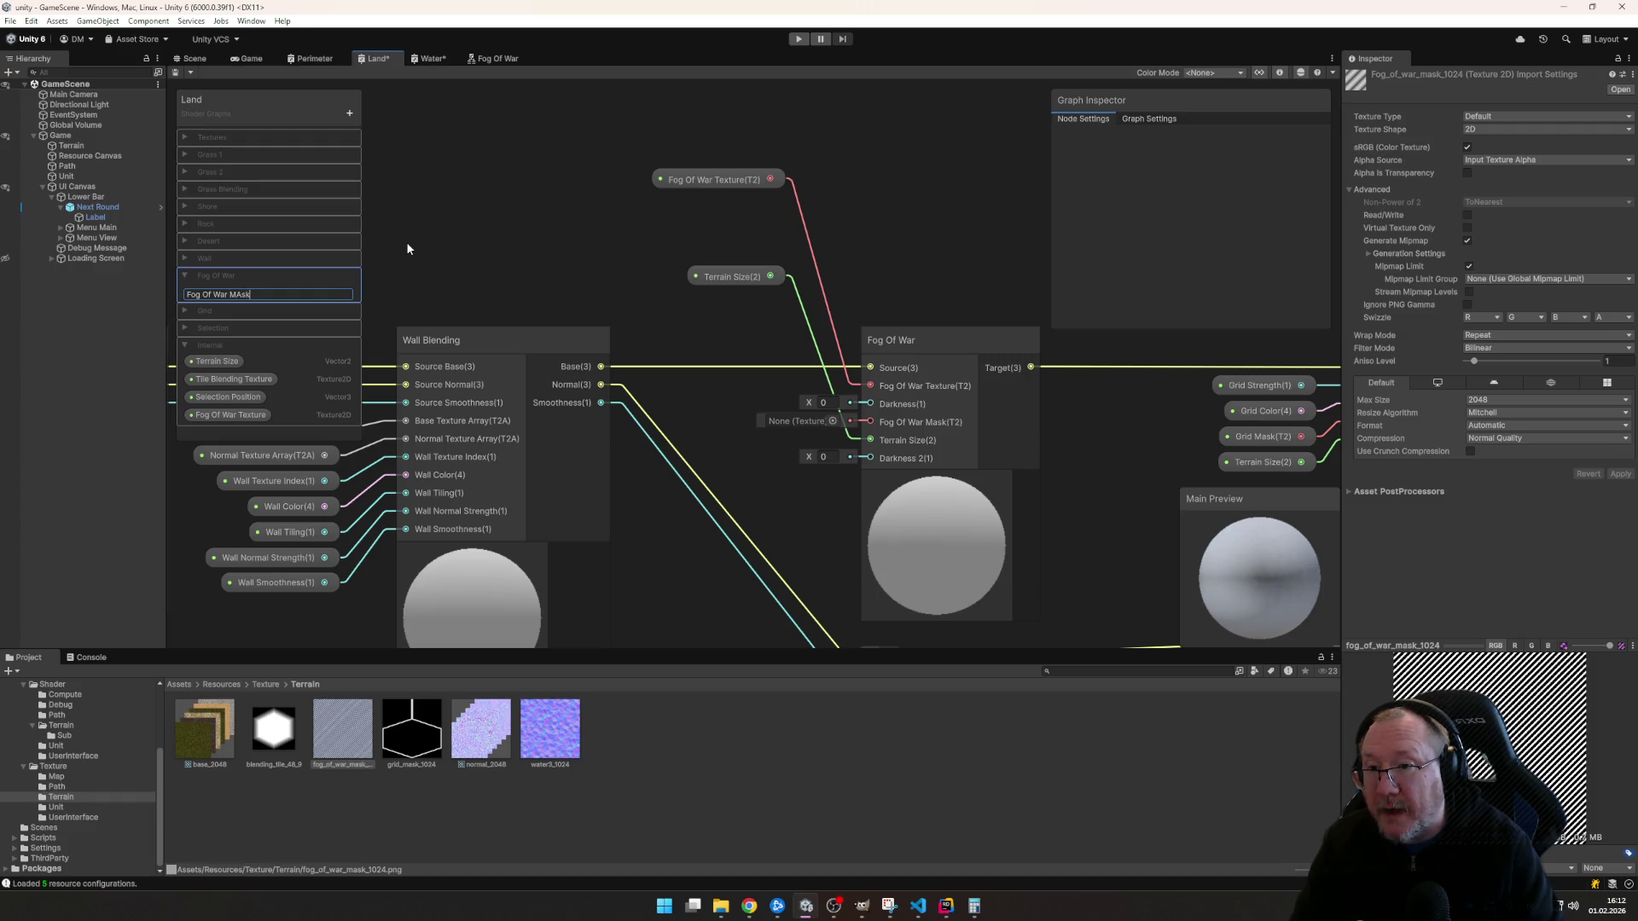
type("ask")
key("Return")
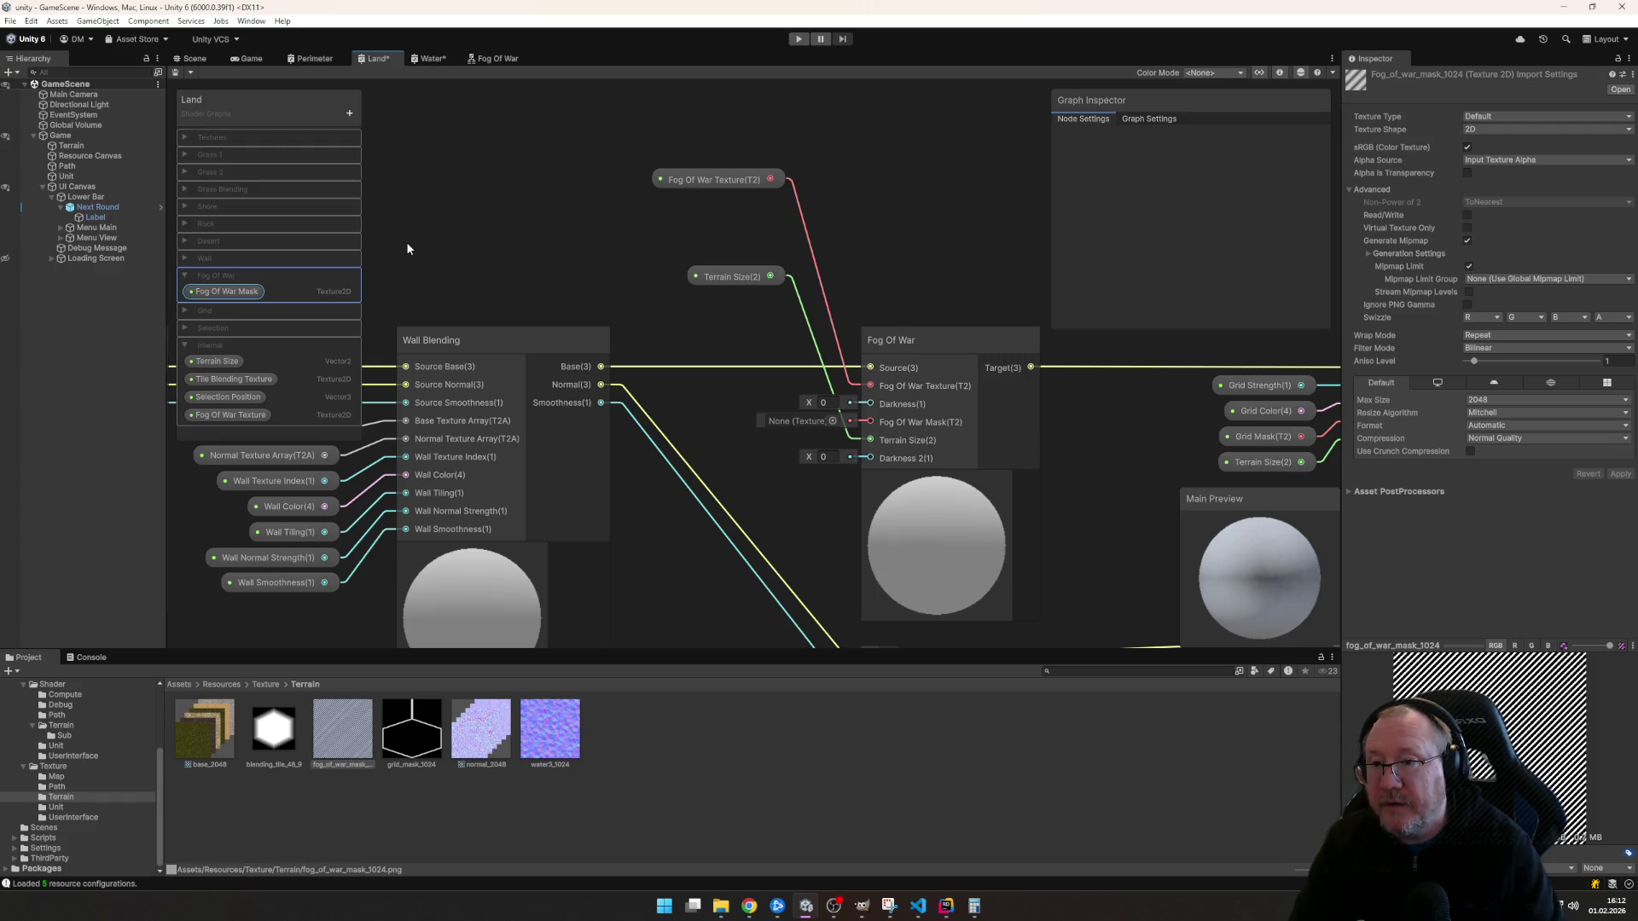
mouse_move(231, 294)
left_mouse_down()
mouse_move(912, 230)
mouse_move(694, 220)
left_mouse_up()
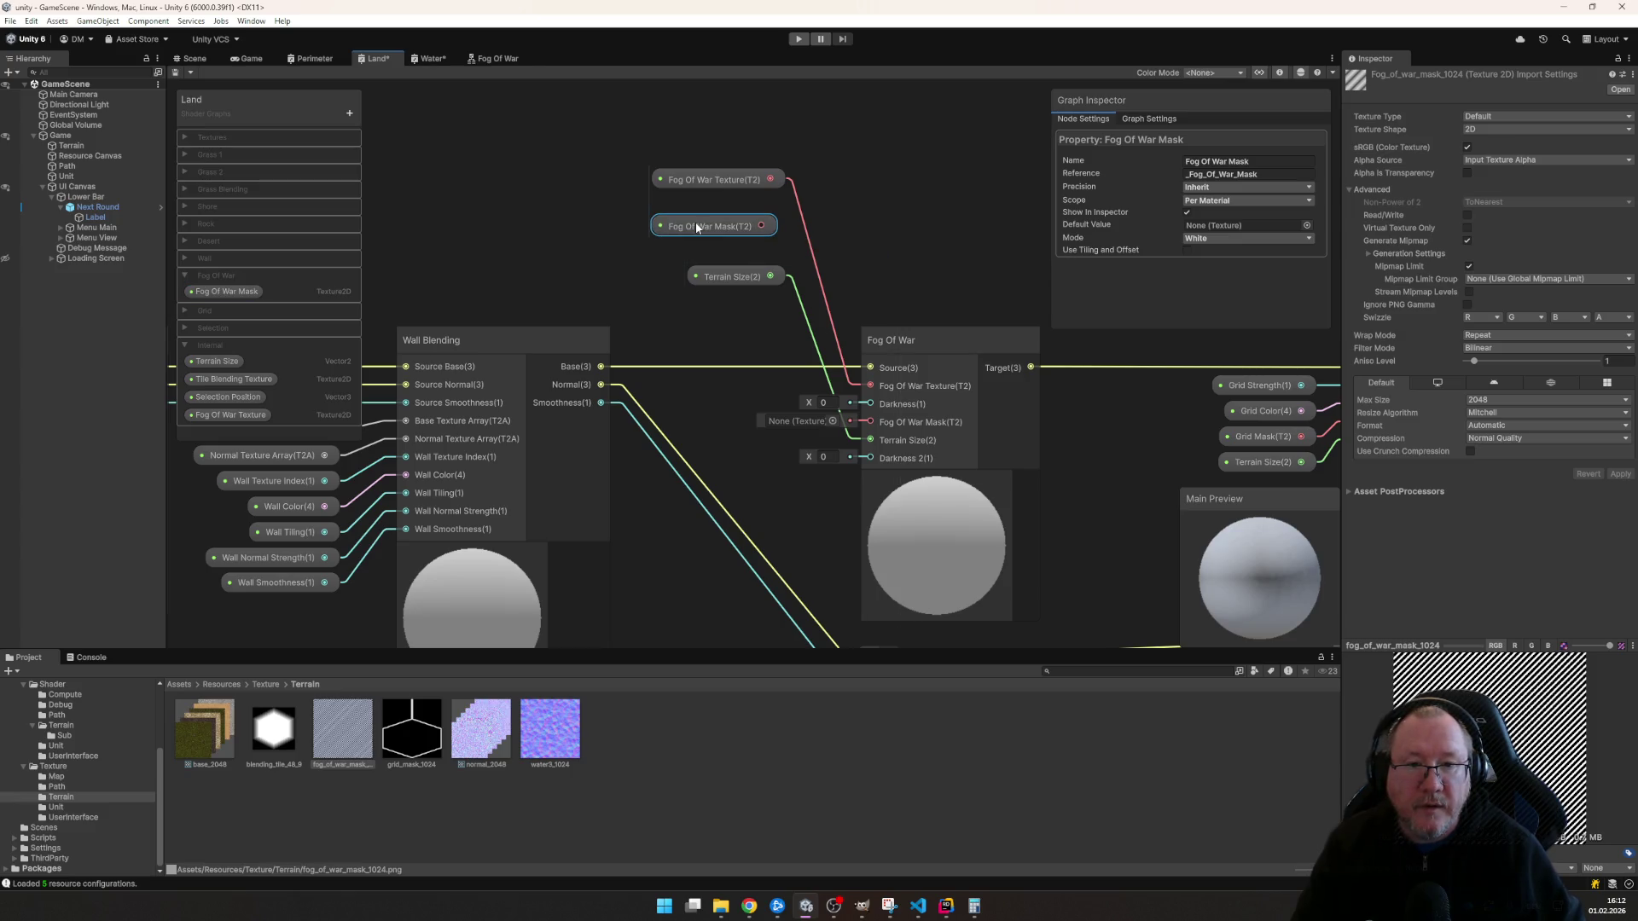
mouse_move(692, 229)
left_mouse_down()
mouse_move(804, 272)
mouse_move(869, 421)
left_mouse_up()
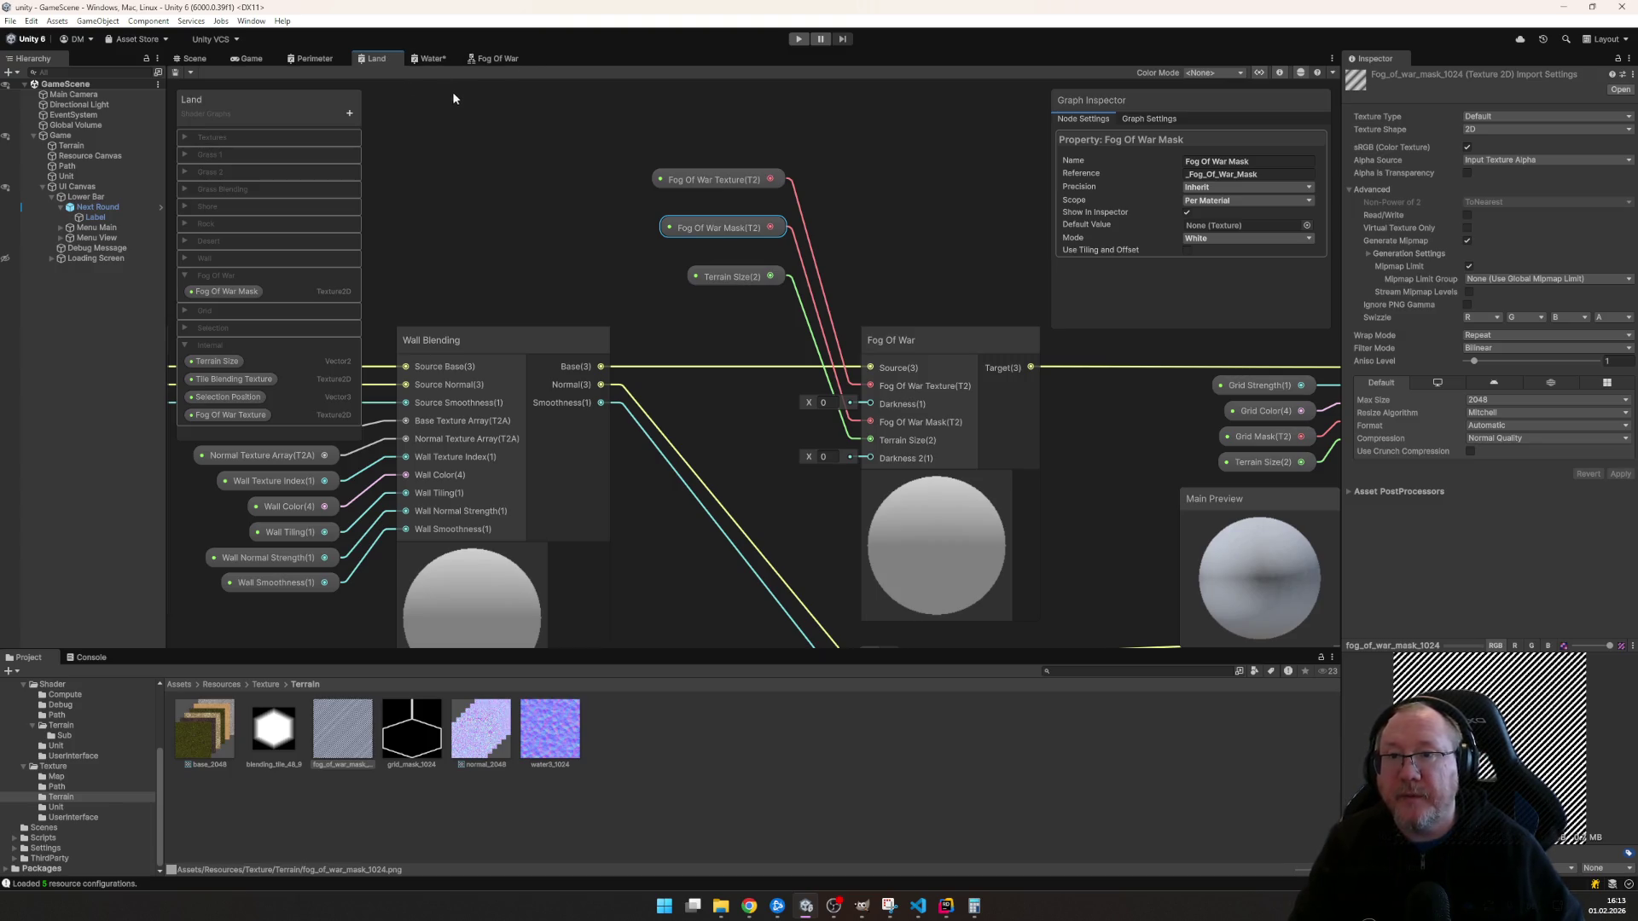
left_click(493, 59)
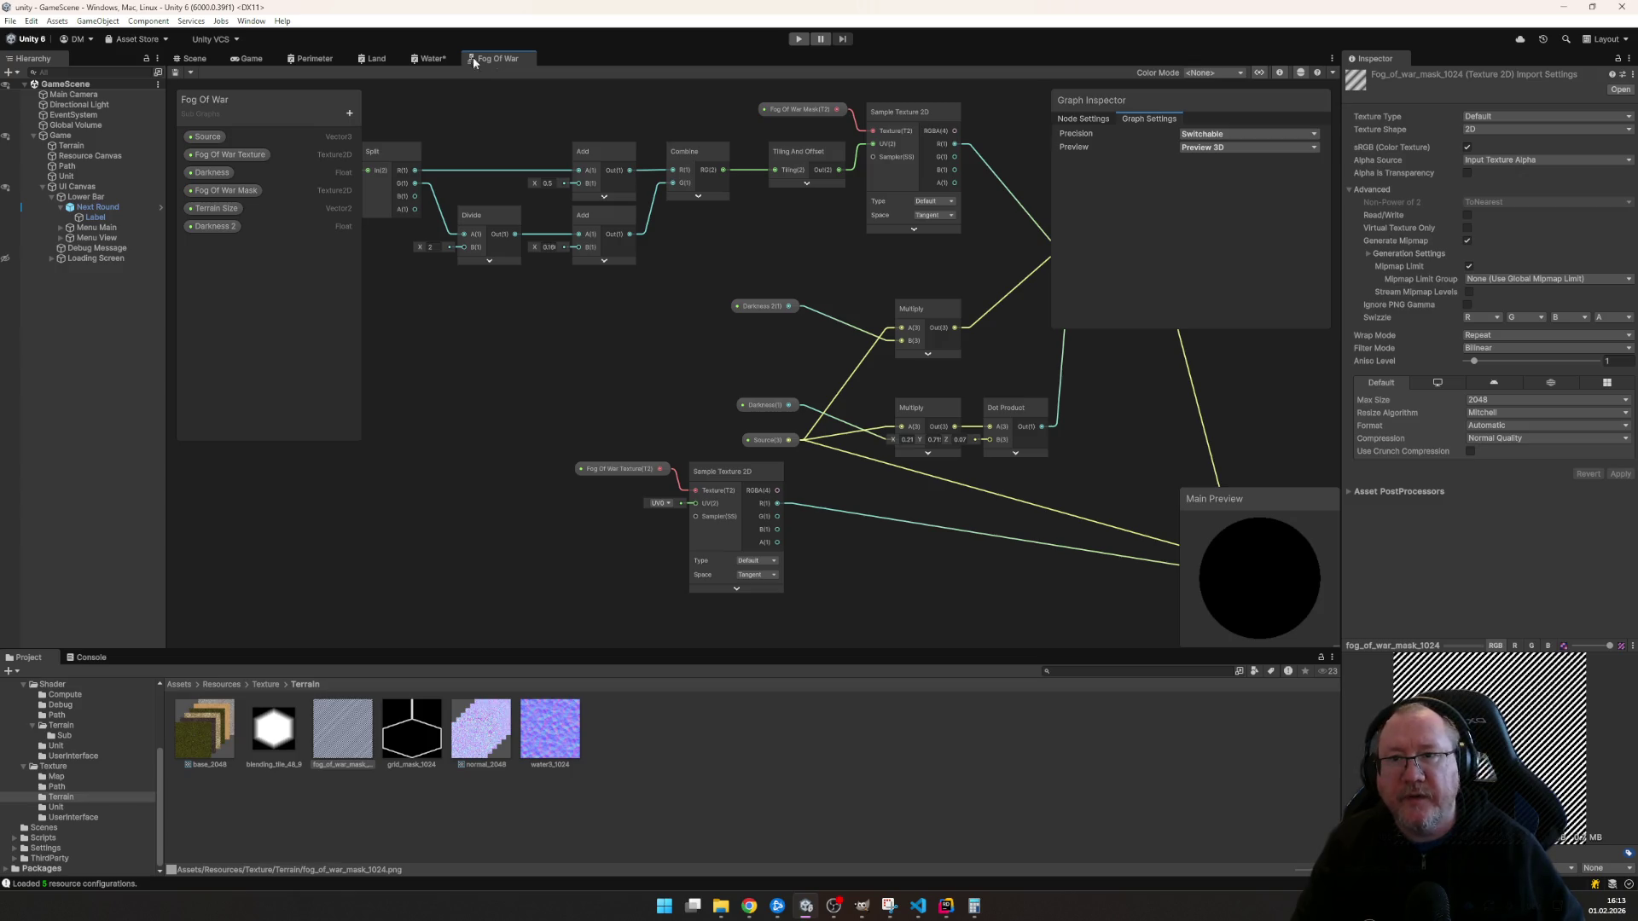
left_click(426, 60)
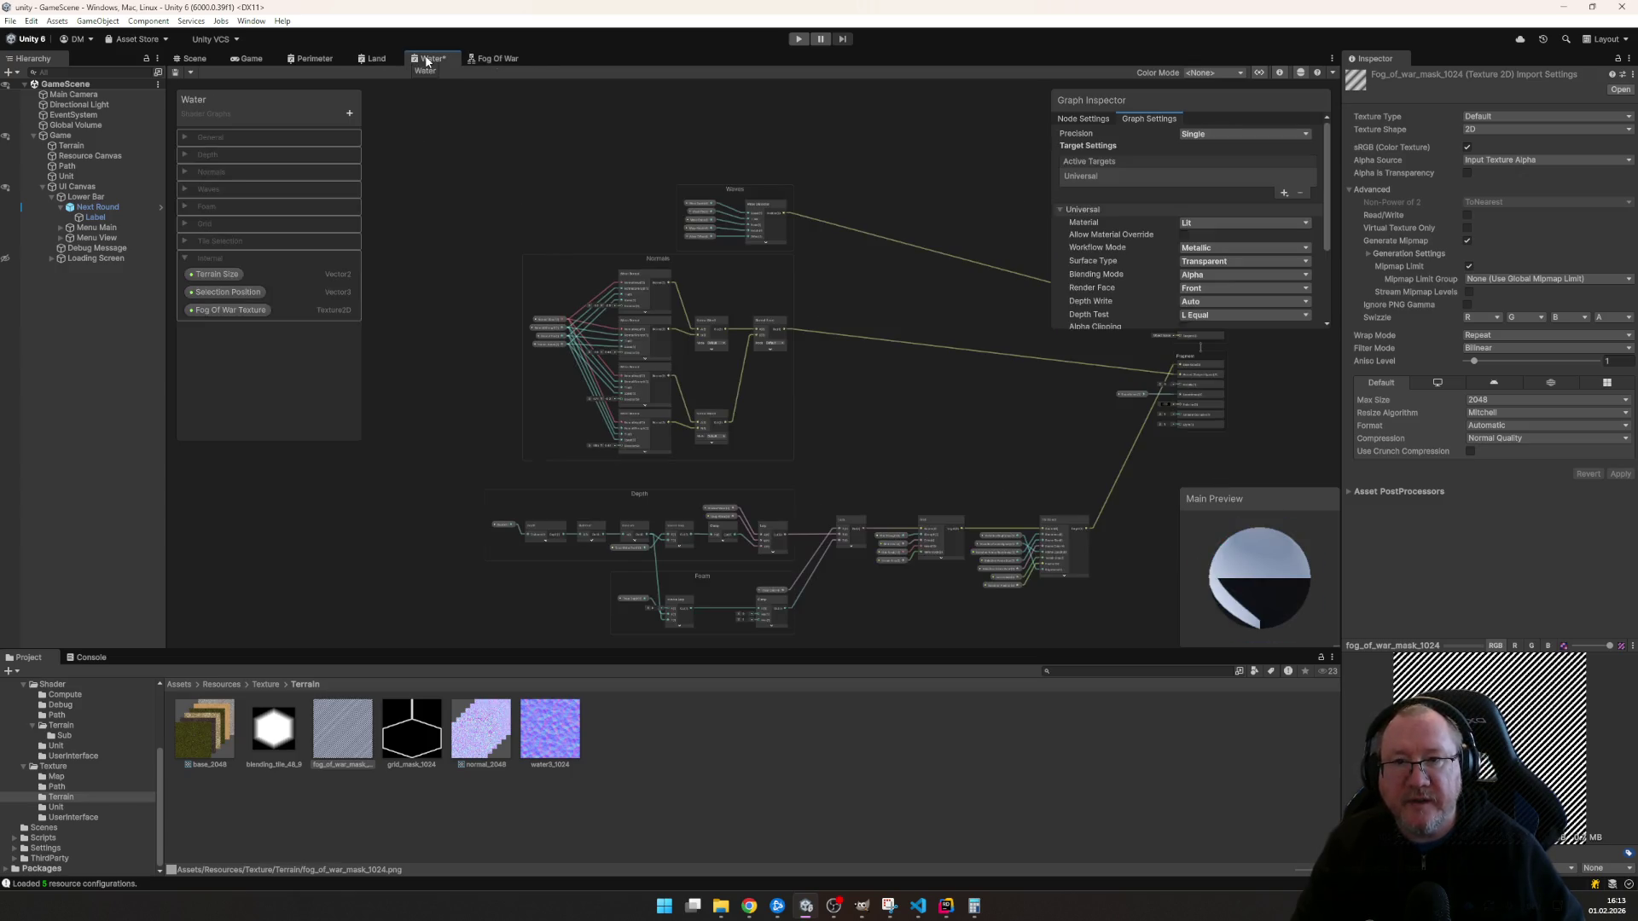
left_click(377, 58)
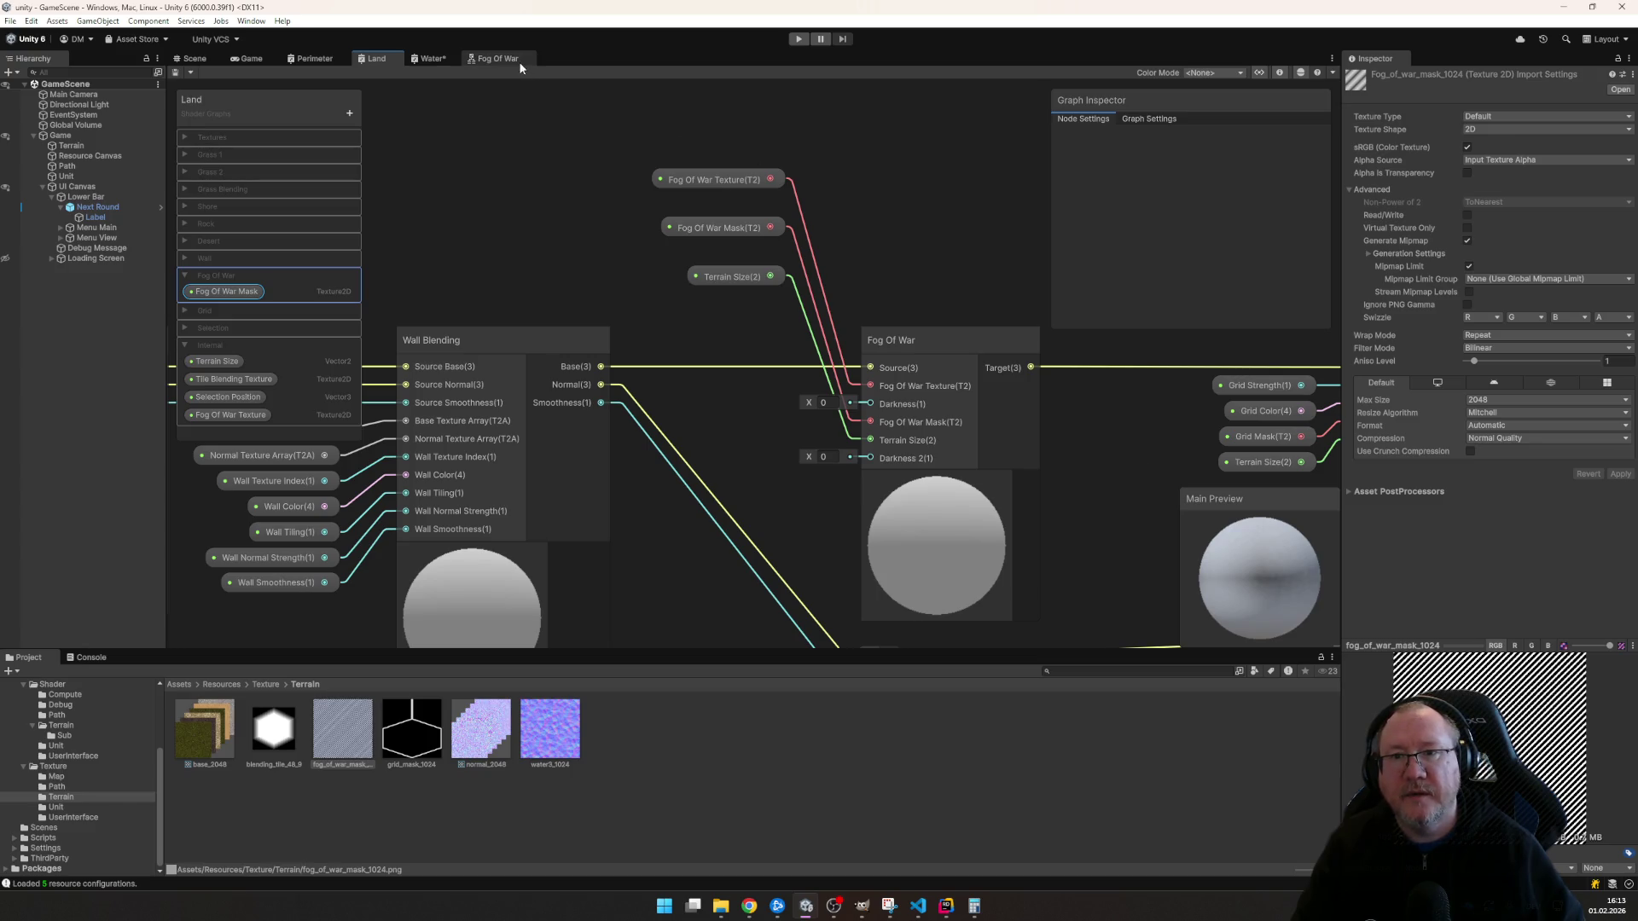
- Delete the Darkness and Darkness 2 nodes, the Multiply nodes and the Dot Product node from the Fog Of War graph
left_click(497, 58)
mouse_move(703, 307)
left_mouse_down()
mouse_move(713, 247)
mouse_move(628, 314)
mouse_move(631, 230)
mouse_move(410, 353)
left_mouse_up()
scroll(638, 305, "up", 2)
scroll(639, 307, "up", 2)
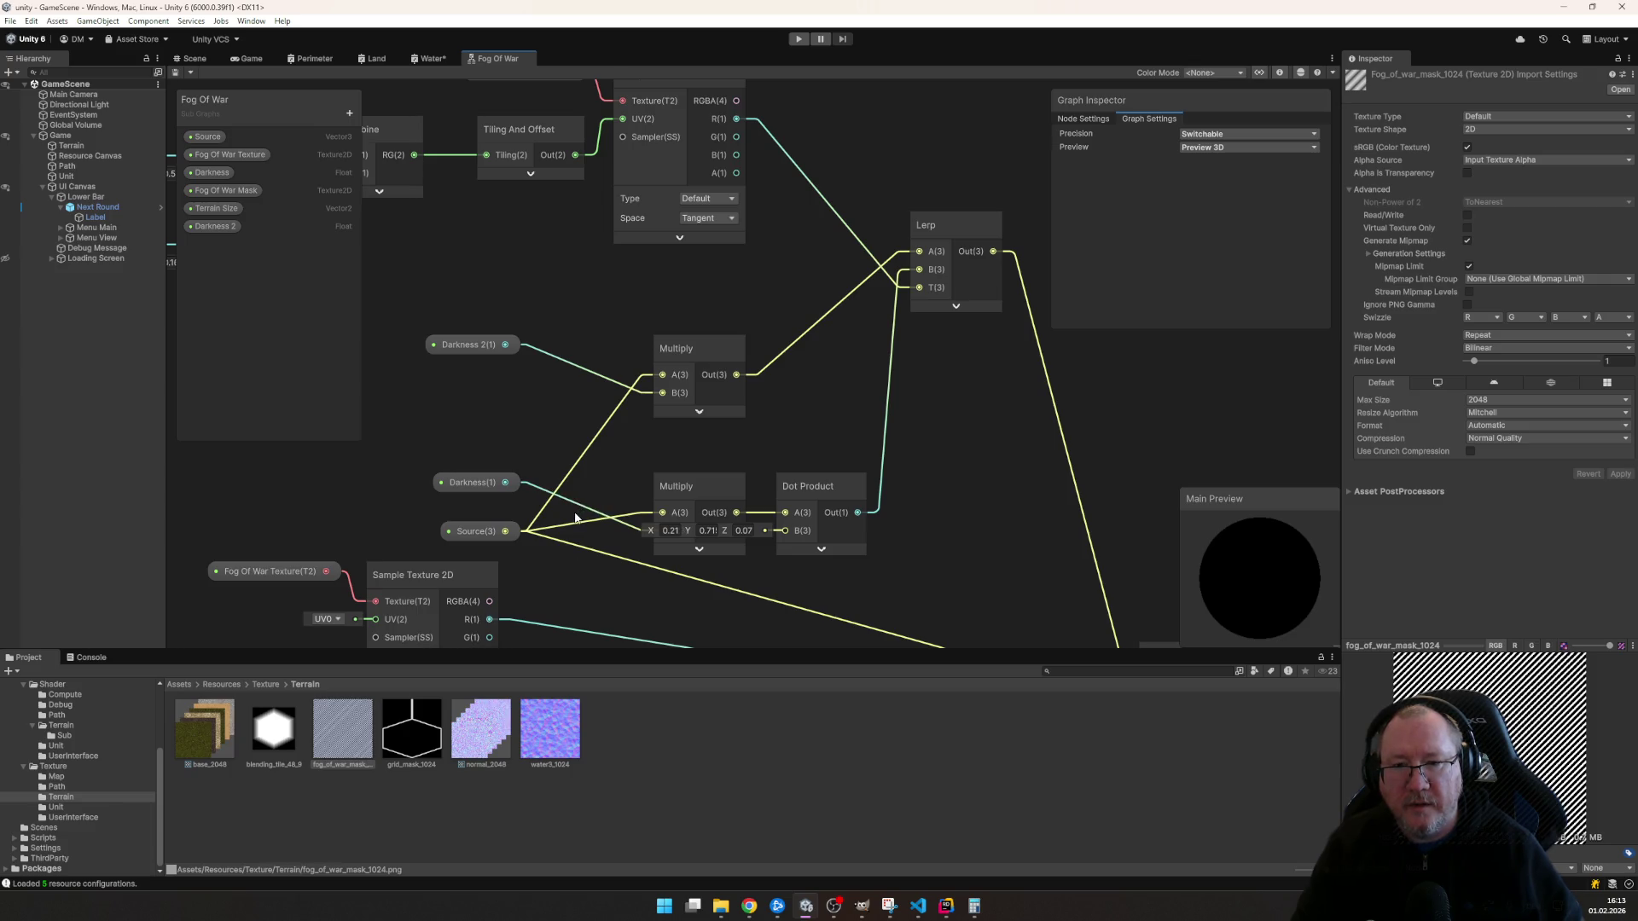
left_click(518, 532)
mouse_move(515, 541)
left_mouse_down()
mouse_move(611, 413)
mouse_move(684, 432)
mouse_move(359, 394)
mouse_move(507, 445)
mouse_move(488, 462)
mouse_move(558, 472)
mouse_move(529, 490)
left_mouse_up()
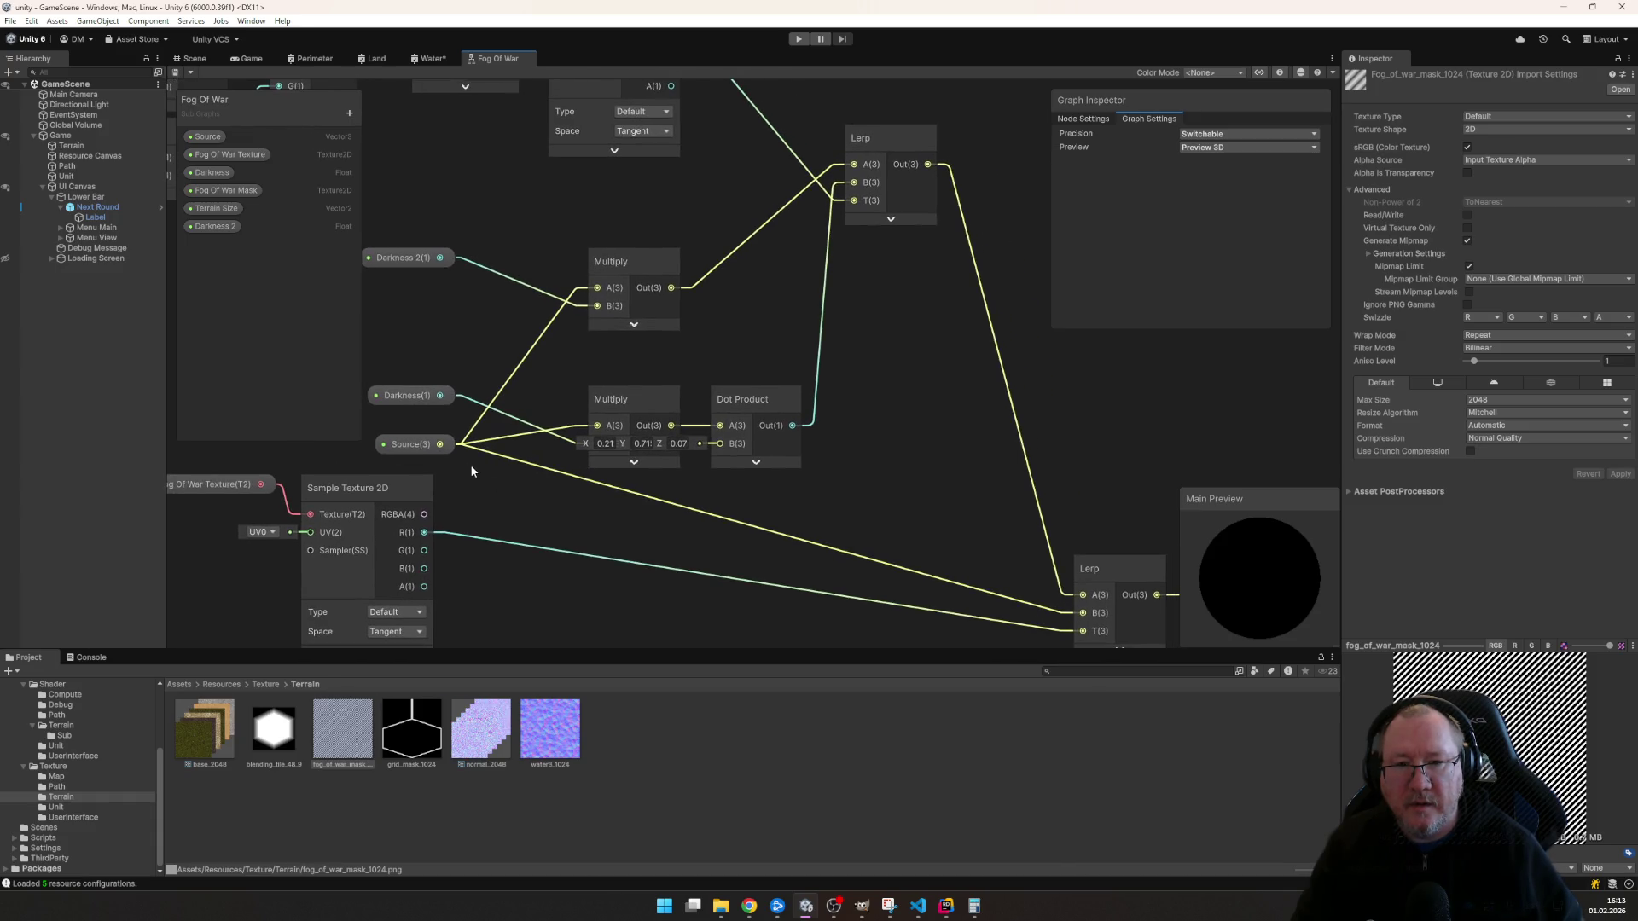
left_click(590, 403)
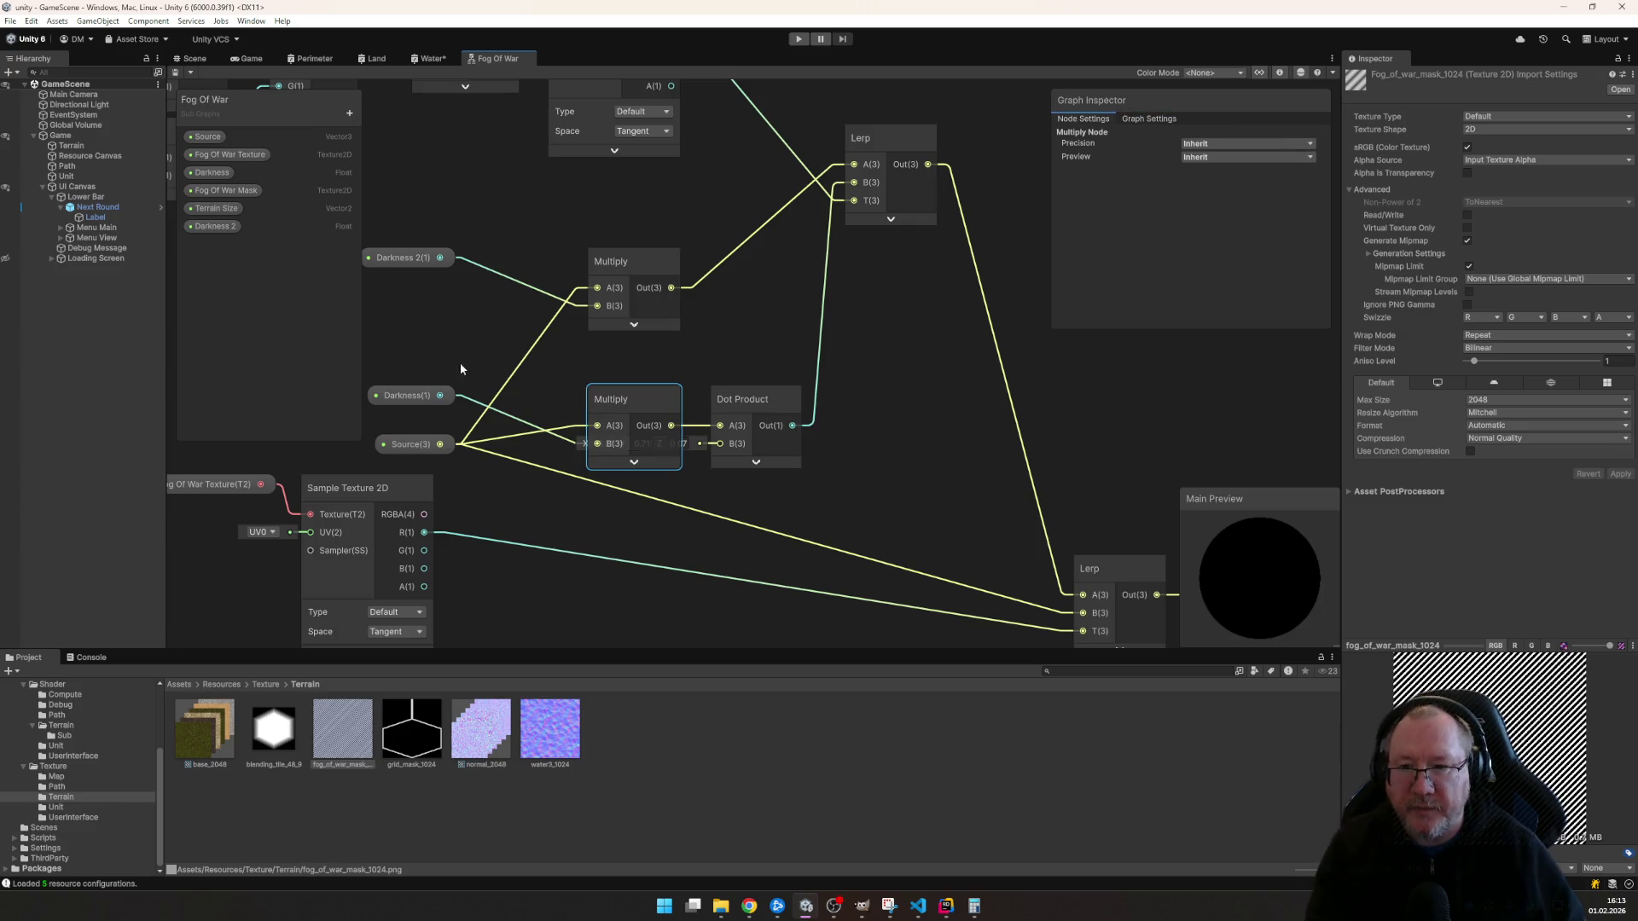
left_click(420, 396)
key("Delete")
left_click(419, 255)
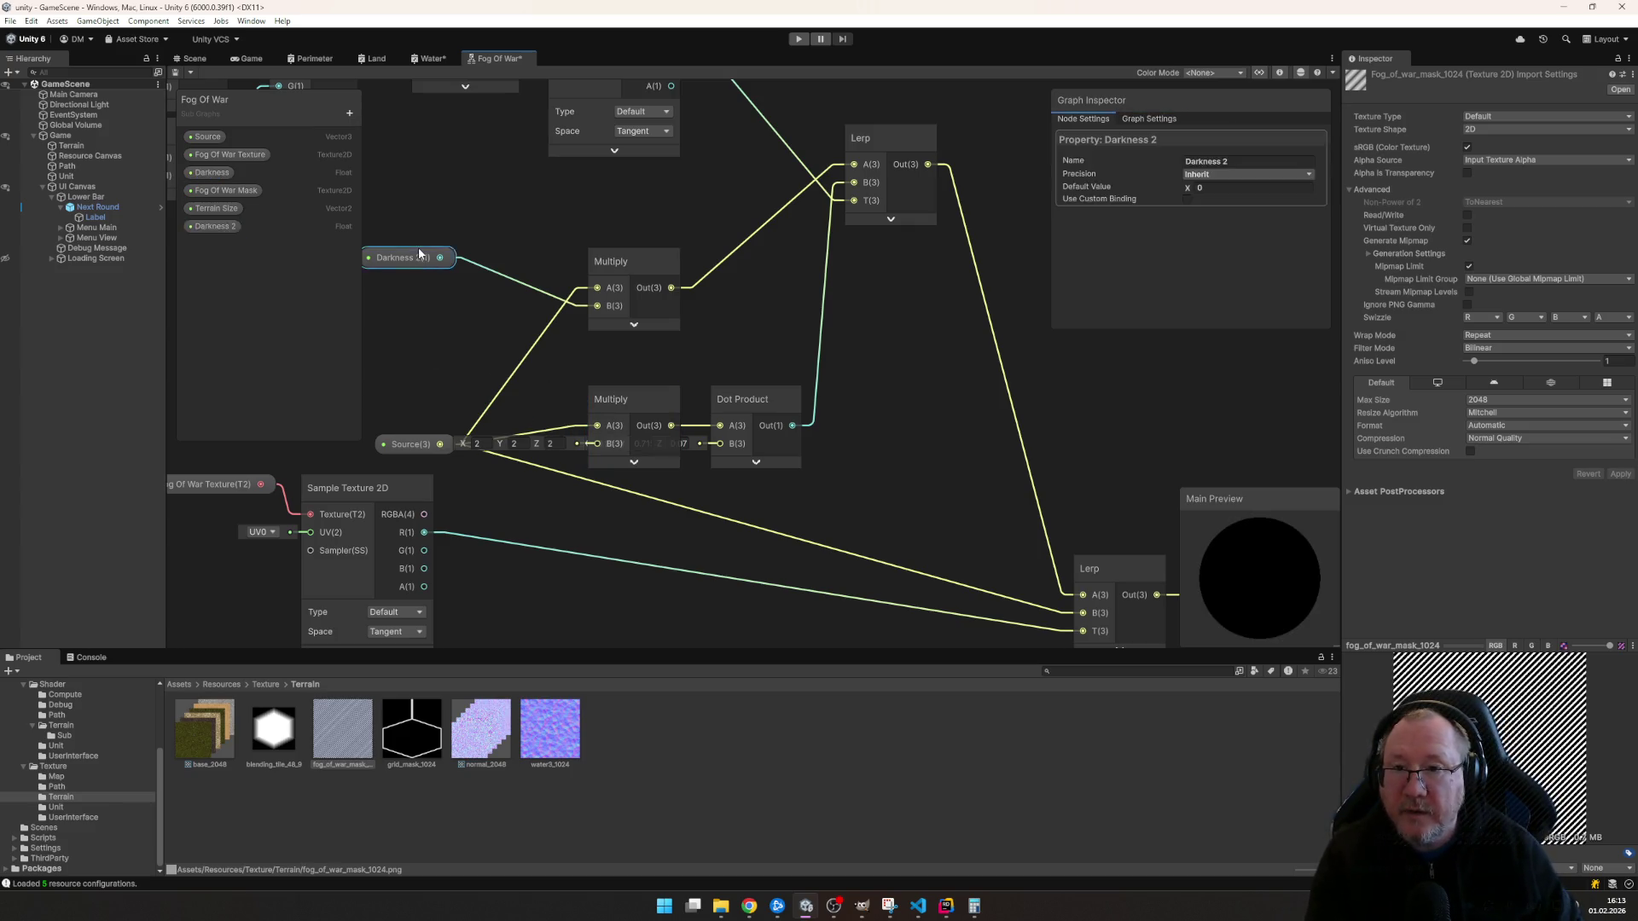
key("Delete")
left_click(620, 262)
key("Delete")
left_click(627, 398)
key("Delete")
key("Delete")
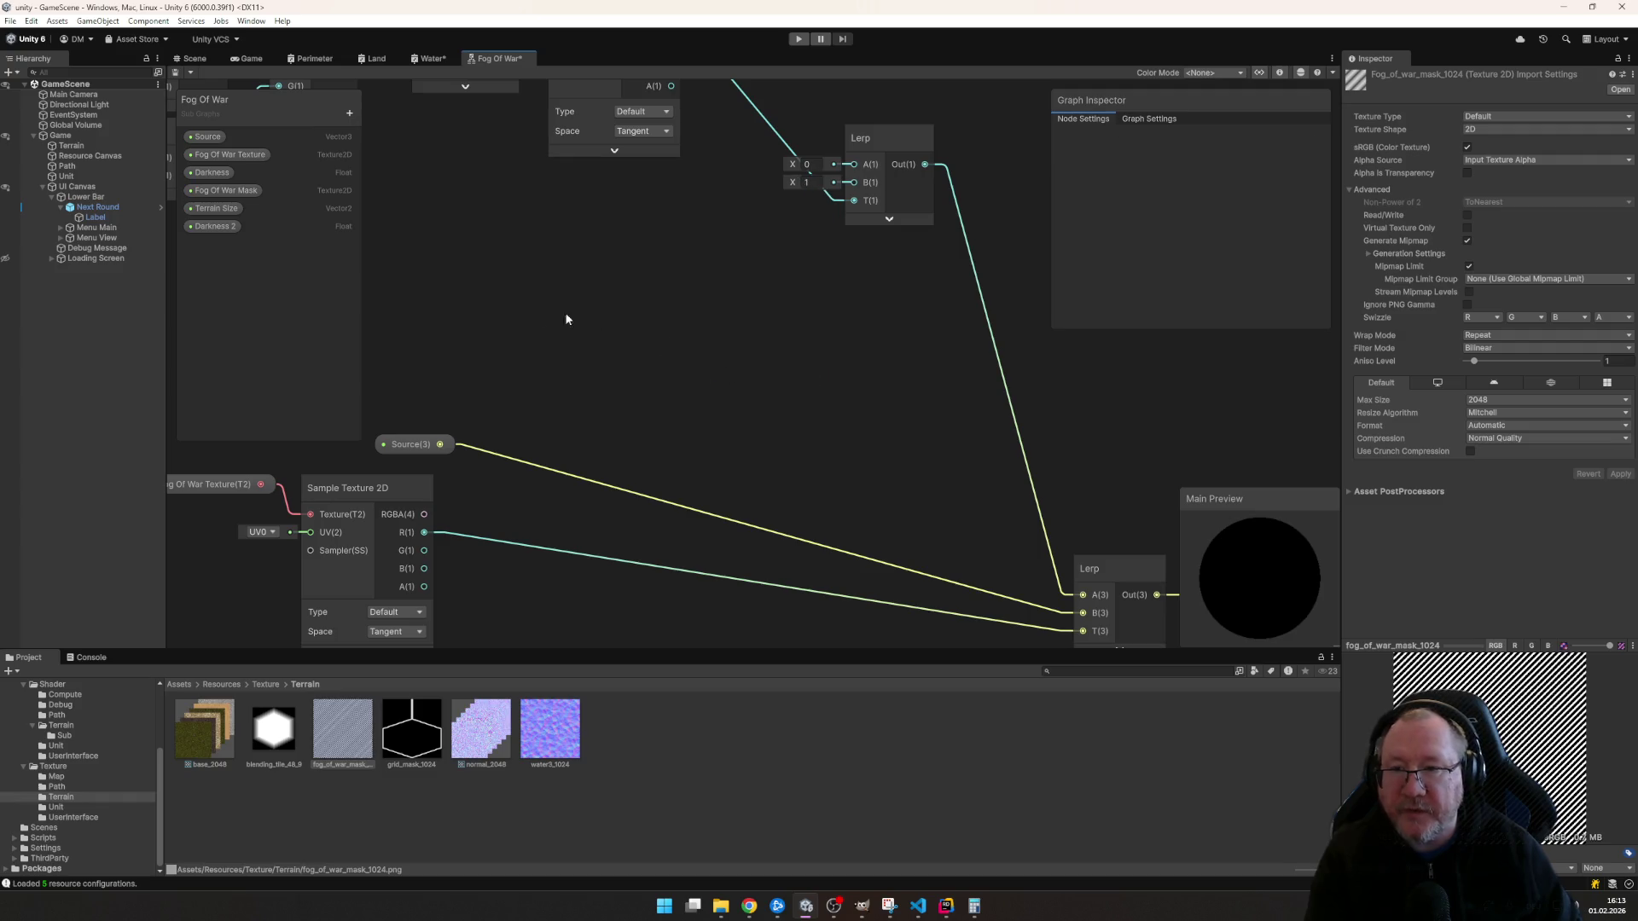
- Remove the Darkness 2 and Darkness properties from the blackboard, confirming each
left_click(225, 229)
key("Delete")
left_click(839, 484)
left_click(256, 180)
key("Delete")
left_click(847, 479)
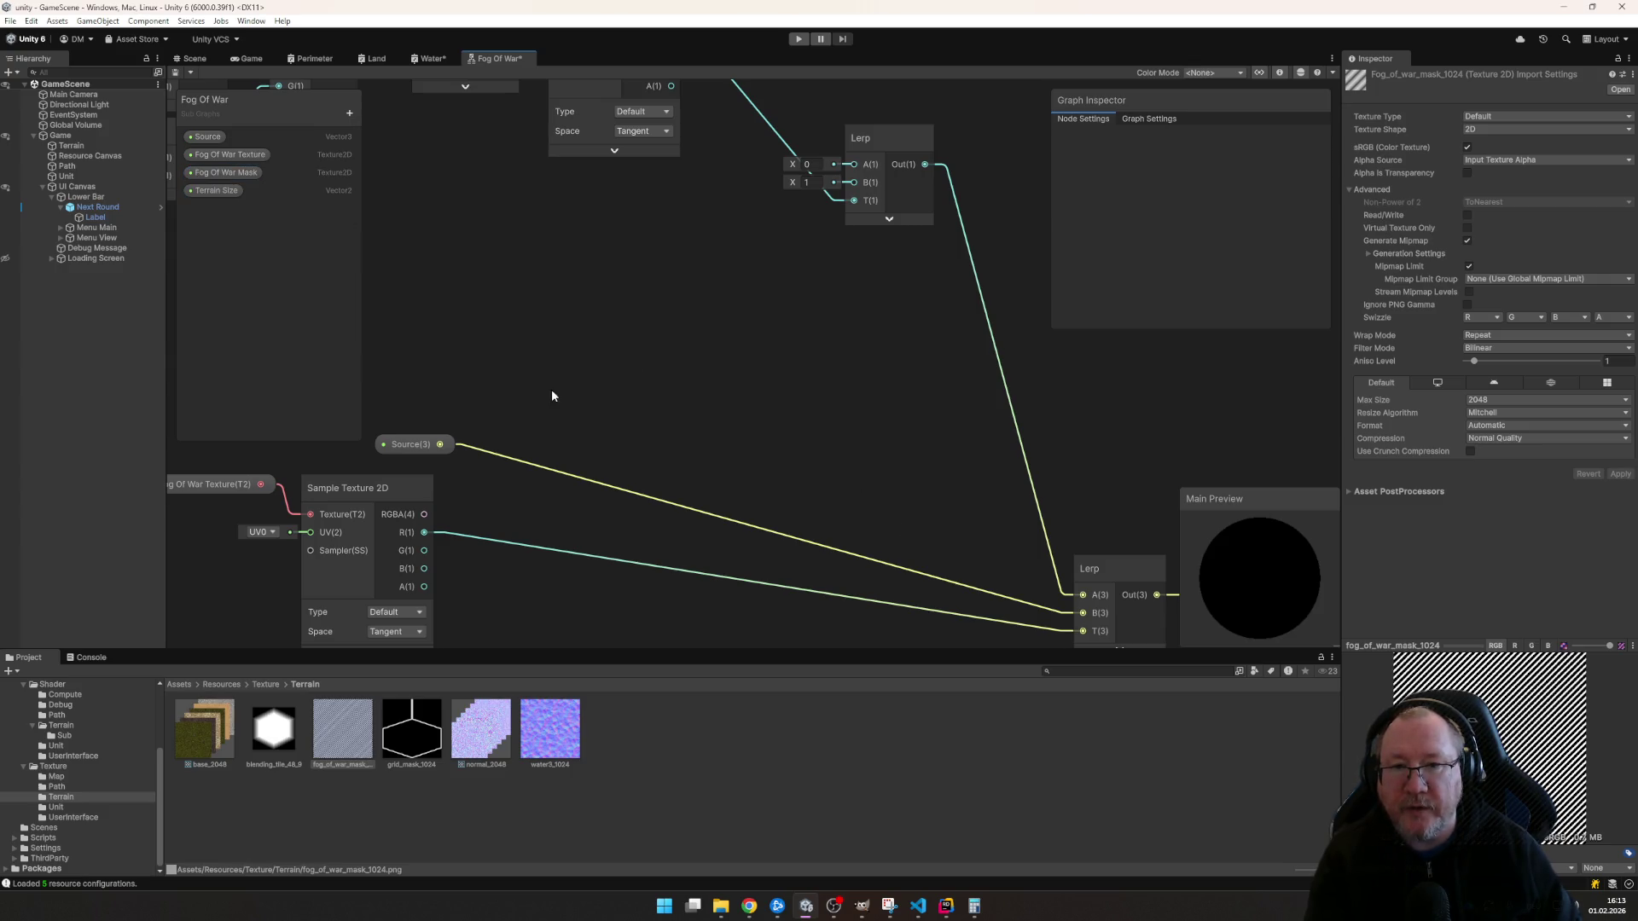
- Connect the Source property output to the upper Lerp's B input and review the result
left_click_drag(424, 444, 398, 443)
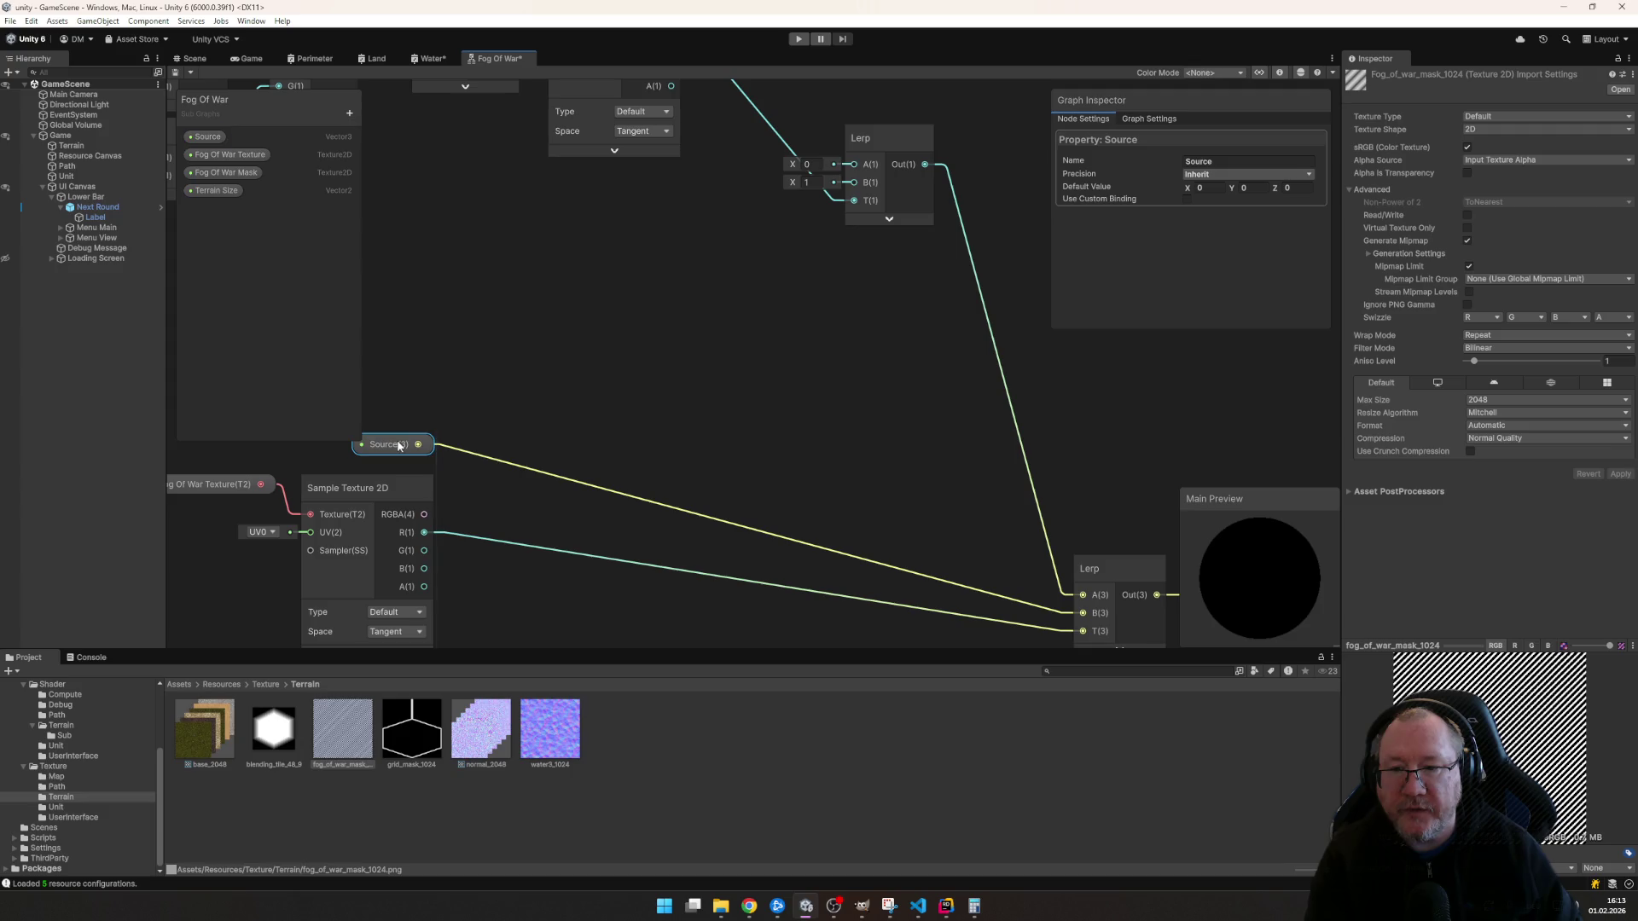
left_click_drag(700, 384, 432, 480)
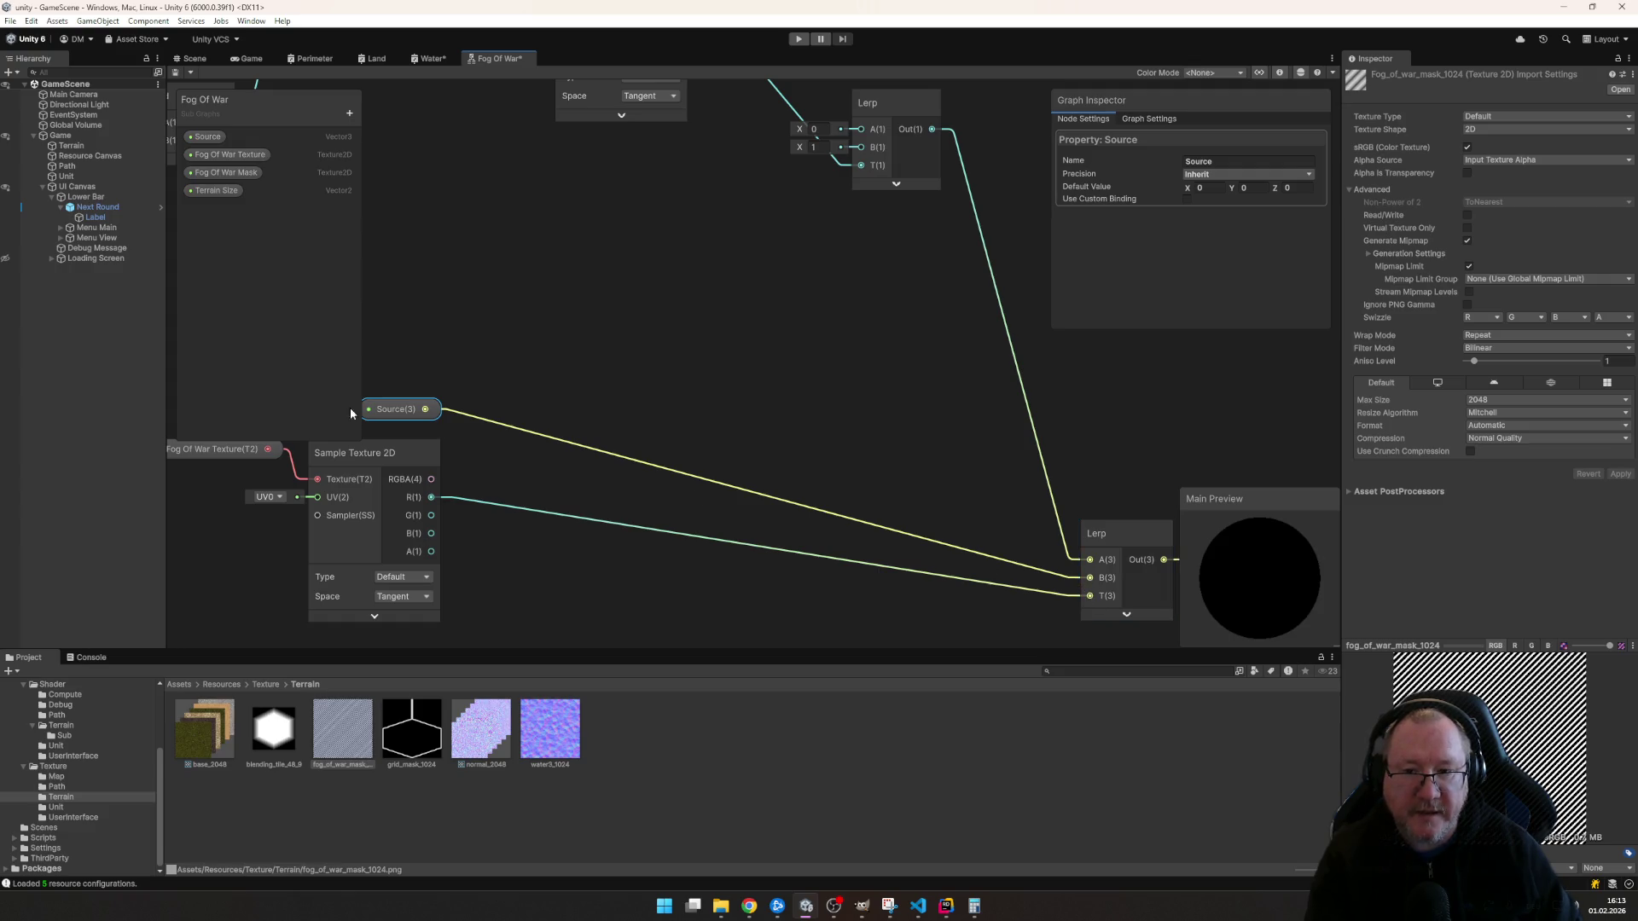
left_click_drag(669, 447, 736, 392)
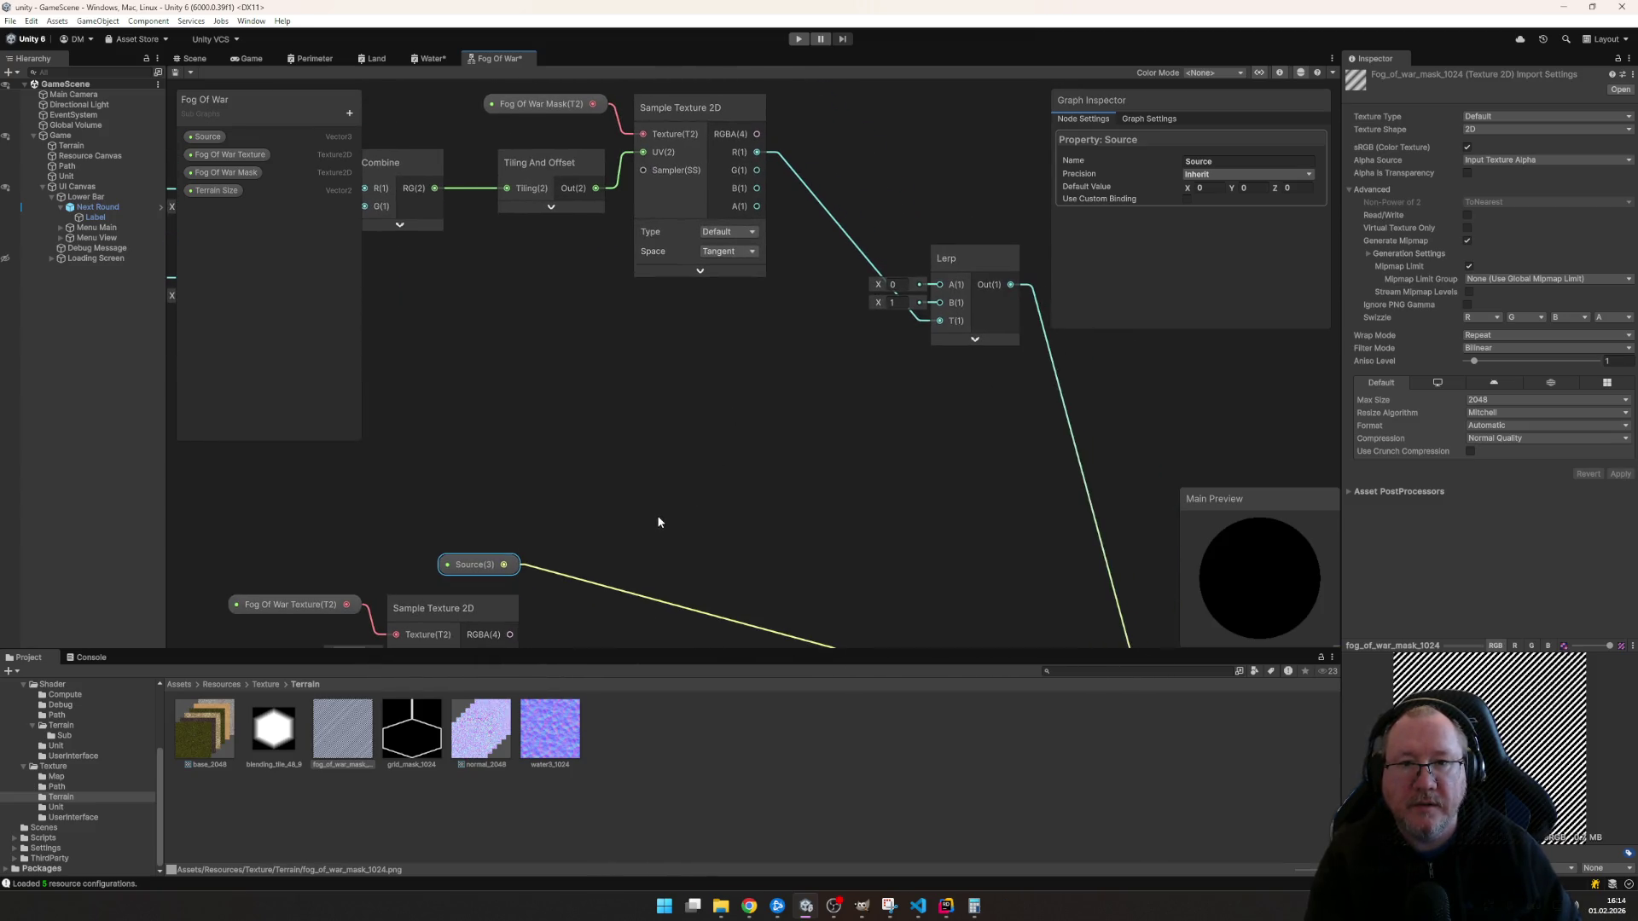
mouse_move(526, 536)
left_mouse_down()
mouse_move(1146, 526)
mouse_move(594, 435)
mouse_move(538, 451)
left_mouse_up()
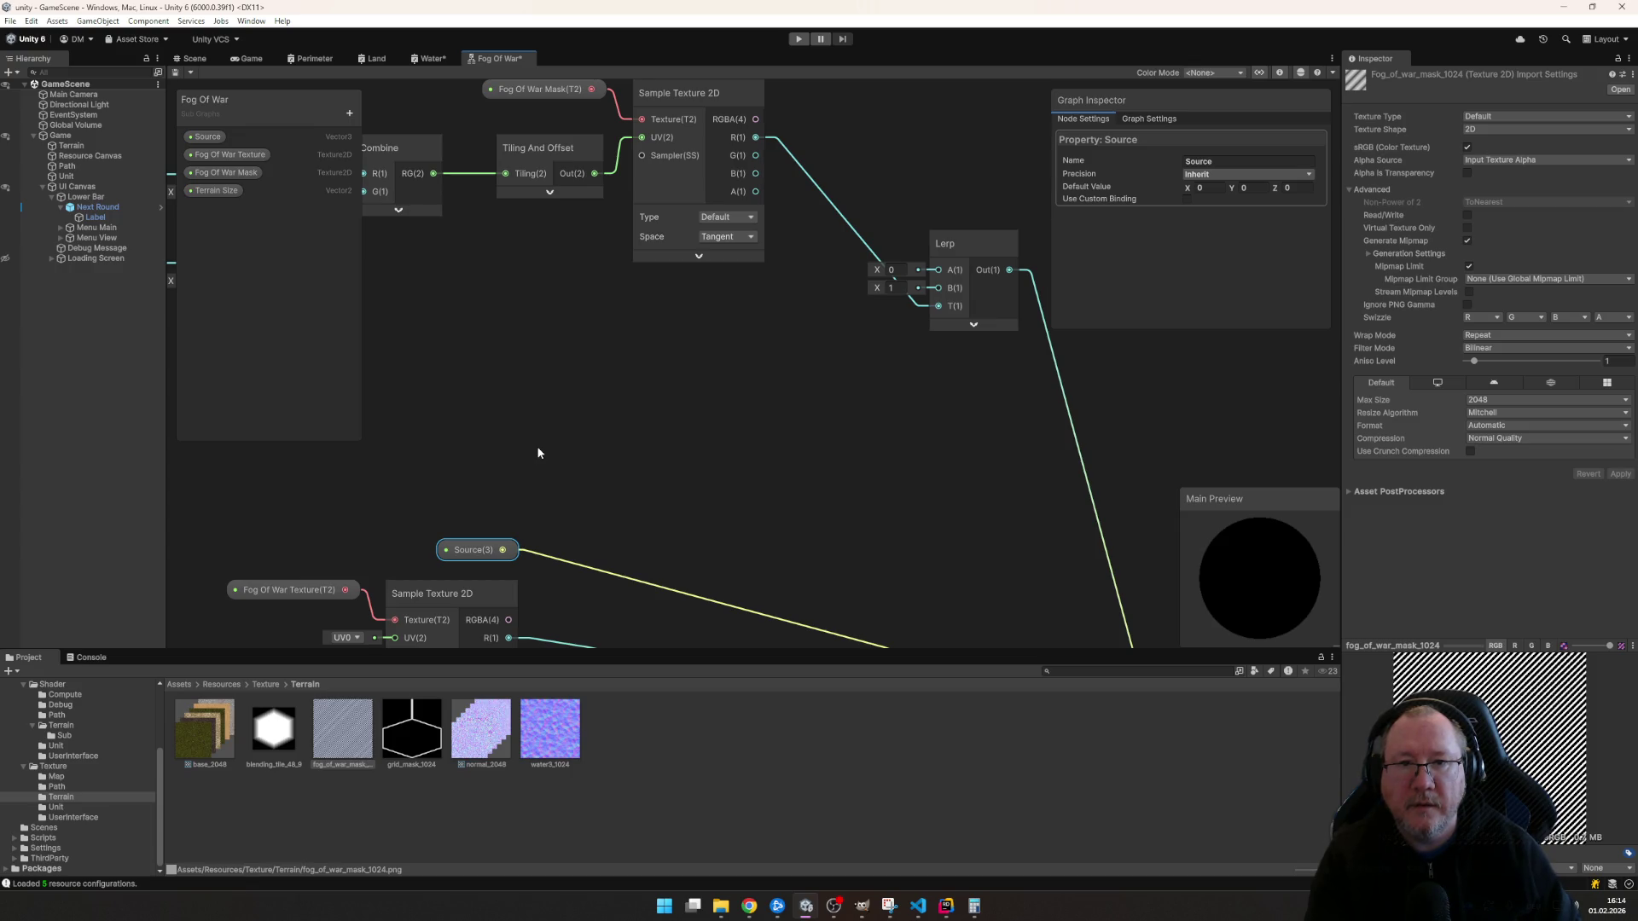
left_click_drag(503, 550, 938, 288)
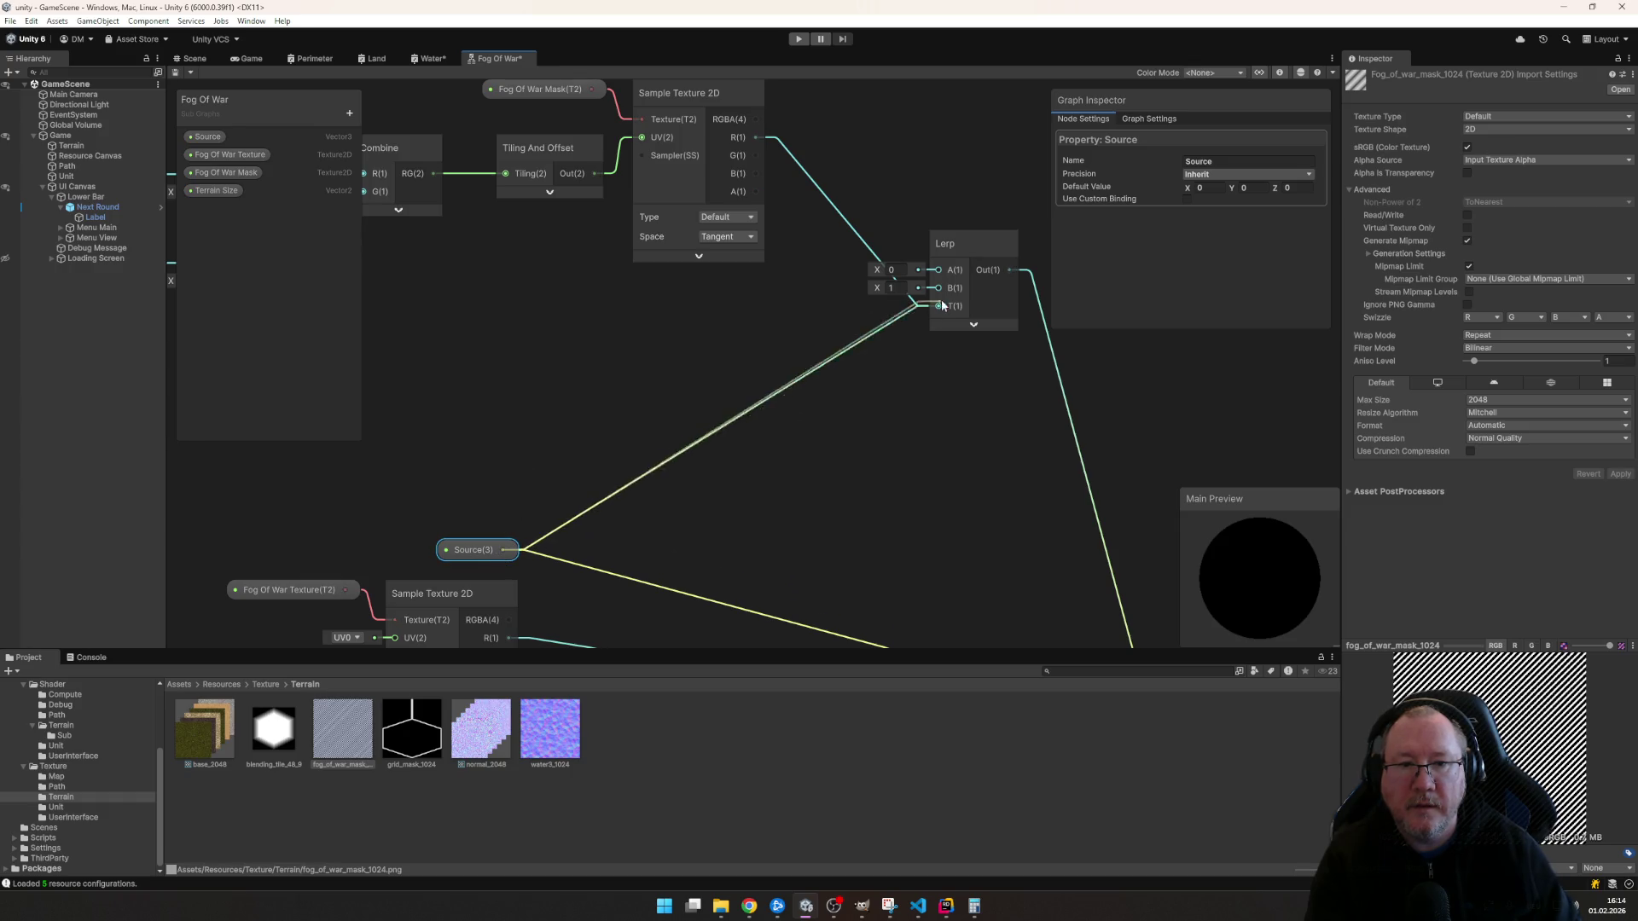
left_click(828, 410)
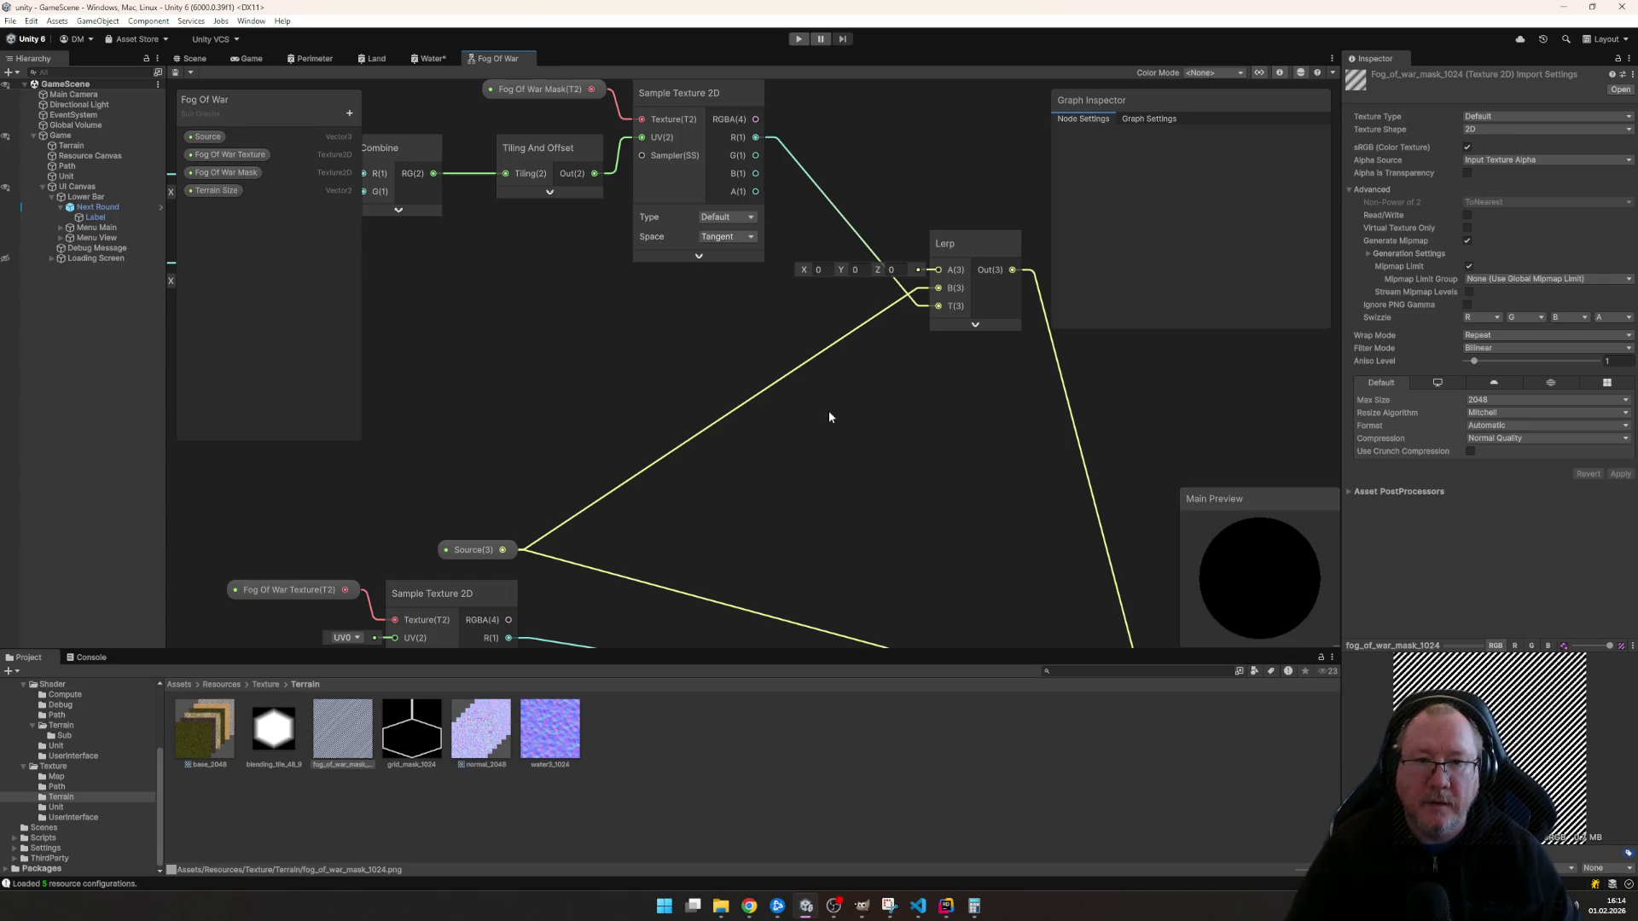
mouse_move(863, 464)
left_mouse_down()
mouse_move(669, 206)
mouse_move(829, 363)
left_mouse_up()
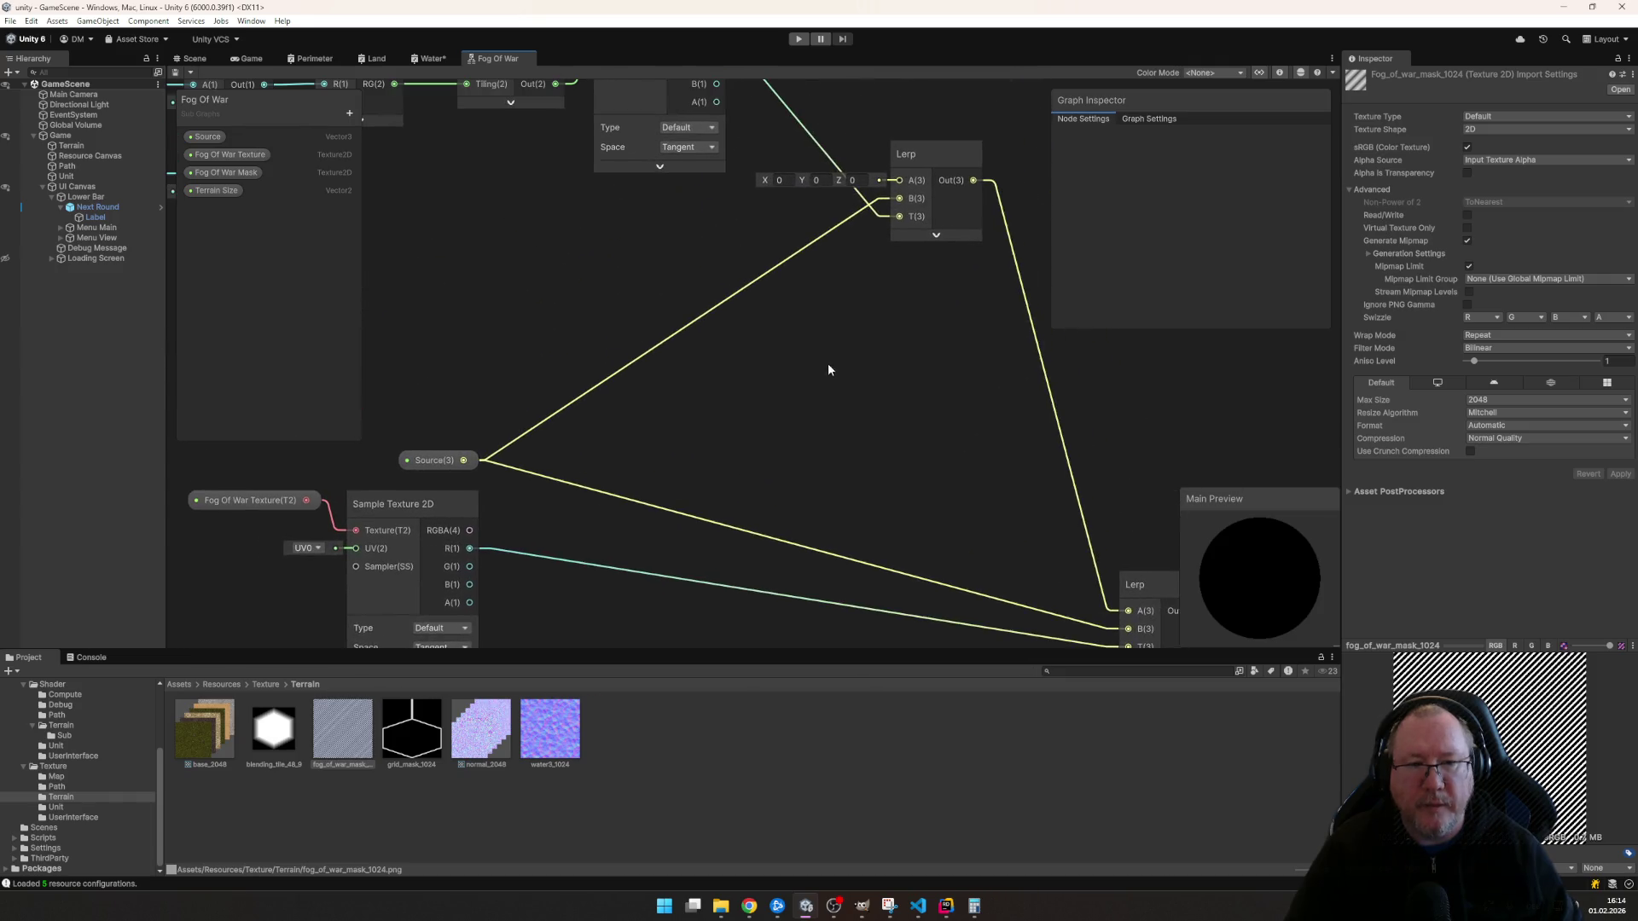
left_click(376, 58)
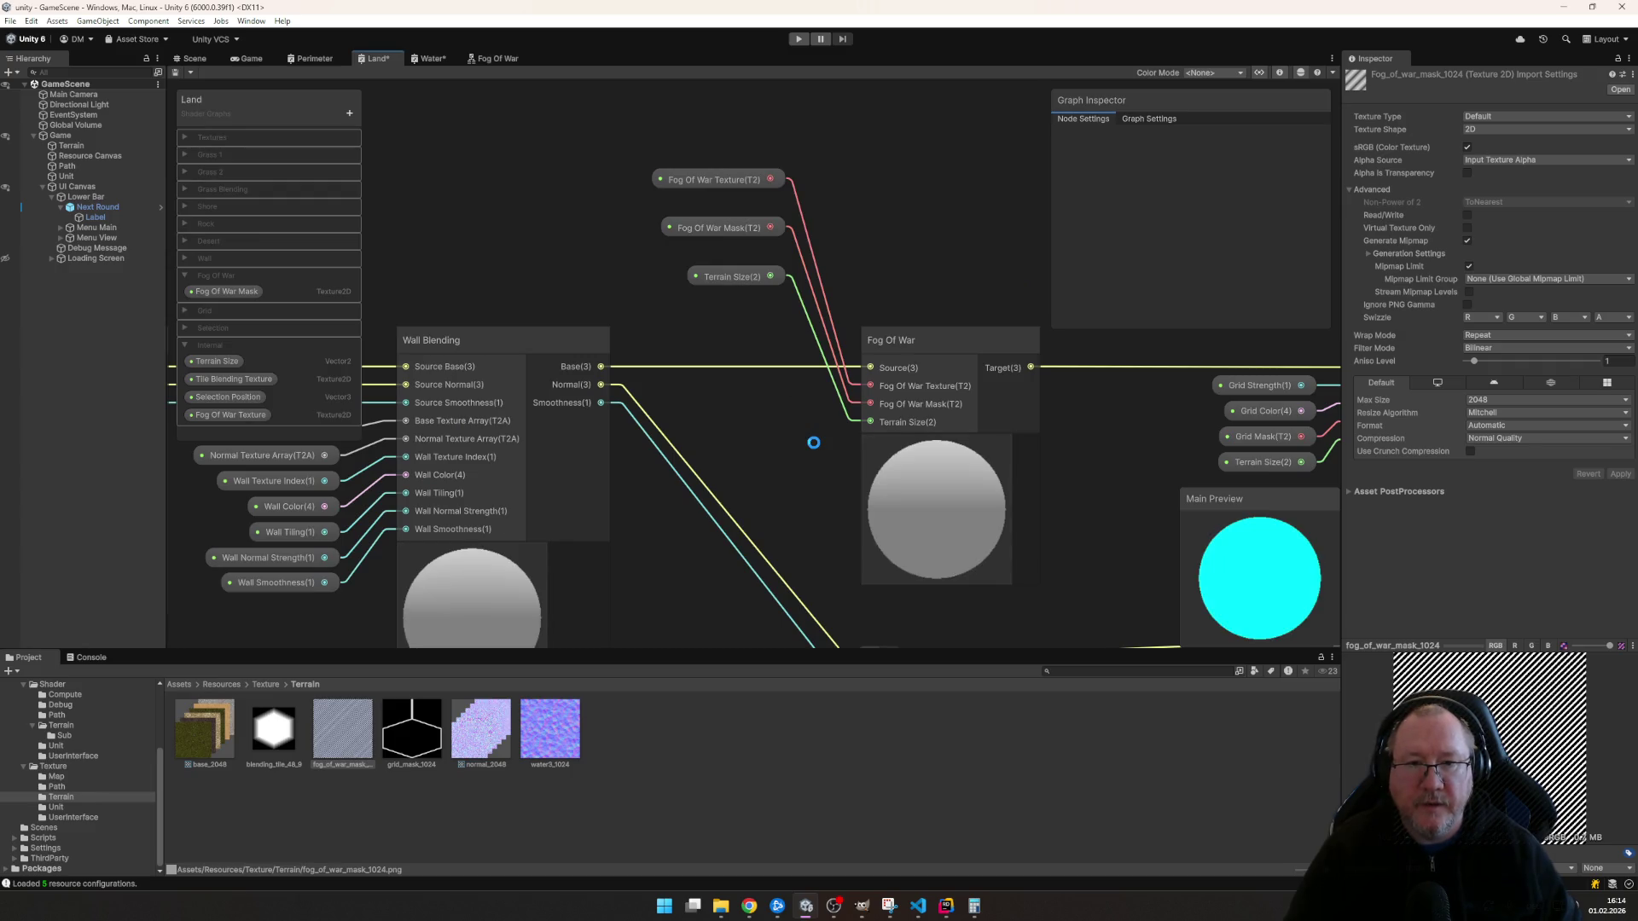
- In the Water graph, move the Grid and Tile Select nodes and their four property nodes further right
left_click(426, 57)
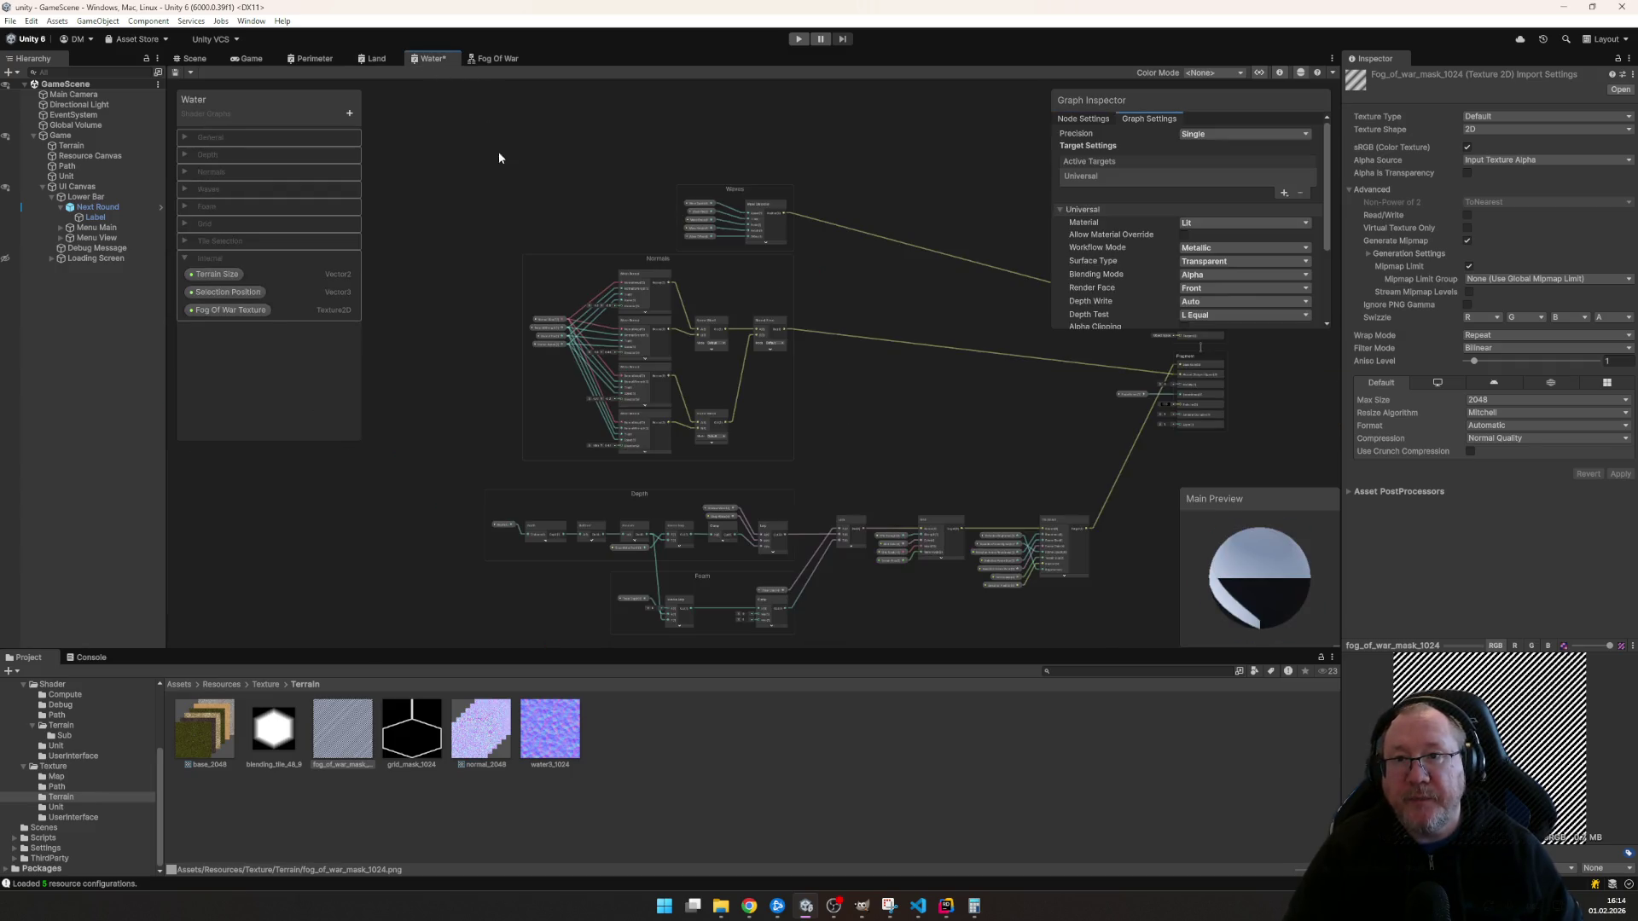
scroll(832, 391, "up", 2)
scroll(749, 353, "up", 1)
scroll(678, 308, "up", 2)
scroll(654, 289, "up", 1)
left_click_drag(650, 263, 1031, 491)
left_click_drag(679, 308, 794, 307)
mouse_move(582, 407)
left_mouse_down()
mouse_move(604, 322)
mouse_move(701, 342)
left_mouse_up()
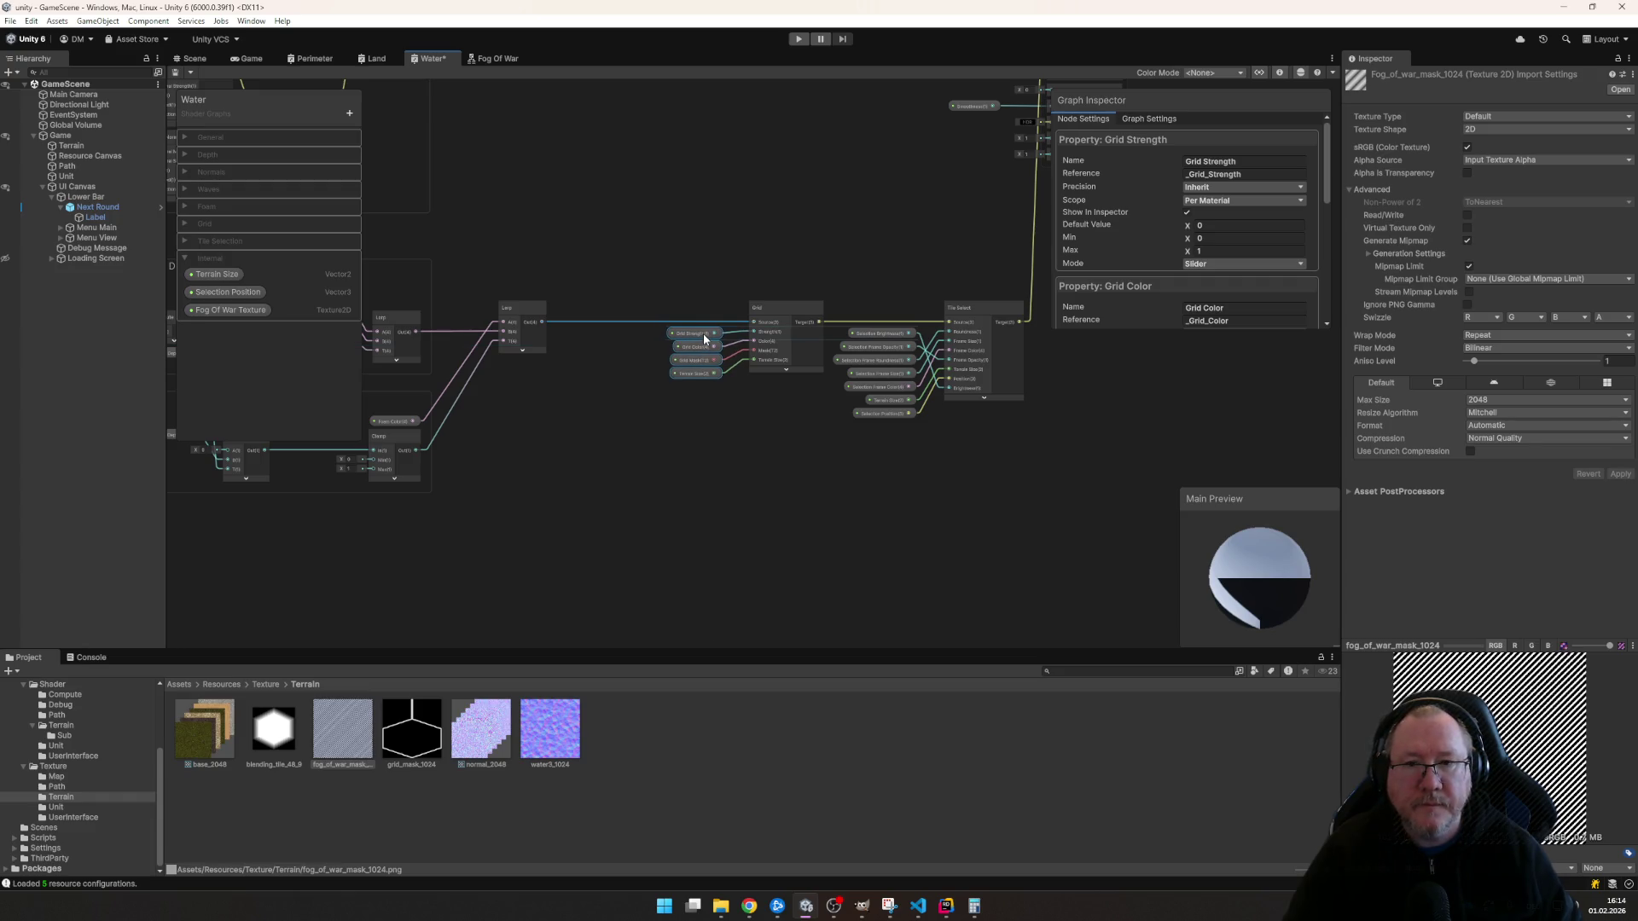
left_click(716, 295)
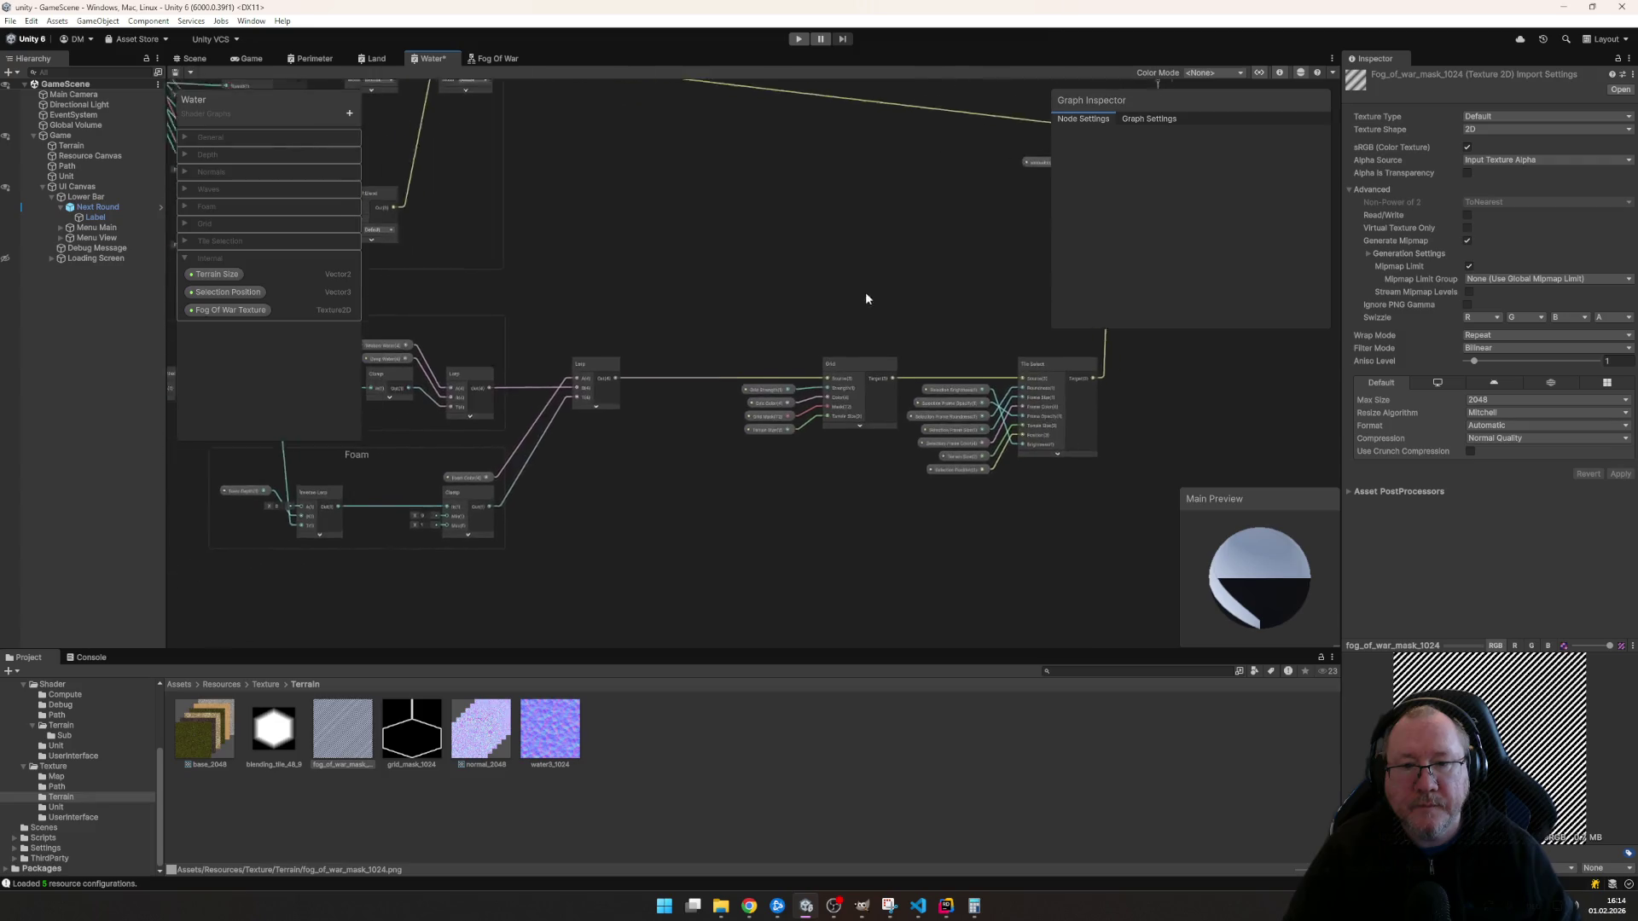
scroll(644, 310, "down", 1)
scroll(643, 309, "down", 1)
scroll(582, 330, "down", 1)
scroll(694, 309, "down", 1)
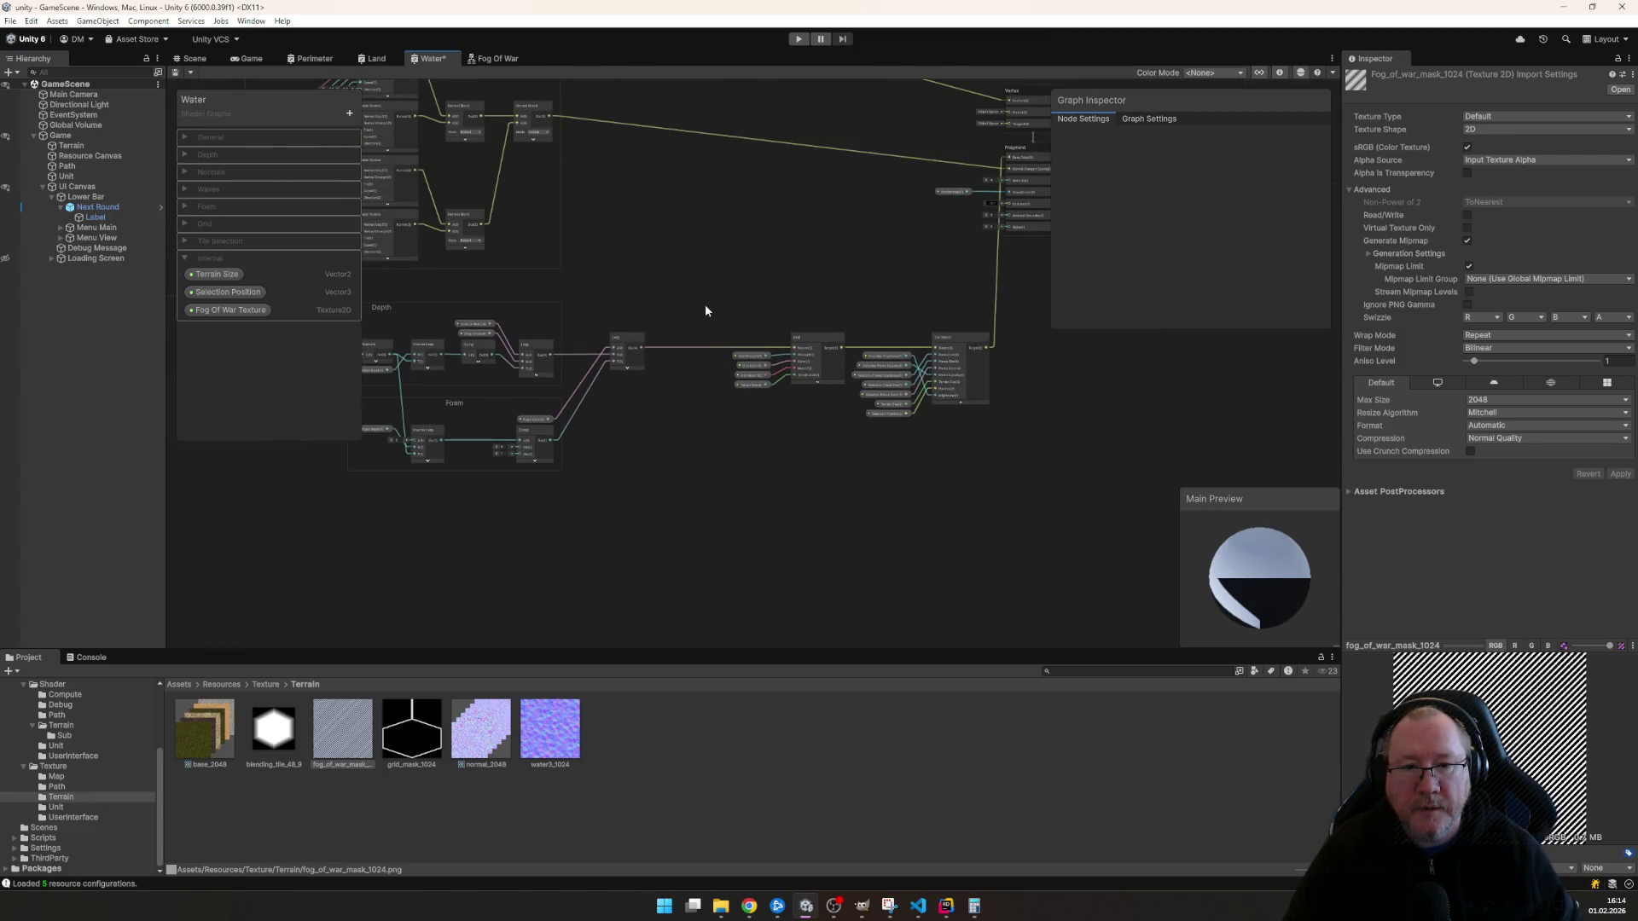
scroll(694, 307, "up", 2)
mouse_move(728, 298)
left_mouse_down()
mouse_move(388, 471)
mouse_move(768, 321)
left_mouse_up()
key("space")
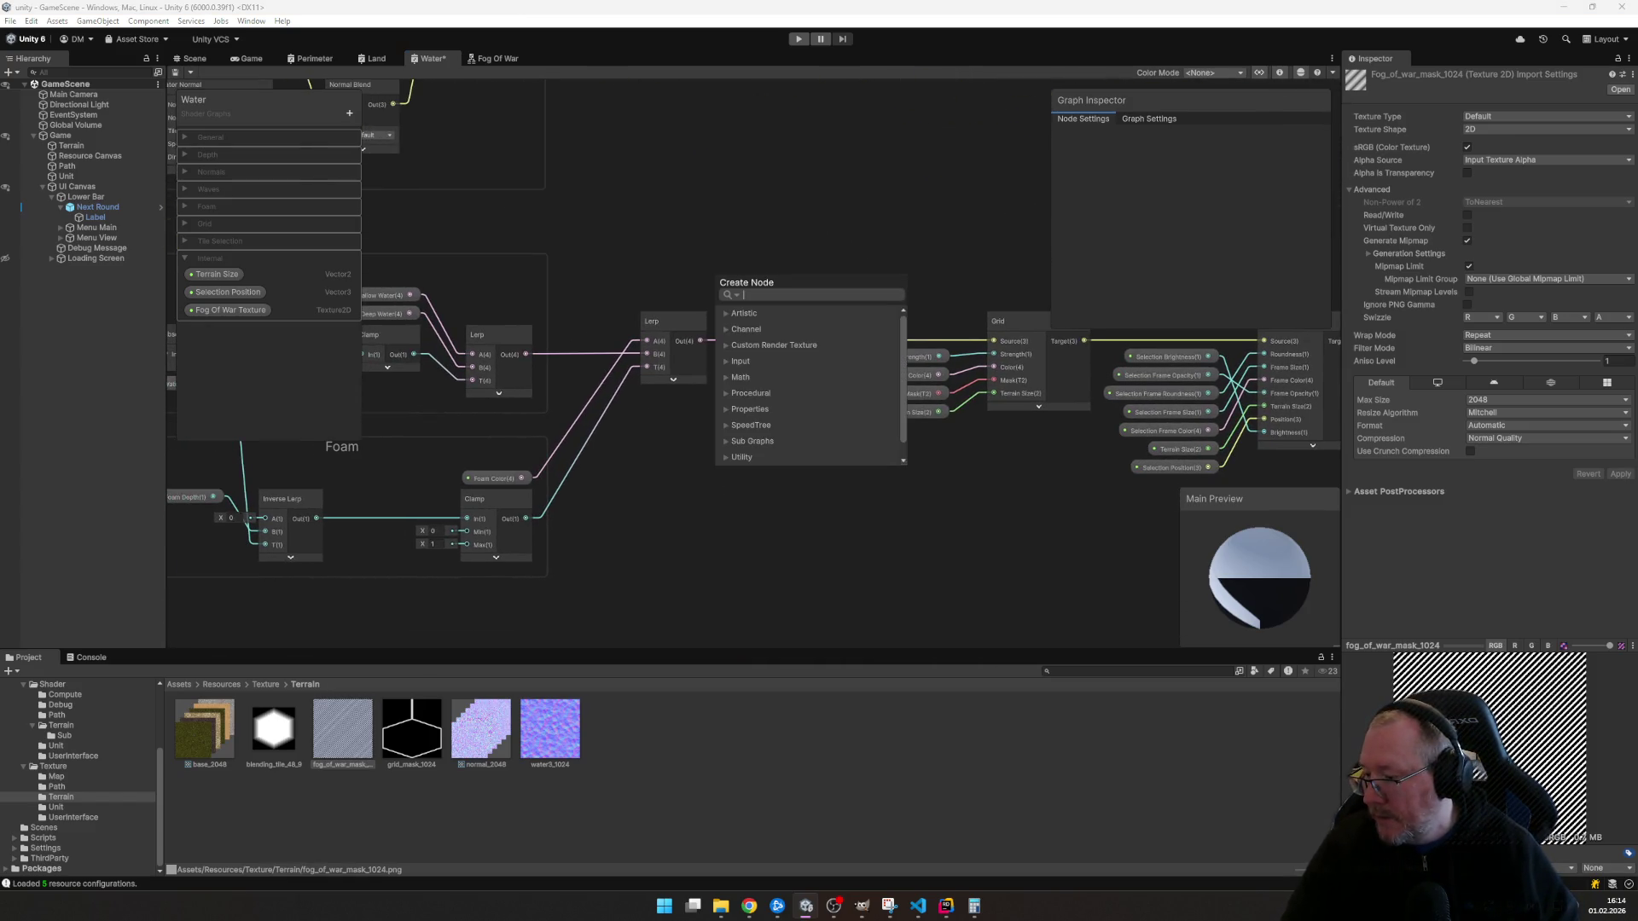
- Add a Fog Of War subgraph node from the node search and bring it up beside Grid
key("alt+Tab")
key("alt+Tab")
key("space")
type("fog")
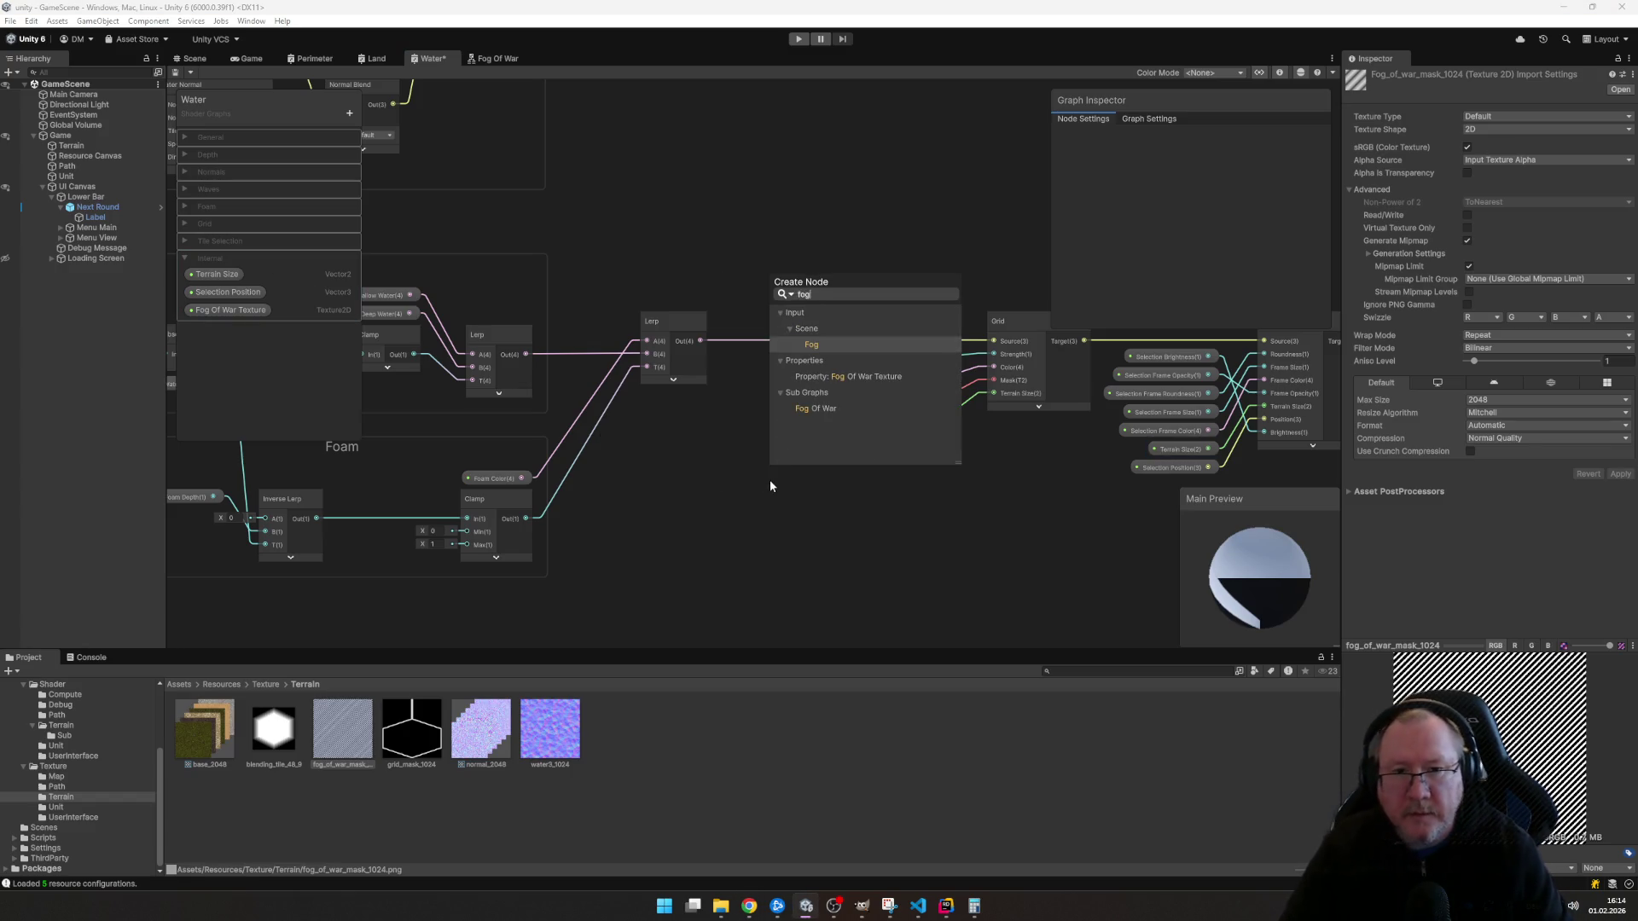
key("Down")
key("Down")
key("Down")
key("Down")
key("Return")
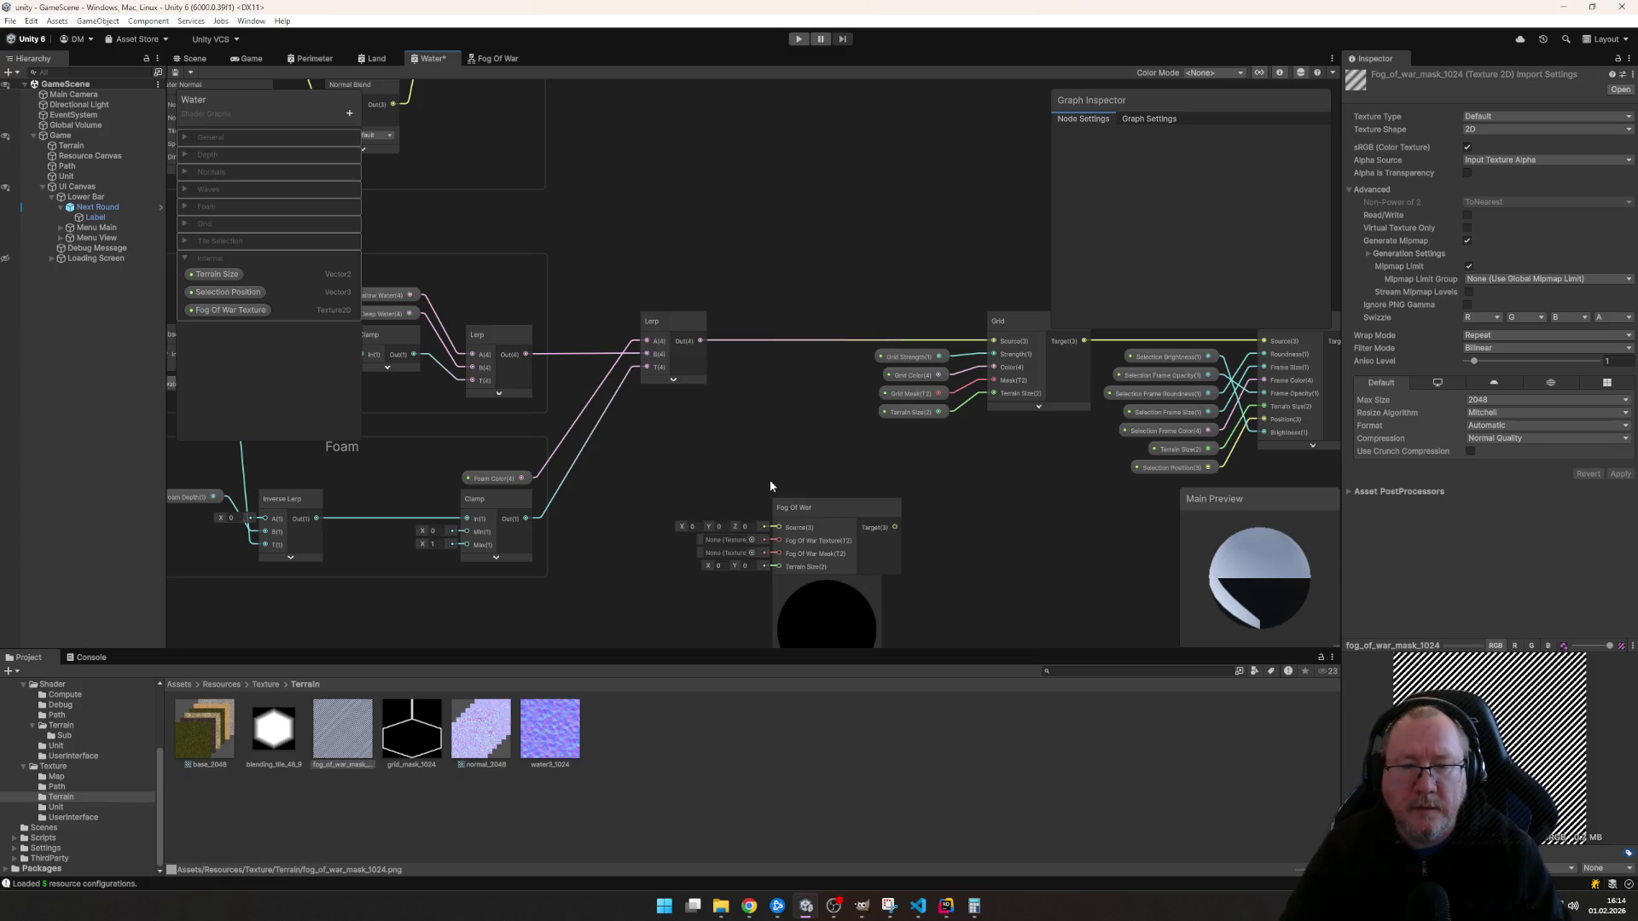
scroll(940, 484, "up", 2)
mouse_move(941, 485)
left_mouse_down()
mouse_move(736, 536)
mouse_move(642, 539)
left_mouse_up()
scroll(642, 539, "down", 1)
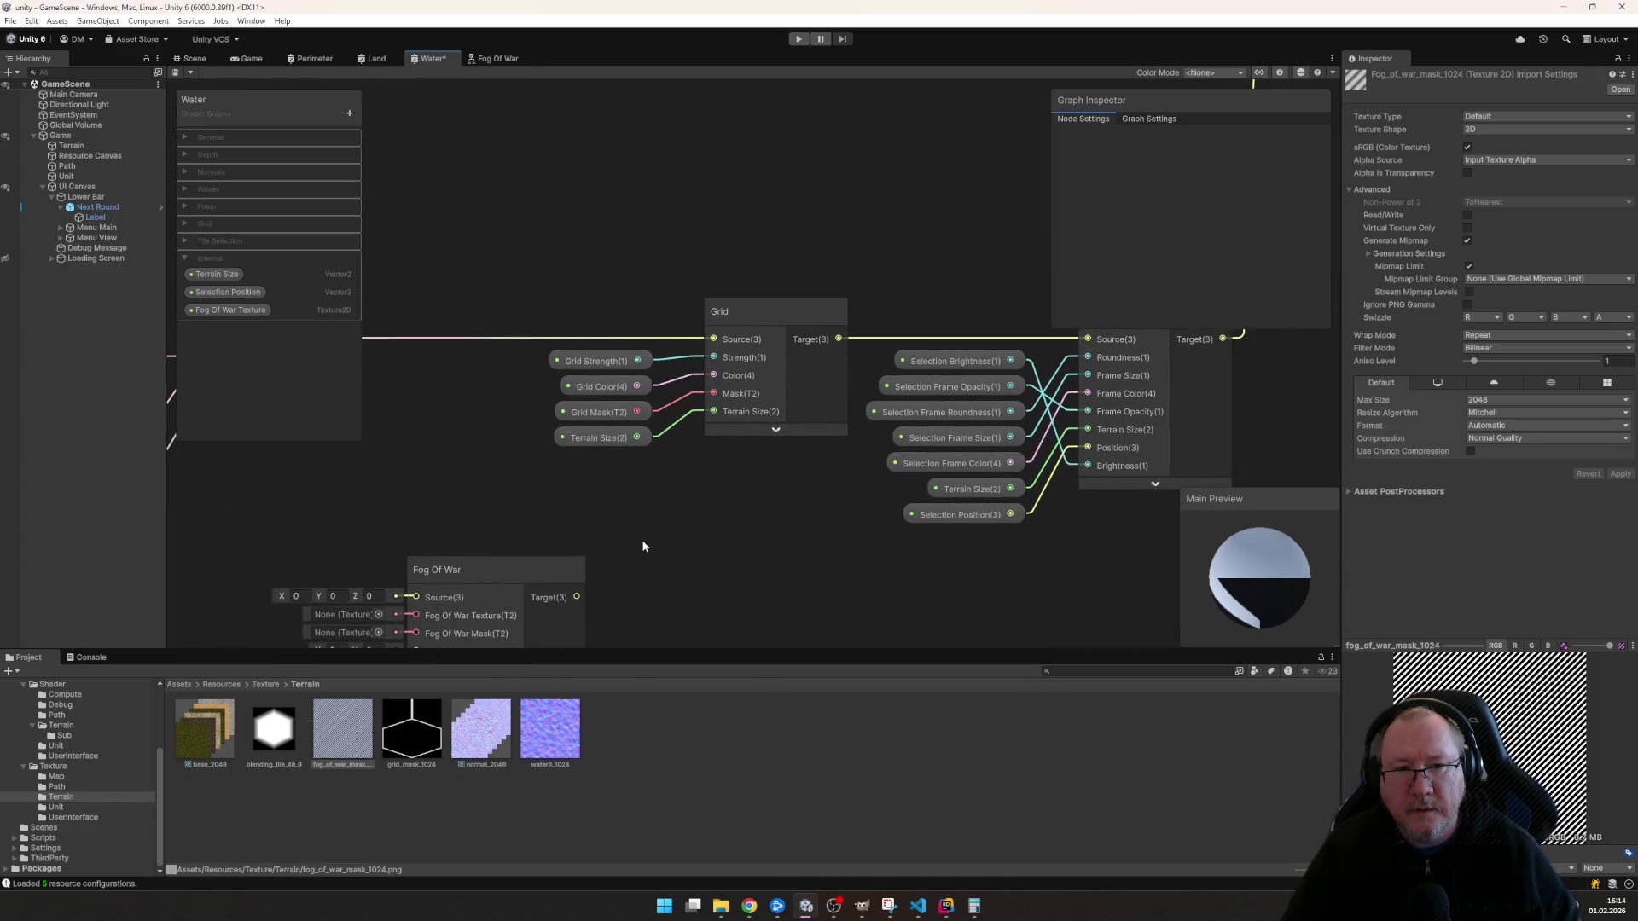
left_click_drag(551, 561, 474, 337)
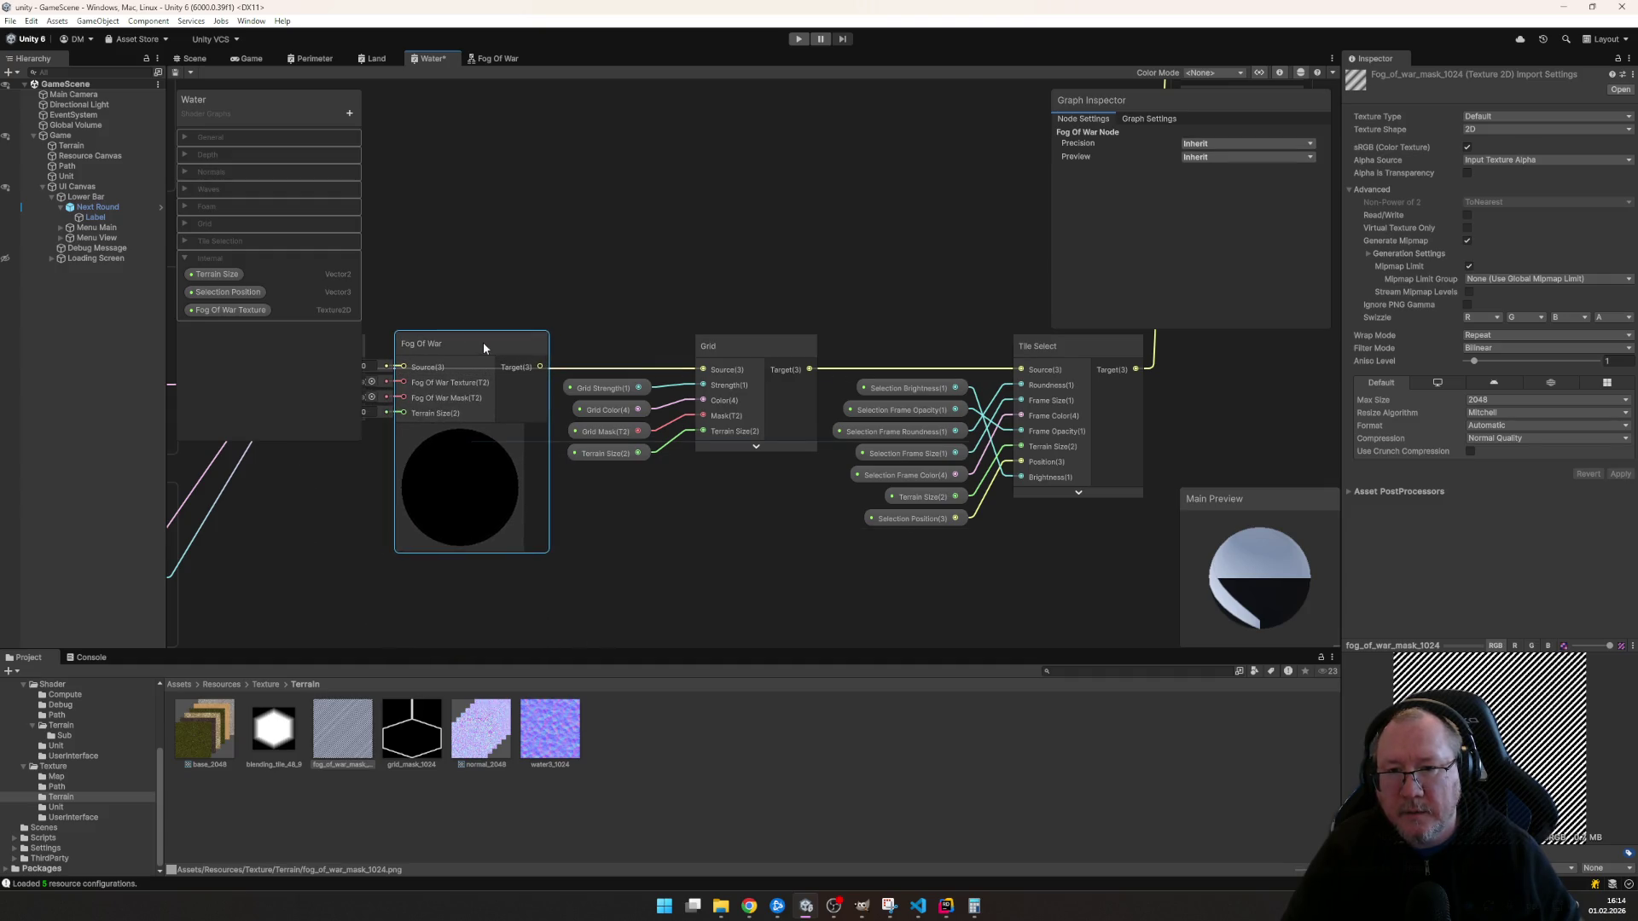
mouse_move(531, 276)
left_mouse_down()
mouse_move(783, 290)
mouse_move(568, 292)
left_mouse_up()
scroll(567, 335, "down", 2)
scroll(584, 339, "down", 1)
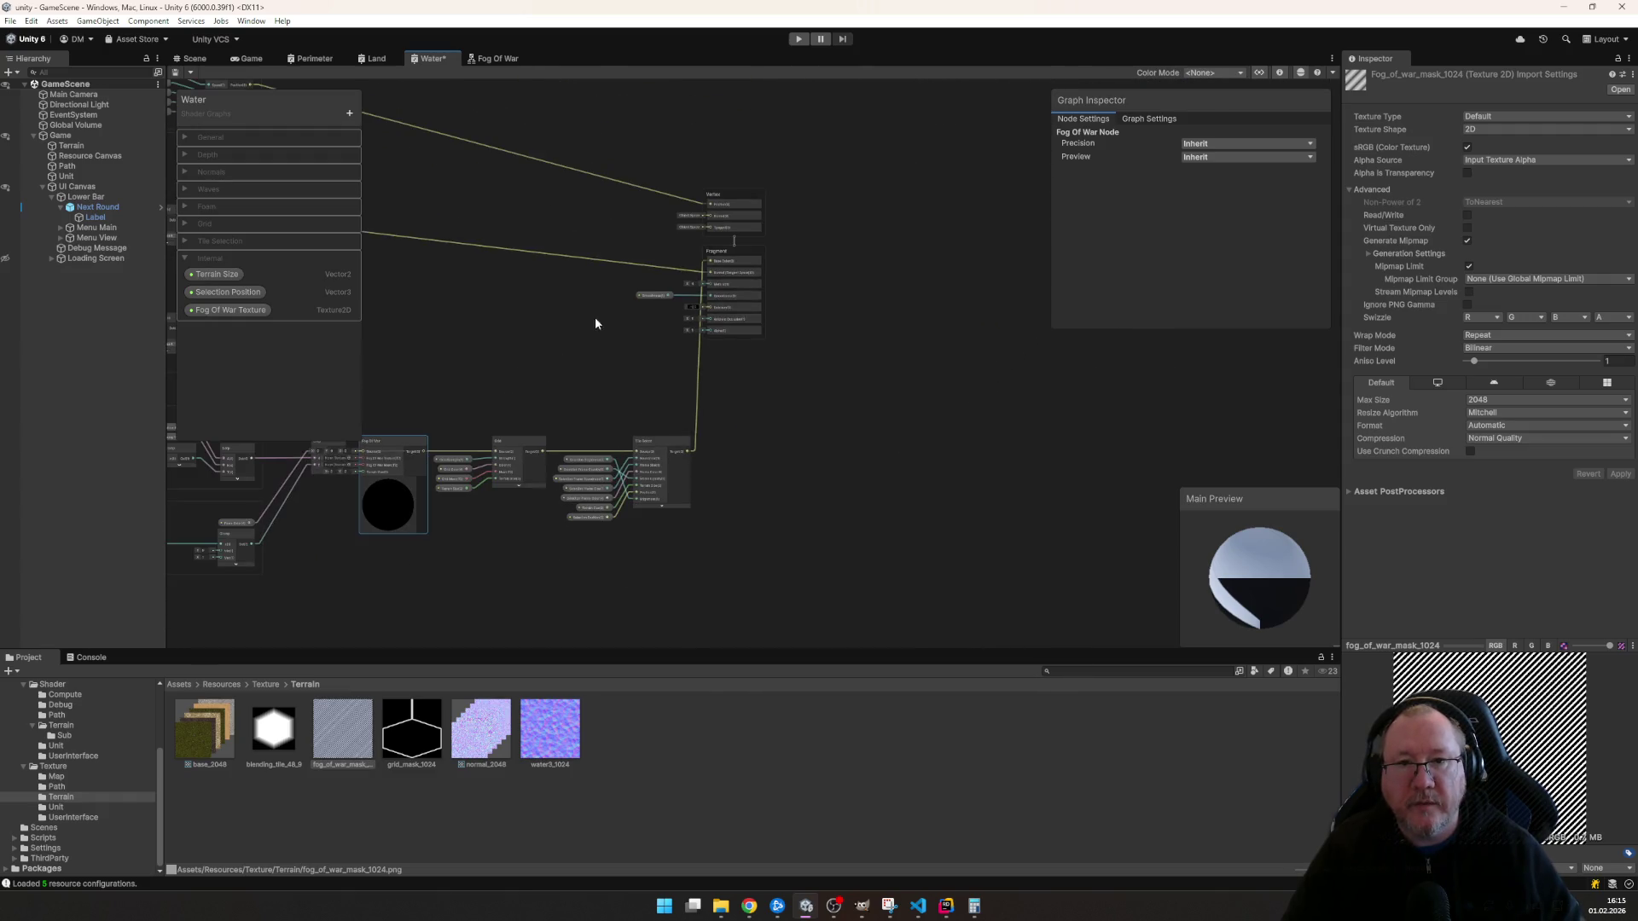
- Shift the Grid, Tile Select and output nodes right and slot the Fog Of War node between Lerp and Grid
left_click_drag(521, 131, 567, 154)
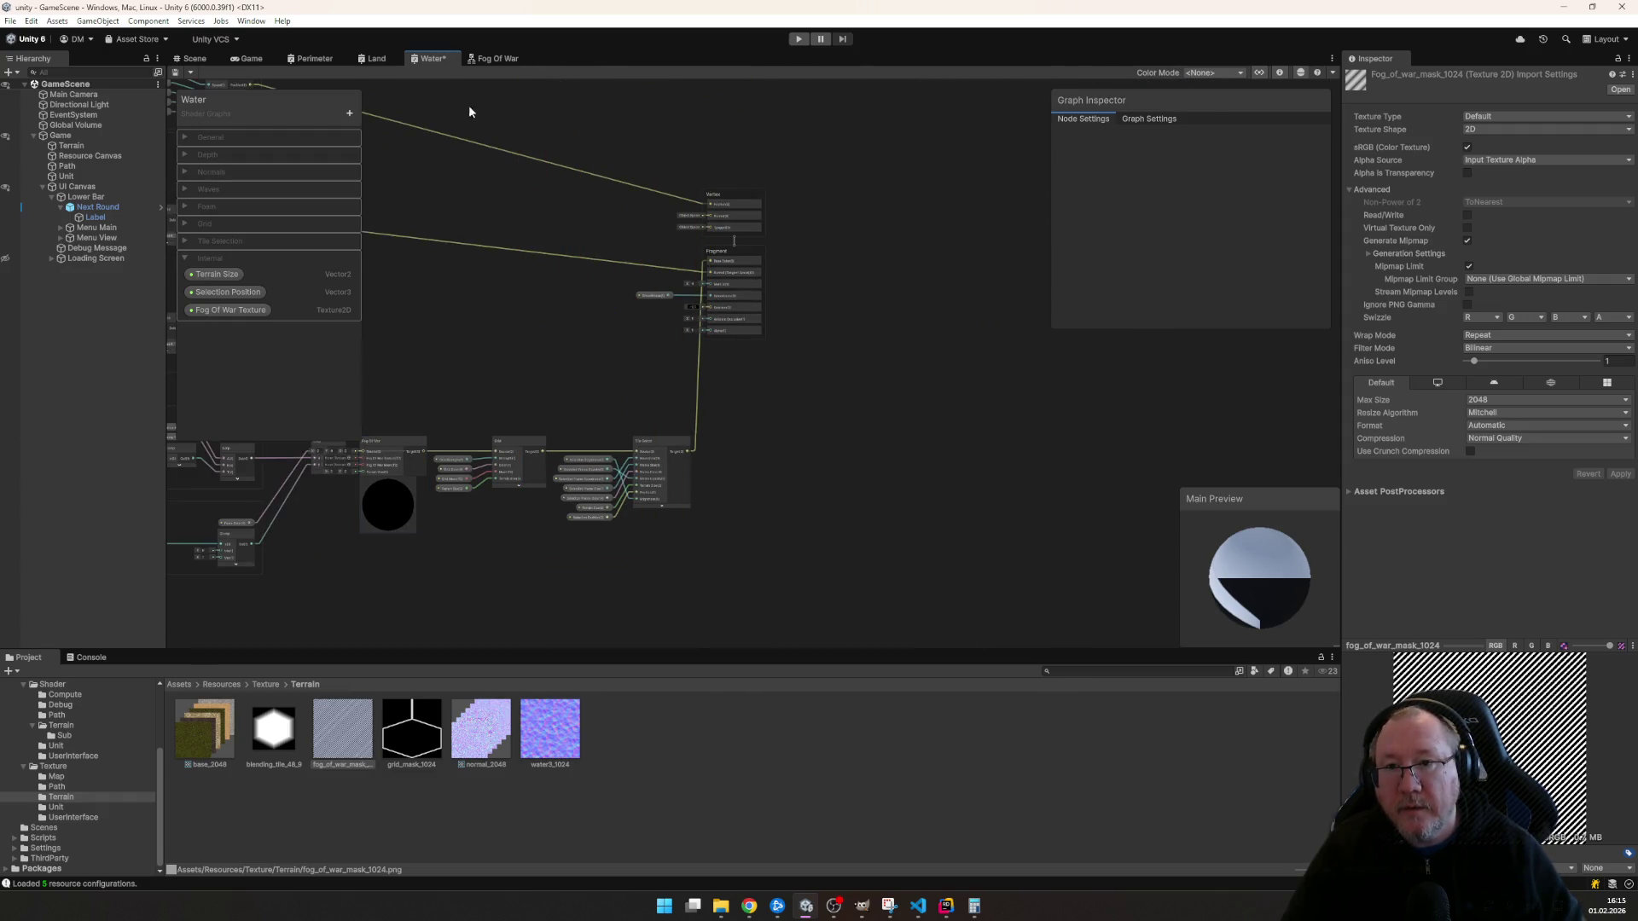
left_click_drag(753, 656, 776, 503)
left_click_drag(551, 451, 621, 444)
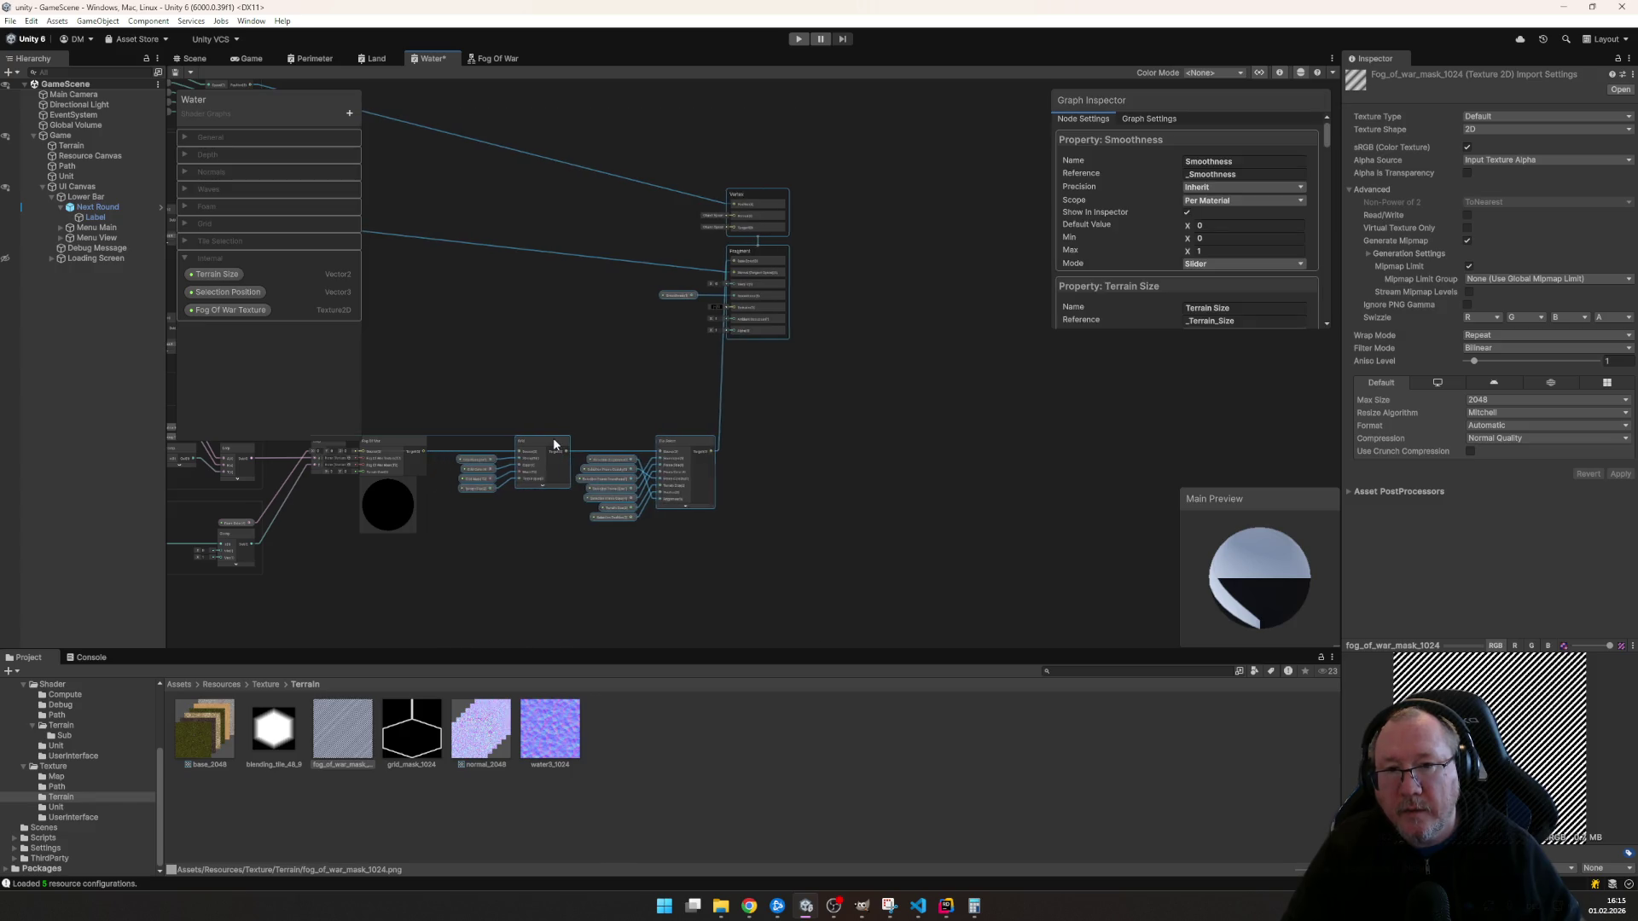
left_click(541, 547)
left_click_drag(540, 546, 735, 559)
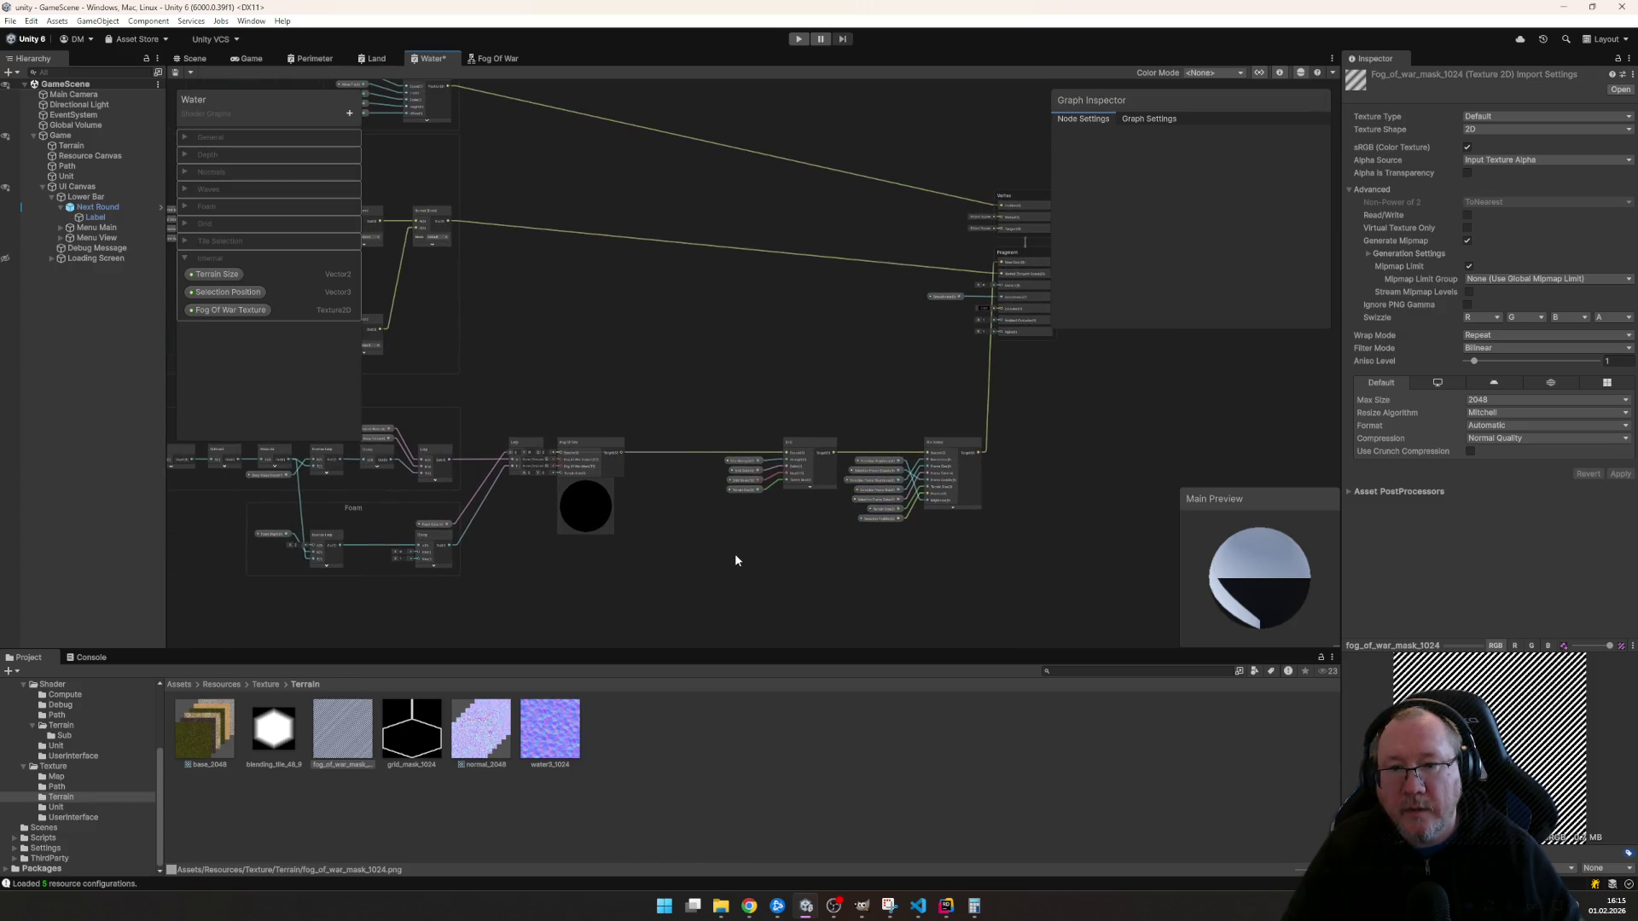
left_click_drag(561, 445, 641, 445)
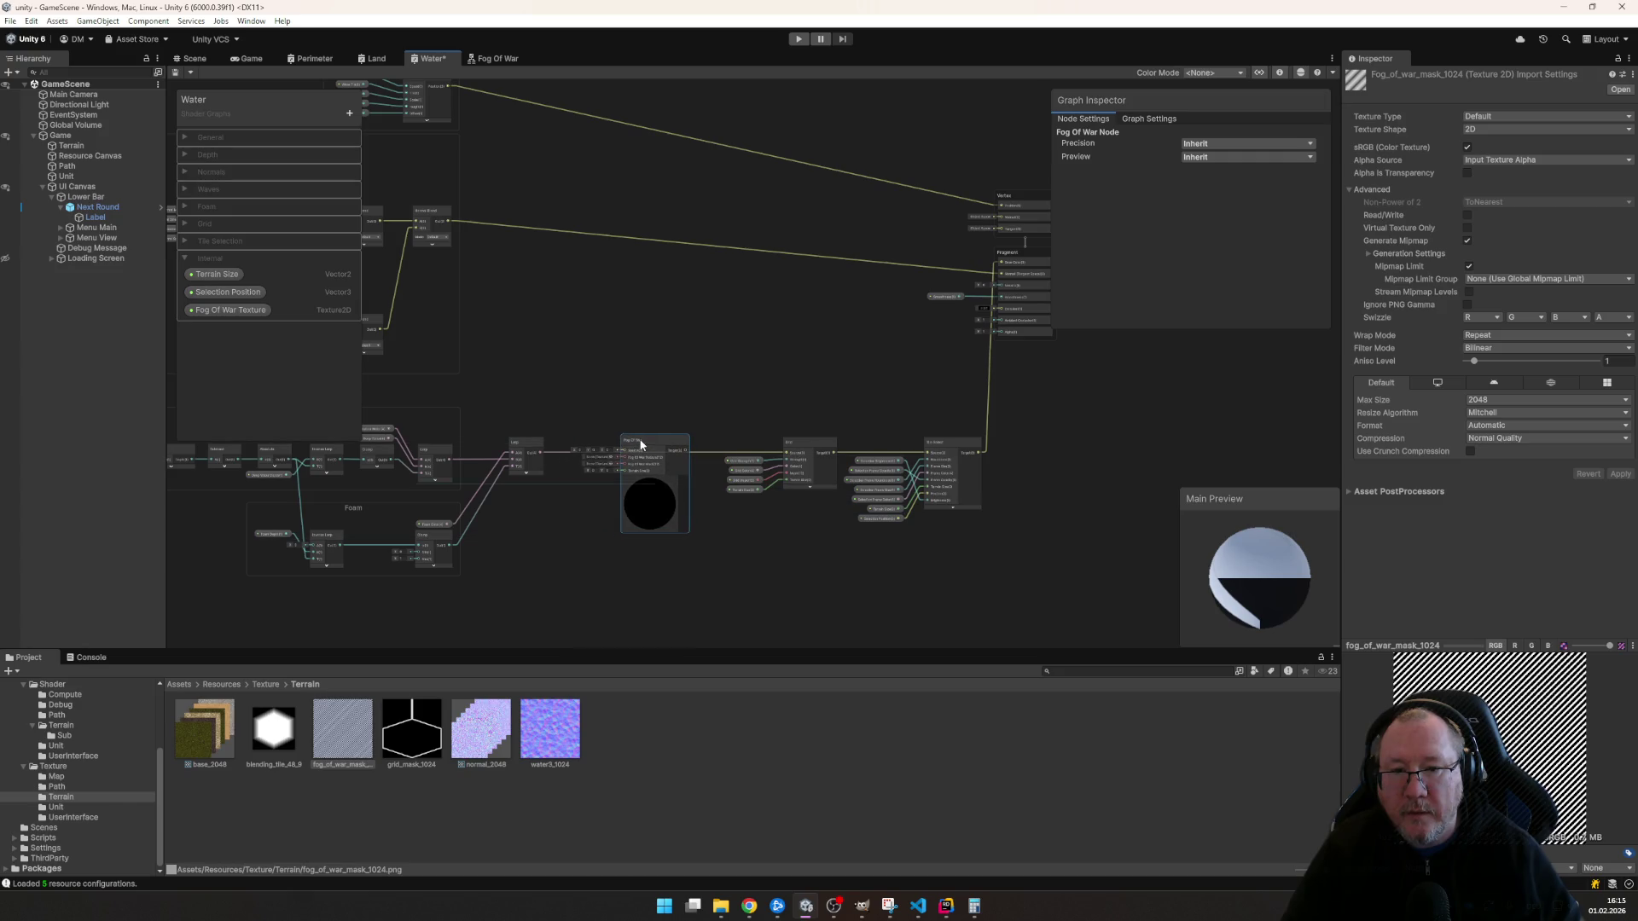
left_click_drag(641, 440, 635, 442)
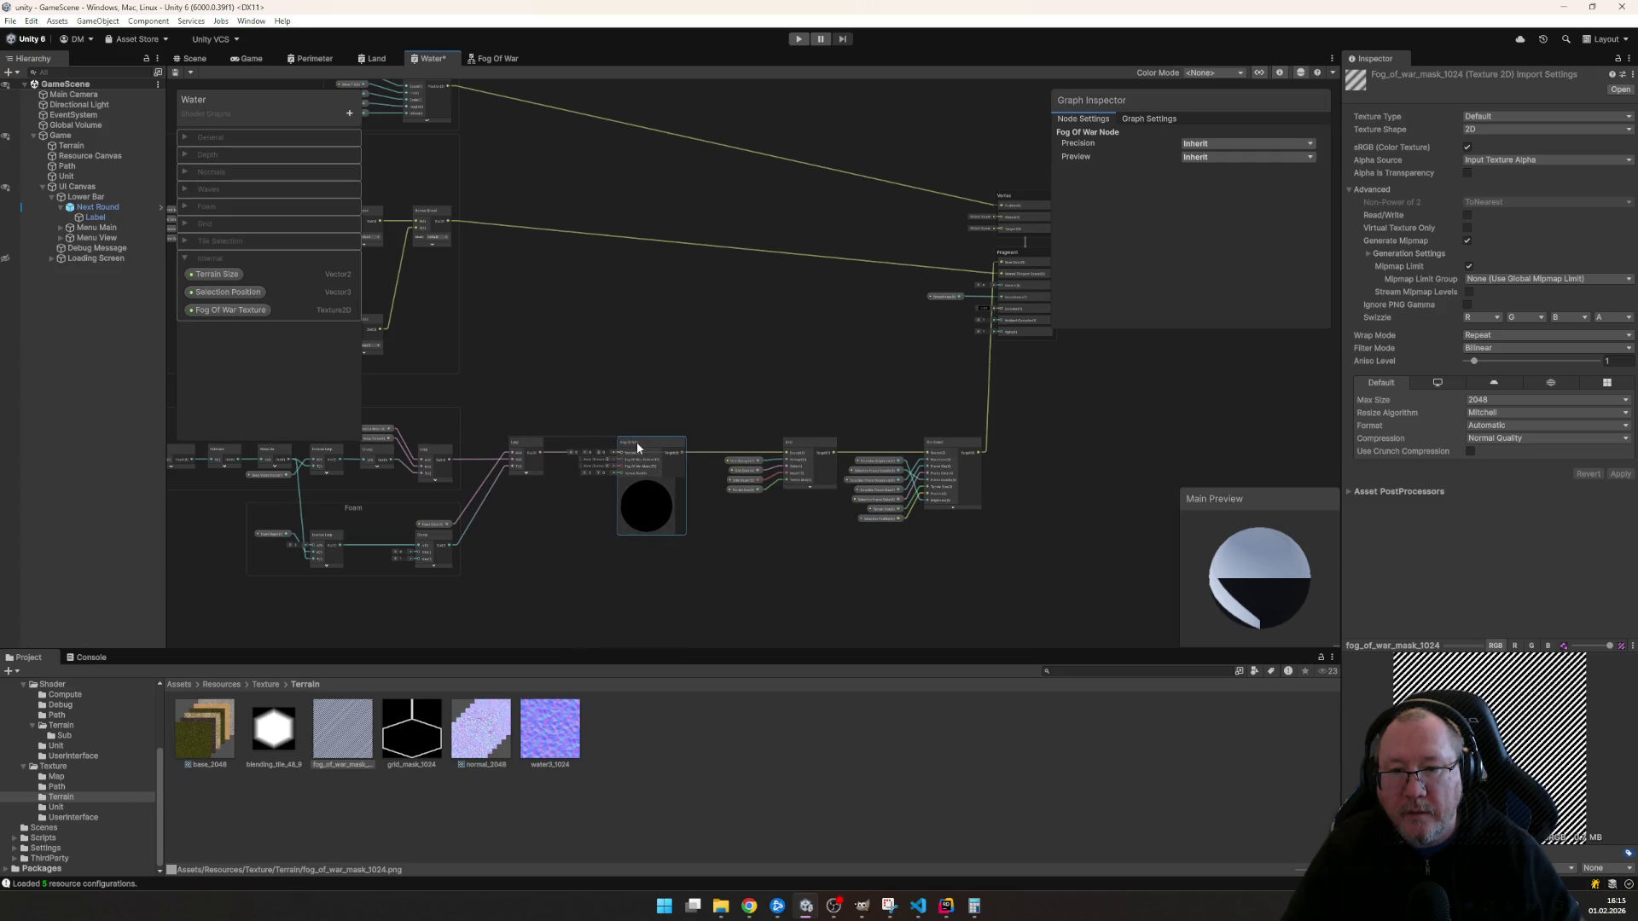
scroll(621, 386, "up", 5)
scroll(722, 327, "up", 1)
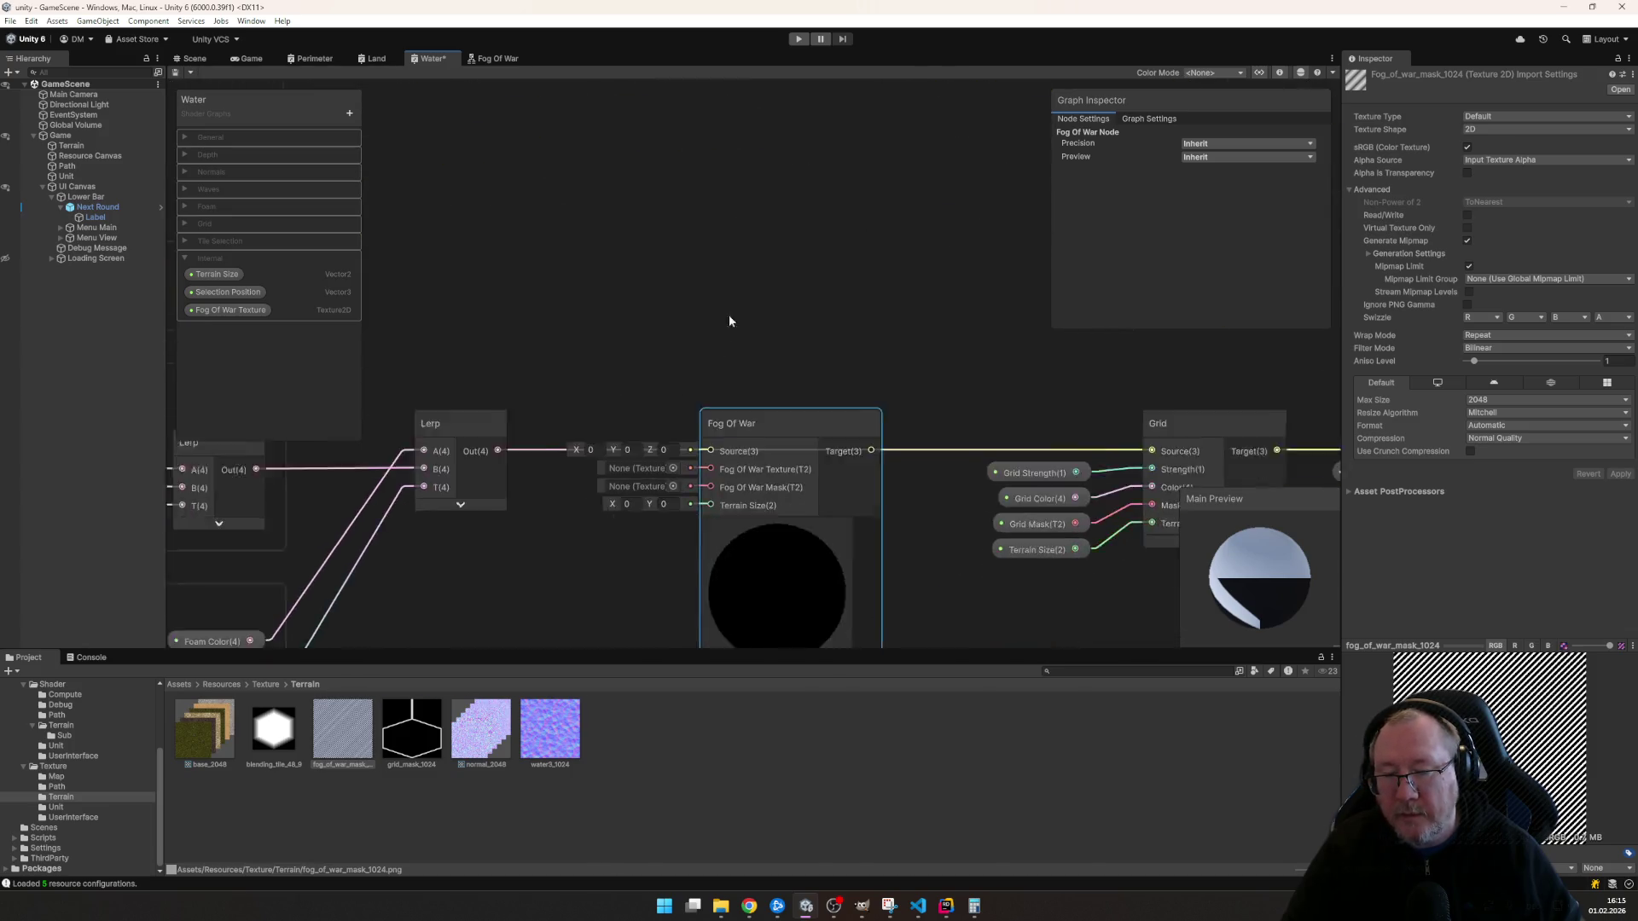
- Feed Lerp's output into Fog Of War Source and place the Fog Of War Texture property beside the node
left_click(636, 377)
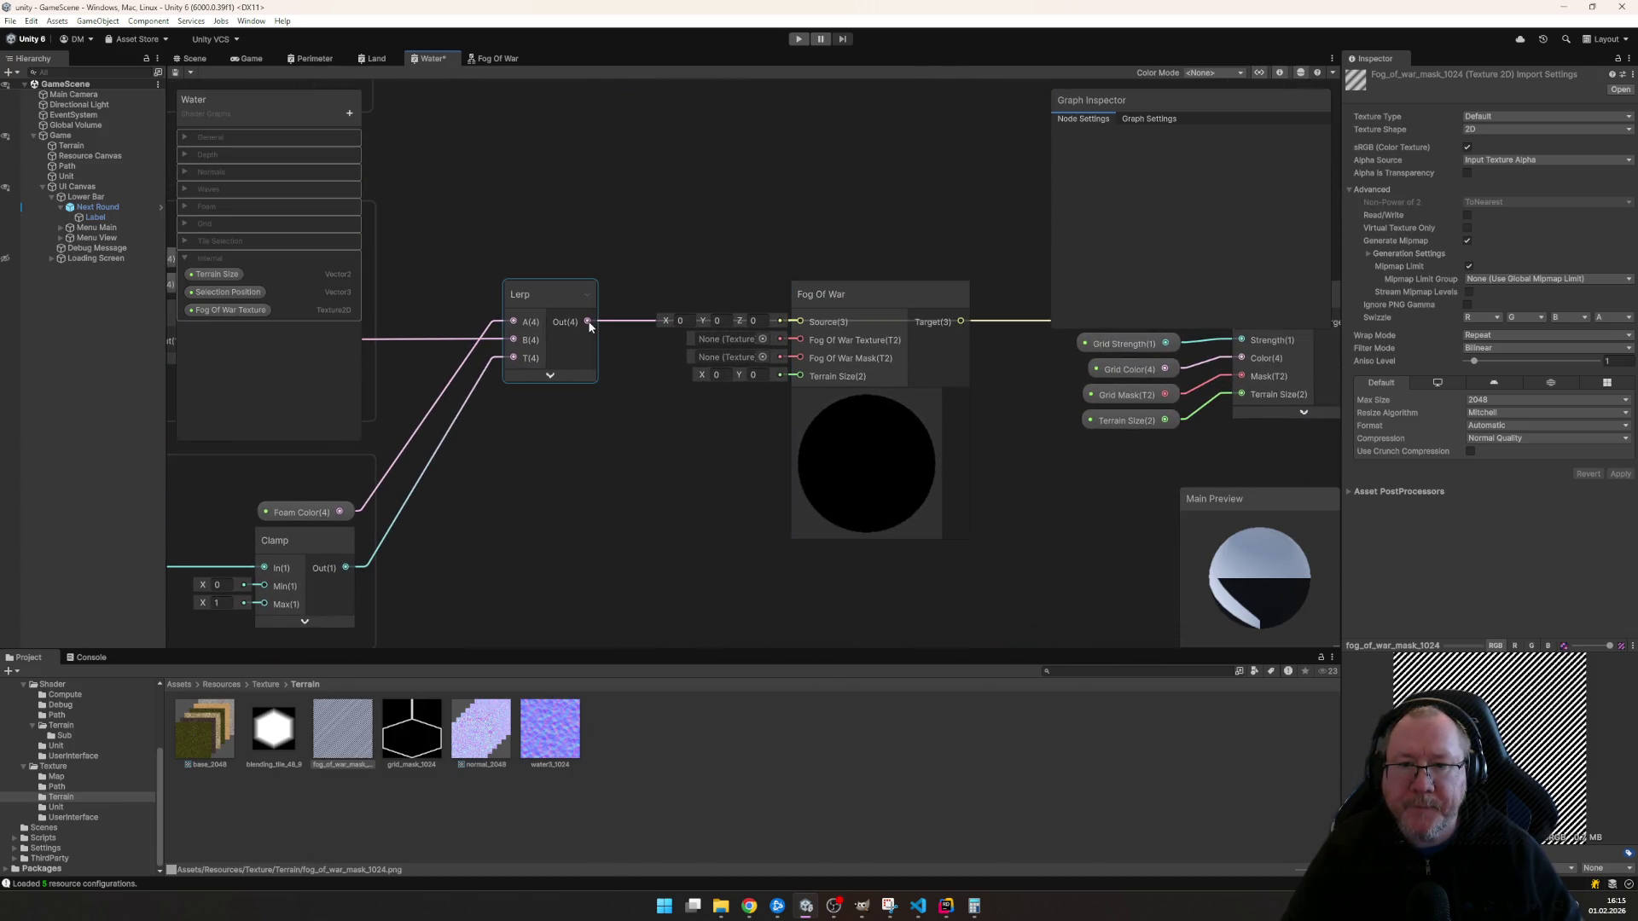
left_click_drag(587, 323, 797, 320)
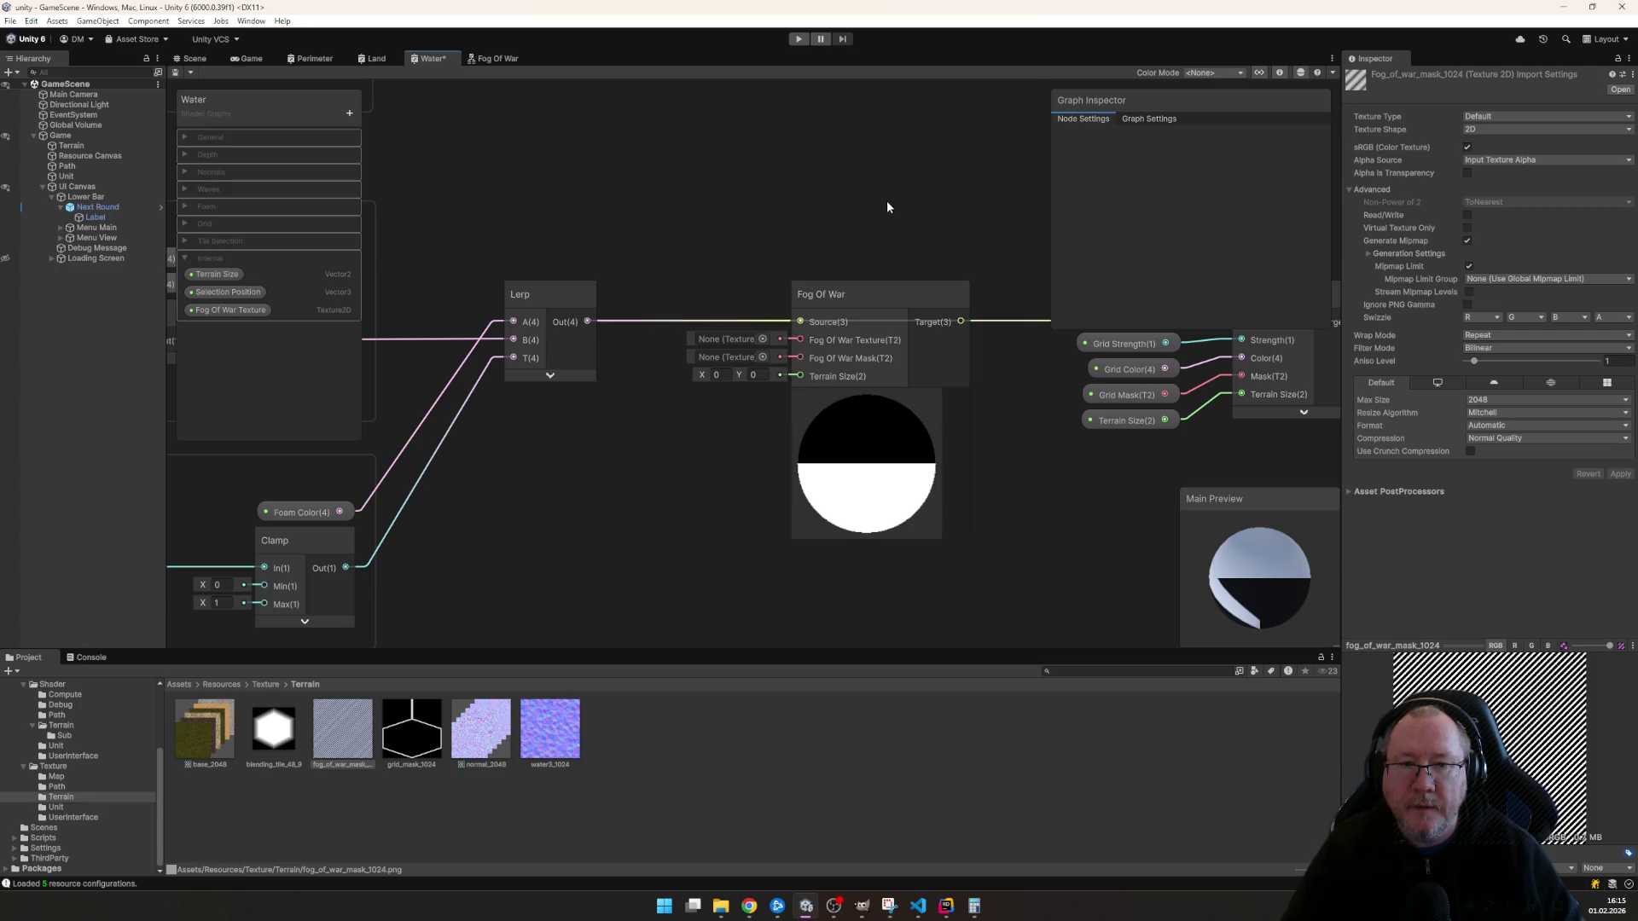
left_click_drag(887, 200, 621, 214)
scroll(621, 214, "down", 1)
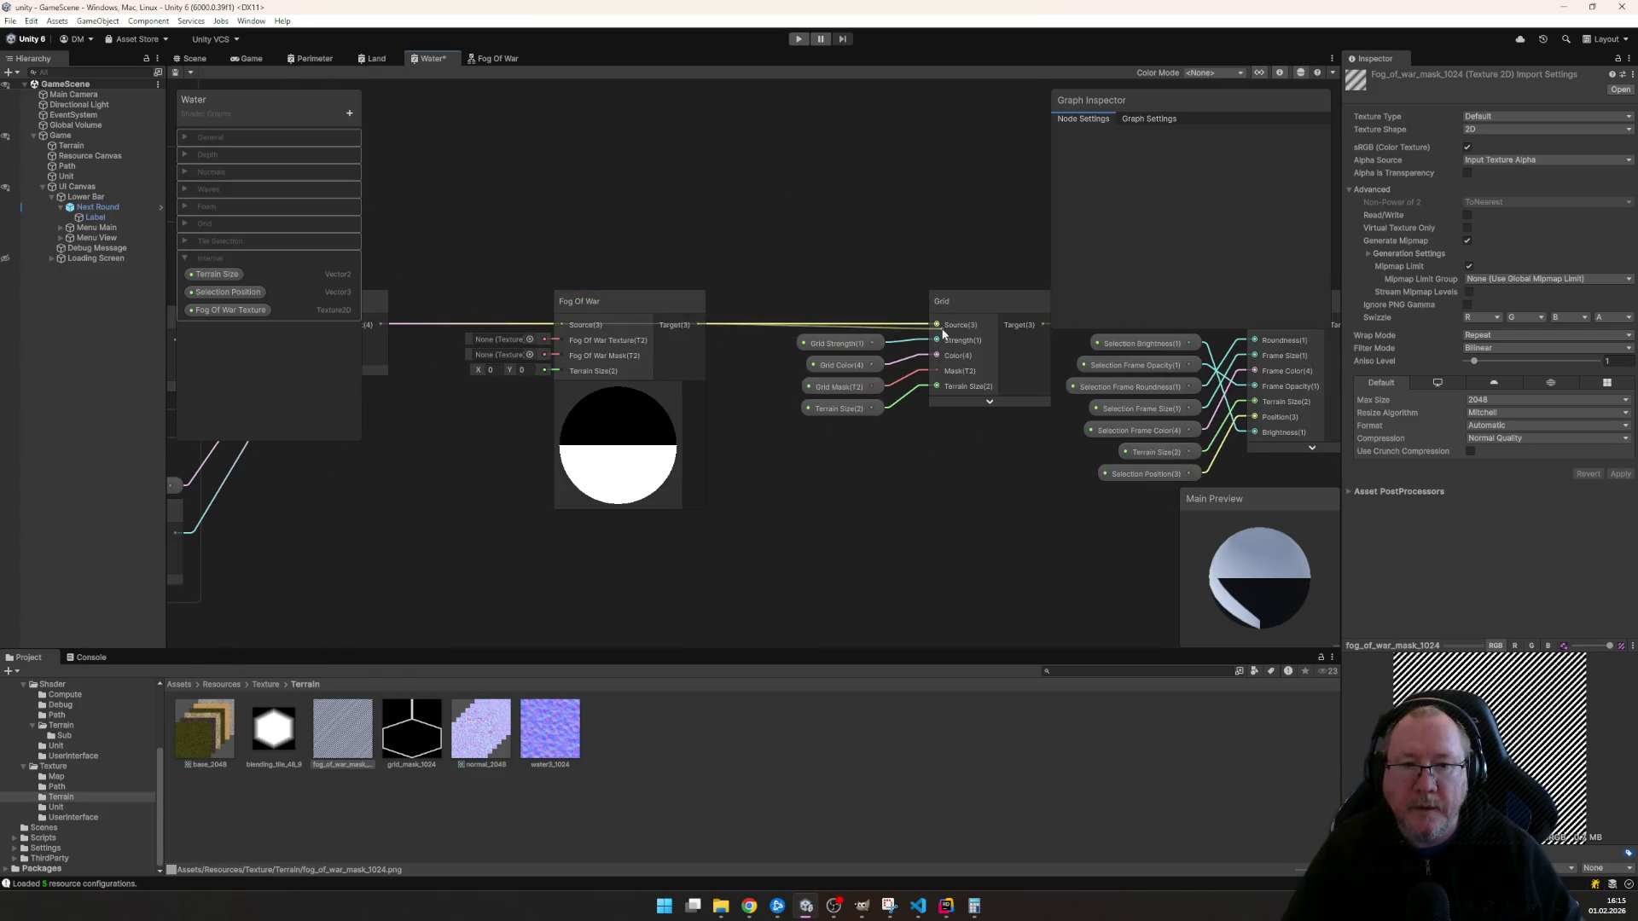
left_click_drag(968, 539, 1084, 568)
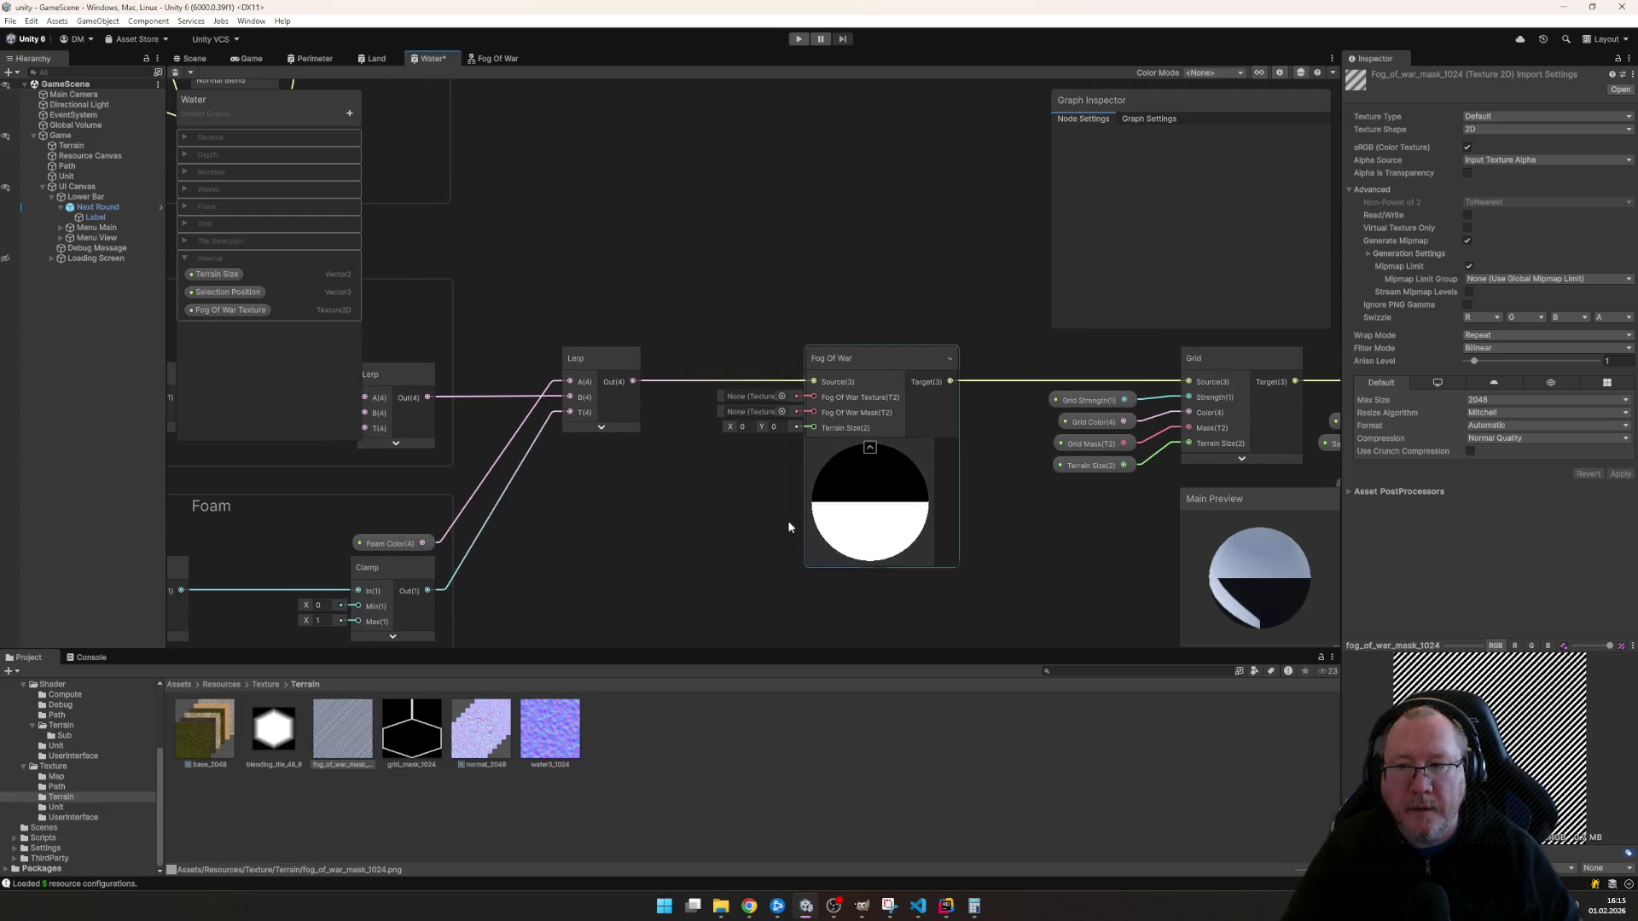
mouse_move(228, 309)
left_mouse_down()
mouse_move(716, 309)
mouse_move(804, 407)
left_mouse_up()
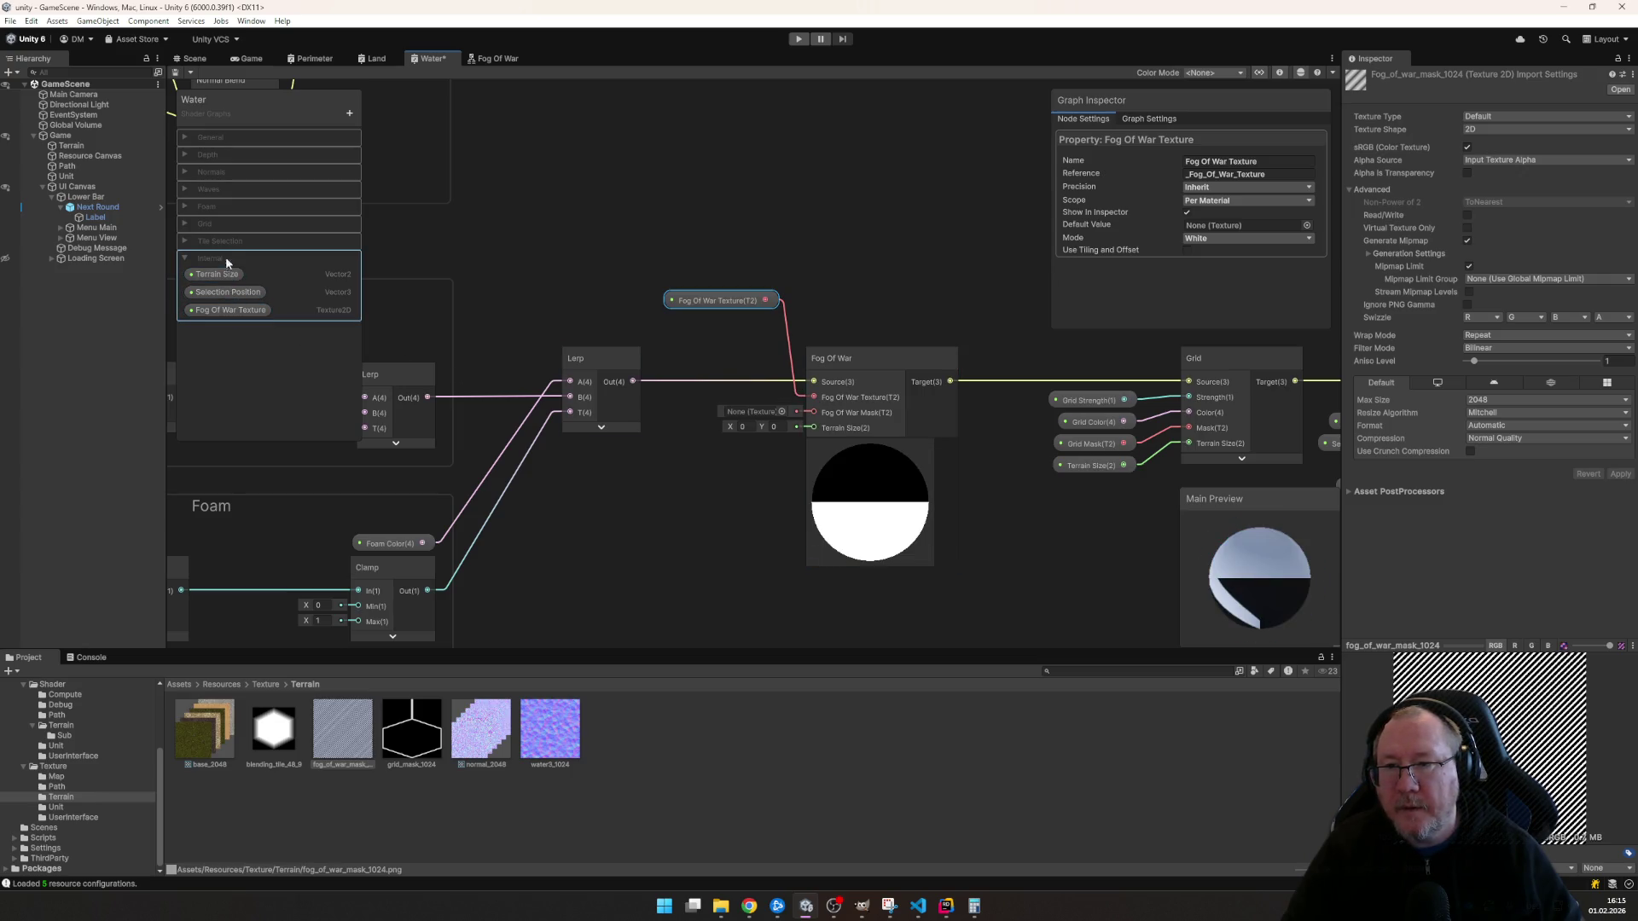
- Add a 'Fog Of War' category to the Water blackboard and move it above Grid
left_click(348, 112)
left_click(399, 124)
double_click(217, 330)
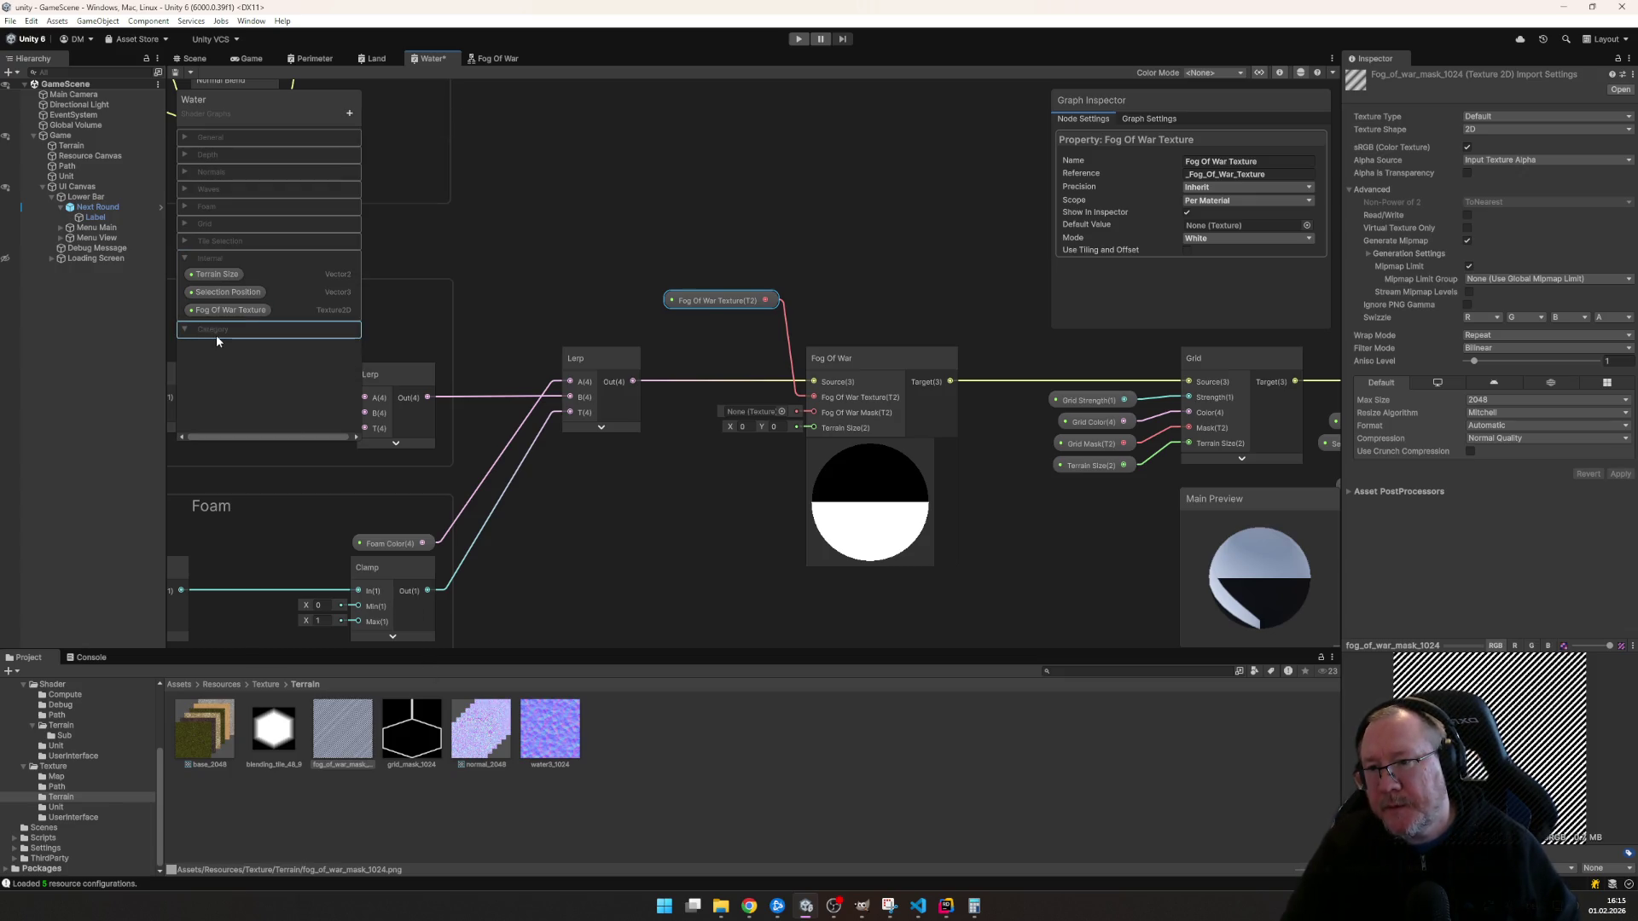
type("Fog Of War")
key("Return")
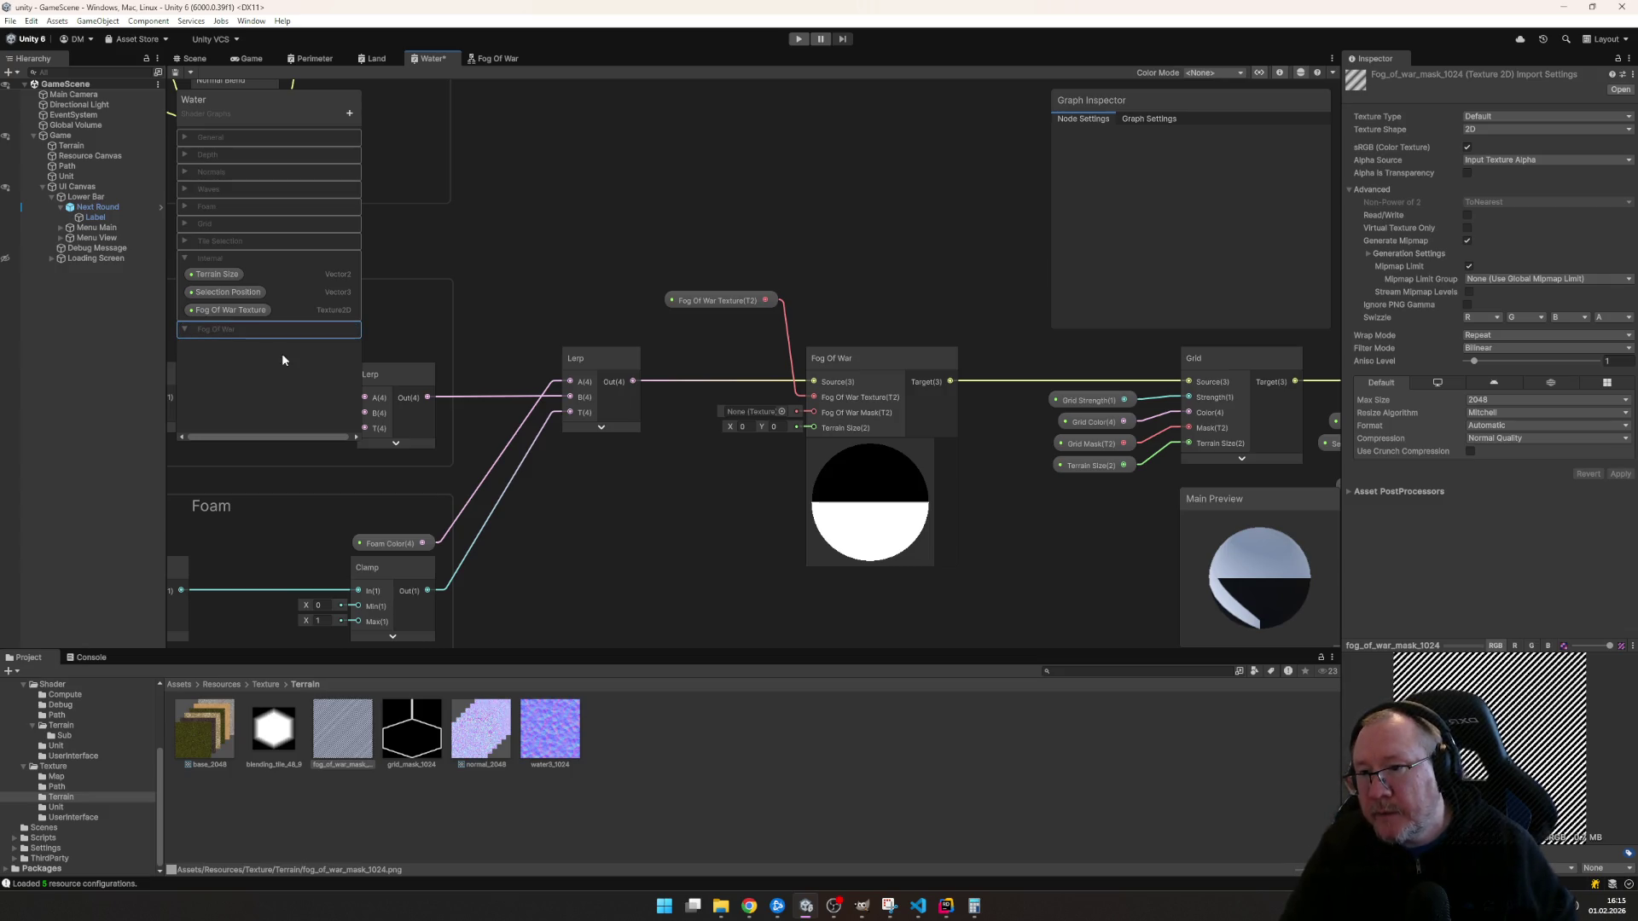
mouse_move(247, 337)
left_mouse_down()
mouse_move(272, 247)
mouse_move(295, 236)
left_mouse_up()
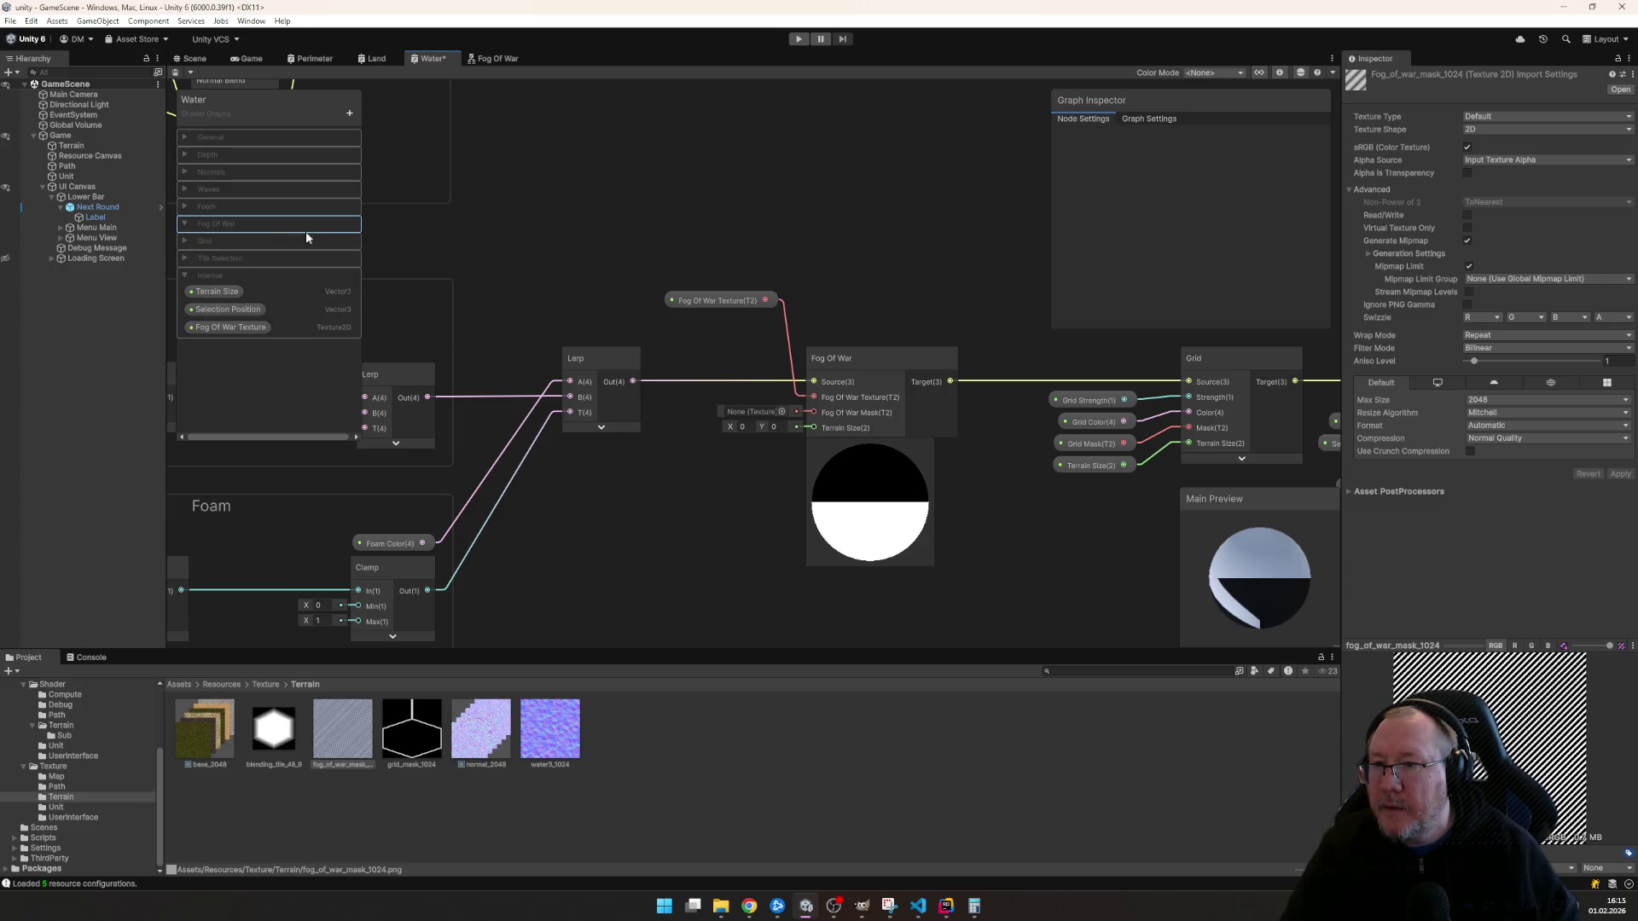
- Add a Texture2D 'Fog Of War Mask' property and wire it and Terrain Size into the Fog Of War node
left_click(351, 116)
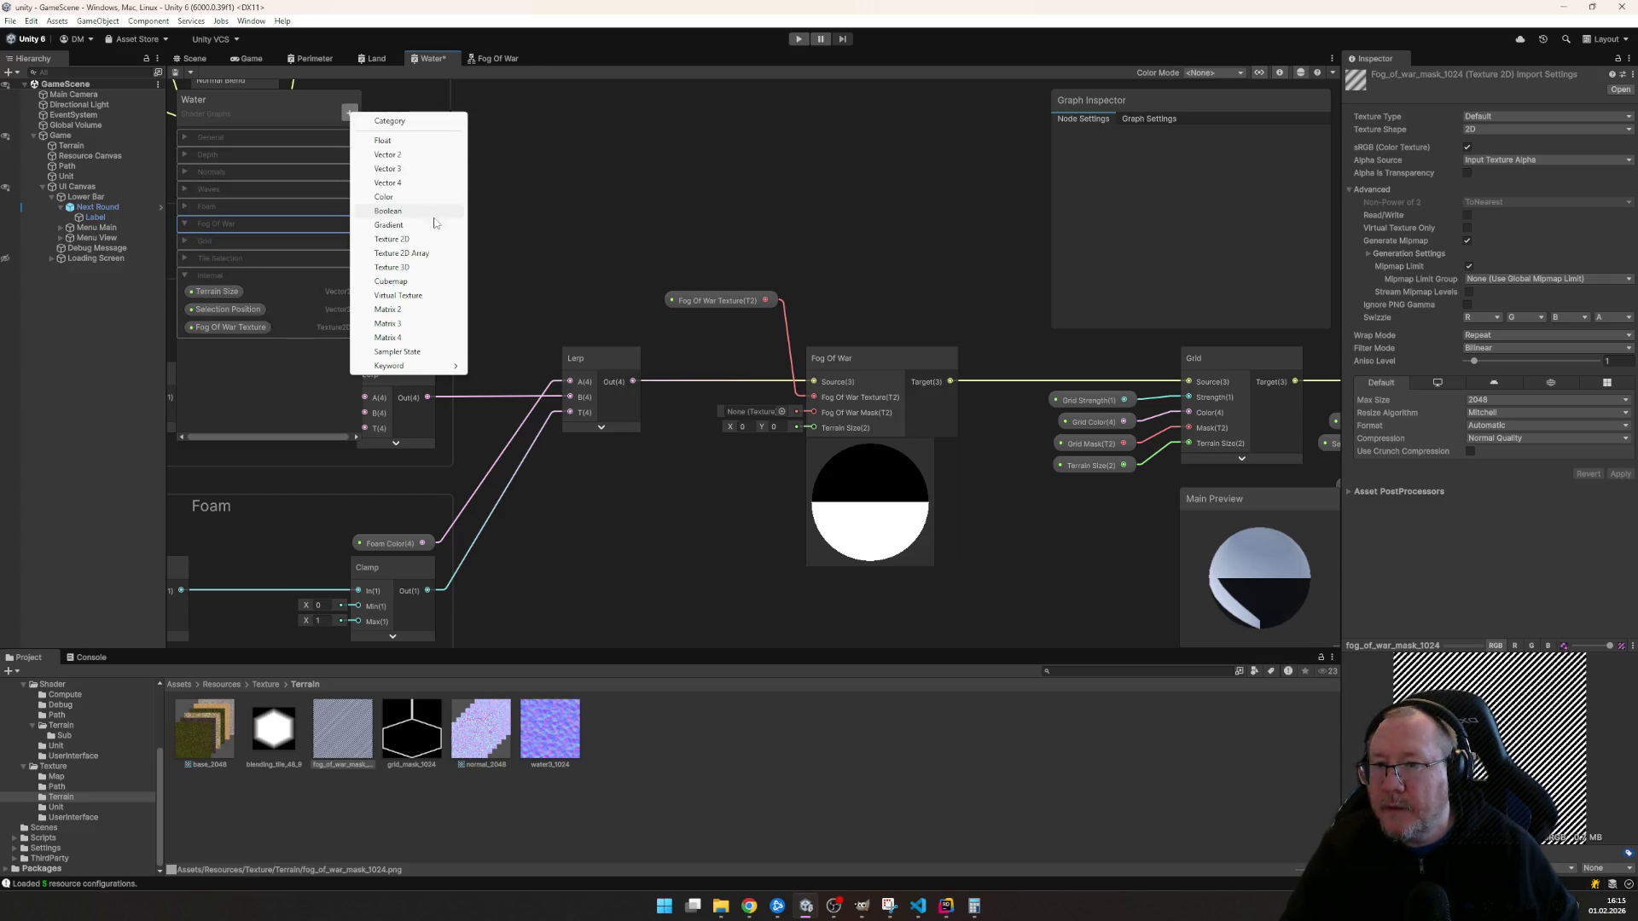
left_click(429, 242)
type("Fog Of War Mask")
key("Return")
mouse_move(234, 236)
left_mouse_down()
mouse_move(727, 327)
mouse_move(808, 412)
left_mouse_up()
mouse_move(215, 310)
left_mouse_down()
mouse_move(688, 370)
mouse_move(775, 389)
mouse_move(813, 429)
left_mouse_up()
left_click(884, 282)
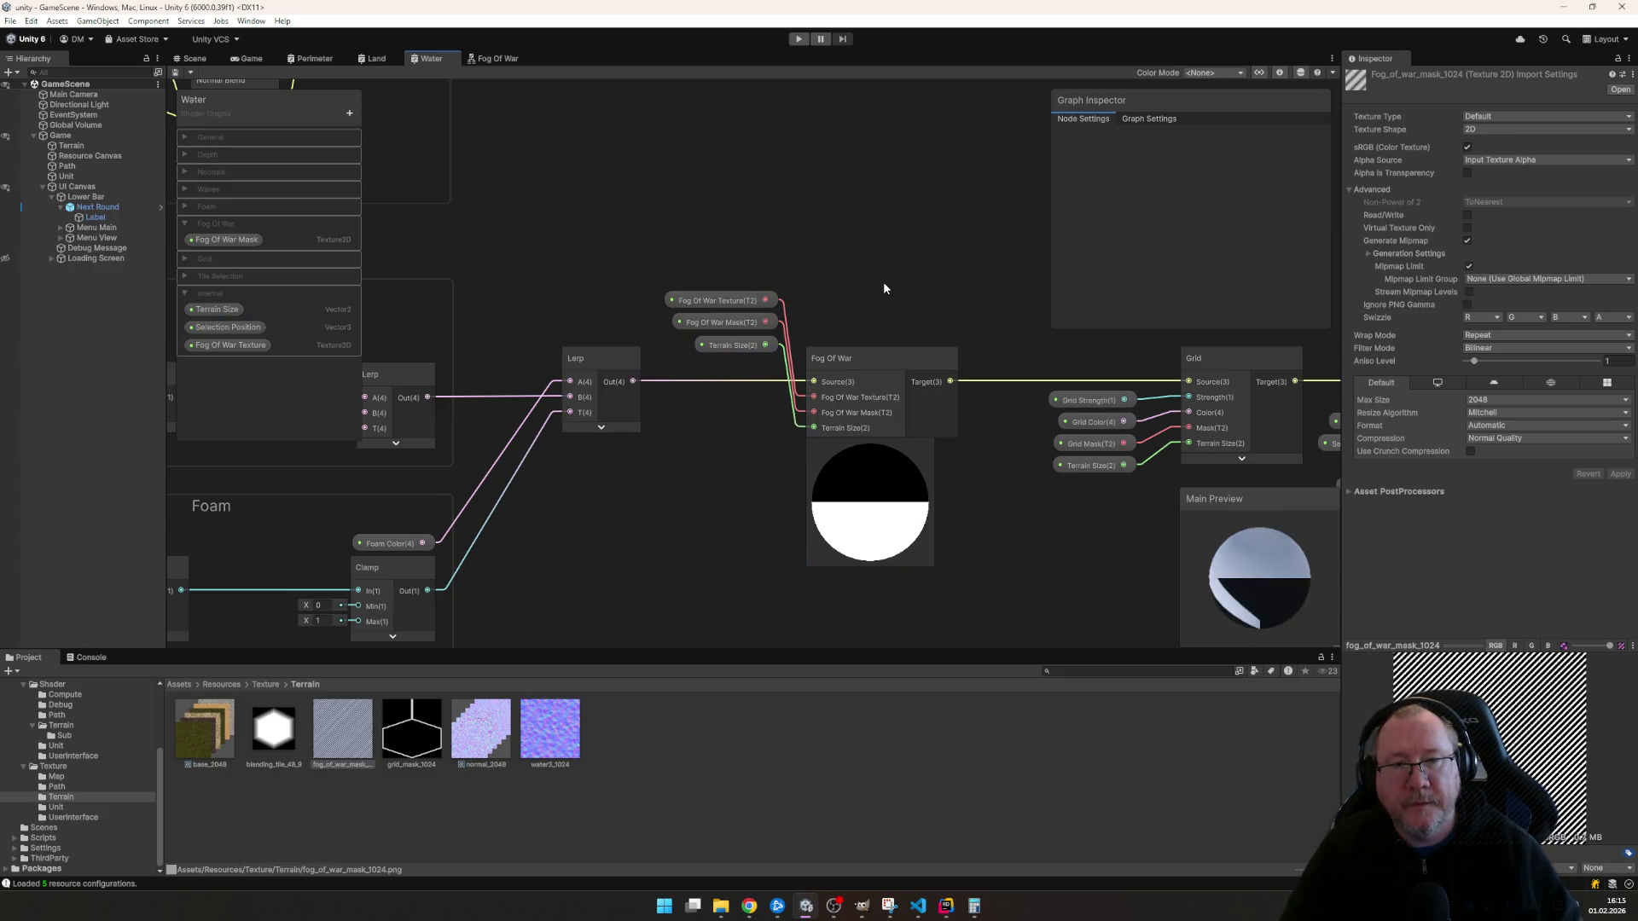
left_click(377, 59)
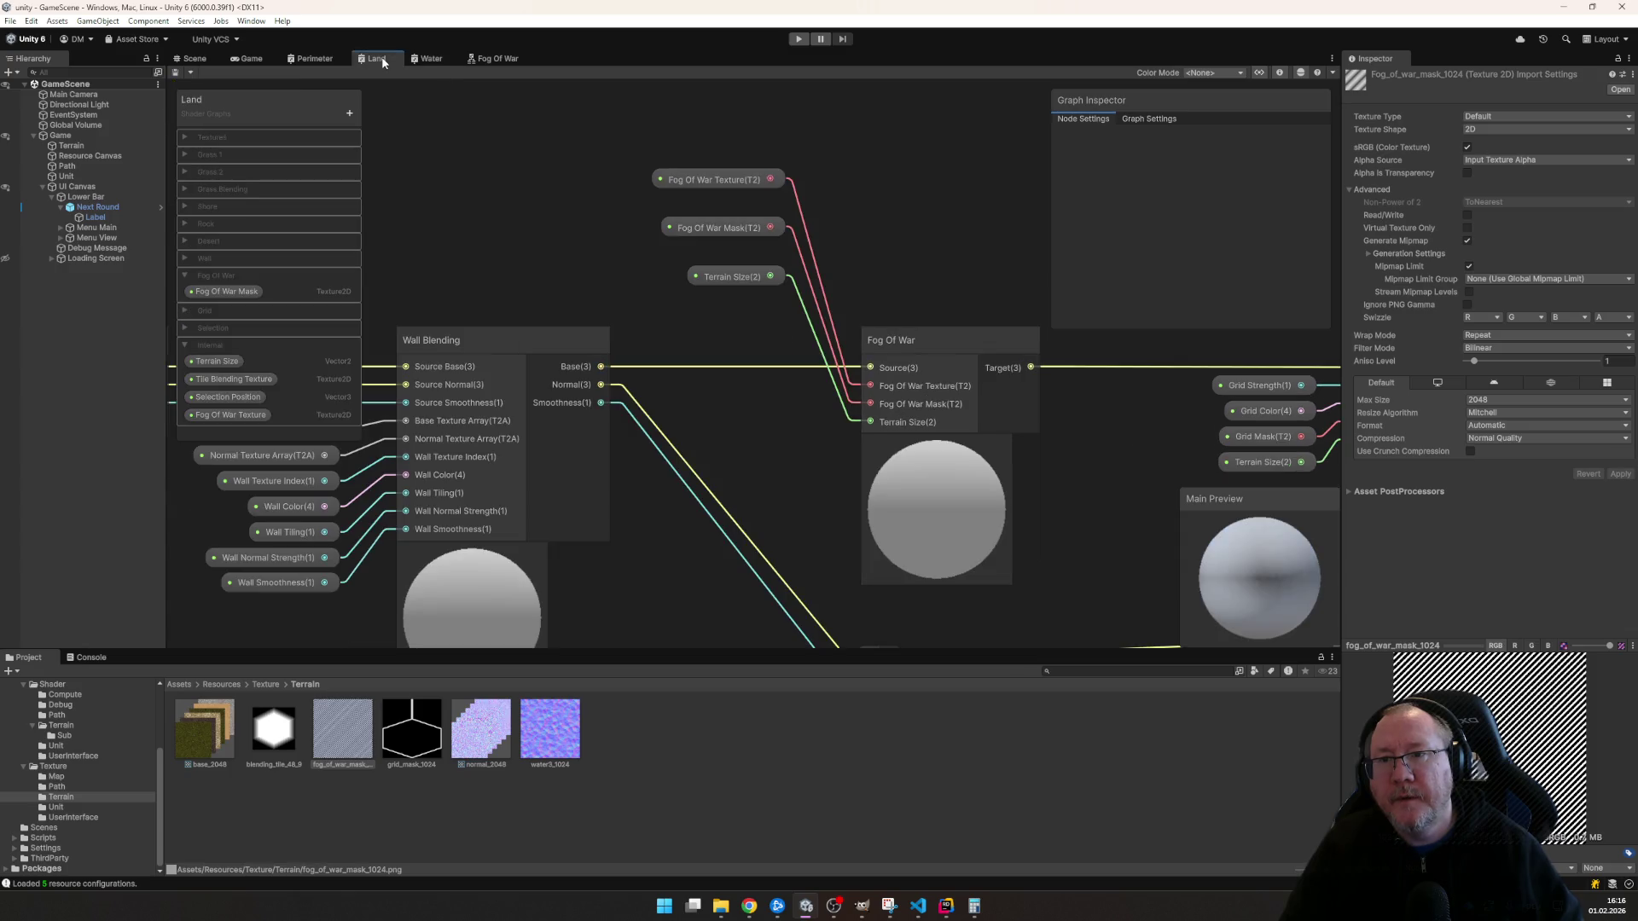
- In Materials/Terrain, assign the fog of war mask texture to the Land material's Fog Of War Mask slot
left_click(249, 59)
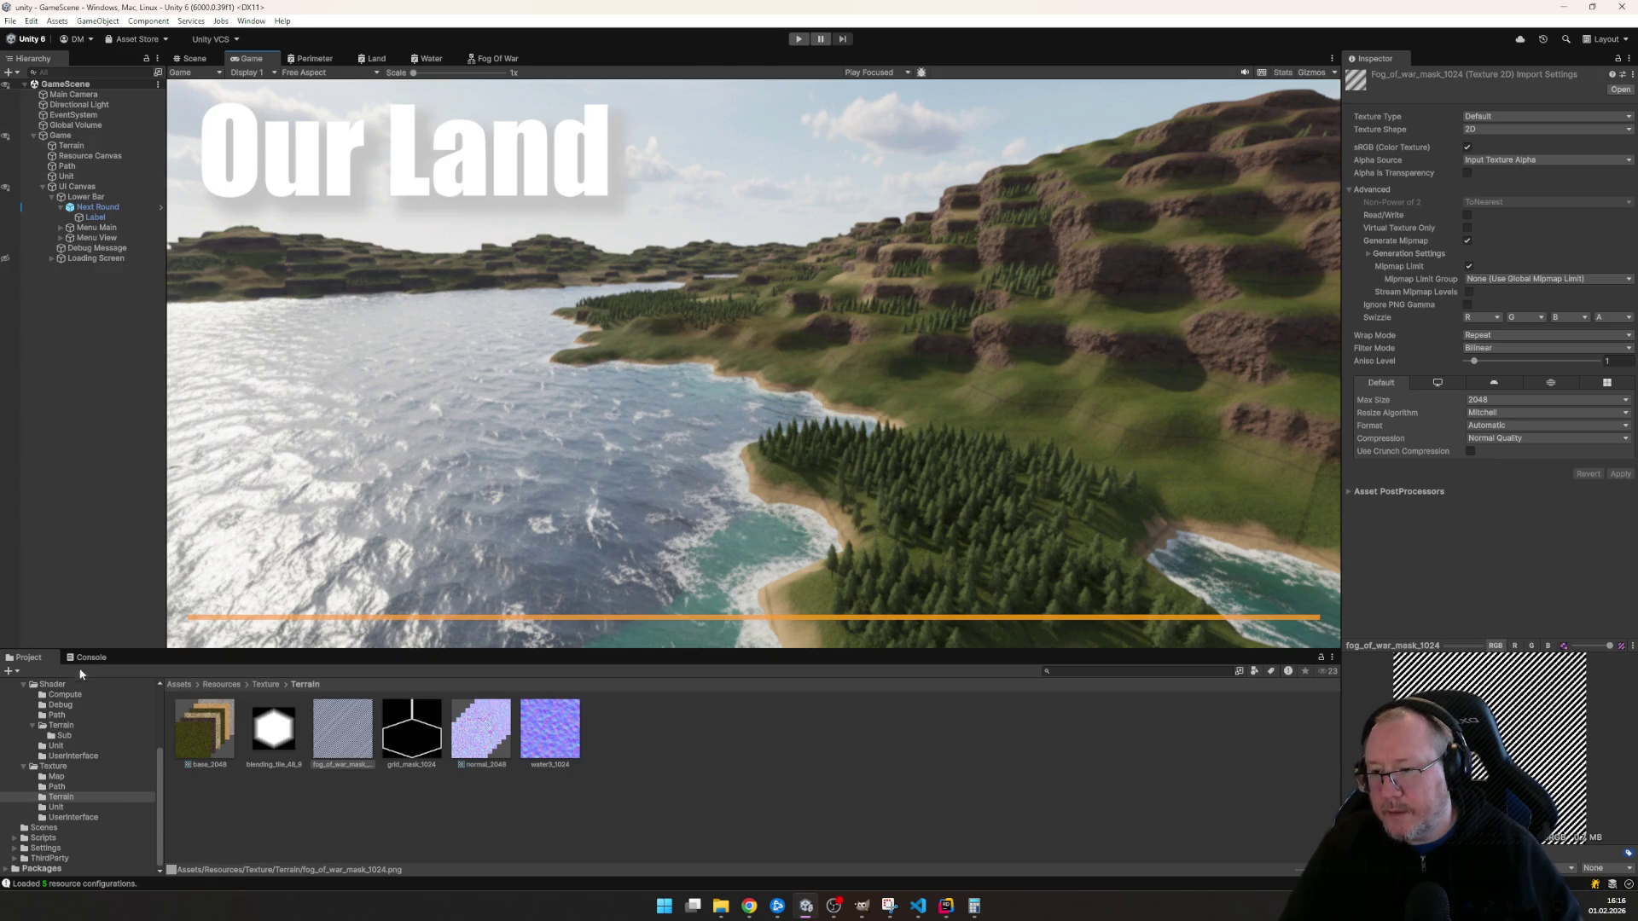
scroll(39, 724, "up", 3)
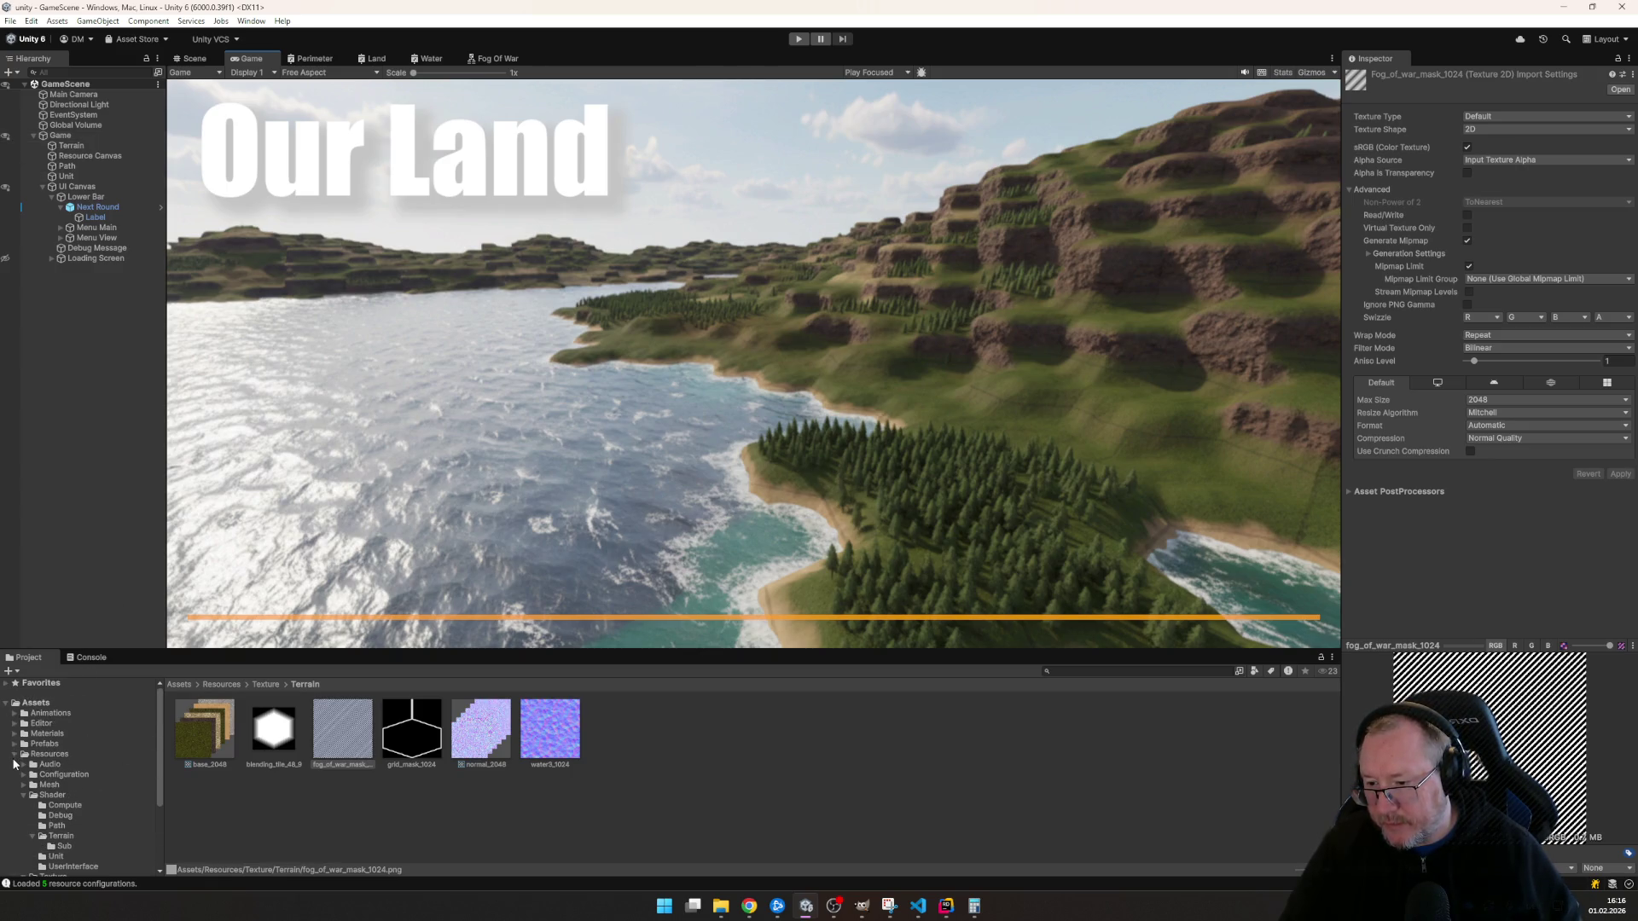
left_click(14, 753)
left_click(16, 736)
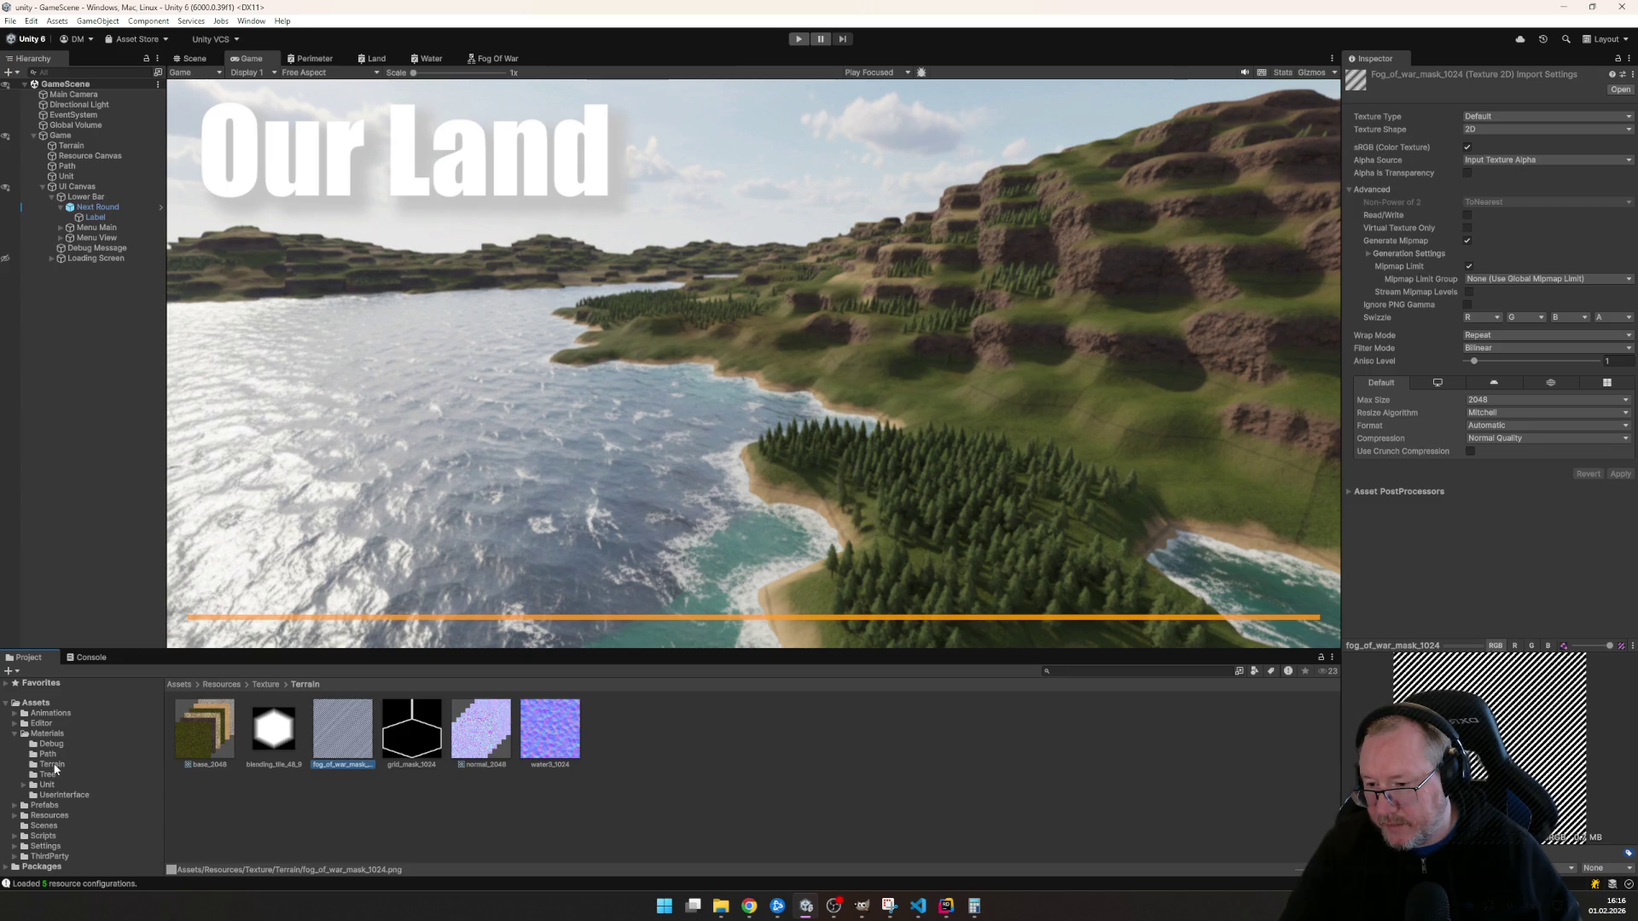
left_click(51, 764)
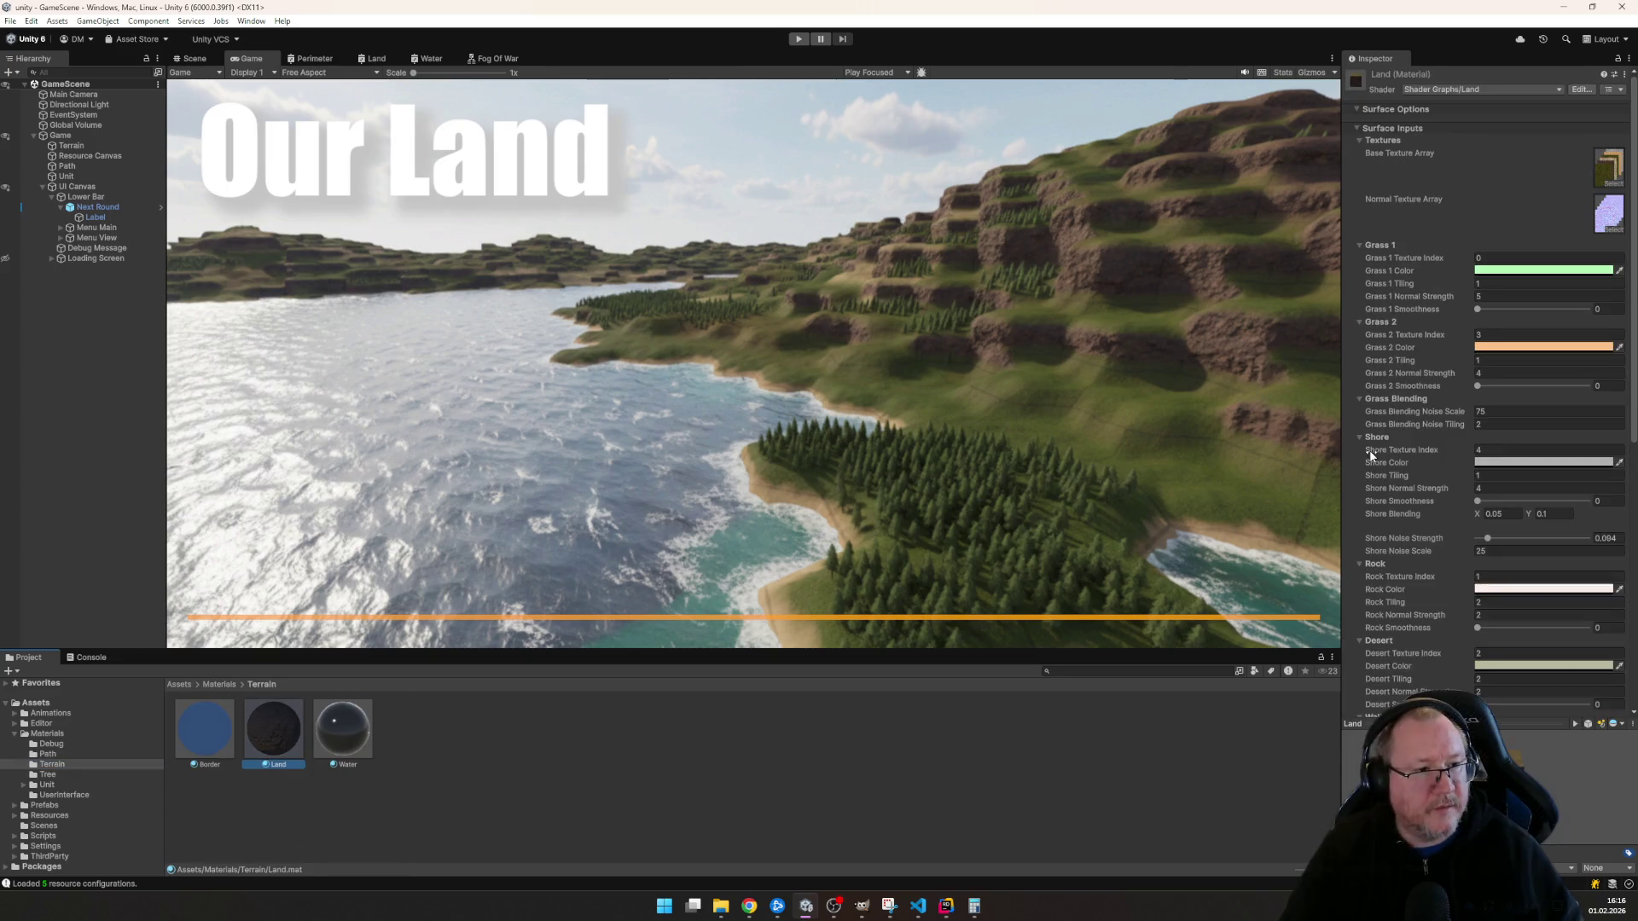
scroll(1510, 422, "down", 5)
scroll(1540, 466, "down", 5)
scroll(1448, 373, "down", 5)
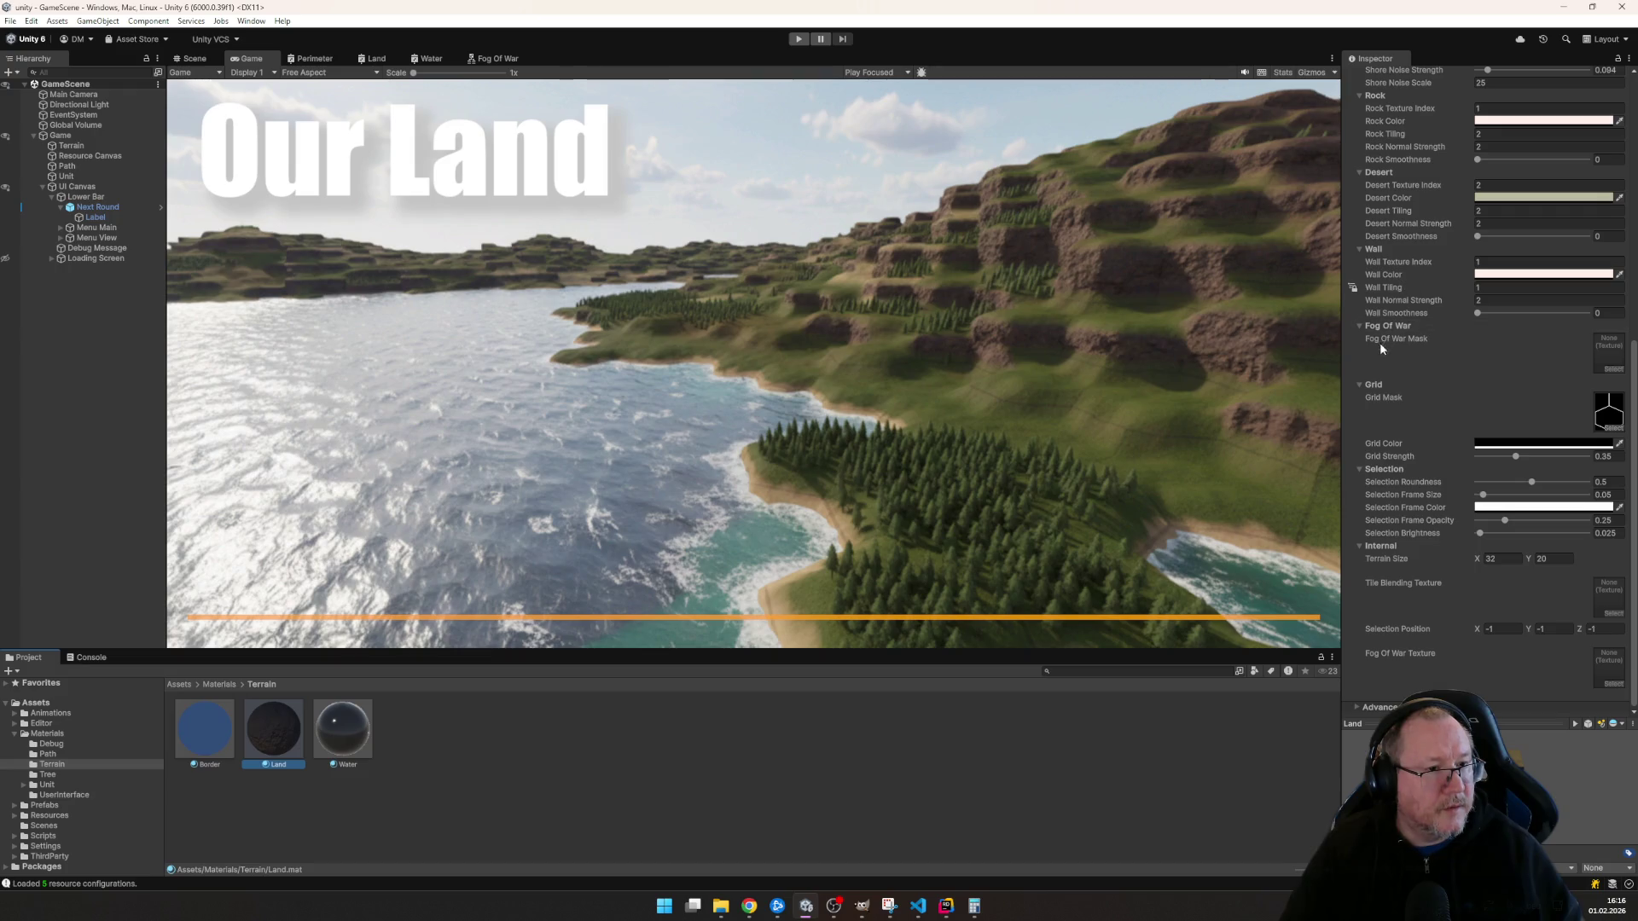
left_click(1611, 369)
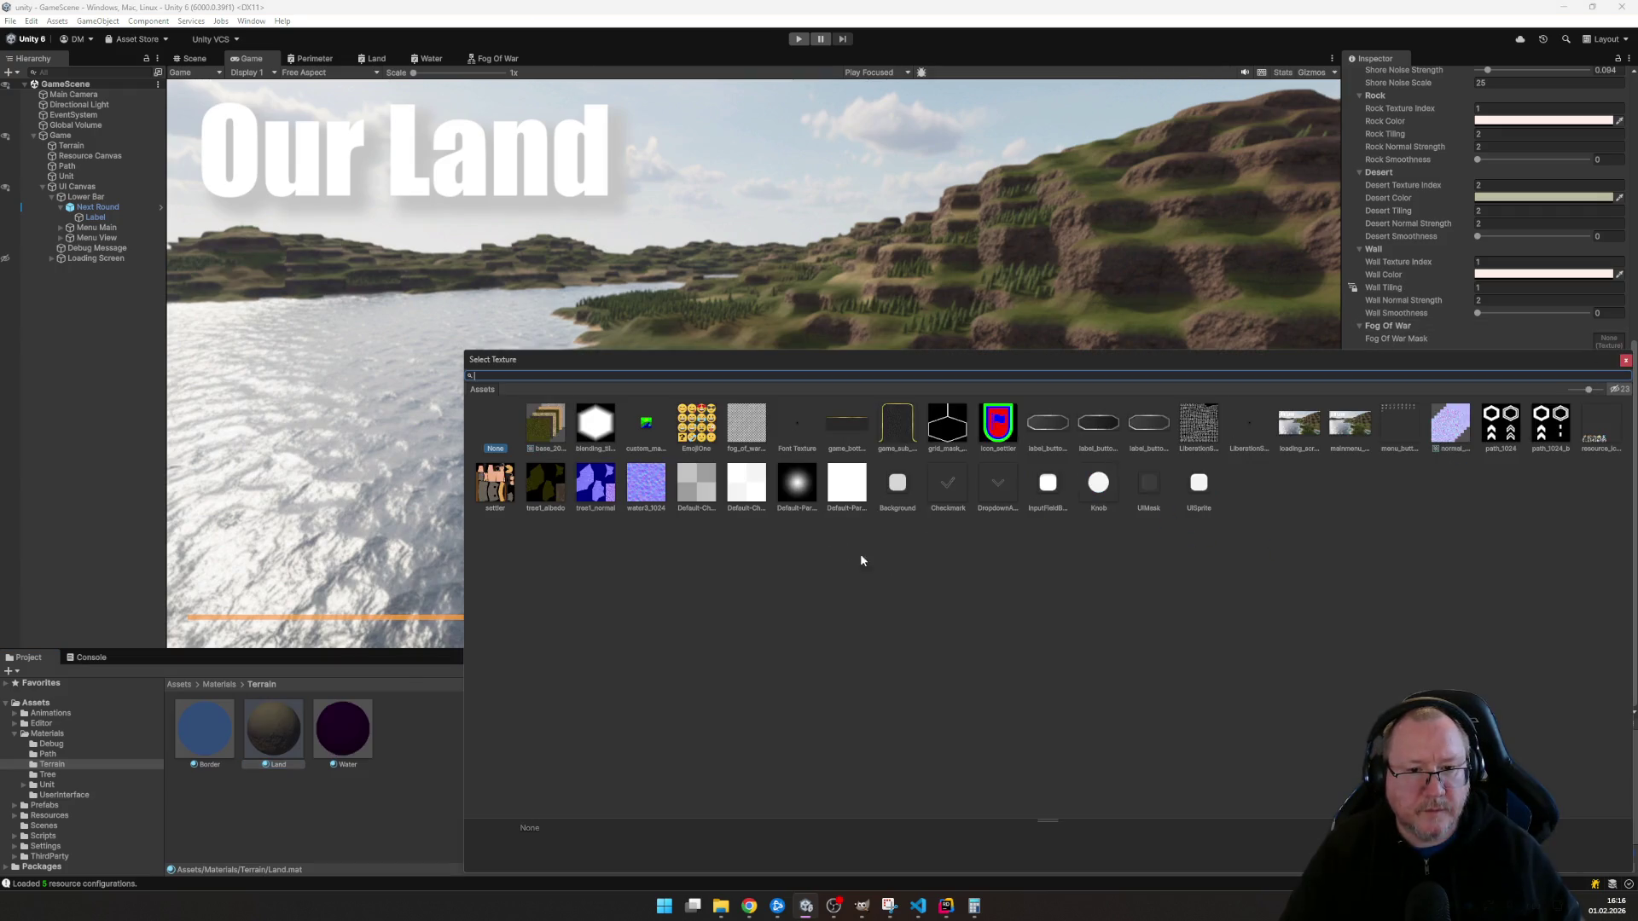
double_click(730, 430)
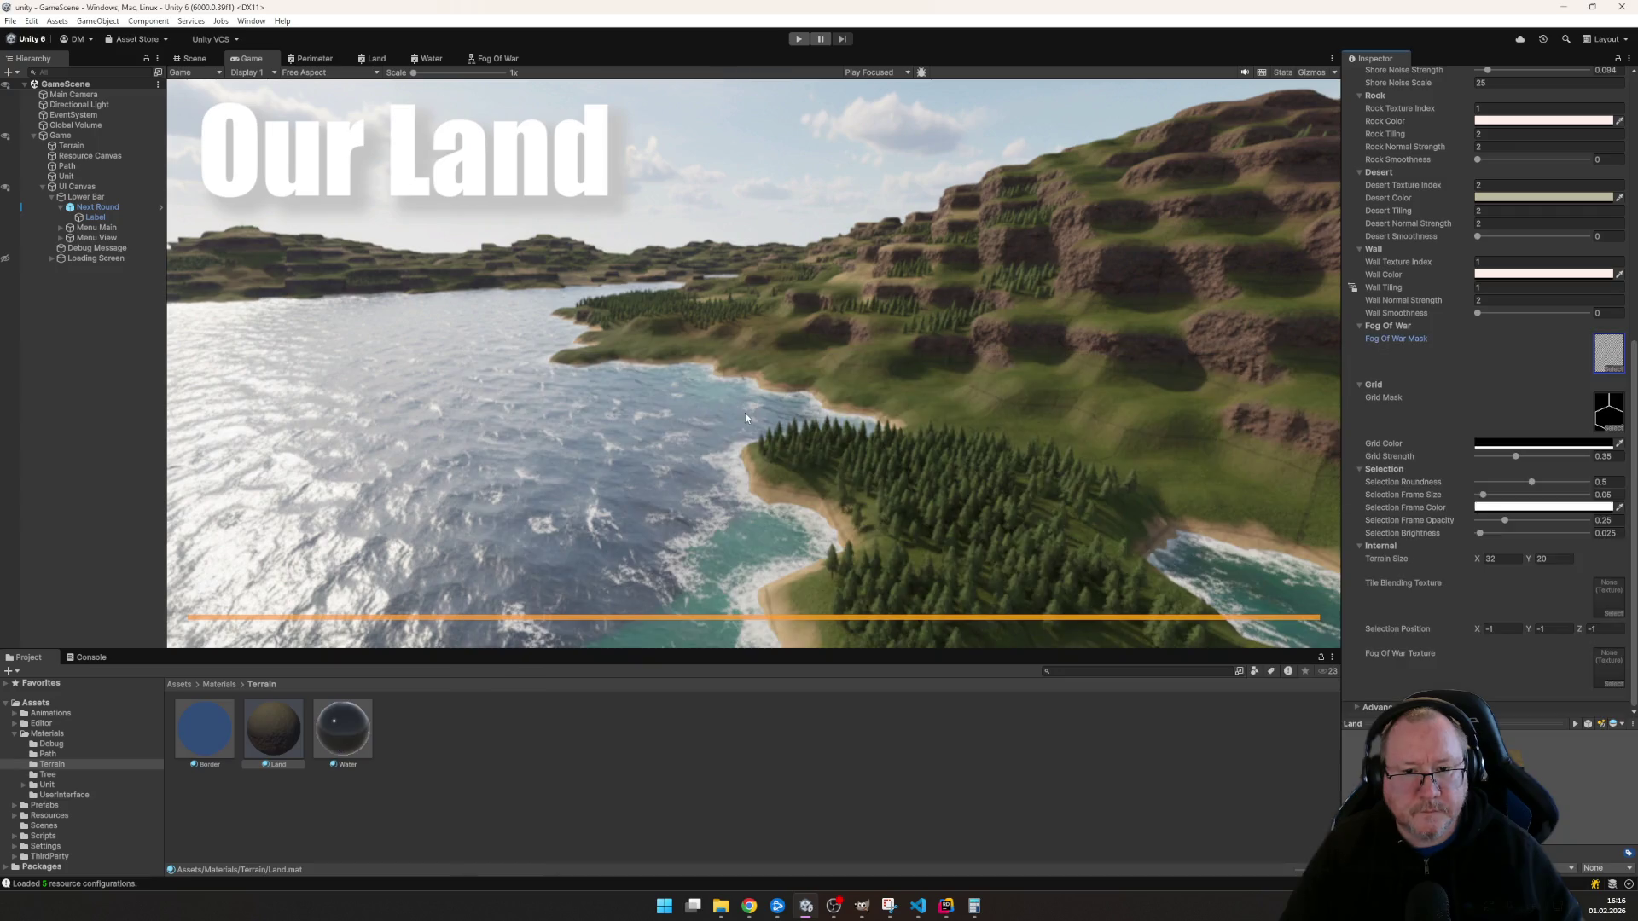
- Assign the same mask texture to the Water material and start play mode
left_click(337, 730)
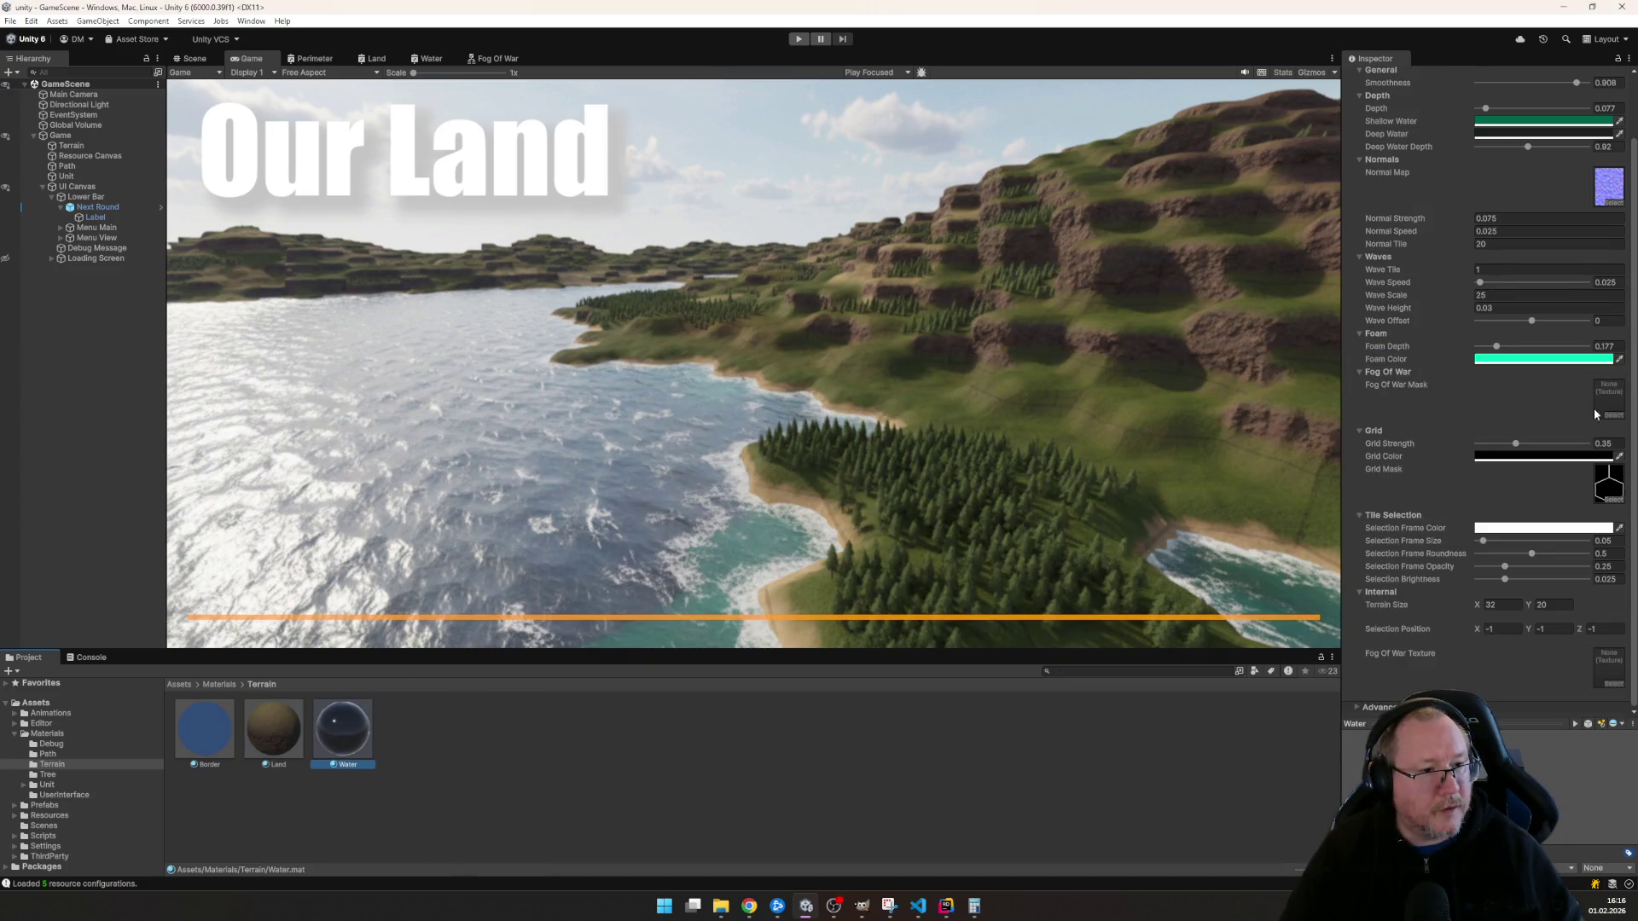
left_click(1615, 416)
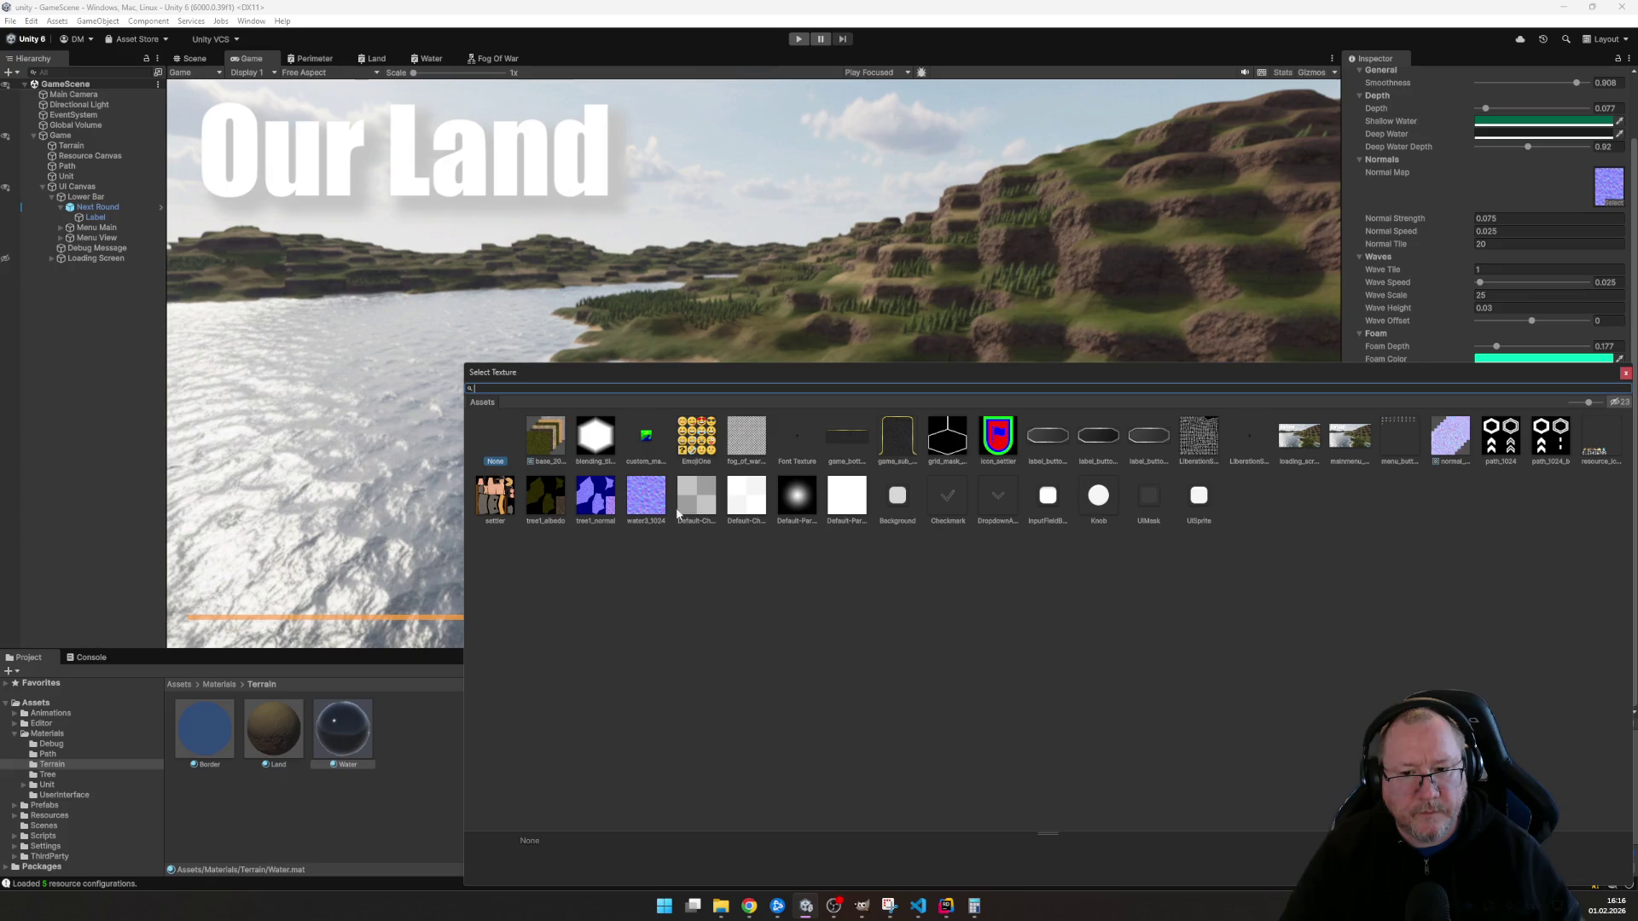
double_click(750, 444)
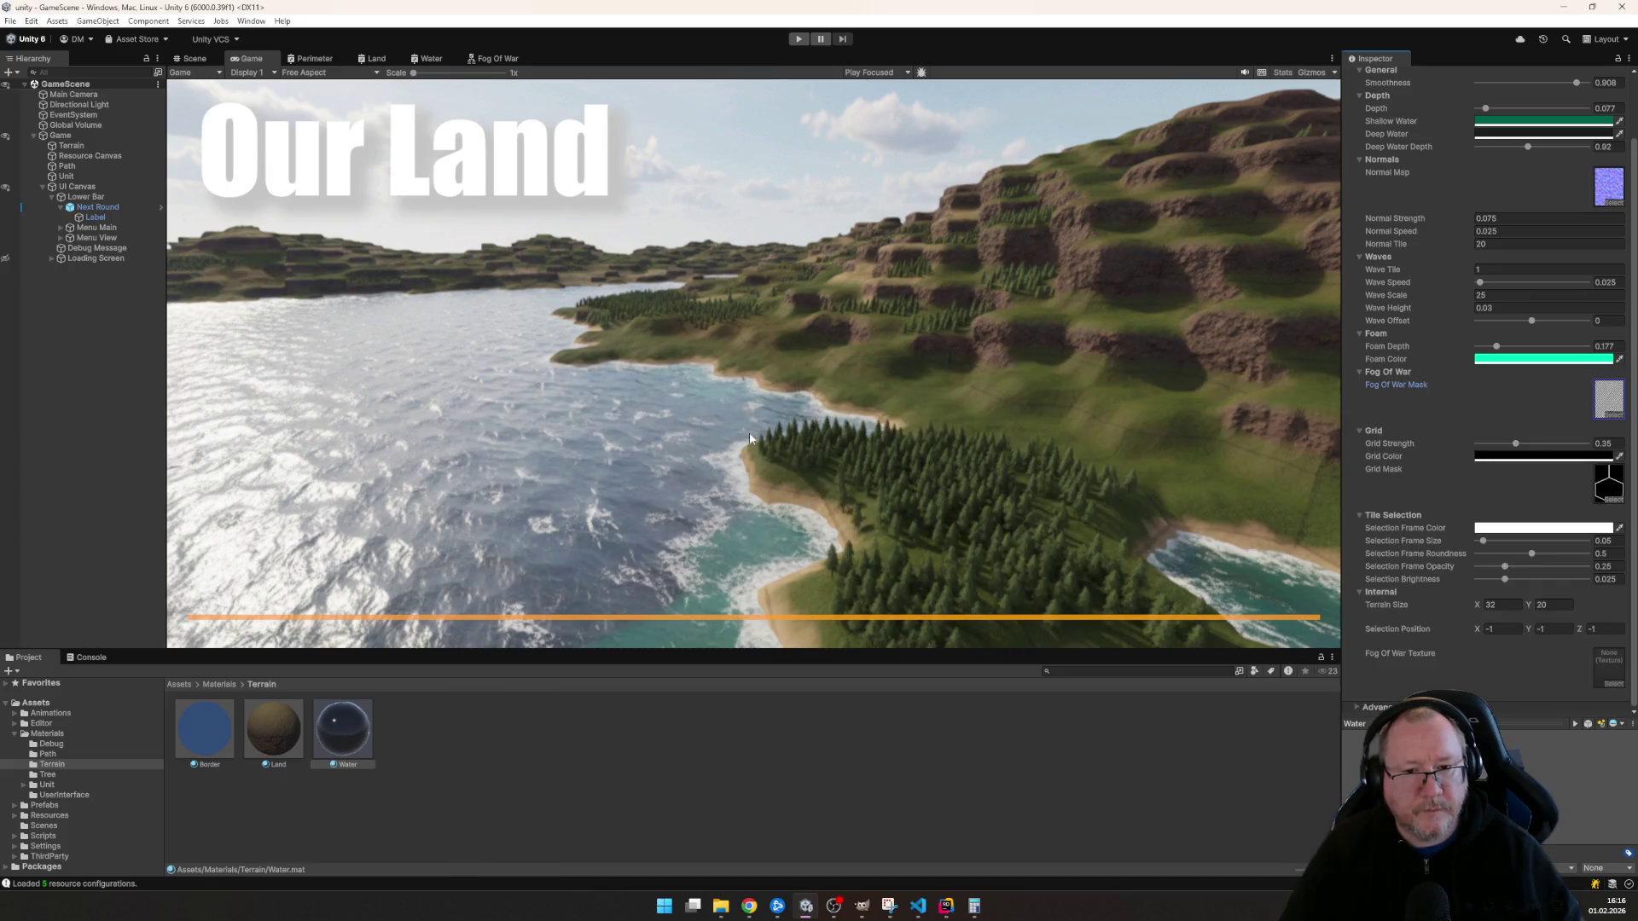
left_click(798, 40)
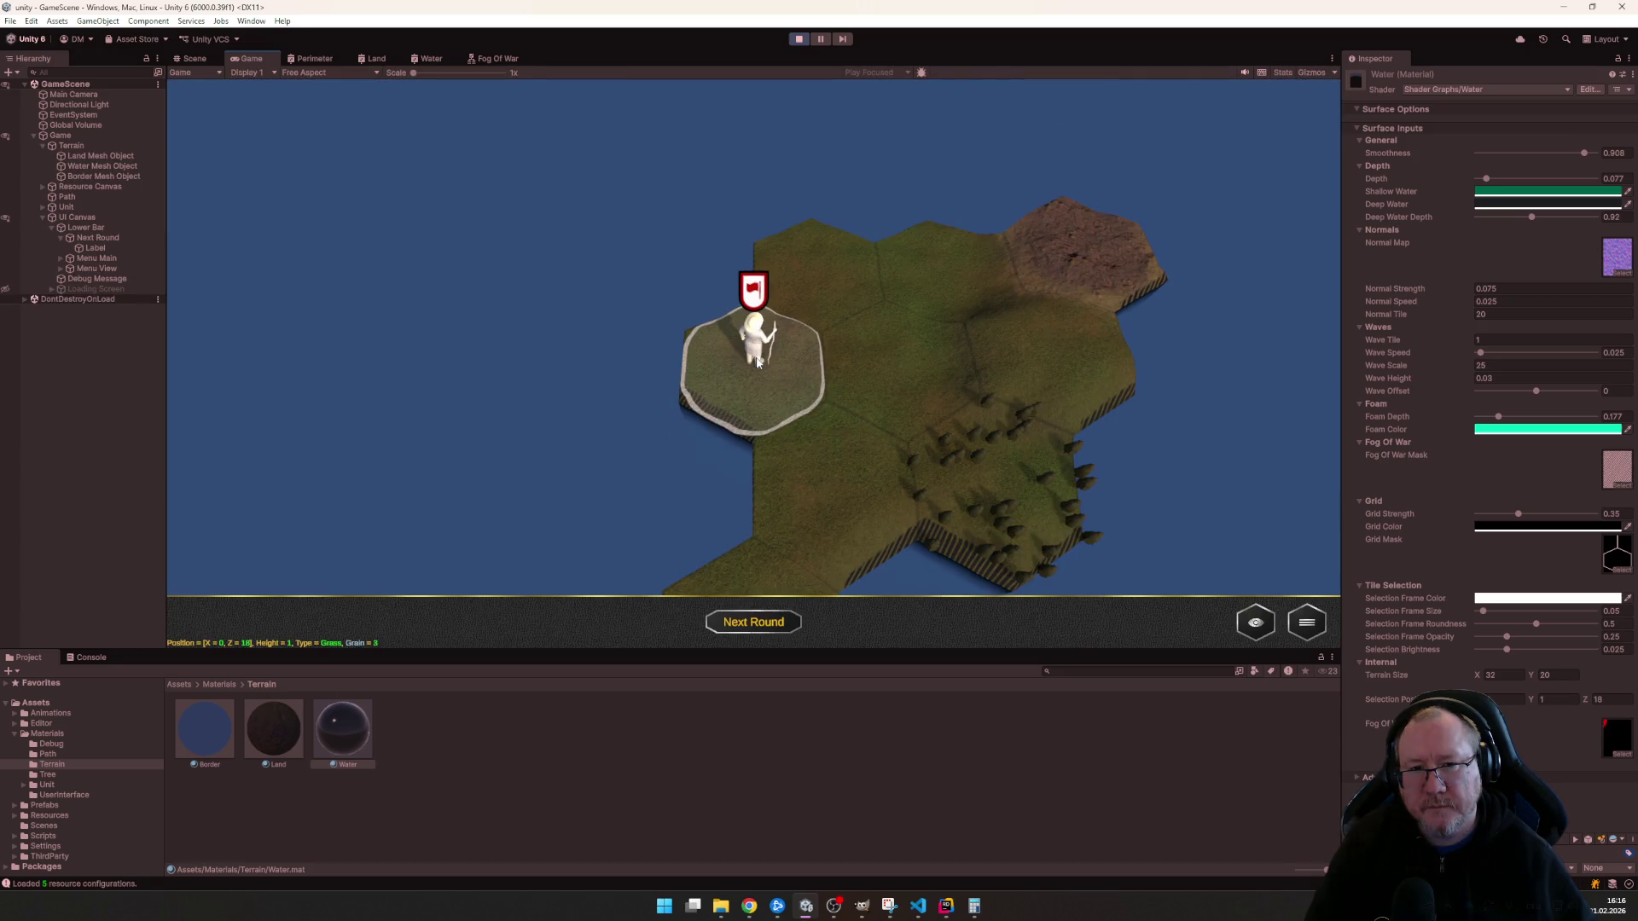
scroll(705, 357, "down", 2)
scroll(713, 303, "down", 2)
scroll(729, 249, "down", 1)
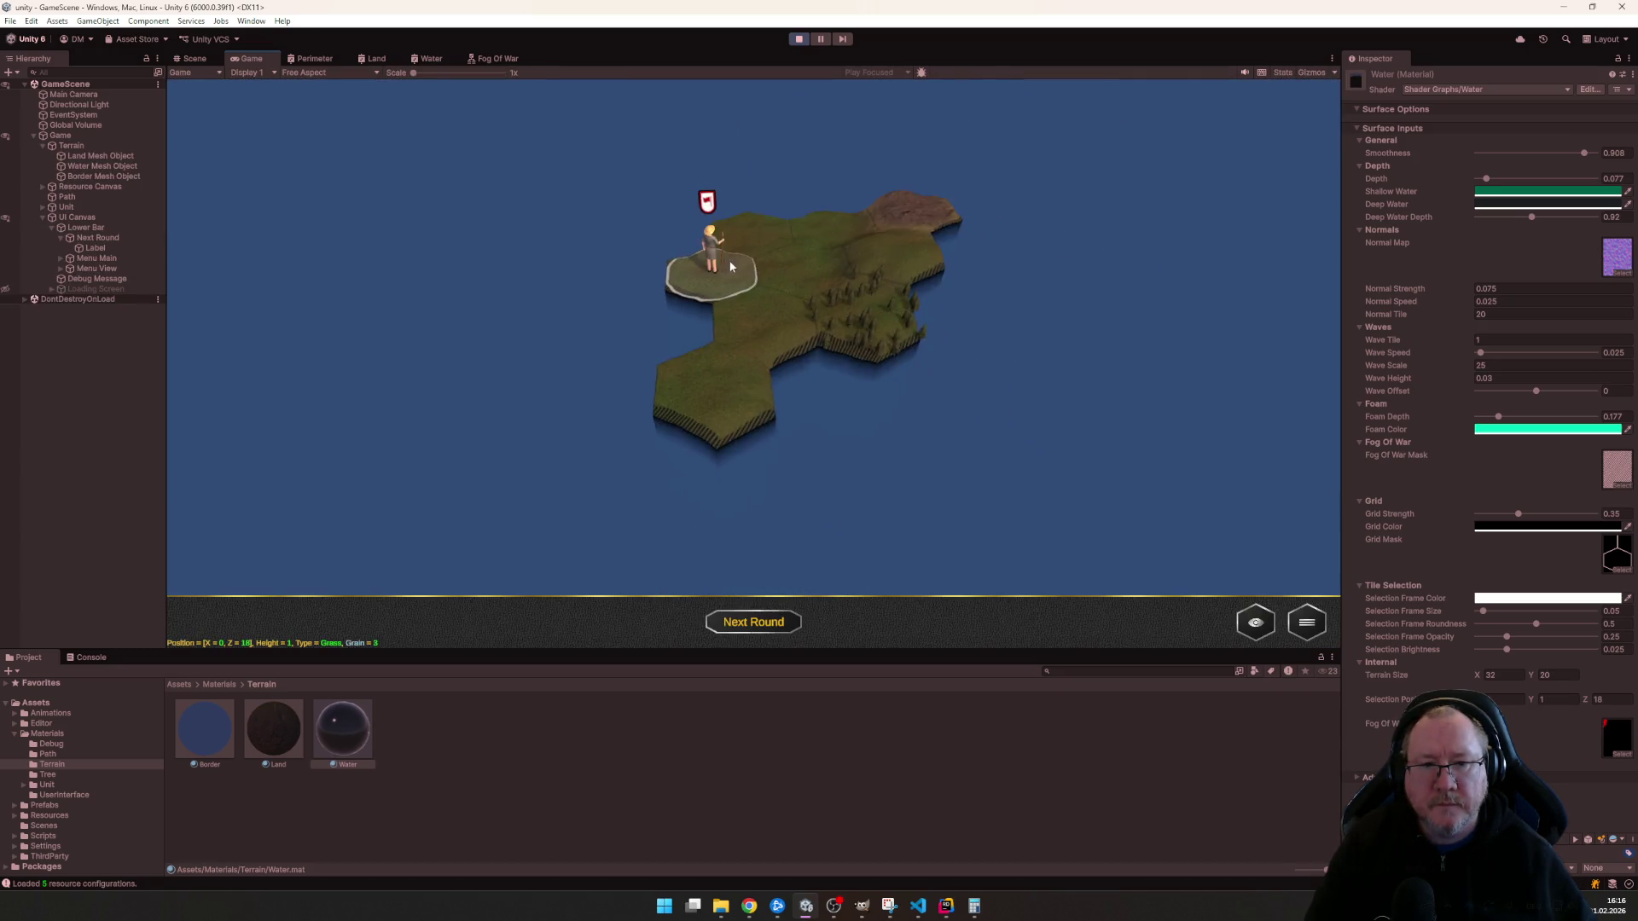
scroll(731, 266, "up", 2)
scroll(756, 287, "up", 3)
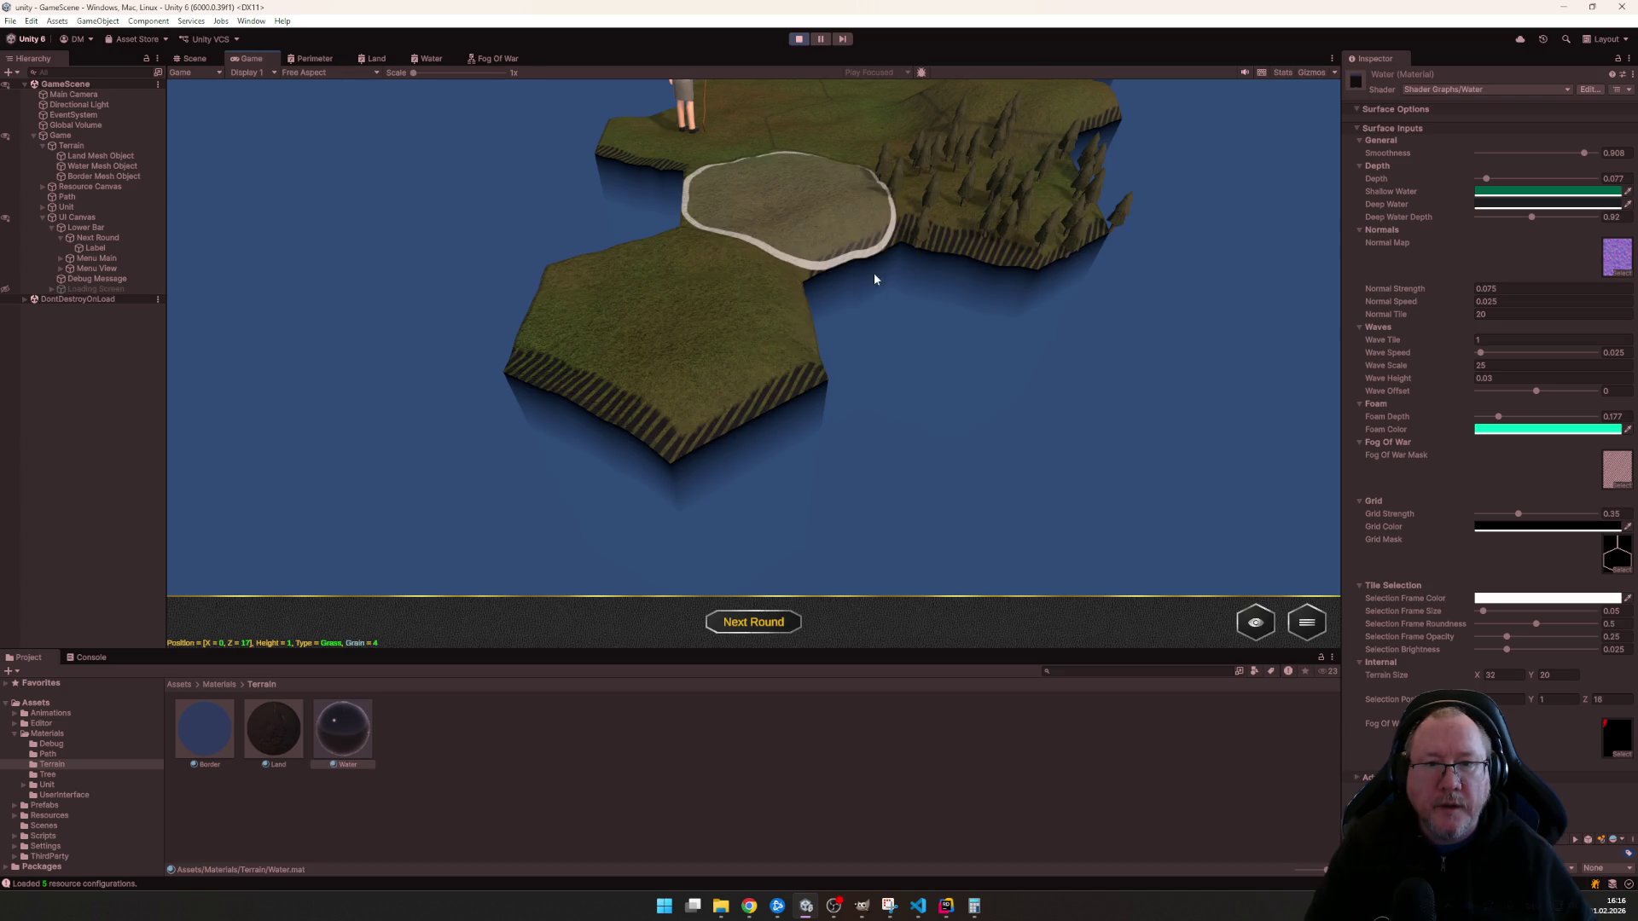
scroll(867, 321, "down", 3)
scroll(839, 385, "up", 3)
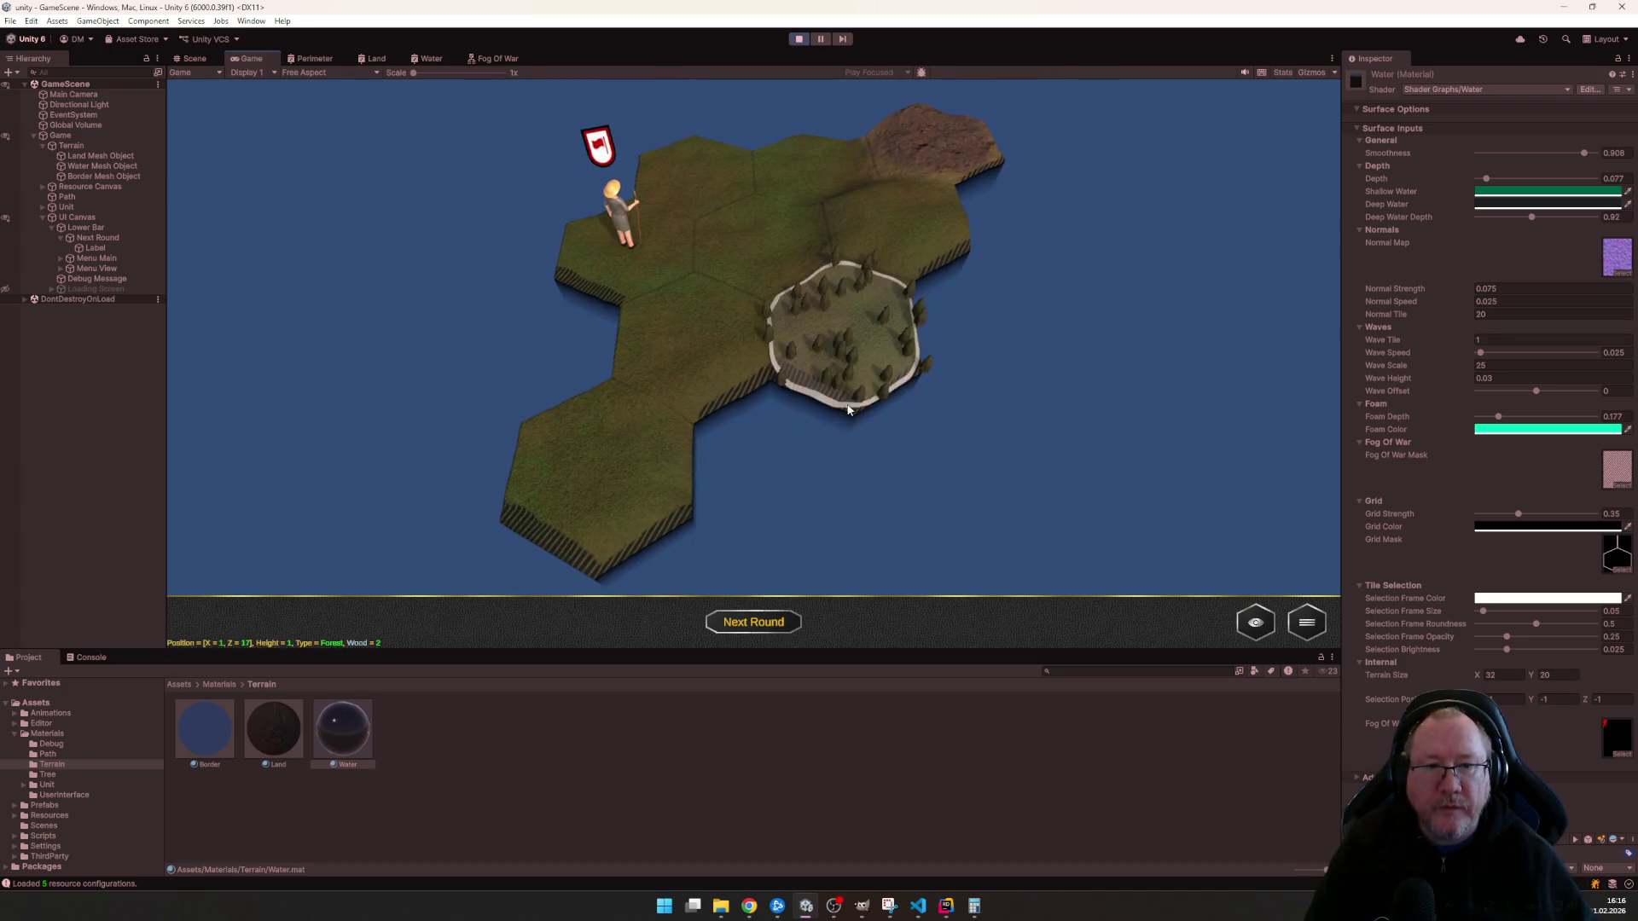
- Select the unit, walk it to a neighbouring grass hex, then inspect the Fog of War render texture
left_click(627, 249)
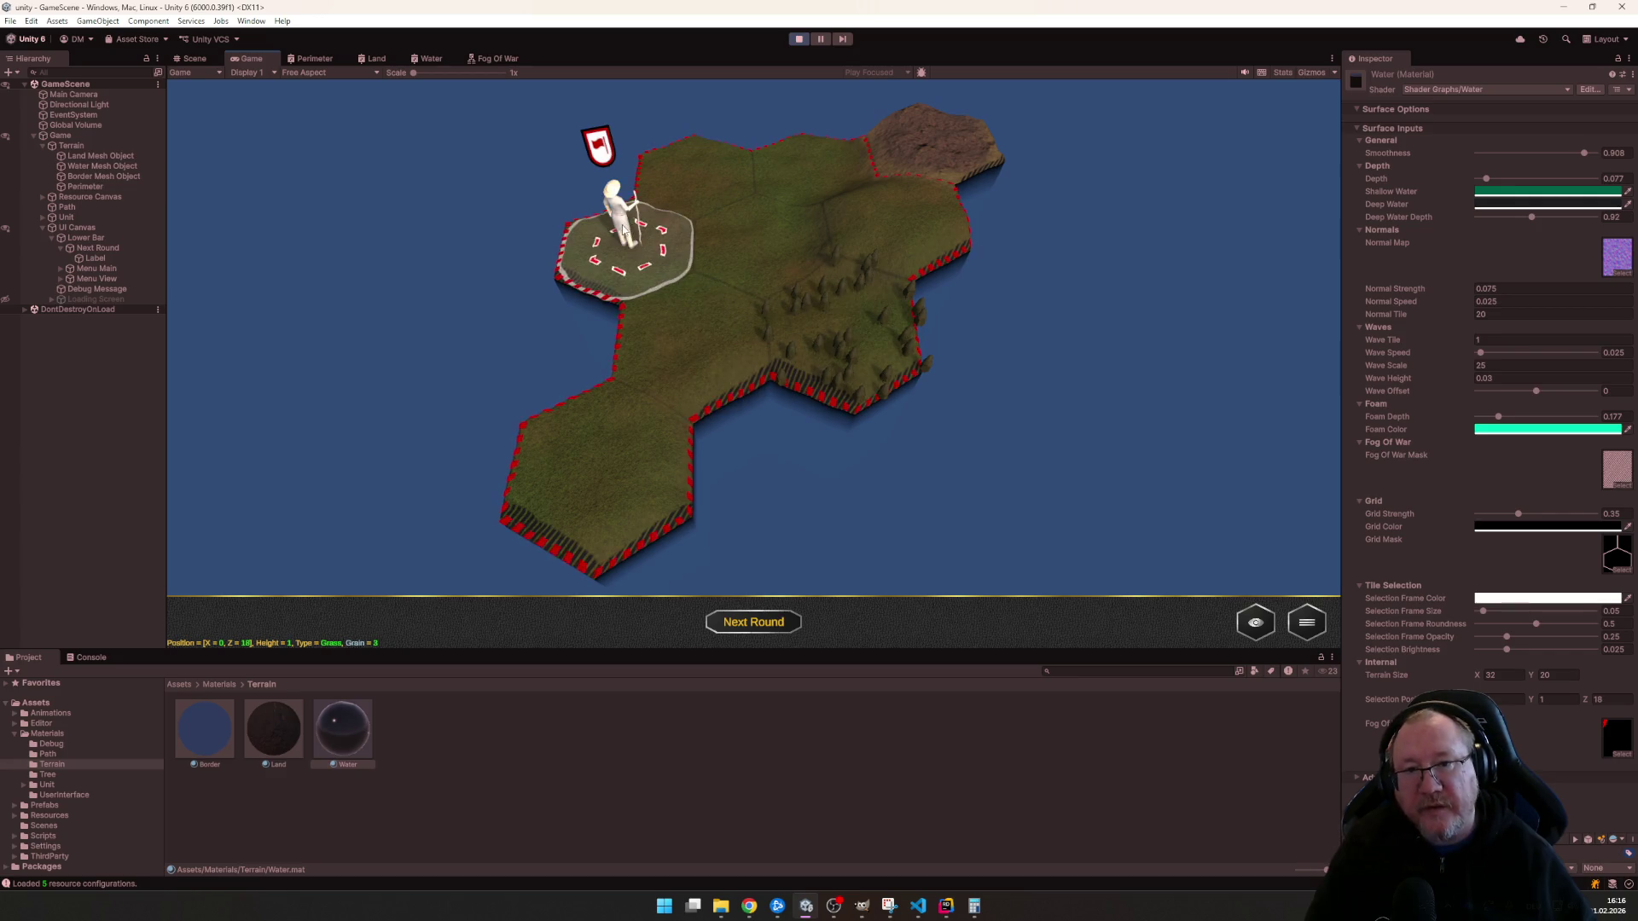
left_click(889, 242)
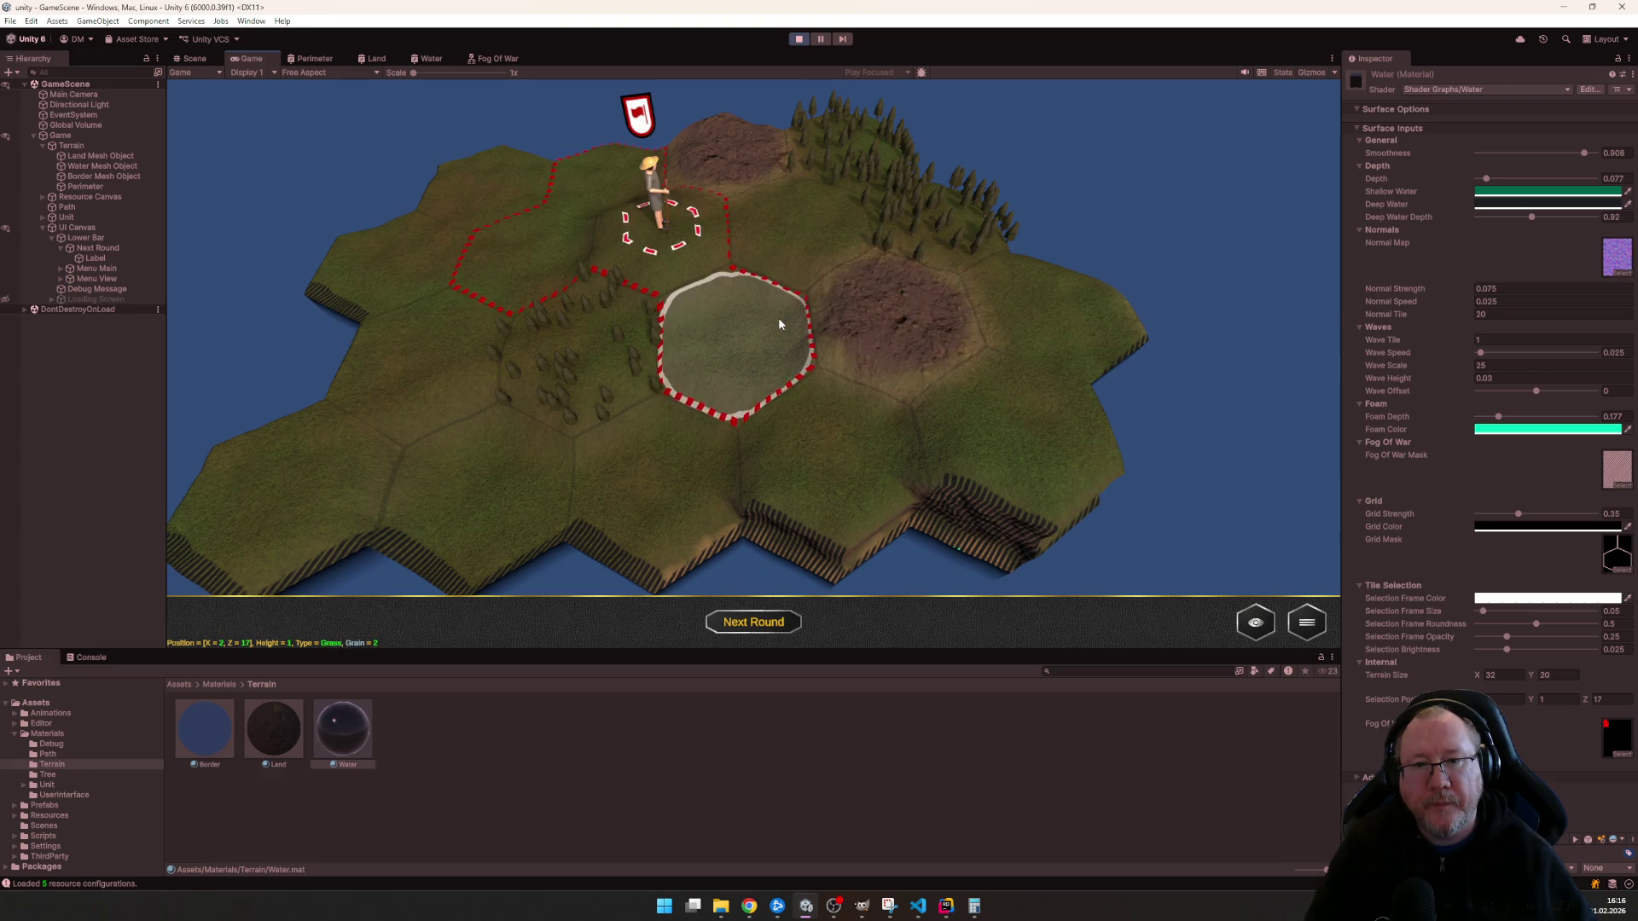
left_click(778, 318)
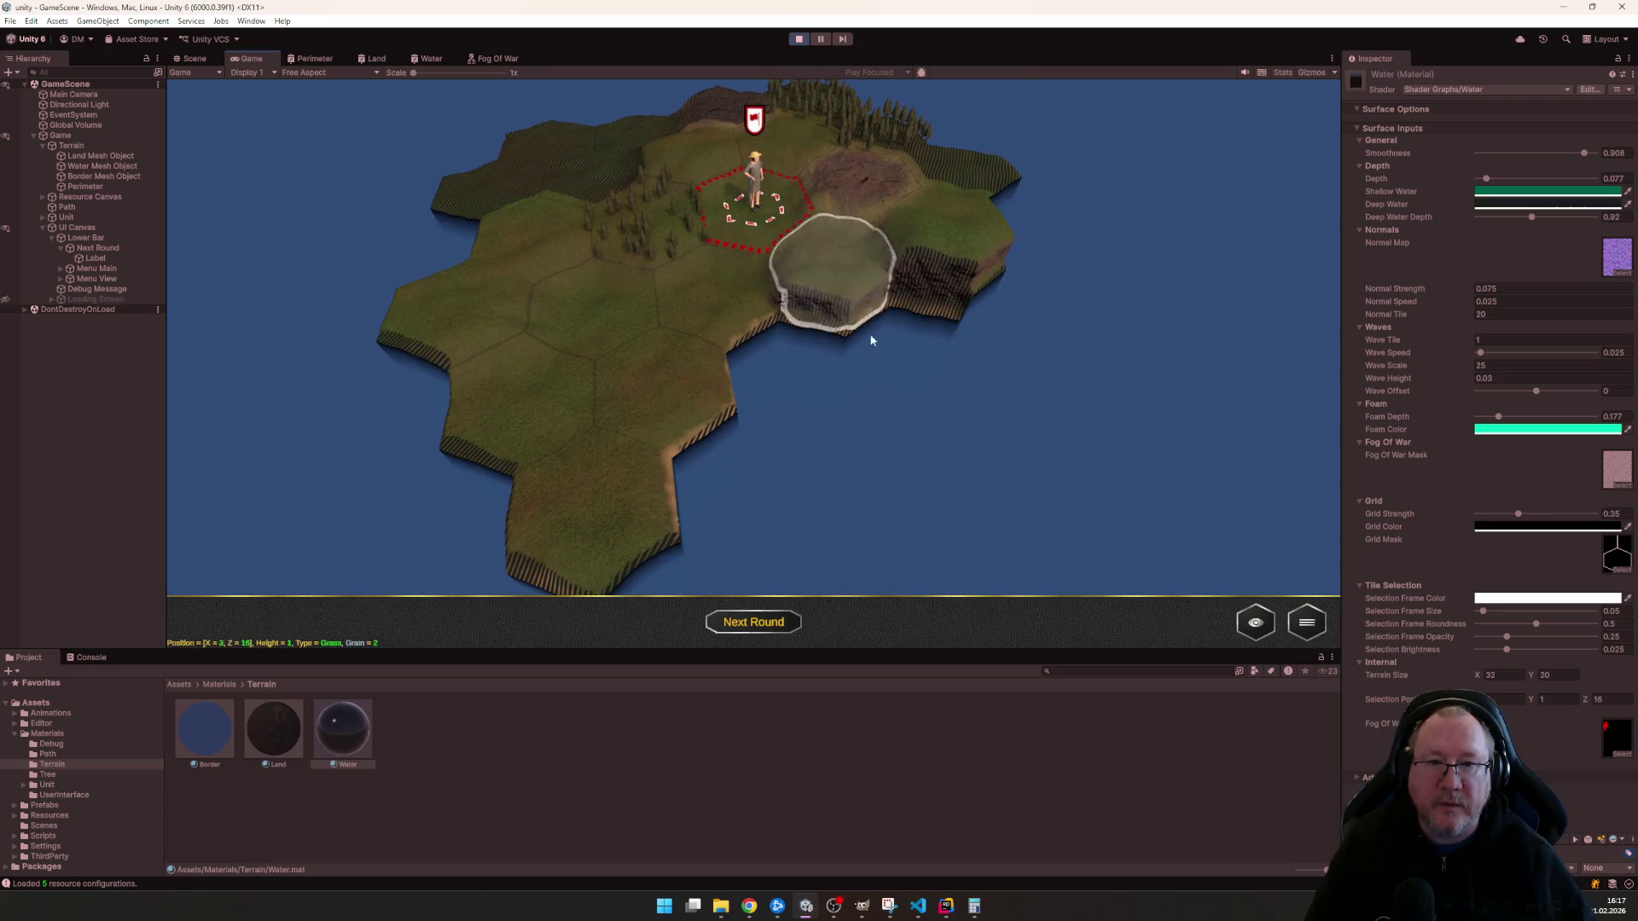
scroll(839, 382, "up", 3)
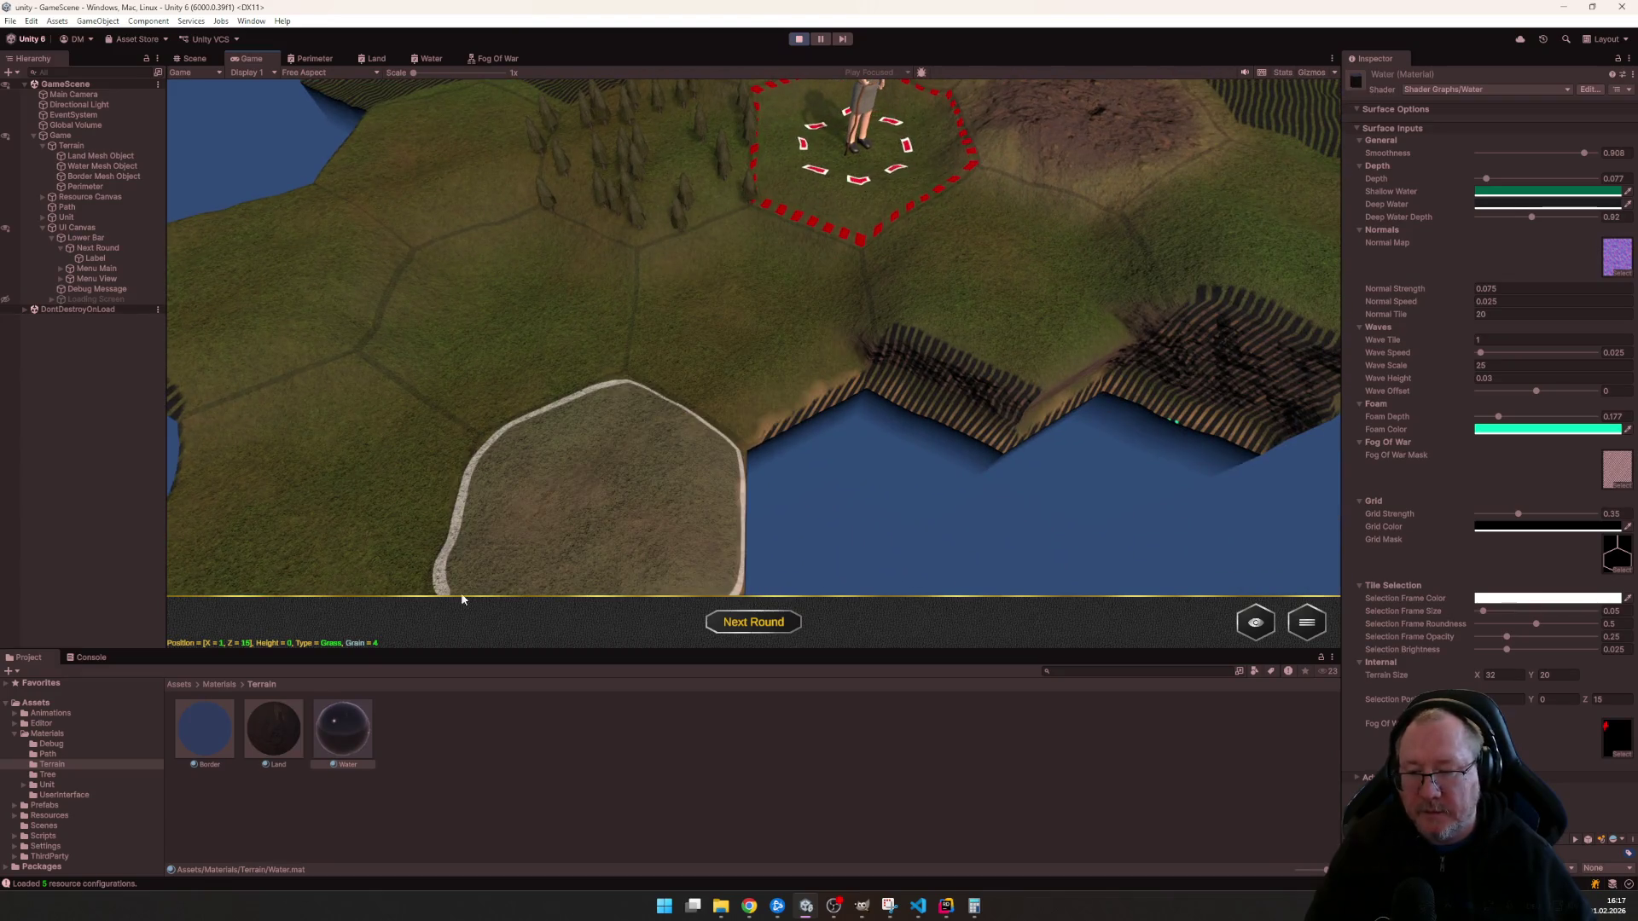
double_click(1606, 736)
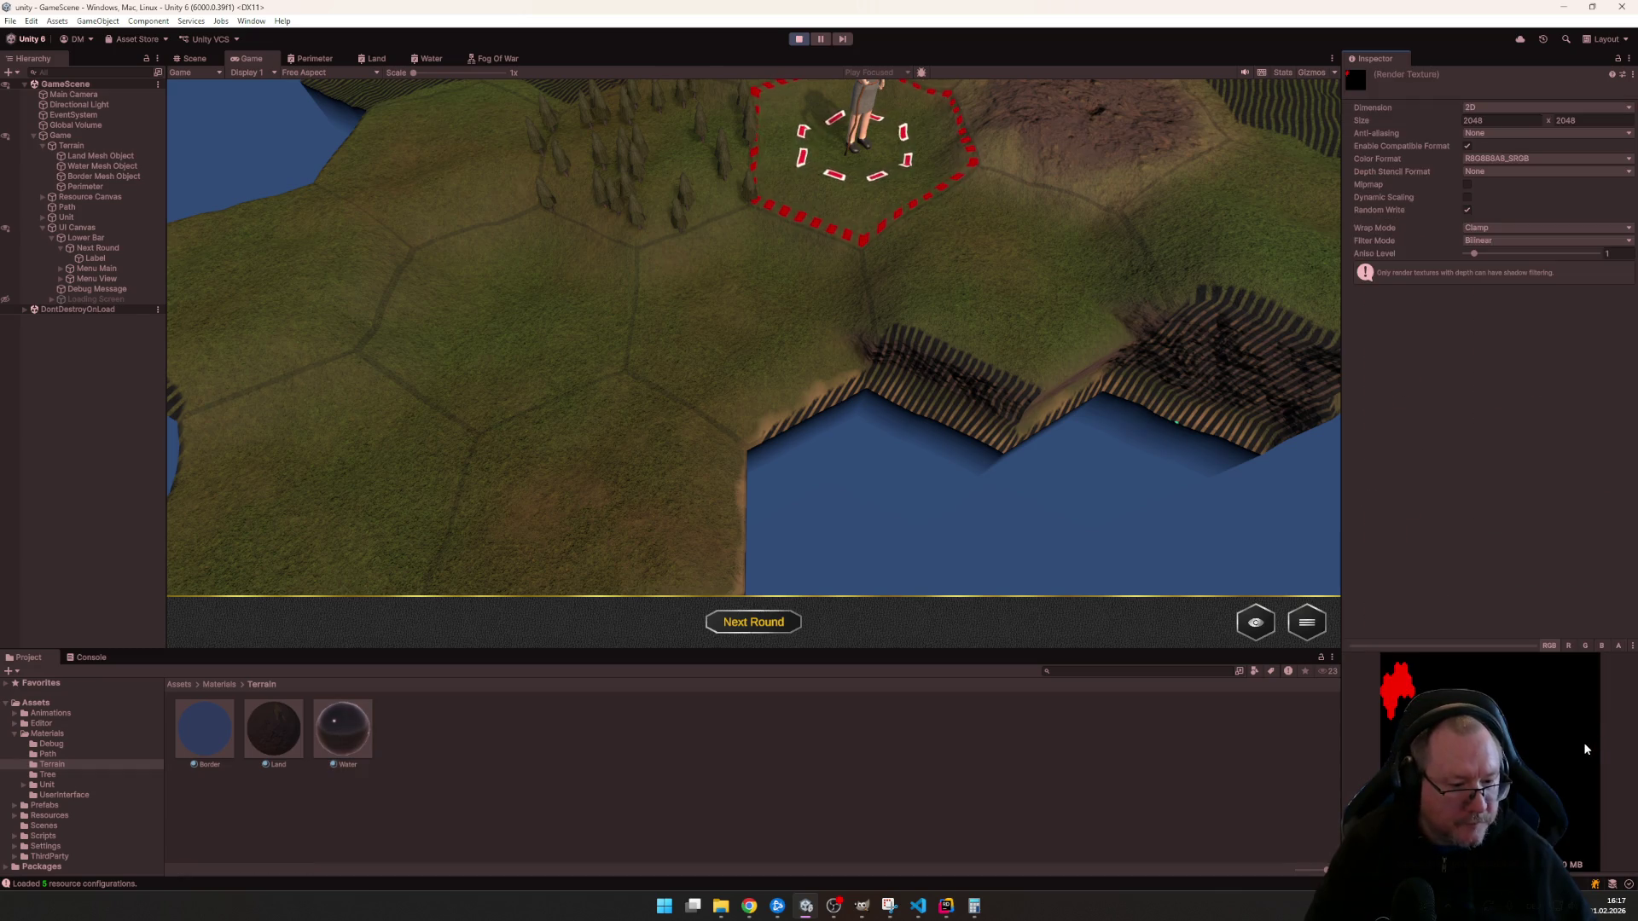
- Pan the camera across the hex island, then stop play mode and bring the fog-of-war script forward
left_click_drag(1342, 697, 1360, 696)
scroll(783, 398, "up", 3)
scroll(818, 444, "up", 2)
scroll(831, 464, "up", 2)
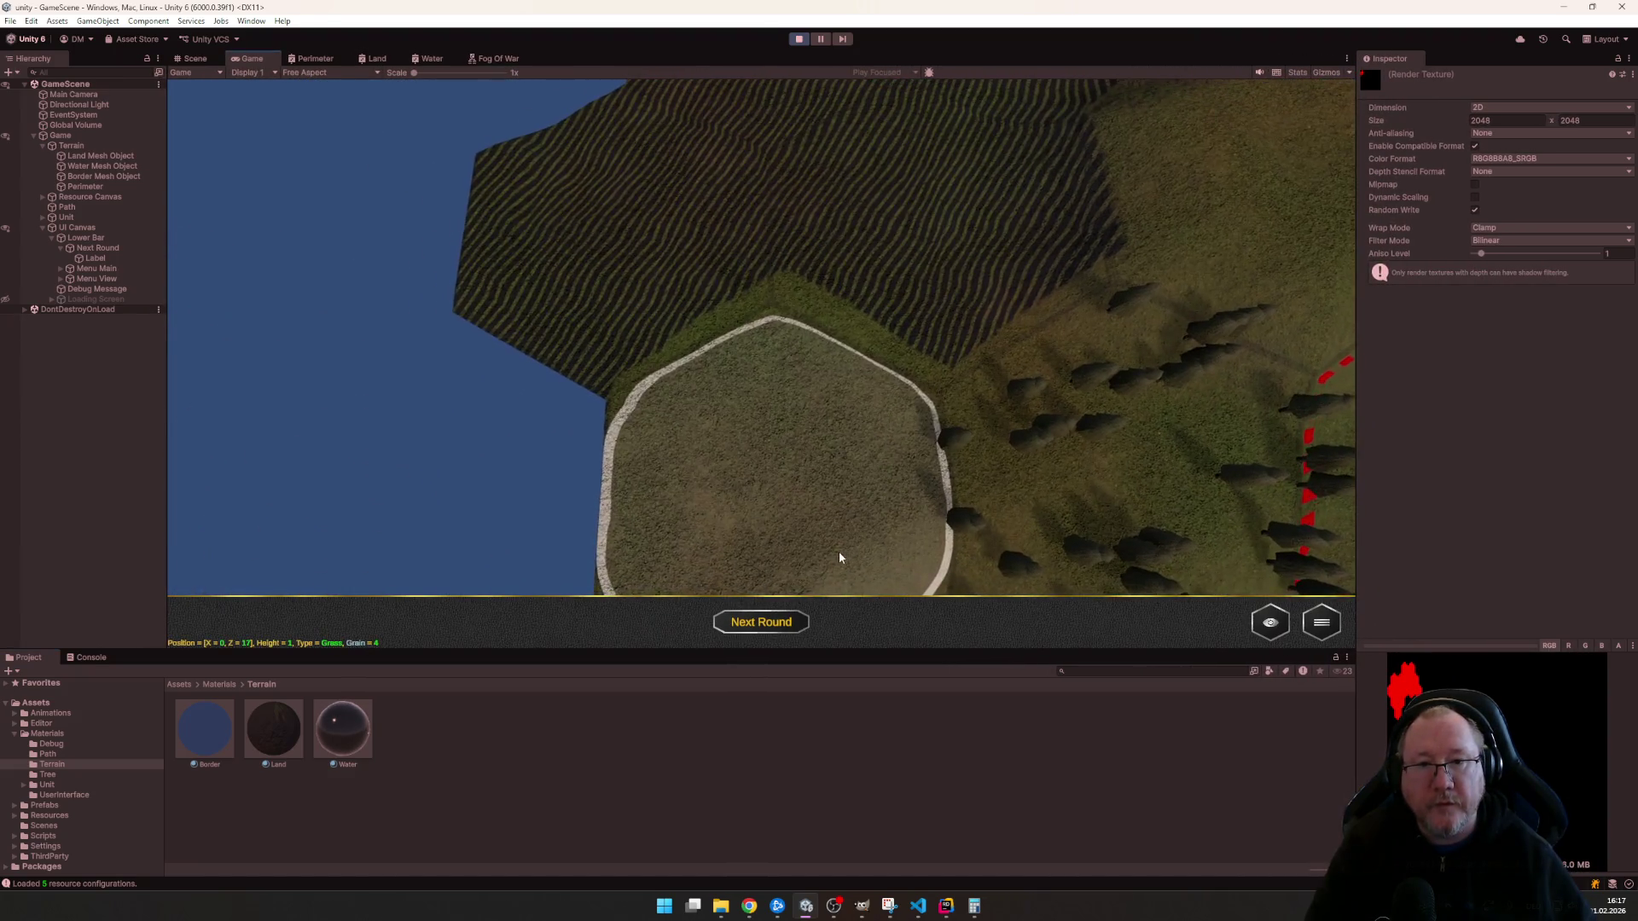
key("d")
scroll(813, 534, "down", 3)
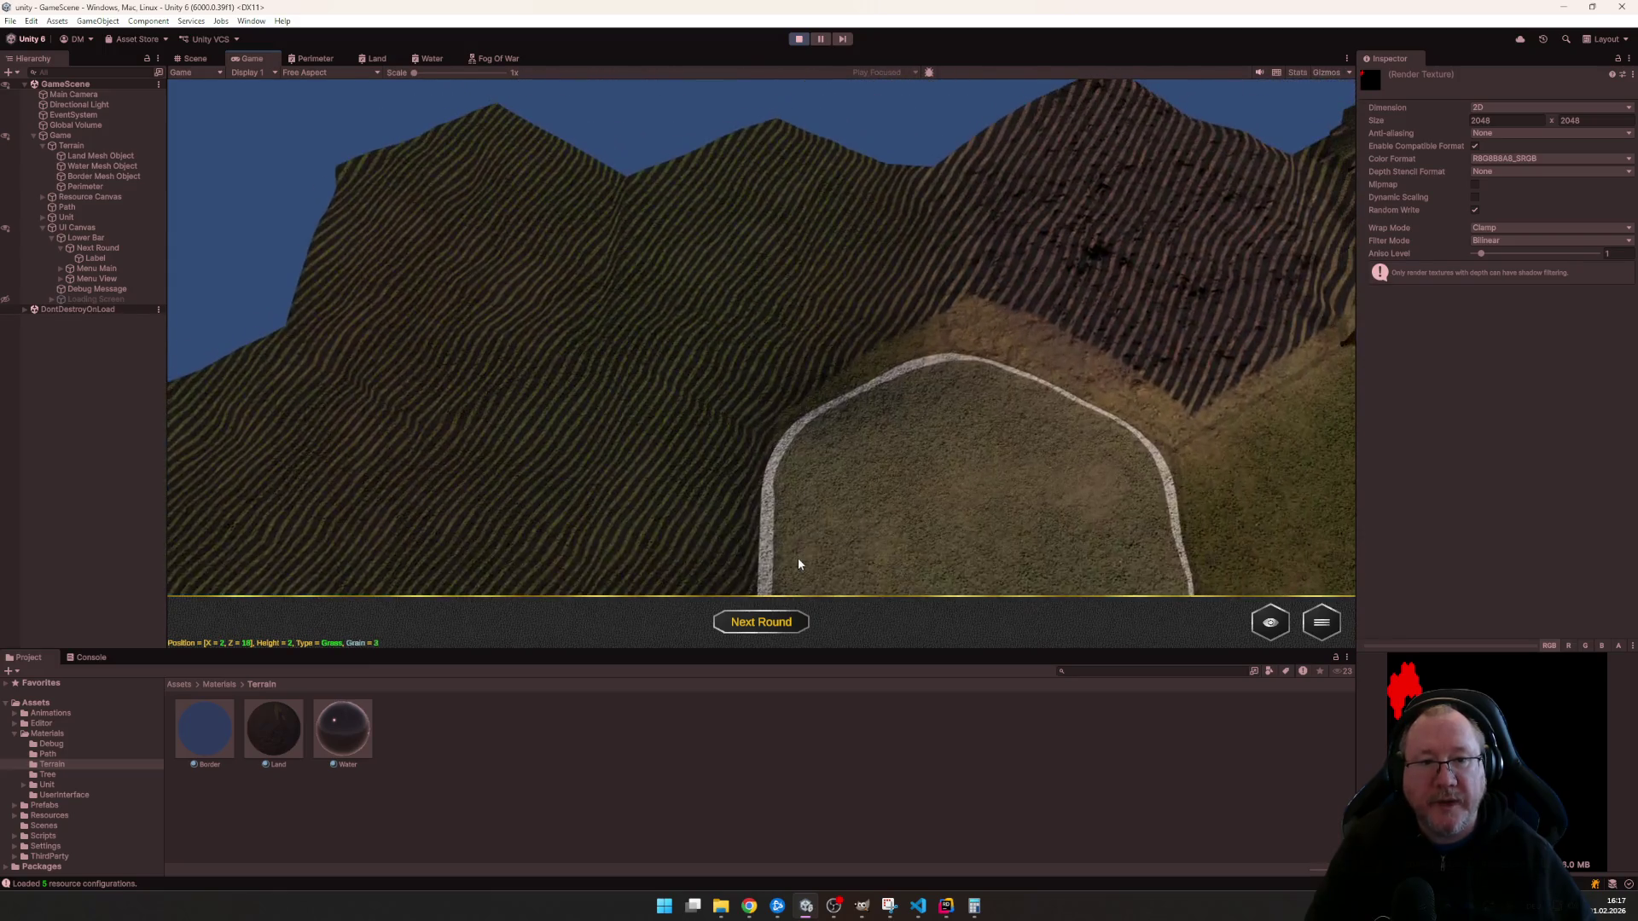
scroll(796, 560, "down", 2)
scroll(947, 518, "down", 4)
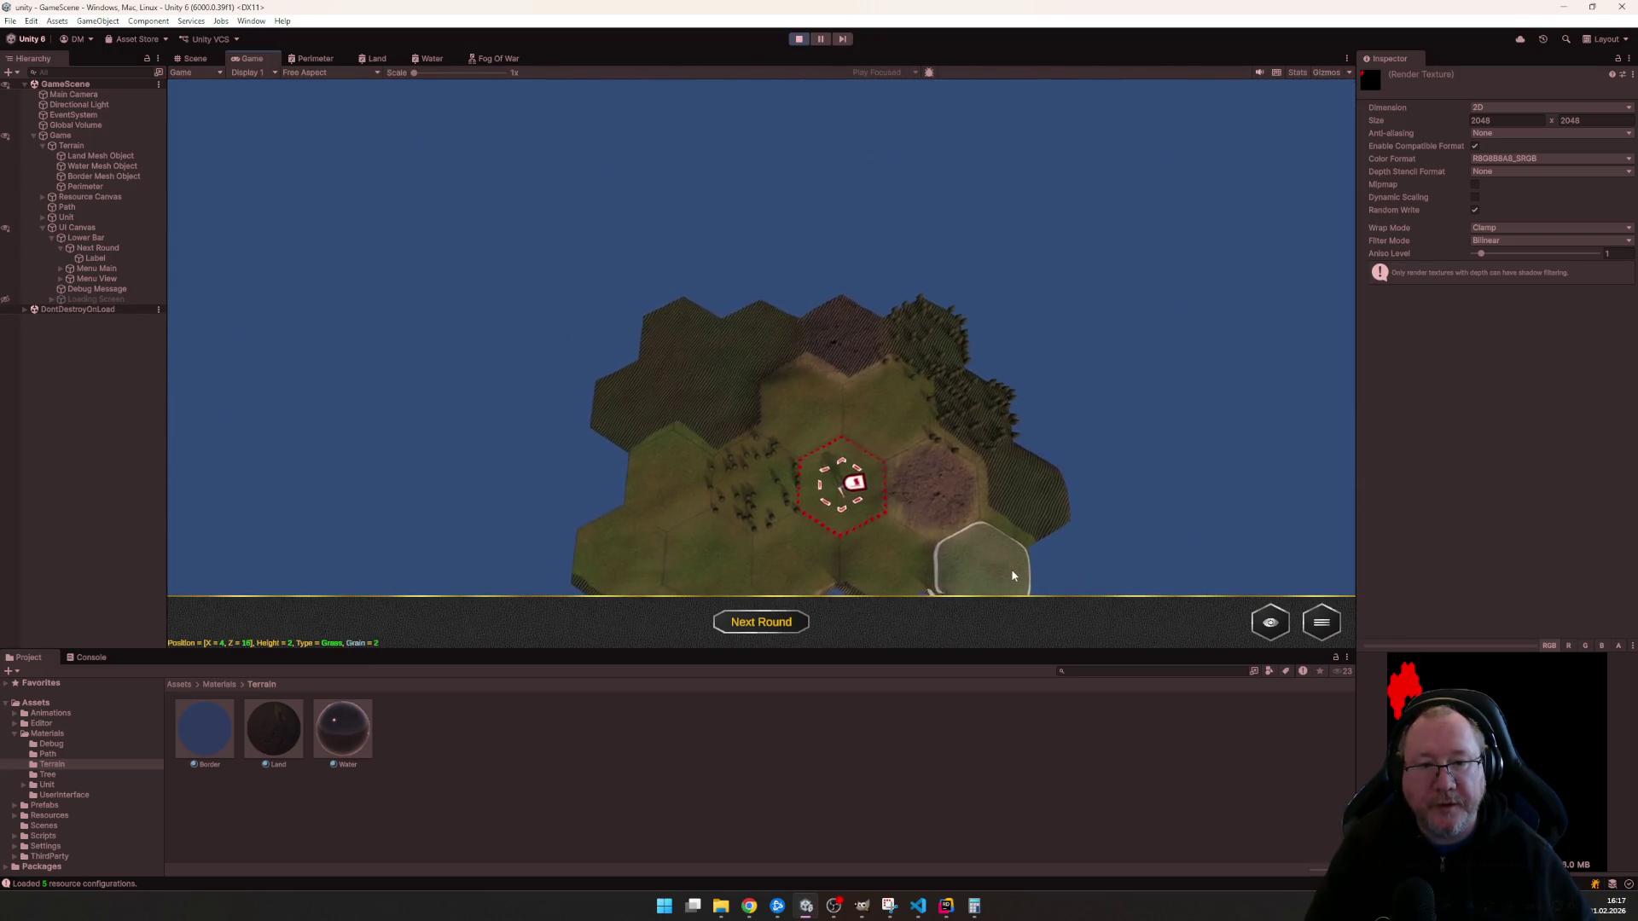
key("d")
key("s")
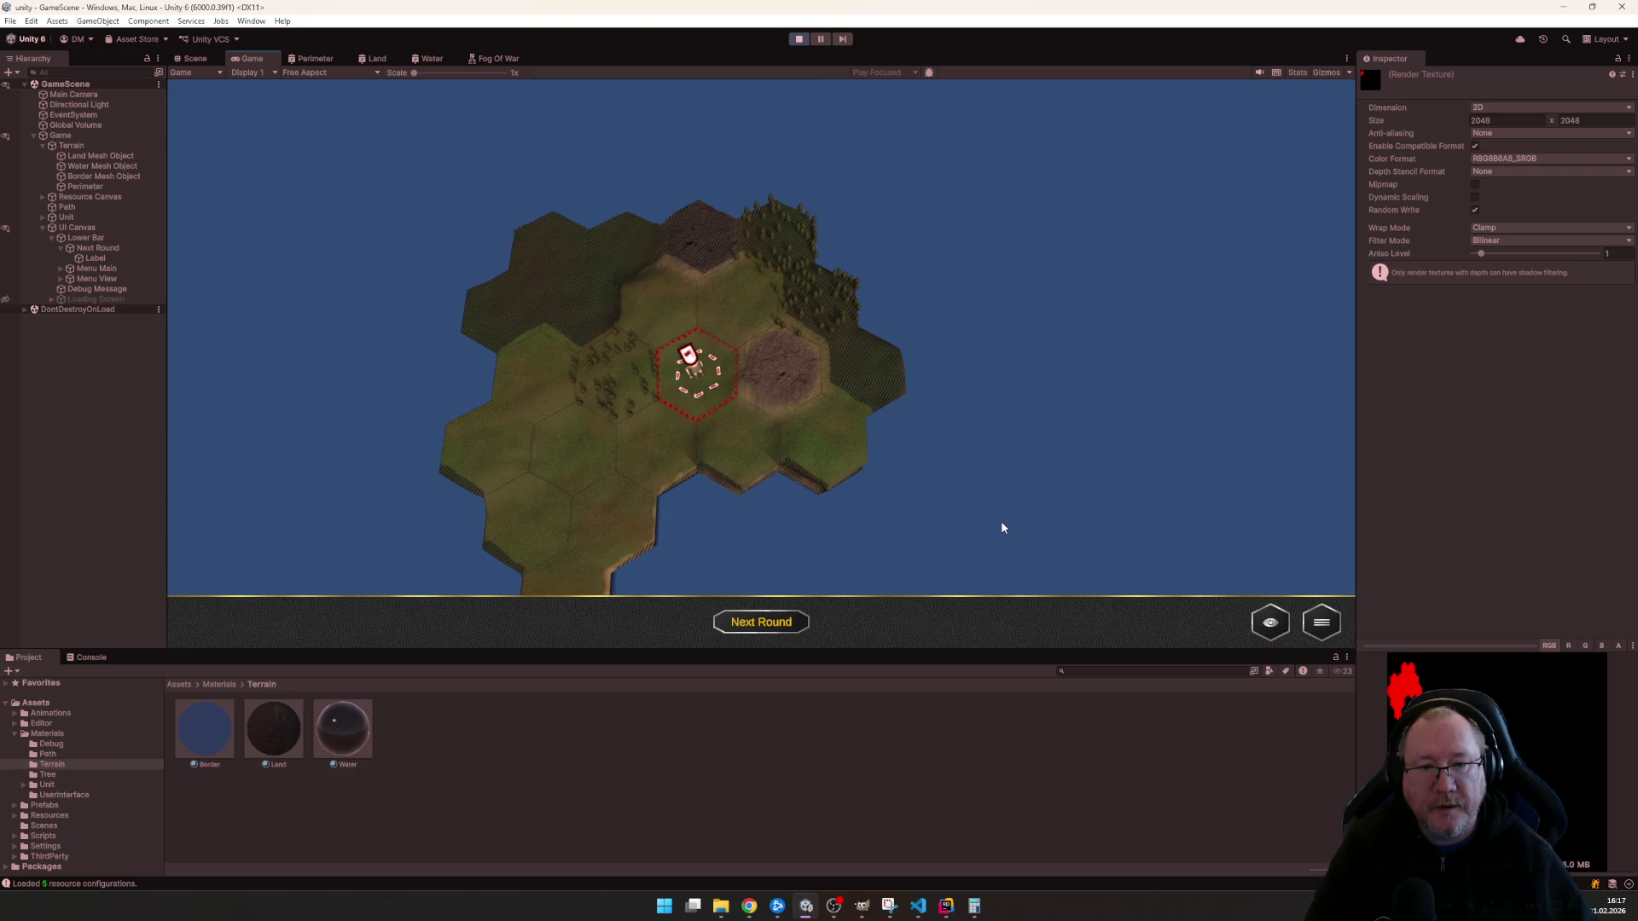
key("a")
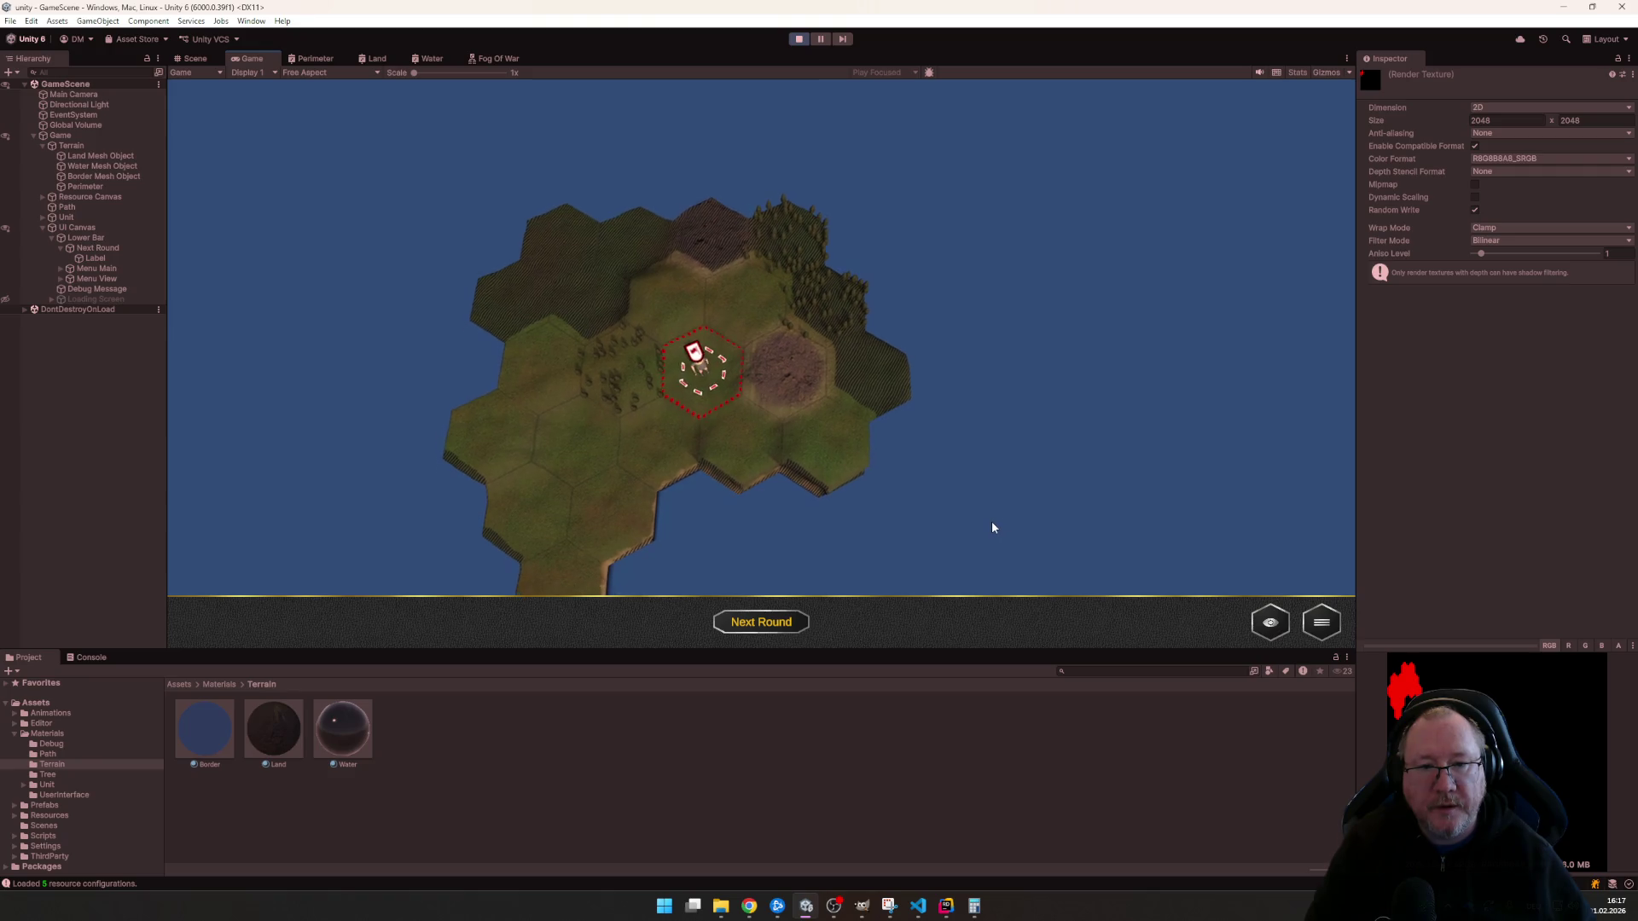
key("ctrl+p")
key("alt+Tab")
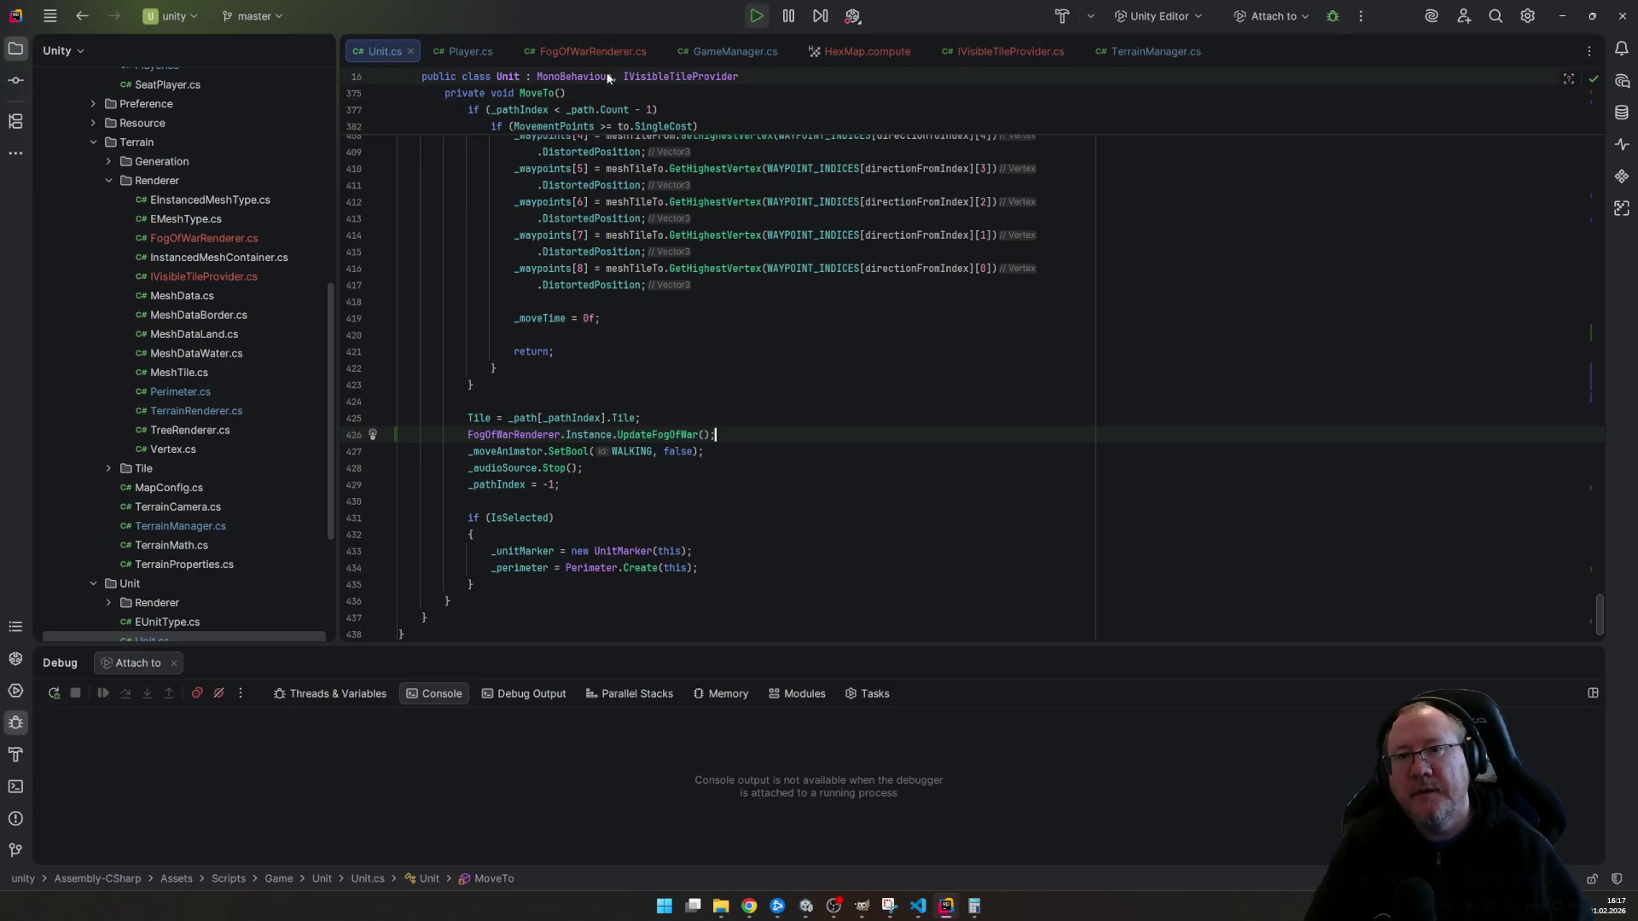
scroll(925, 379, "down", 3)
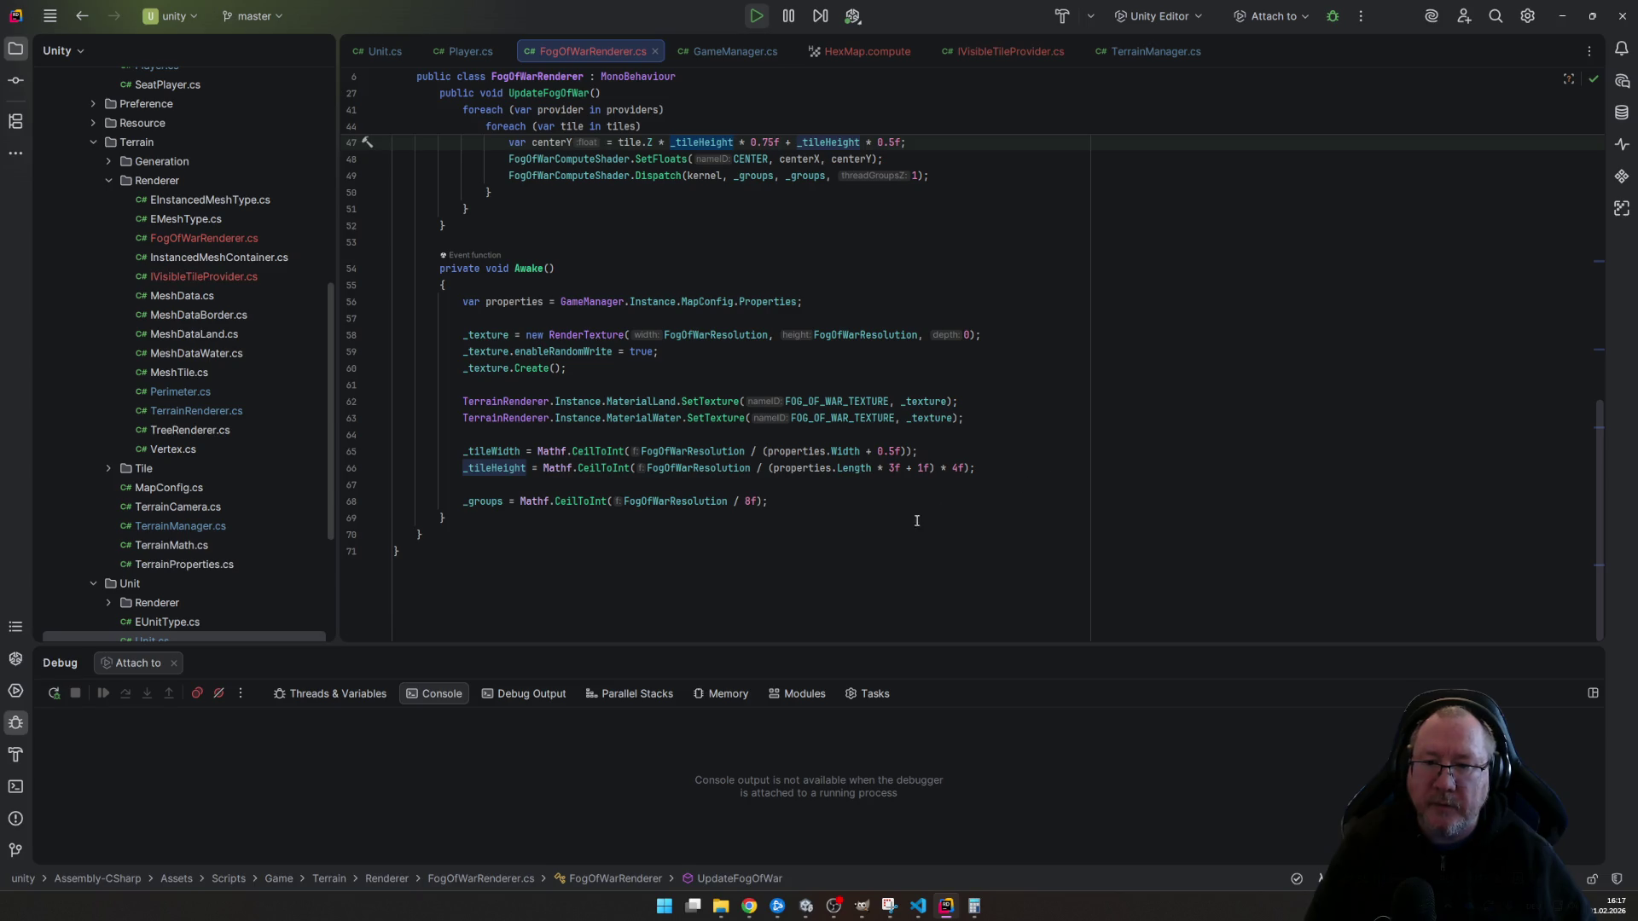
- Place the cursor on the blank line in FogOfWarRenderer's Awake, then return to the running game
left_click(594, 483)
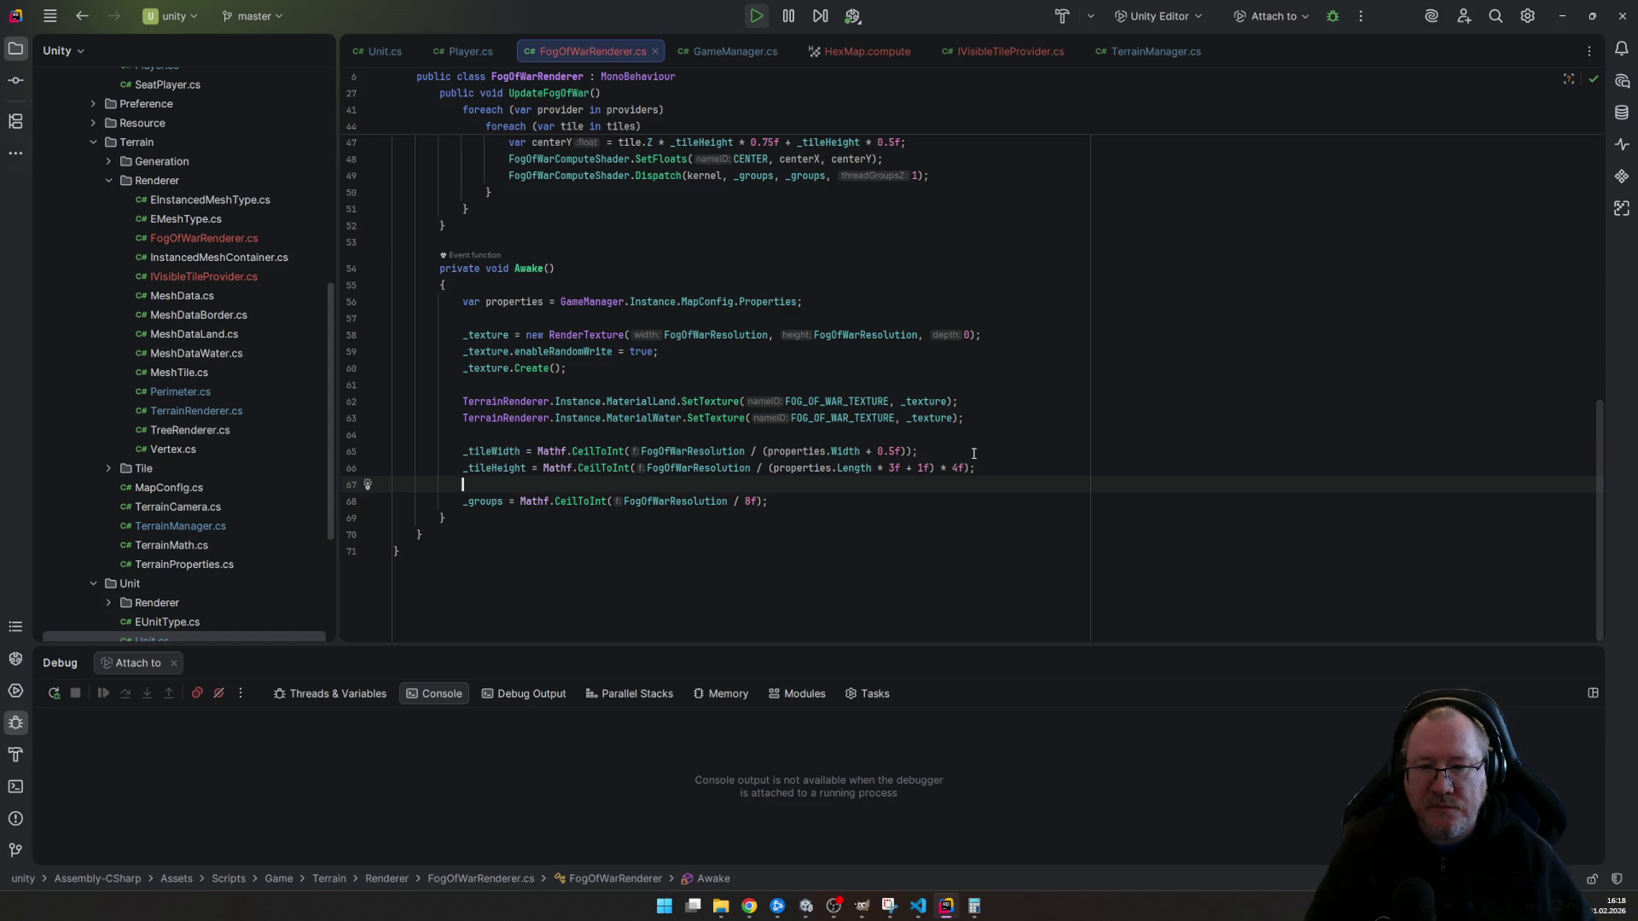
key("alt+Tab")
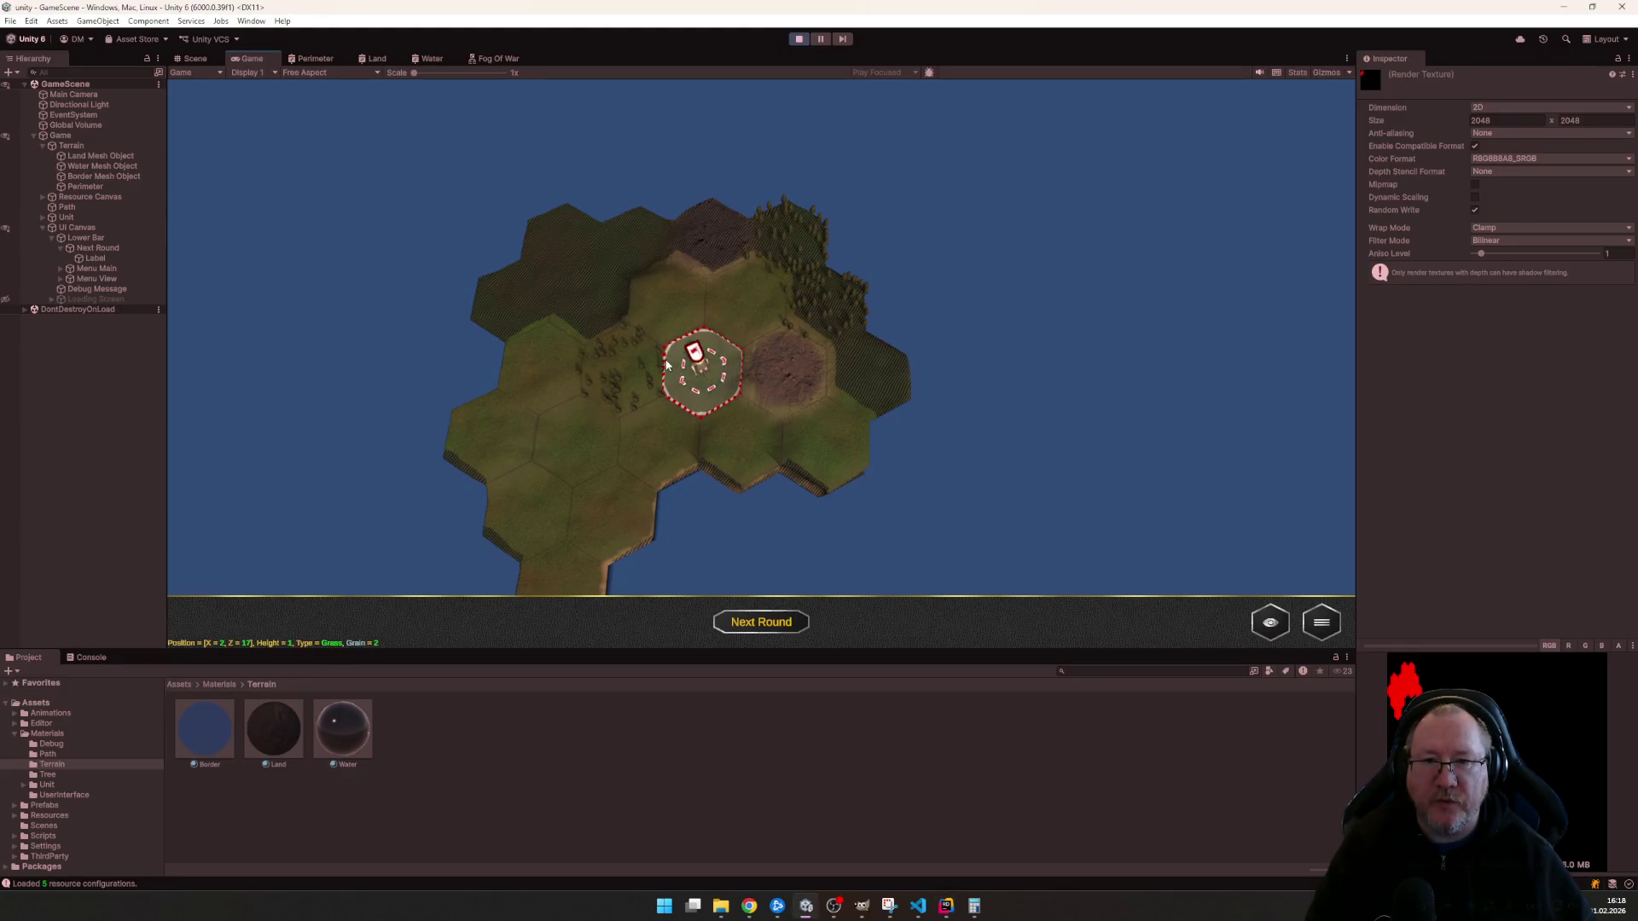
scroll(677, 390, "up", 3)
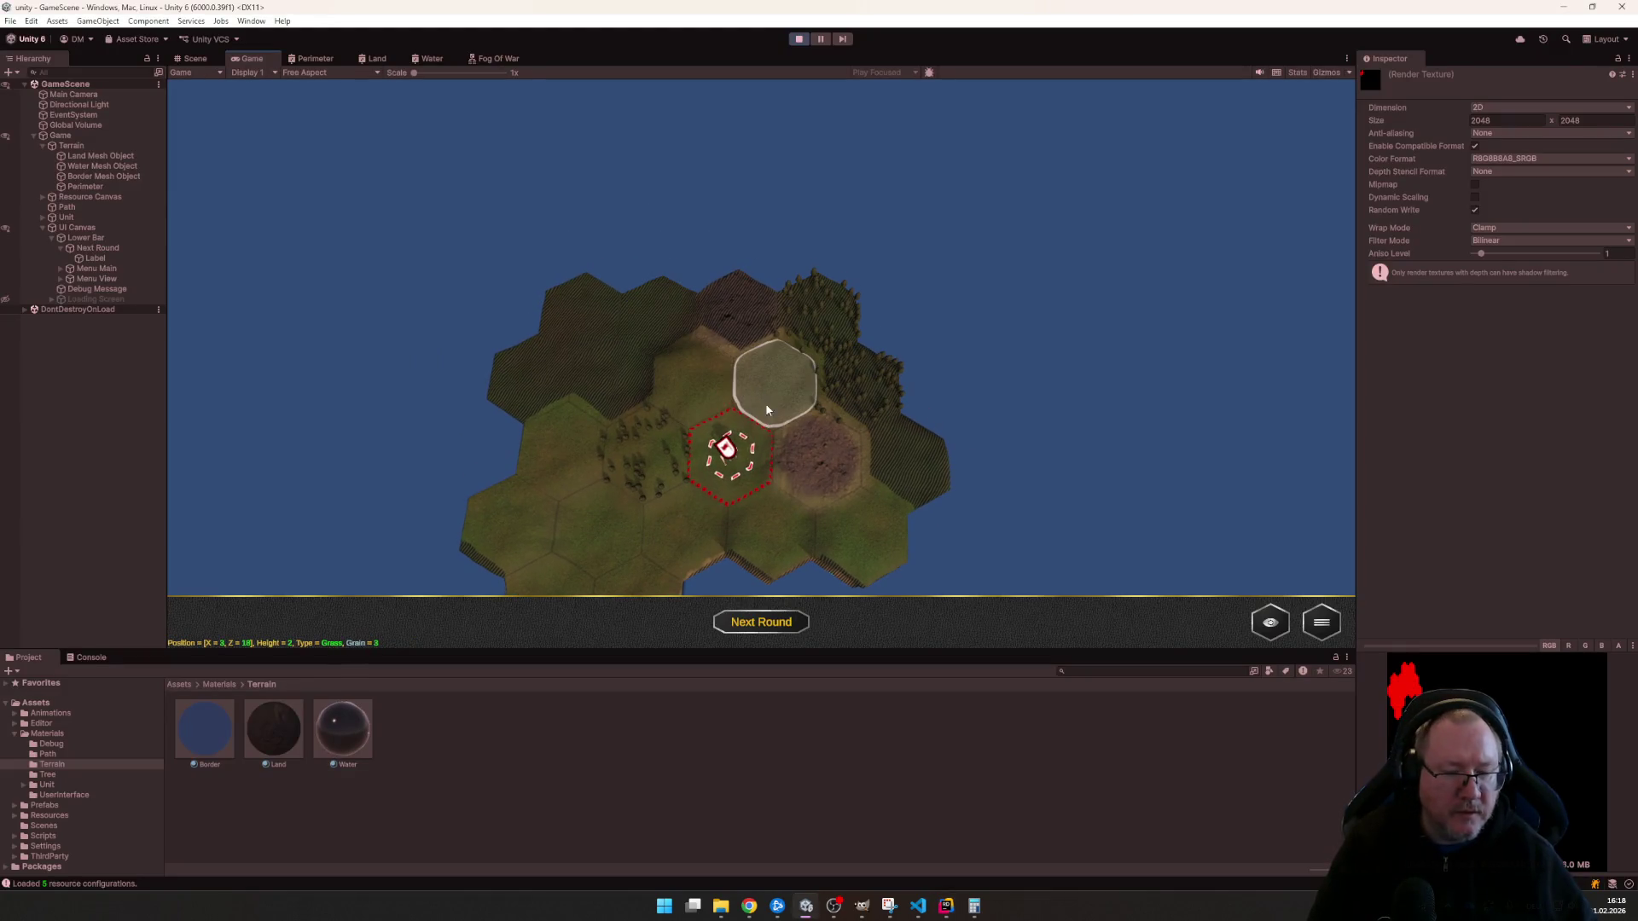
- Pan the camera to the settler unit and select it to show its movement range
key("a")
key("s")
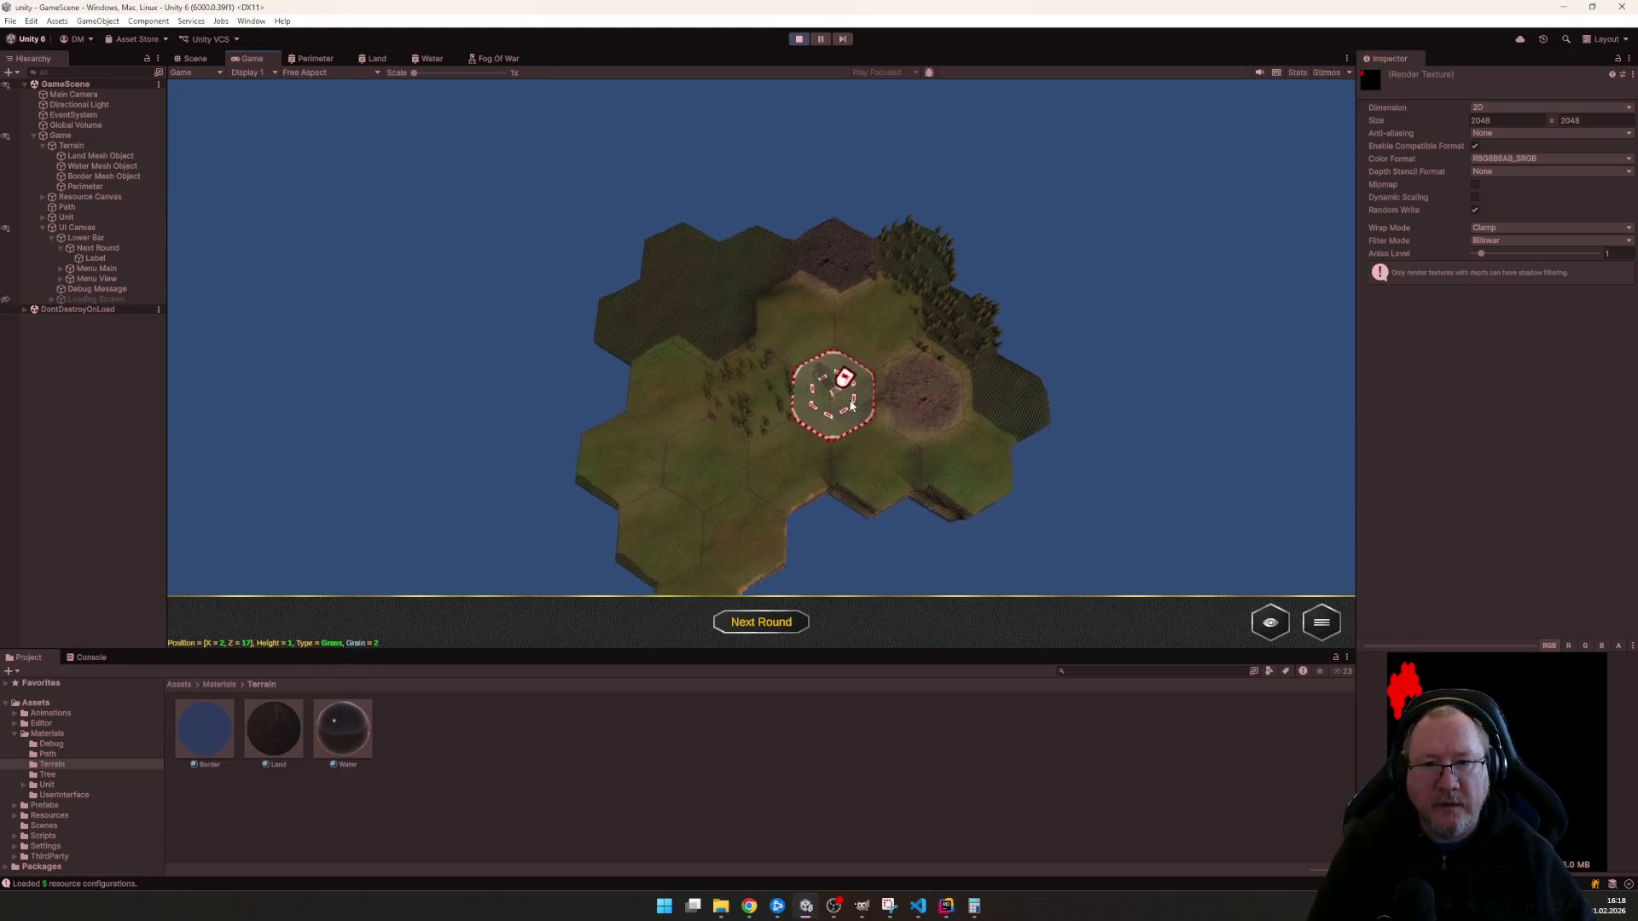
key("a")
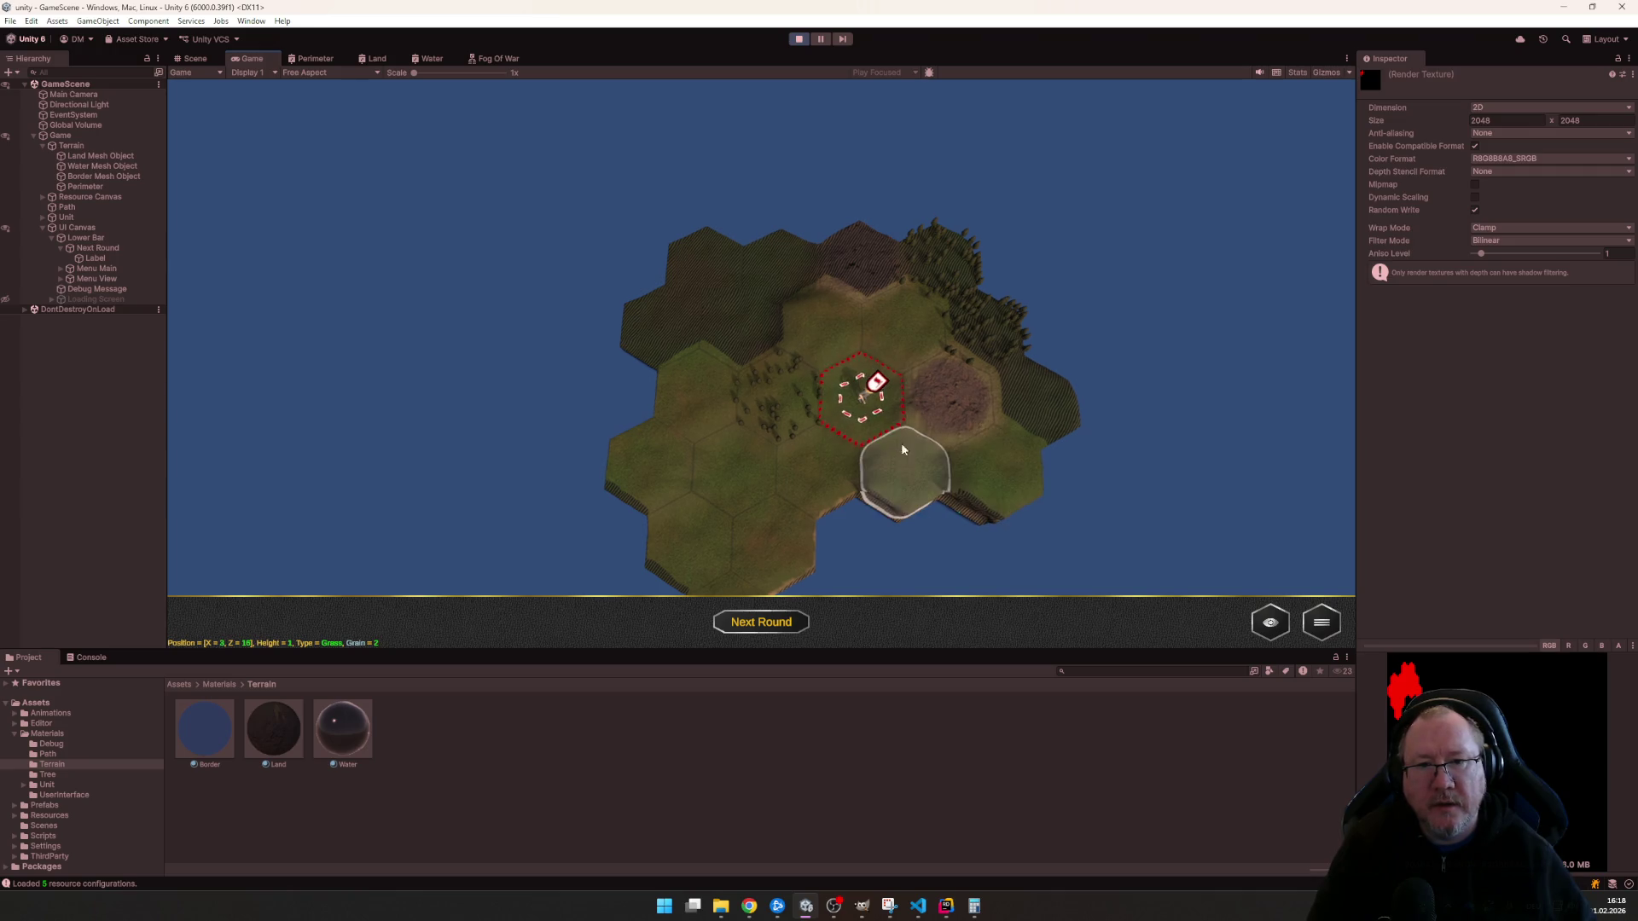
key("a")
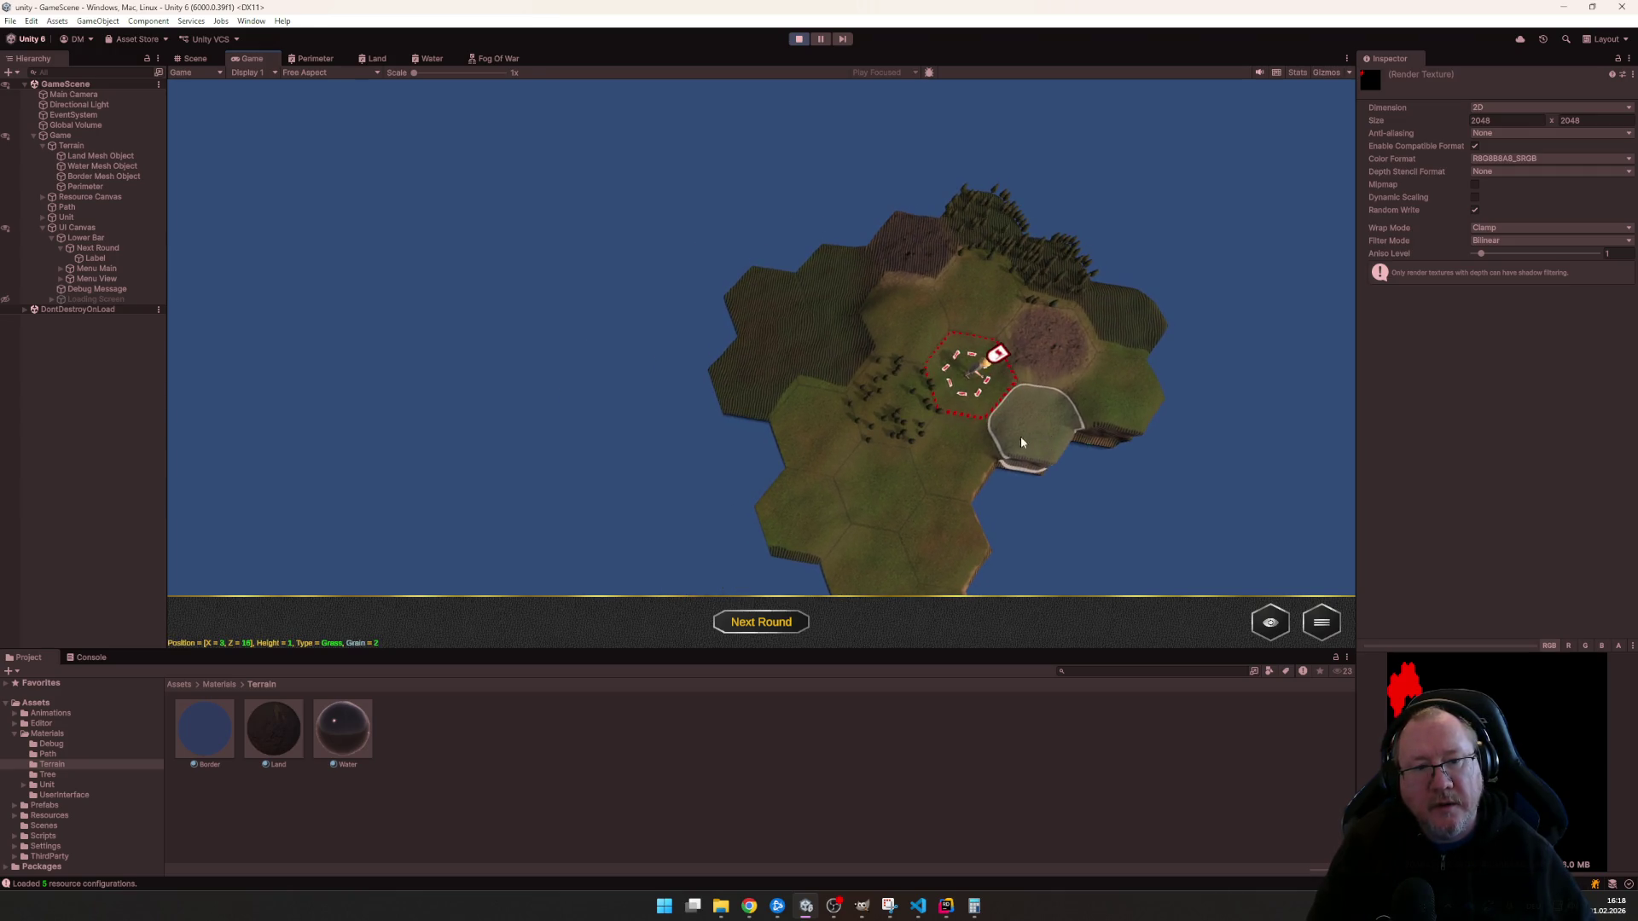
left_click(979, 374)
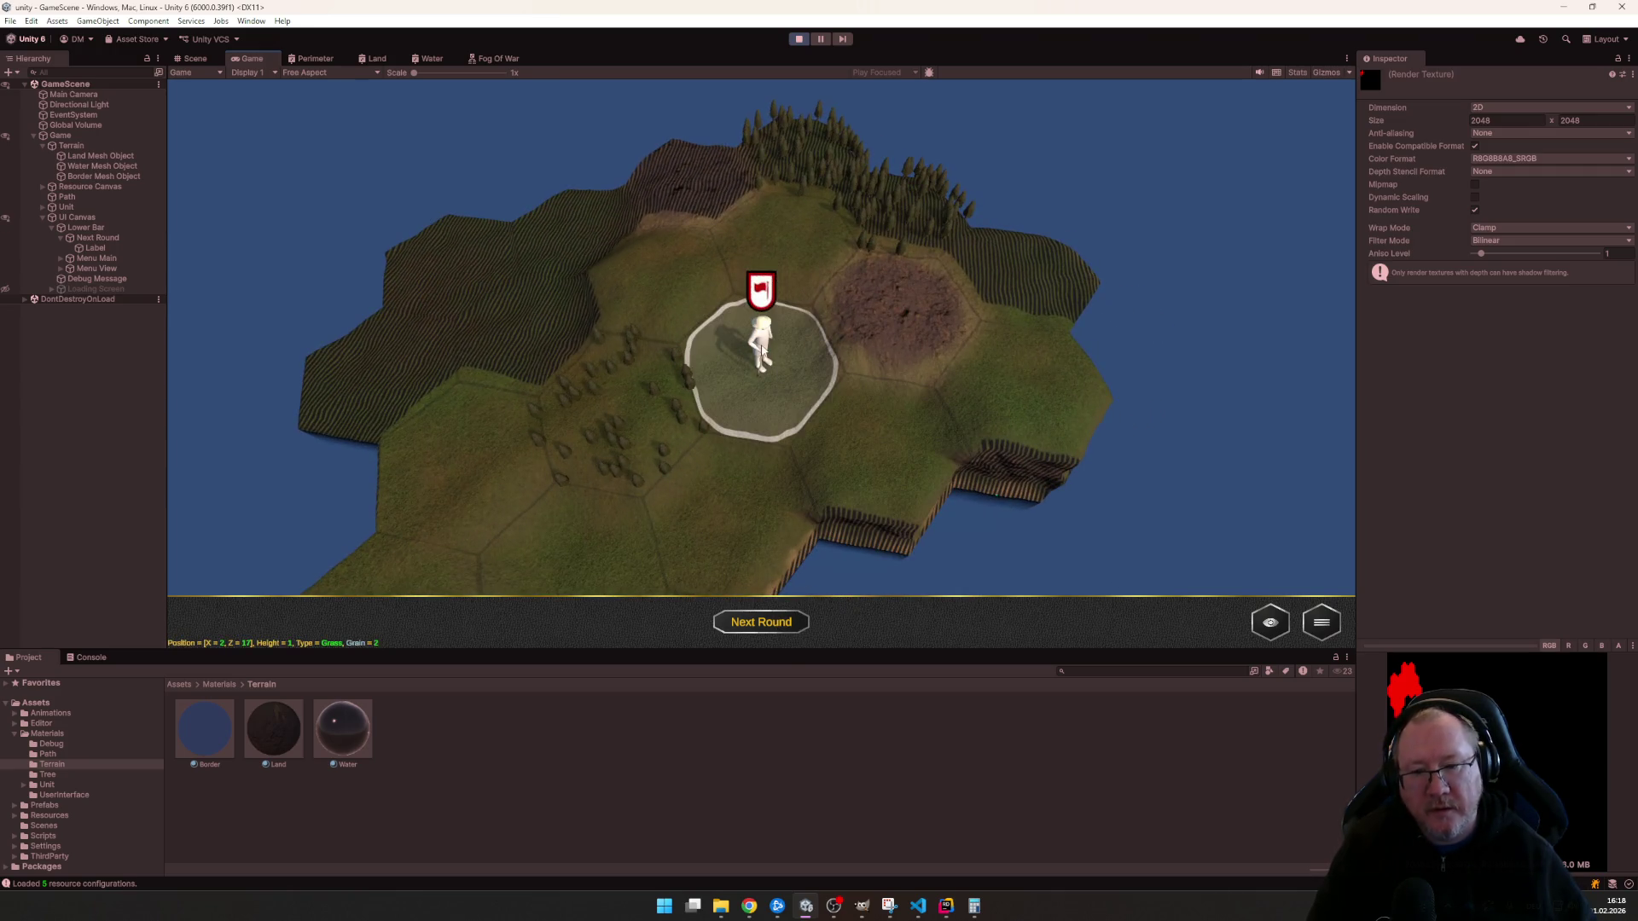
left_click(764, 349)
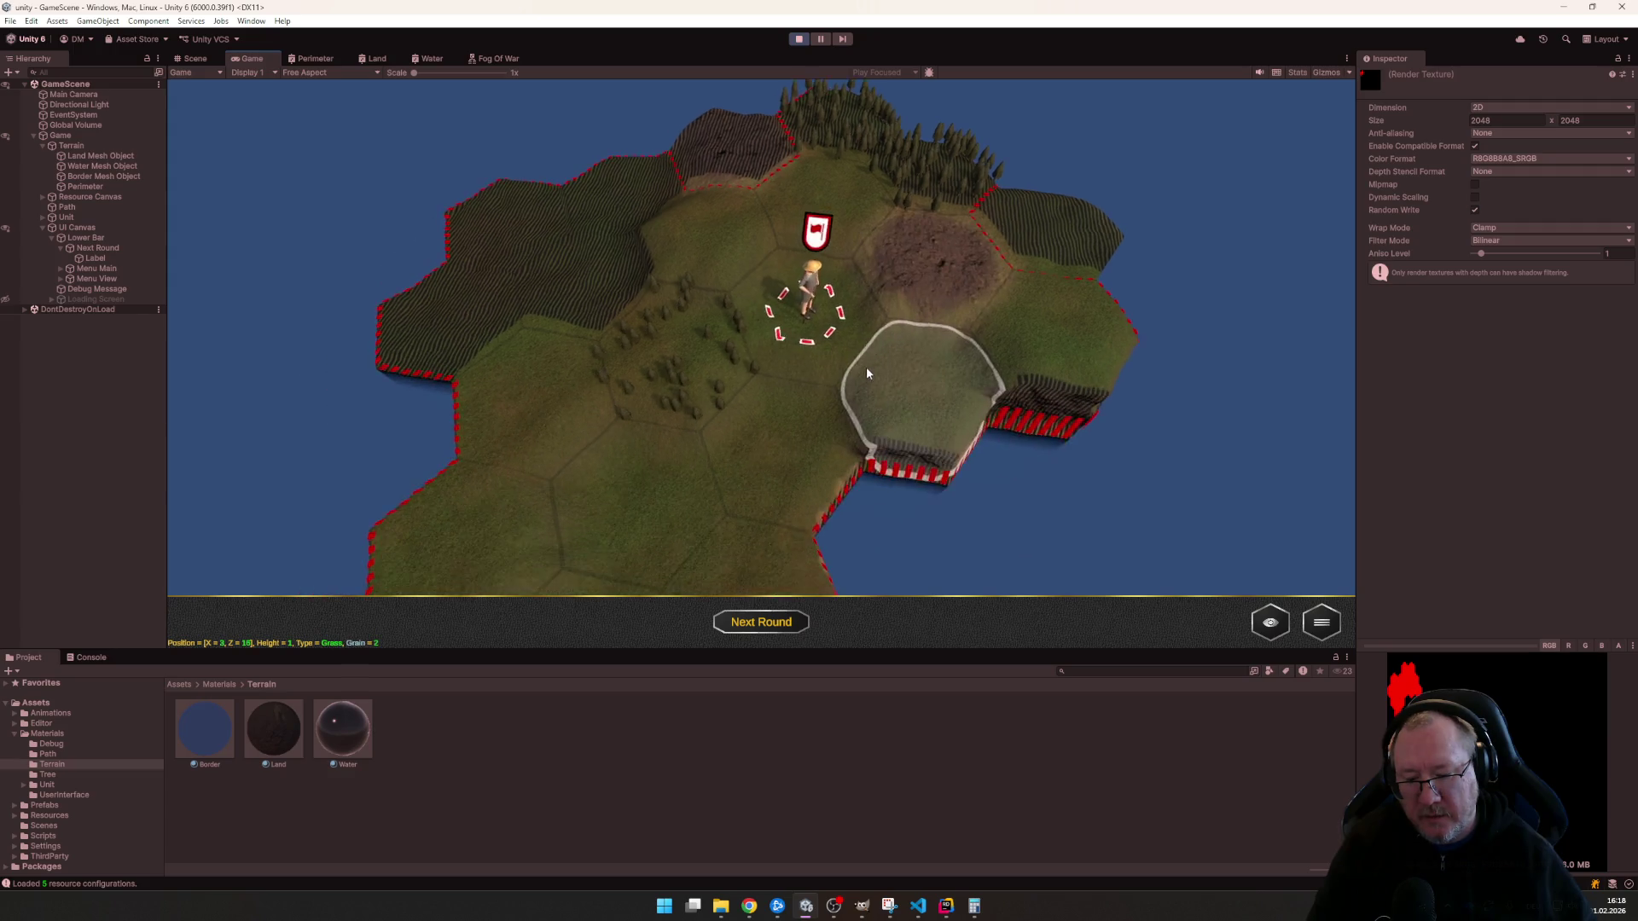
scroll(881, 407, "down", 5)
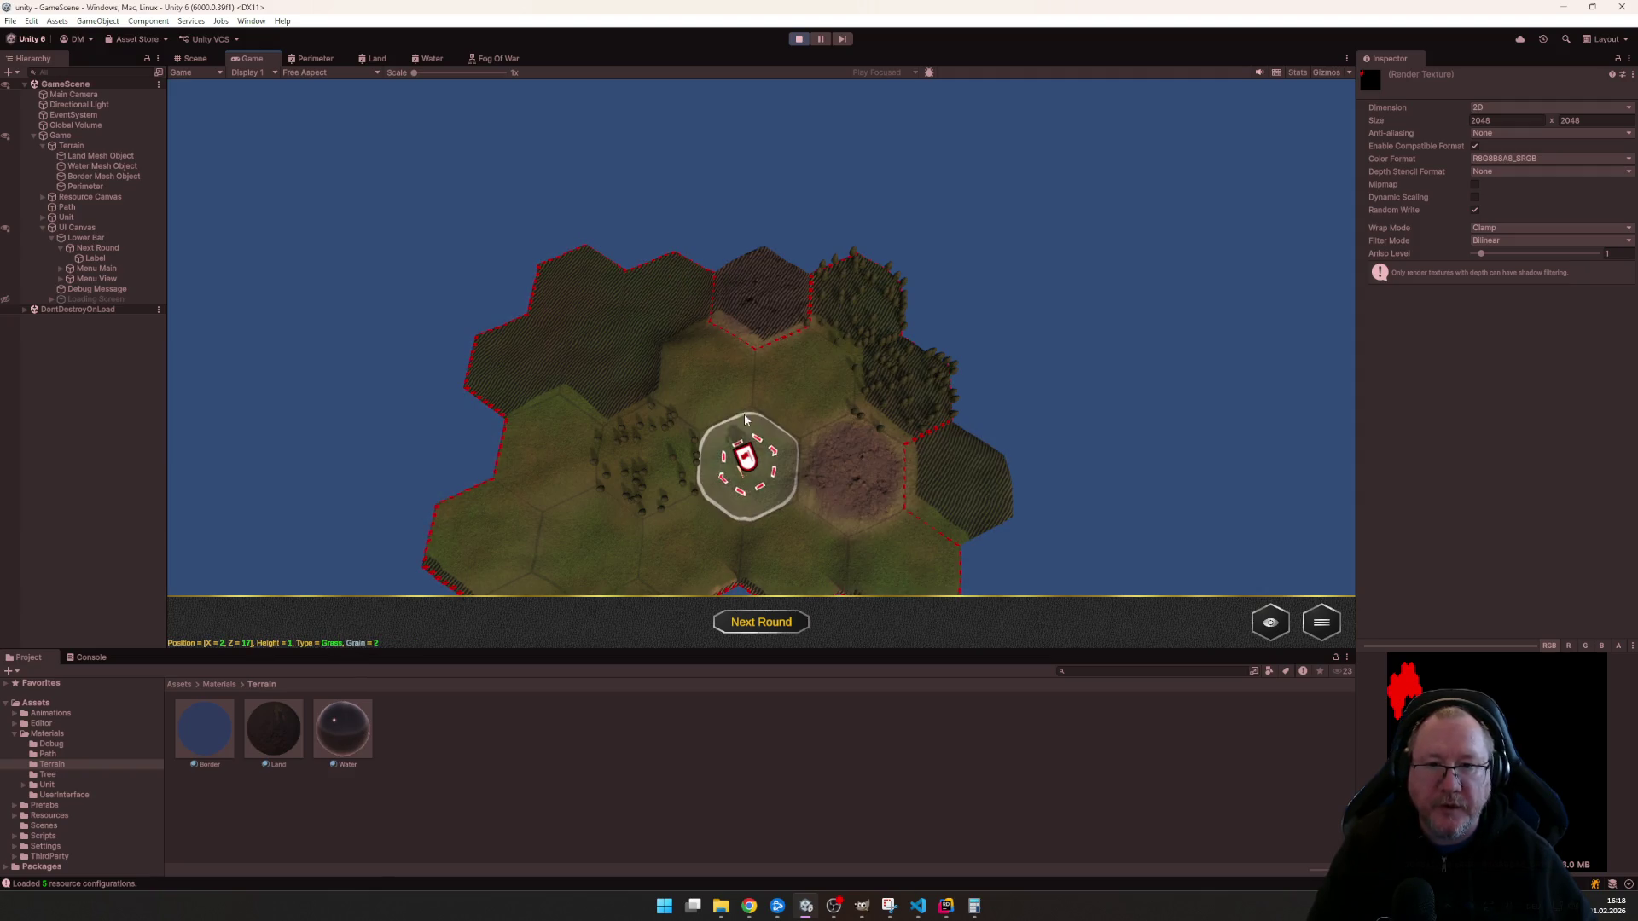
- Move the unit to a grass hex to clear fog, check the remaining fogged tiles, then leave Unity
left_click(687, 394)
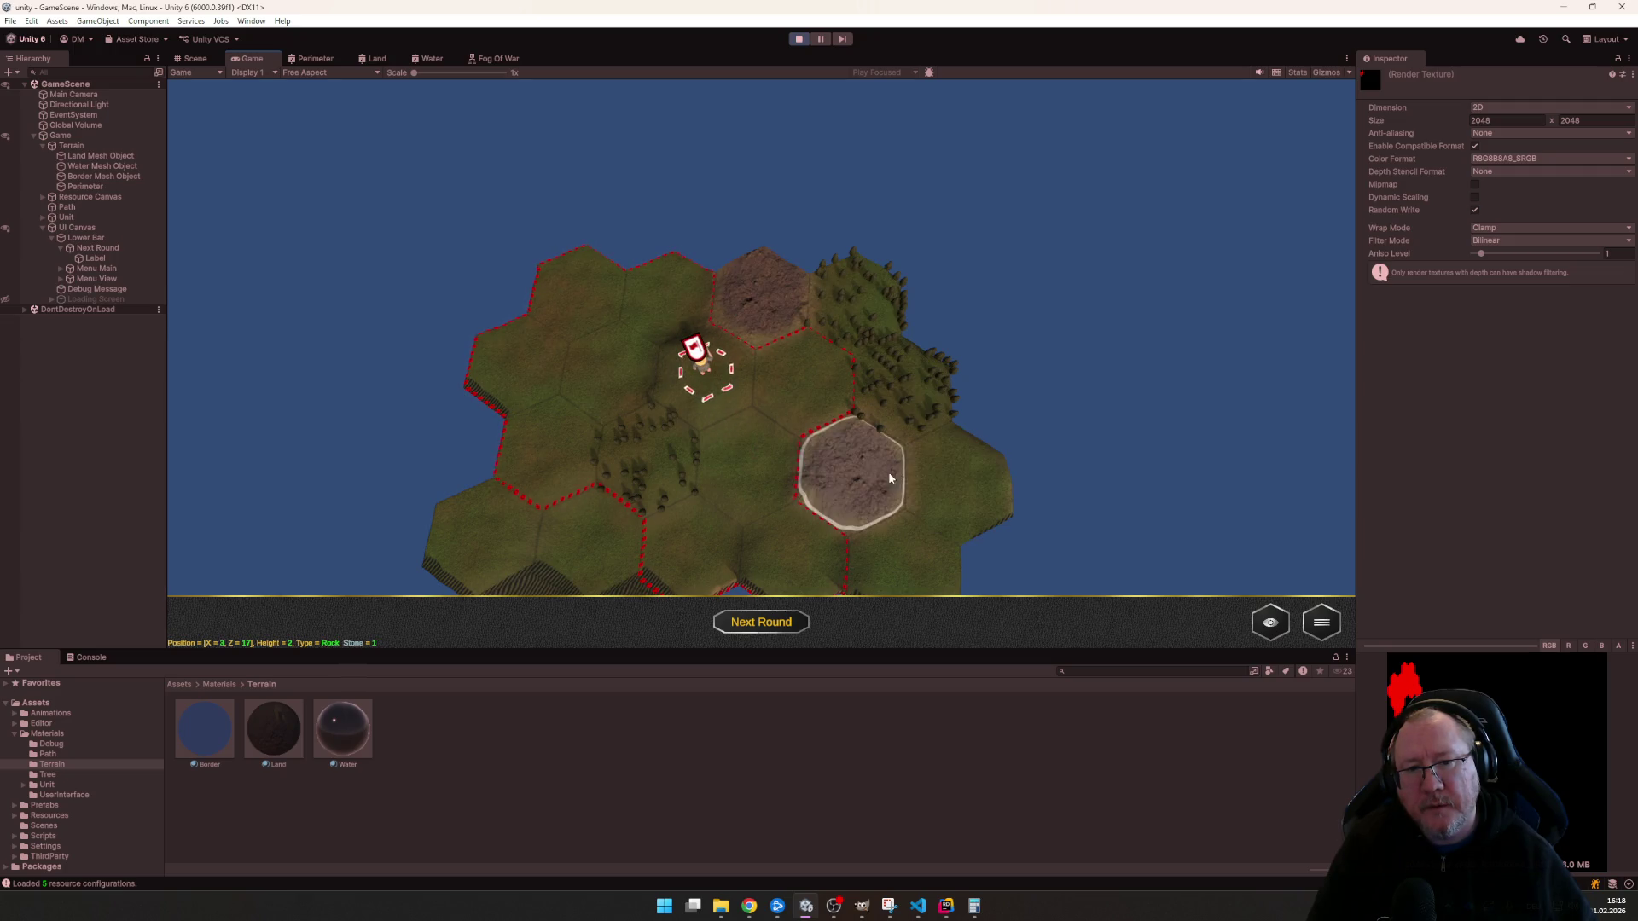
key("s")
key("w")
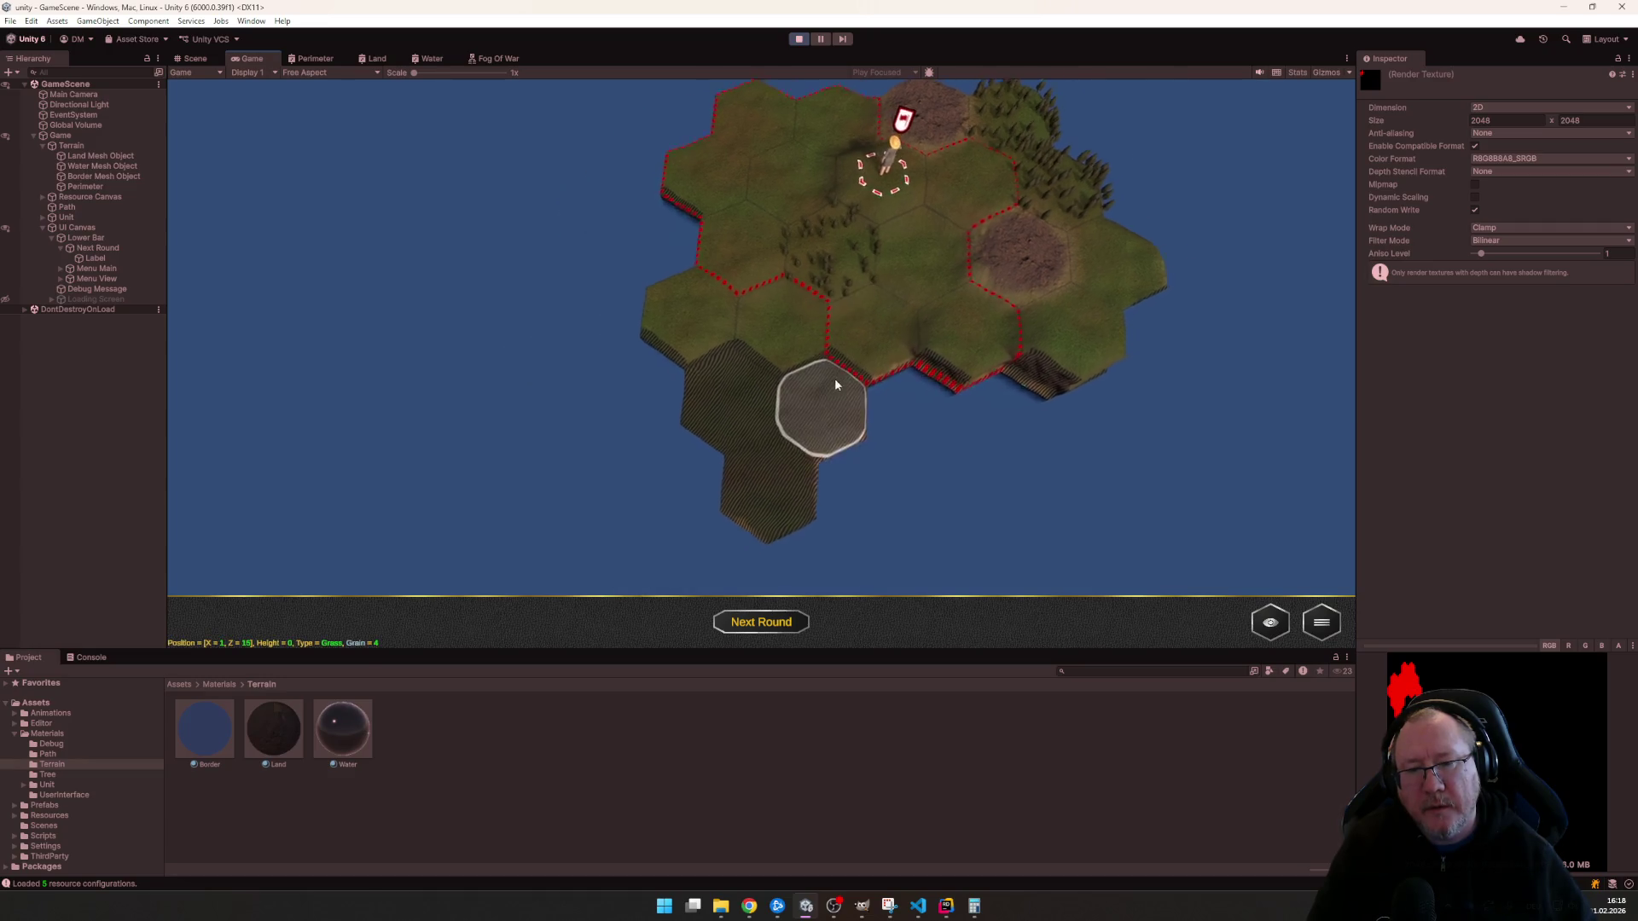
scroll(993, 414, "up", 5)
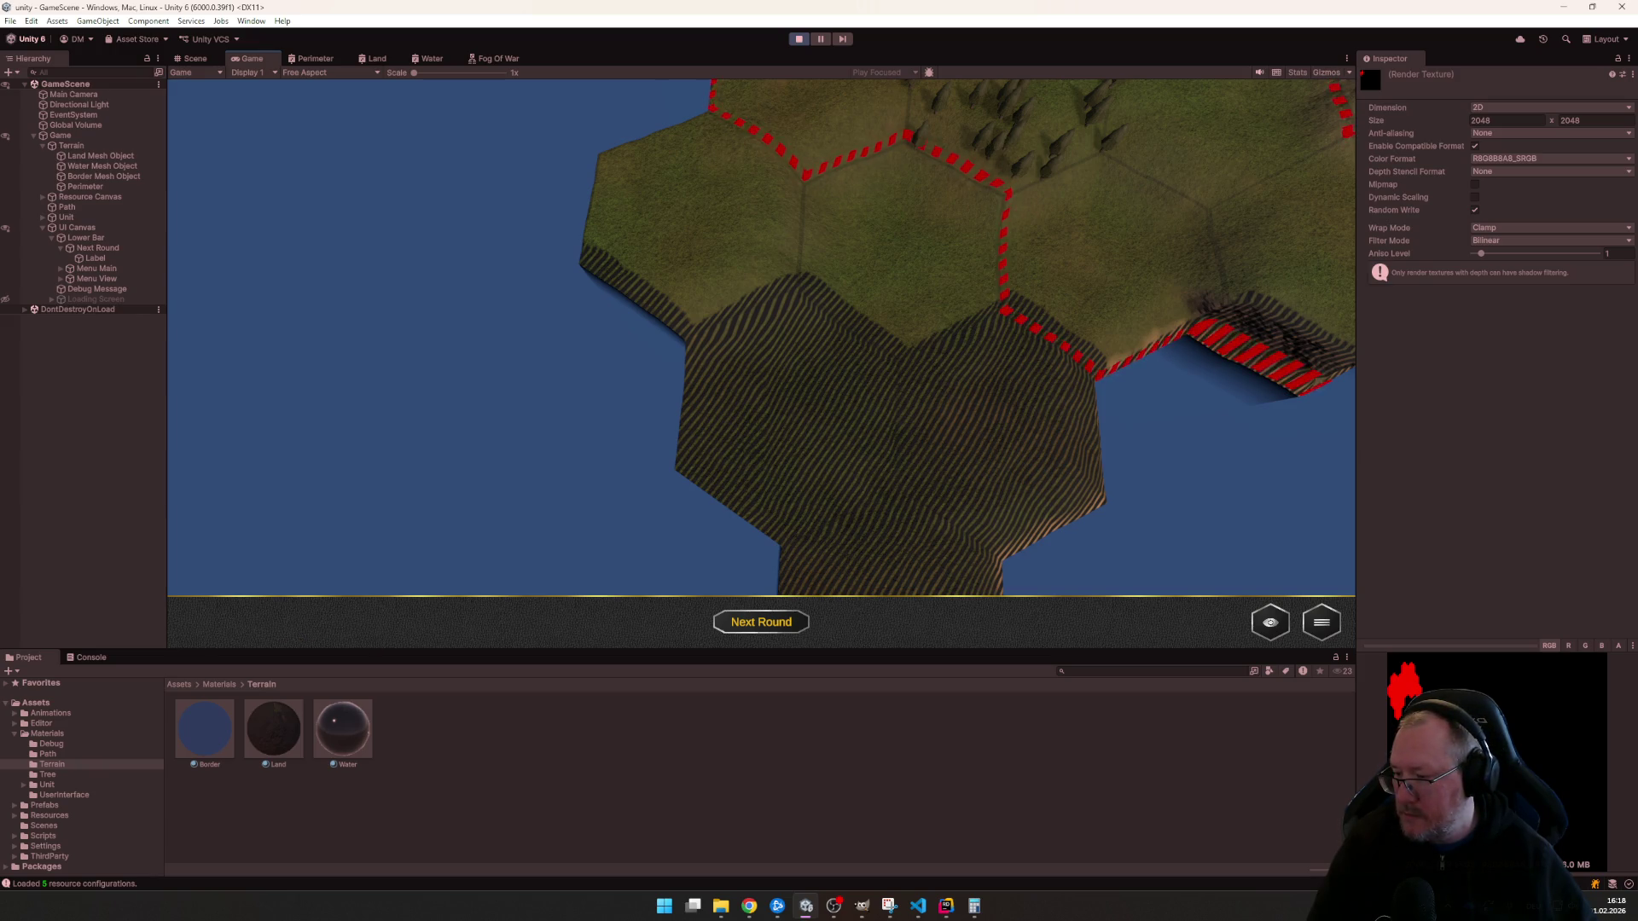
key("alt+Tab")
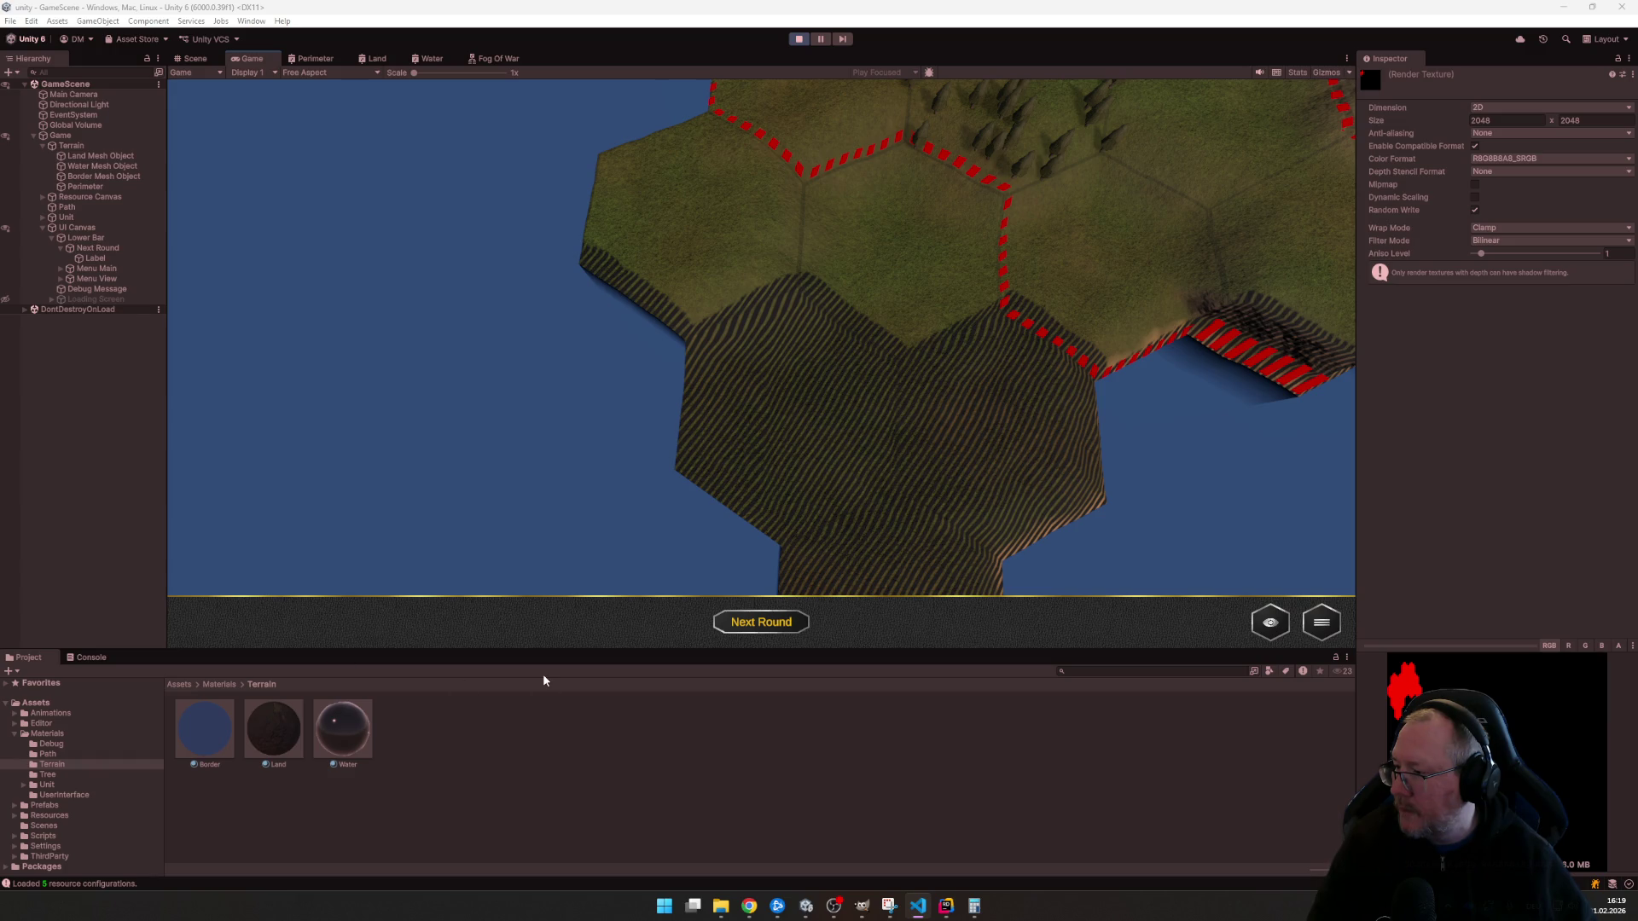
- Select the tile-height divisor expression on line 66 in FogOfWarRenderer.cs
left_click(946, 906)
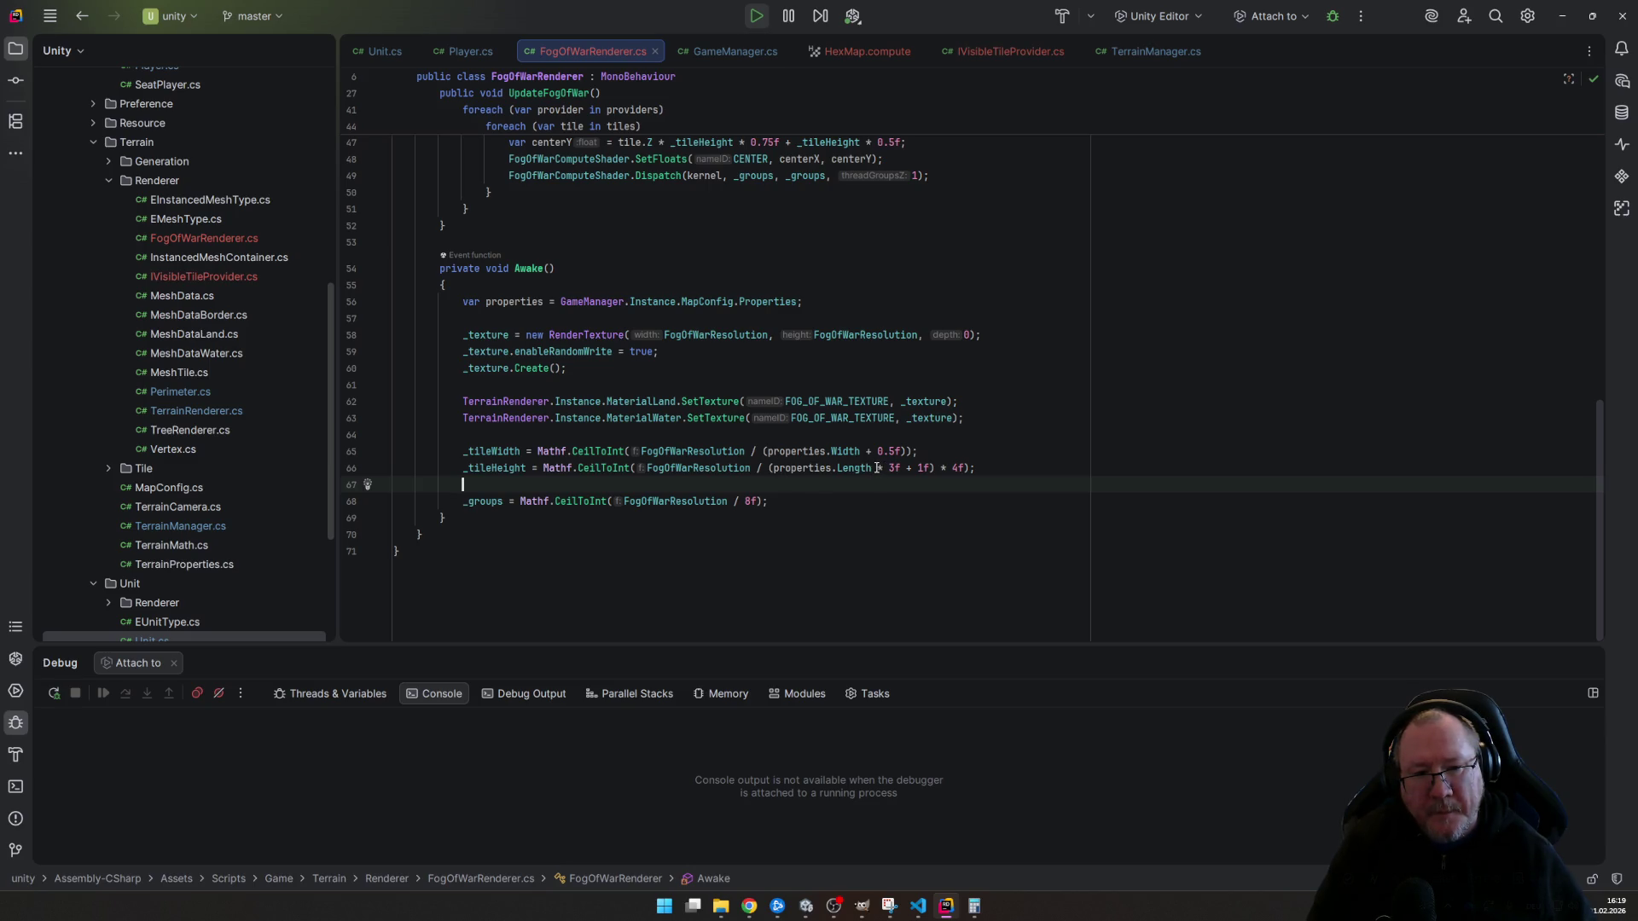
left_click_drag(773, 469, 952, 469)
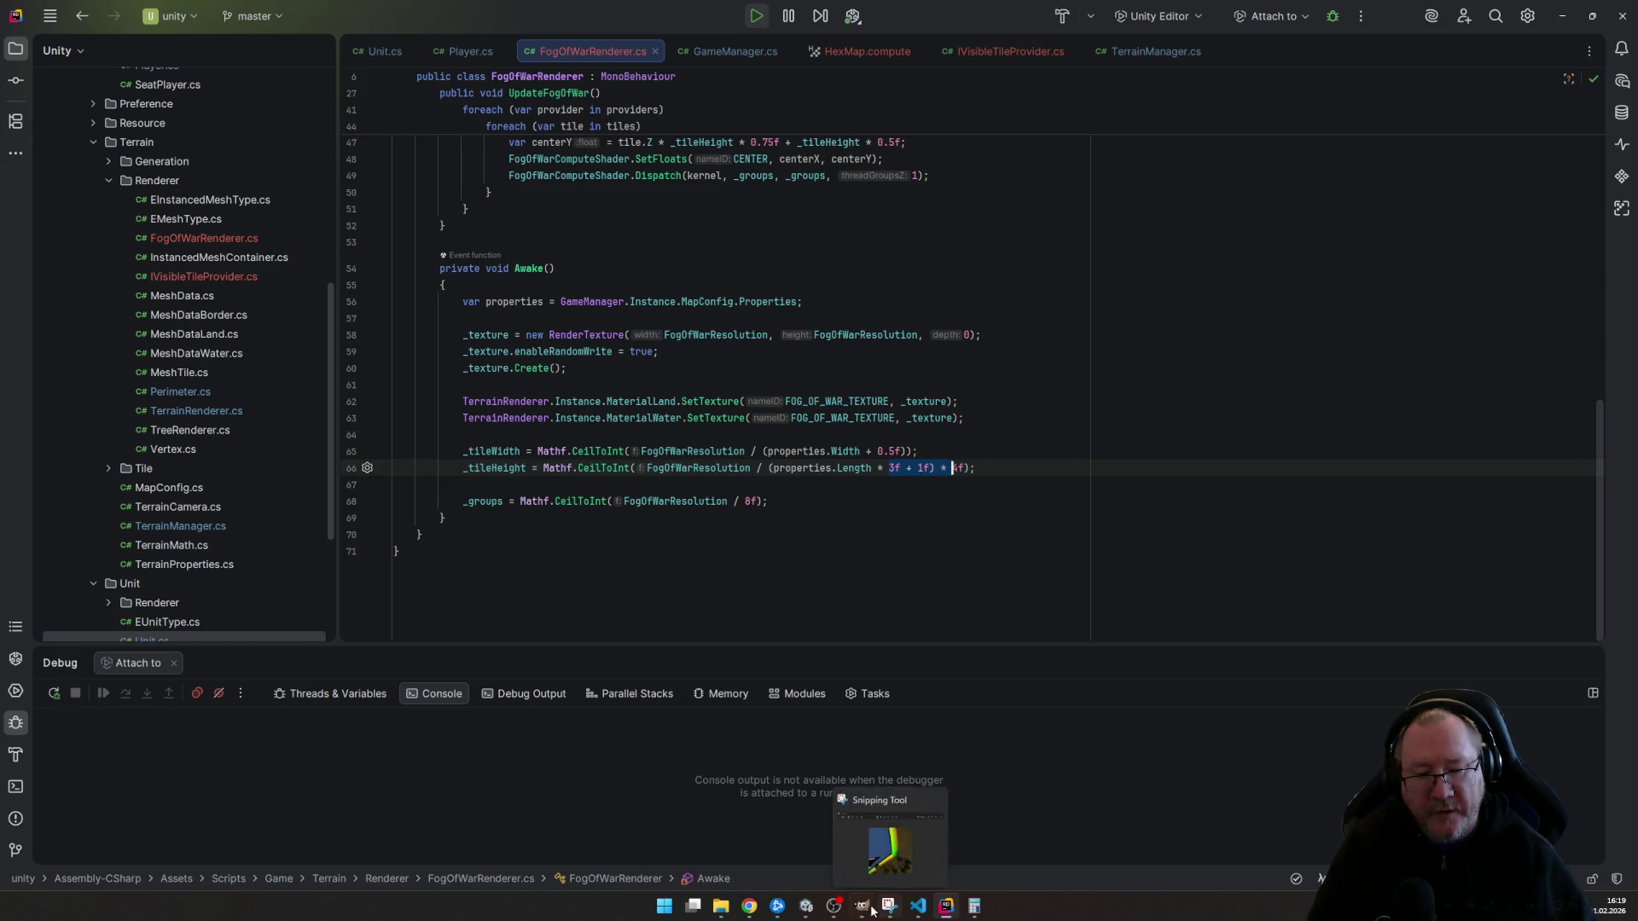
left_click(807, 907)
key("alt+Tab")
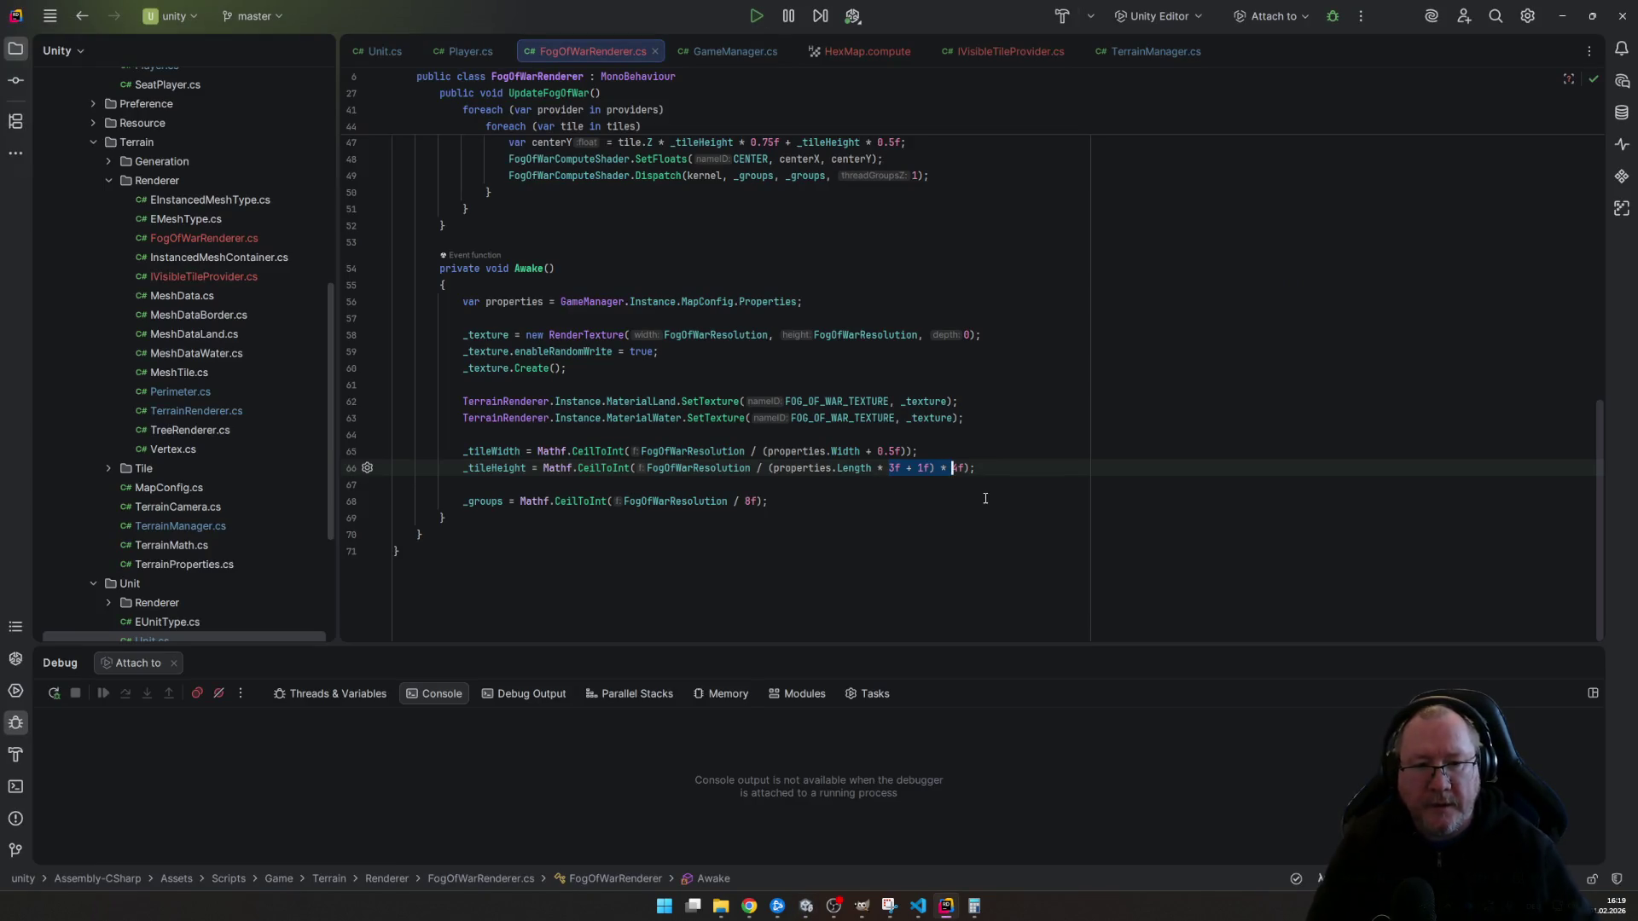
type("0.75")
- Replace the divisor with properties.Length * 0.75f + 0.25f and return to Unity to recompile
key("Left")
key("Left")
key("Left")
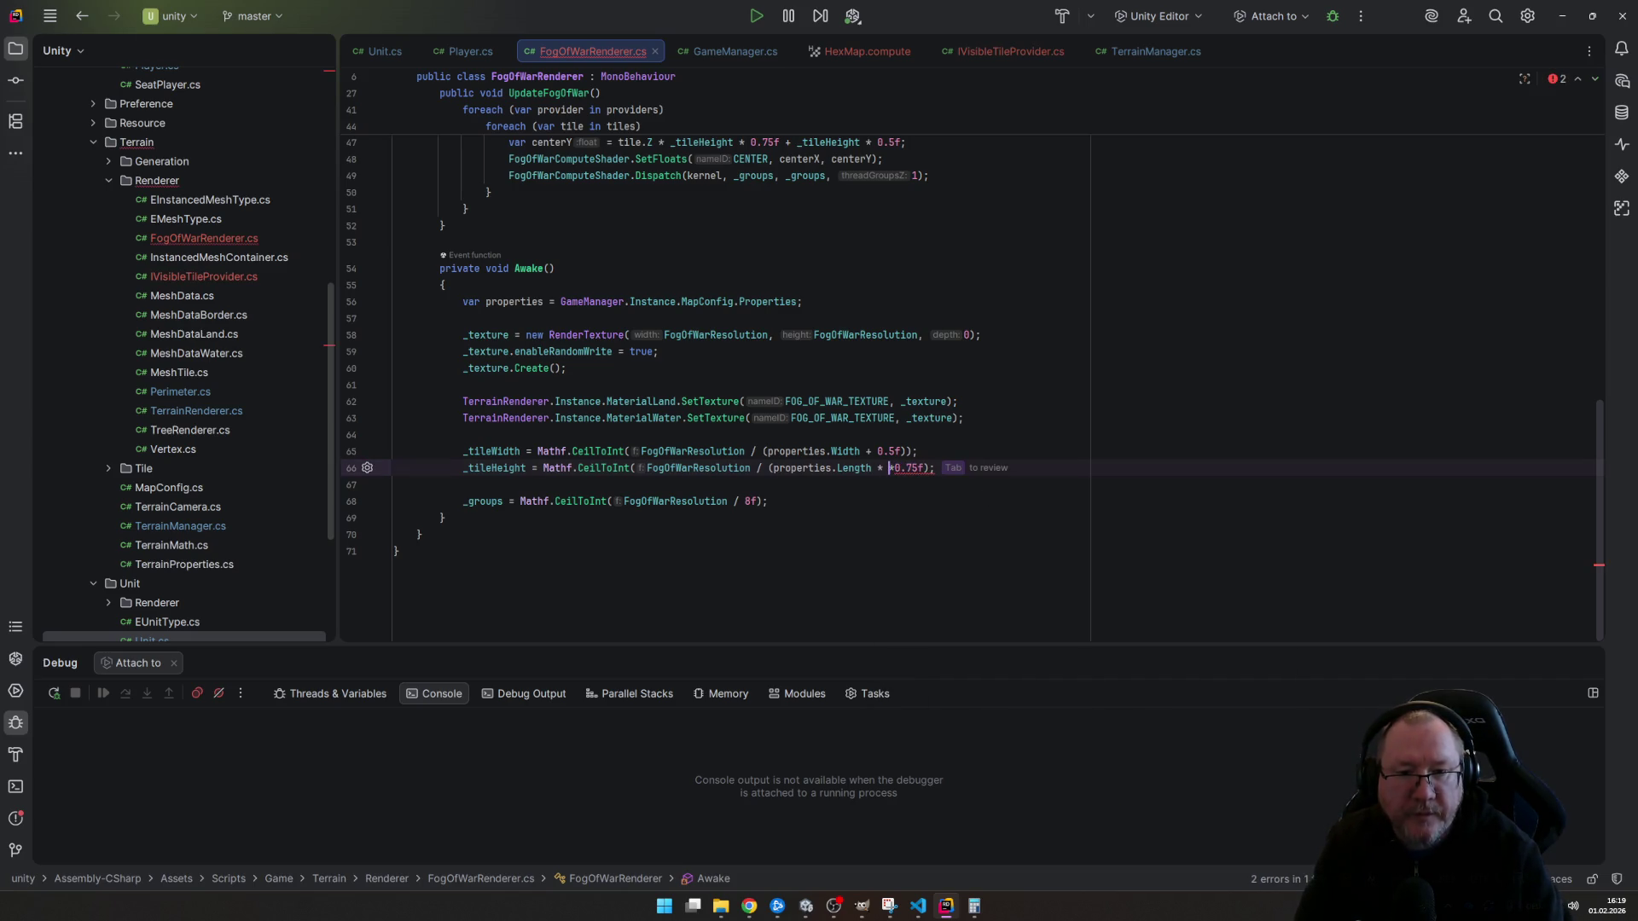
key("Right")
key("Right")
key("Right")
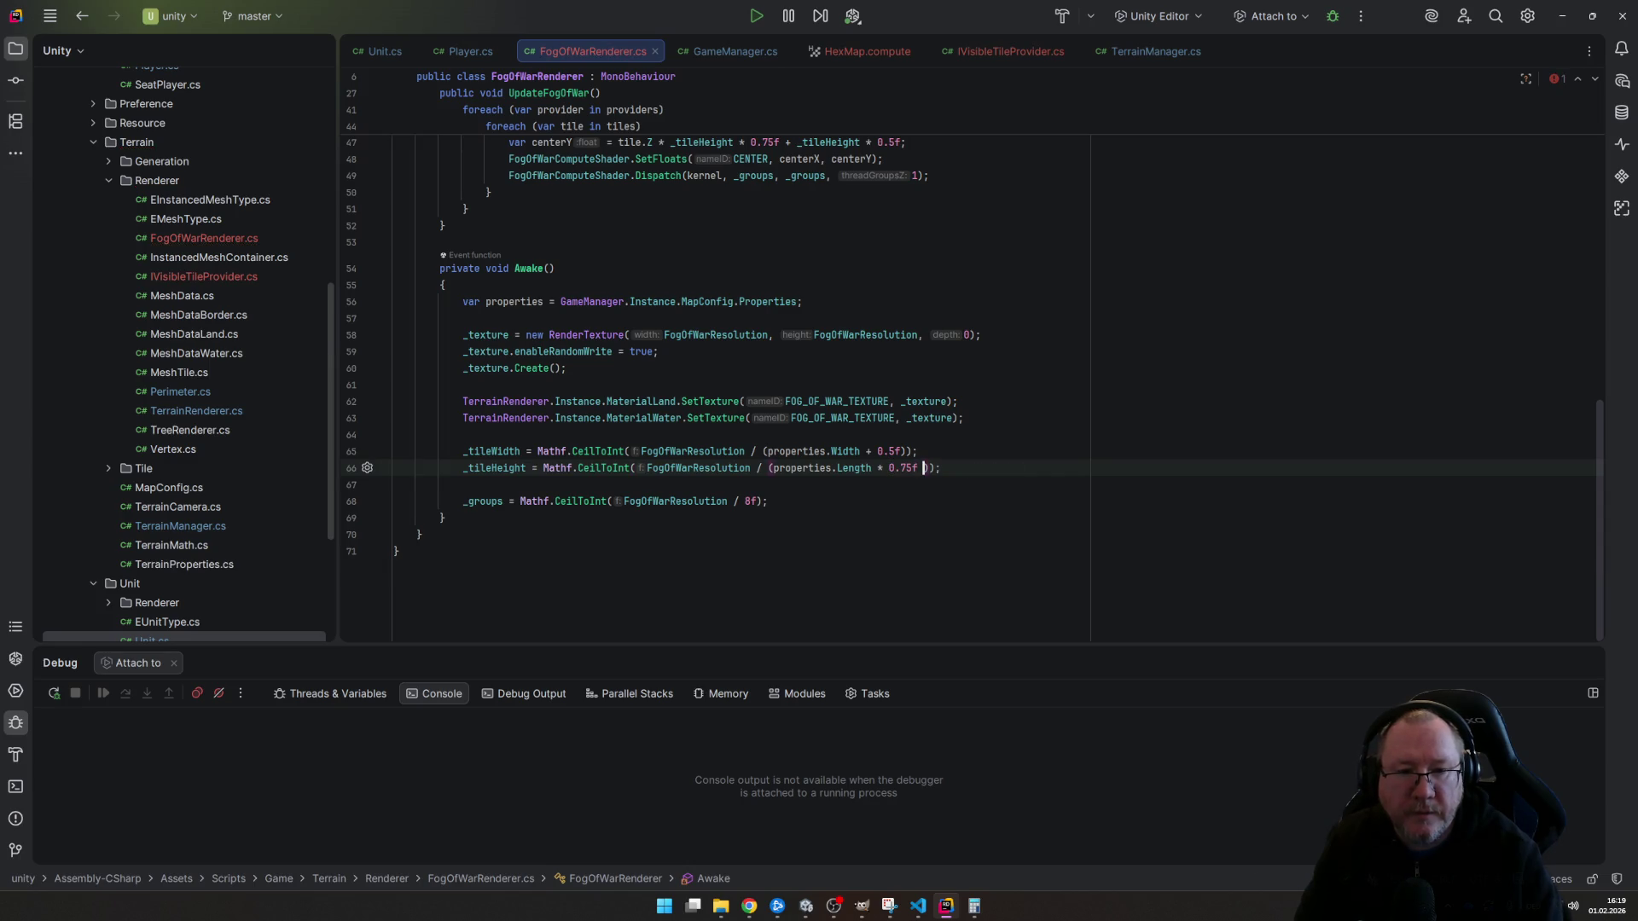
type("+ 0.2")
type("5f")
key("End")
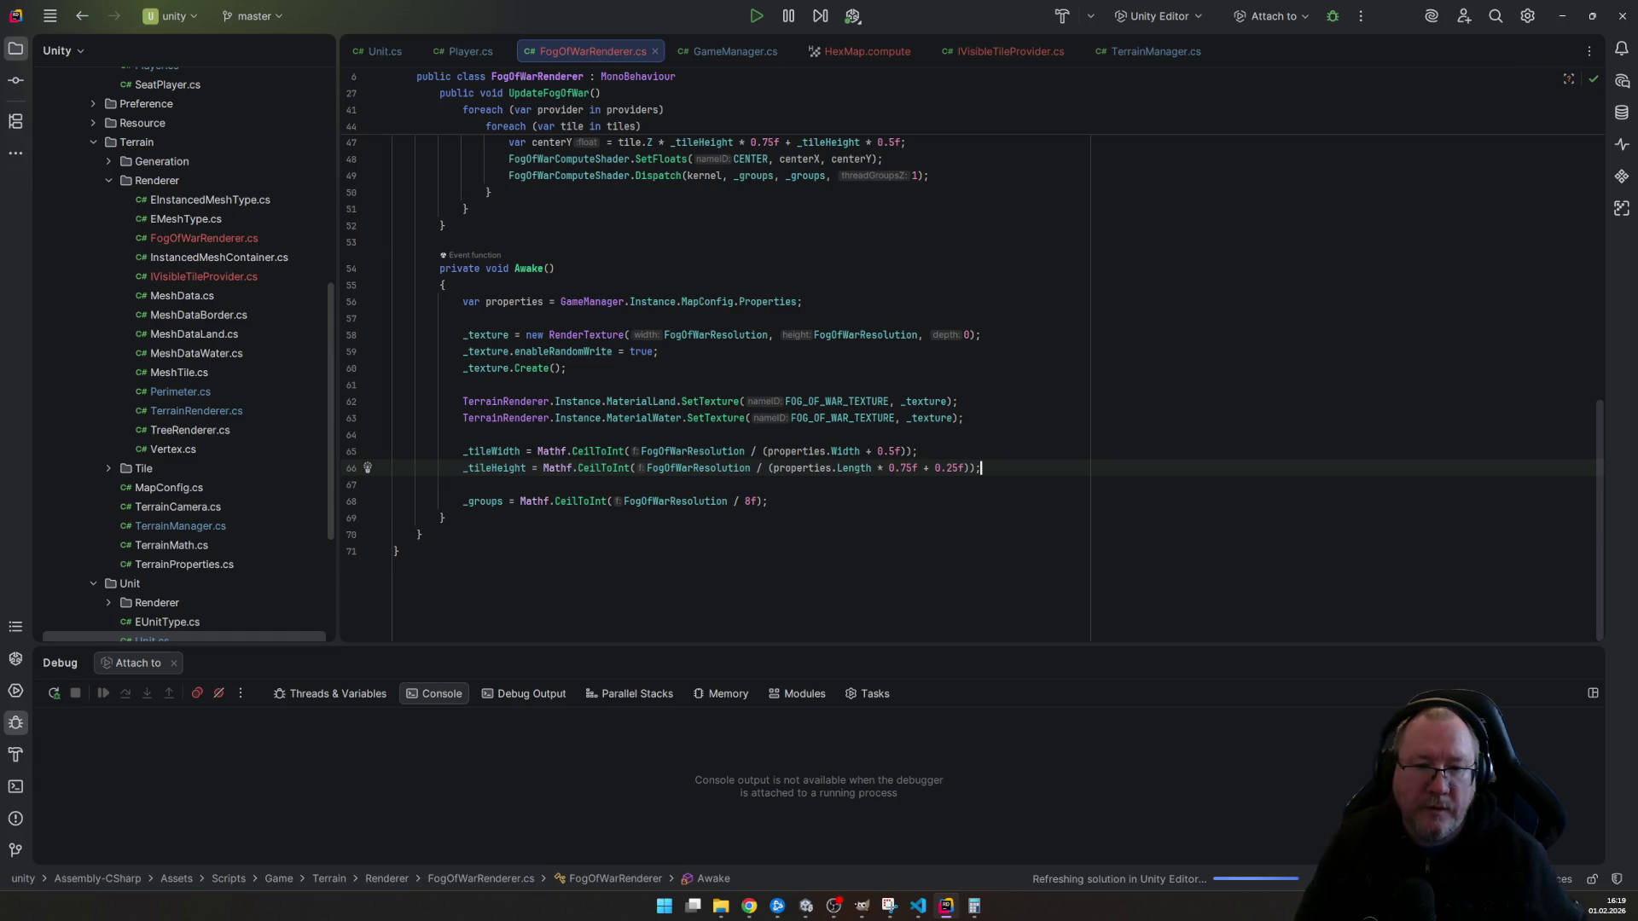
mouse_move(969, 852)
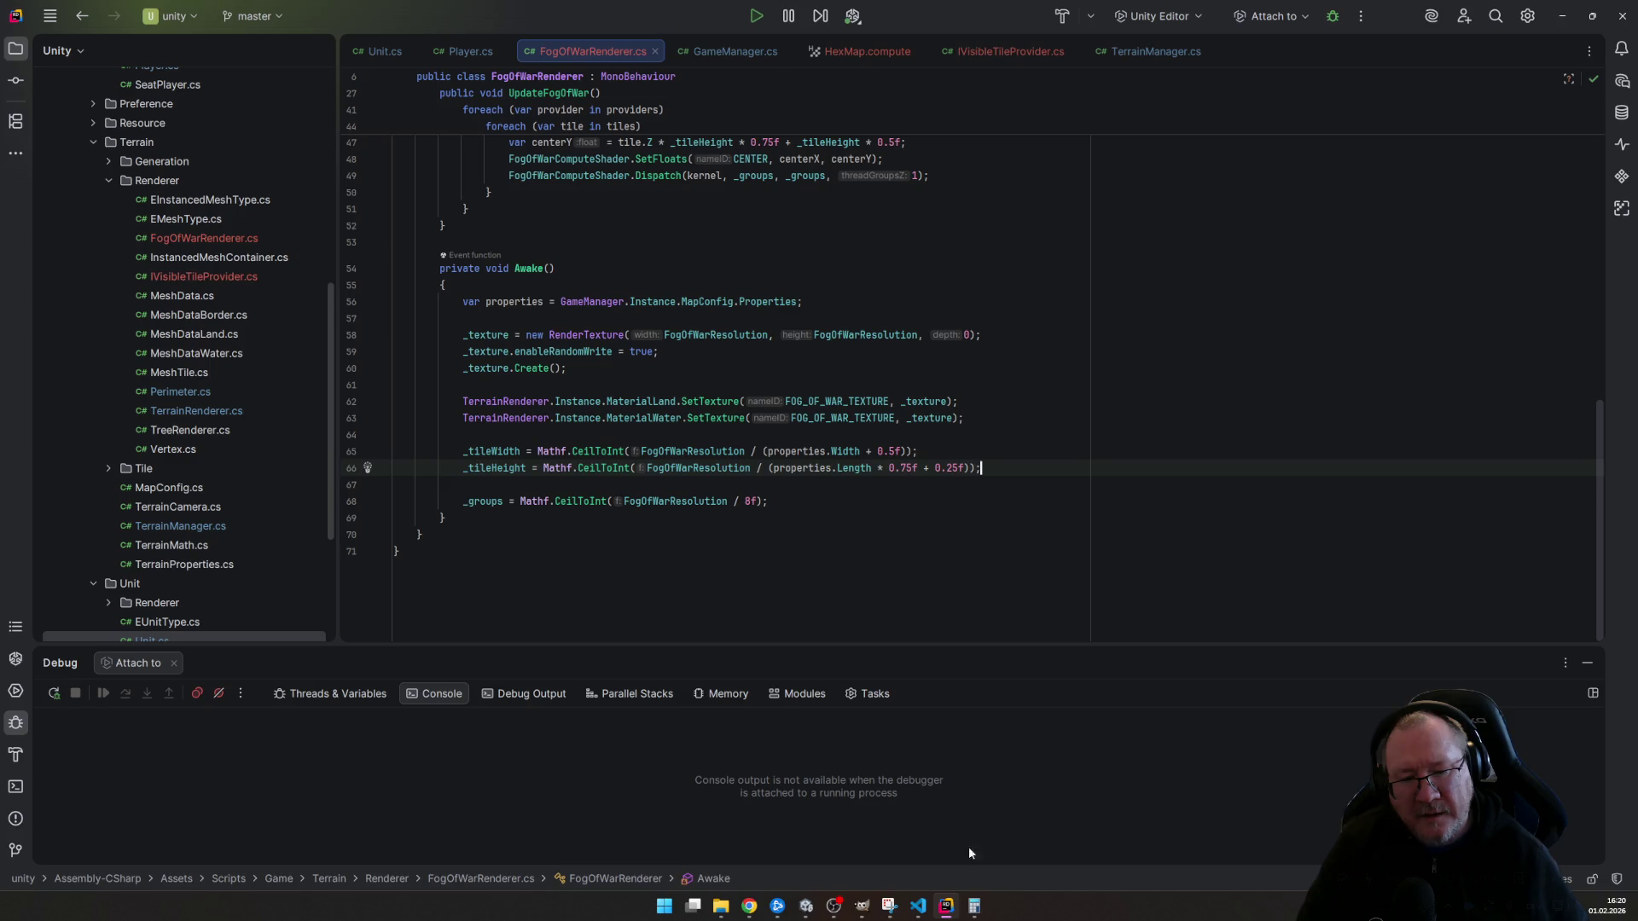
left_click(806, 906)
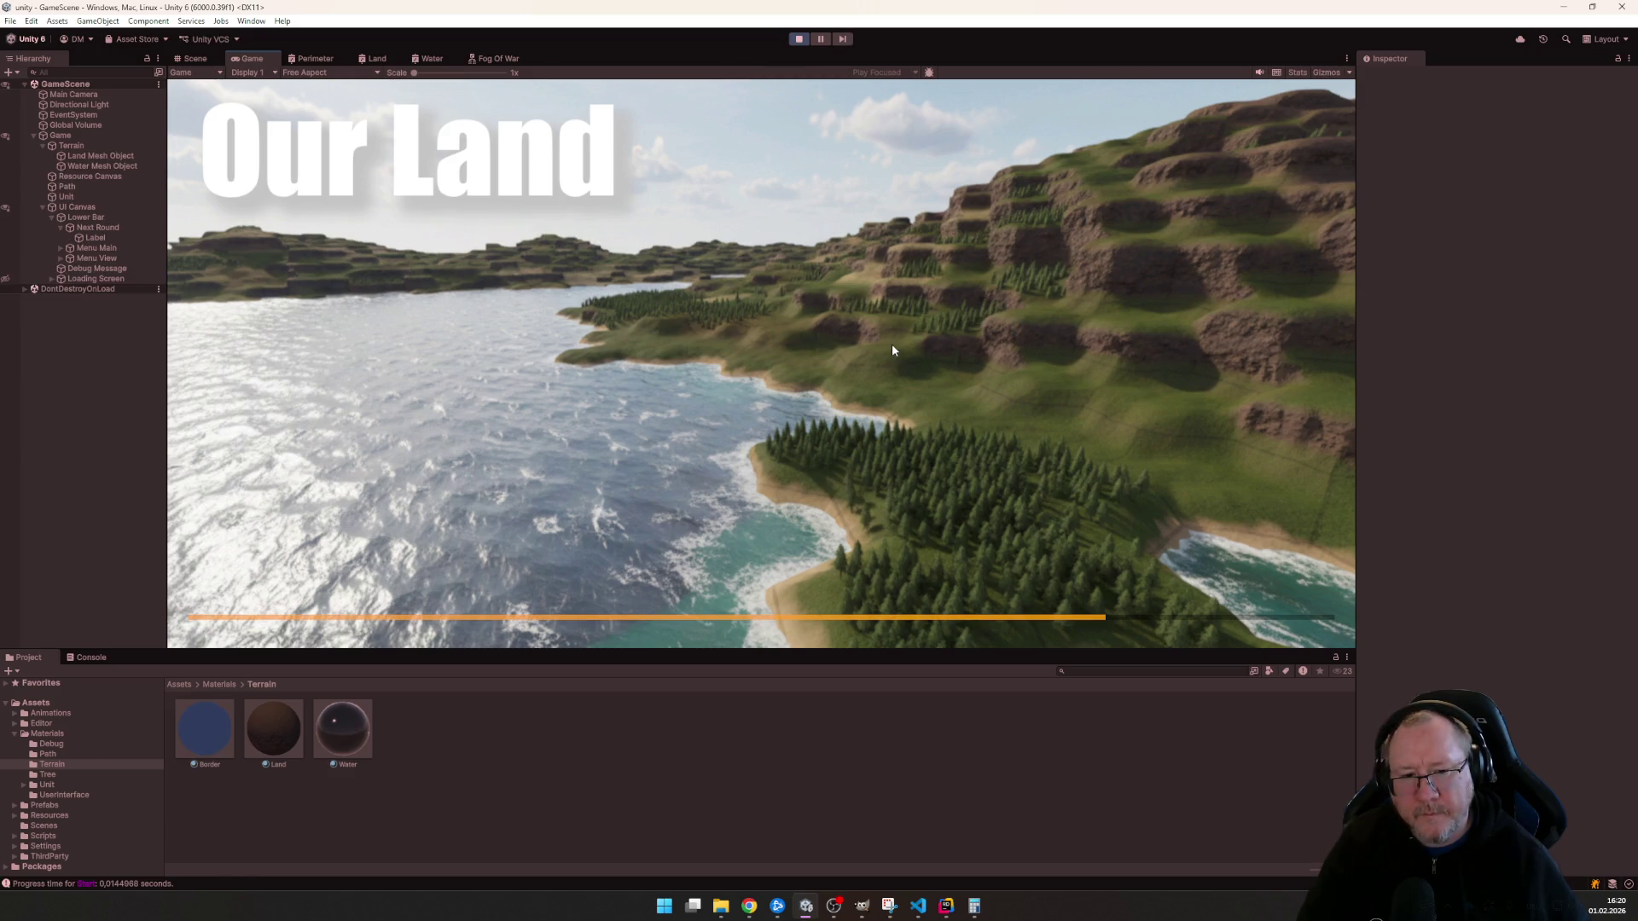
- Pan the loaded hex map view toward the water
key("s")
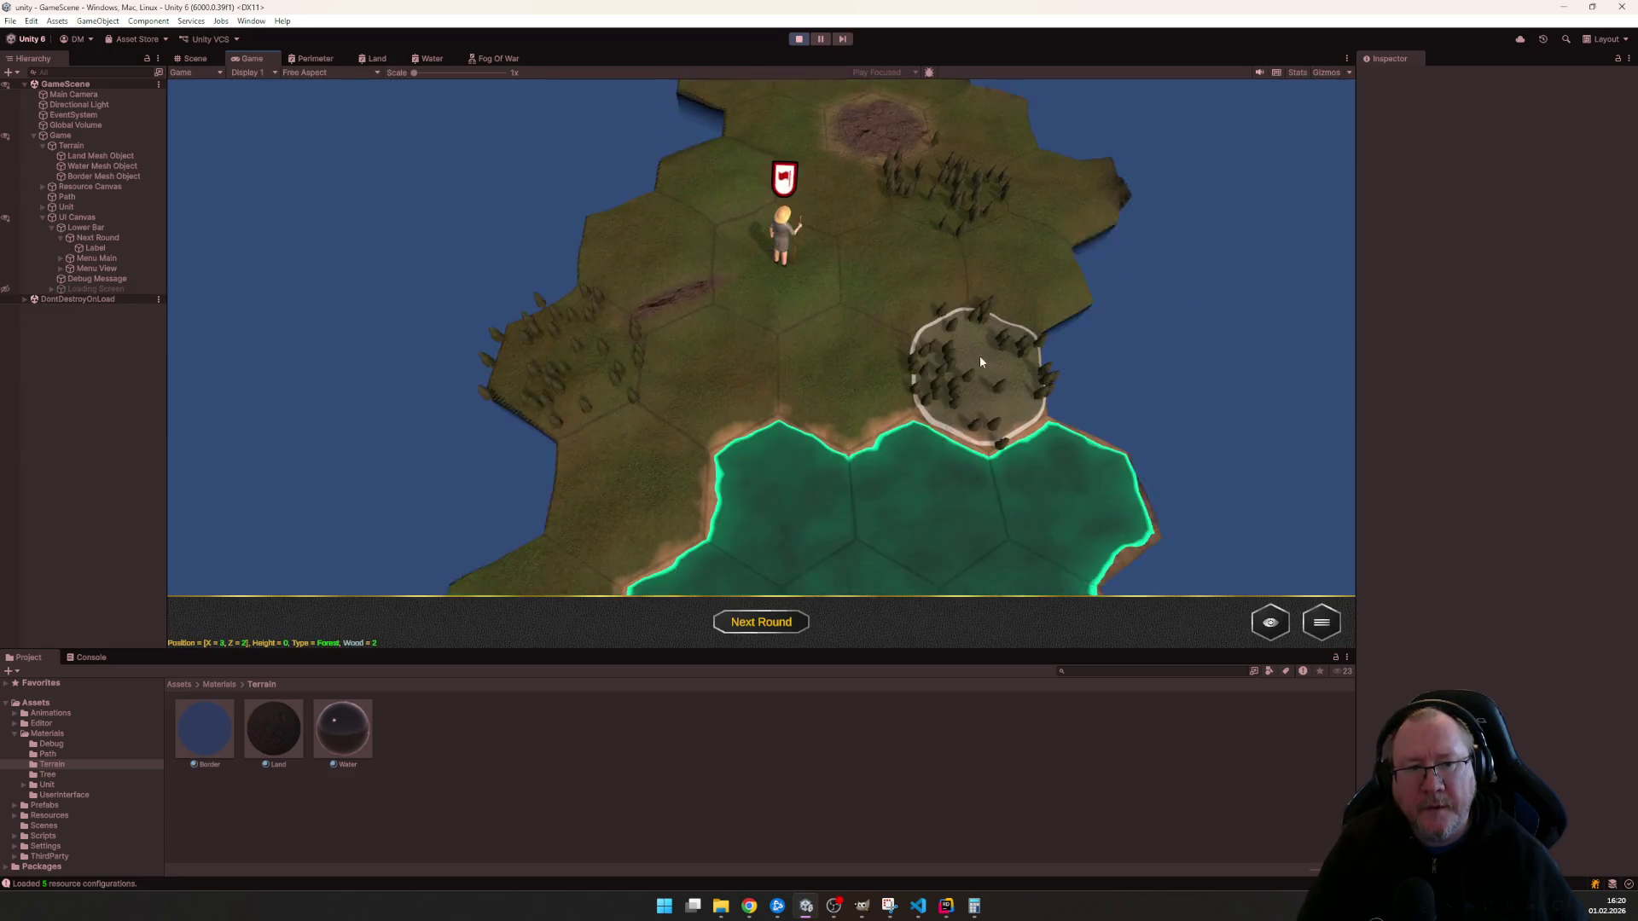
- Select the settler and send it to the hovered hex, then turn the camera along the coastline
key("s")
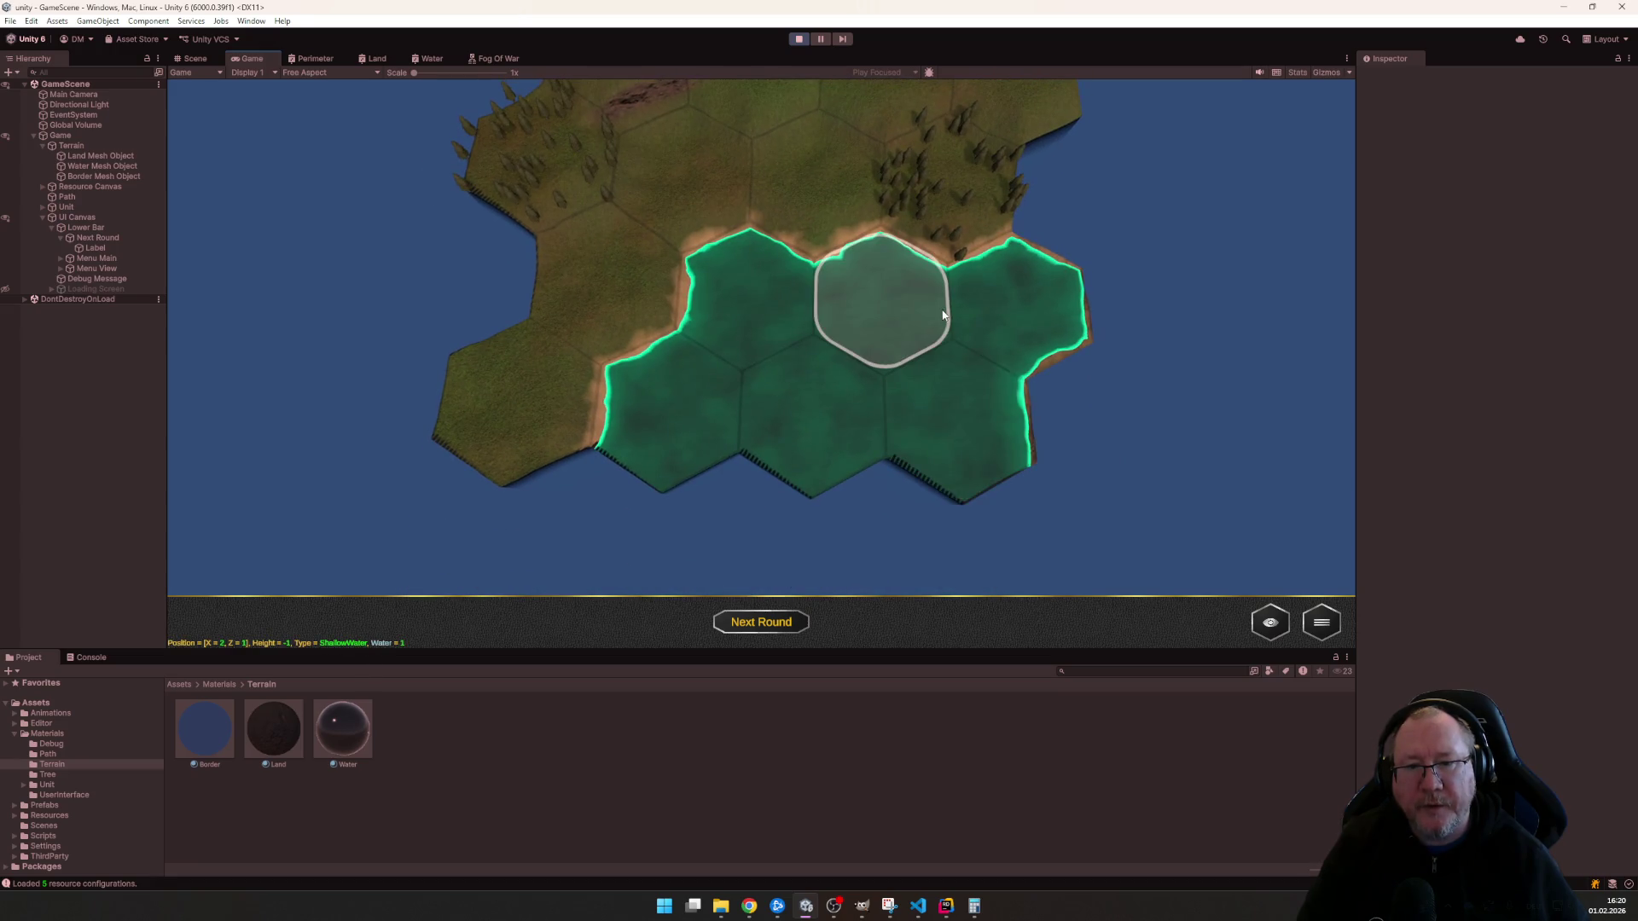
key("w")
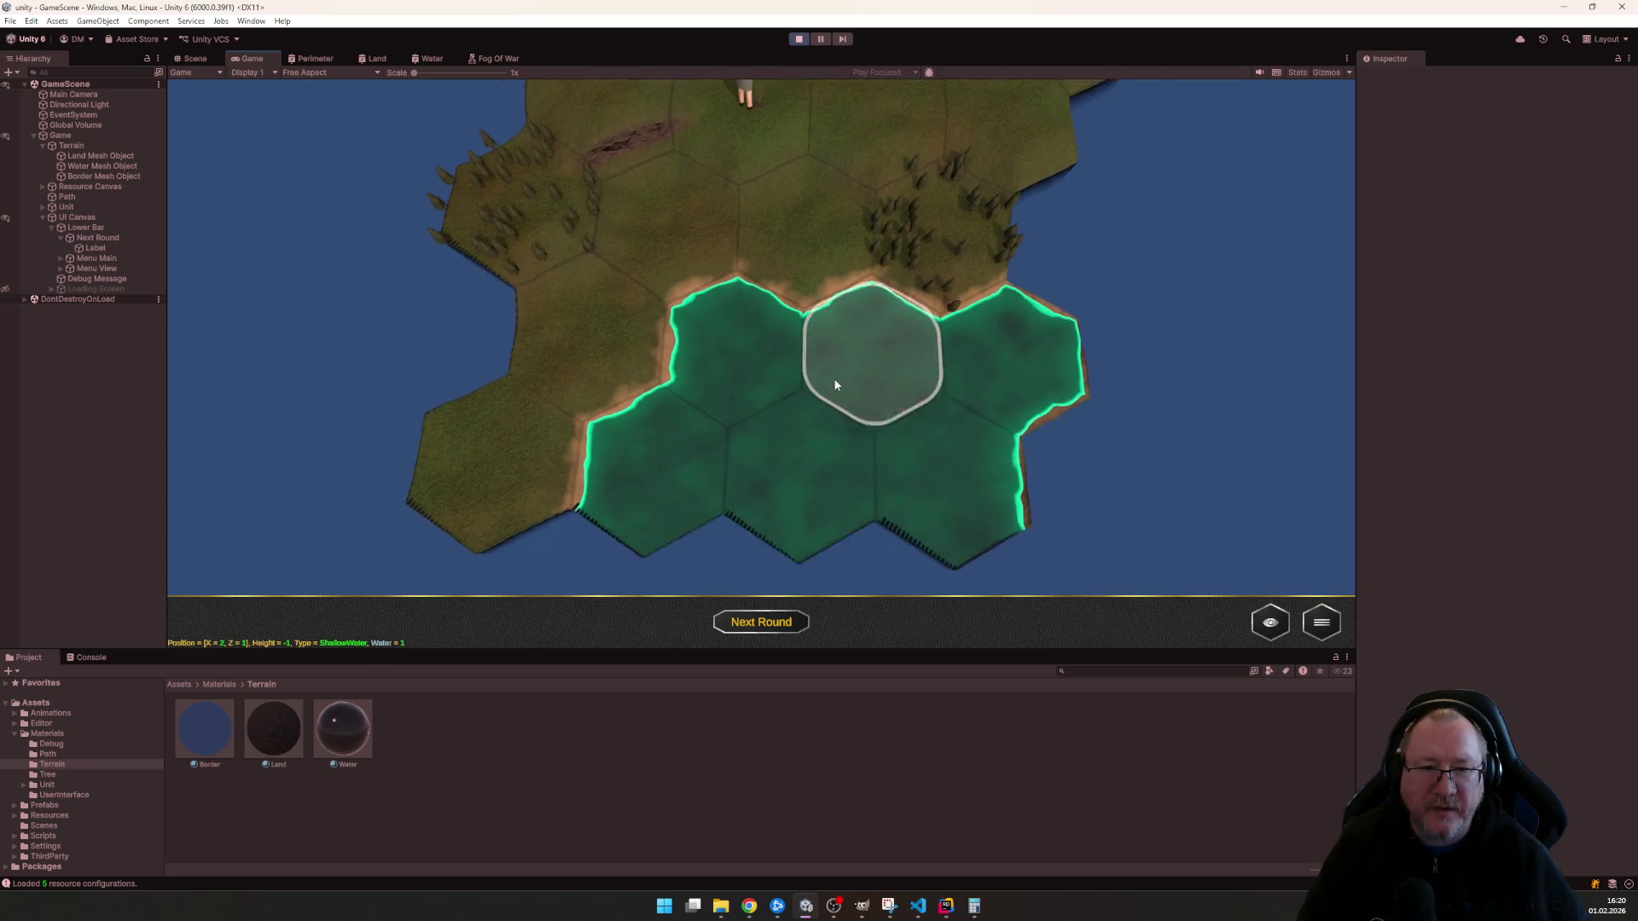
left_click(744, 143)
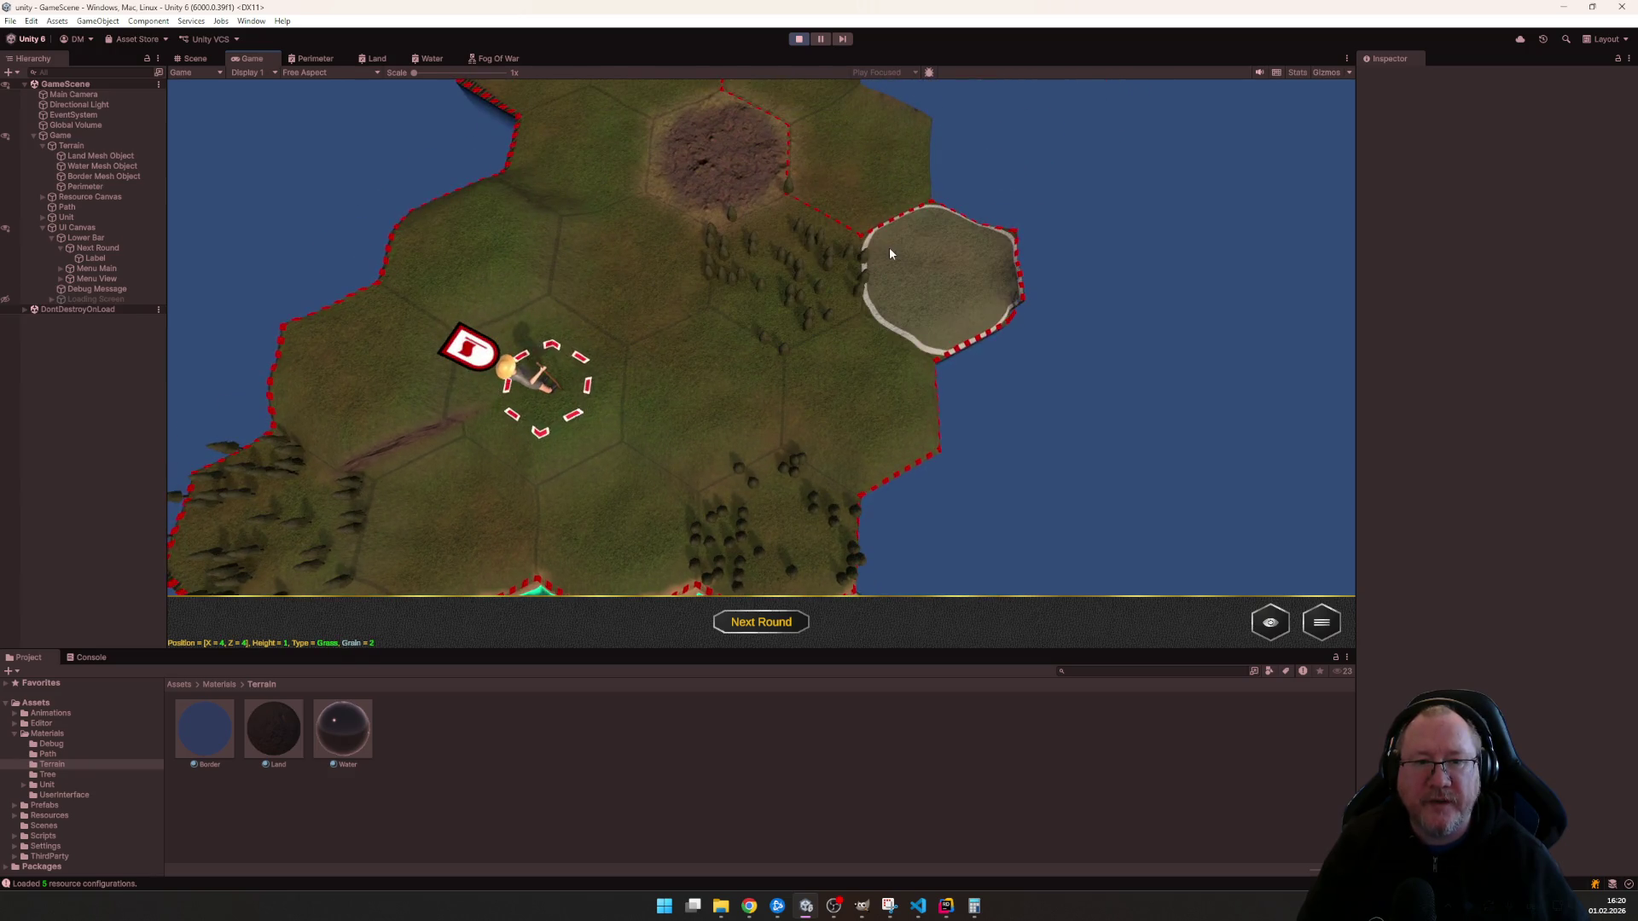
left_click(890, 247)
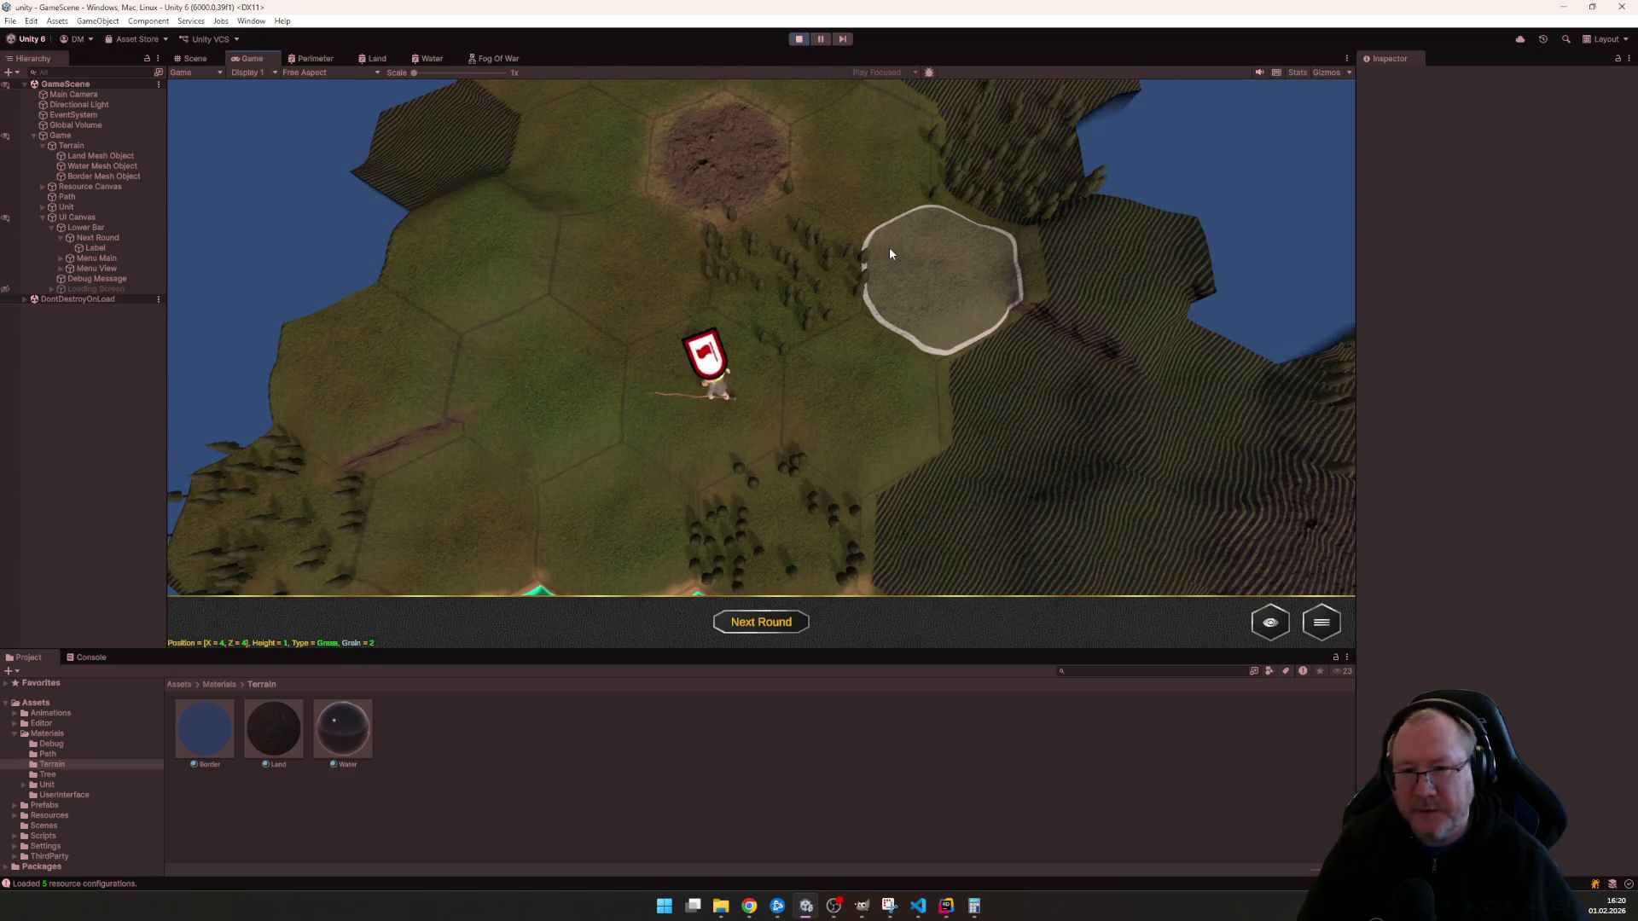
key("e")
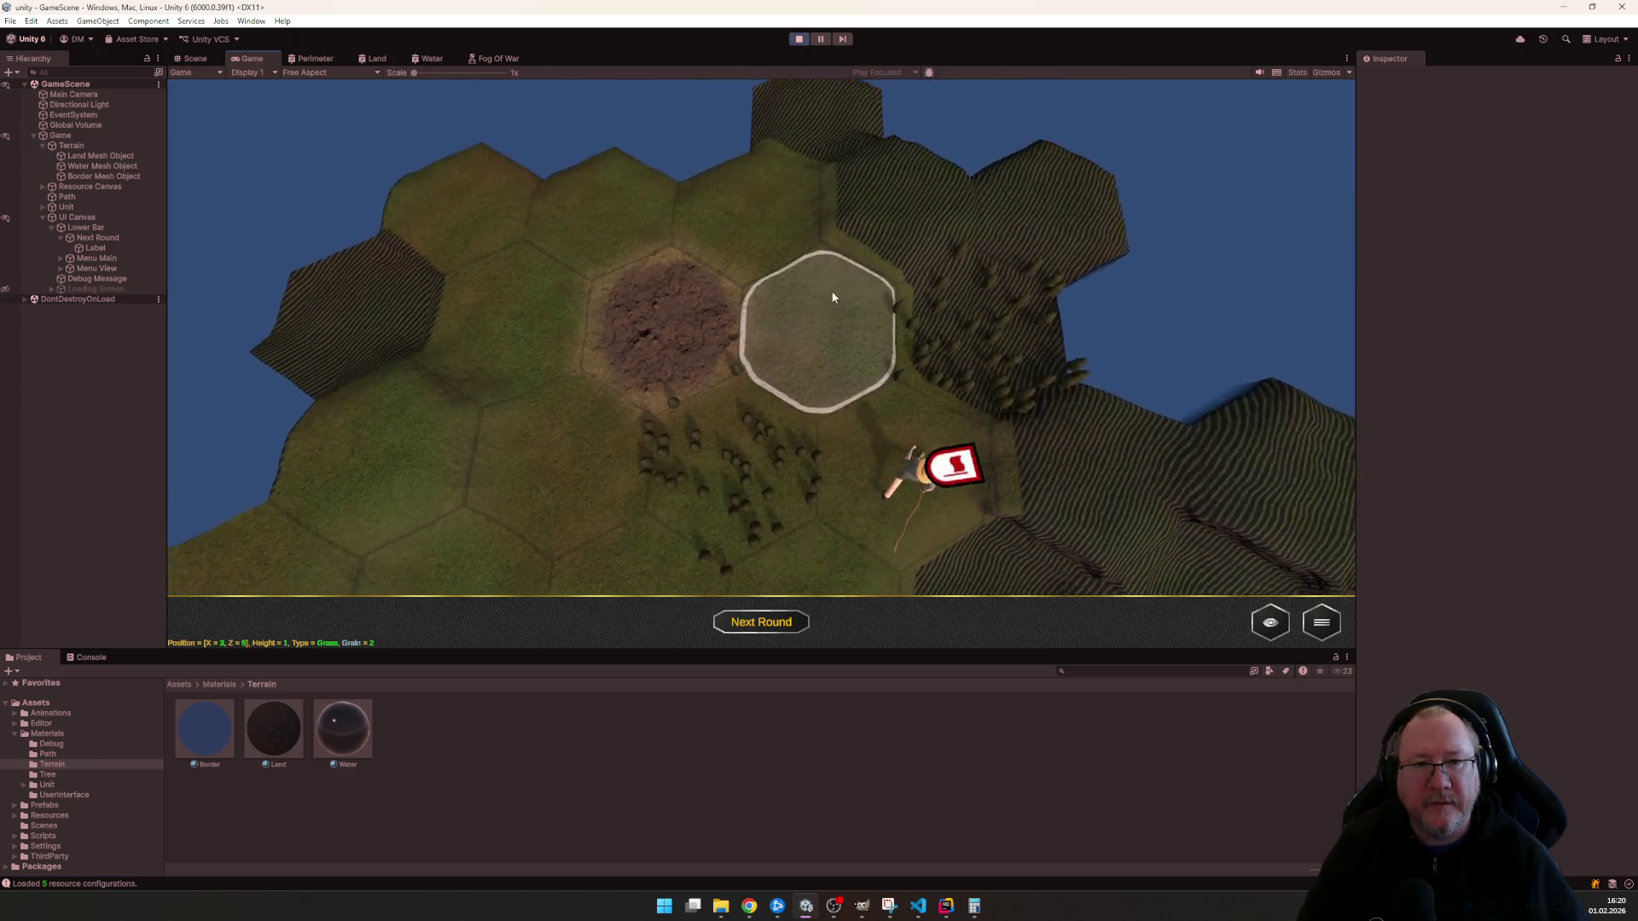
key("e")
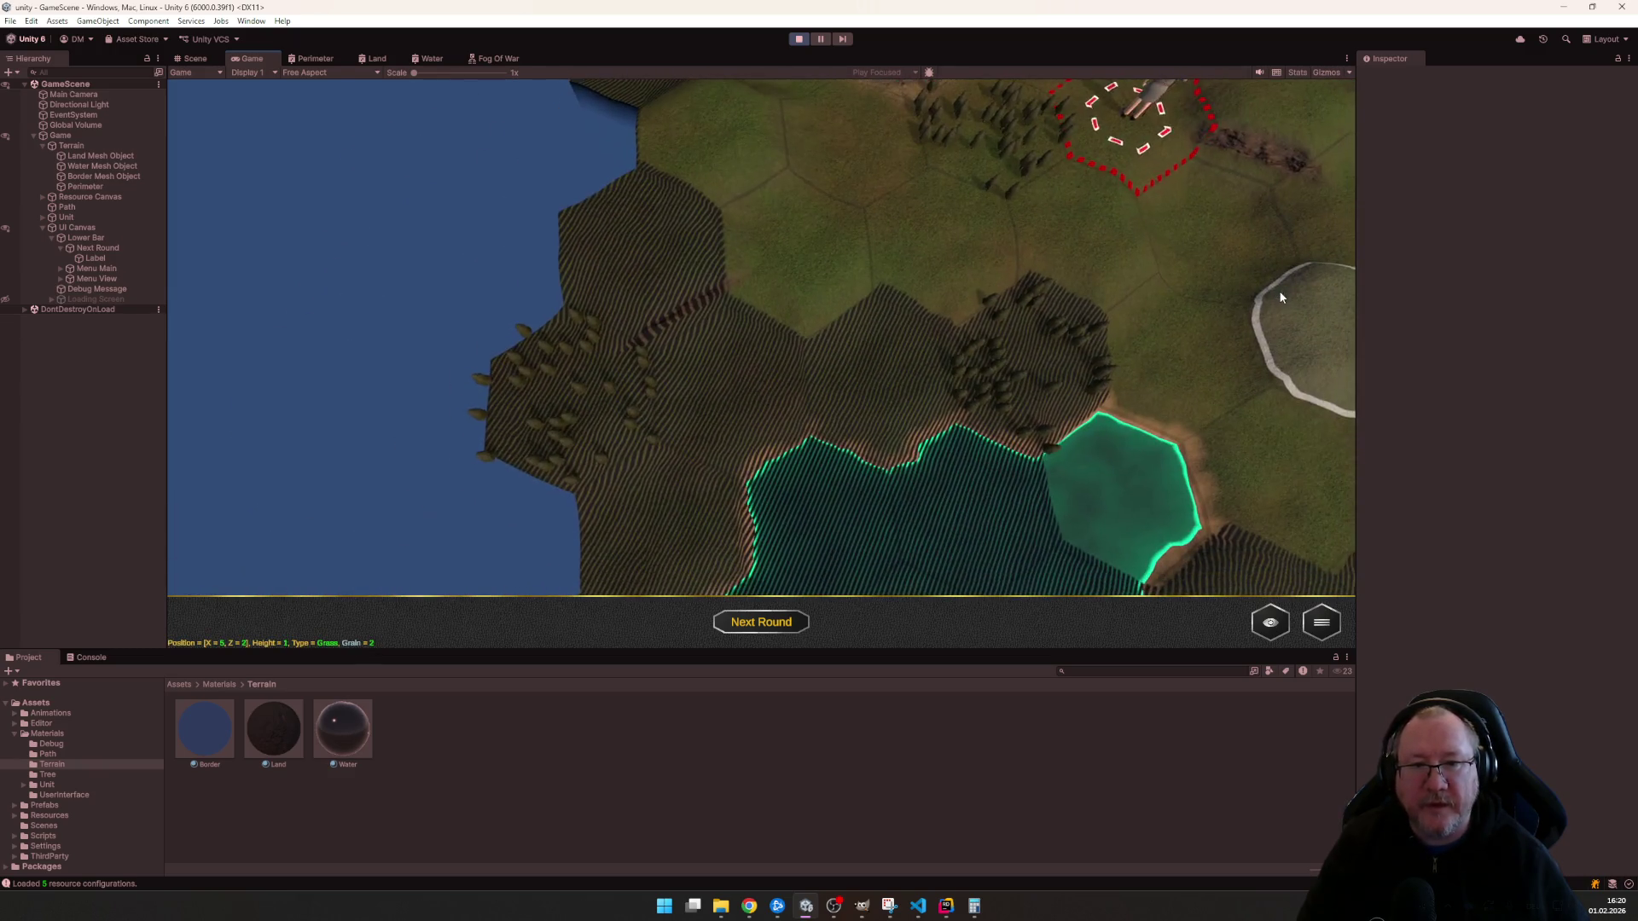
key("e")
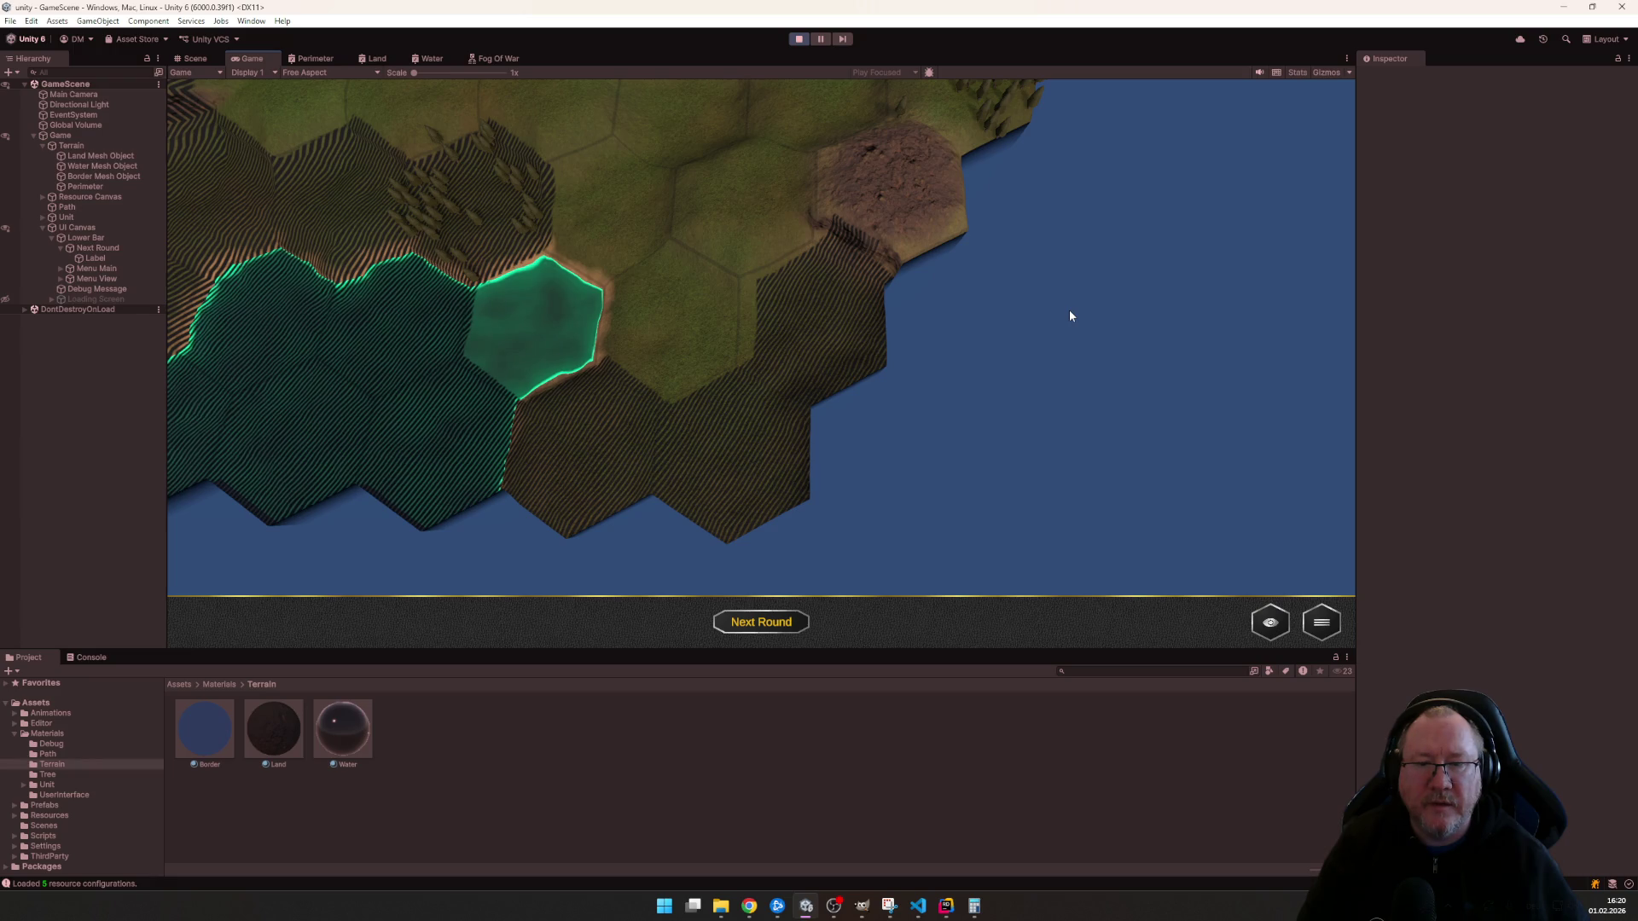
- Bring the unit back into view, select it again and move it to the top hex
key("a")
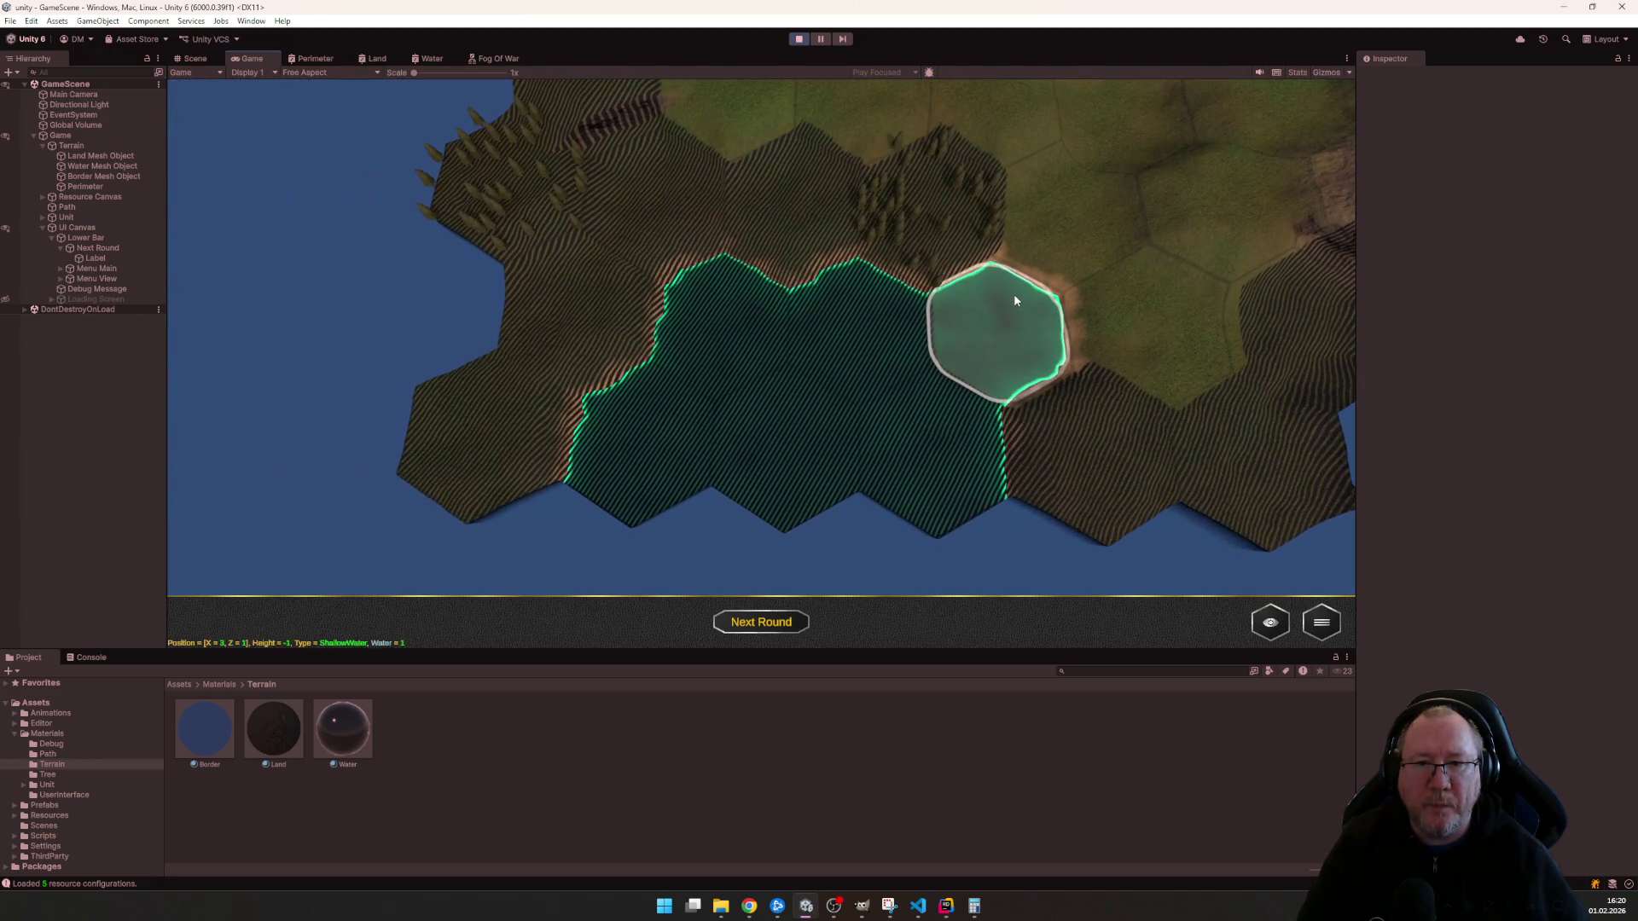
key("w")
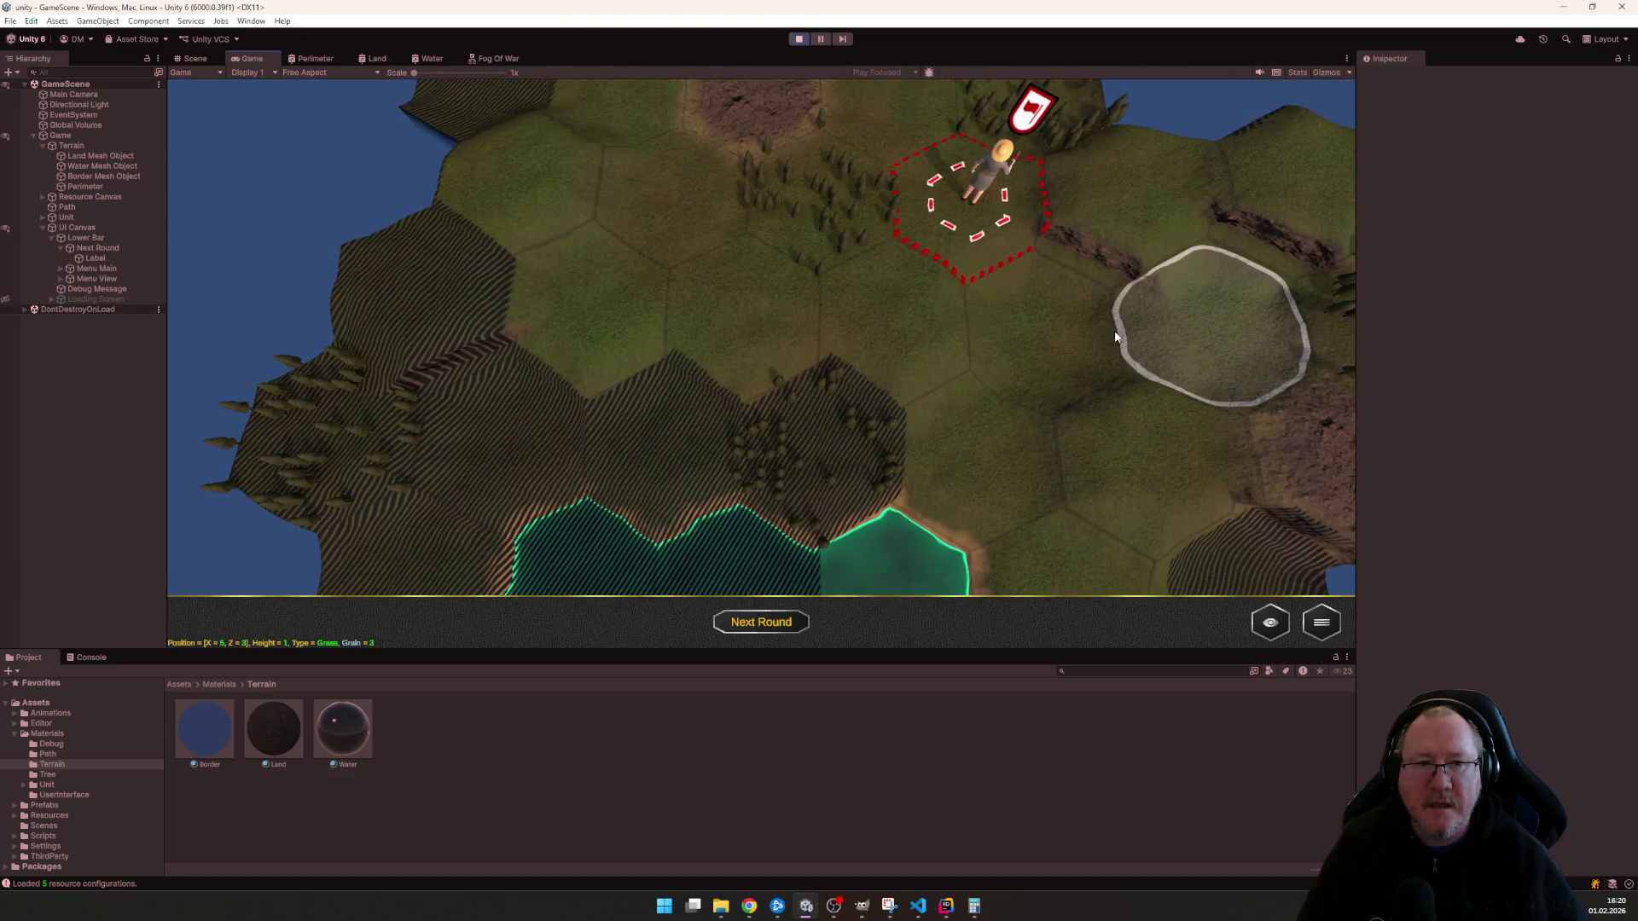
key("w")
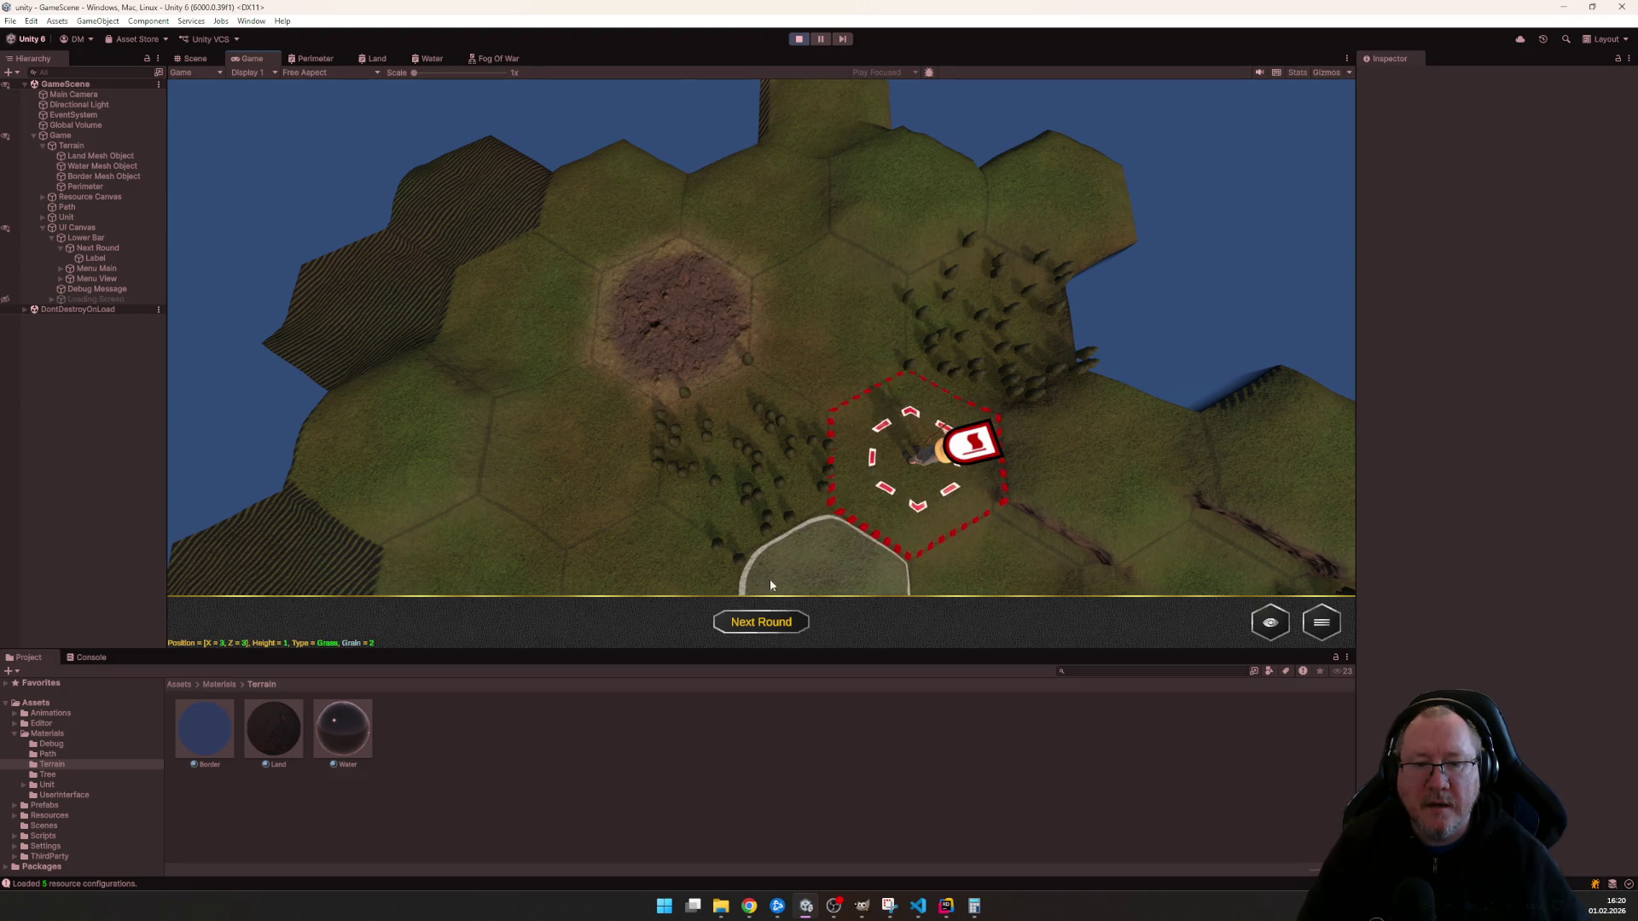
left_click(803, 620)
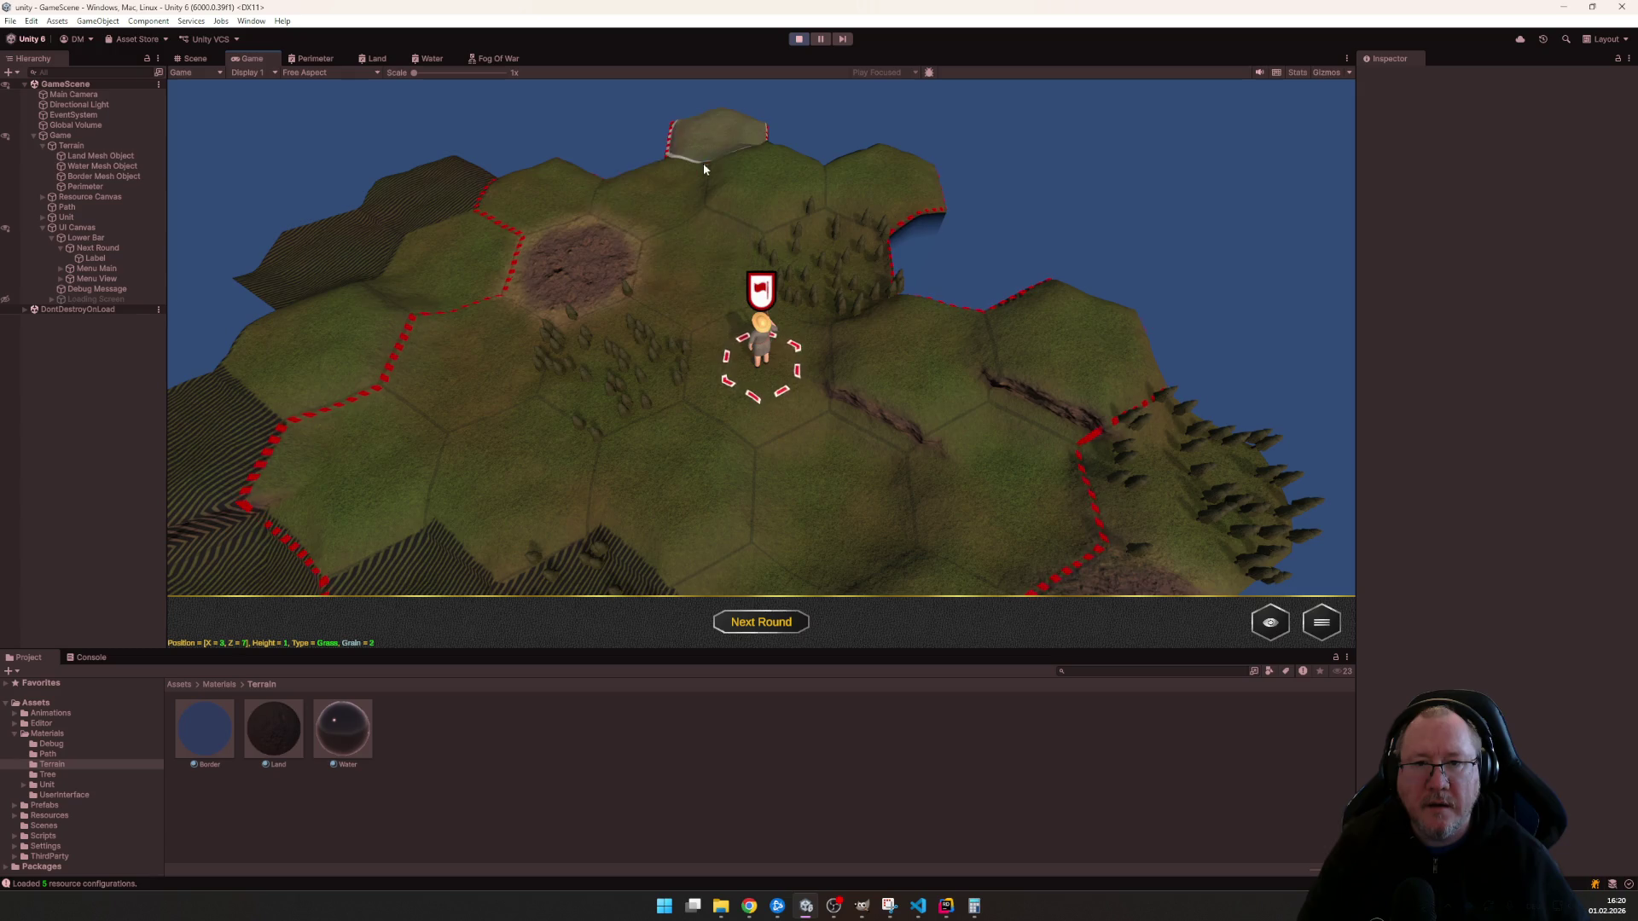
left_click(705, 155)
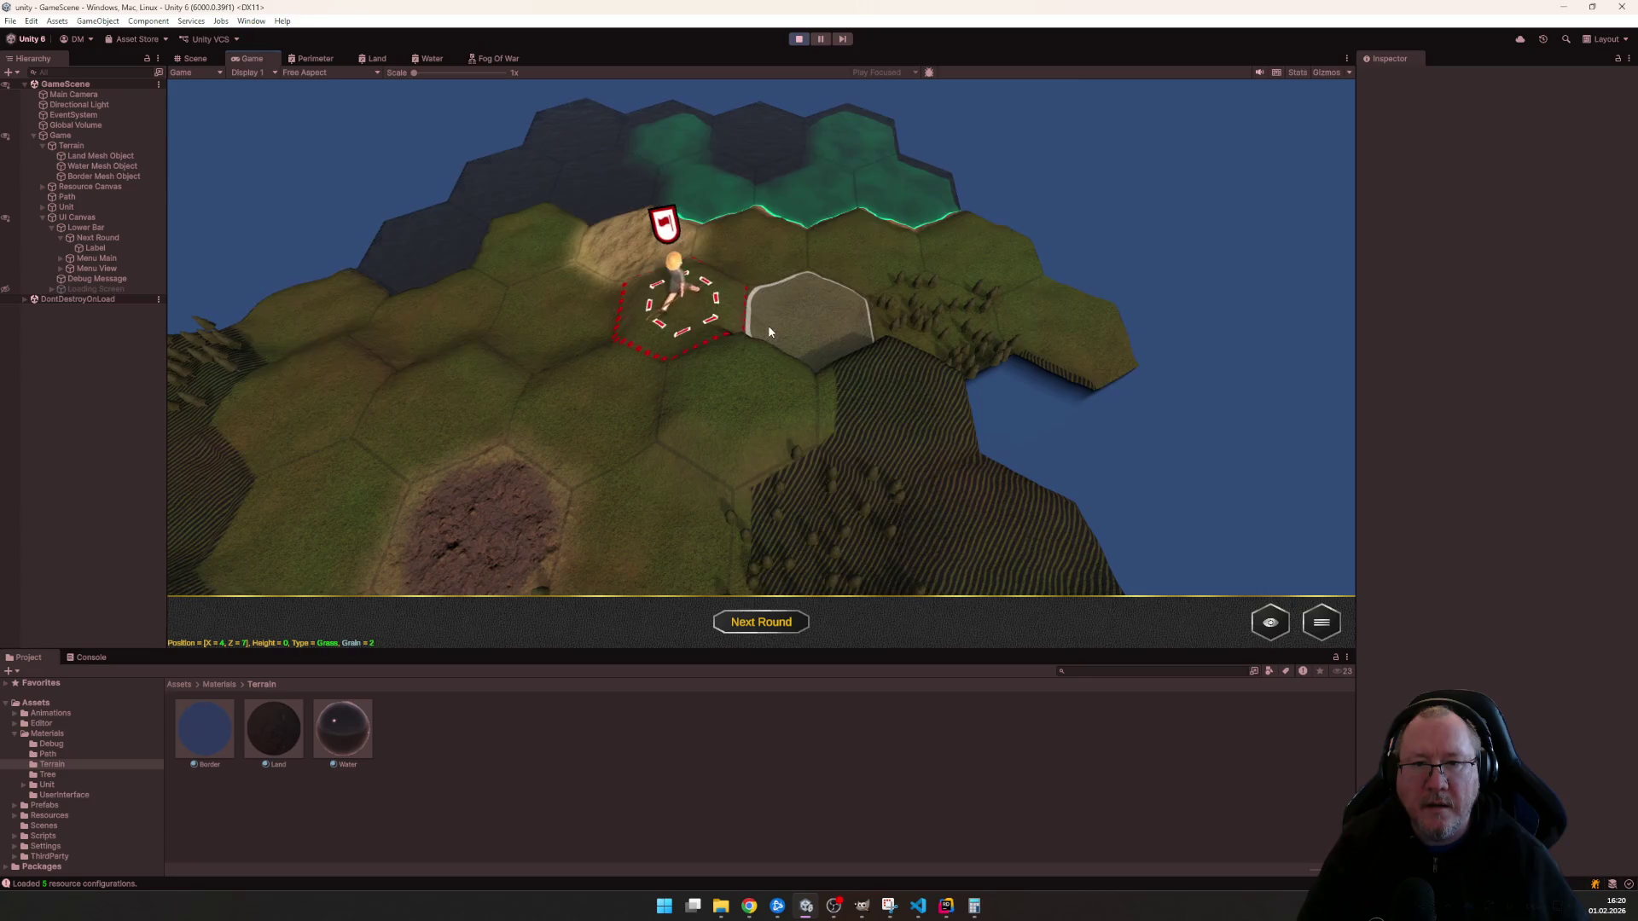
- Survey the fogged corners and forest hex of the map, then stop play mode
key("w")
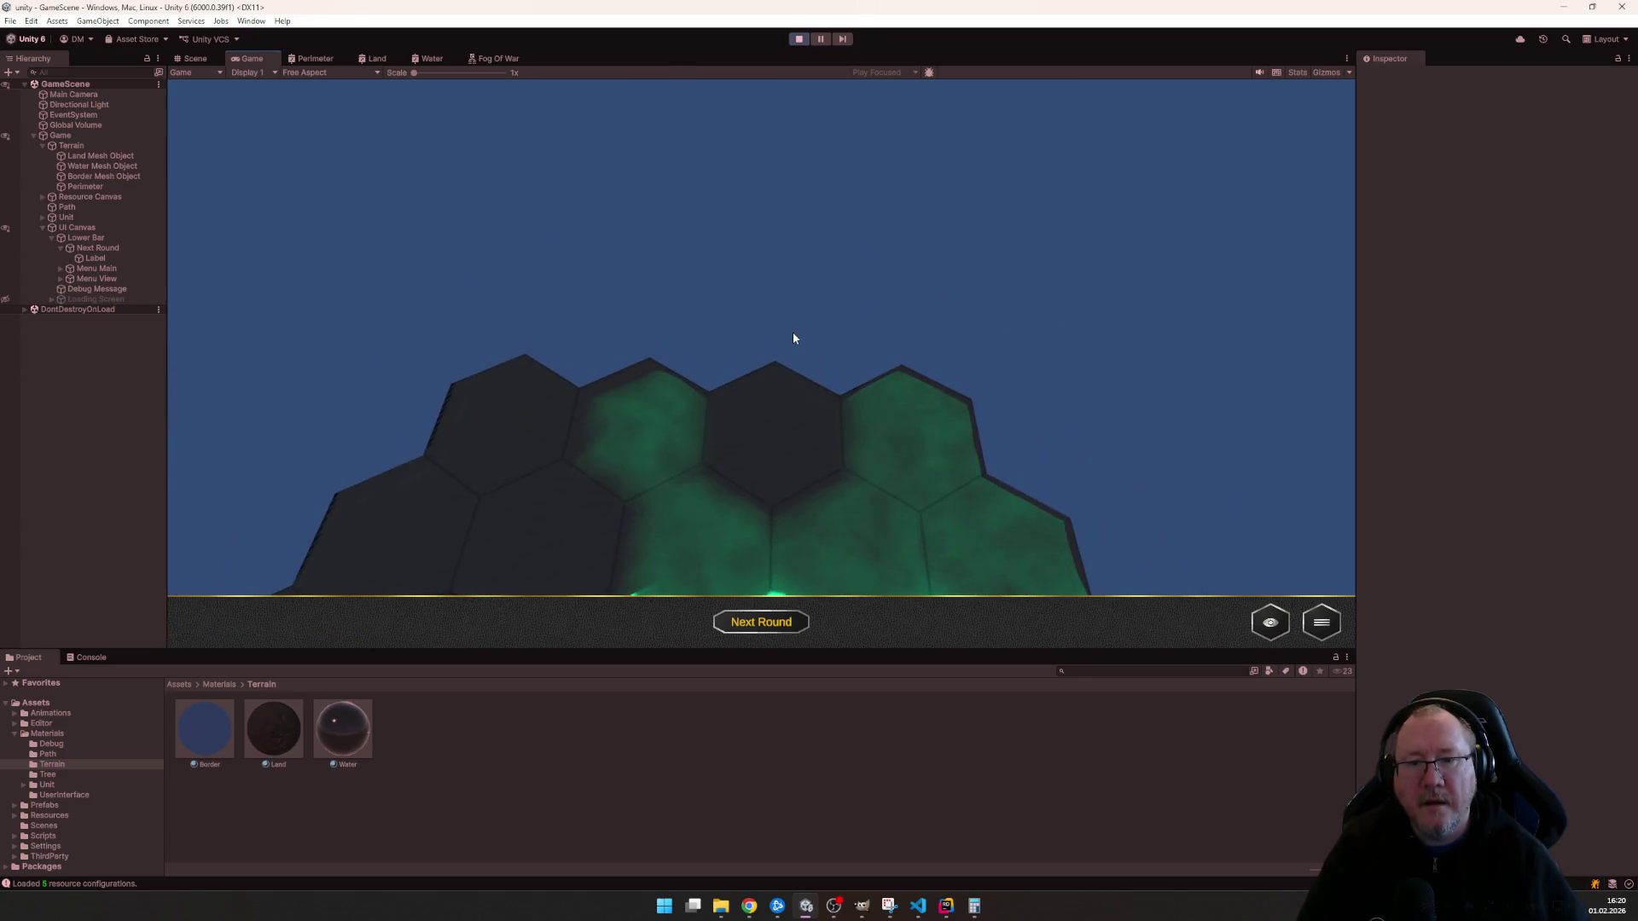
key("a")
key("s")
key("d")
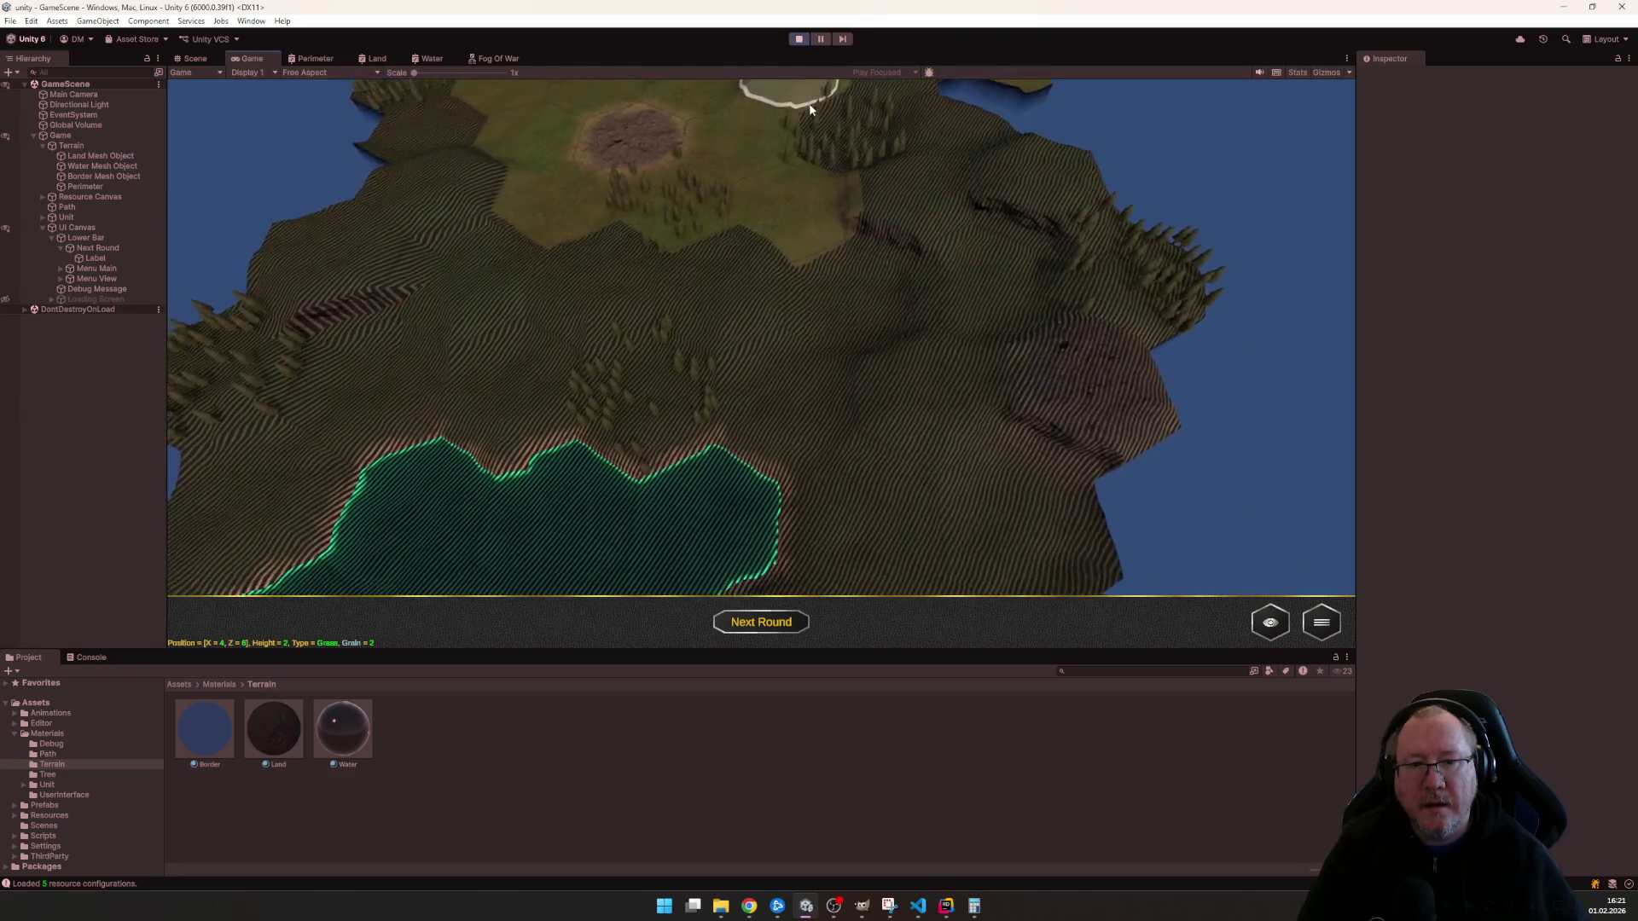
key("s")
mouse_move(813, 83)
left_mouse_down()
mouse_move(794, 167)
mouse_move(806, 290)
left_mouse_up()
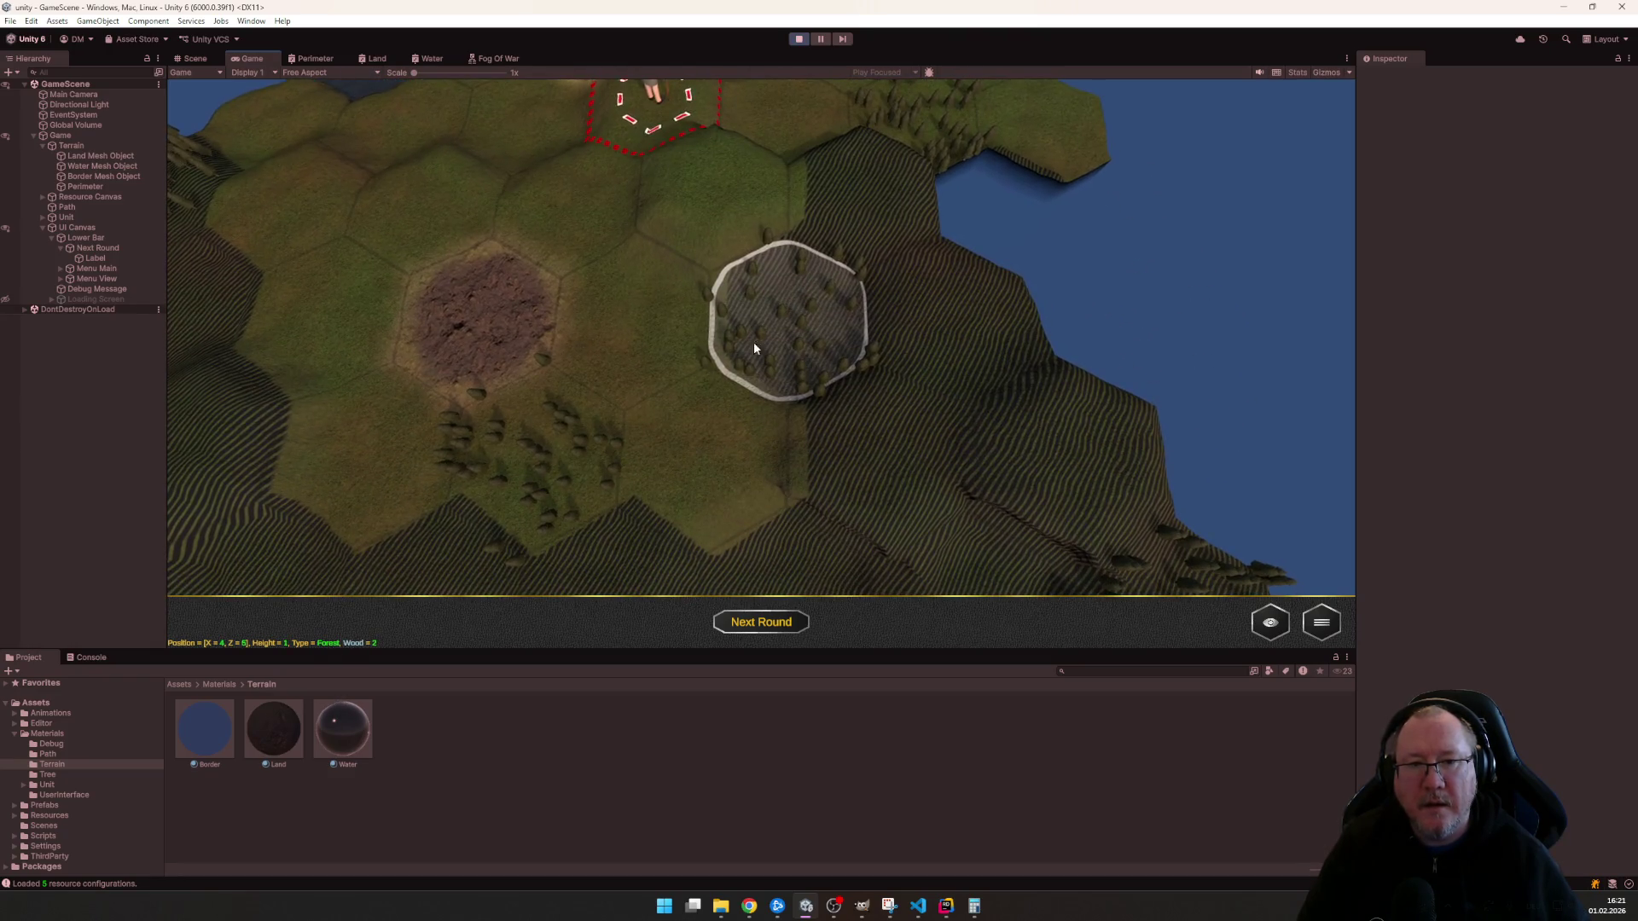
key("a")
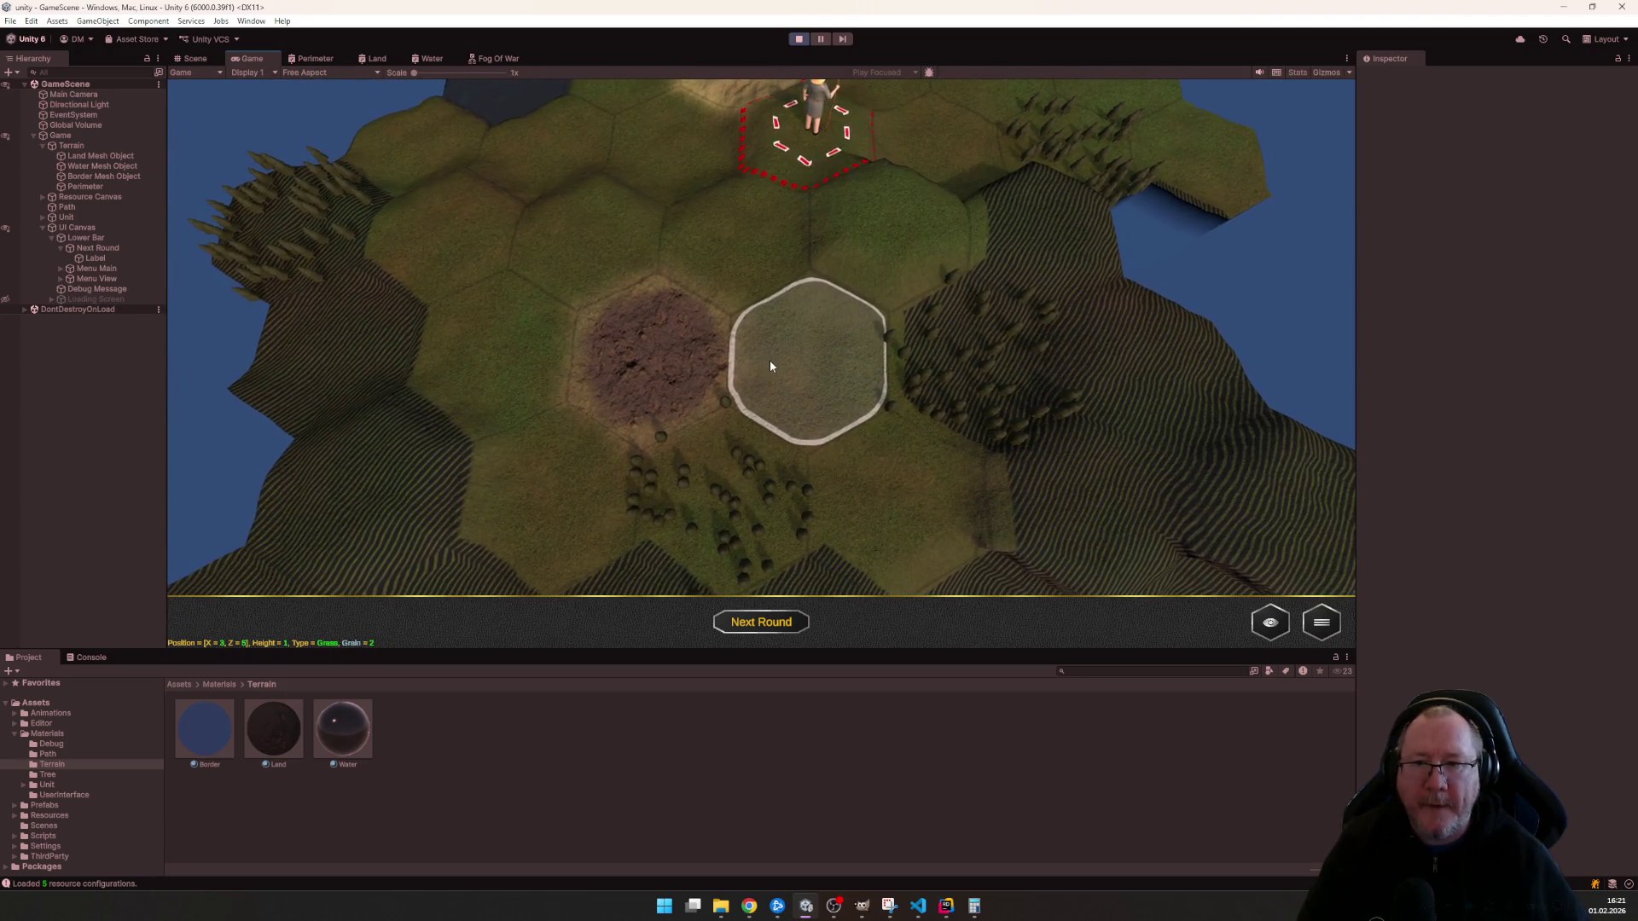
key("a")
key("s")
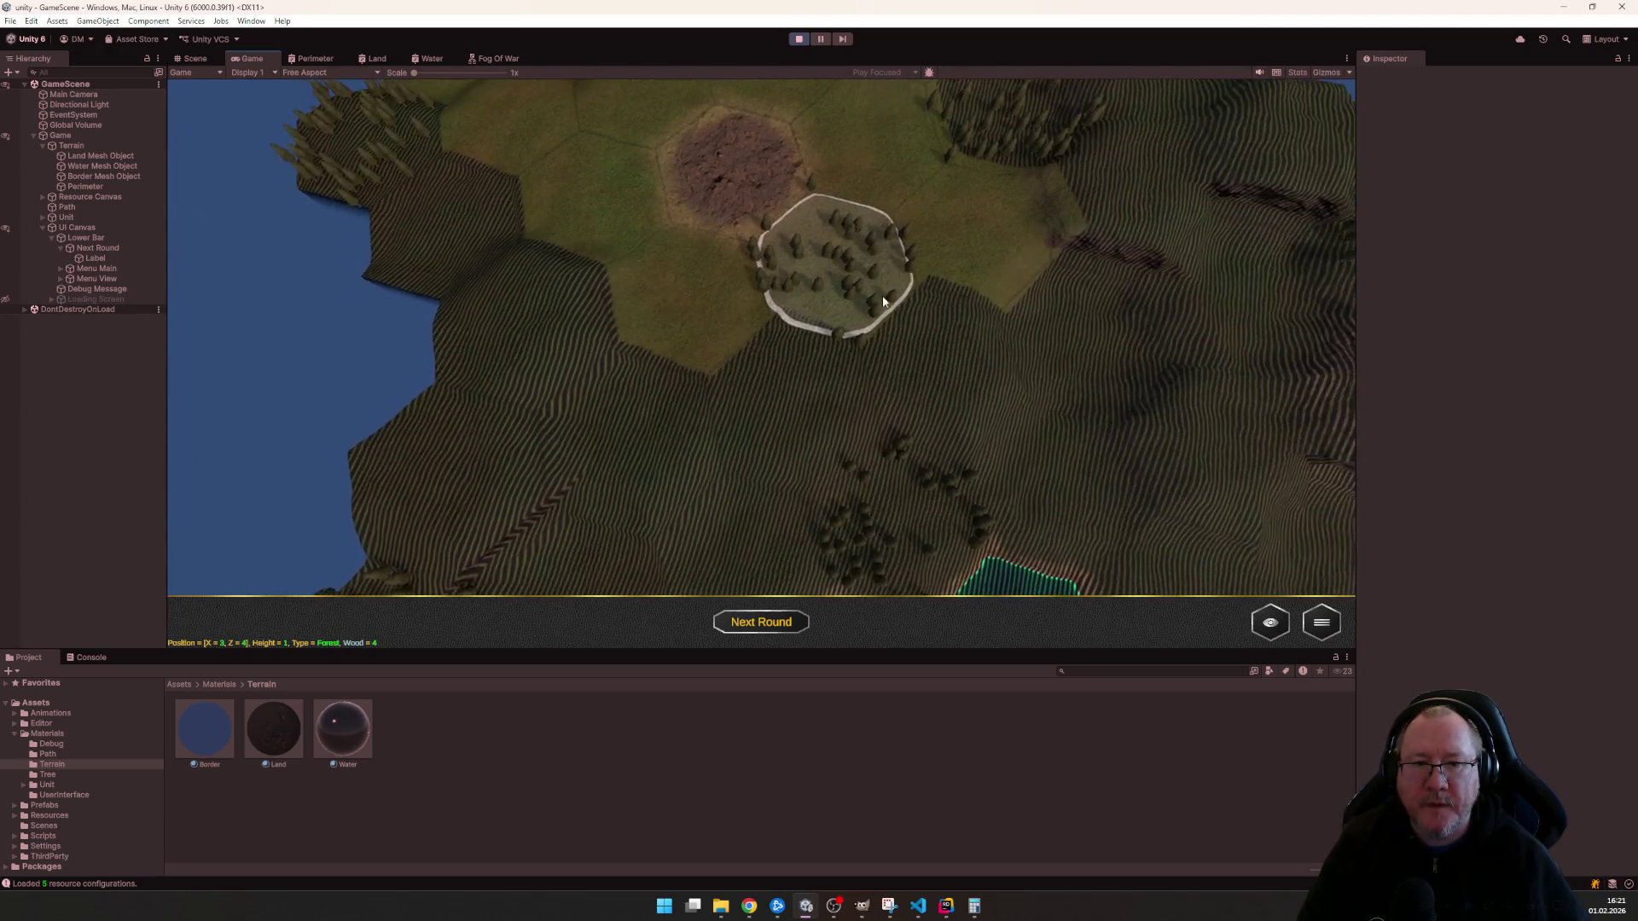
key("w")
key("d")
key("a")
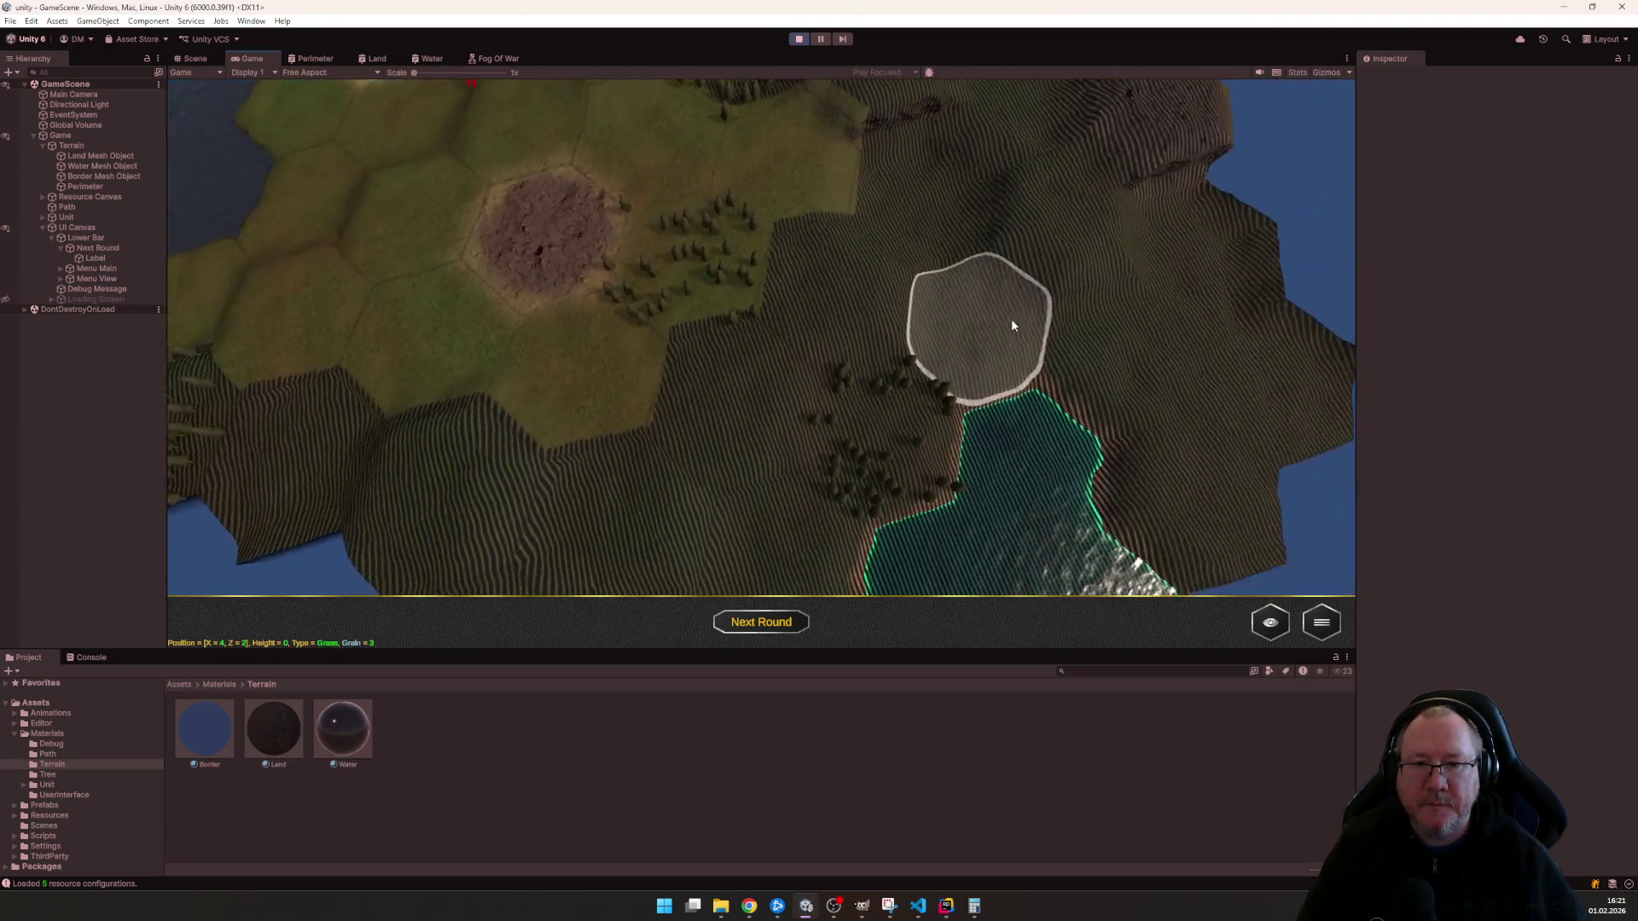
key("s")
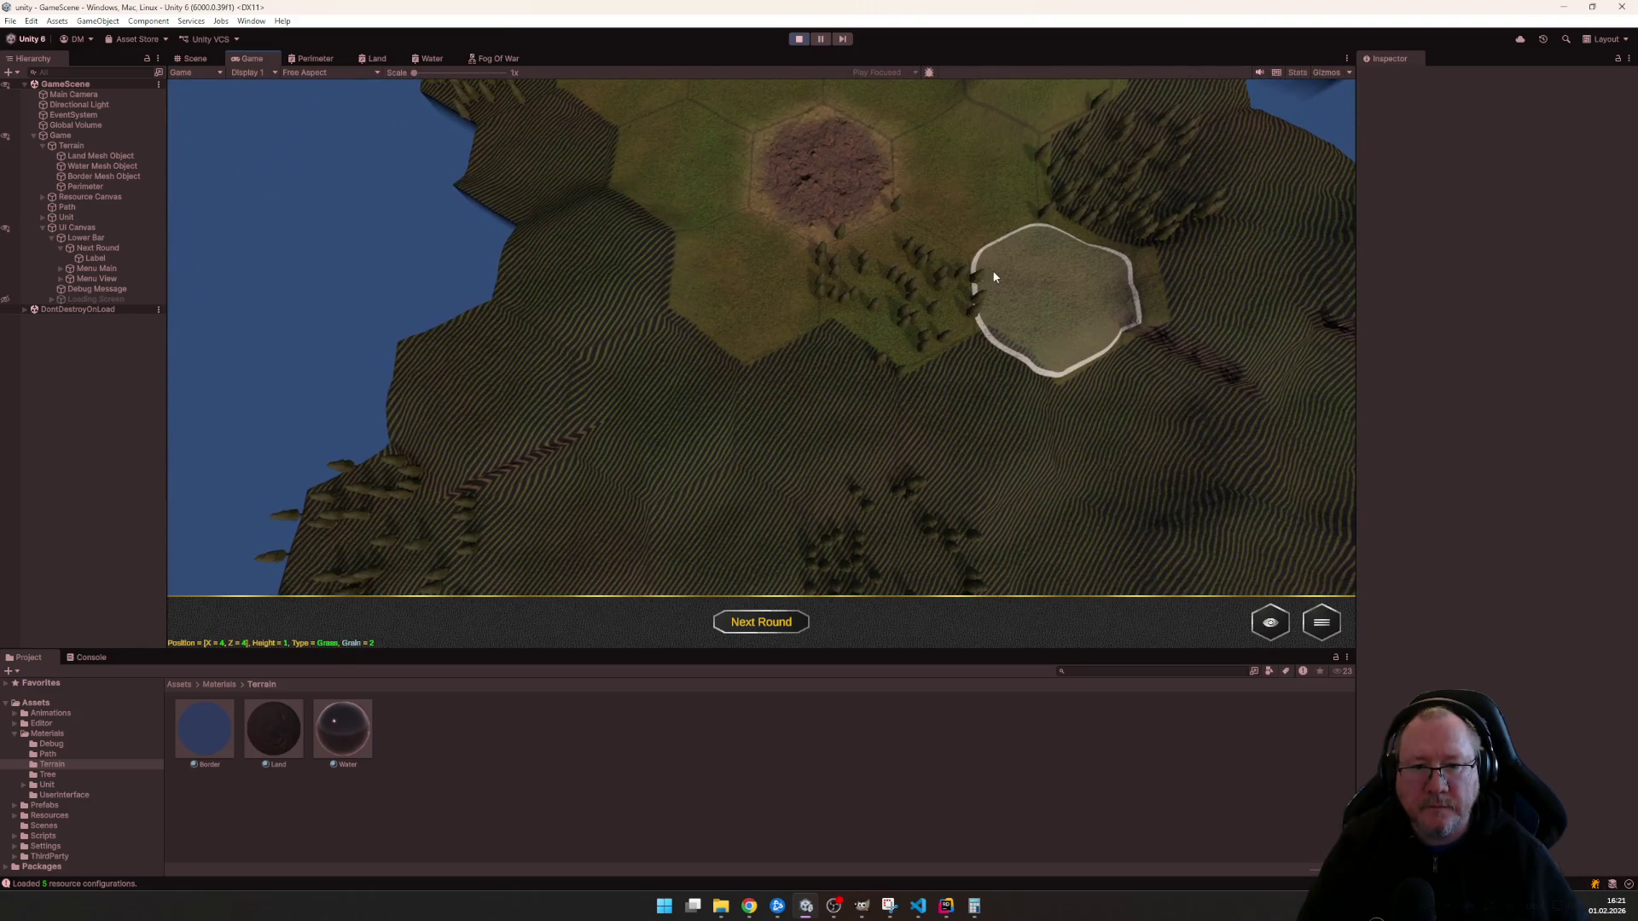
left_click(798, 40)
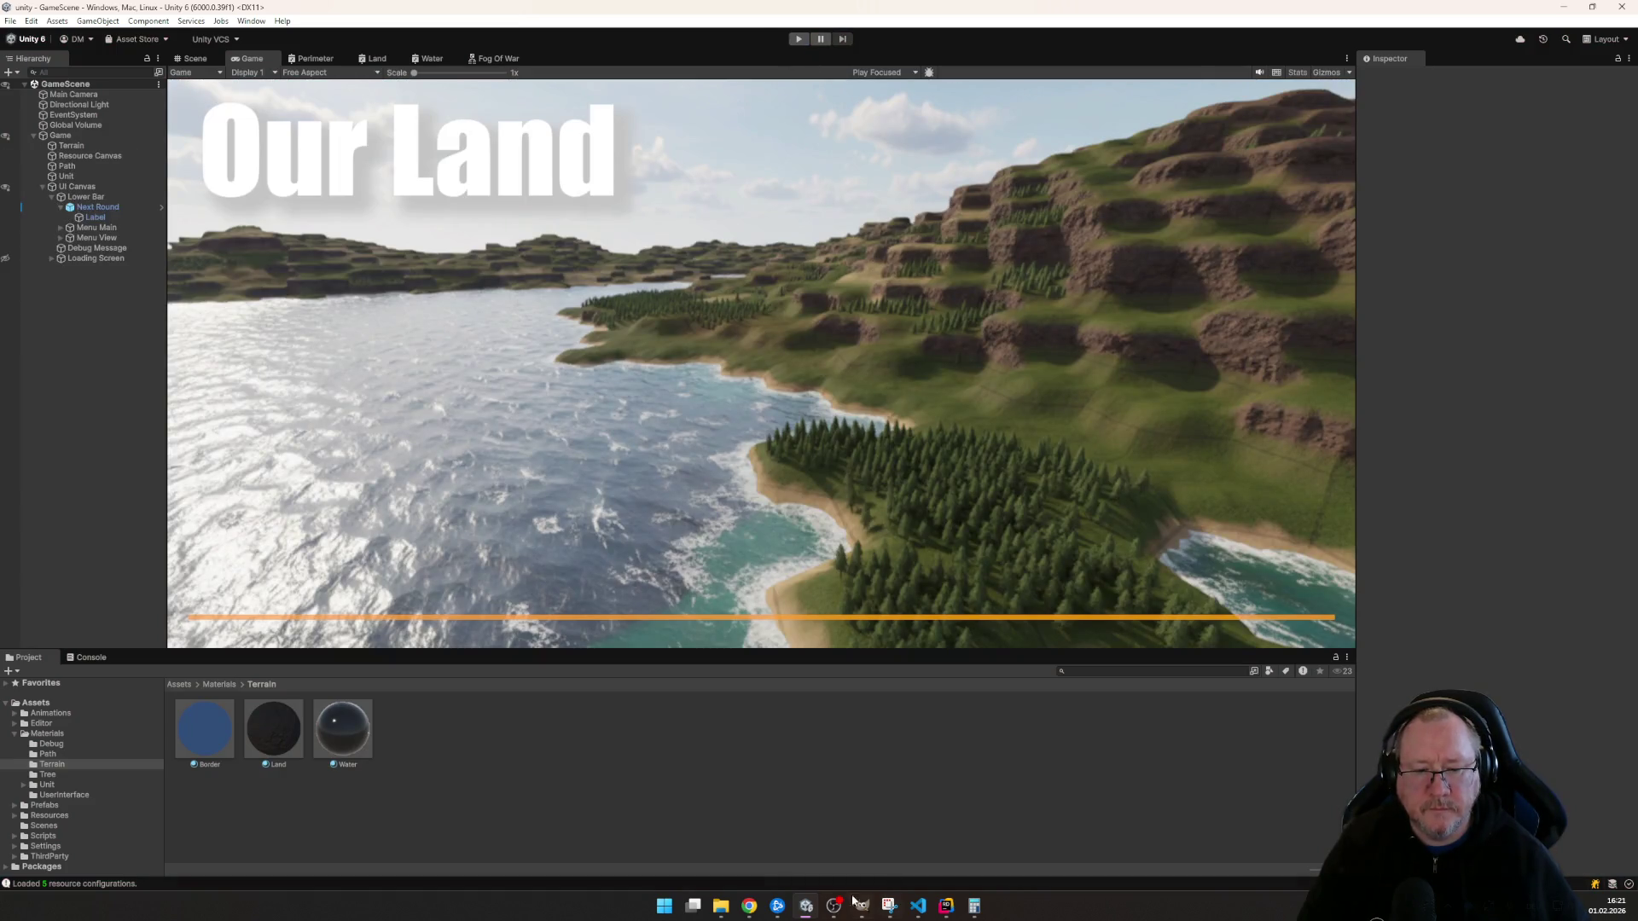
- Browse the Unit materials and prefabs folders and inspect the Settler prefab
left_click(946, 907)
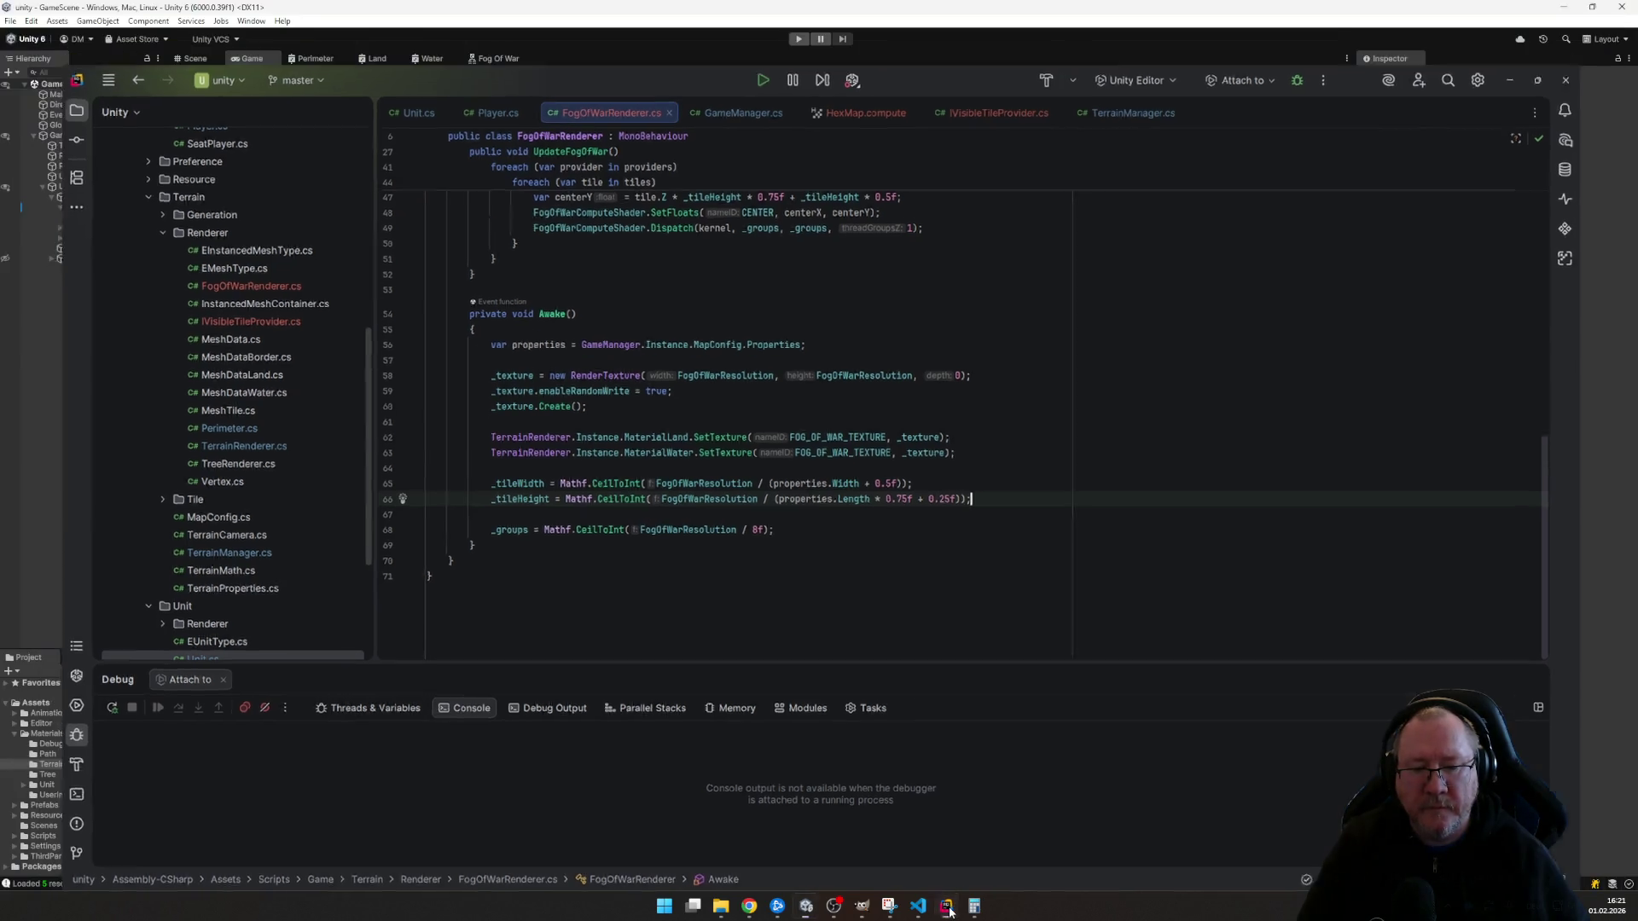
left_click(949, 910)
left_click(70, 176)
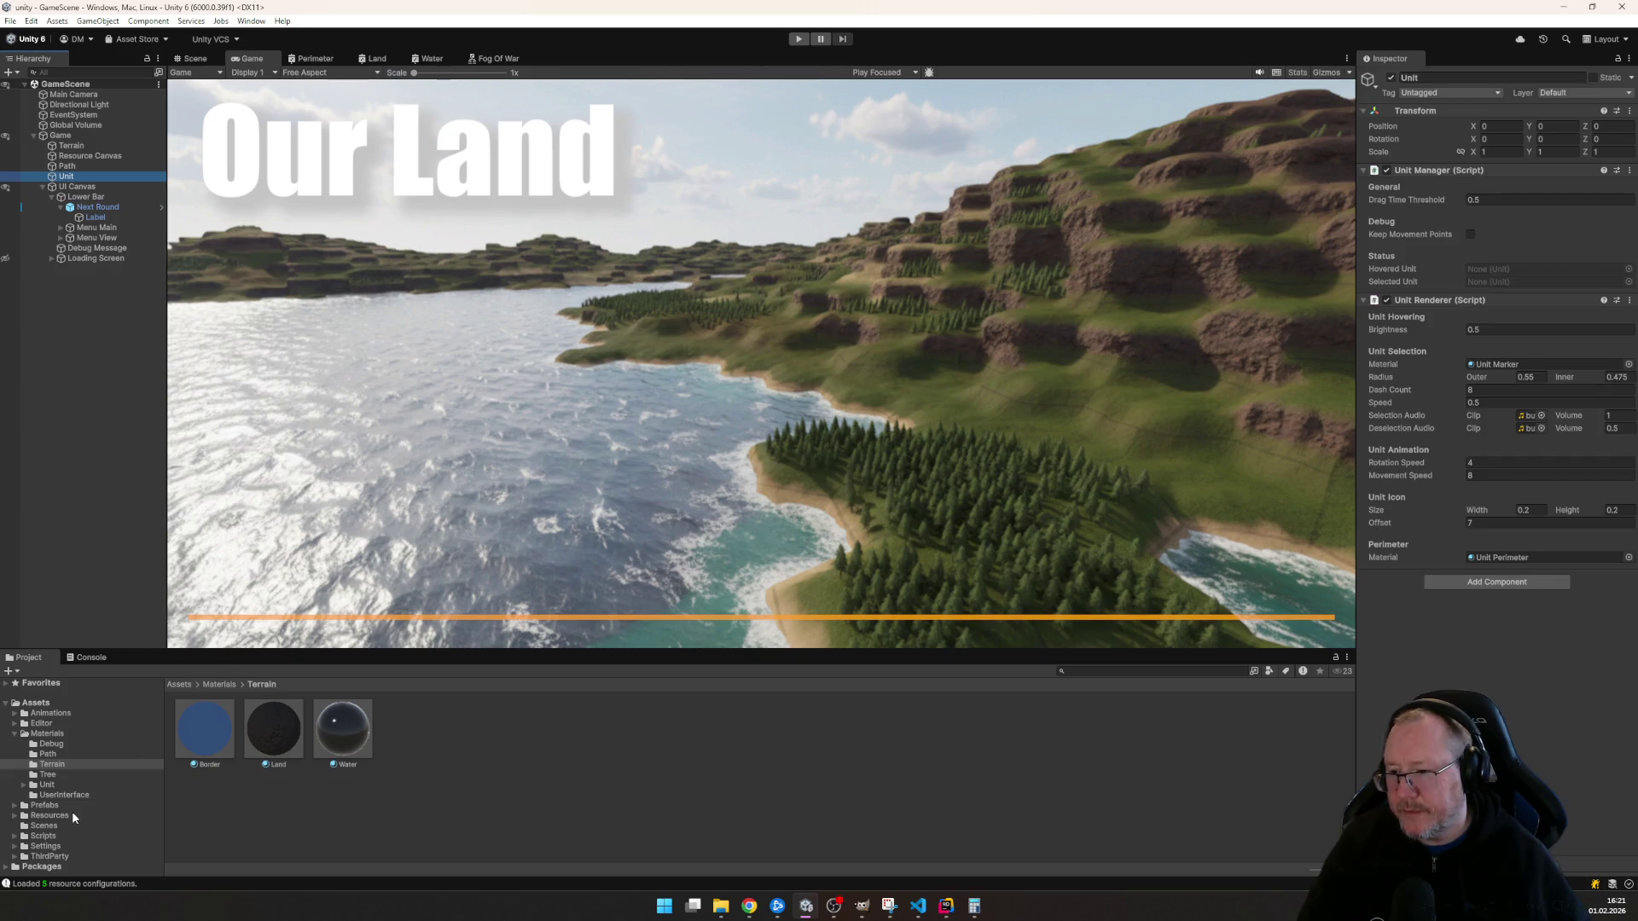
left_click(57, 785)
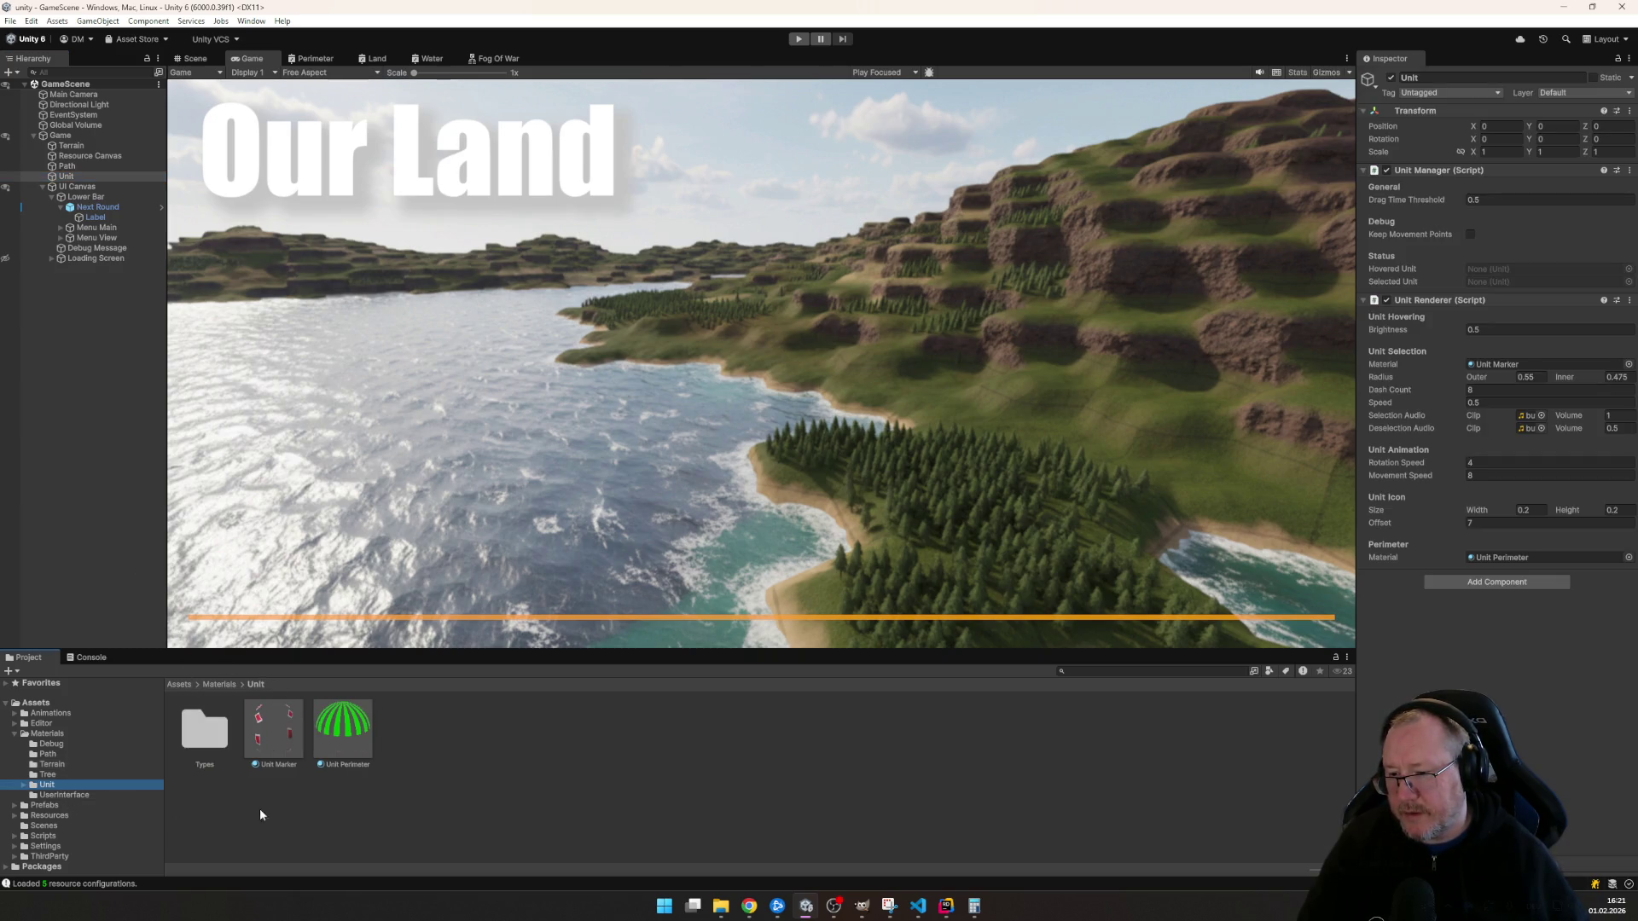
left_click(16, 734)
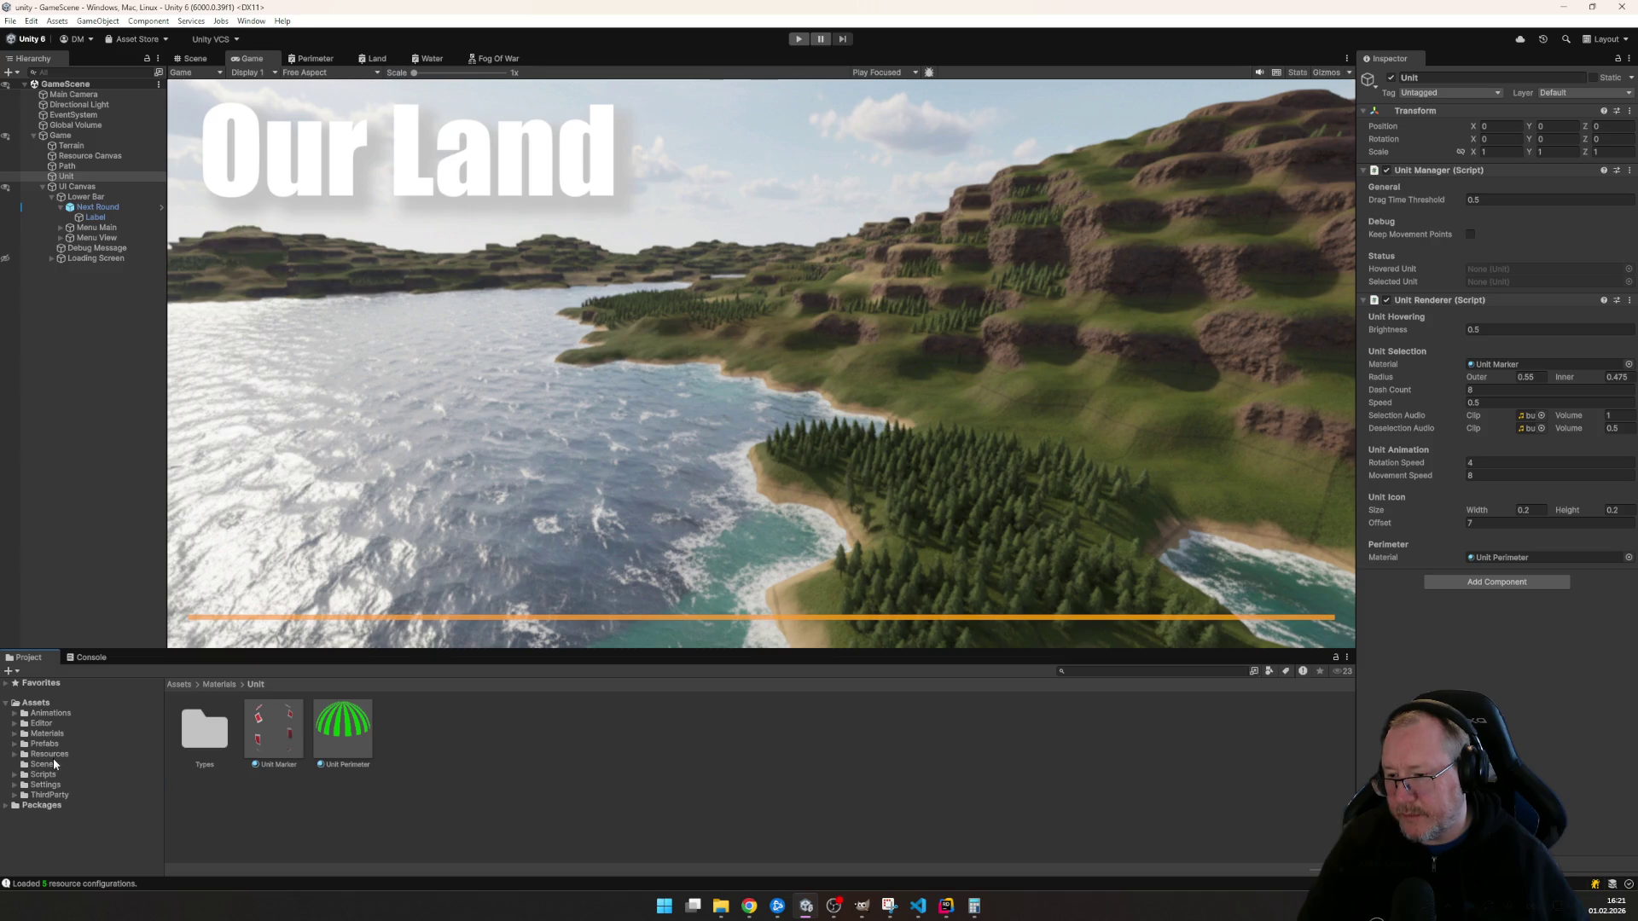
left_click(16, 744)
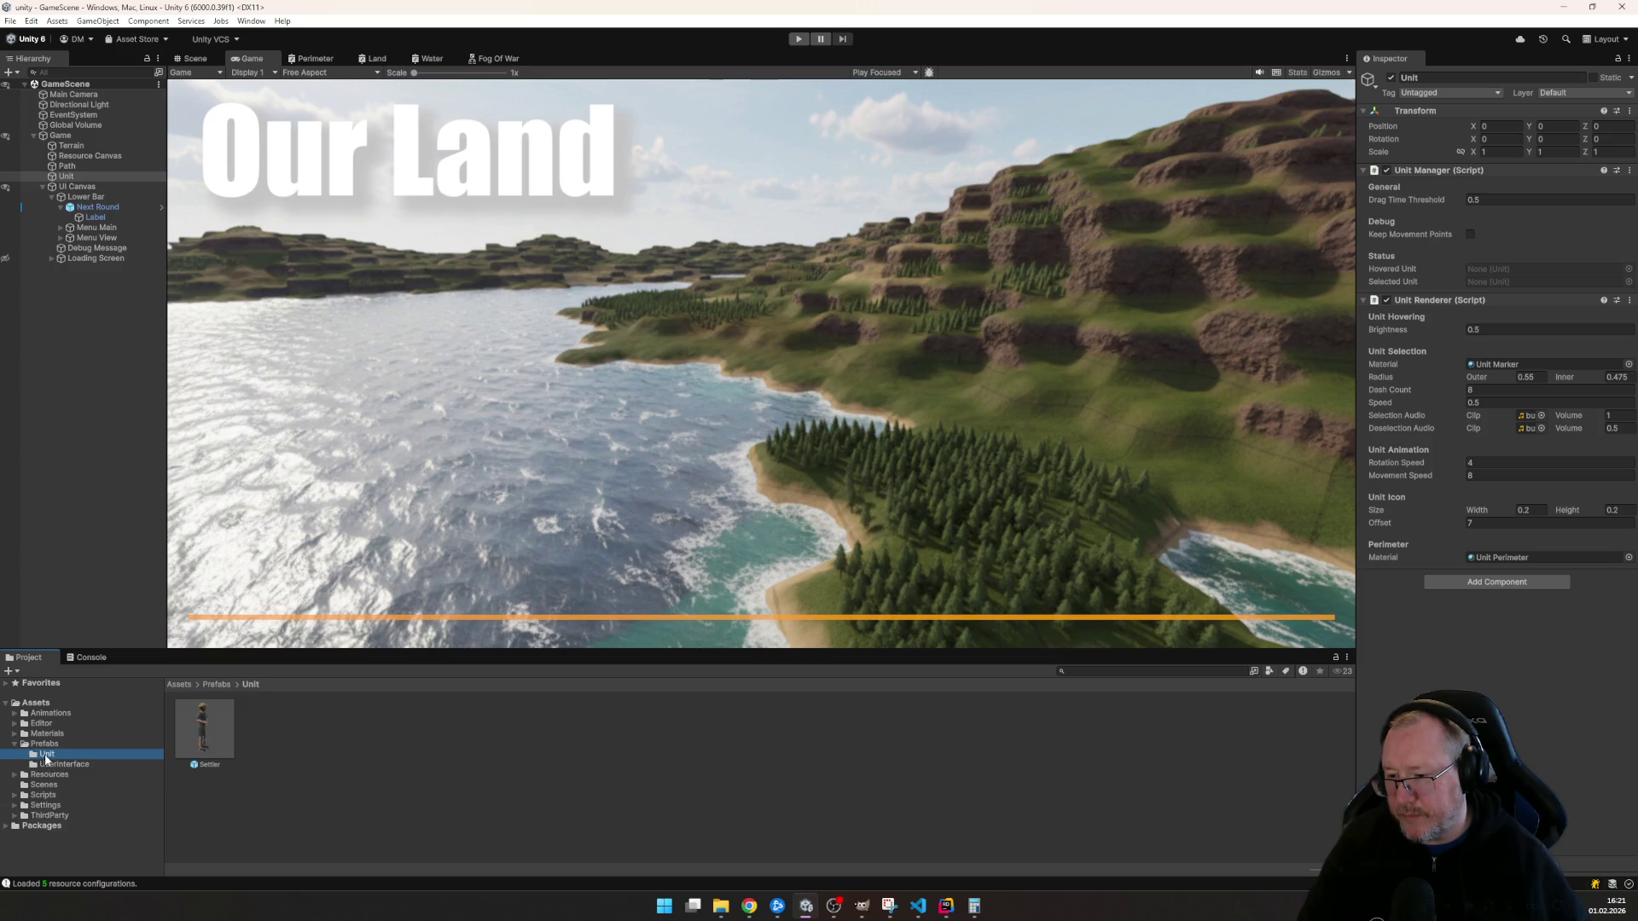
left_click(196, 718)
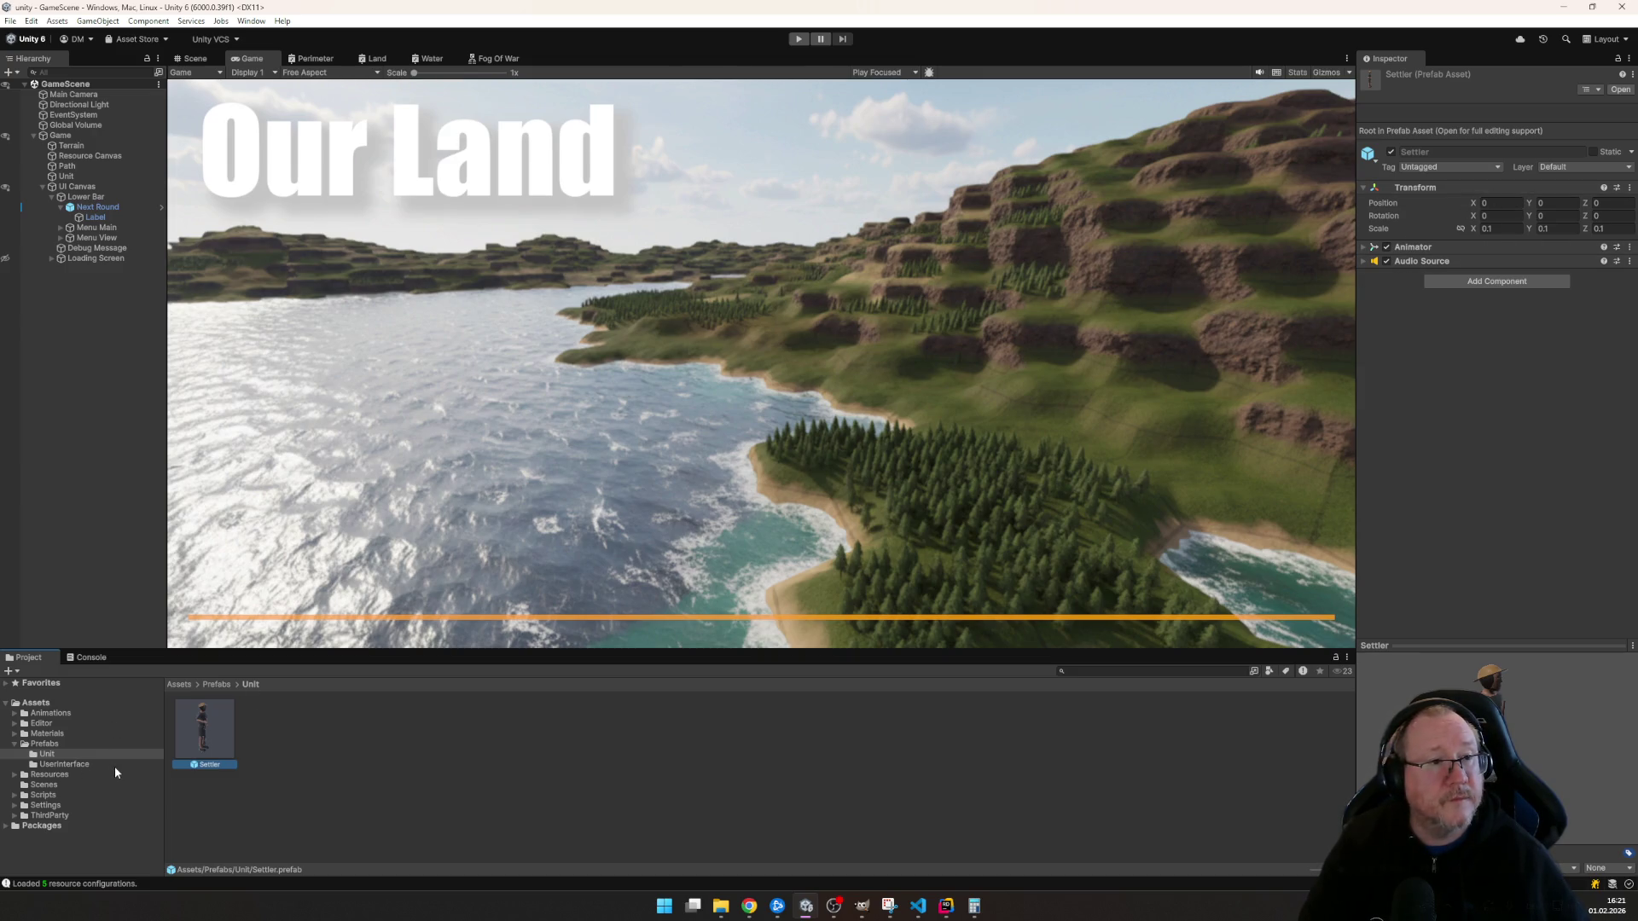
- In Resources > Configuration > Unit, set the Settler's Visible Range to 1 and start play mode
left_click(14, 743)
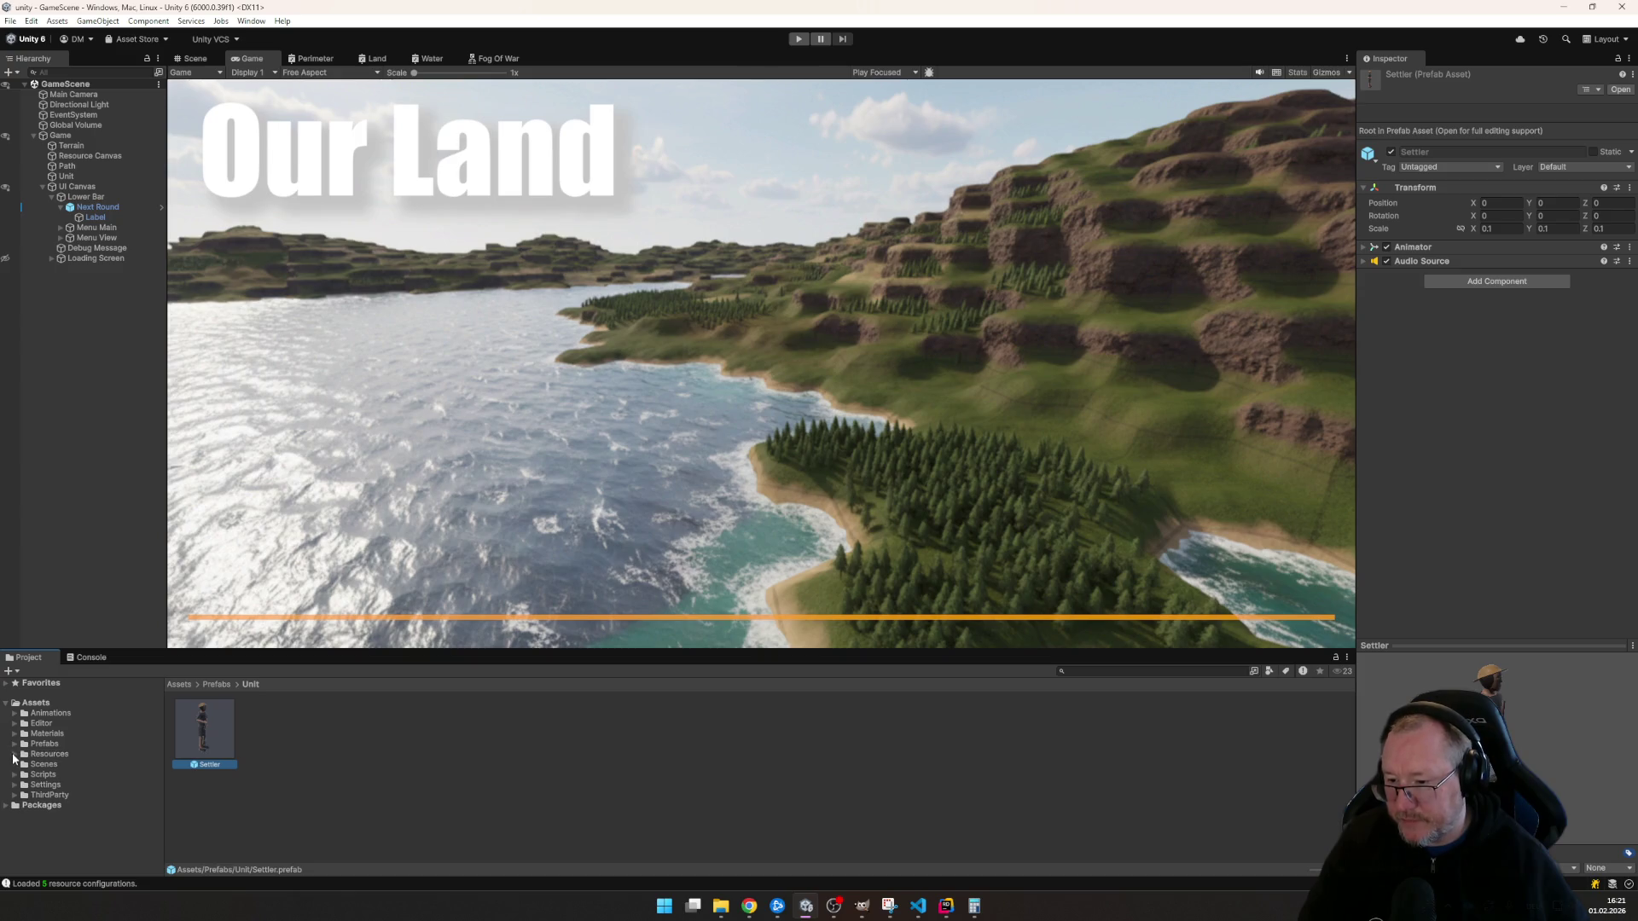
left_click(23, 773)
left_click(56, 815)
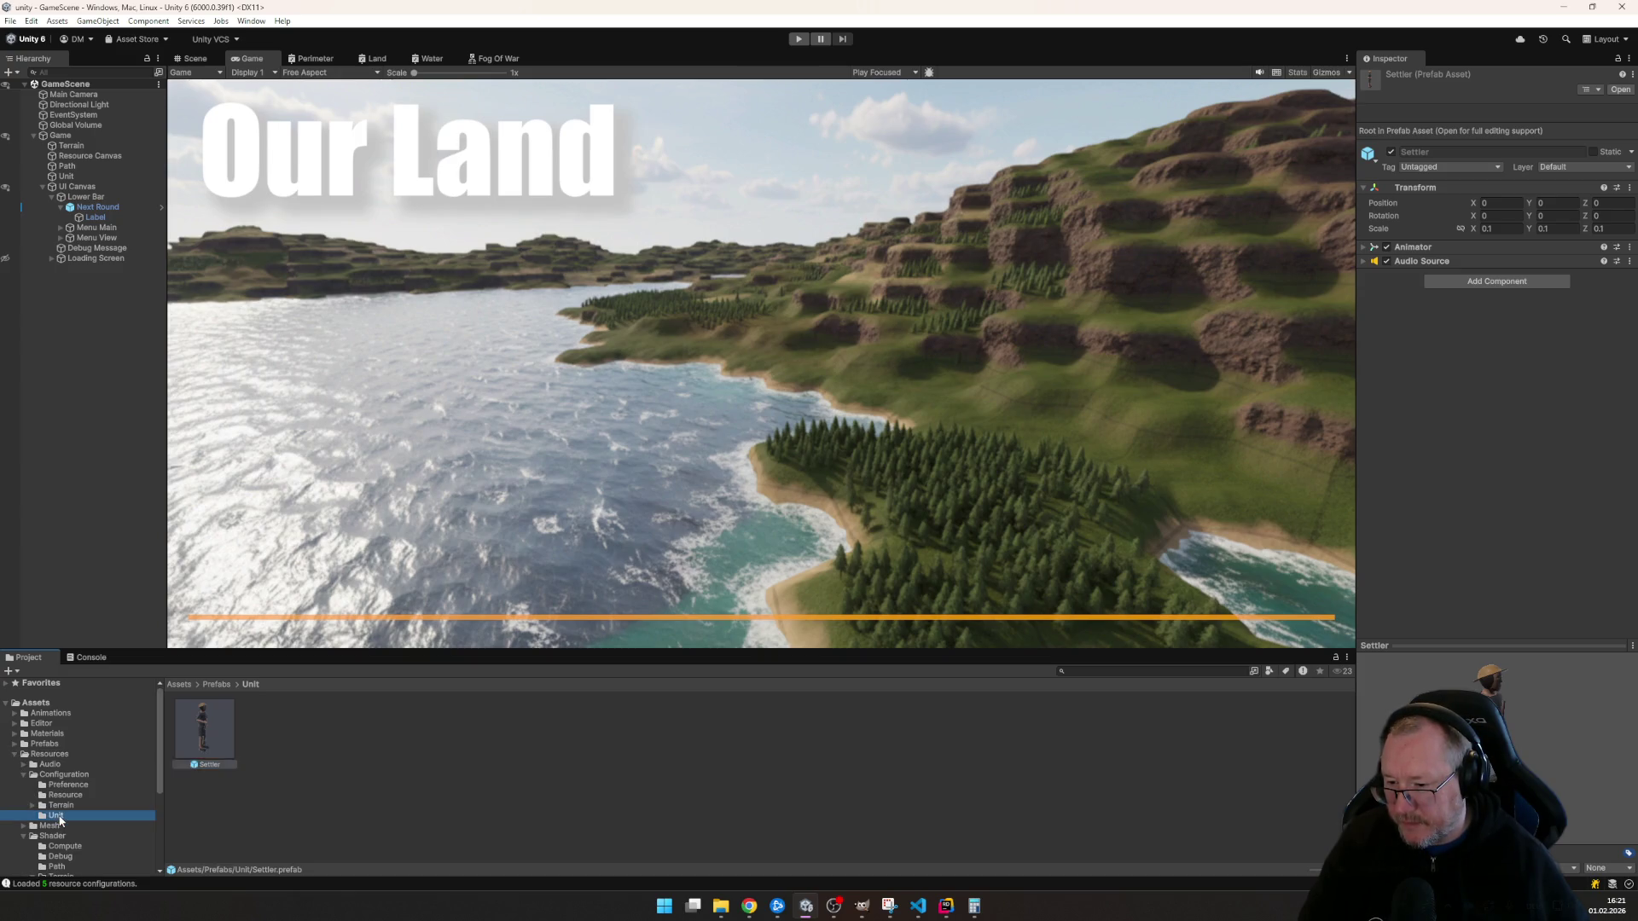
left_click(205, 730)
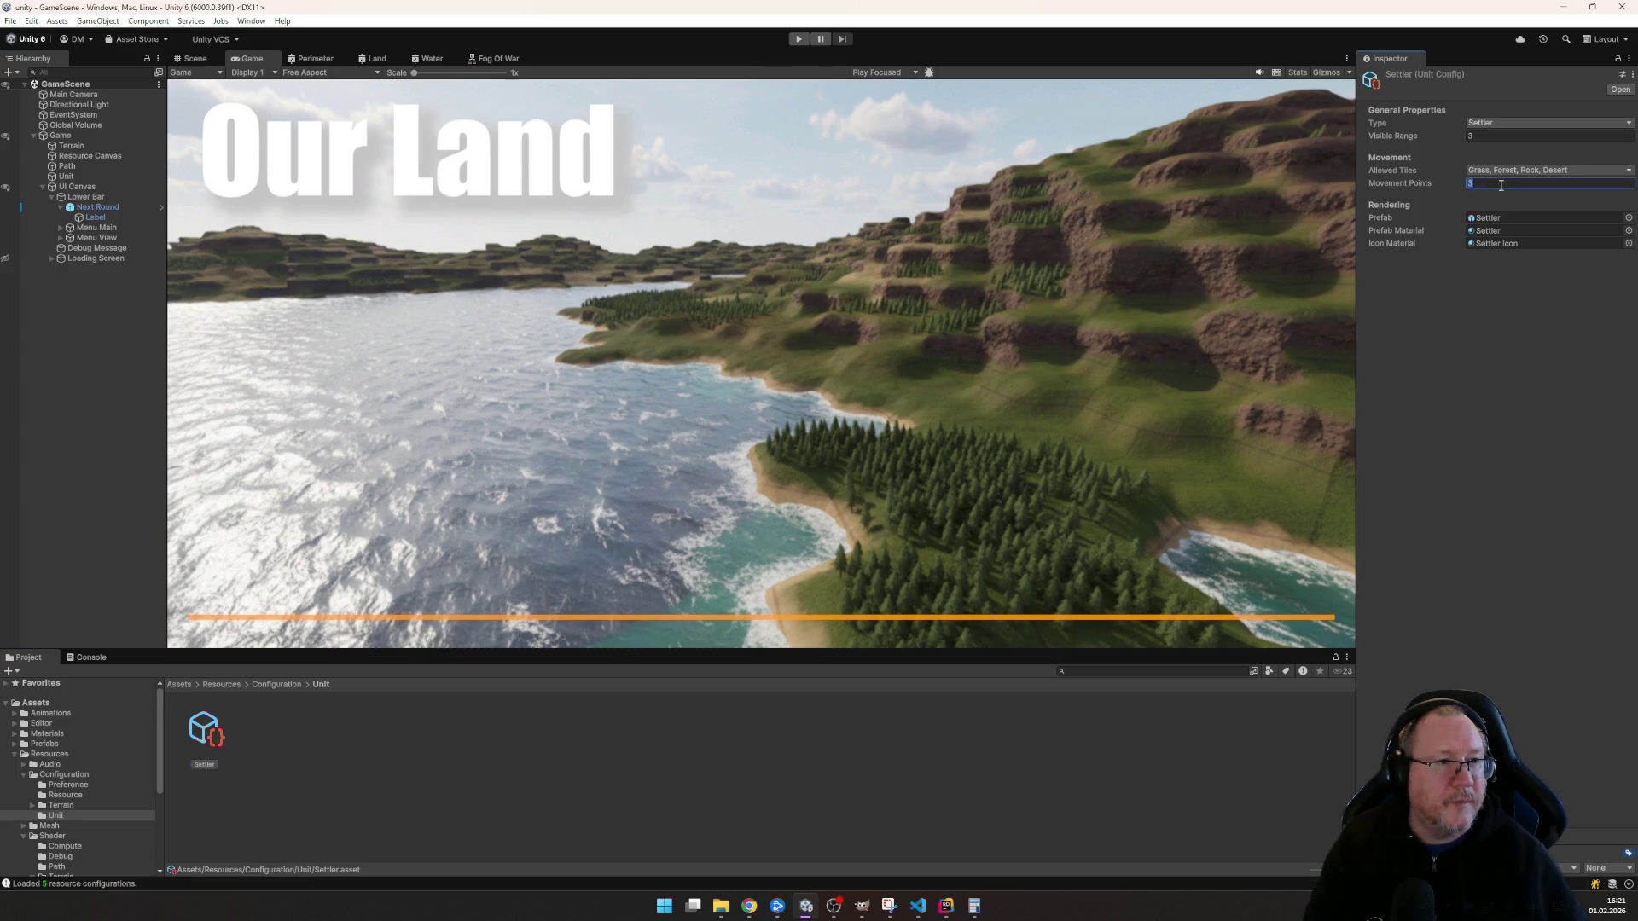
left_click(1495, 136)
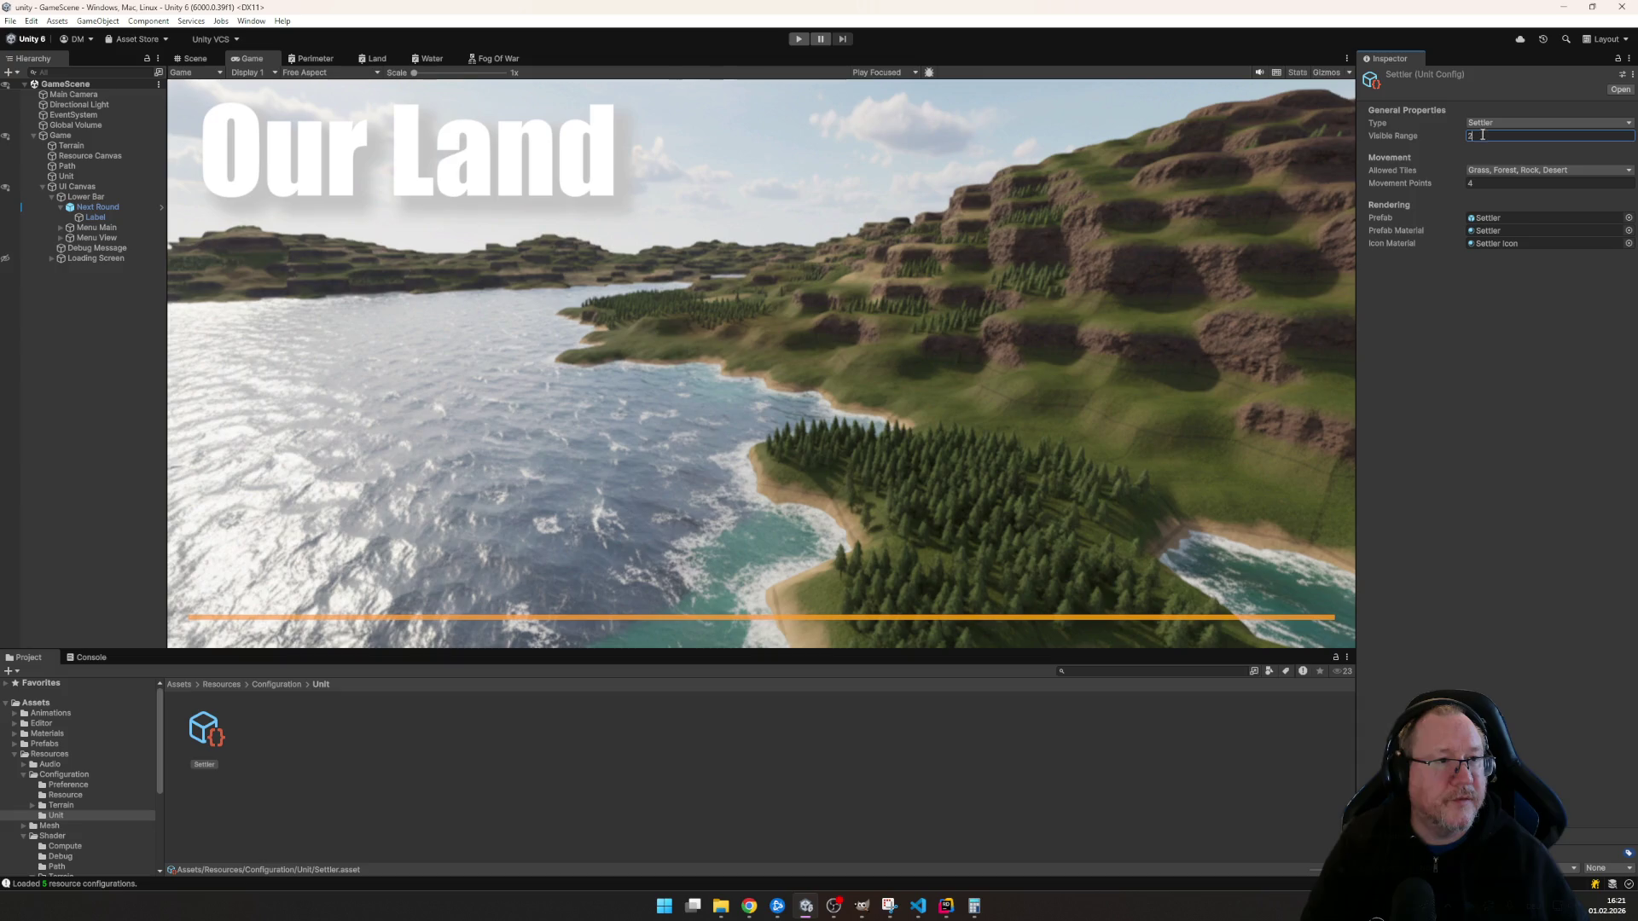
type("1")
key("Return")
left_click(799, 39)
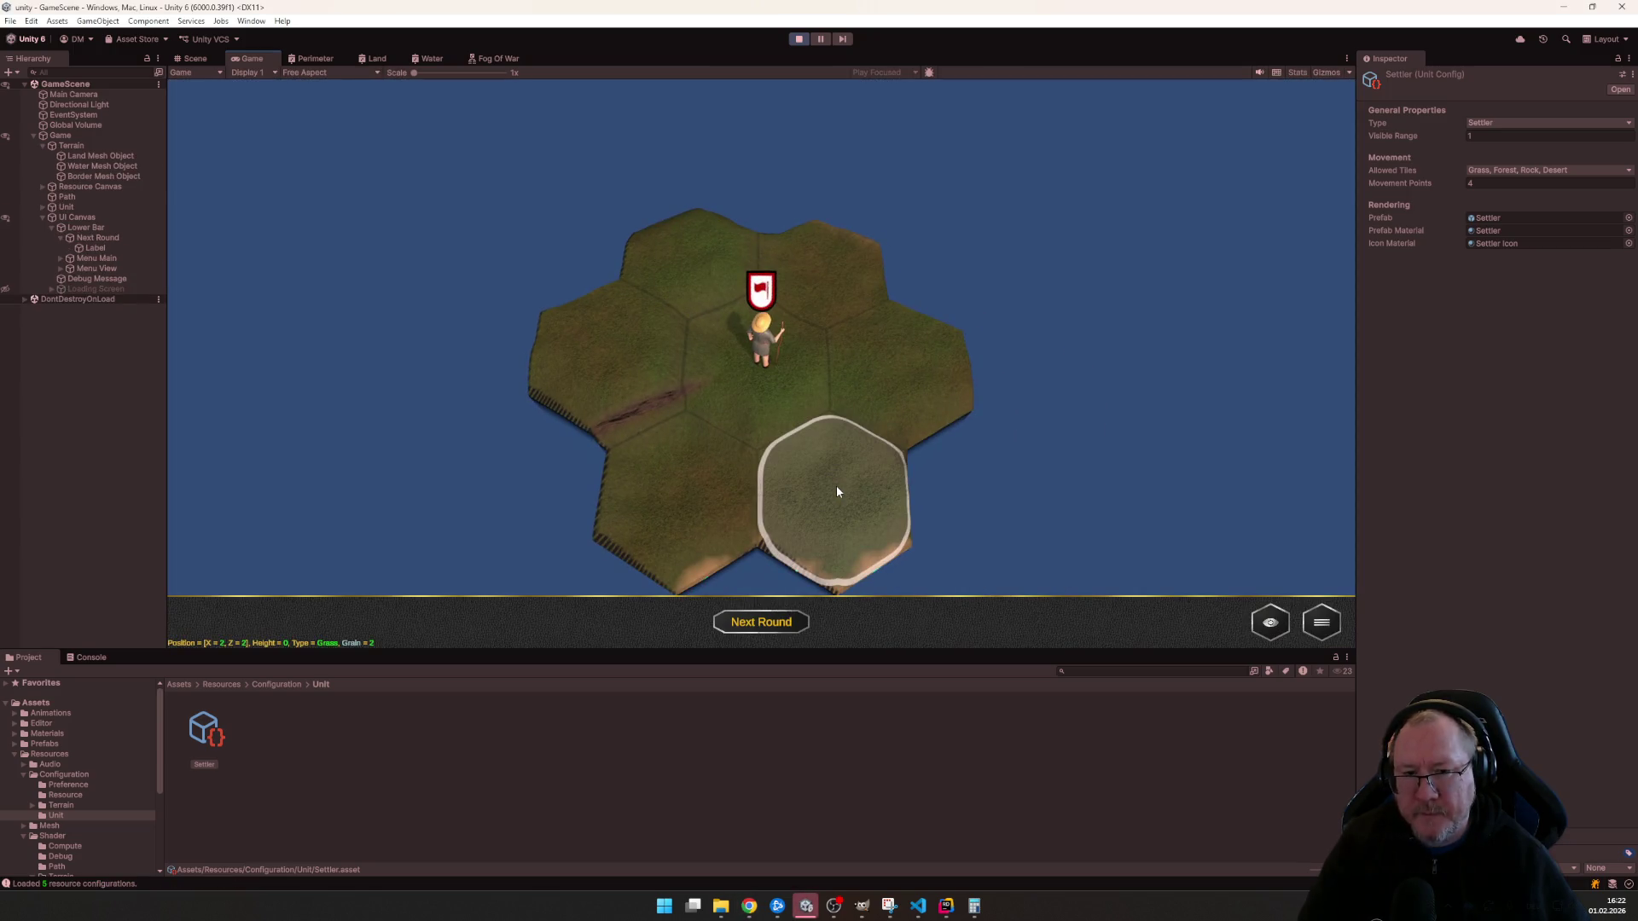
- Select the settler and walk it across several neighbouring hexes to uncover fog
left_click(768, 351)
left_click(824, 269)
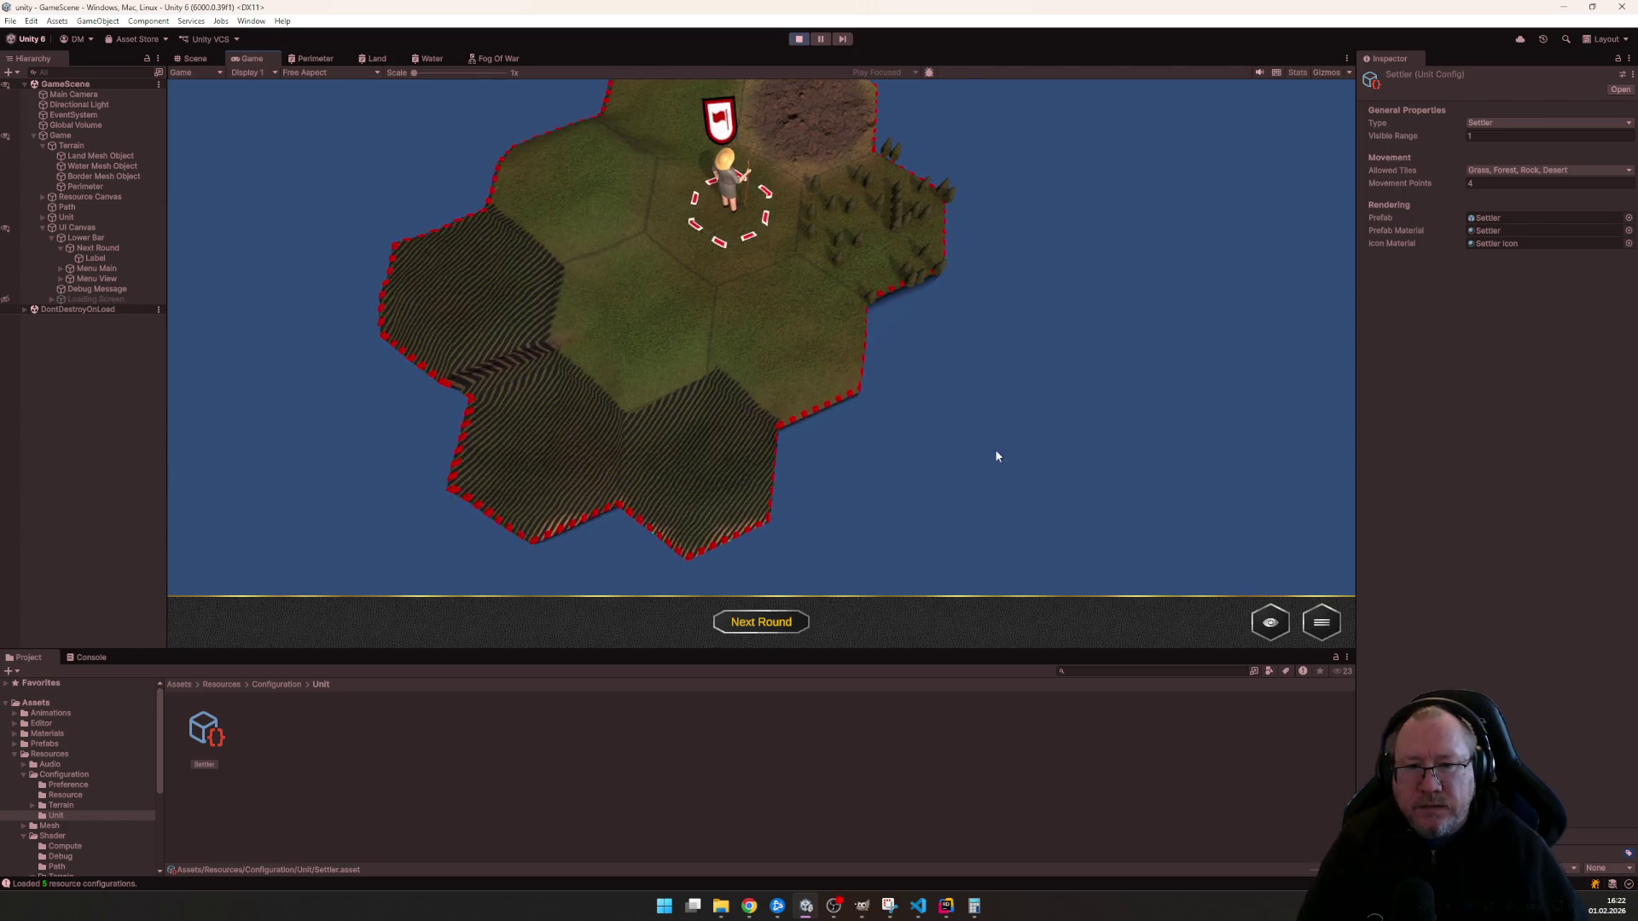
left_click(754, 386)
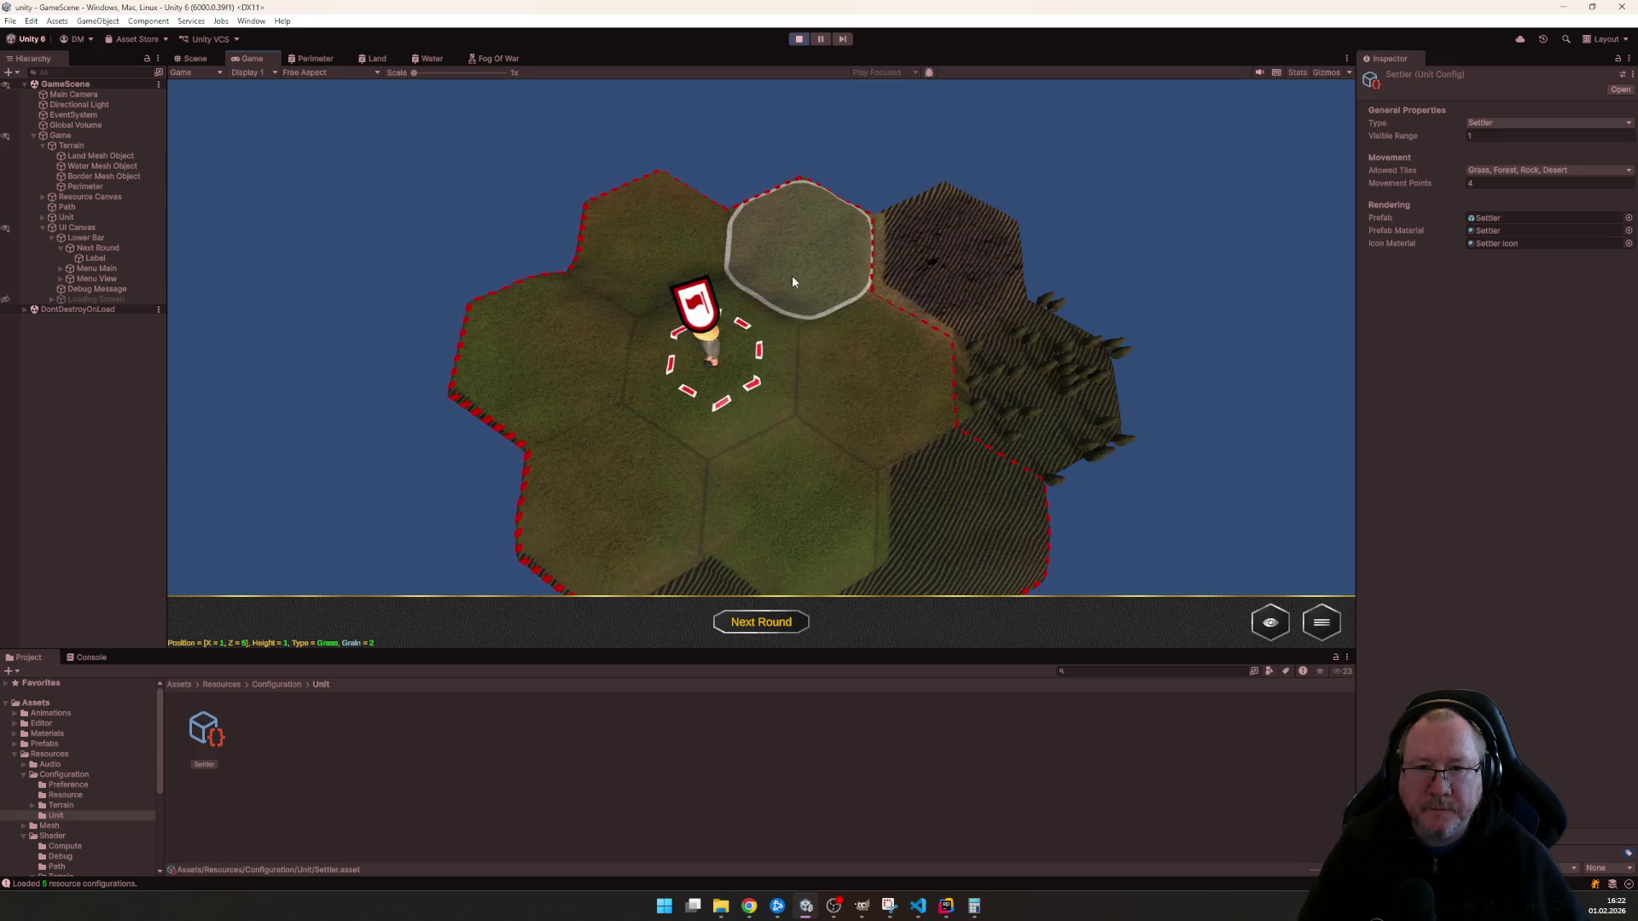
left_click(791, 274)
left_click(850, 414)
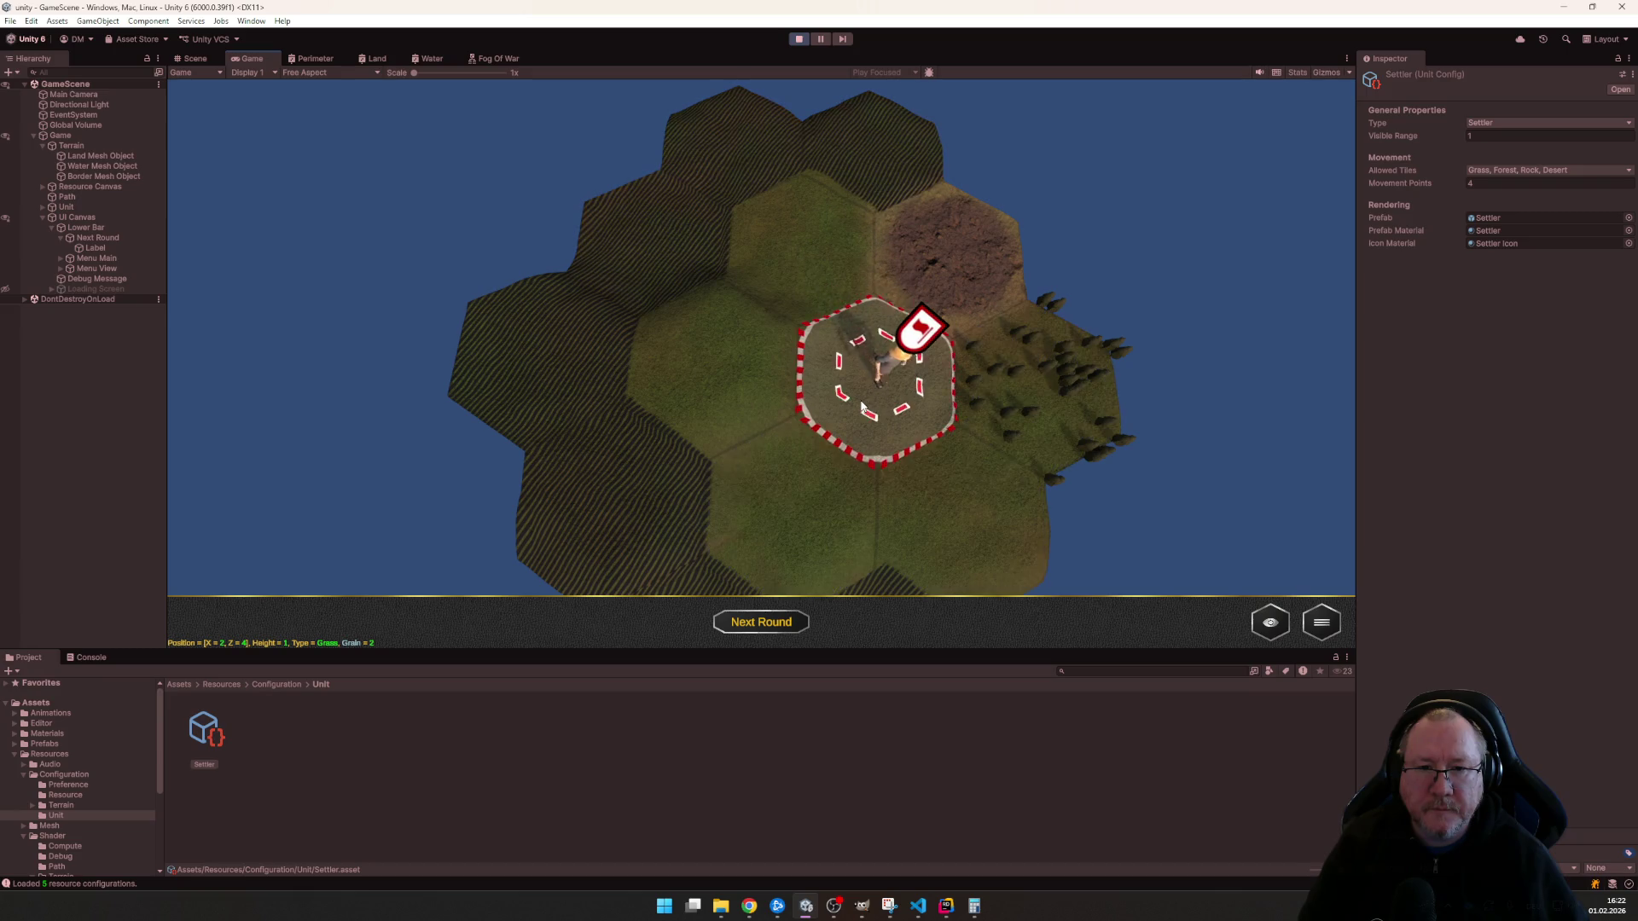
- Pan the camera to survey the revealed tiles around the settler, then stop play mode
key("s")
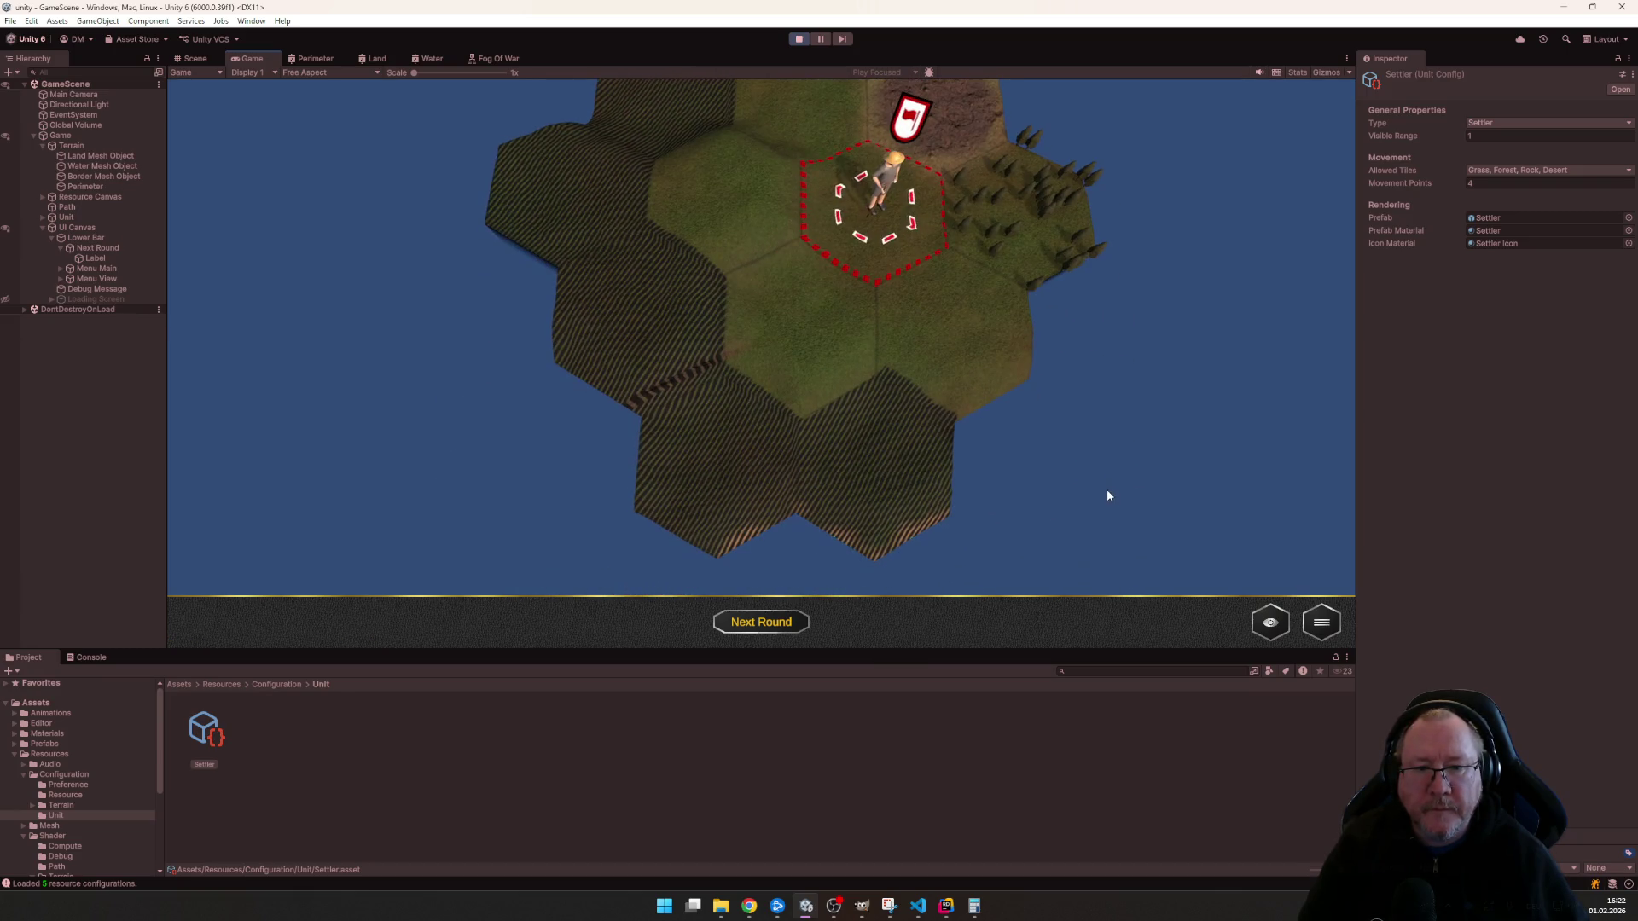
key("w")
key("s")
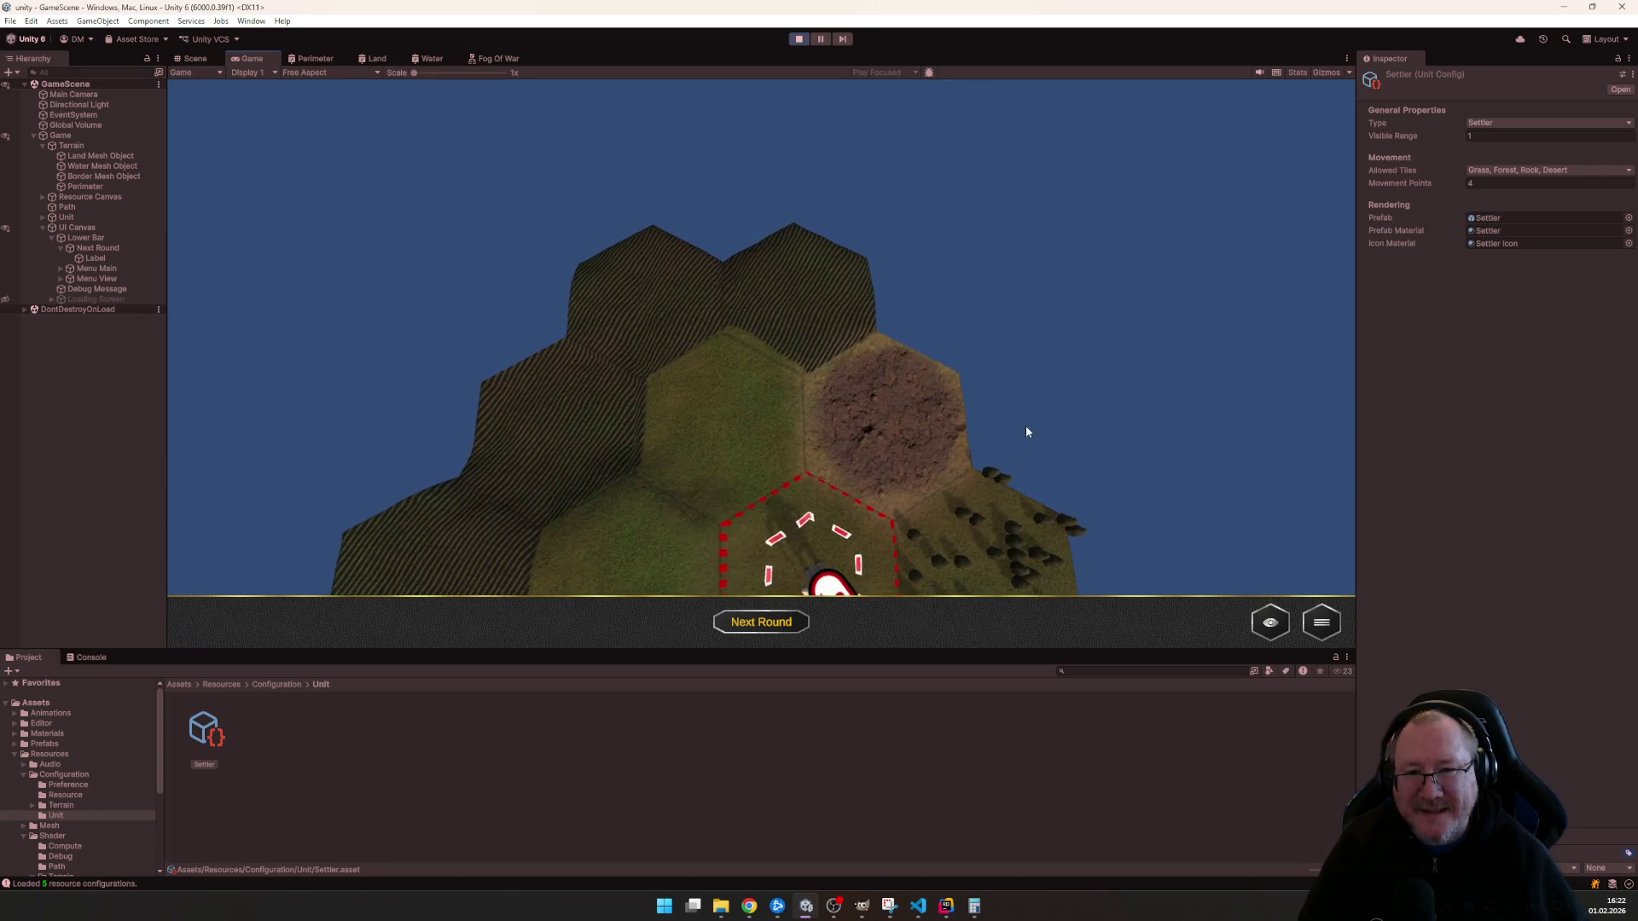
key("s")
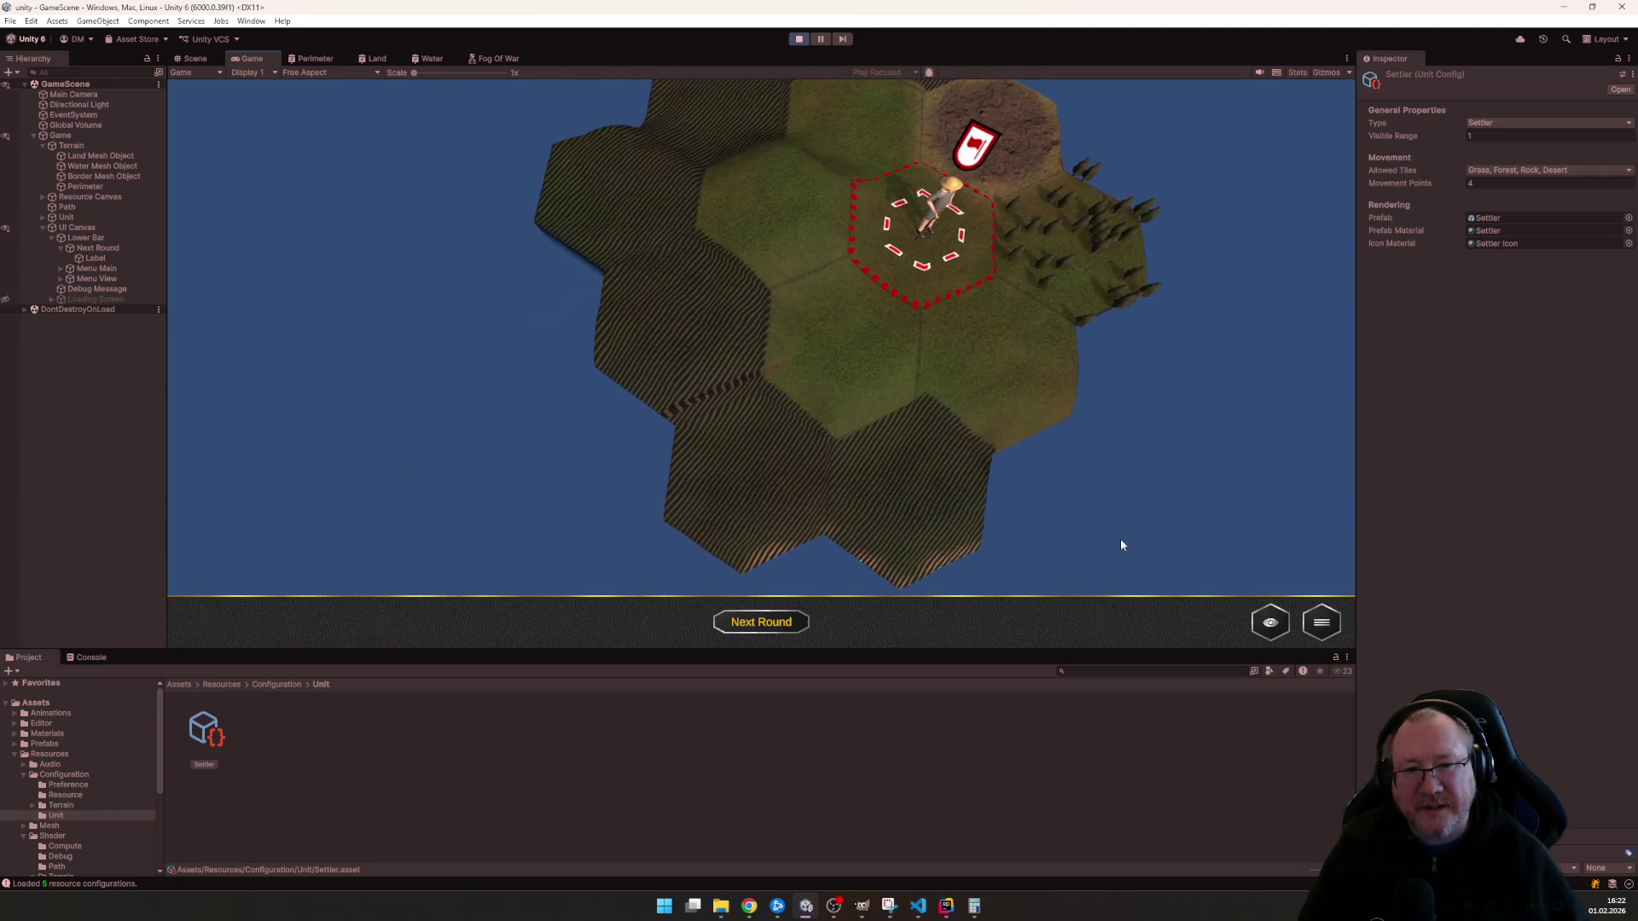
key("w")
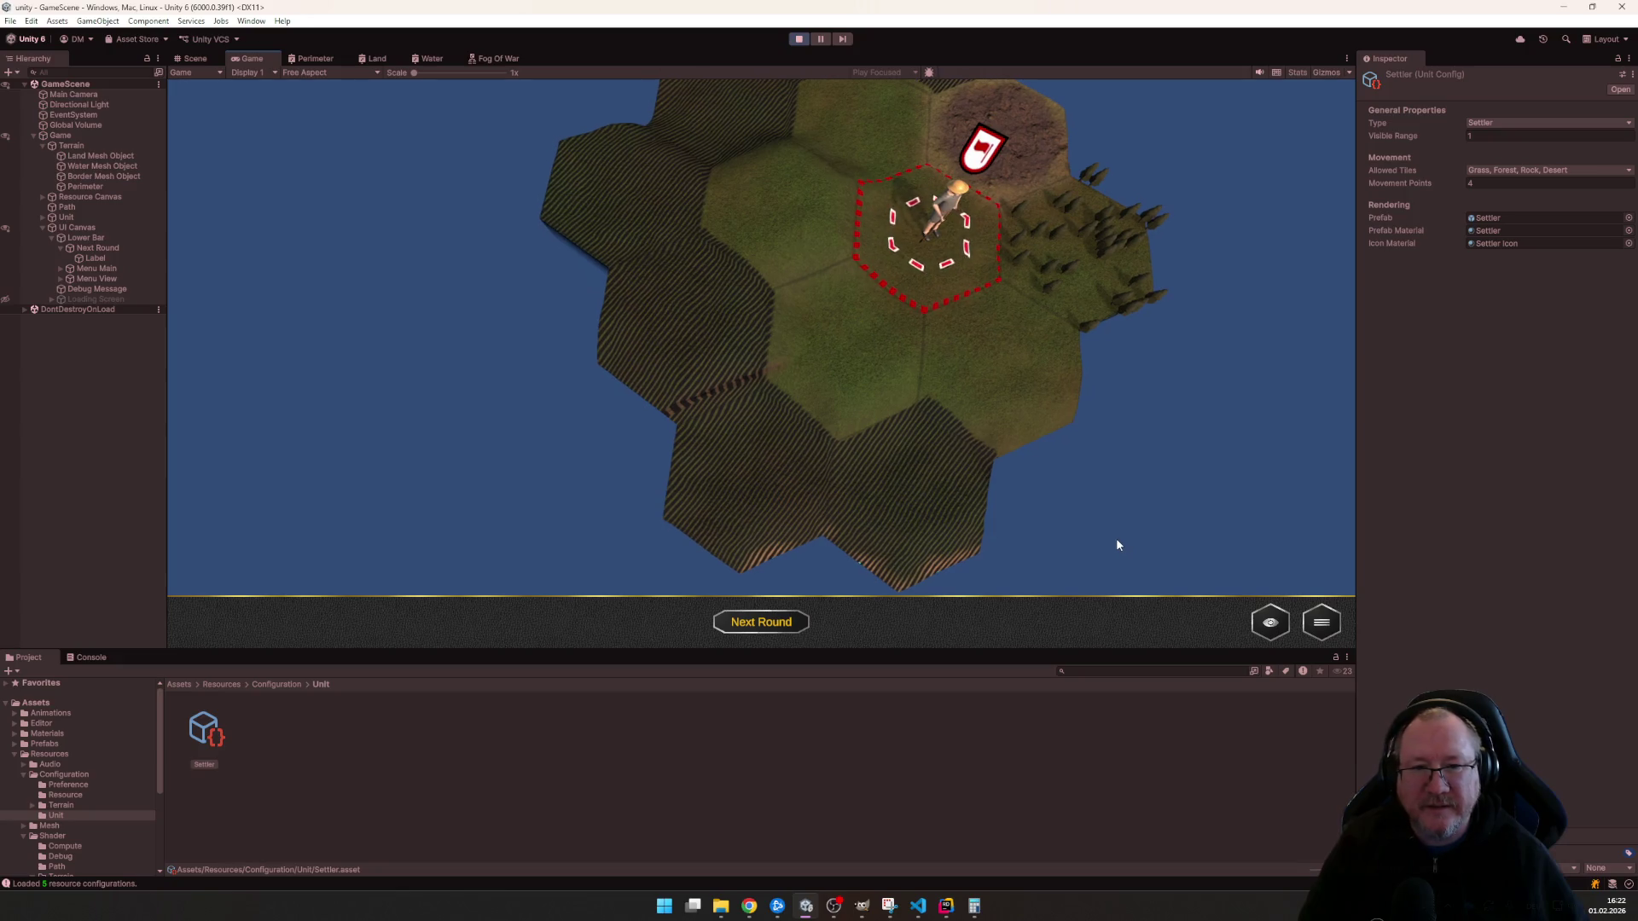
key("s")
key("s+d")
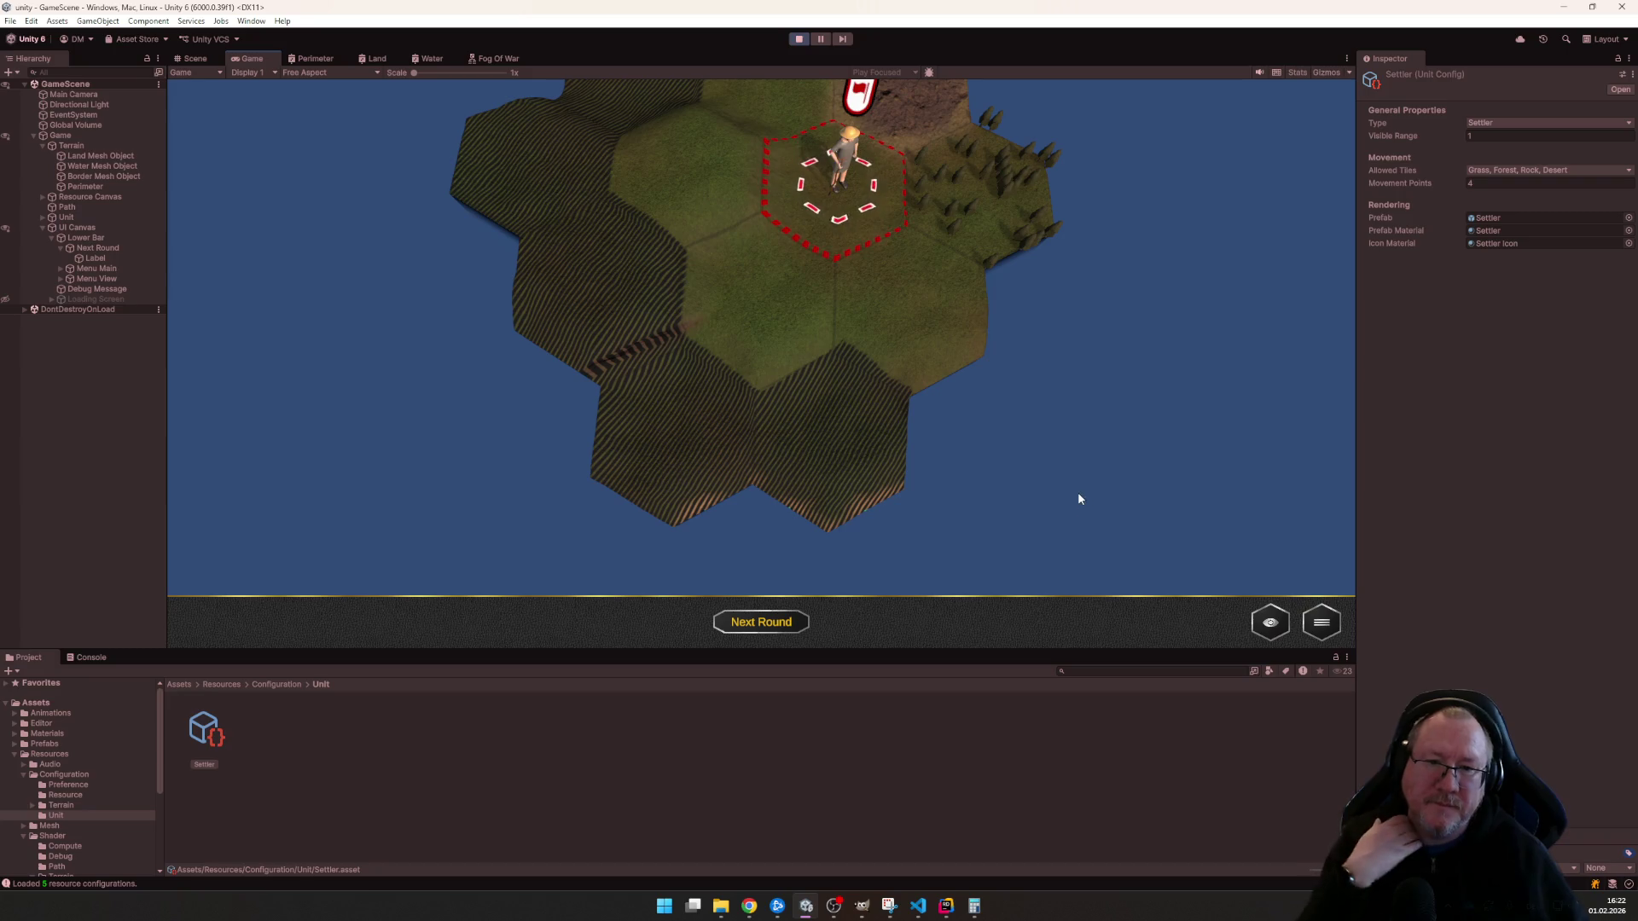
key("w")
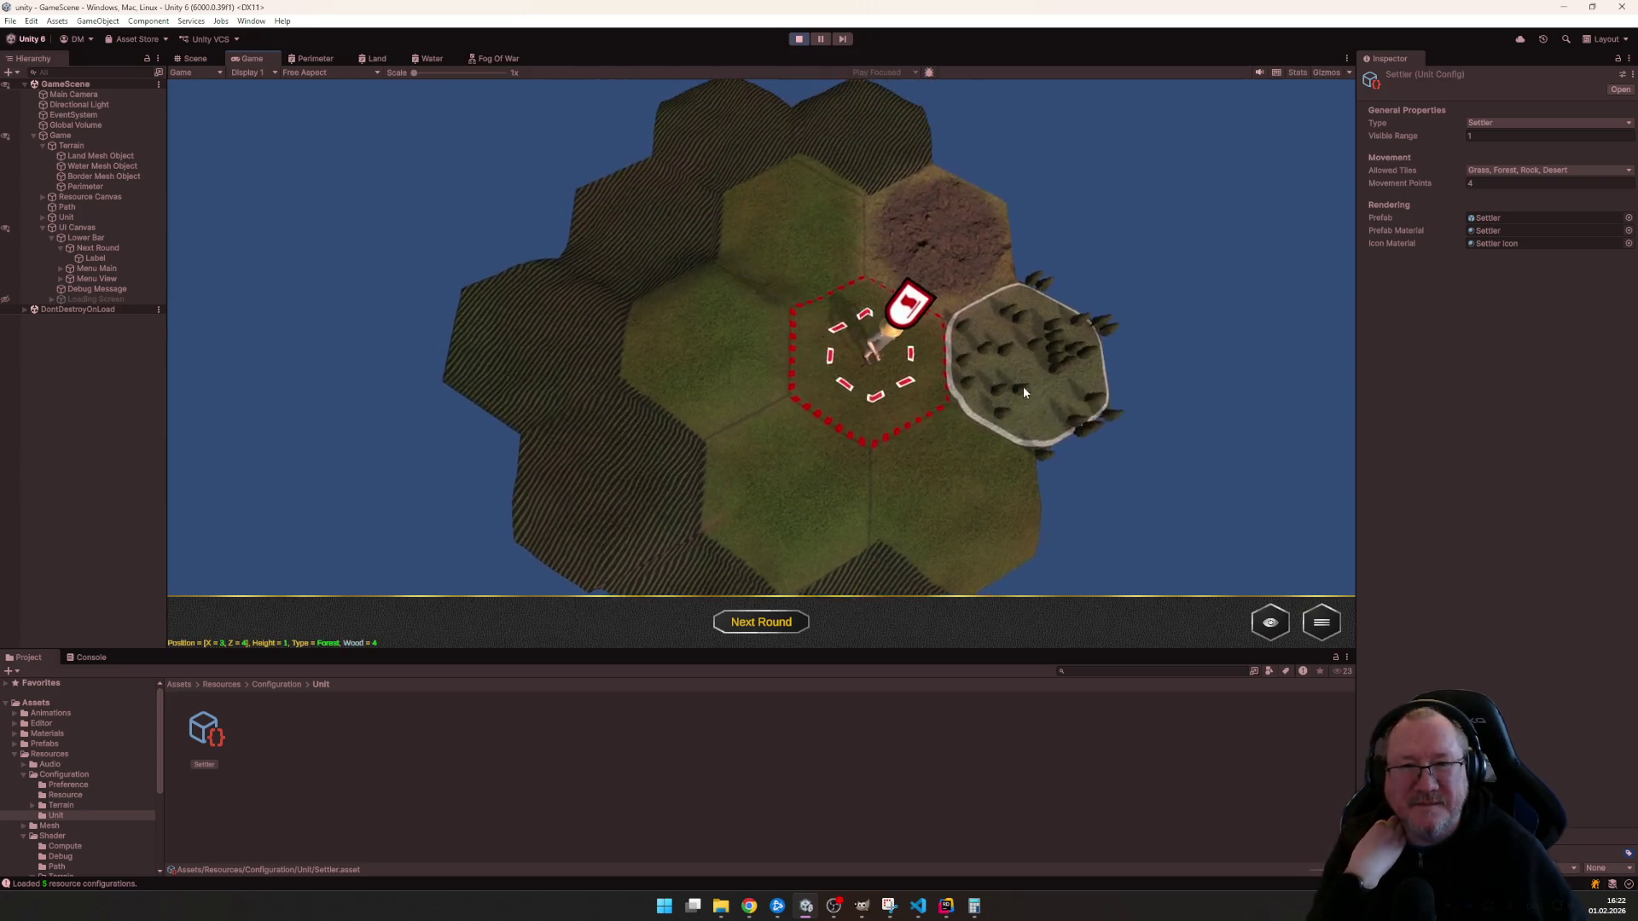
key("w")
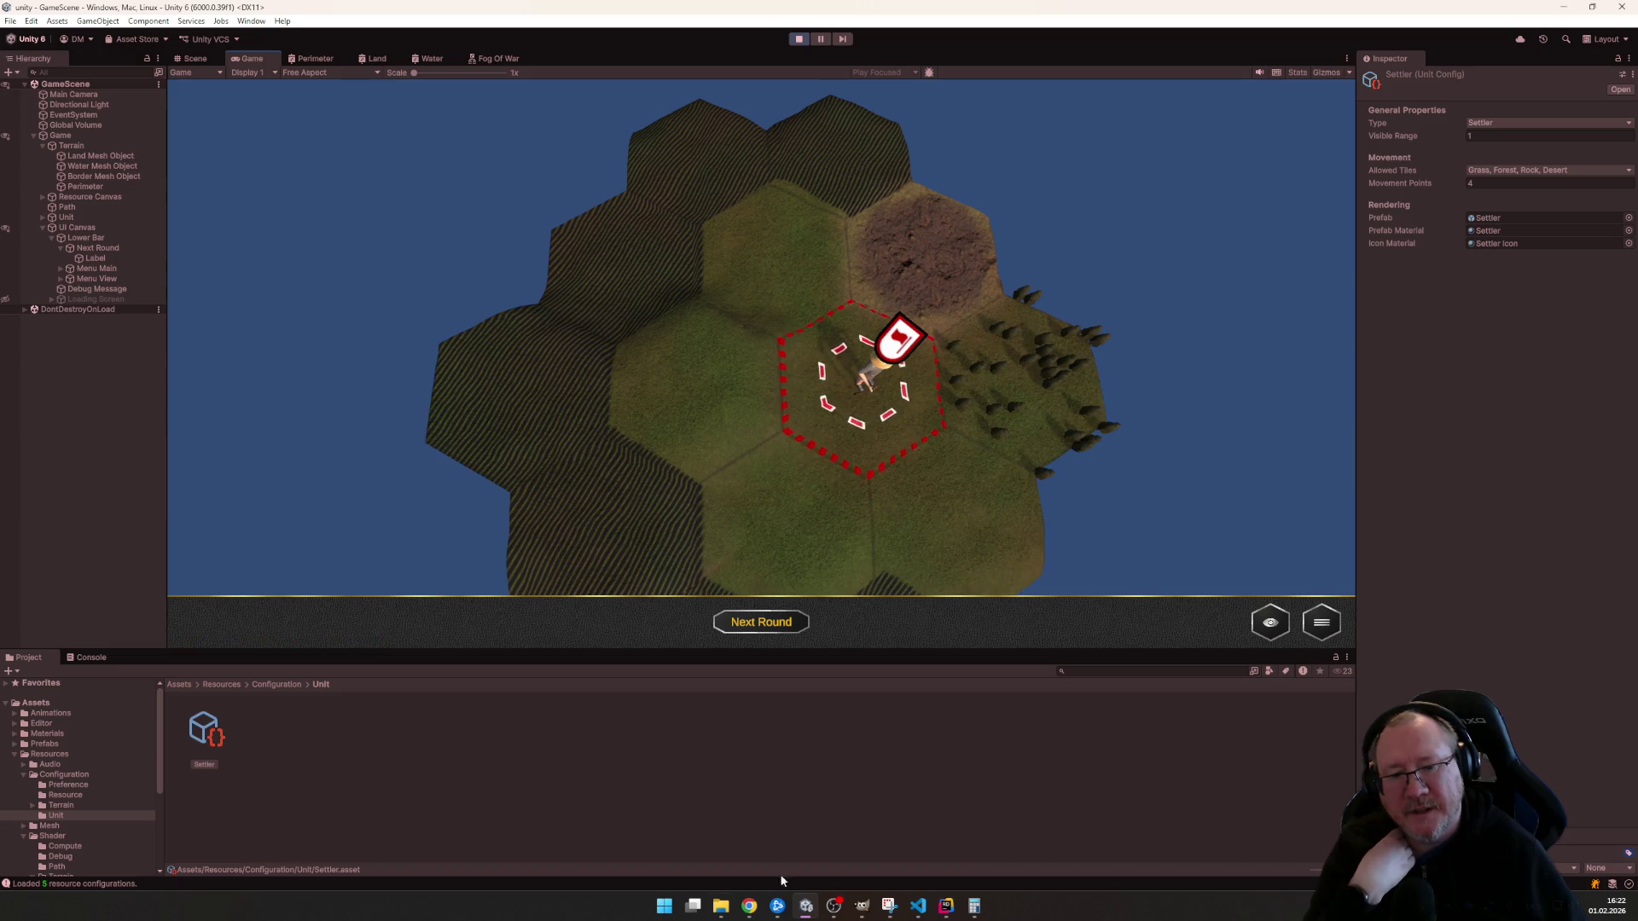
left_click(798, 39)
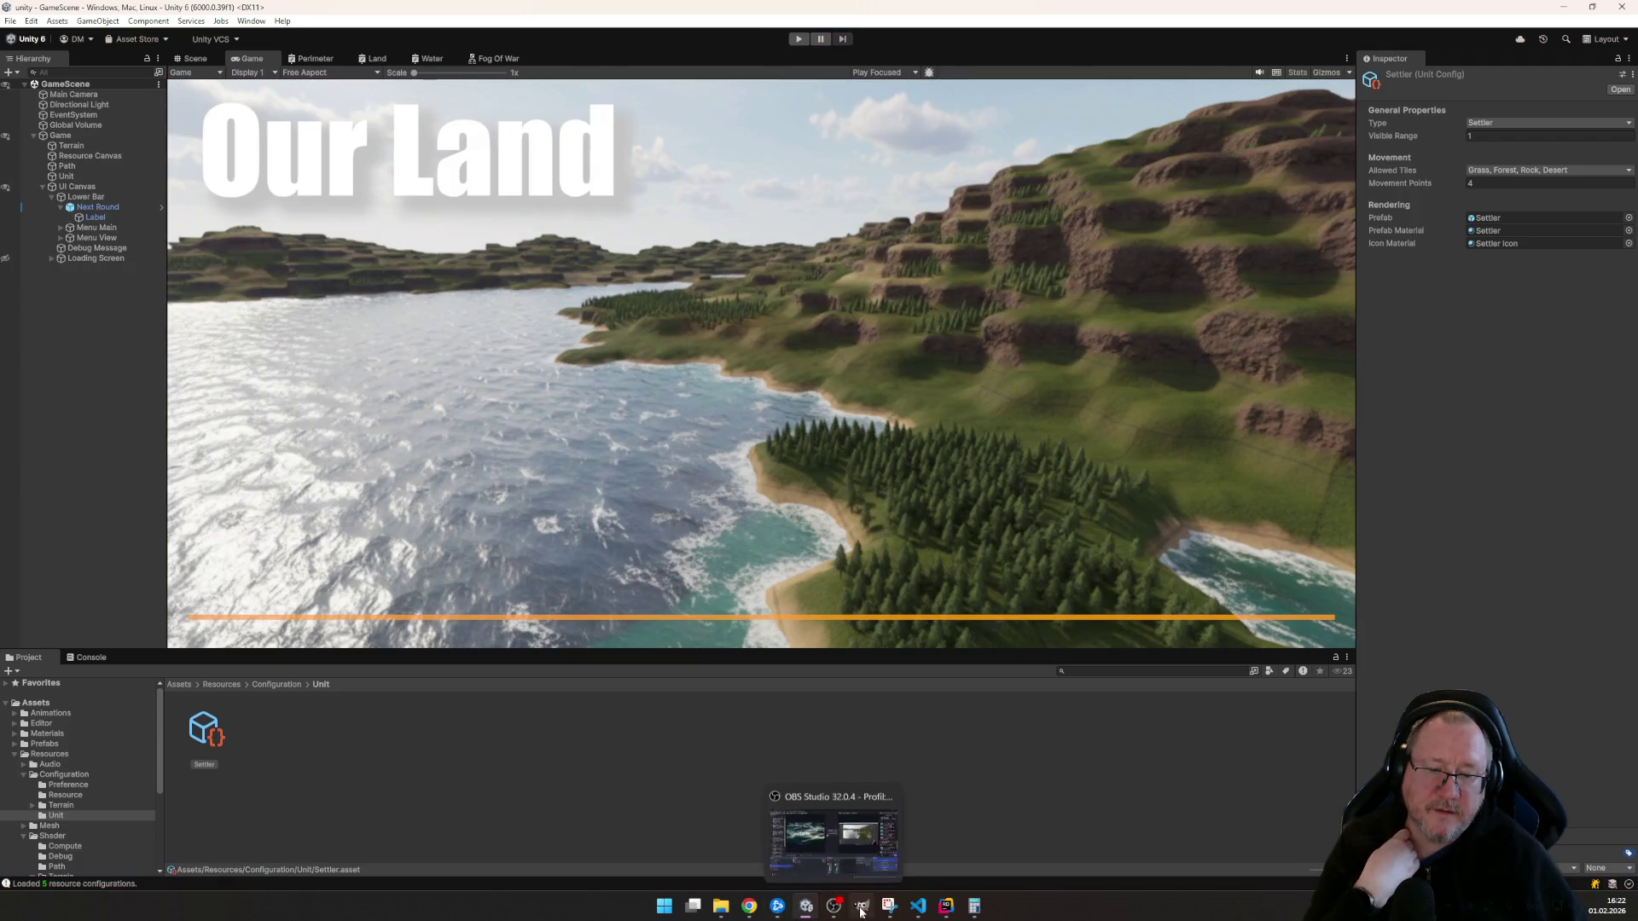
- Minimize Unity and switch to Rider showing FogOfWarRenderer's Awake method
left_click(808, 908)
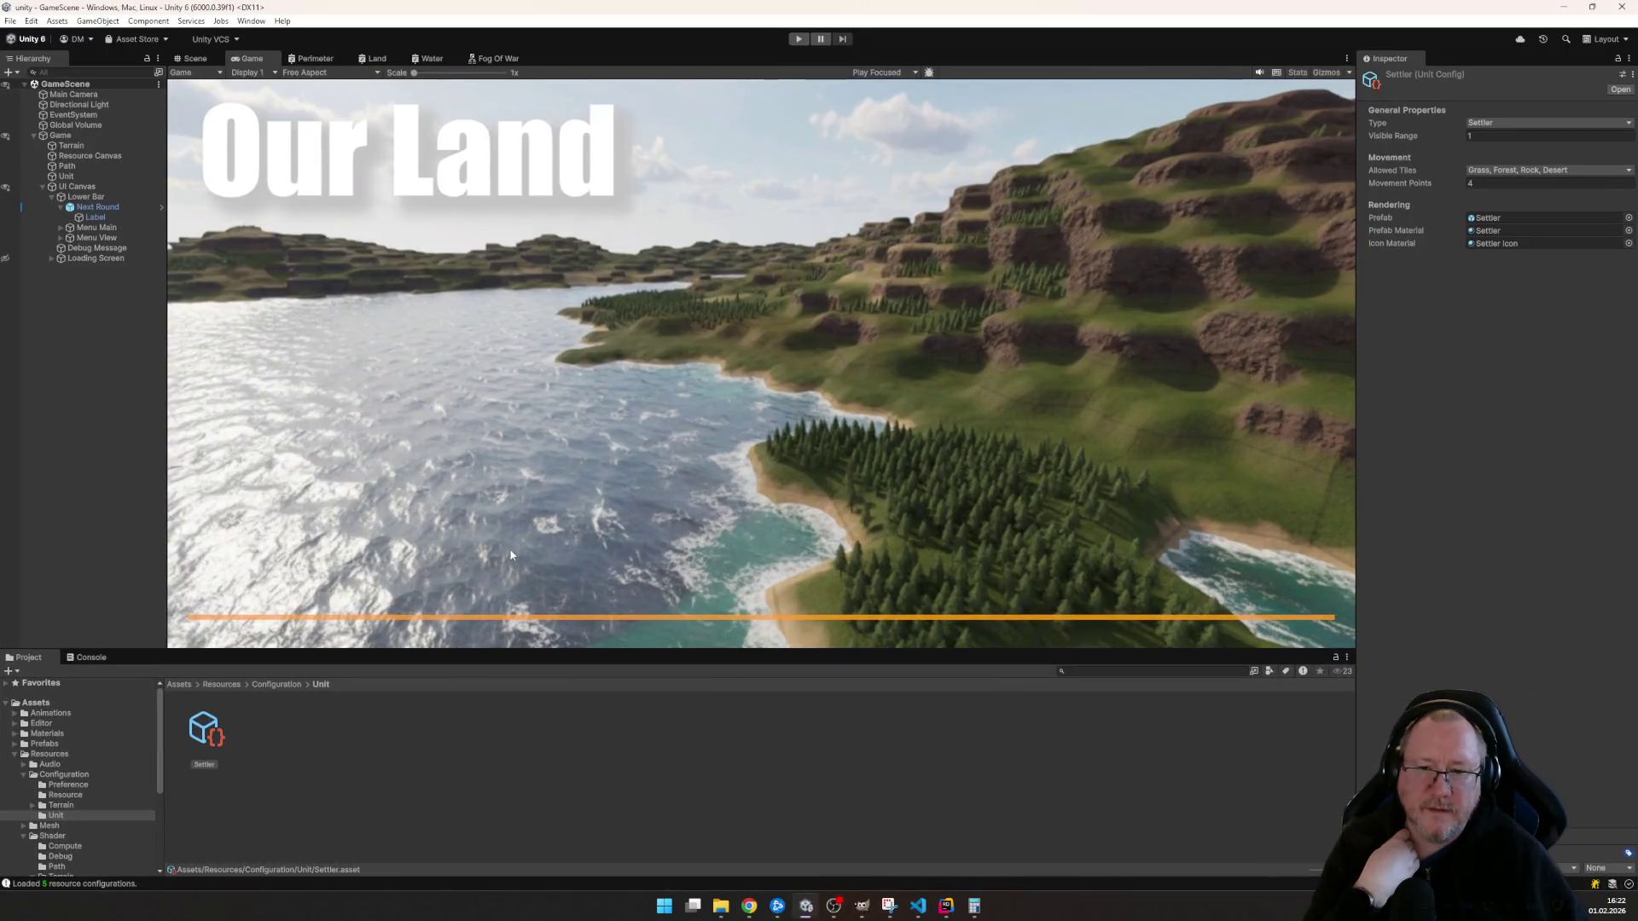
left_click(948, 908)
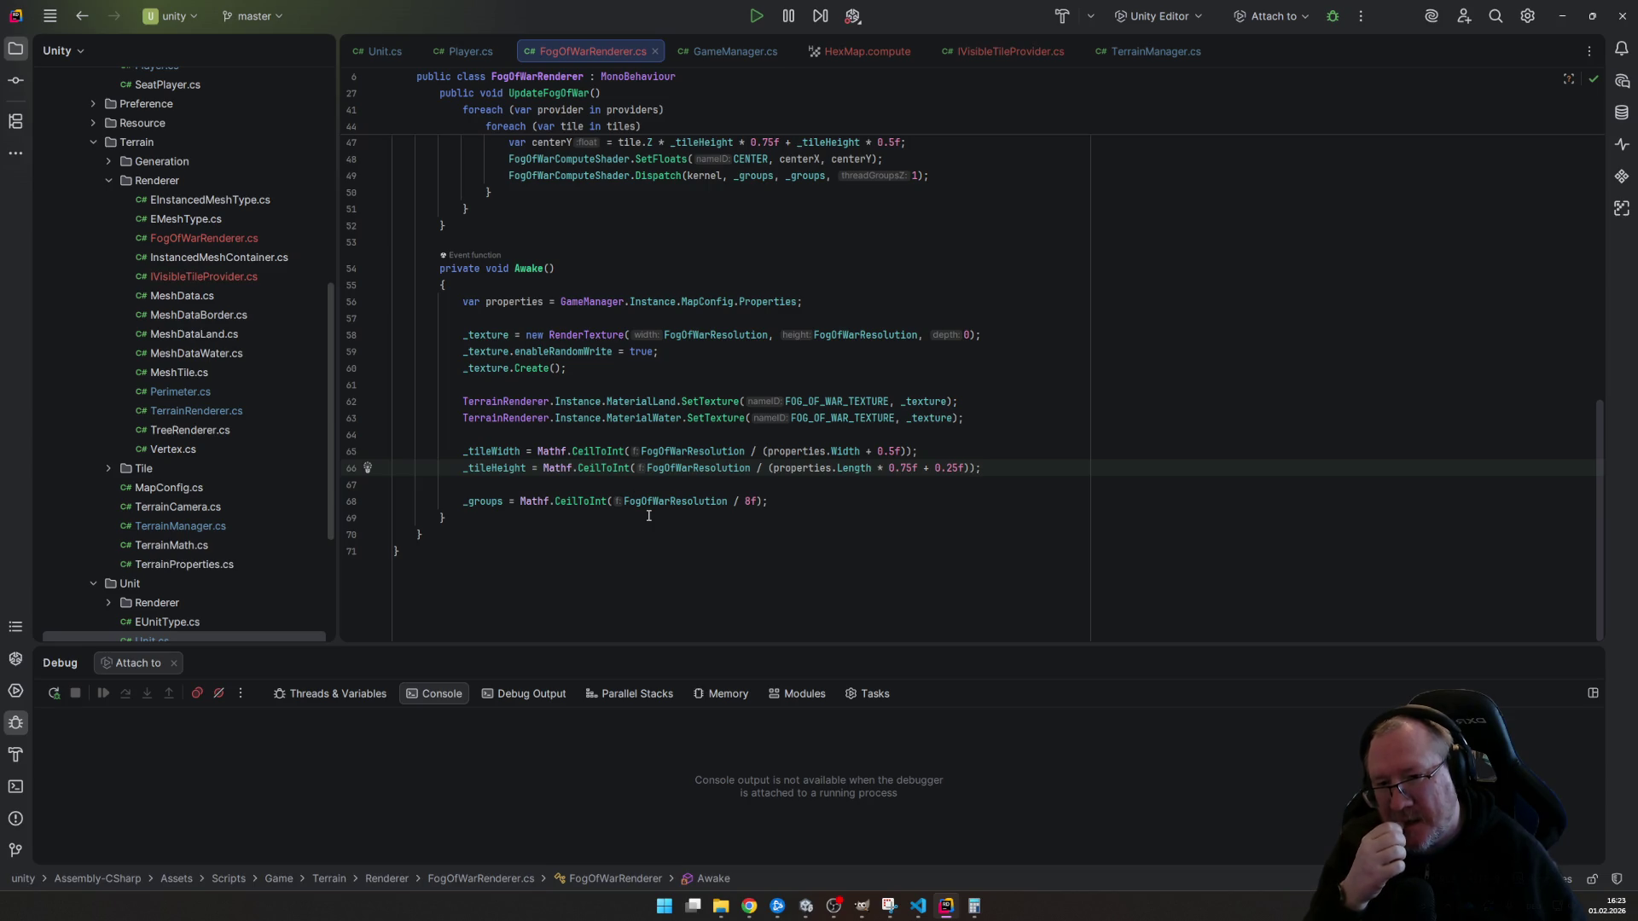
- Start a line above the tile size code in Awake, browse the members of properties, then discard the unfinished text
left_click(563, 437)
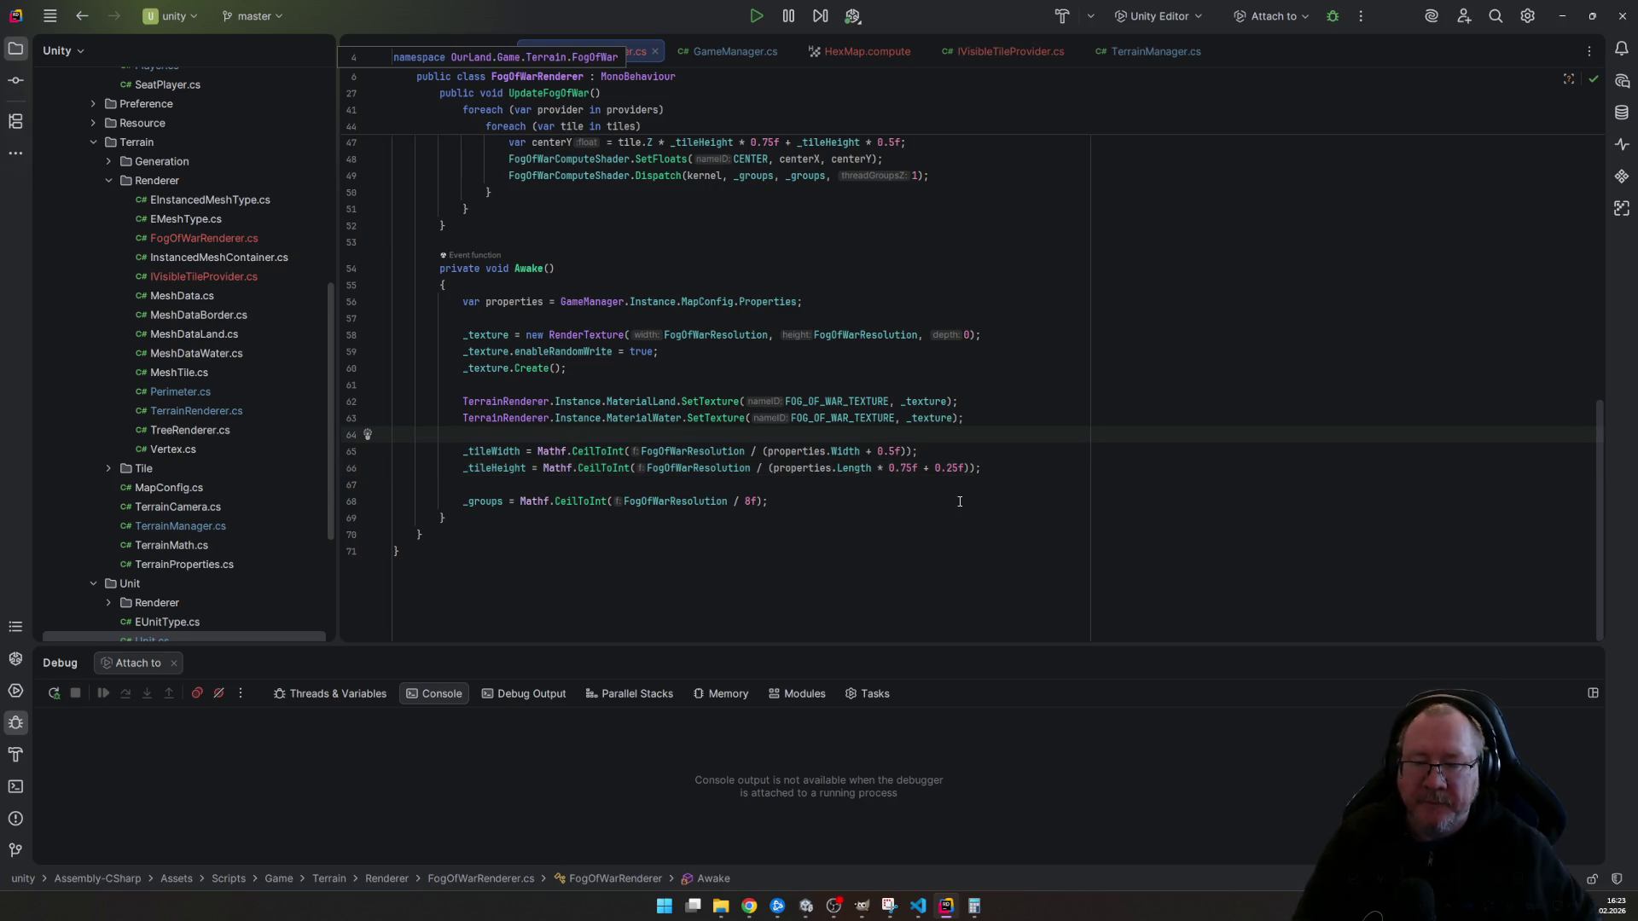
key("Return")
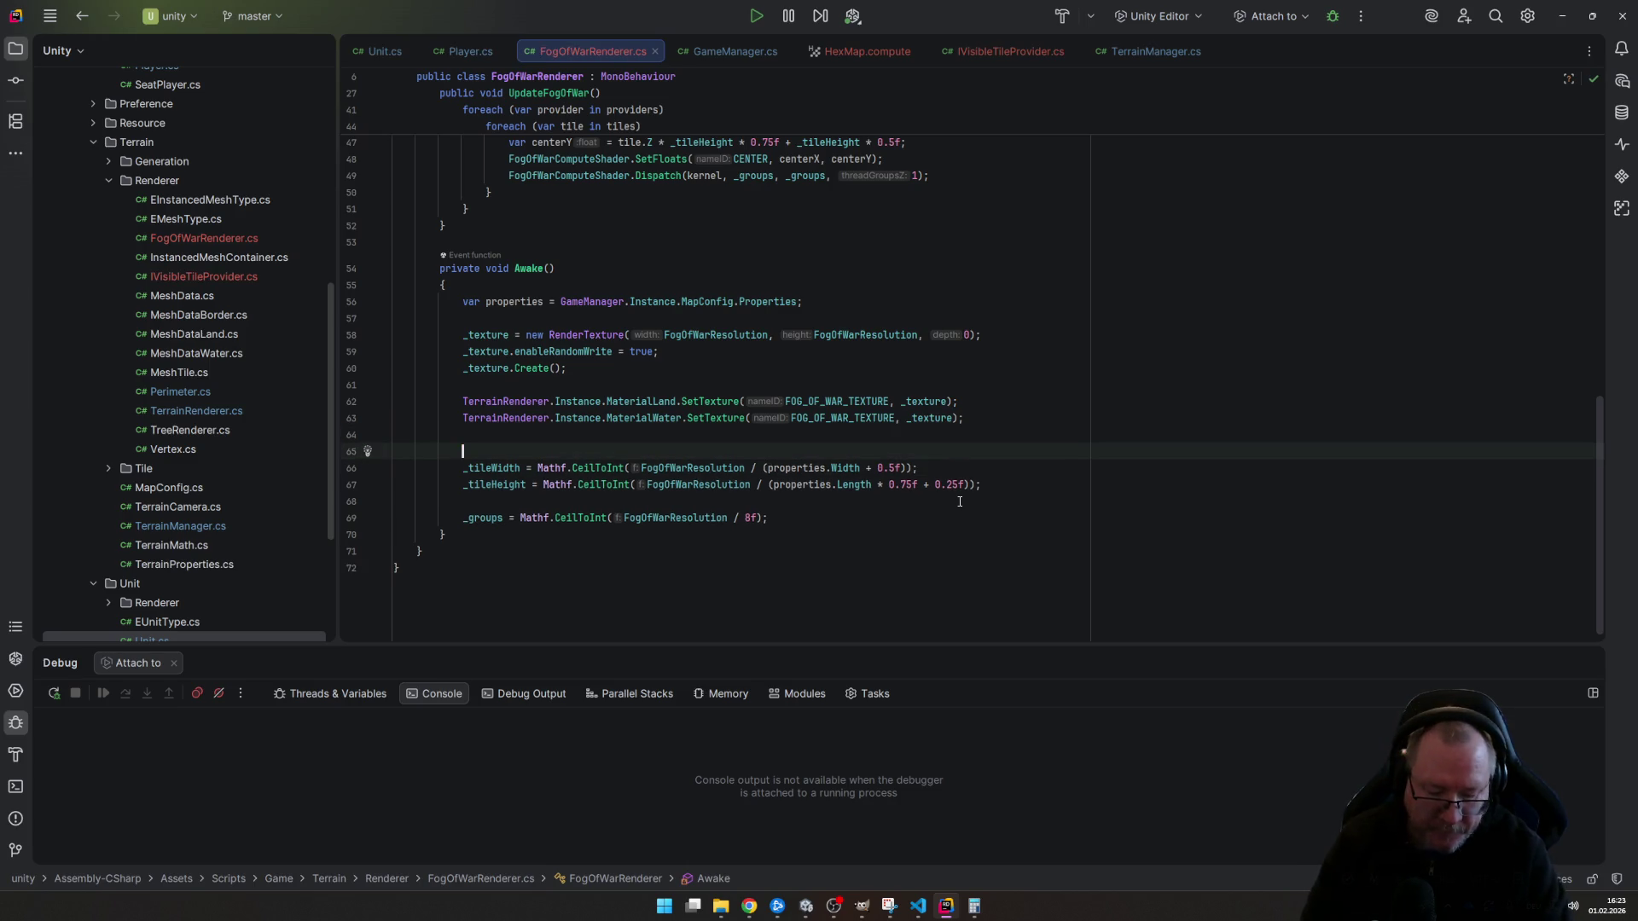
type("properties.")
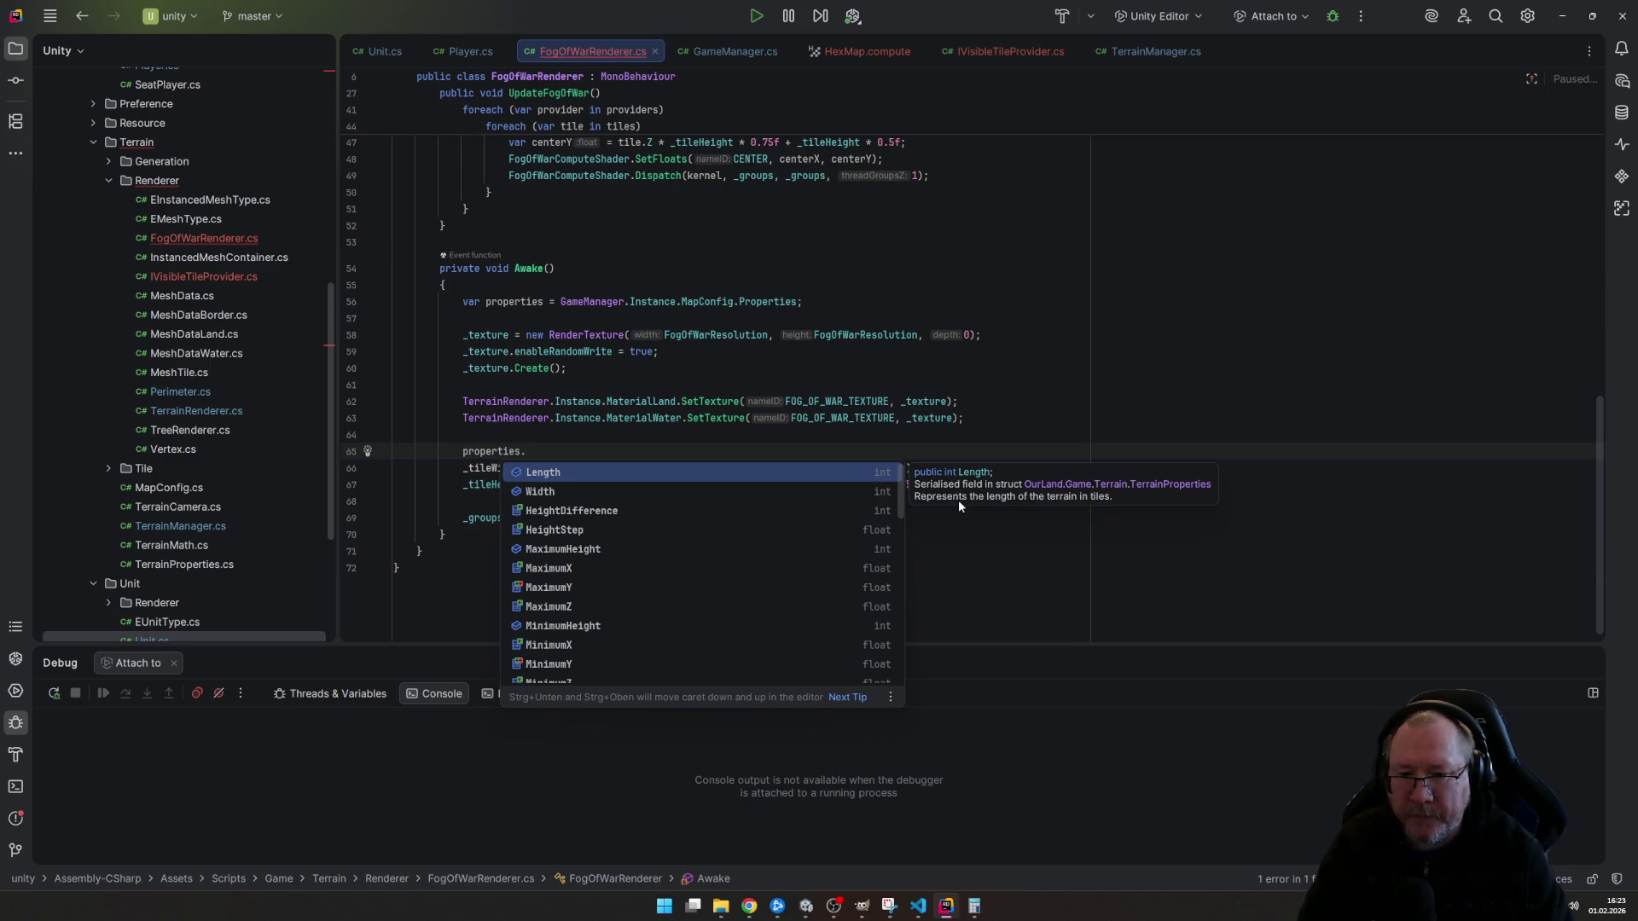
key("Down")
key("Down")
key("Down")
key("Down")
key("Down")
key("Down")
key("Down")
key("Down")
key("Down")
key("Down")
key("Down")
key("Down")
key("Down")
key("Down")
key("Up")
key("Up")
key("Up")
key("Down")
key("Down")
key("Down")
key("Up")
key("Up")
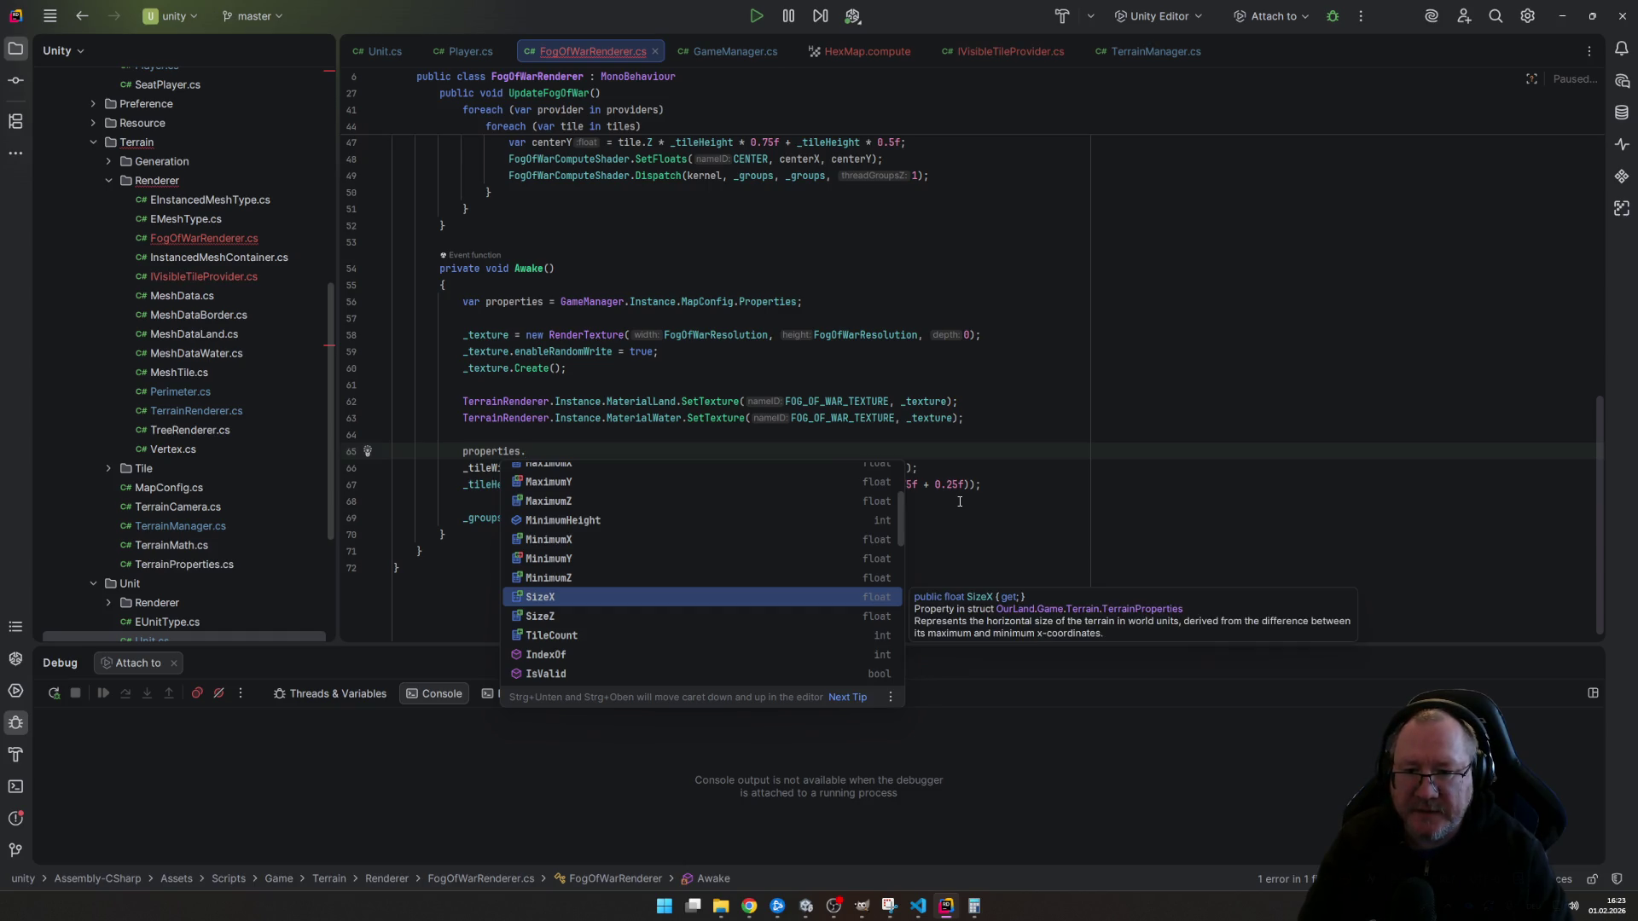
key("Escape")
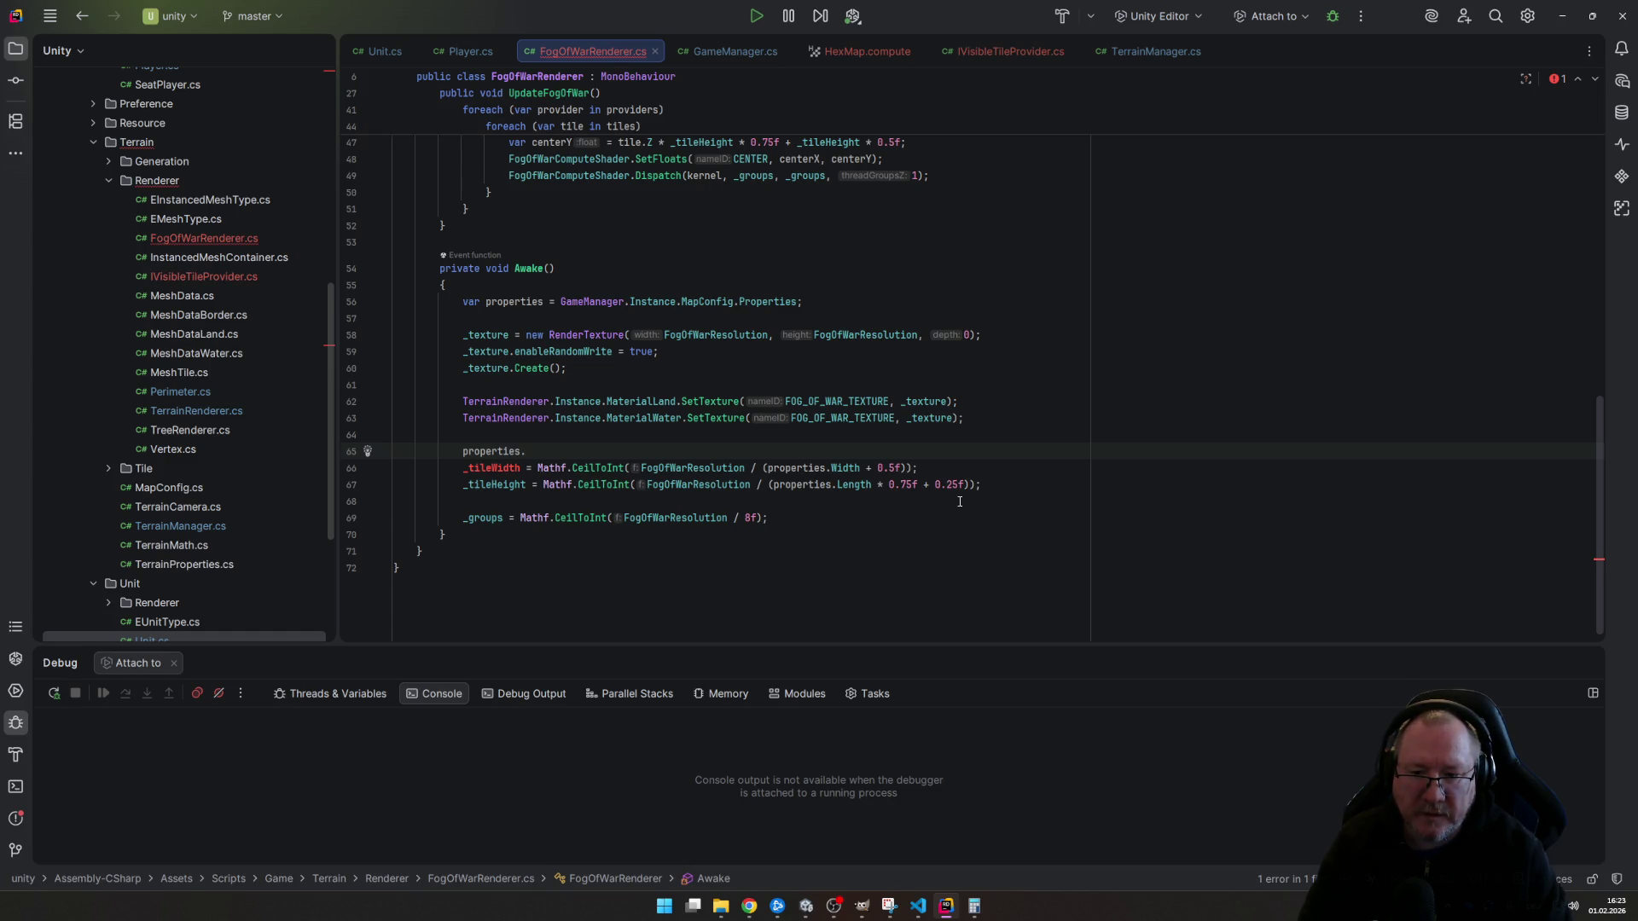
key("super")
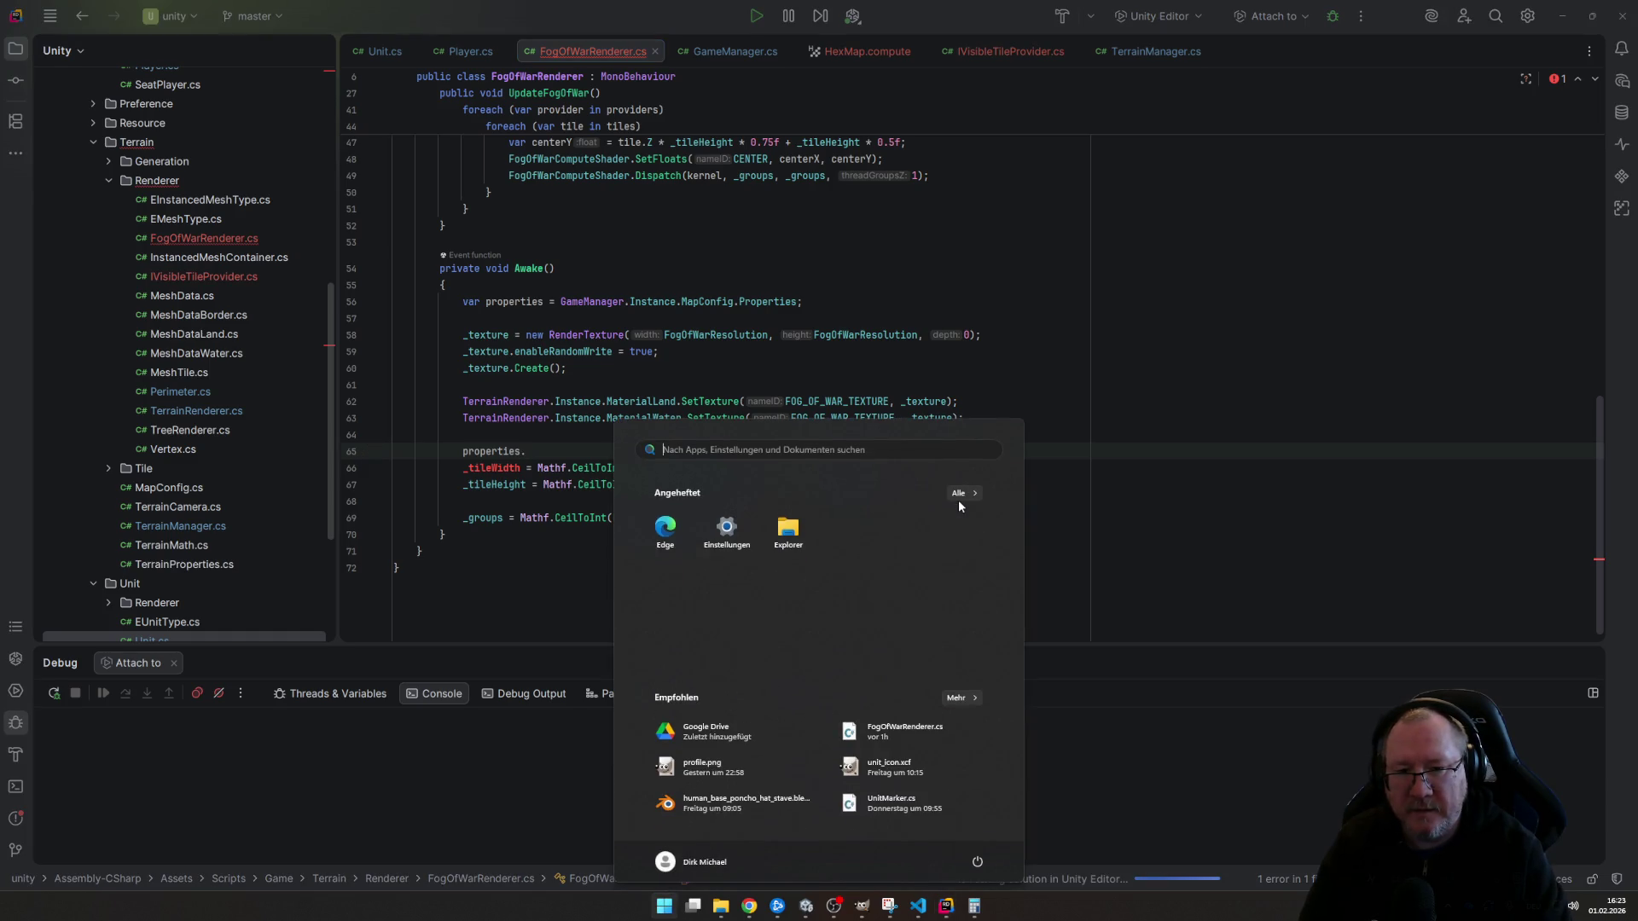
key("Escape")
key("ctrl+BackSpace")
key("ctrl+BackSpace")
key("ctrl+BackSpace")
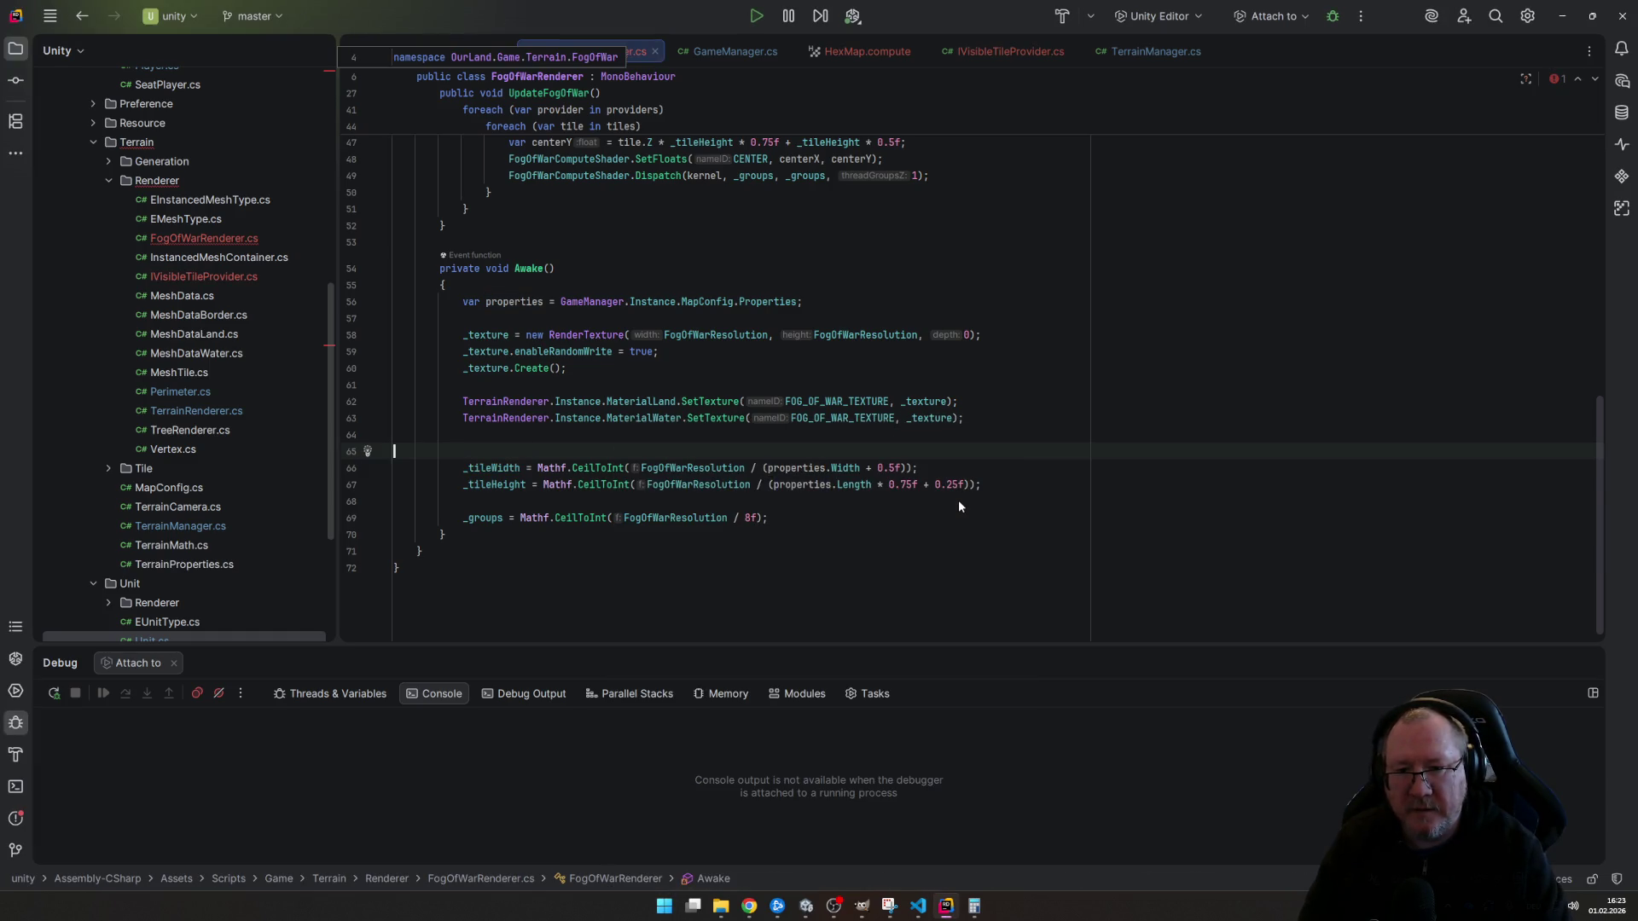
- Add a Debug.Log of FogOfWarResolution divided by properties.SizeX and save the file
key("Return")
key("Up")
type("Debug.Log(")
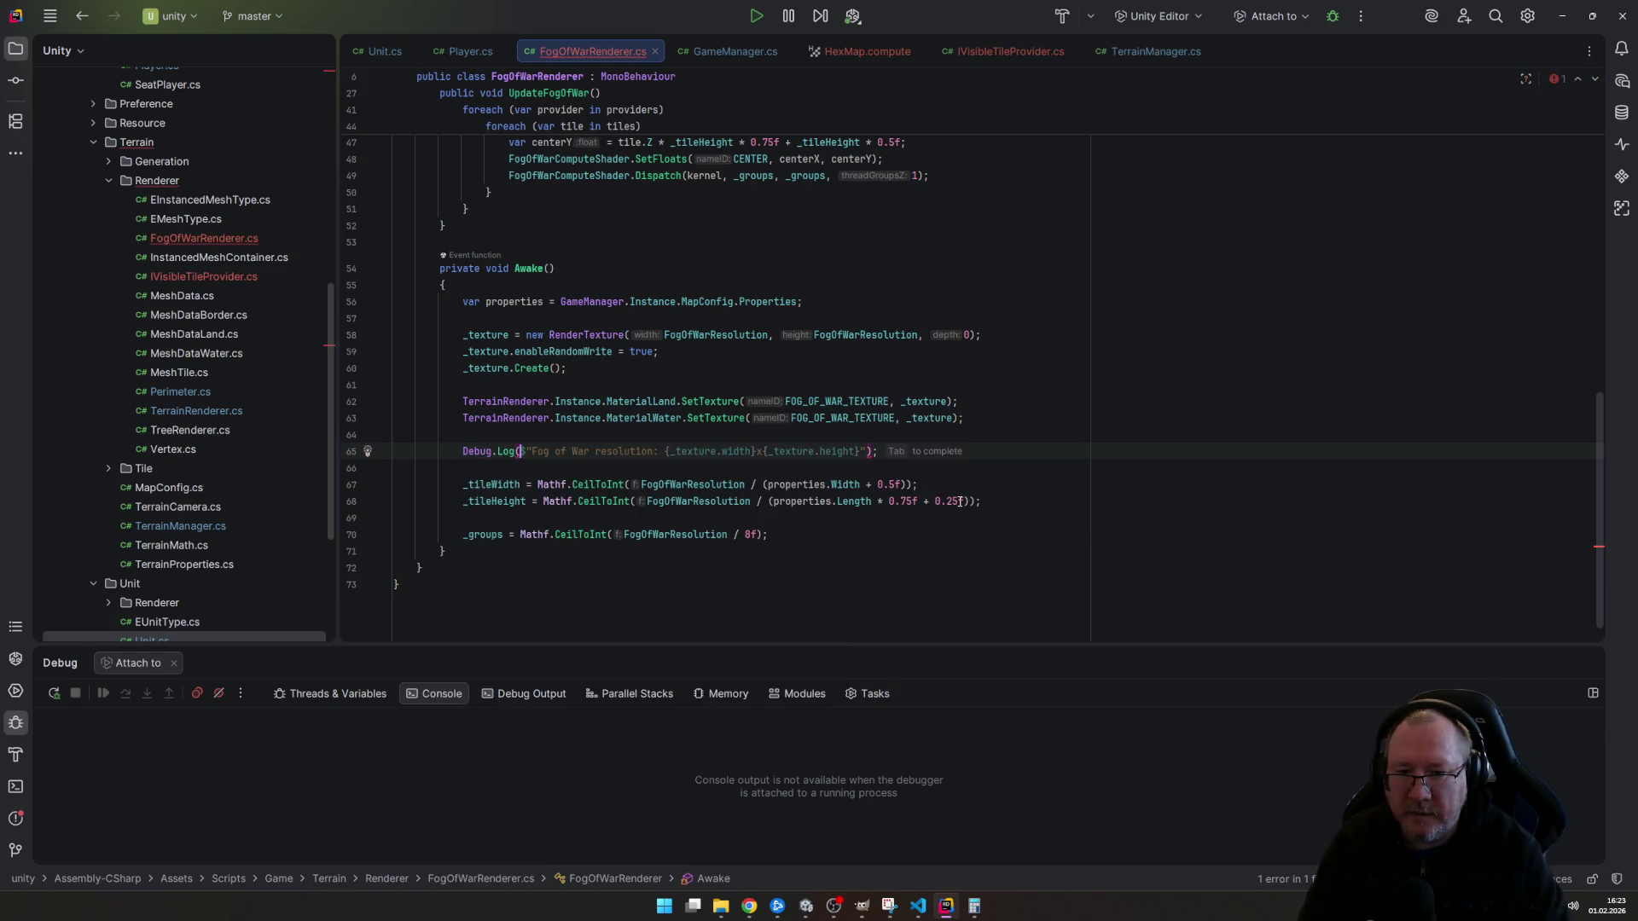
key("Tab")
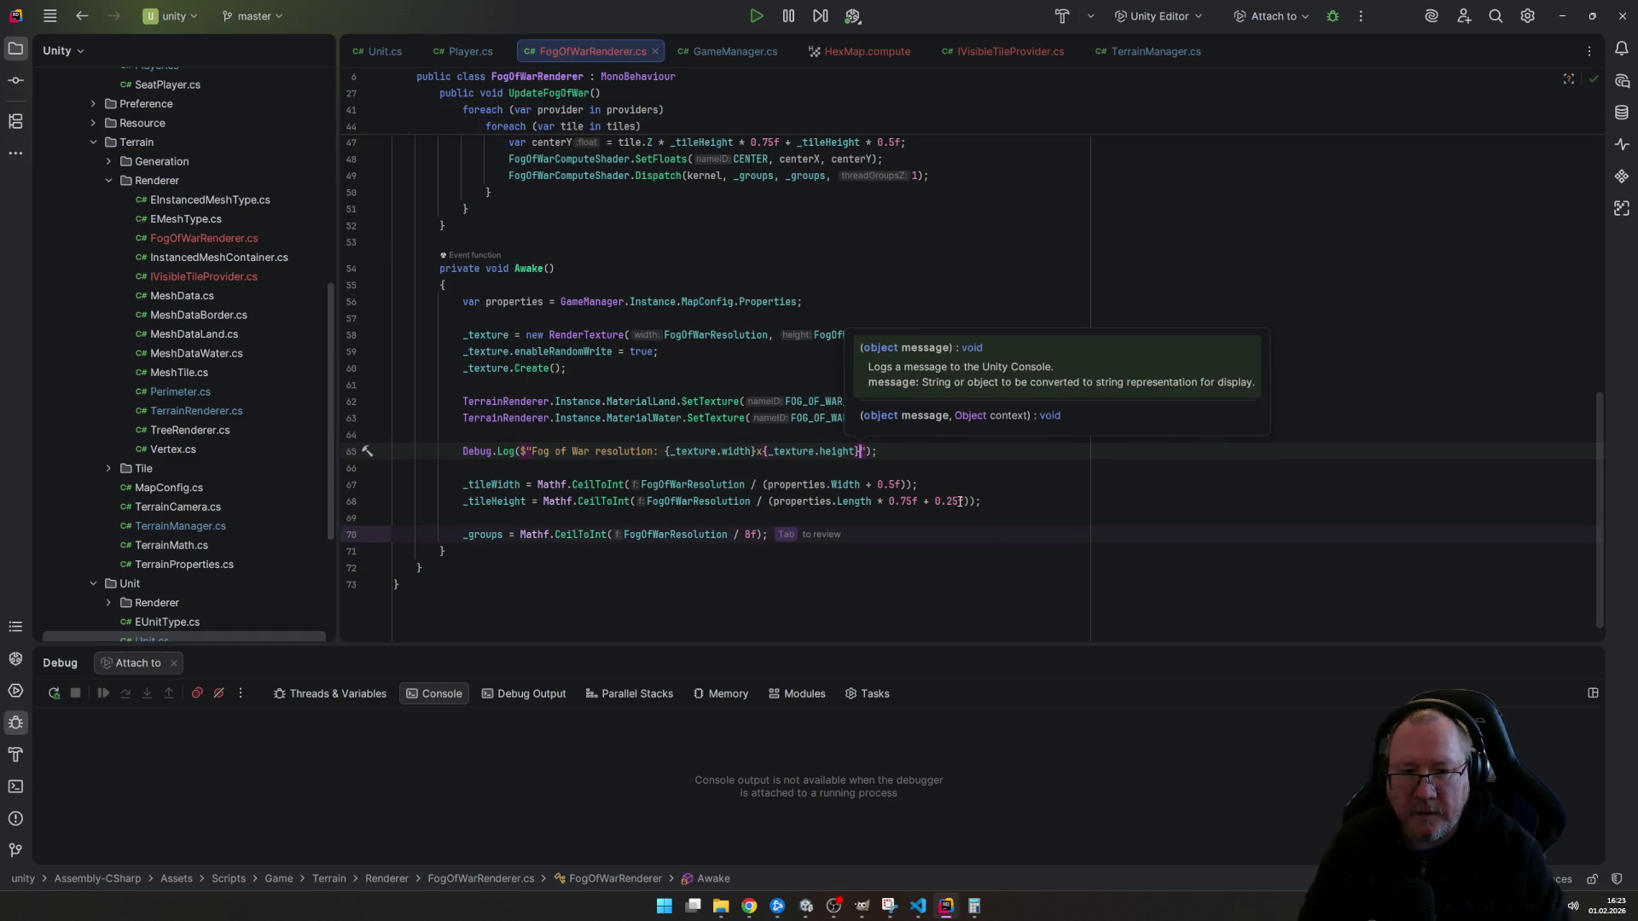
key("ctrl+shift+Left")
key("ctrl+shift+Left")
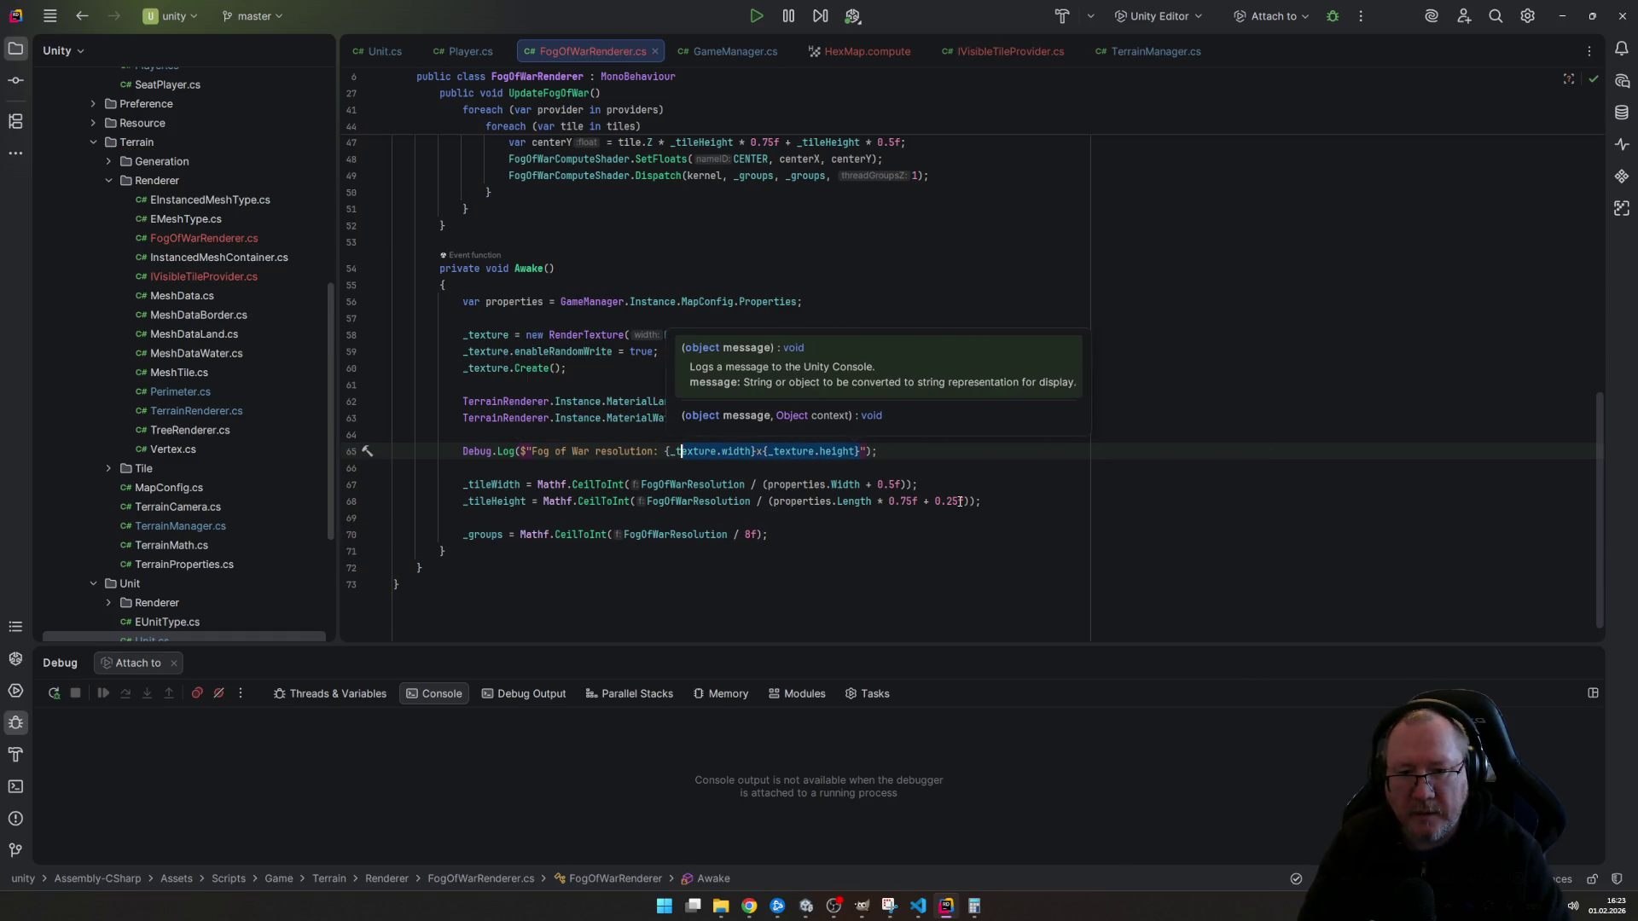
key("shift+Left")
key("shift+Left")
key("shift+Left")
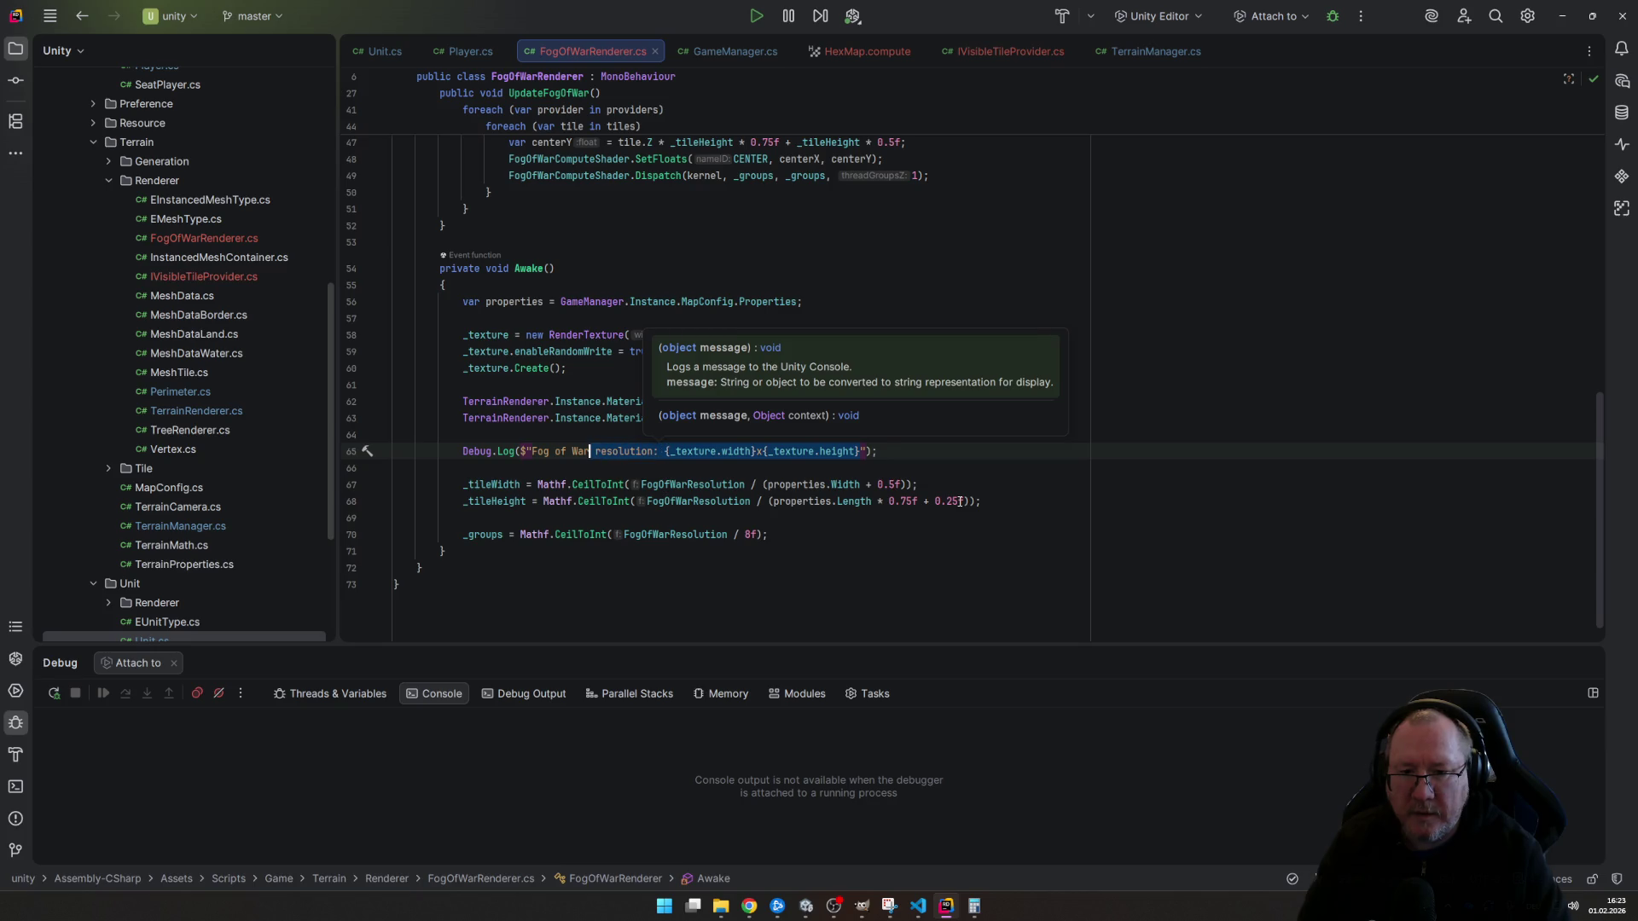
type(": ")
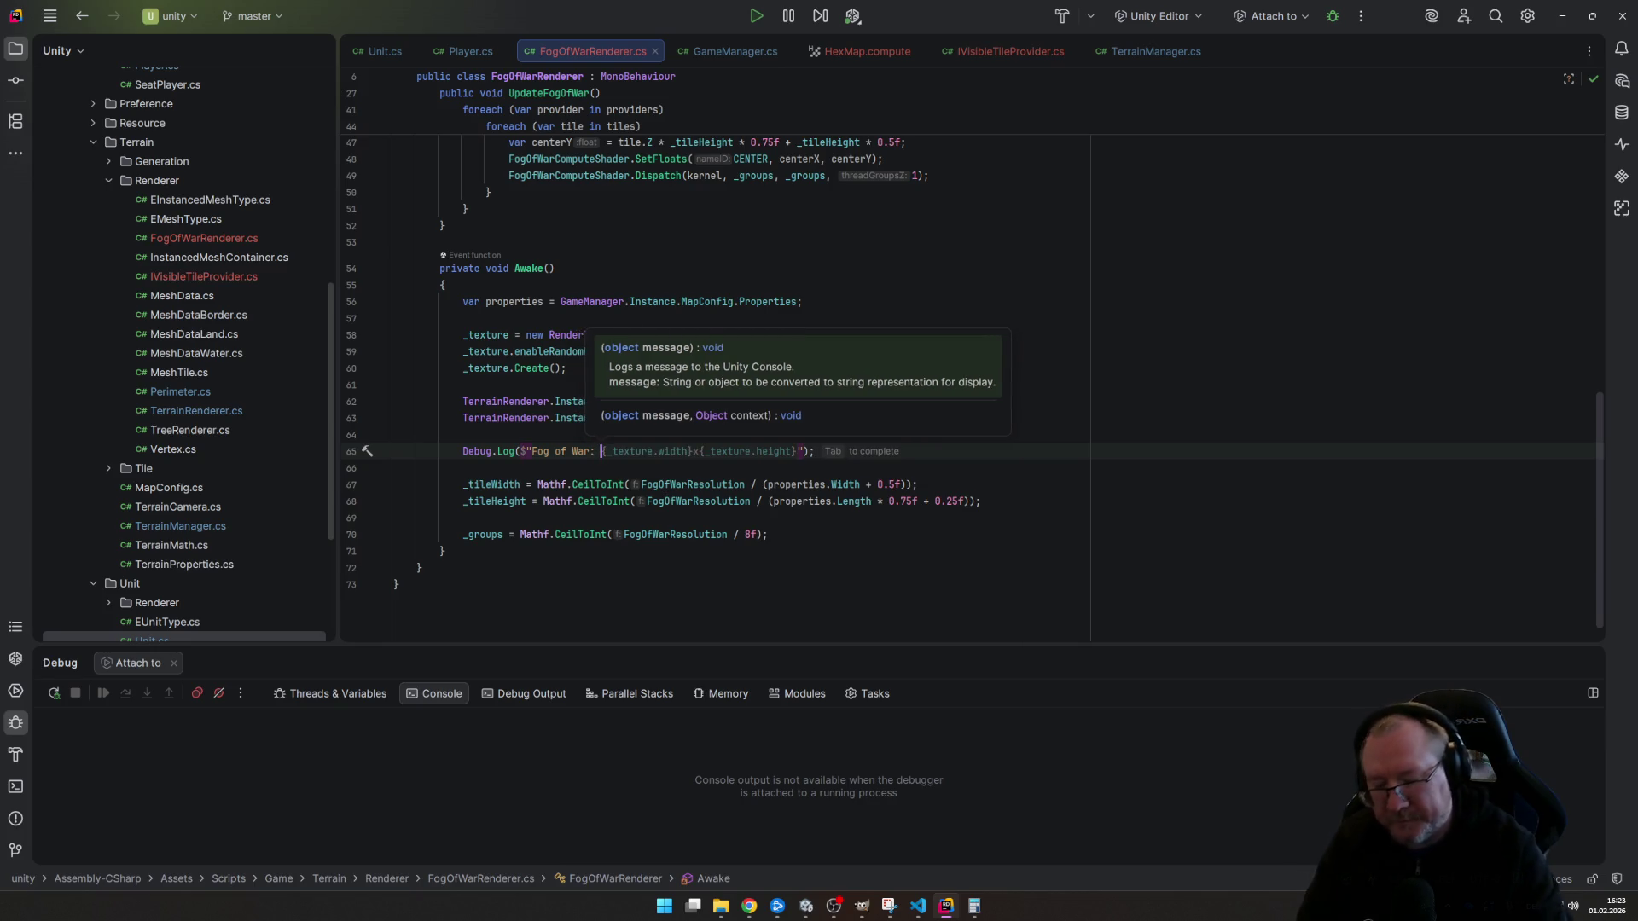
type("{_")
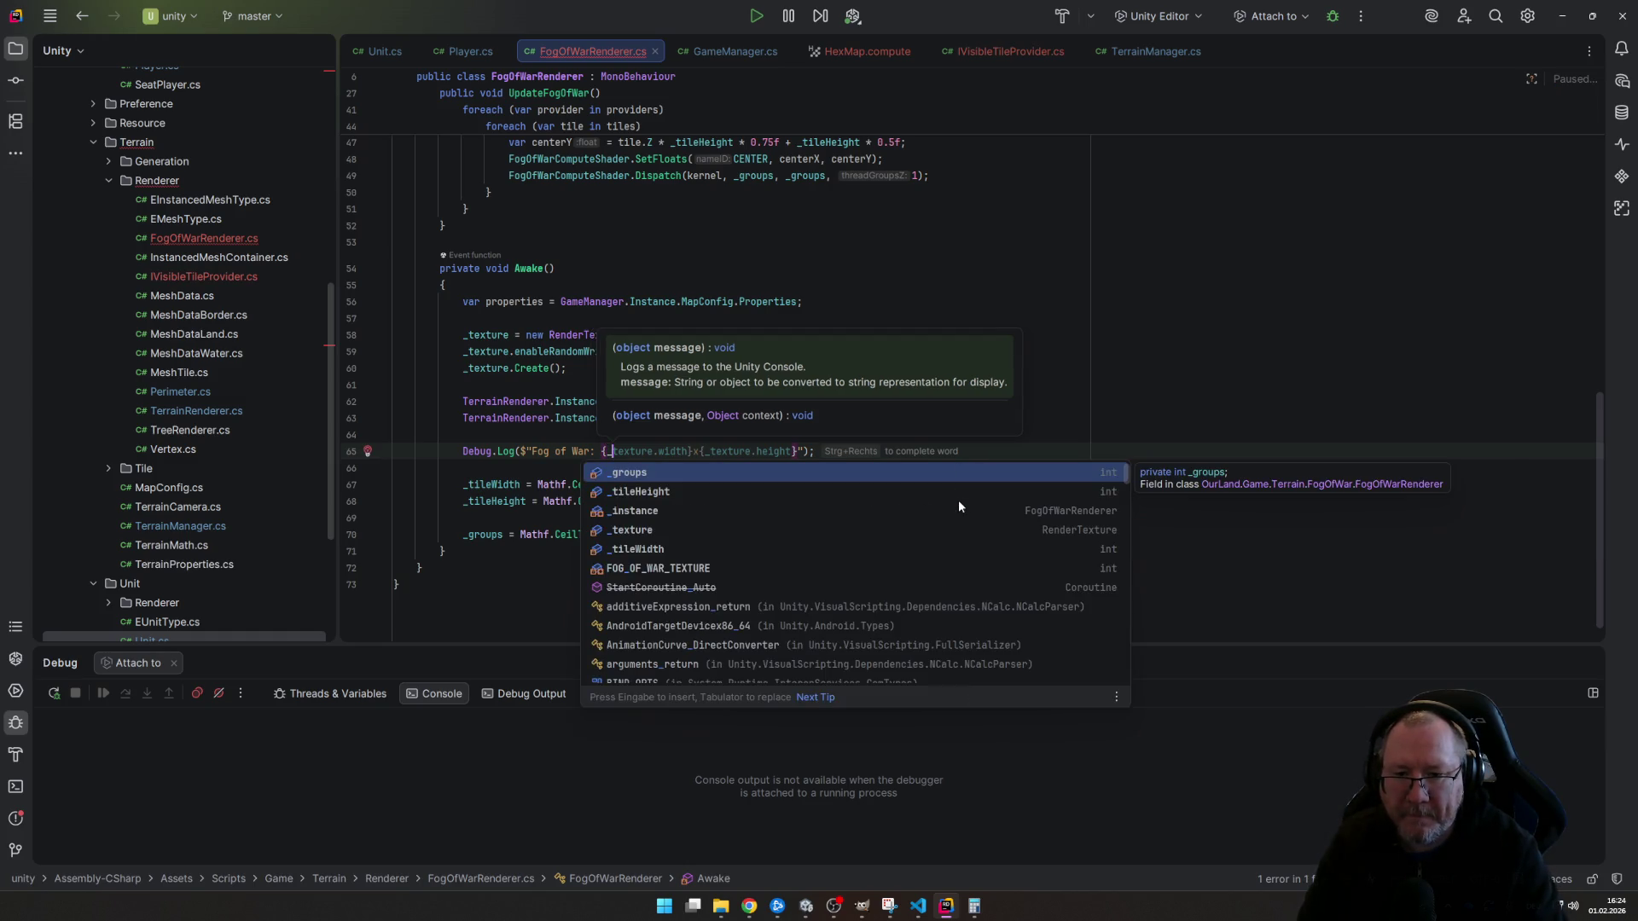
key("BackSpace")
type("Fog")
key("Return")
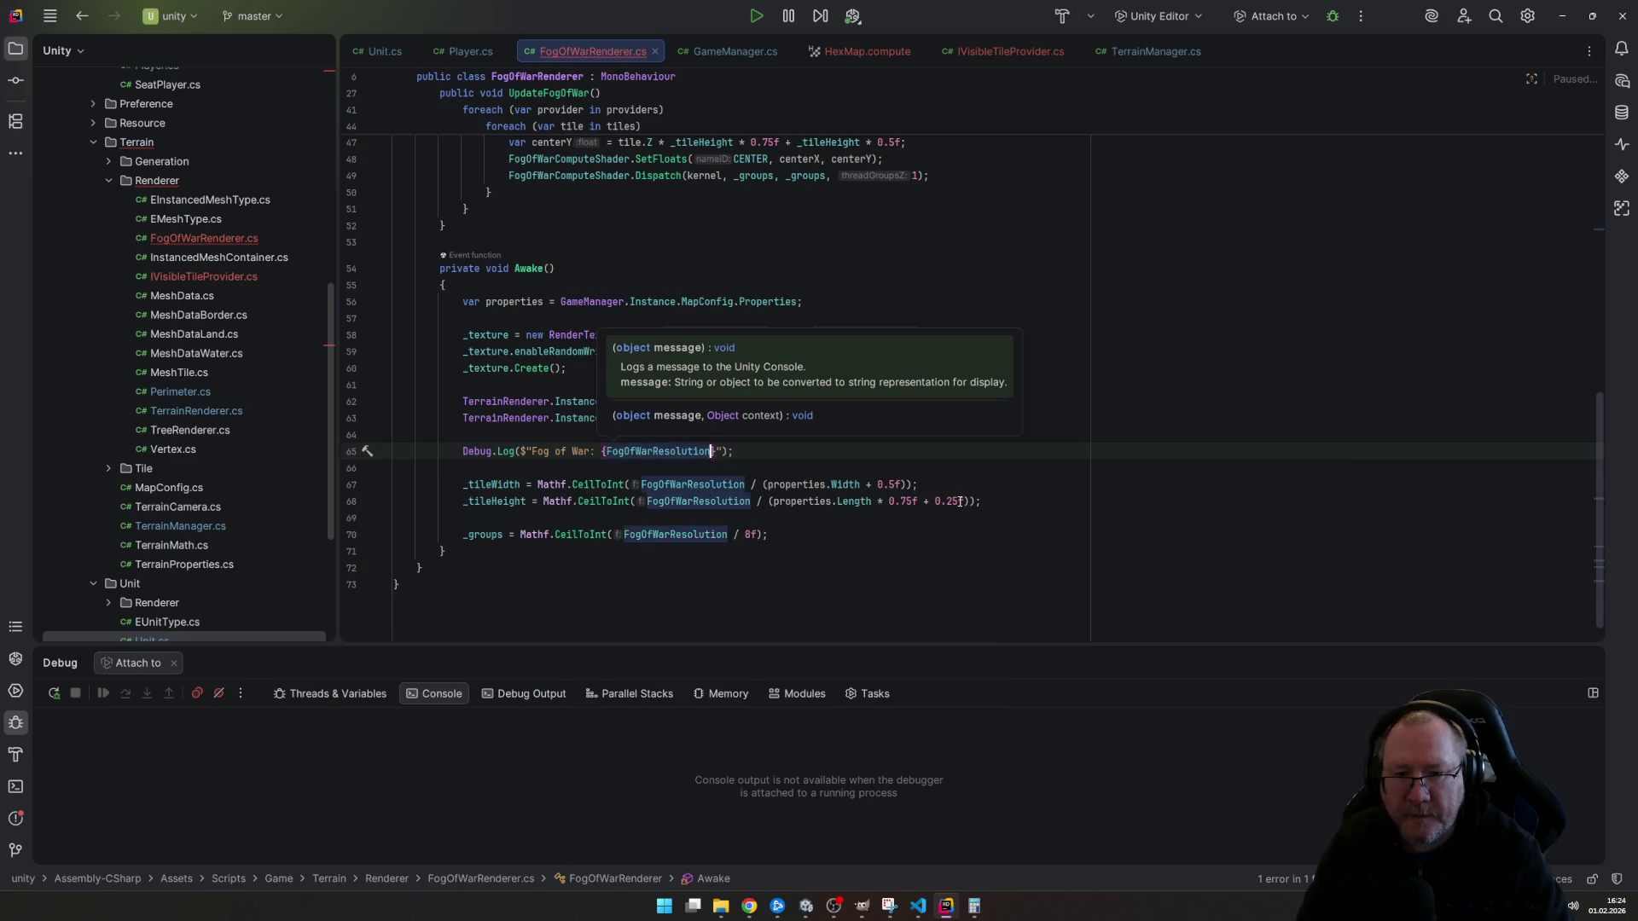
type("/ ")
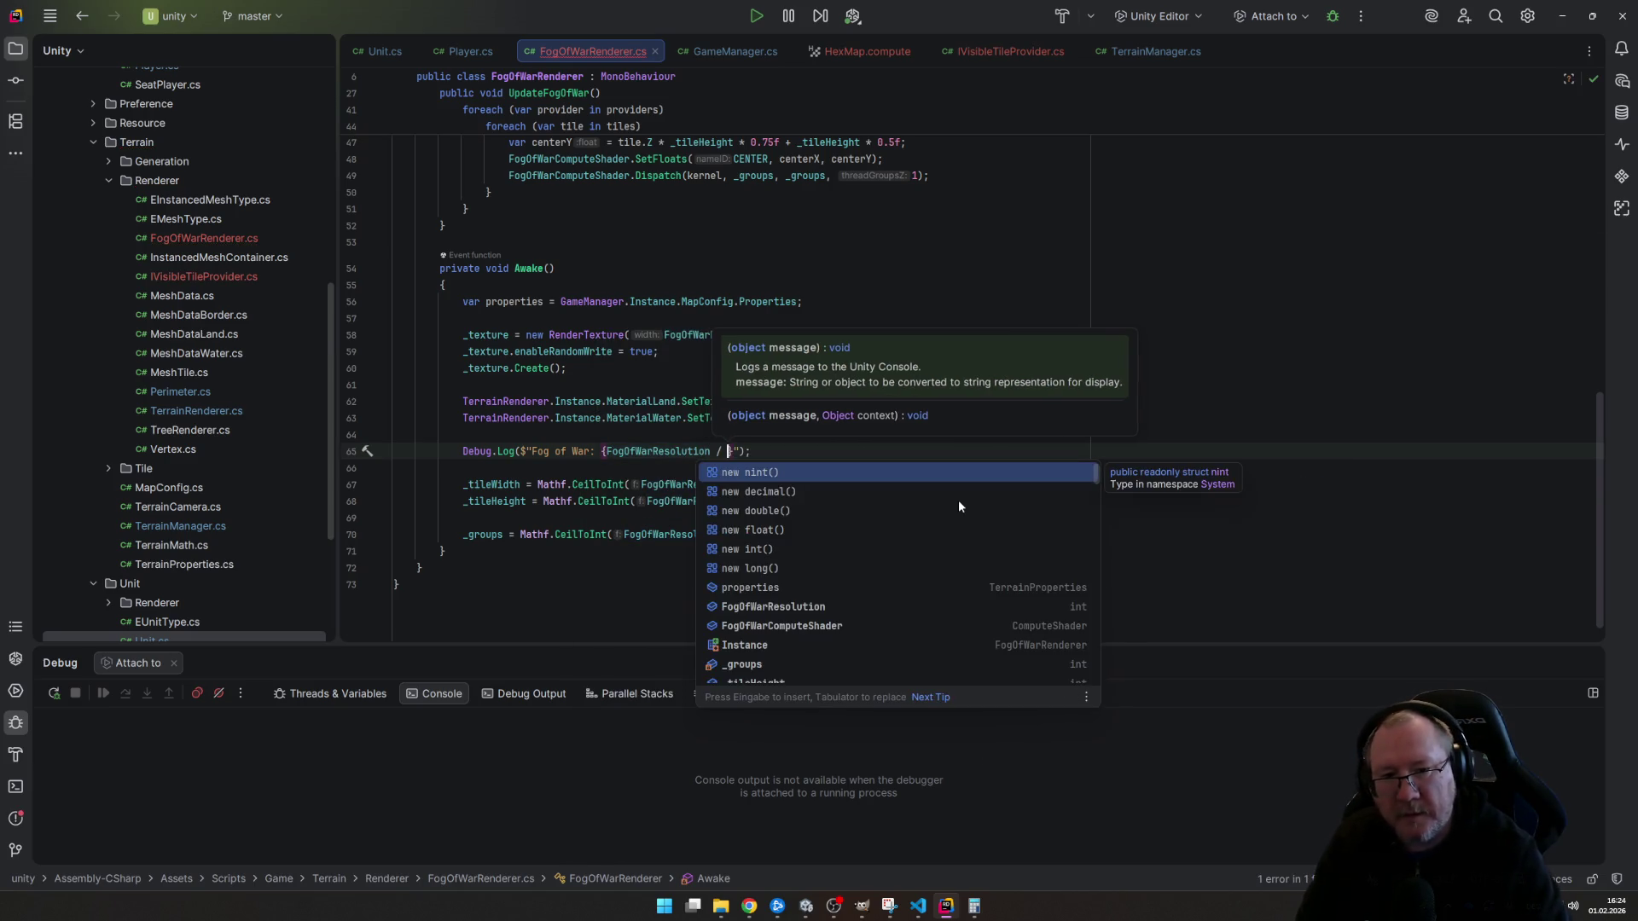
type("pro")
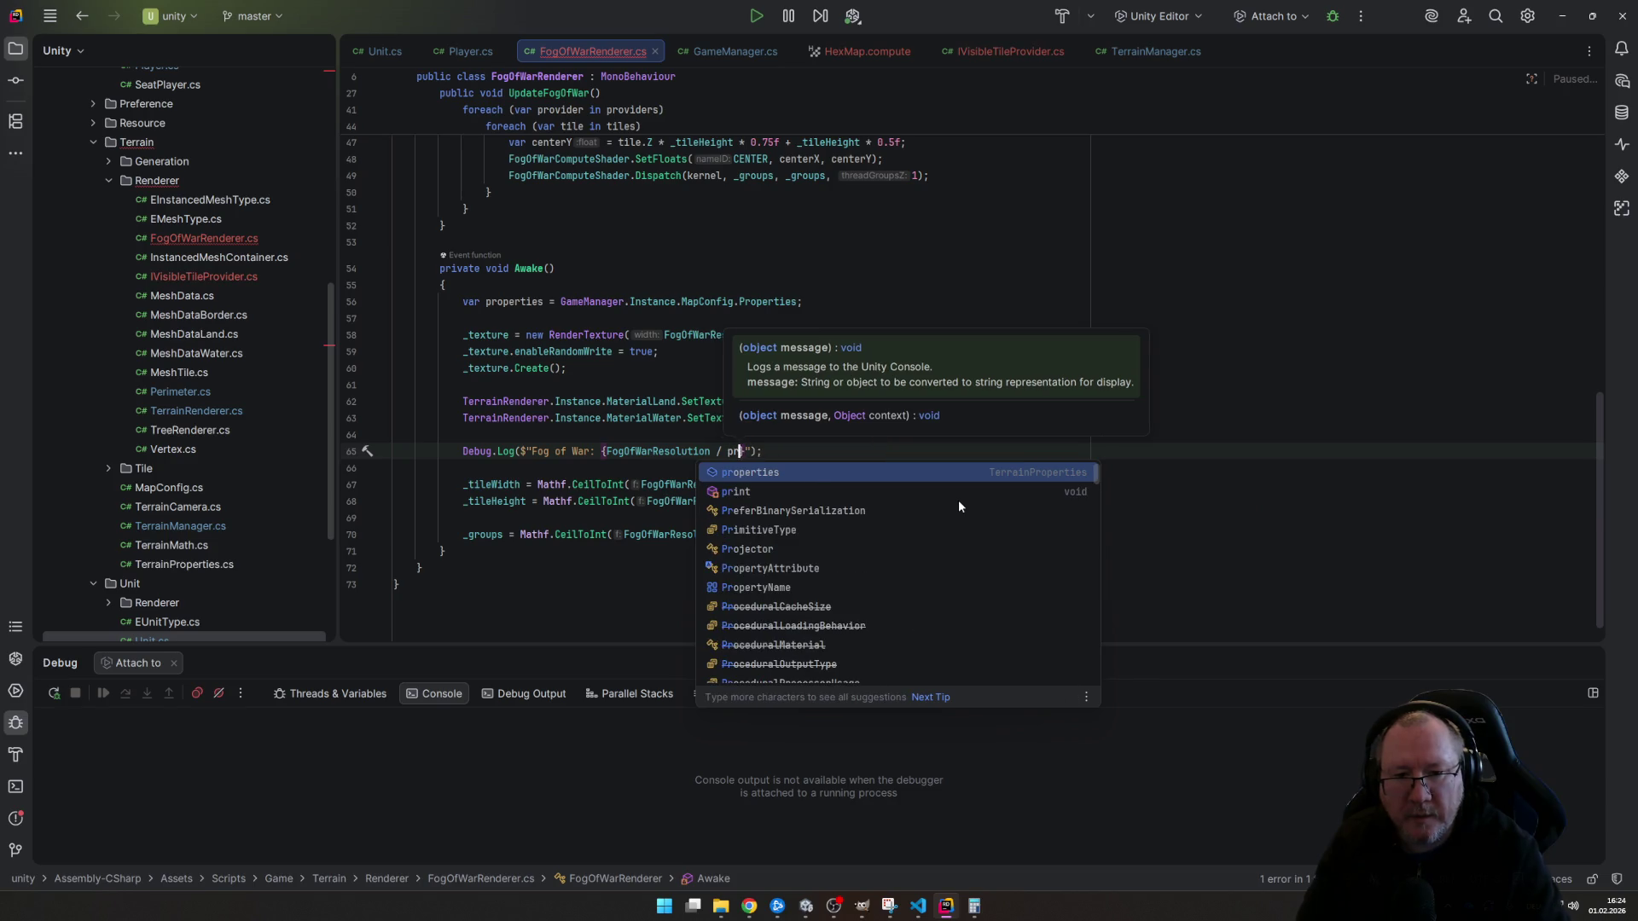
key("Return")
type(".")
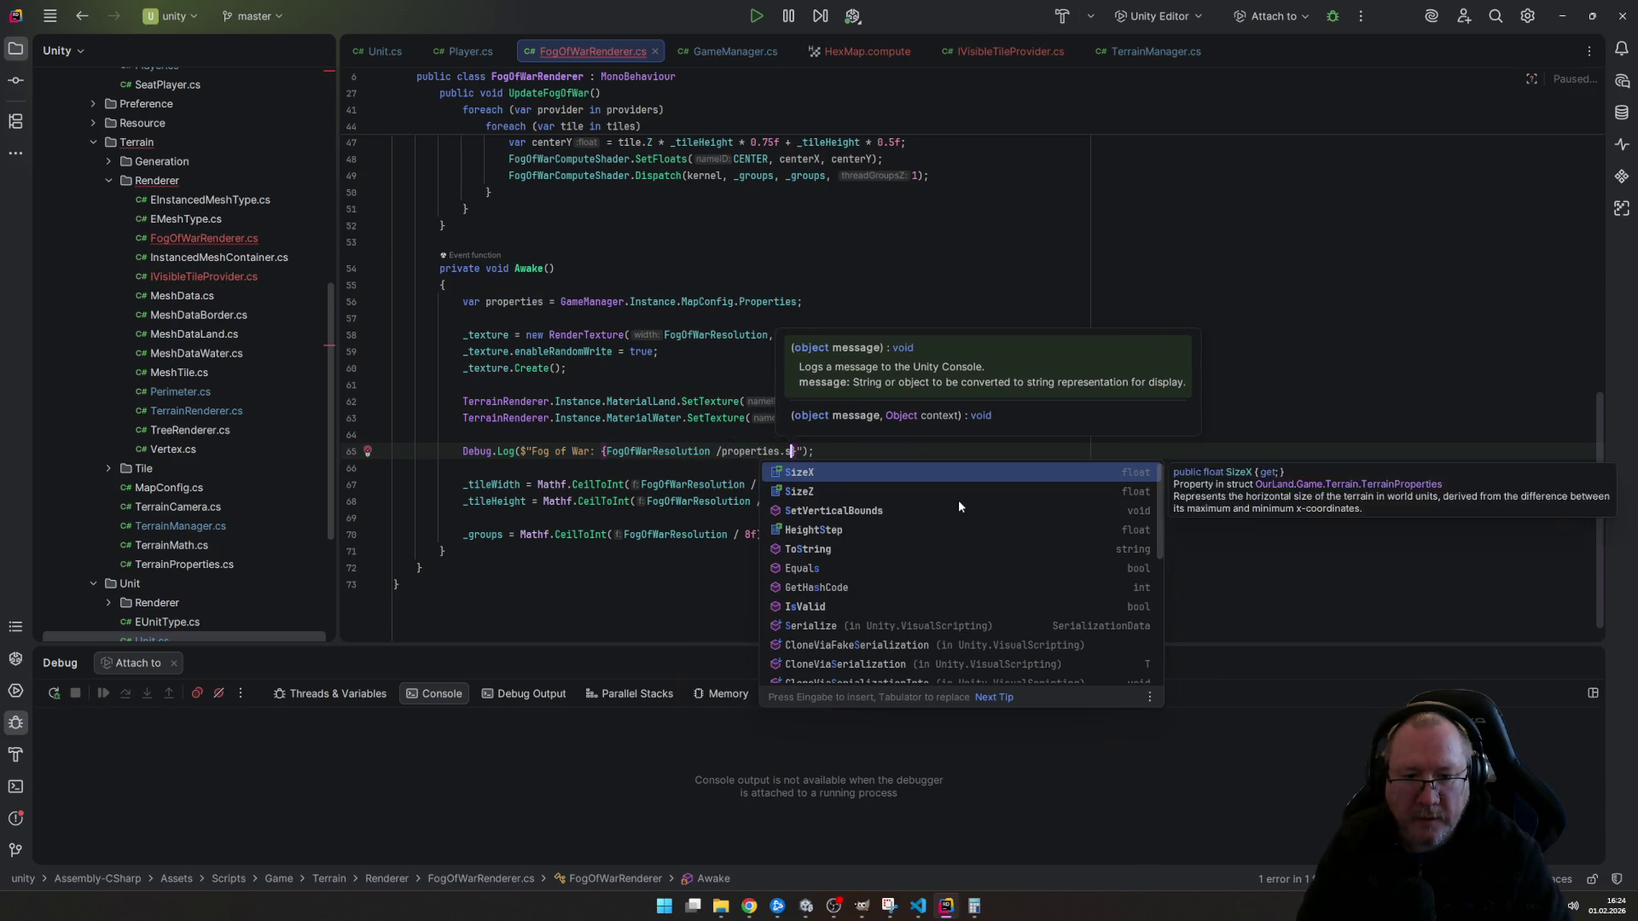
type("SizeX")
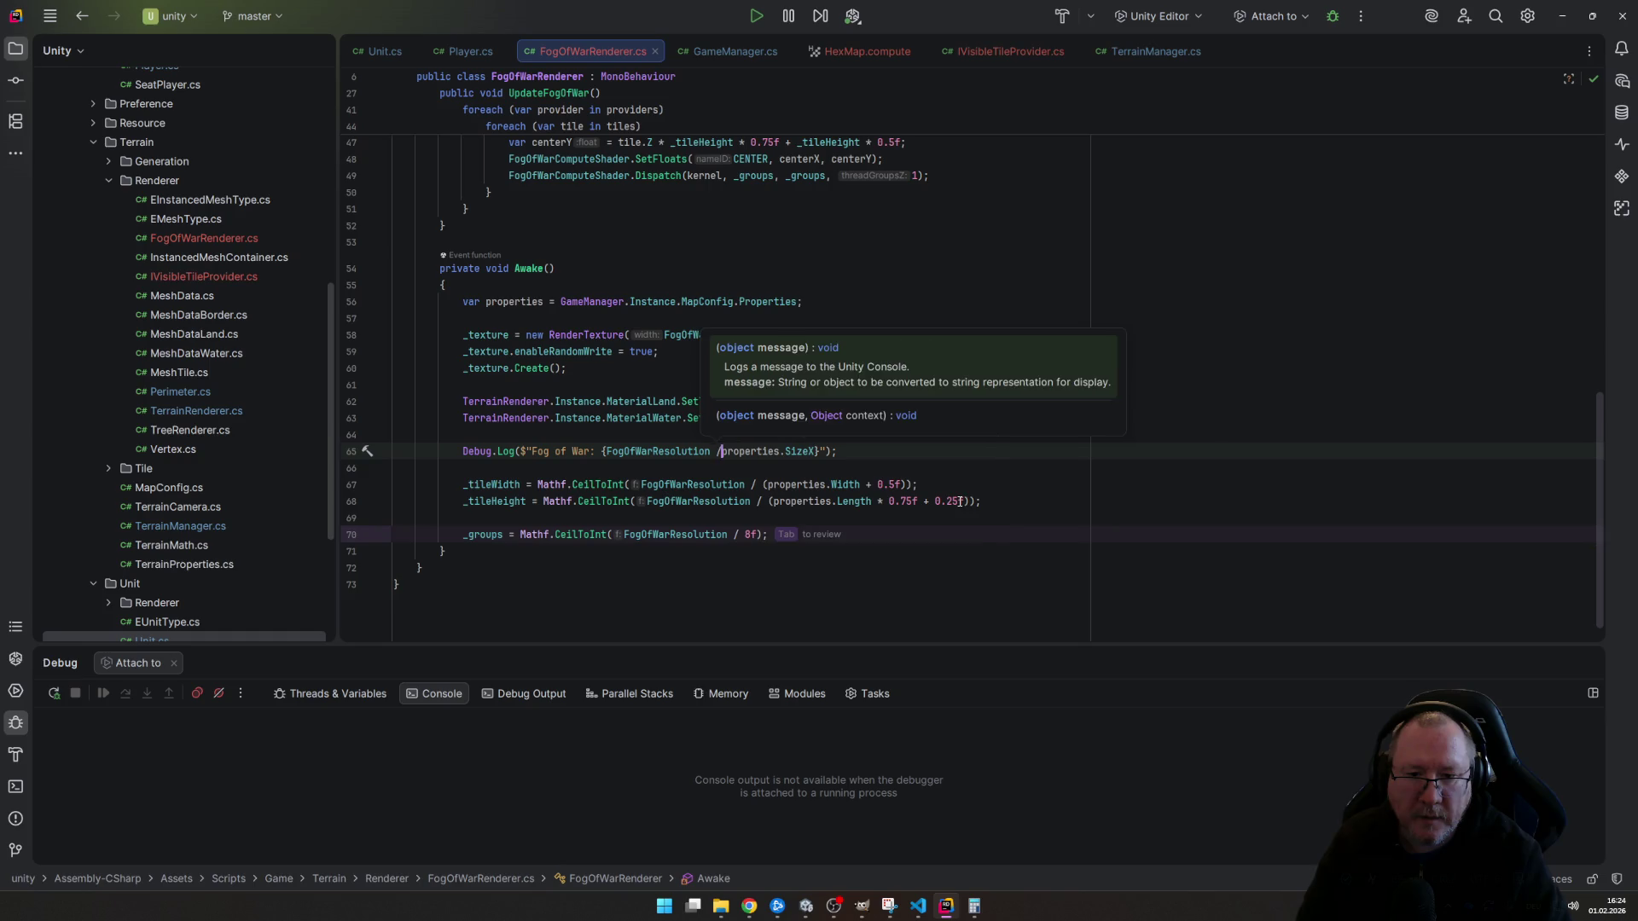
key("ctrl+shift+Return")
key("ctrl+s")
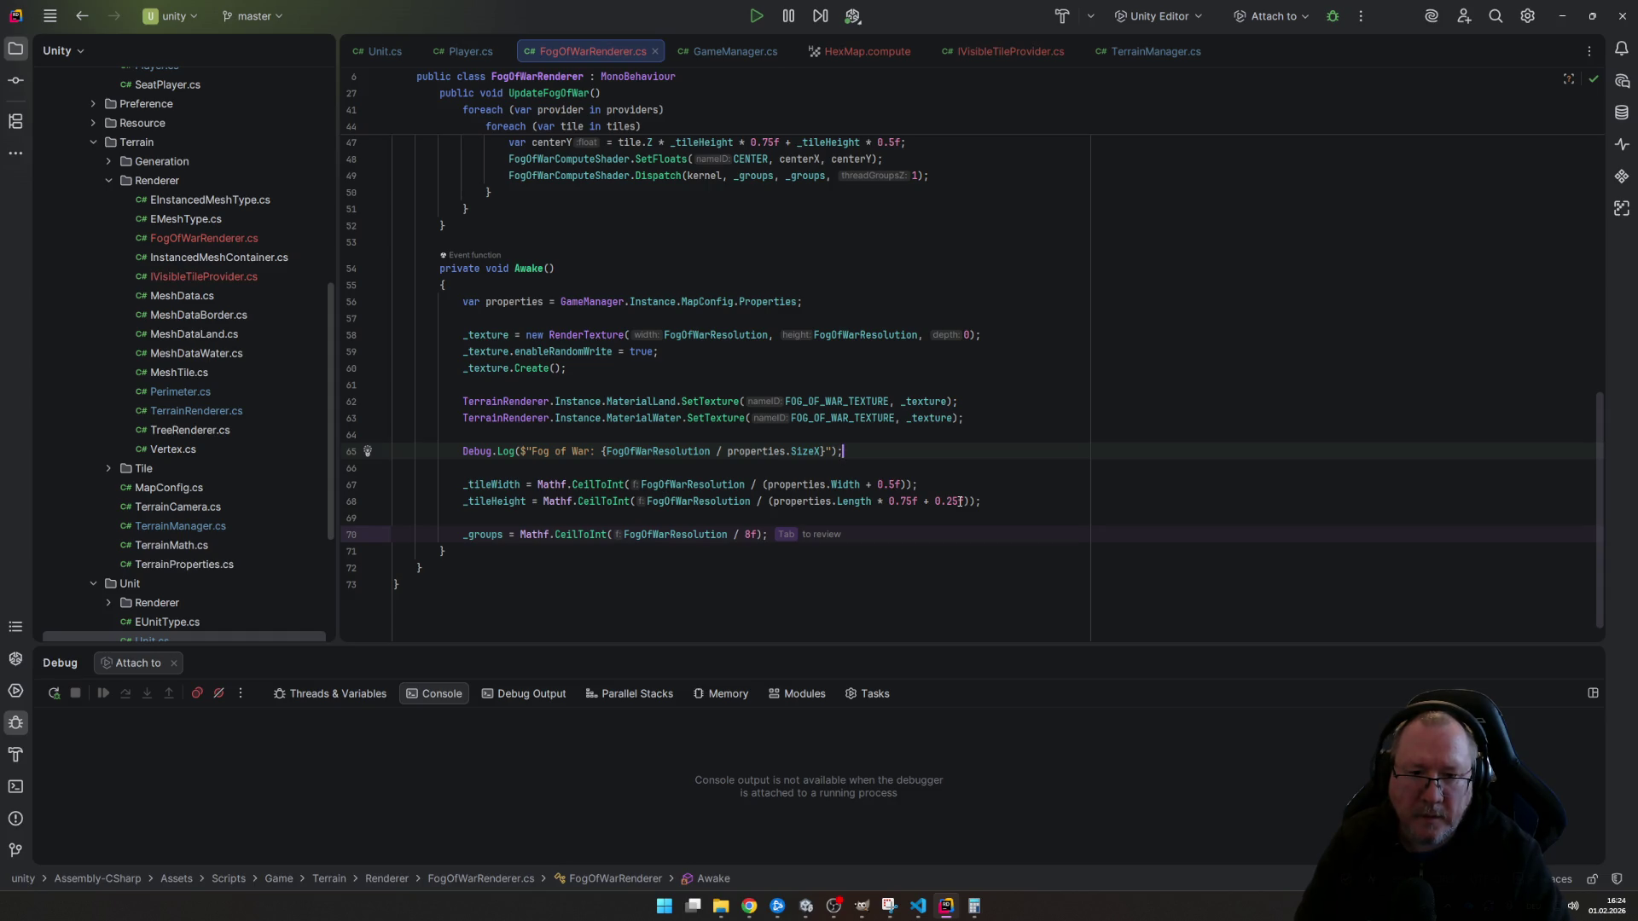
- Select the new Debug.Log line and the blank line below it for removal
key("Home")
key("Home")
key("shift+Down")
key("shift+Down")
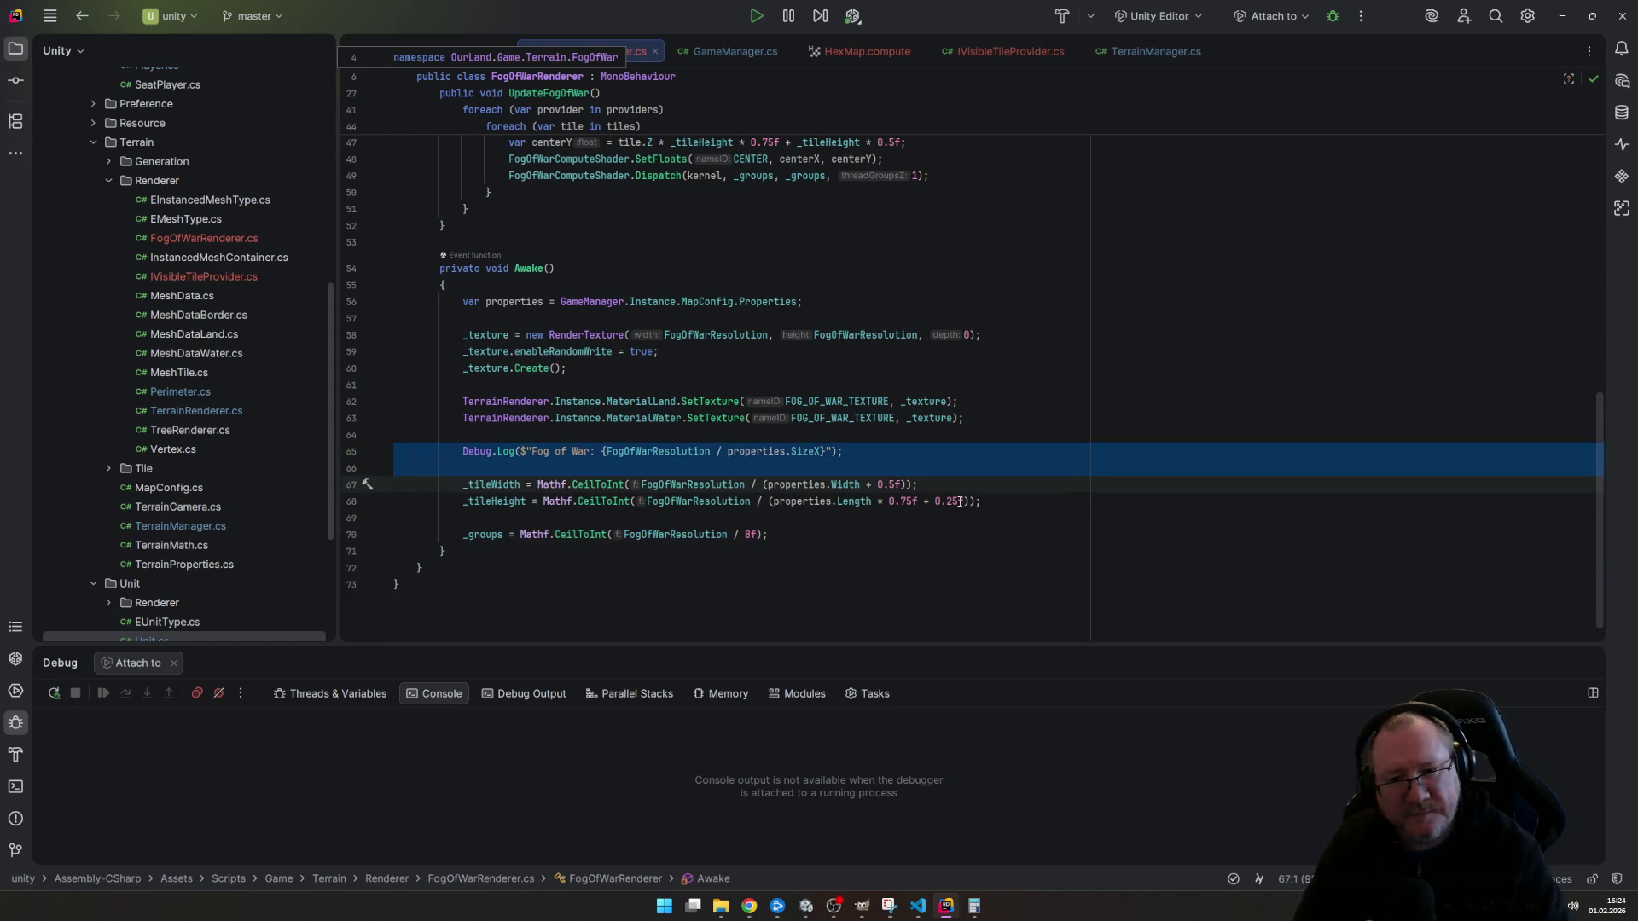
- Remove the fog-of-war Debug.Log line and switch _tileHeight from CeilToInt to RoundToInt
key("Delete")
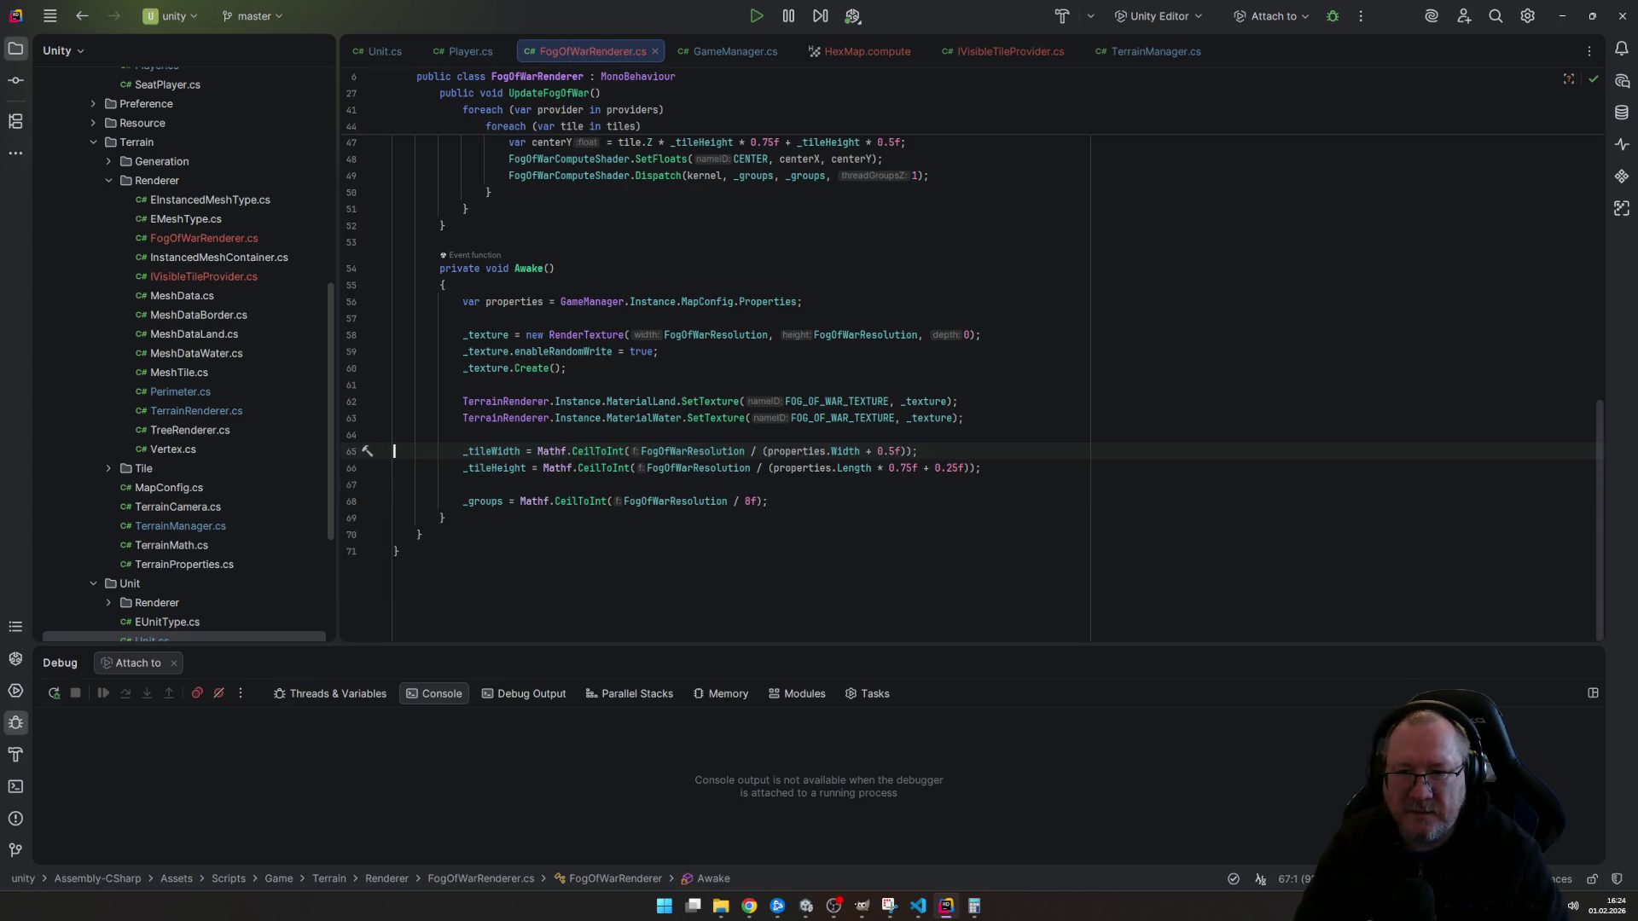
key("Down")
key("Down")
key("Up")
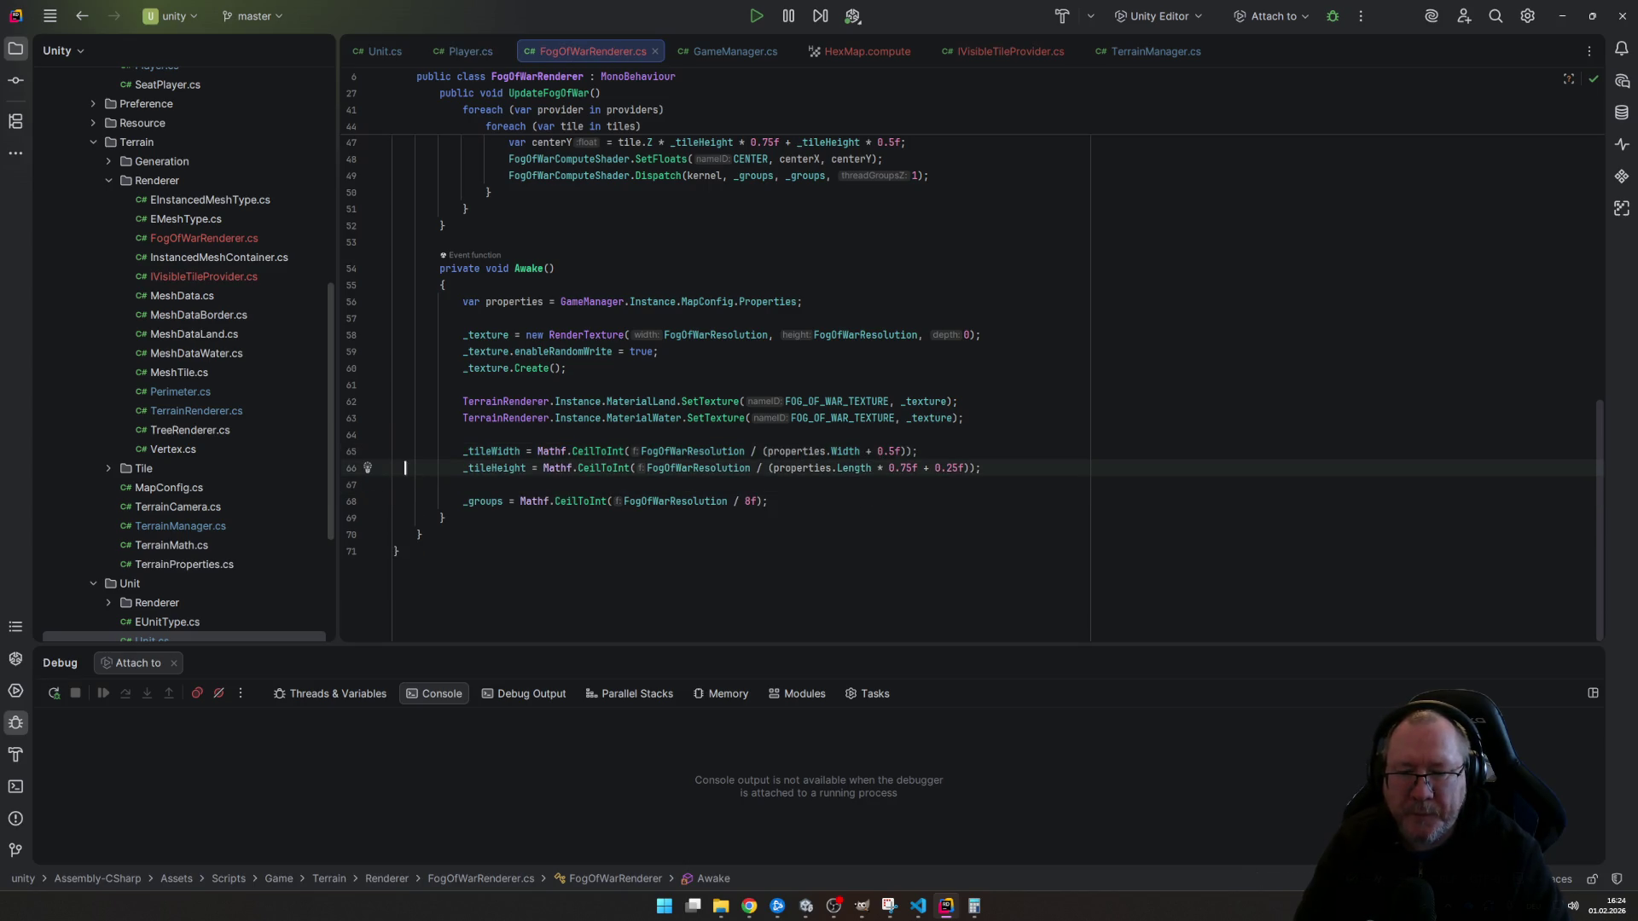
key("ctrl+shift+Right")
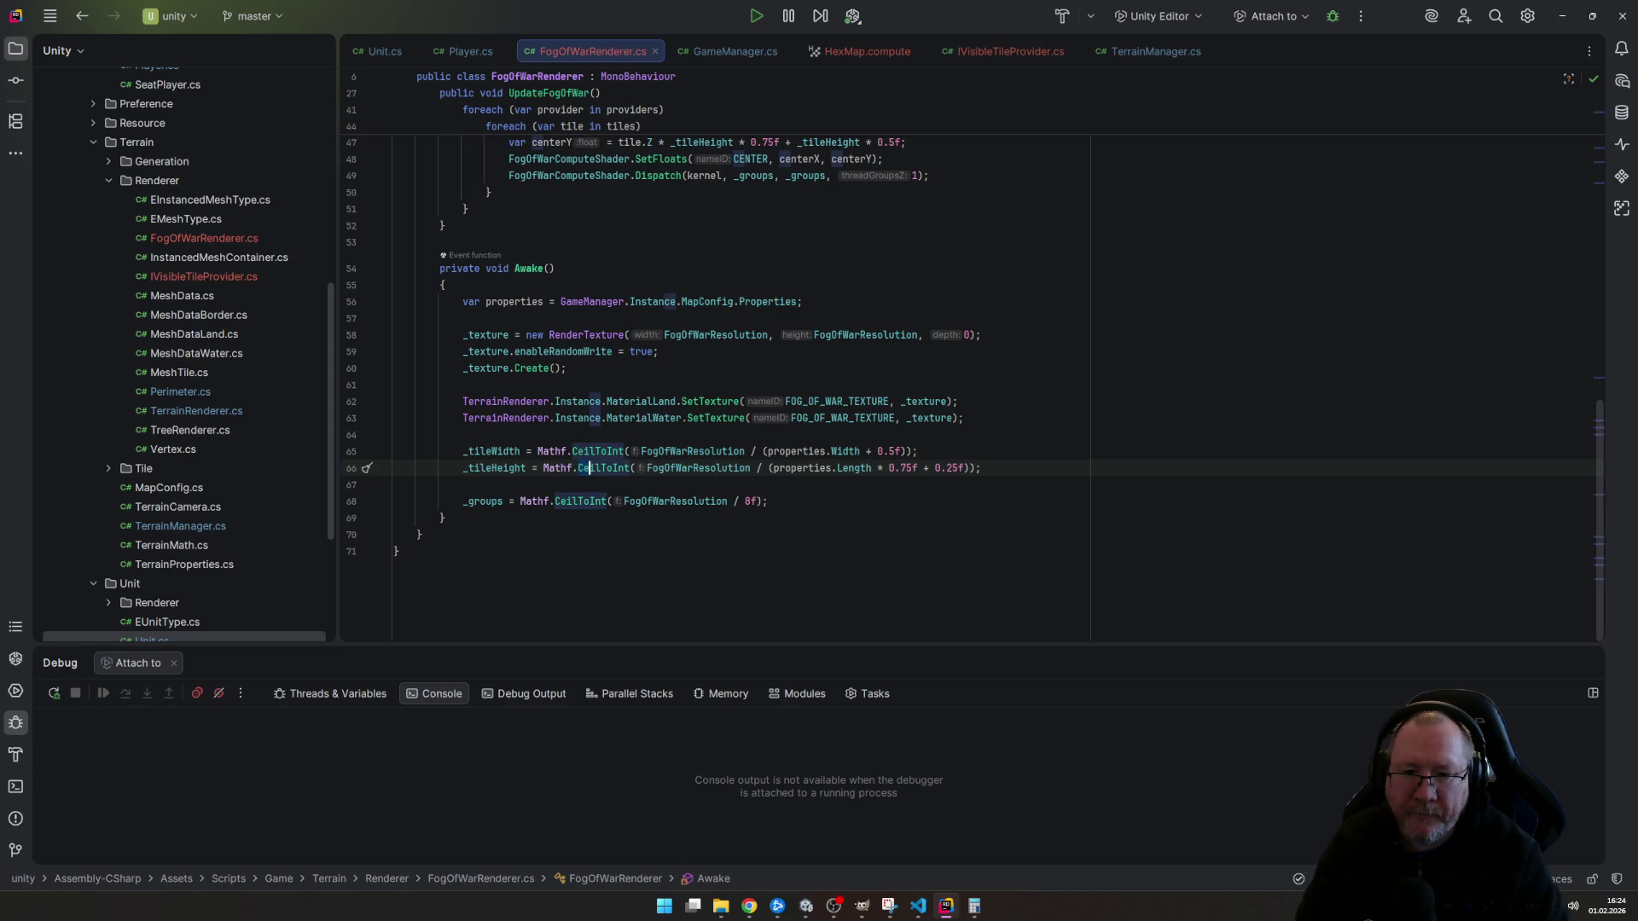
type("R")
type("ound")
key("Escape")
- Switch _tileWidth to Mathf.RoundToInt as well, cleaning up the leftover ToInt( text
key("Up")
key("ctrl+Left")
key("ctrl+shift+Right")
type("R")
key("Return")
key("End")
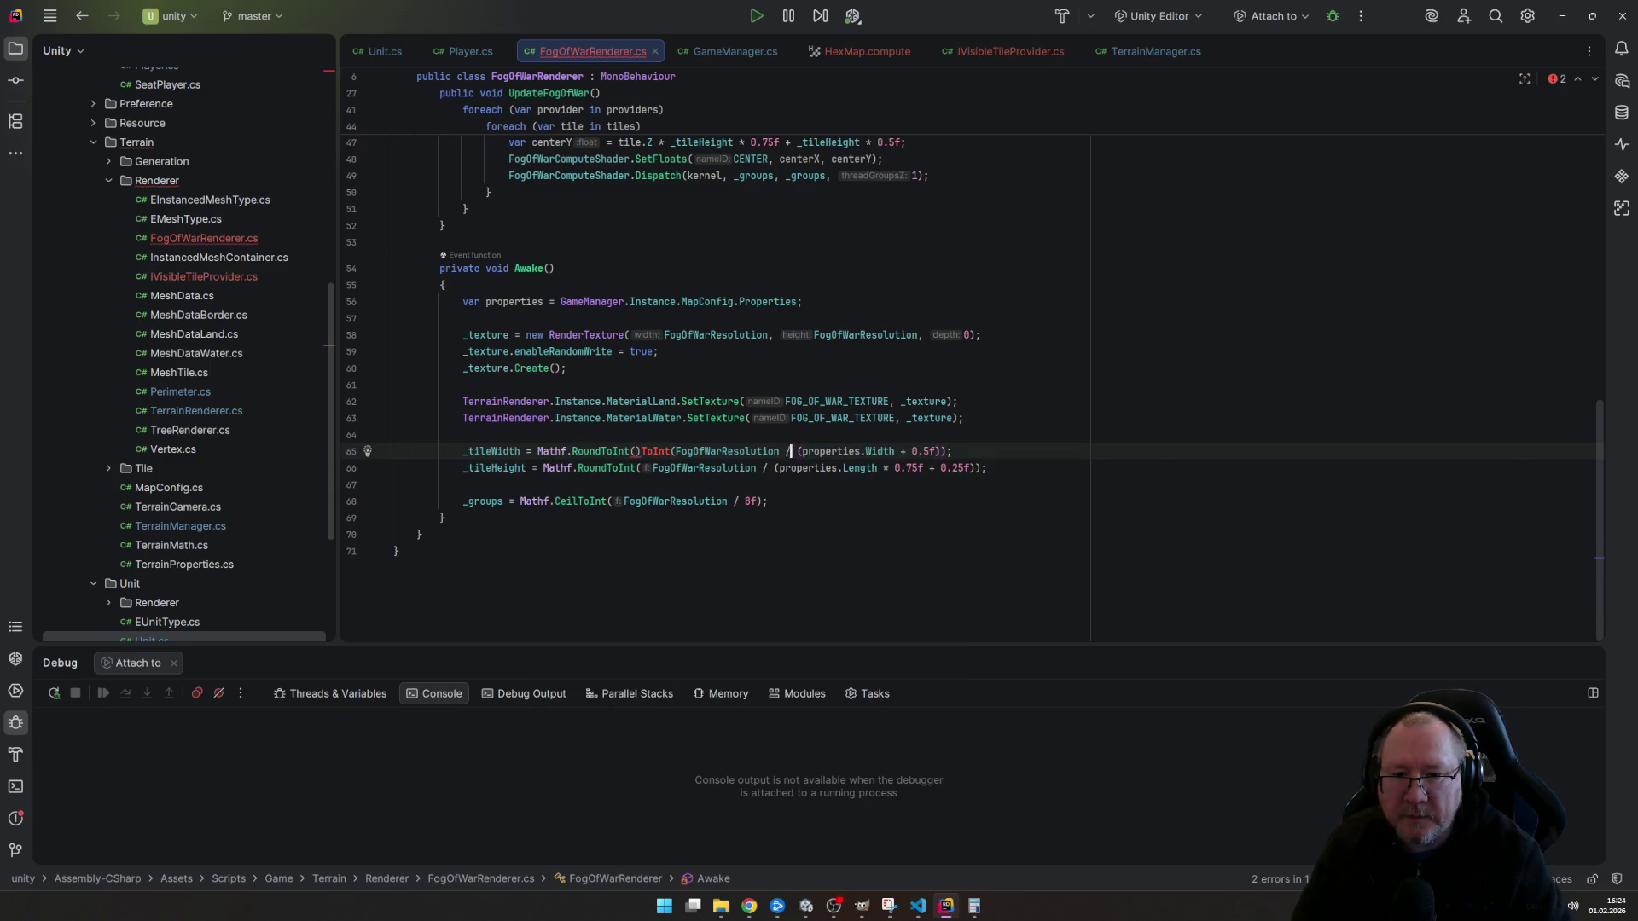
left_click(624, 452)
key("Delete")
key("Delete")
key("Delete")
key("End")
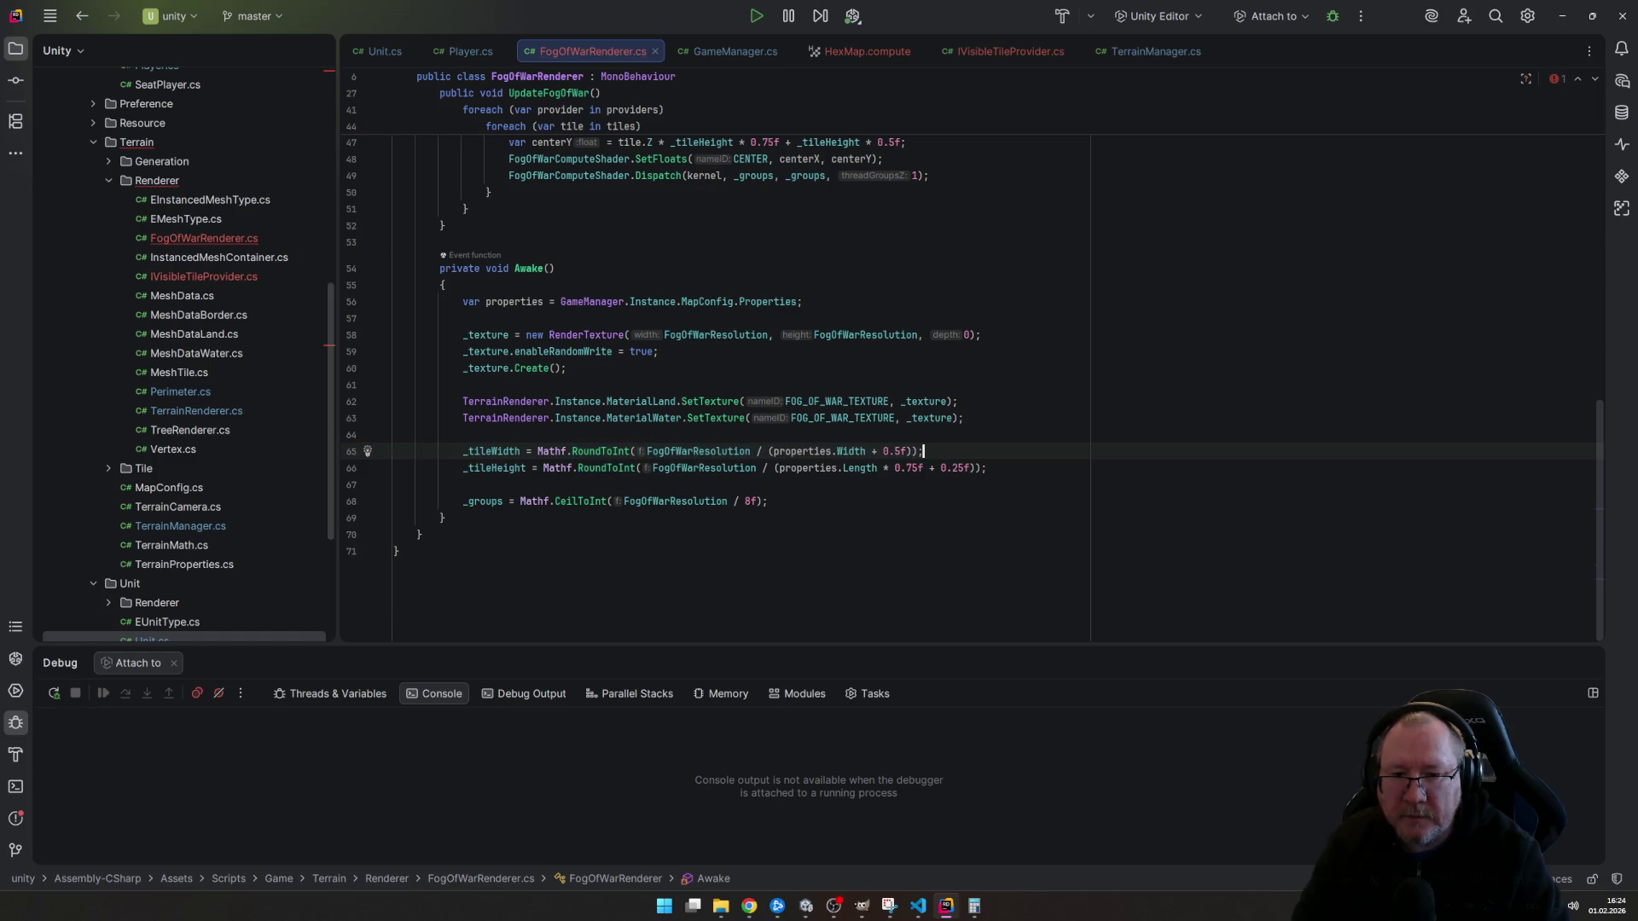
key("Down")
key("Down")
key("Down")
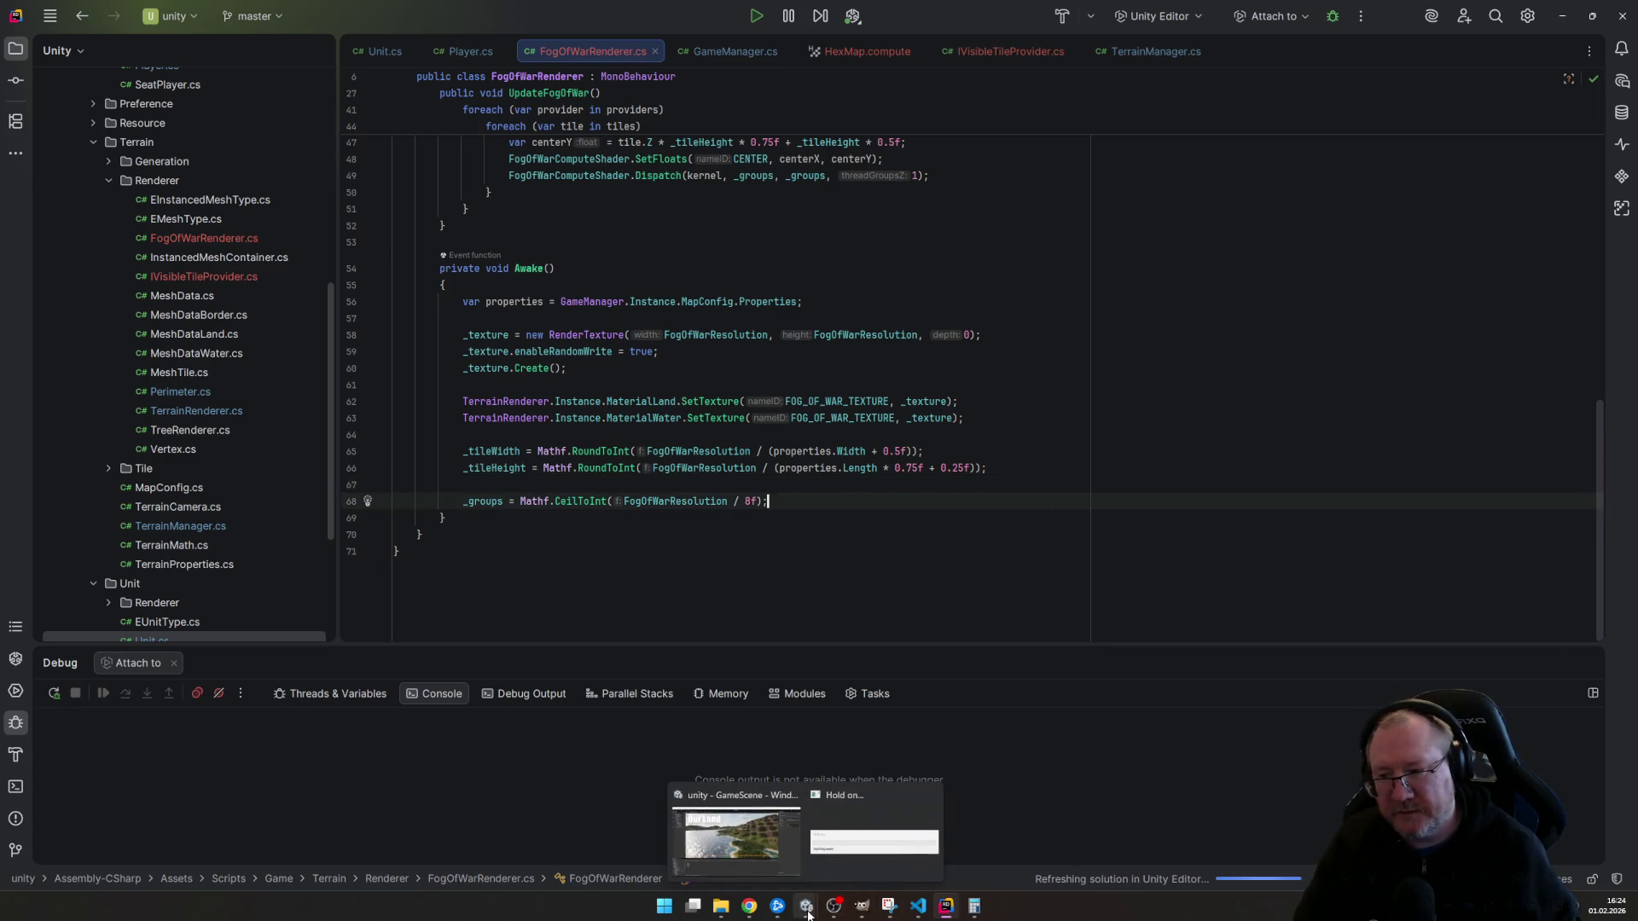
mouse_move(806, 832)
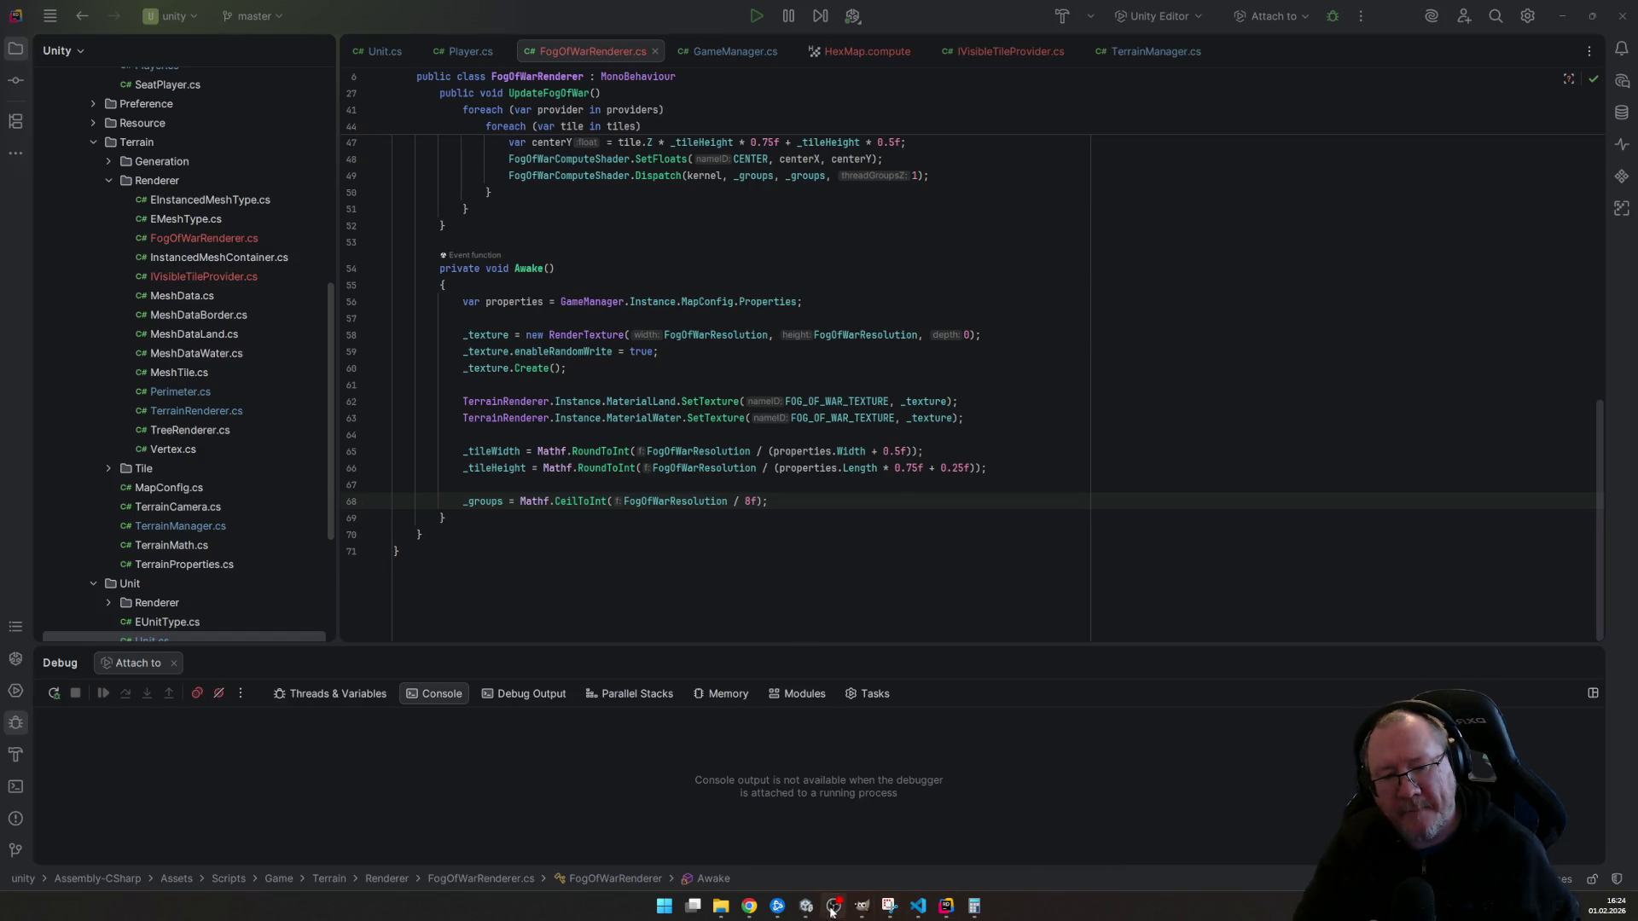
mouse_move(806, 907)
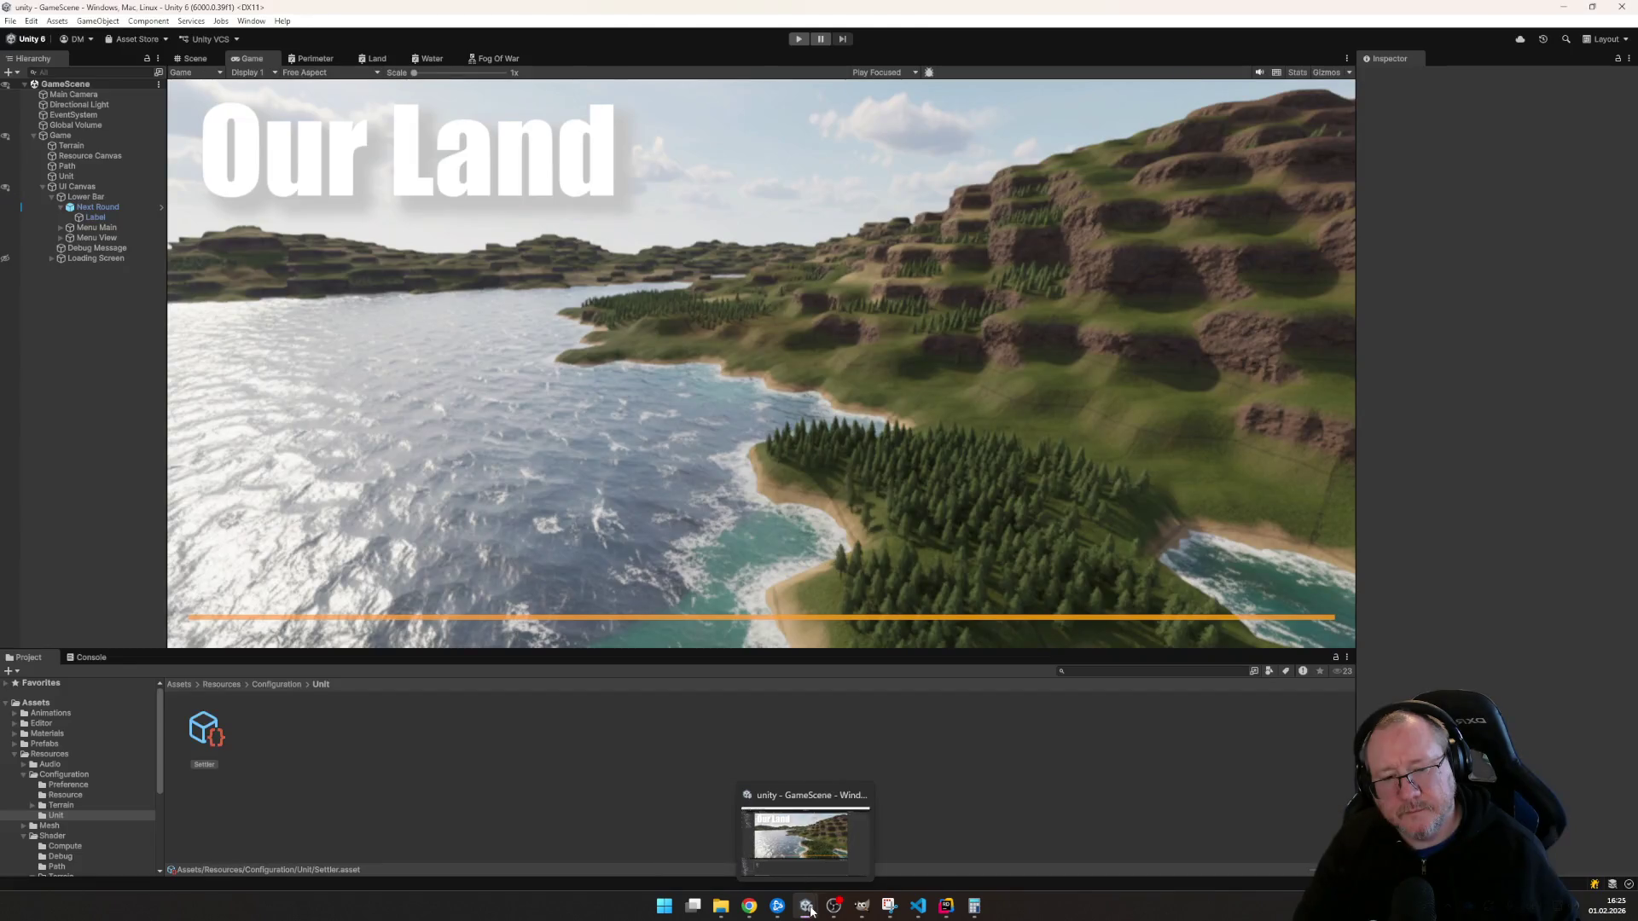
- Enter play mode in Unity and move the settler onto the forest and rock tiles
left_click(806, 850)
left_click(794, 38)
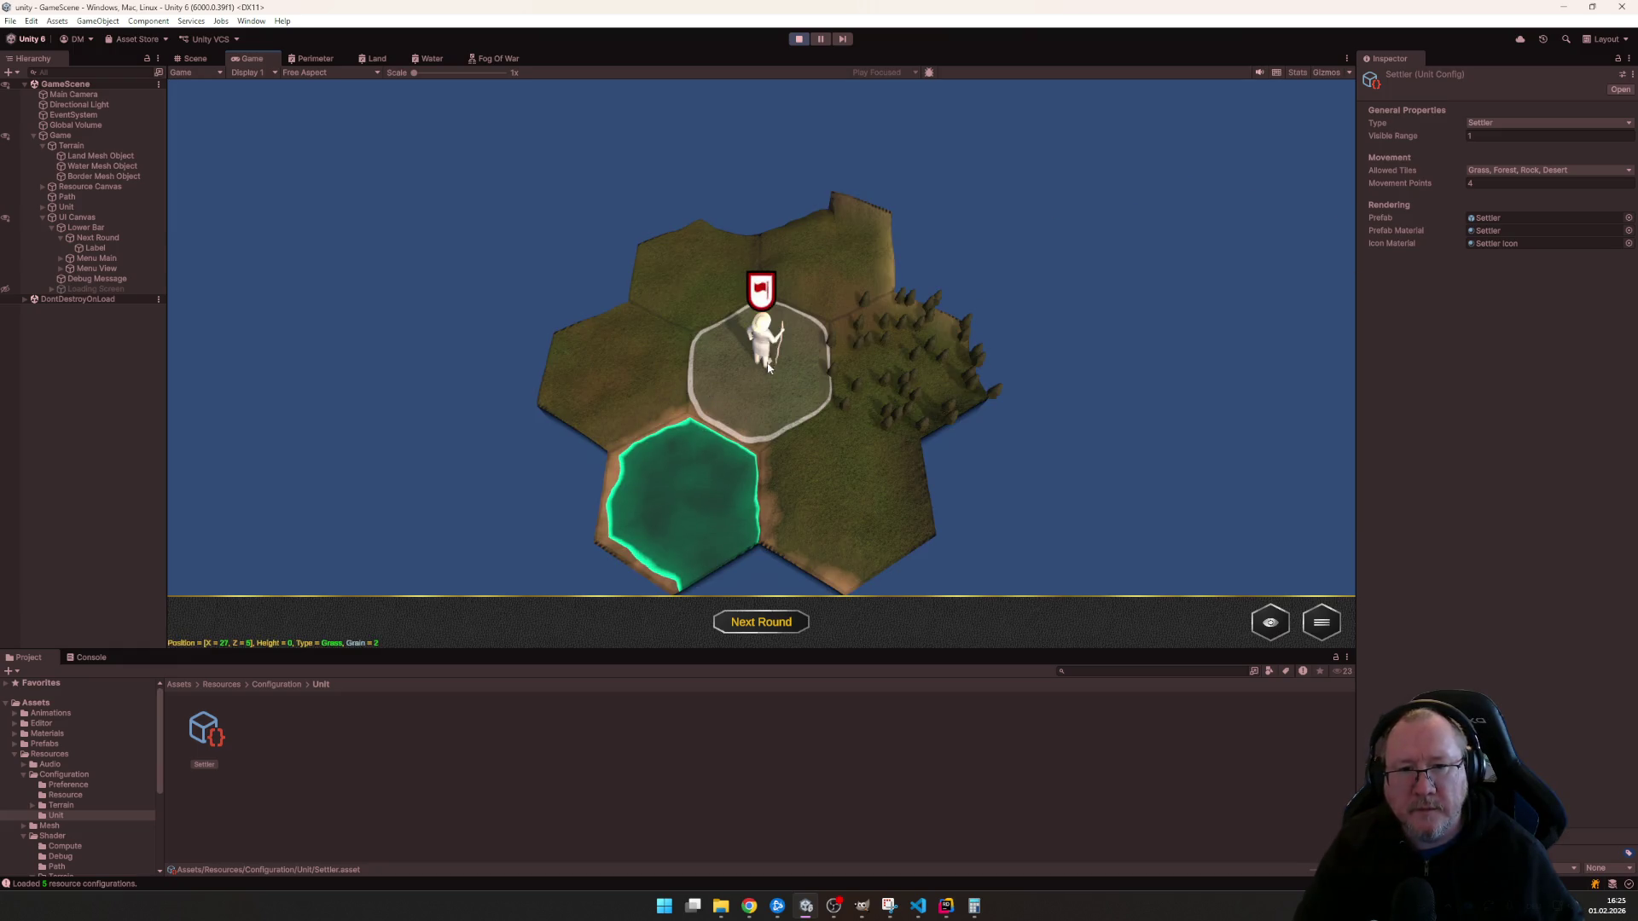
left_click(761, 344)
left_click(921, 371)
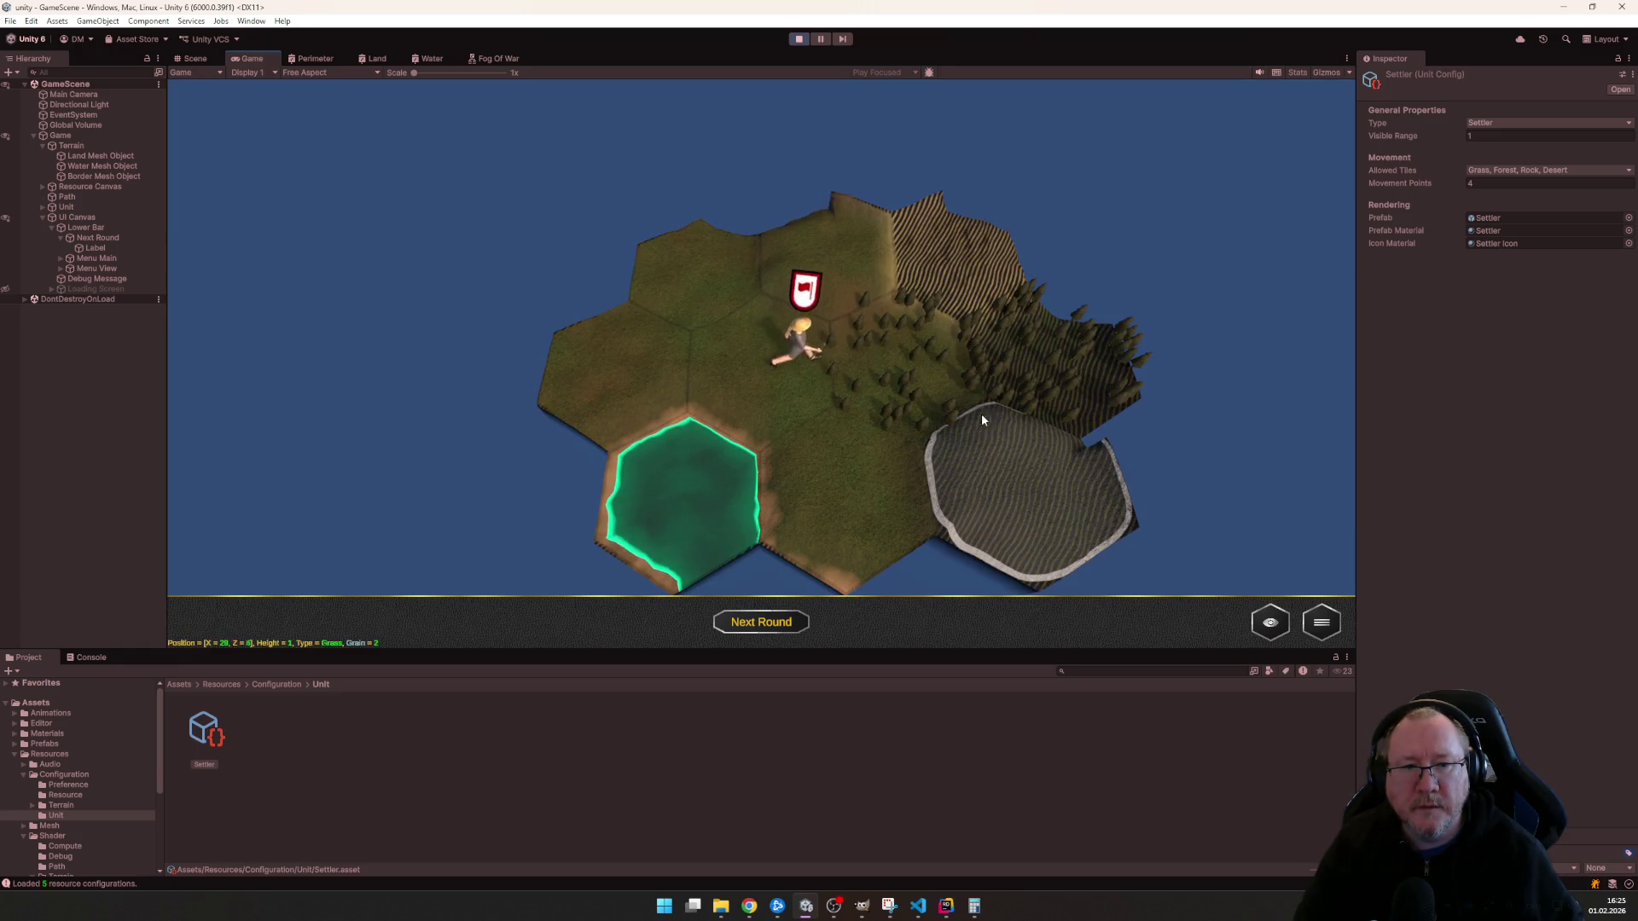
left_click(847, 284)
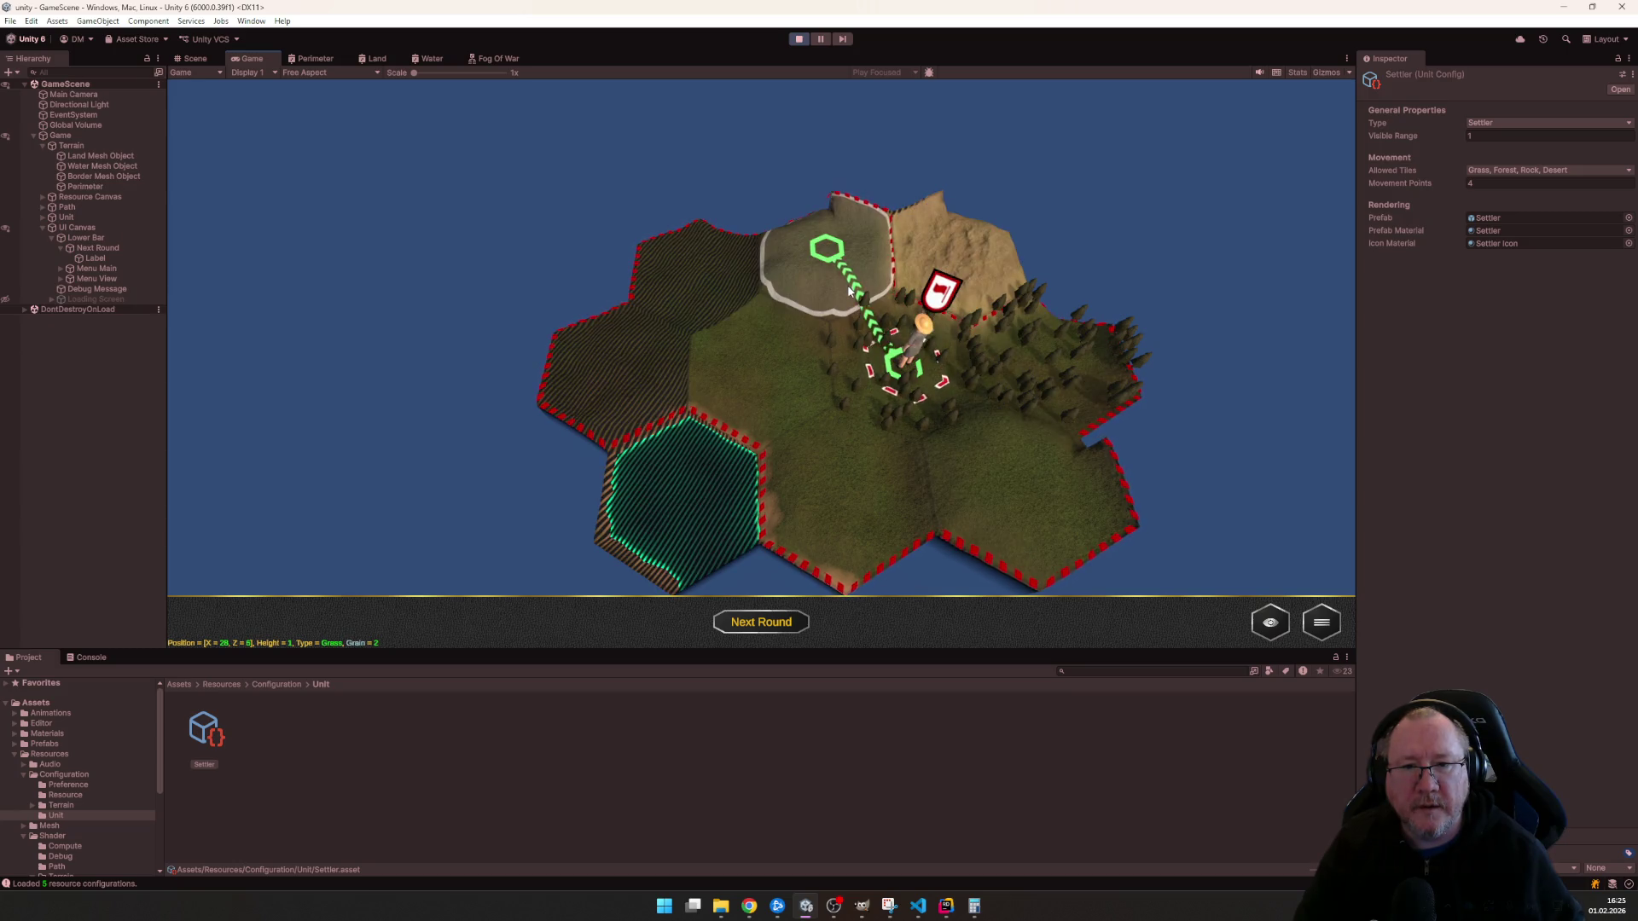
scroll(834, 346, "up", 3)
scroll(897, 460, "down", 3)
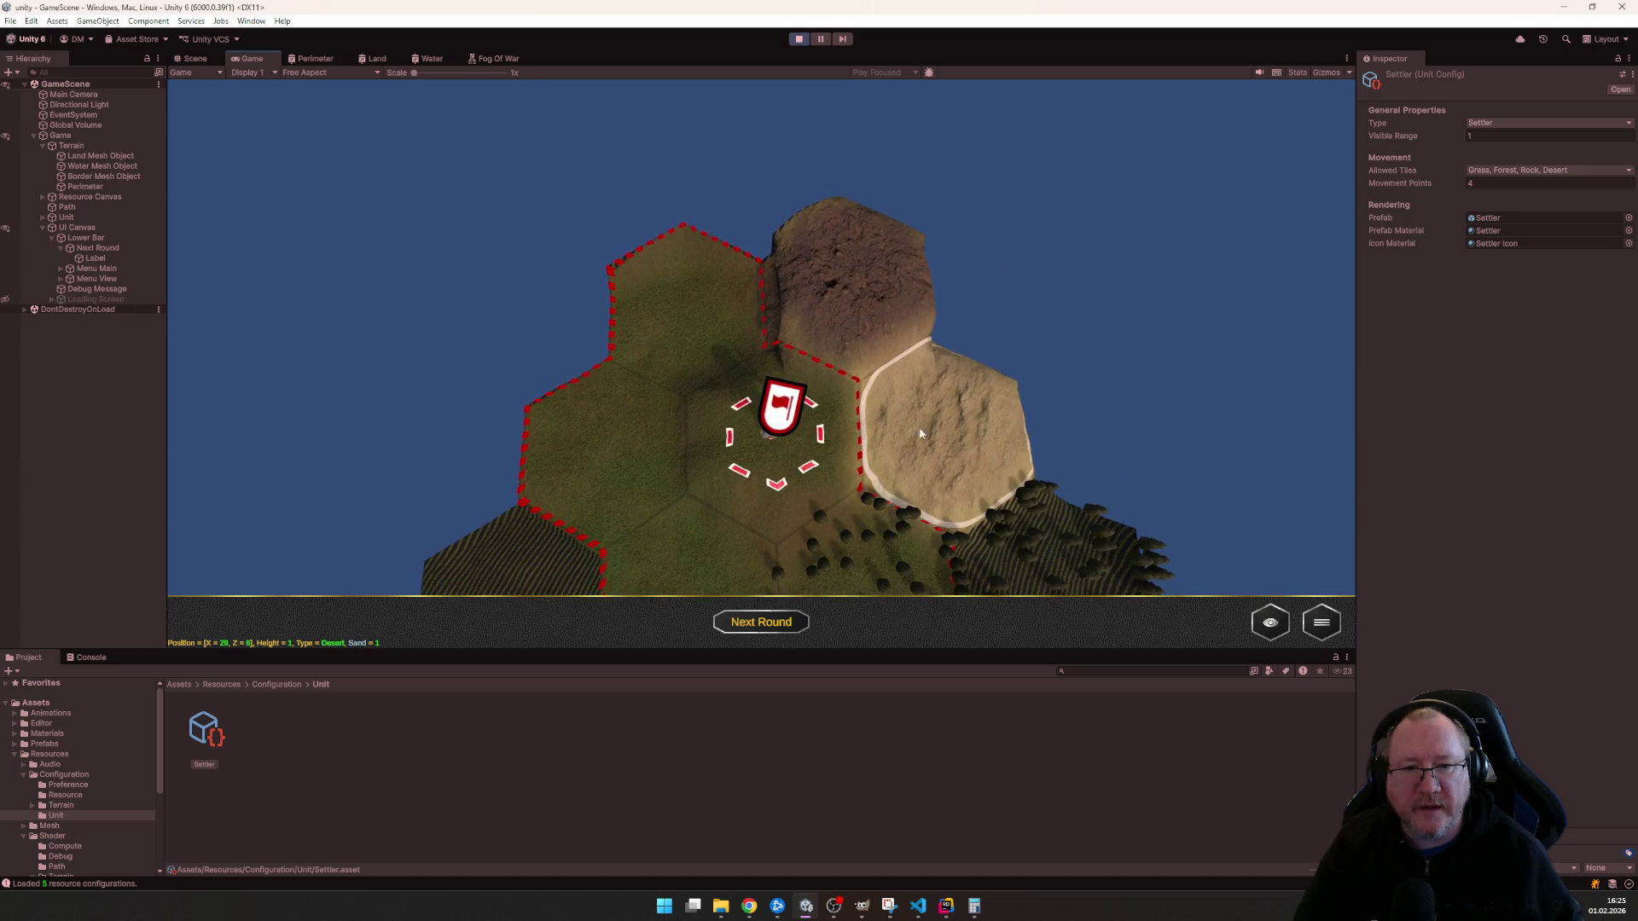
- Send the settler to the upper tile, watch the fog reveal, stop play and return to Rider
key("s")
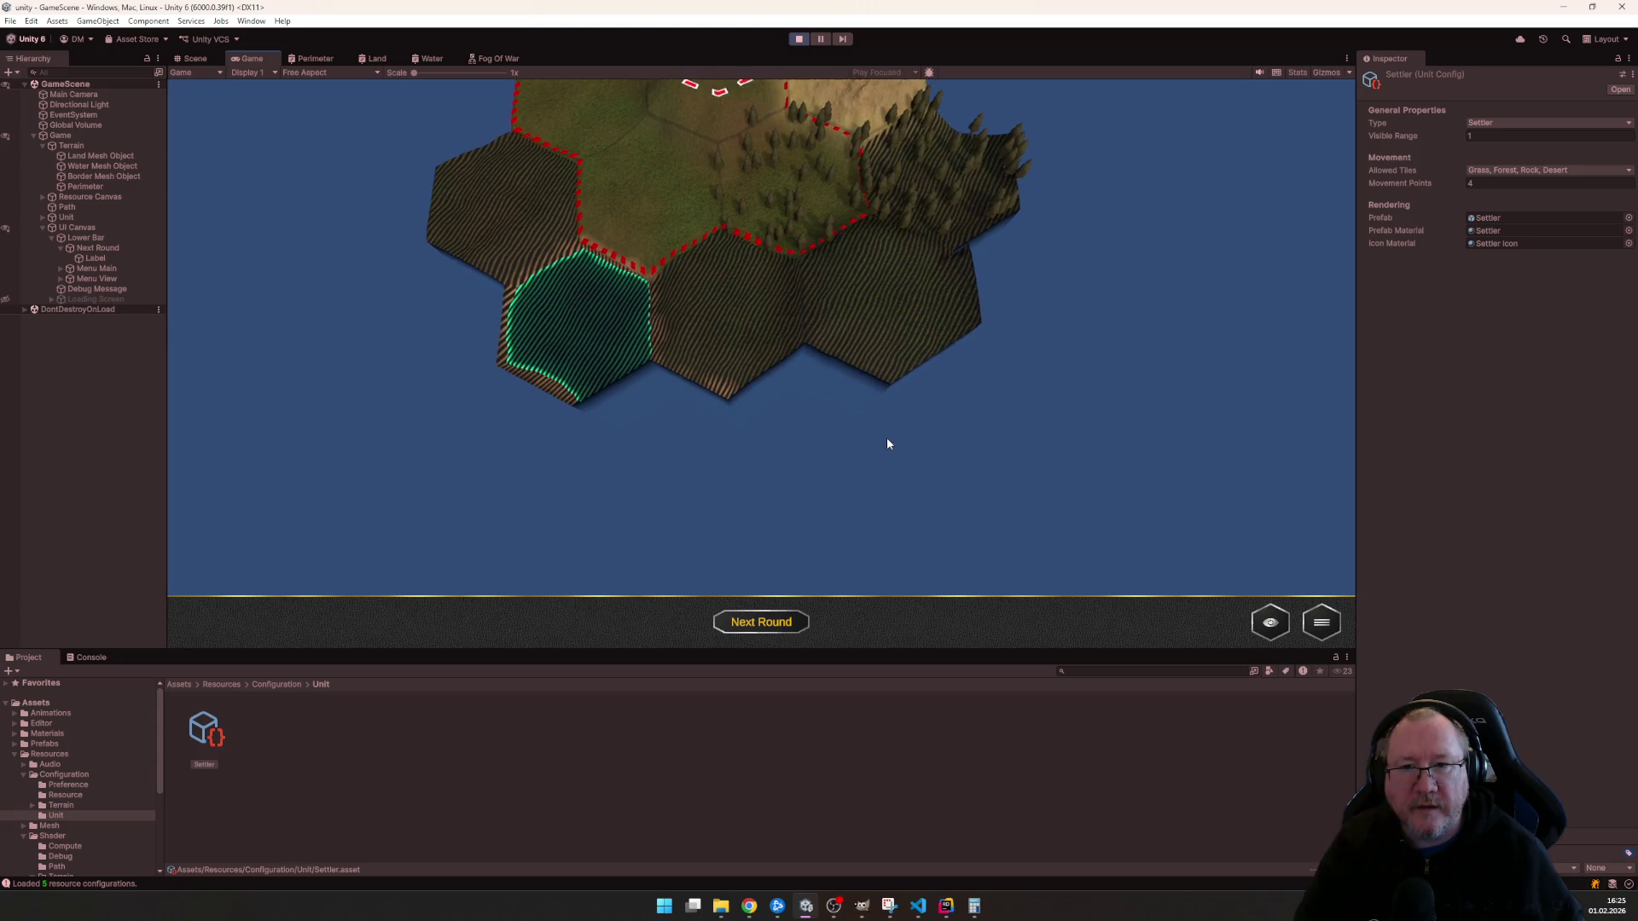
scroll(887, 448, "up", 2)
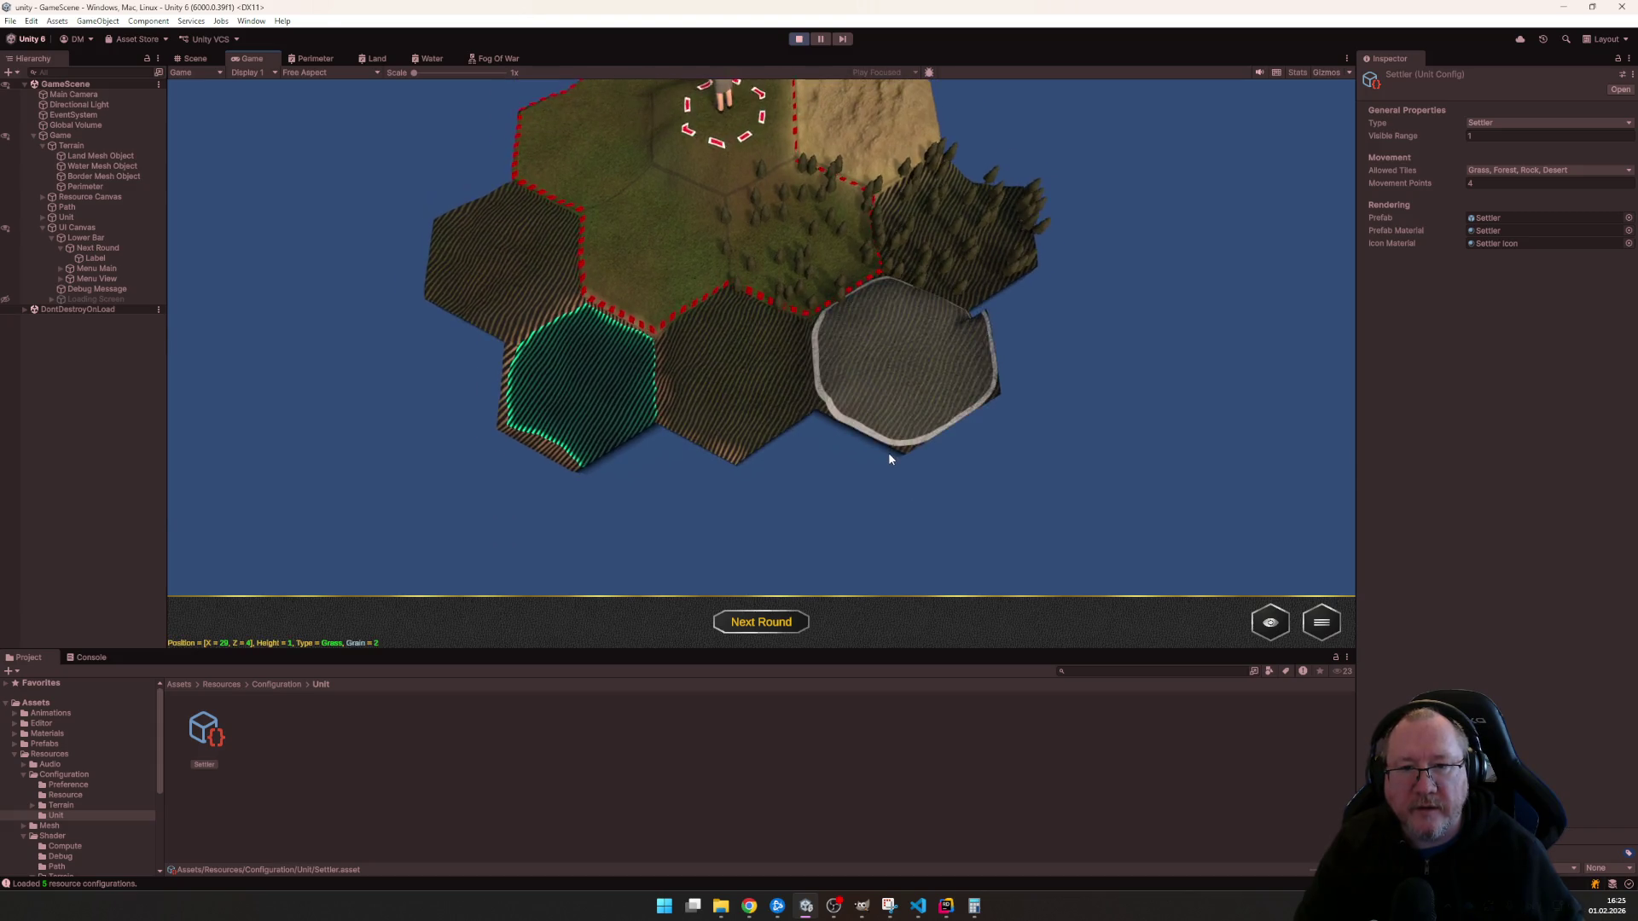
scroll(889, 452, "up", 3)
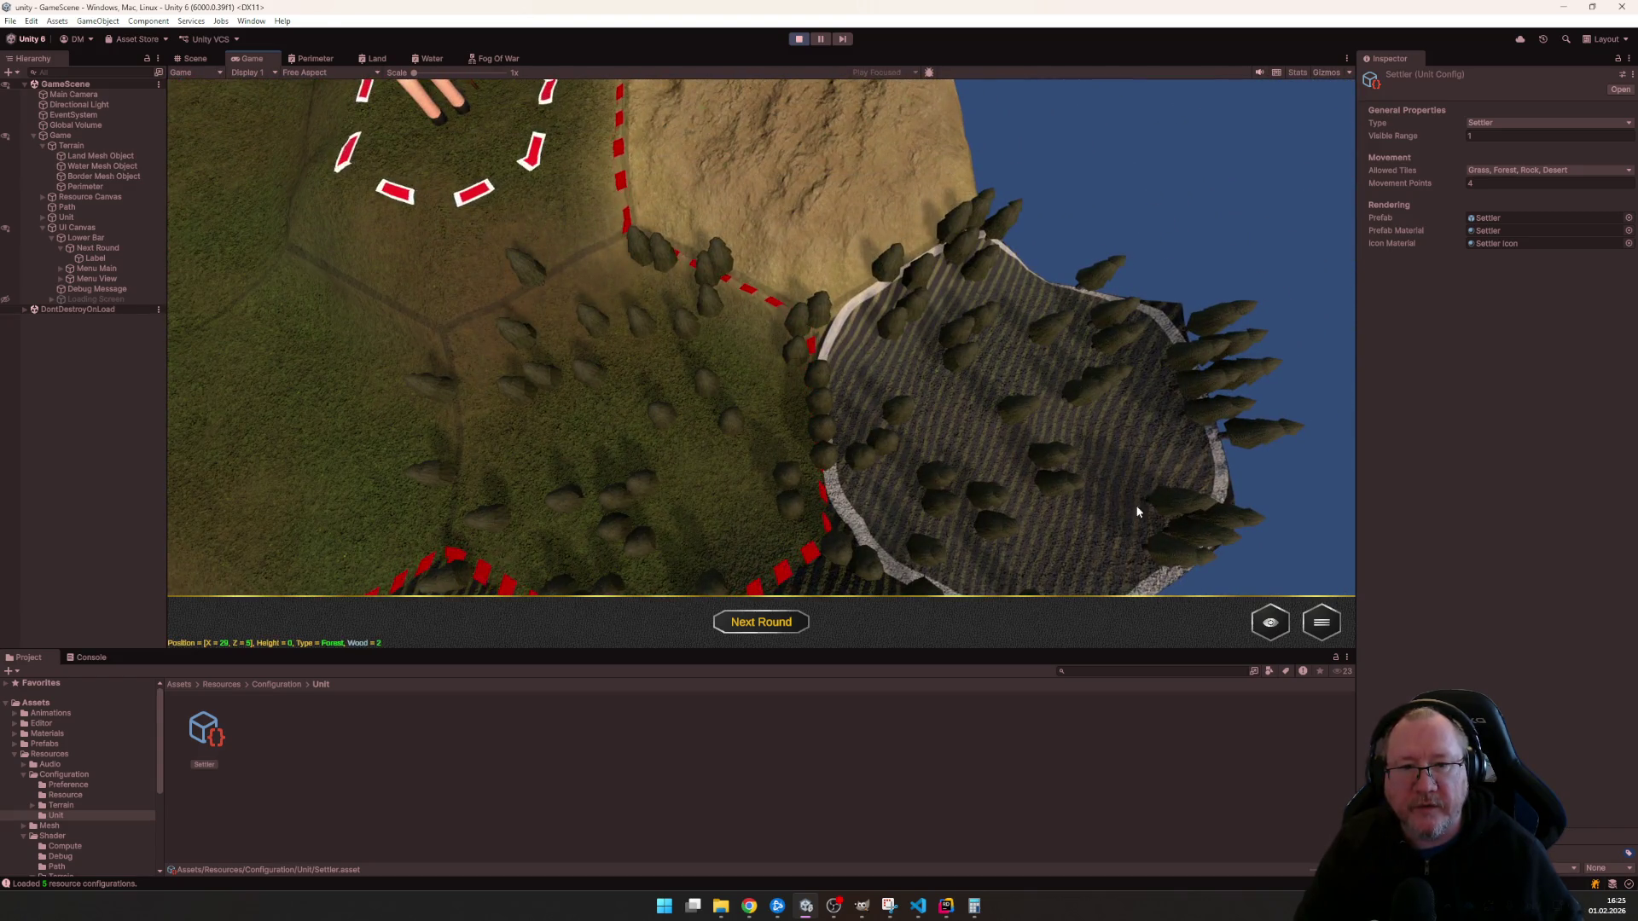
scroll(1134, 506, "down", 5)
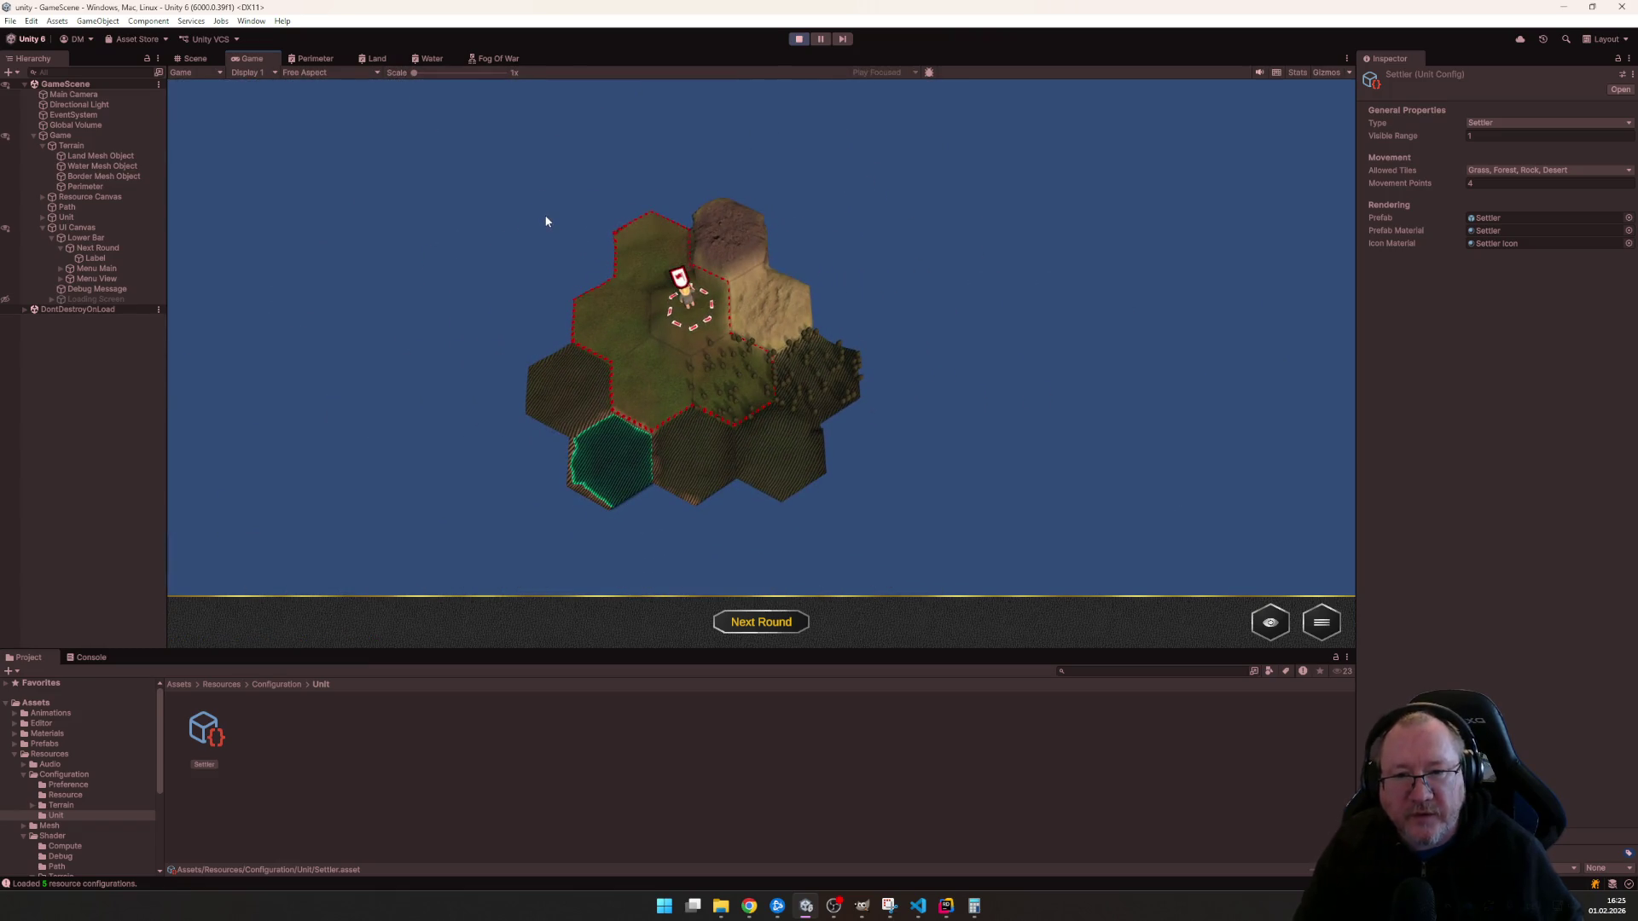
scroll(586, 283, "up", 2)
scroll(591, 380, "up", 3)
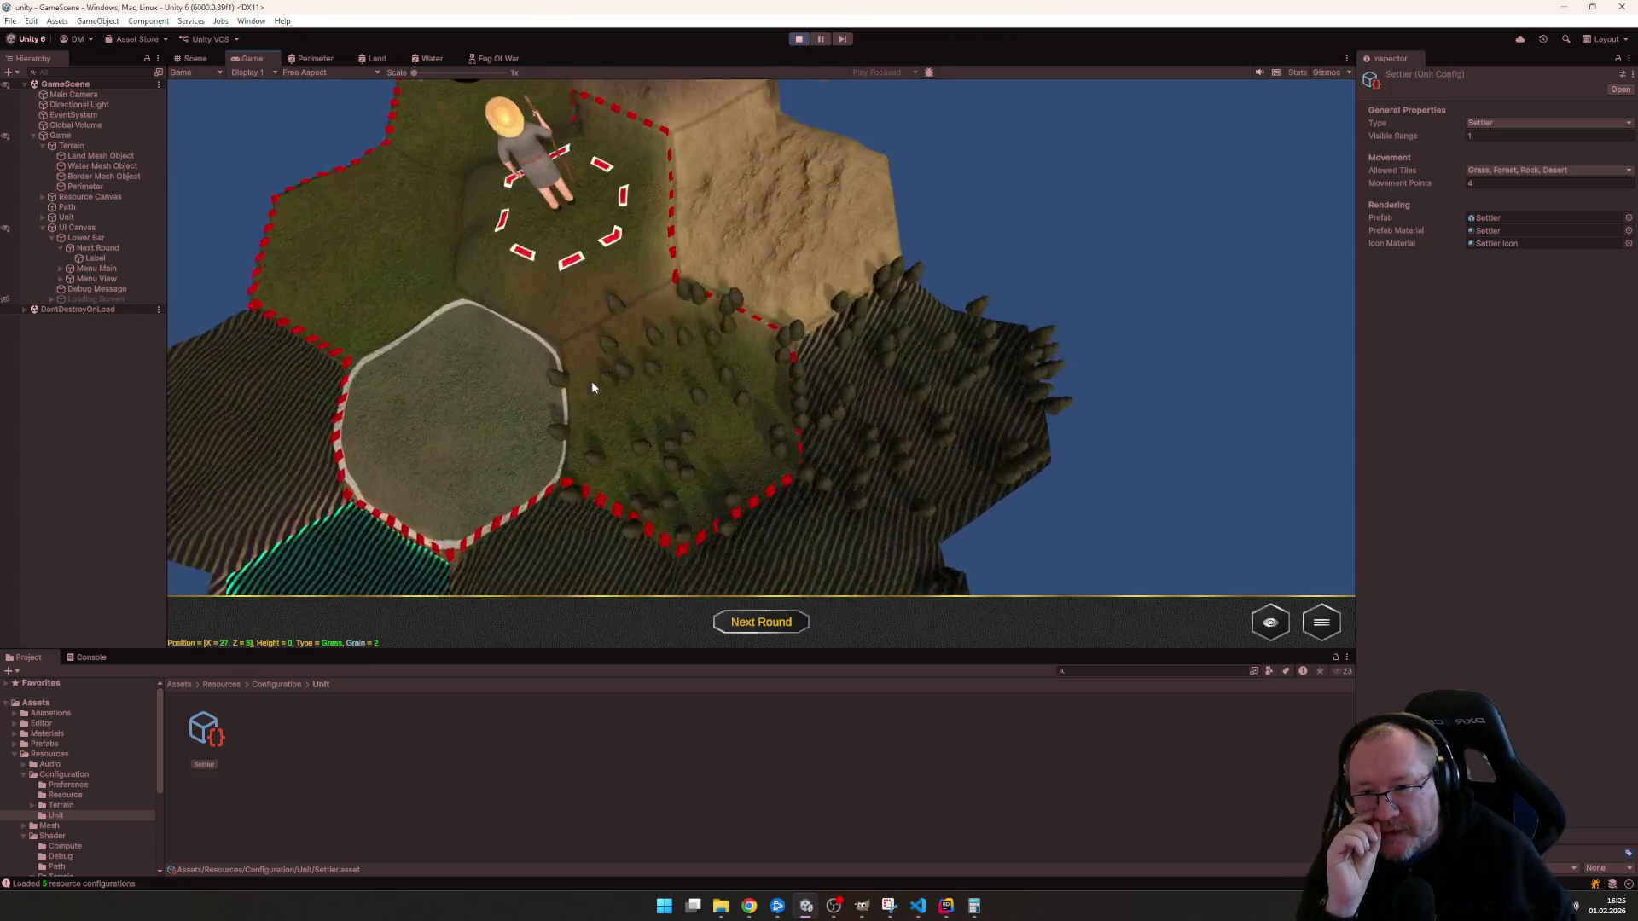
scroll(591, 380, "up", 3)
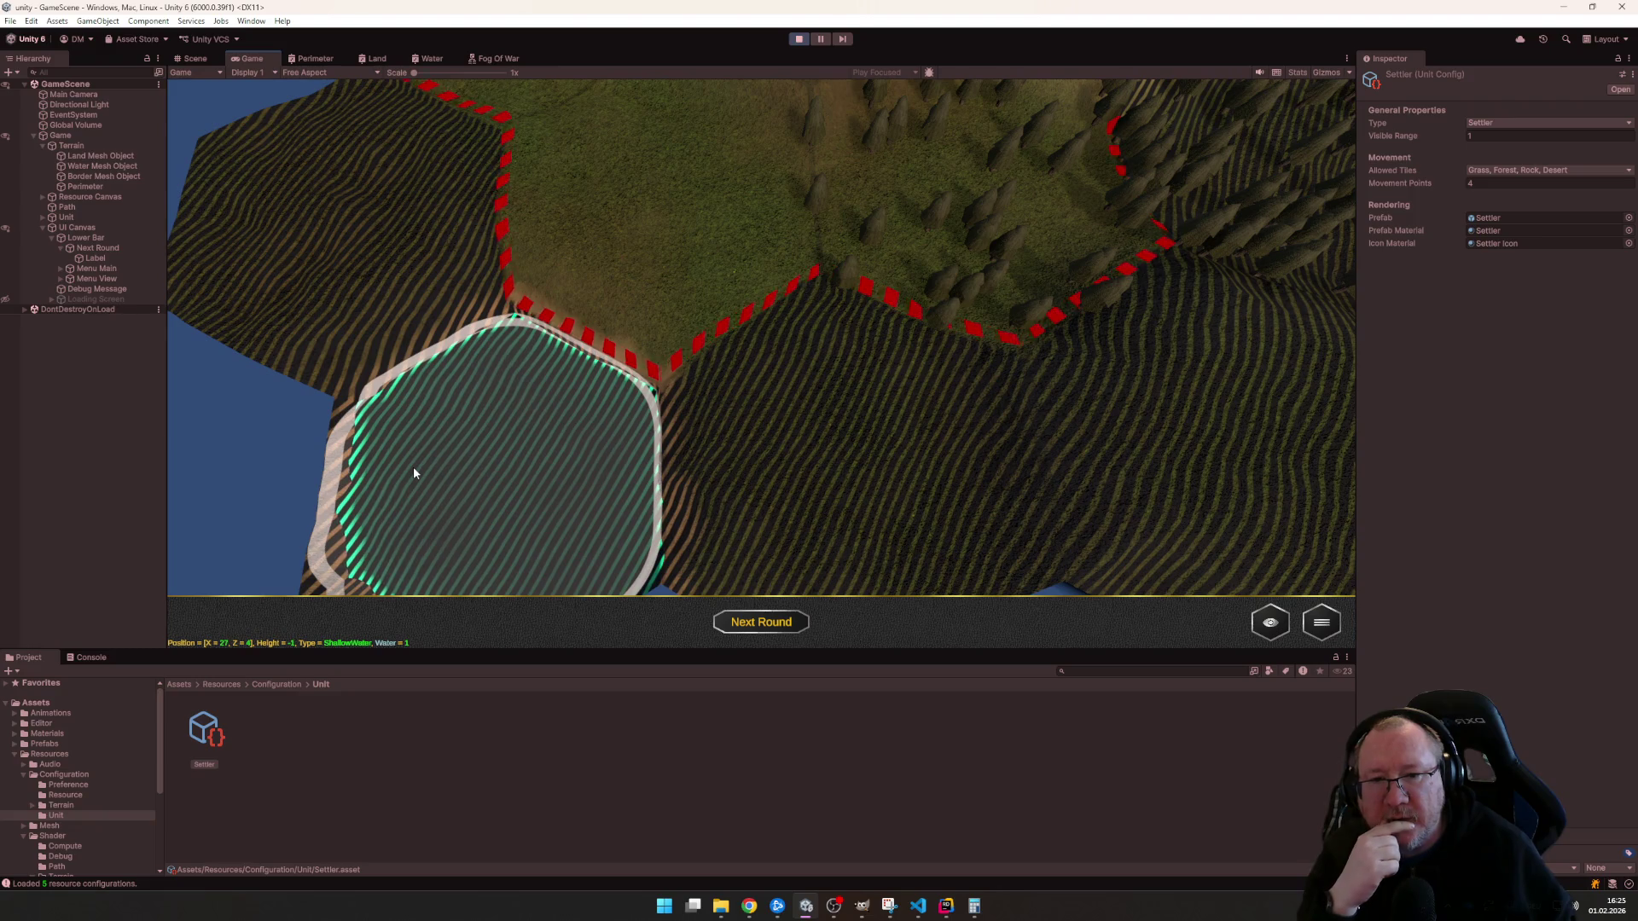
scroll(413, 475, "down", 2)
scroll(469, 439, "down", 2)
scroll(457, 465, "down", 2)
scroll(587, 415, "down", 1)
left_click(693, 337)
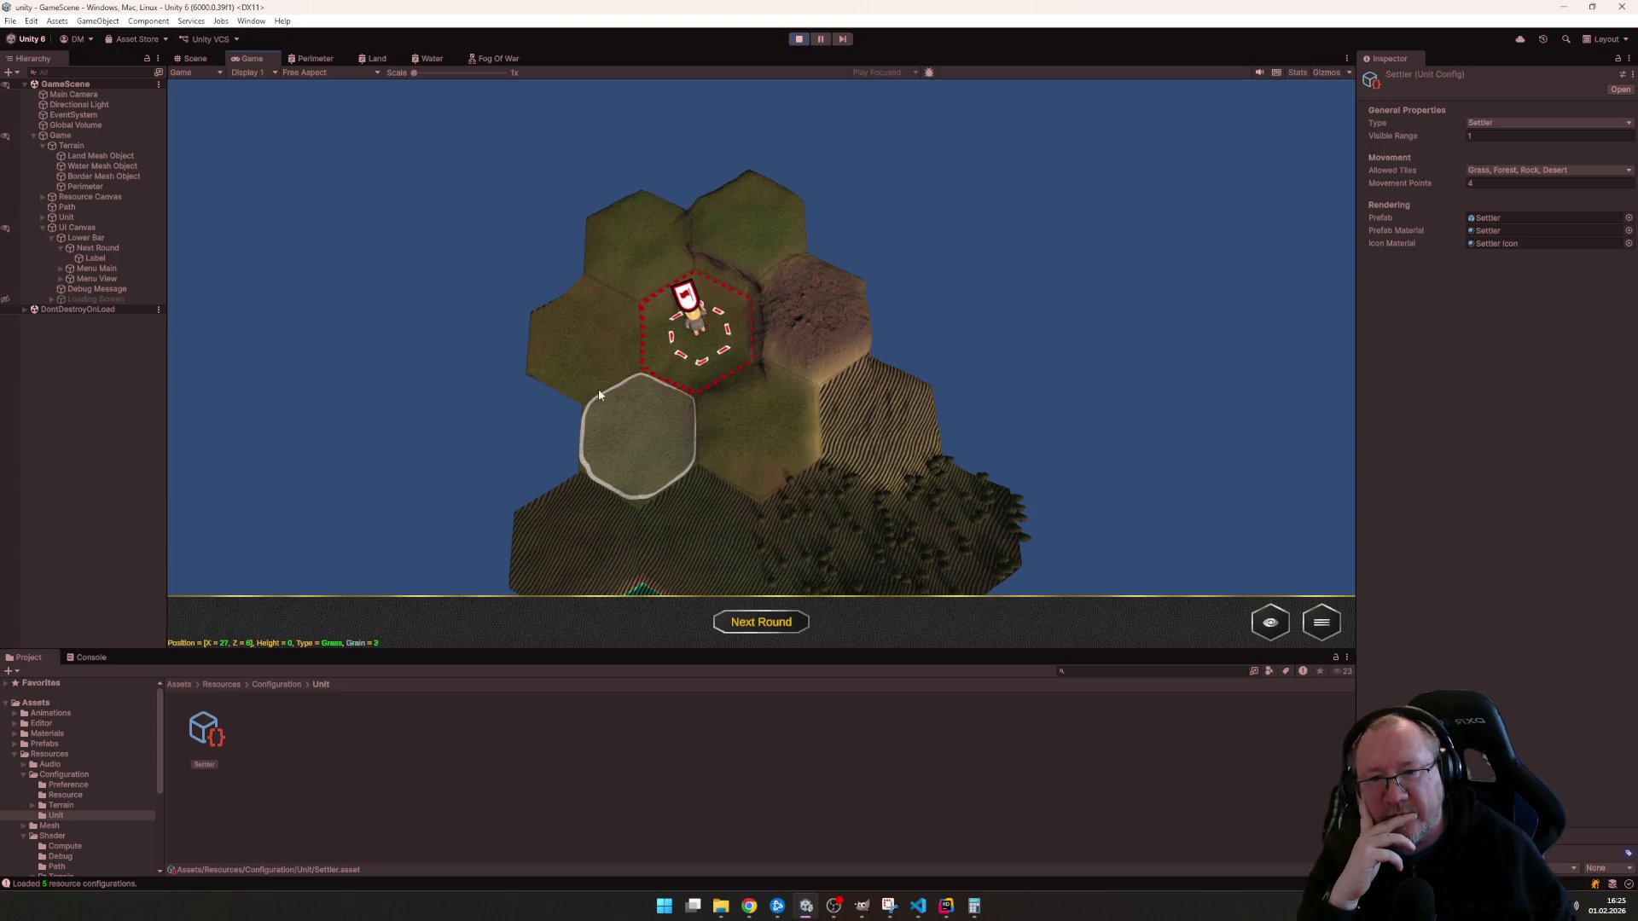
scroll(695, 409, "up", 1)
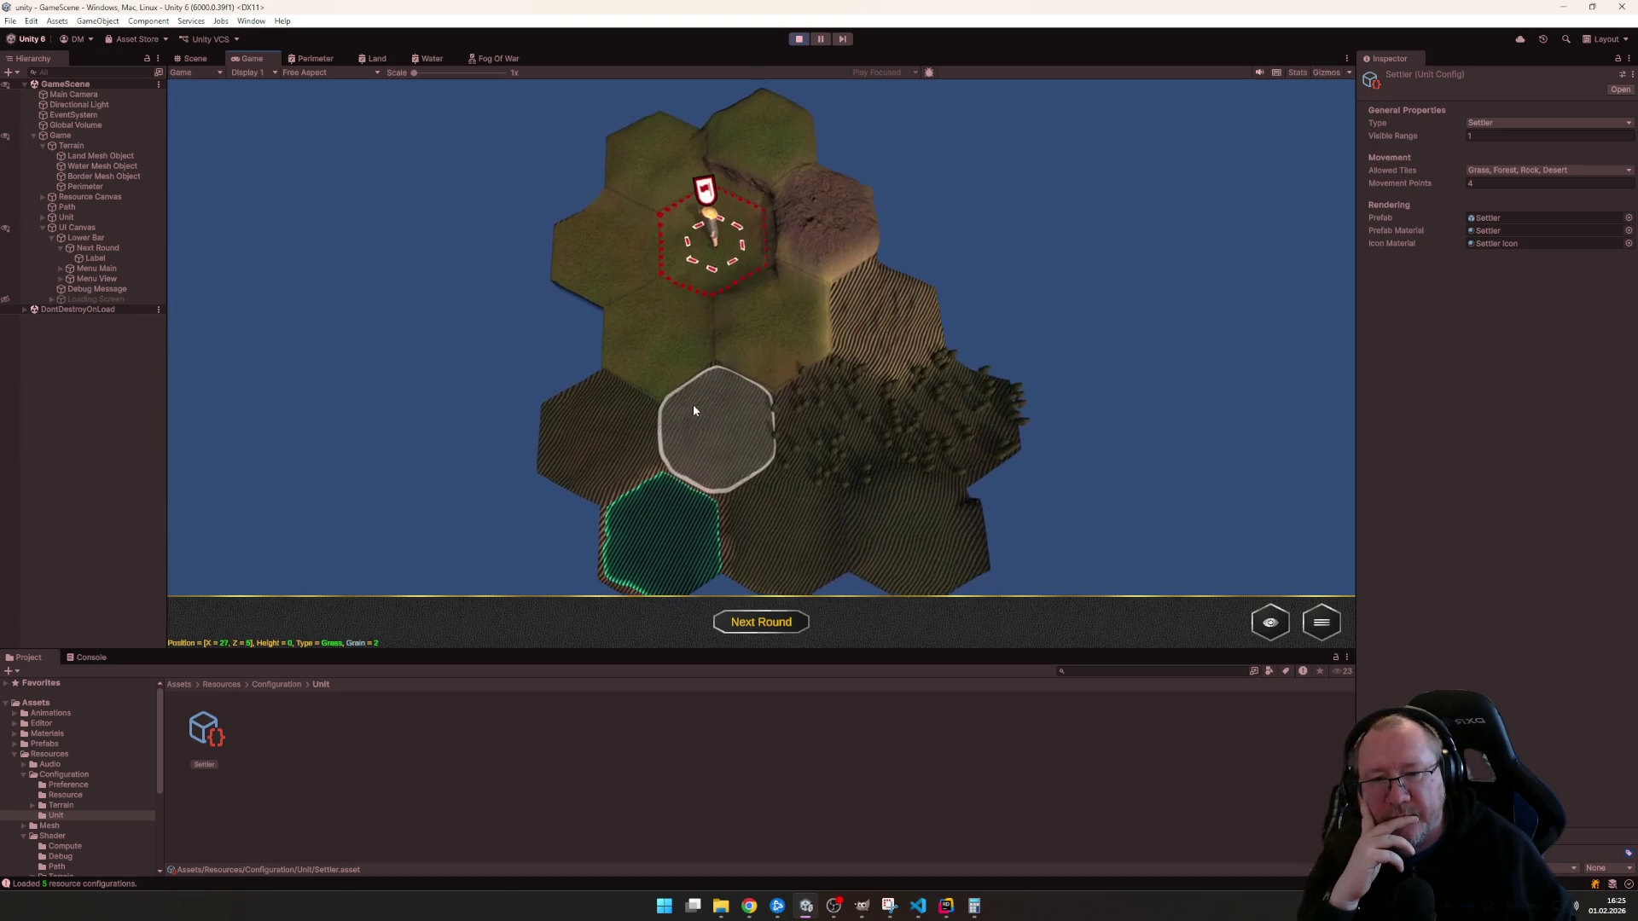
scroll(733, 526, "up", 3)
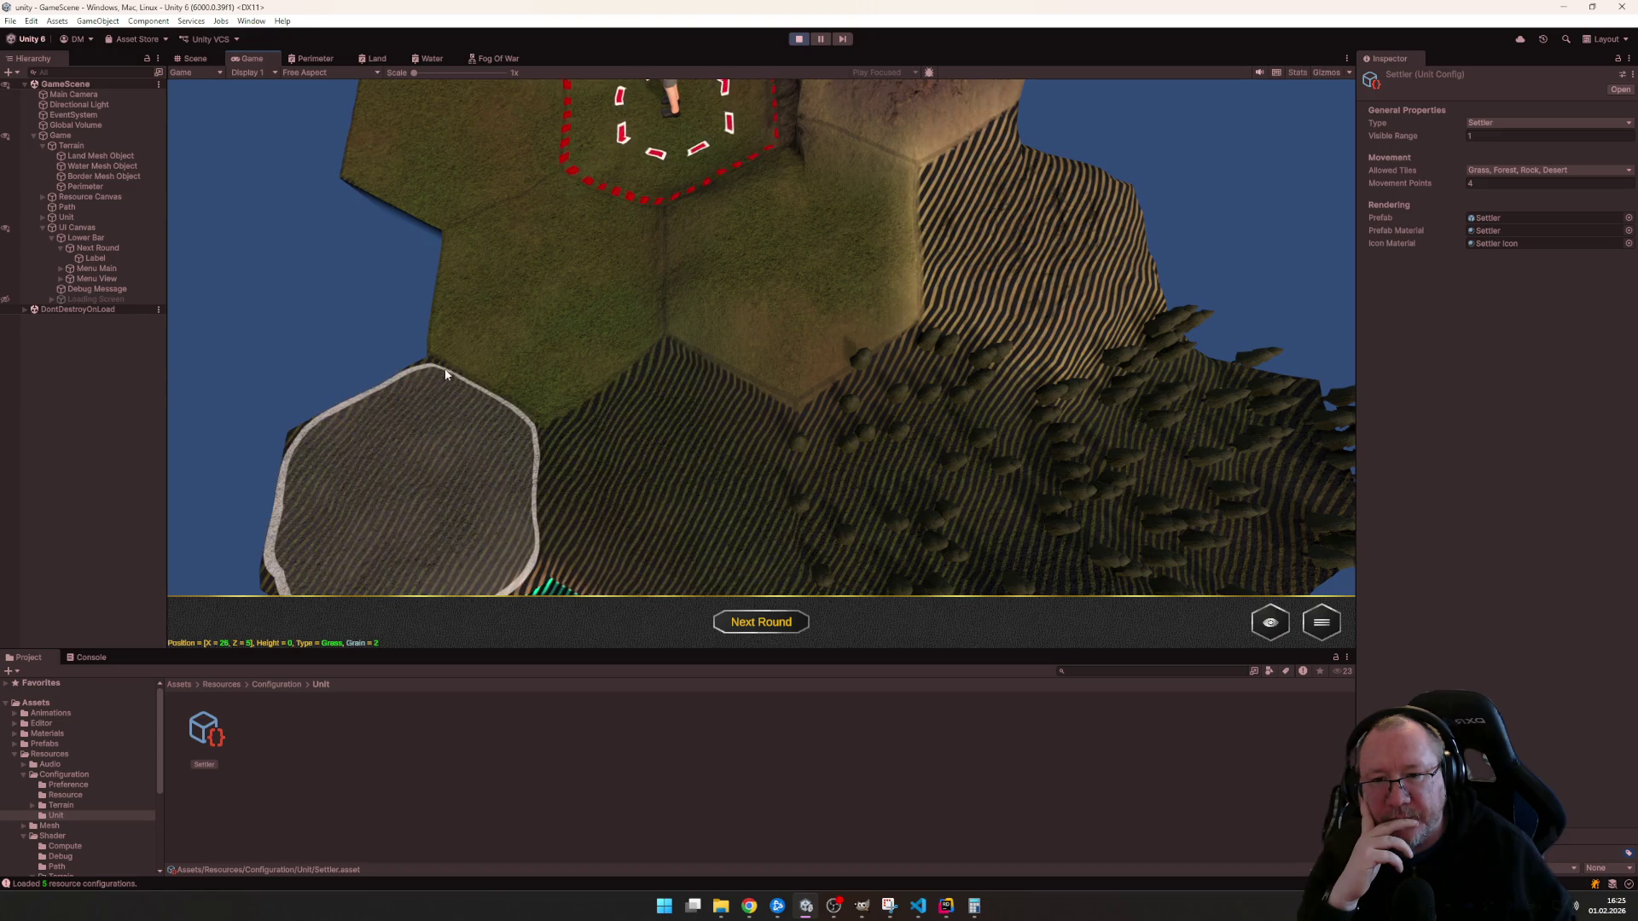
scroll(775, 452, "up", 2)
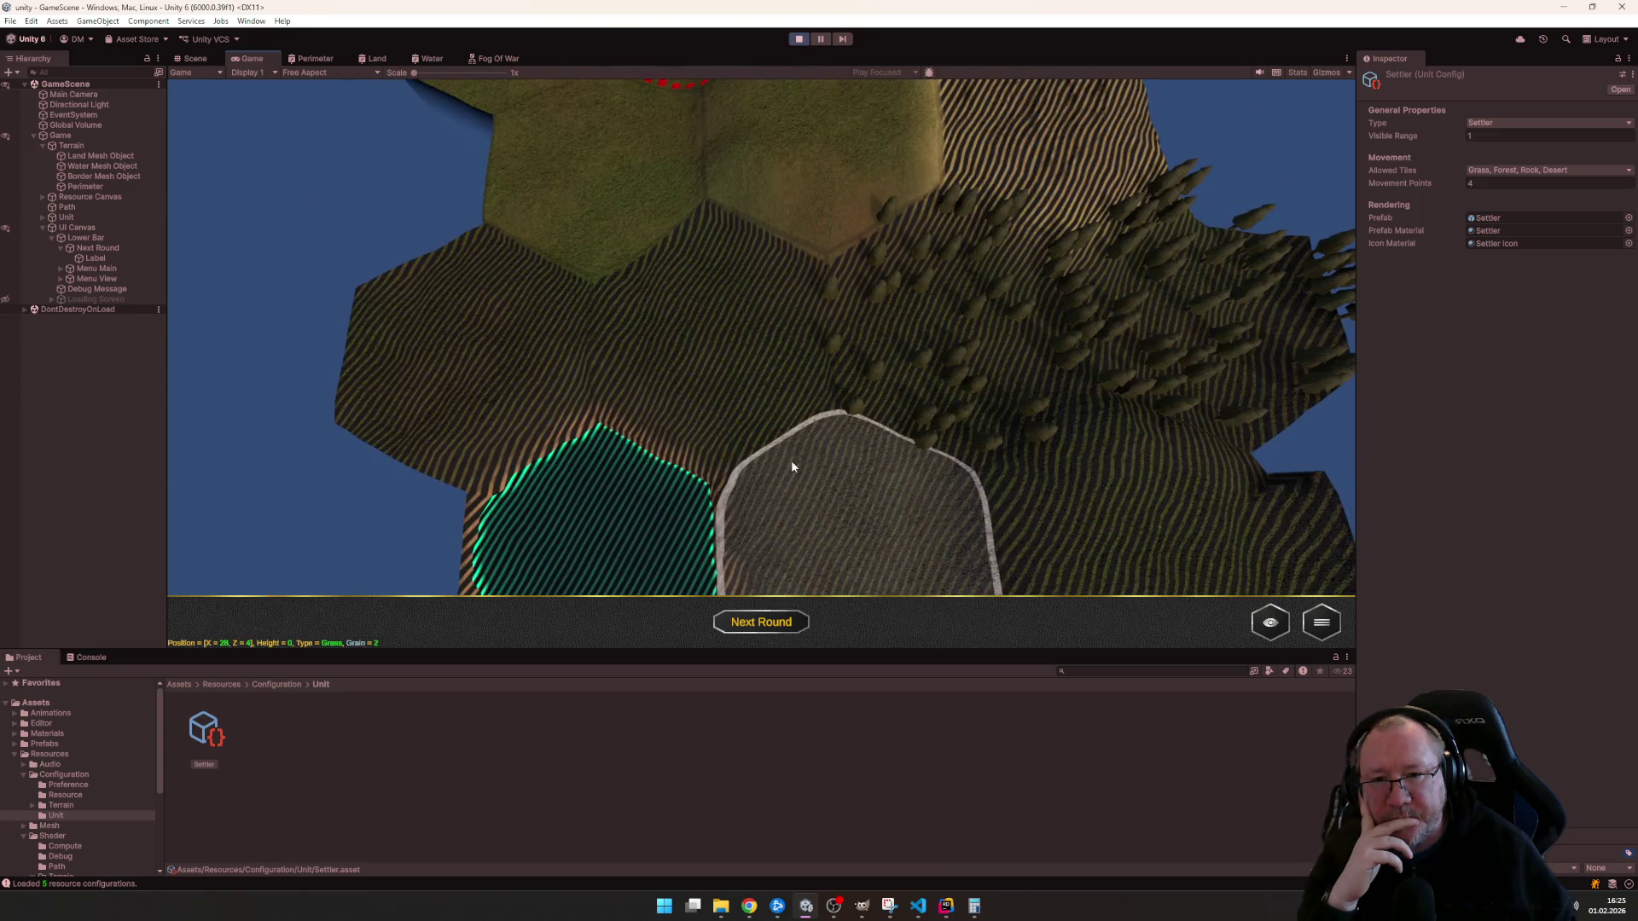
scroll(802, 475, "down", 3)
scroll(1046, 342, "up", 1)
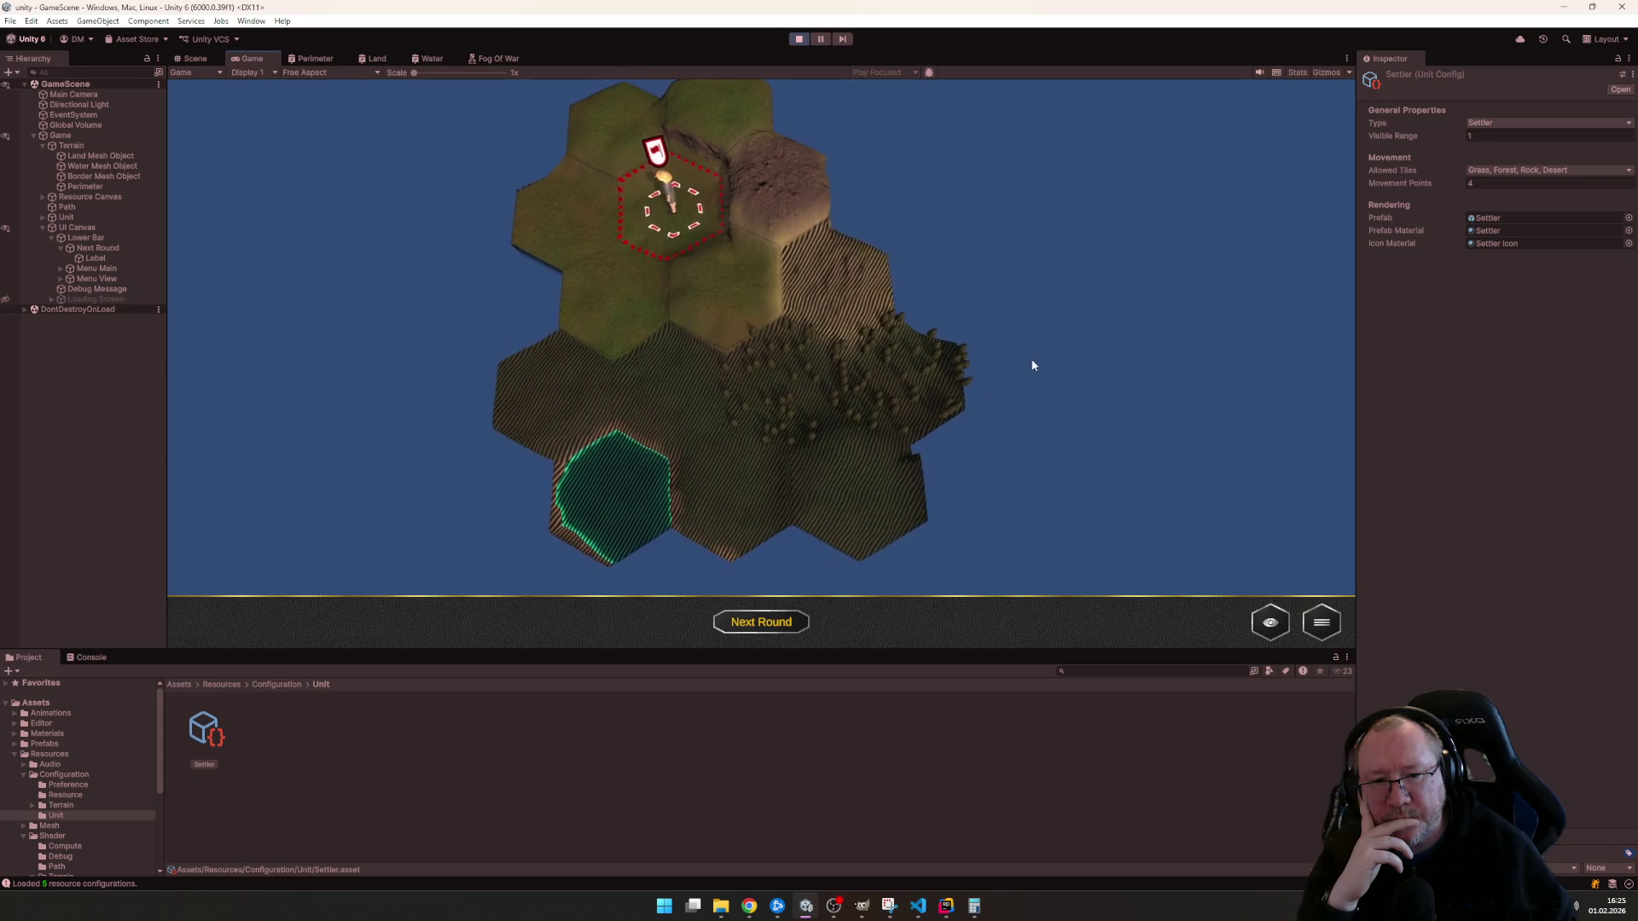
scroll(1032, 364, "up", 1)
scroll(948, 369, "up", 1)
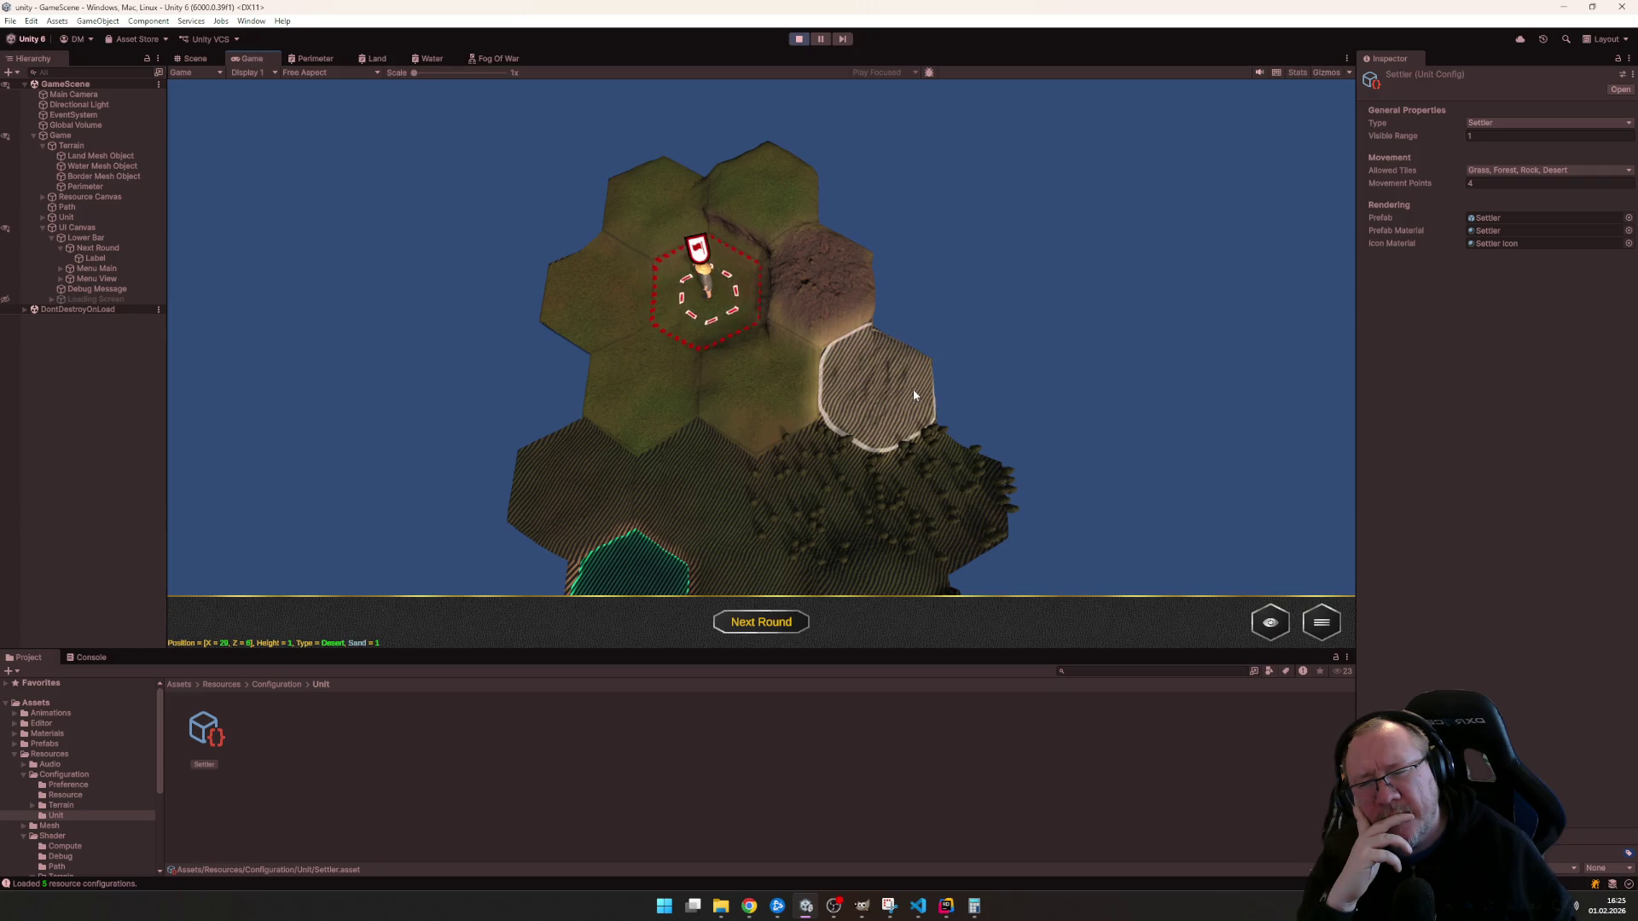
left_click_drag(915, 394, 896, 346)
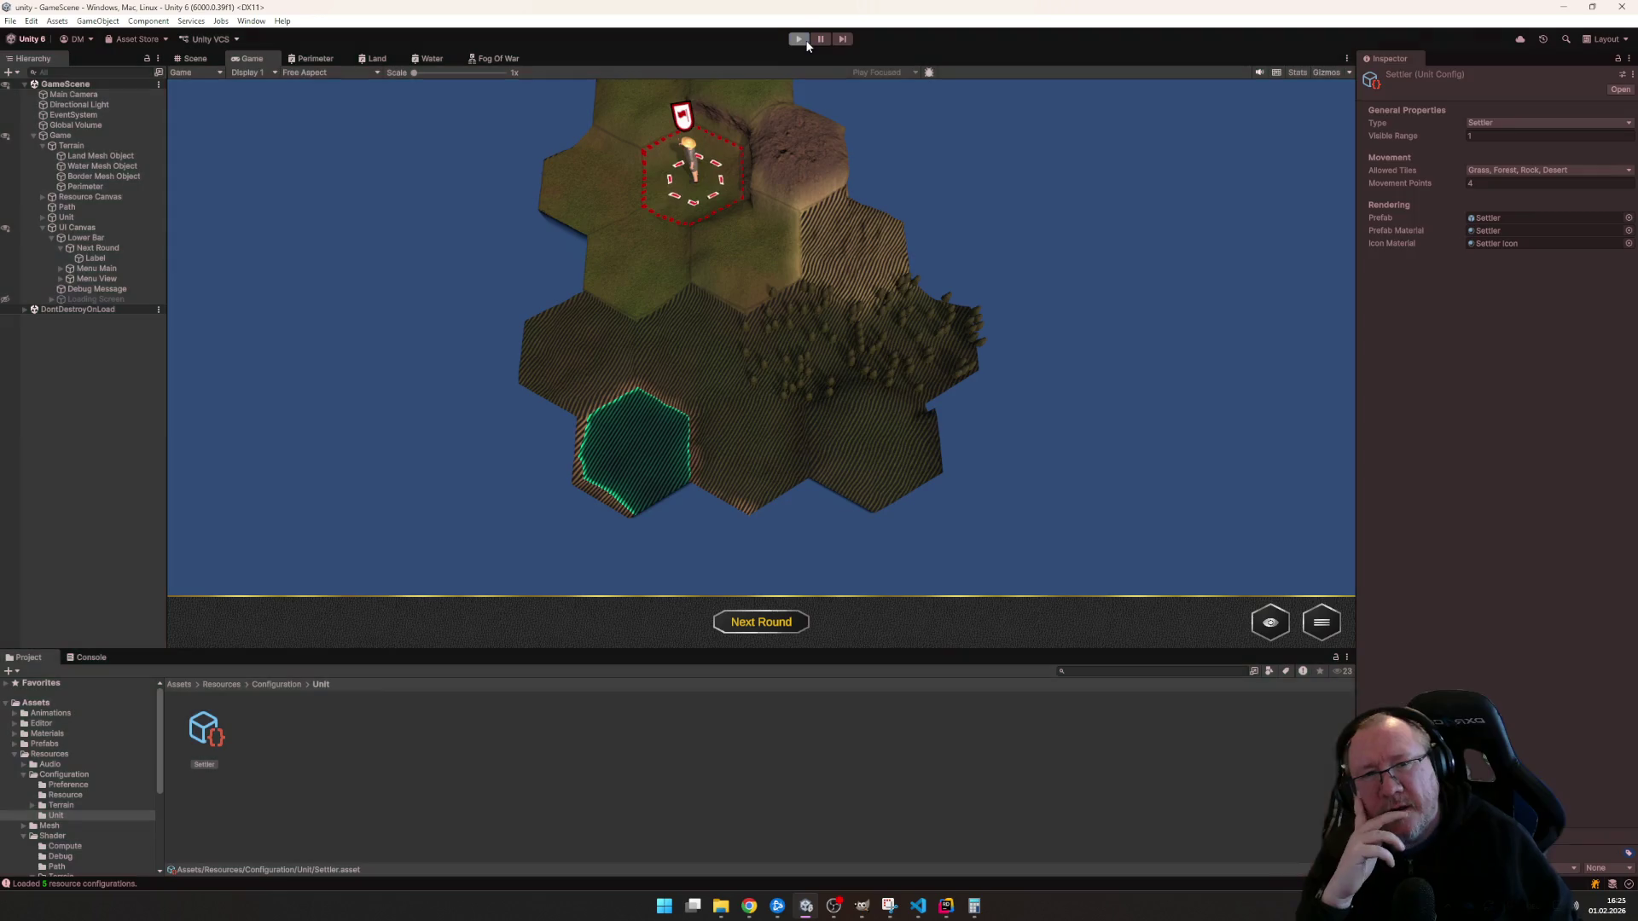
left_click(807, 44)
key("alt+Tab")
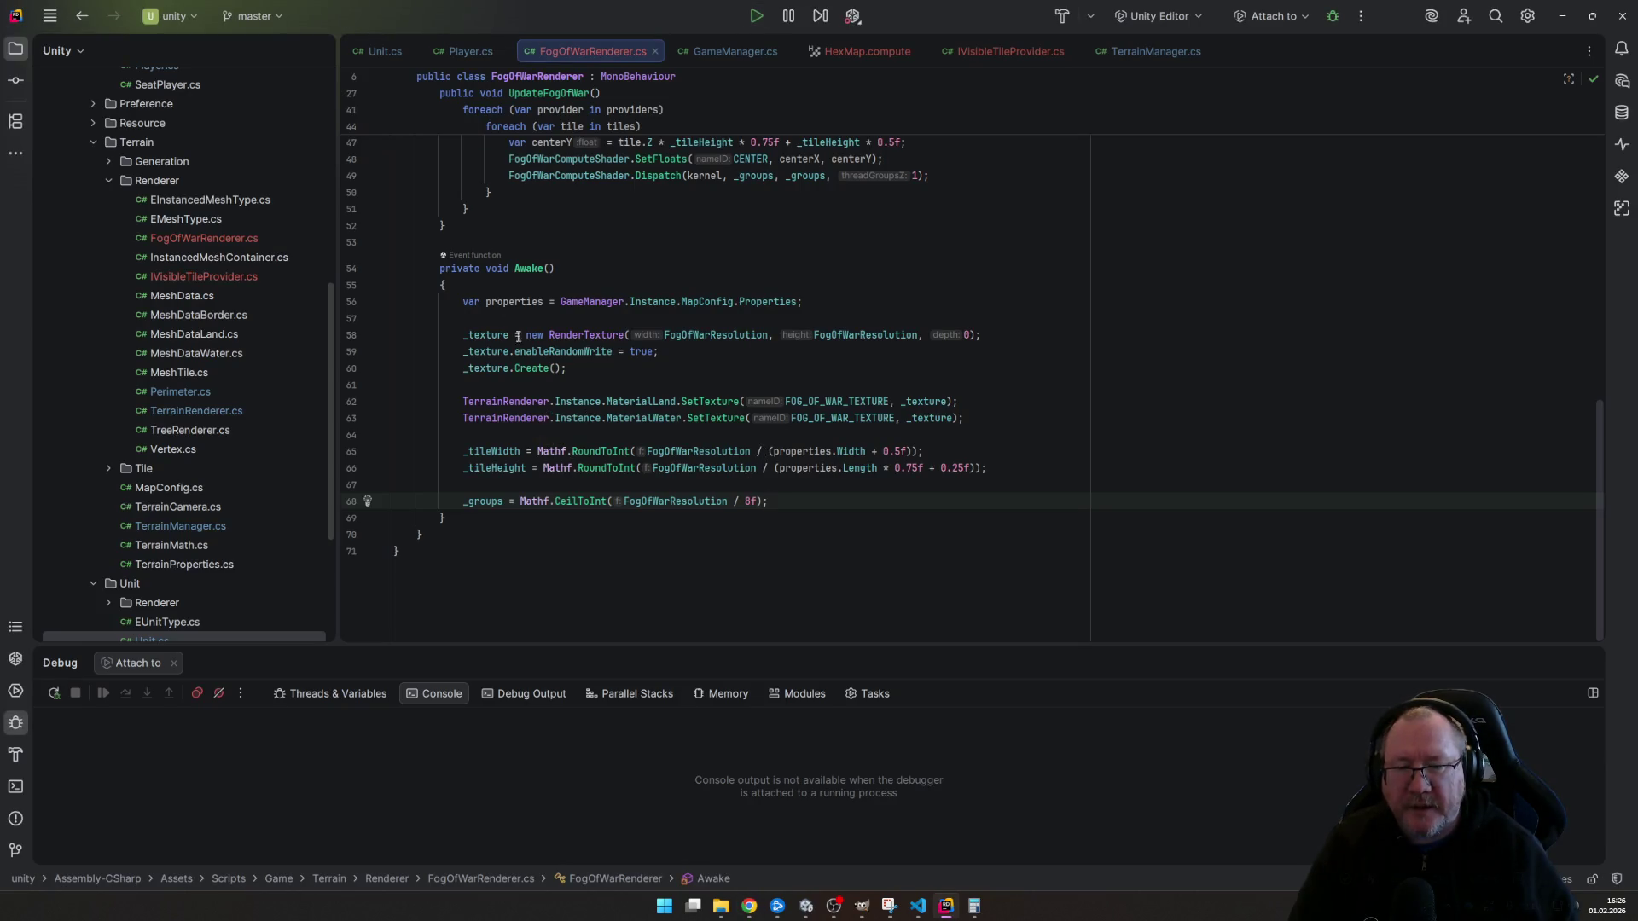
scroll(528, 365, "up", 5)
scroll(509, 296, "up", 5)
- Make the _tileHeight field a float and drop RoundToInt from the _tileWidth assignment in Awake
double_click(494, 283)
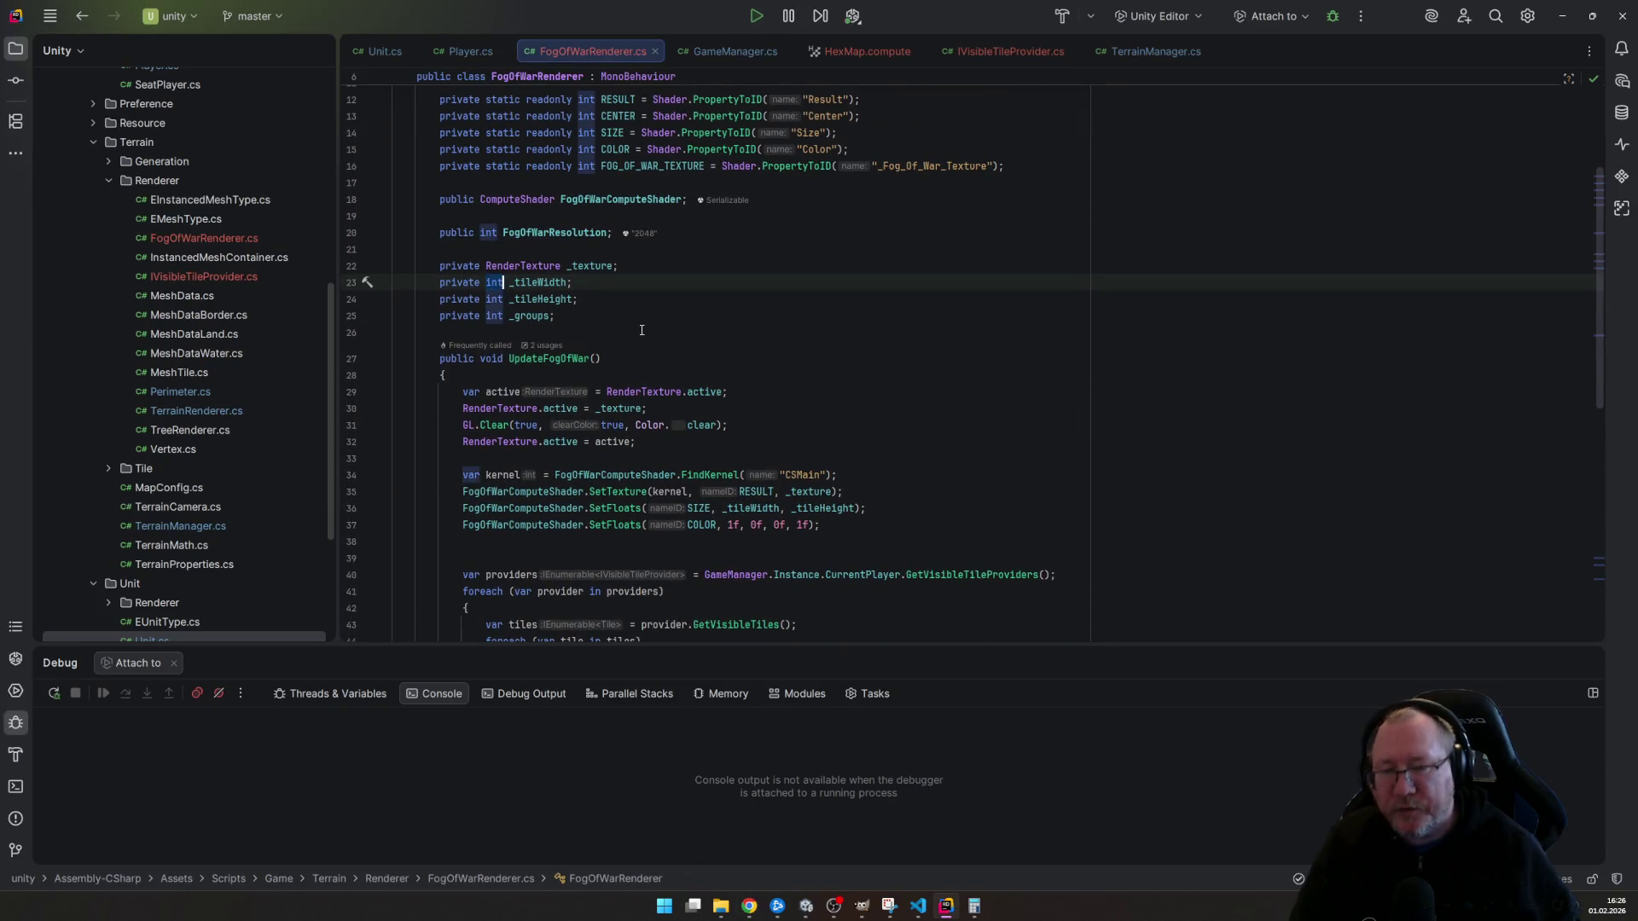
type("float")
key("Down")
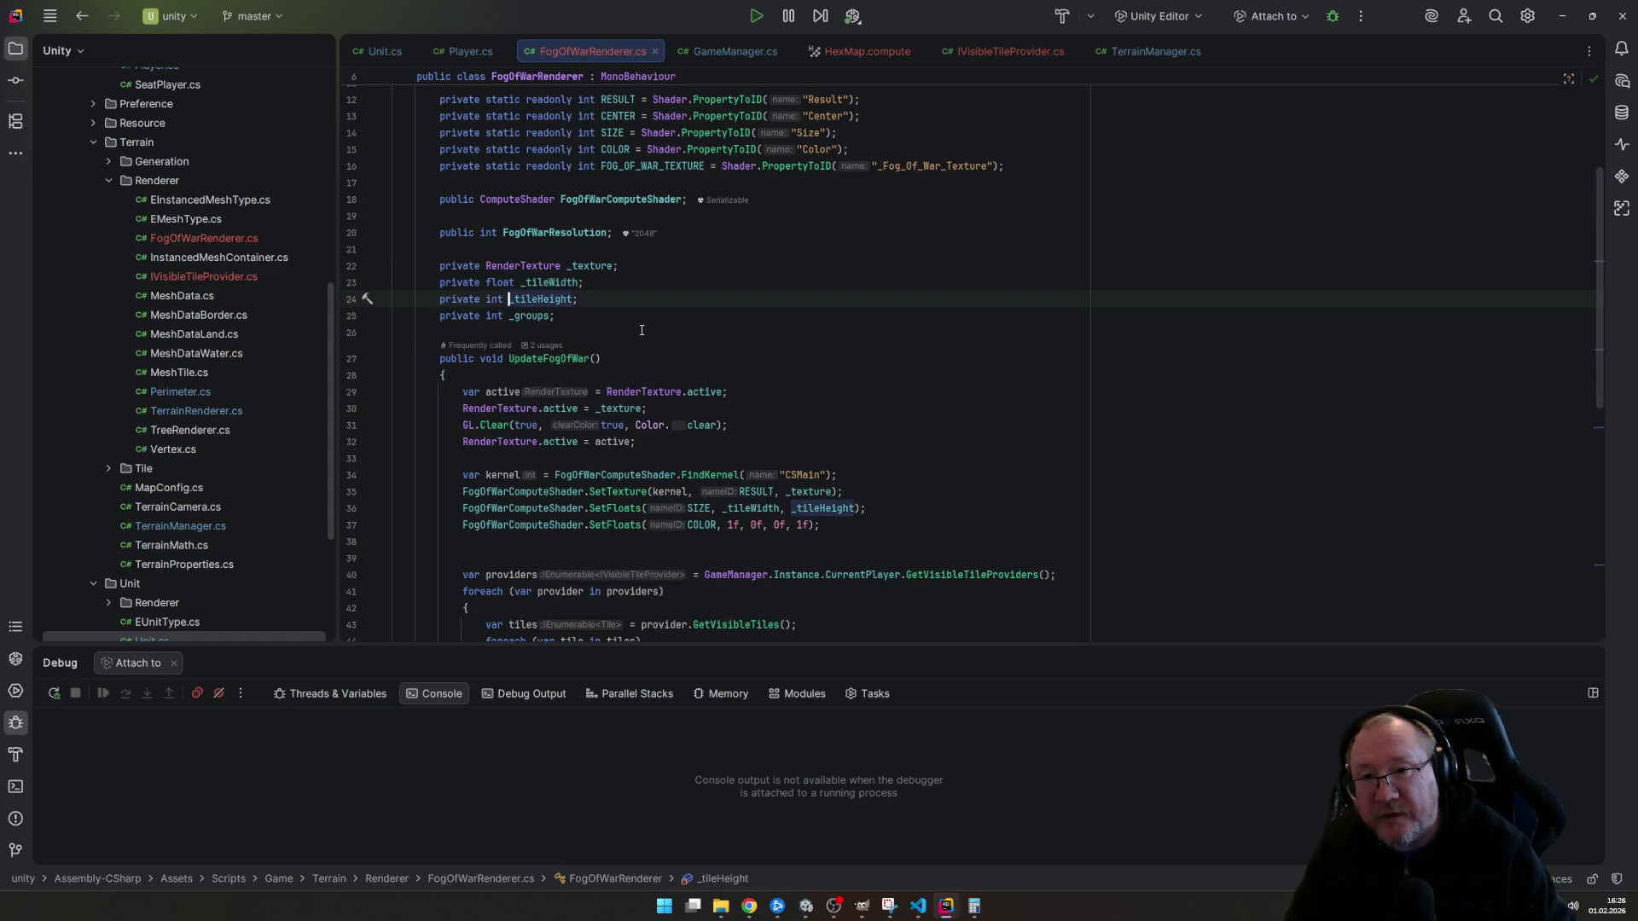
key("ctrl+shift+Right")
type("float")
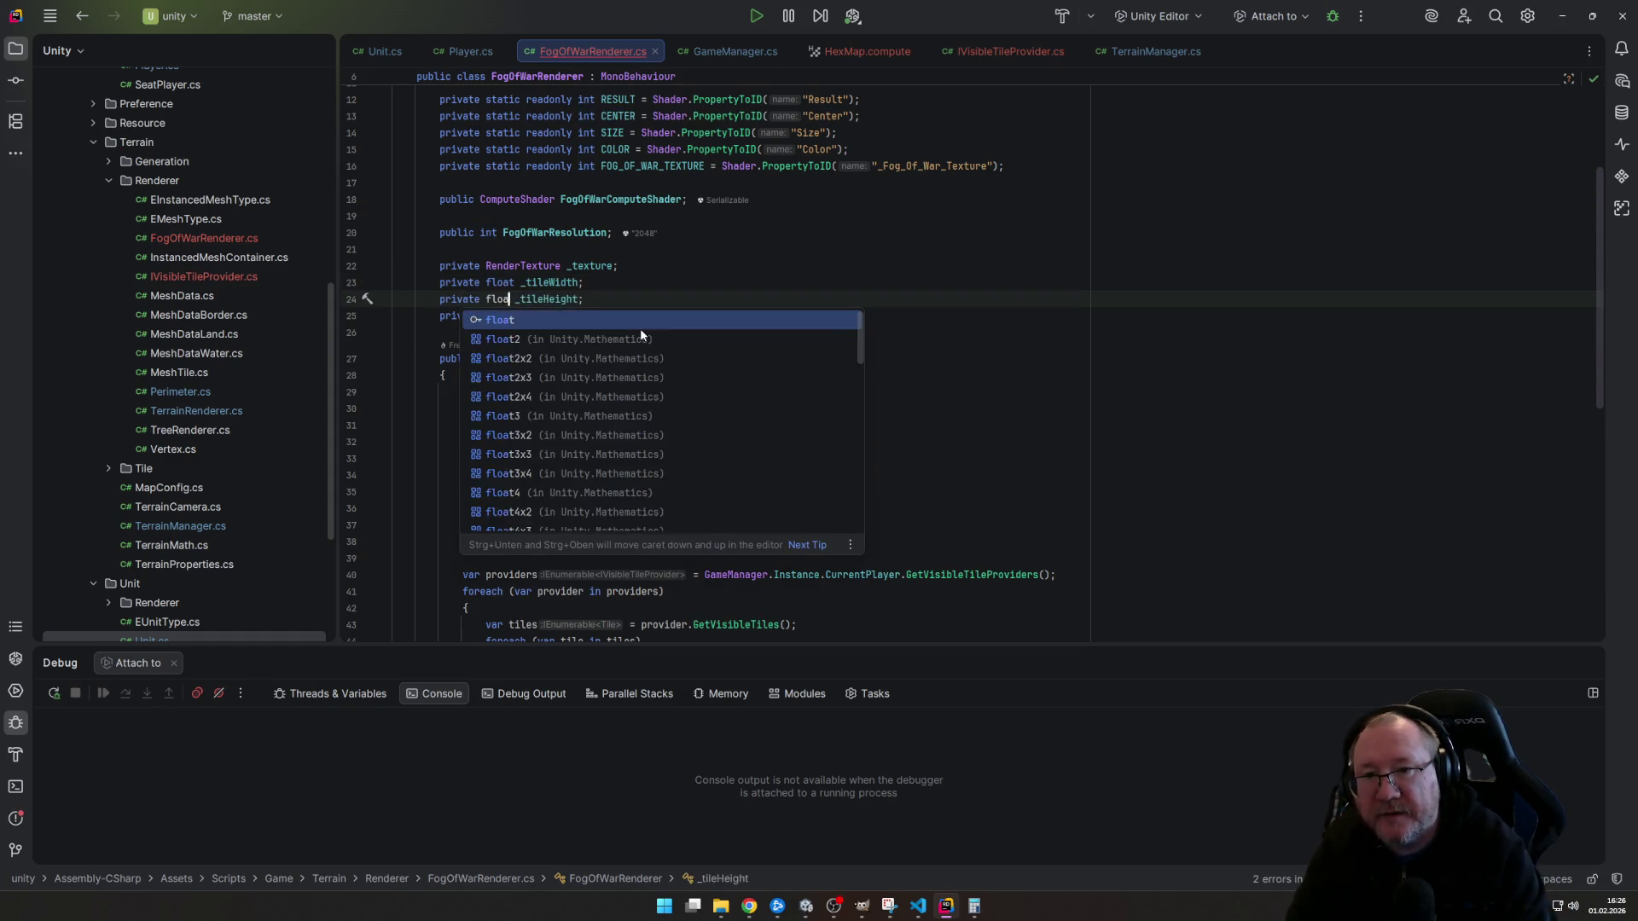
key("ctrl+End")
key("Up")
key("Up")
key("Up")
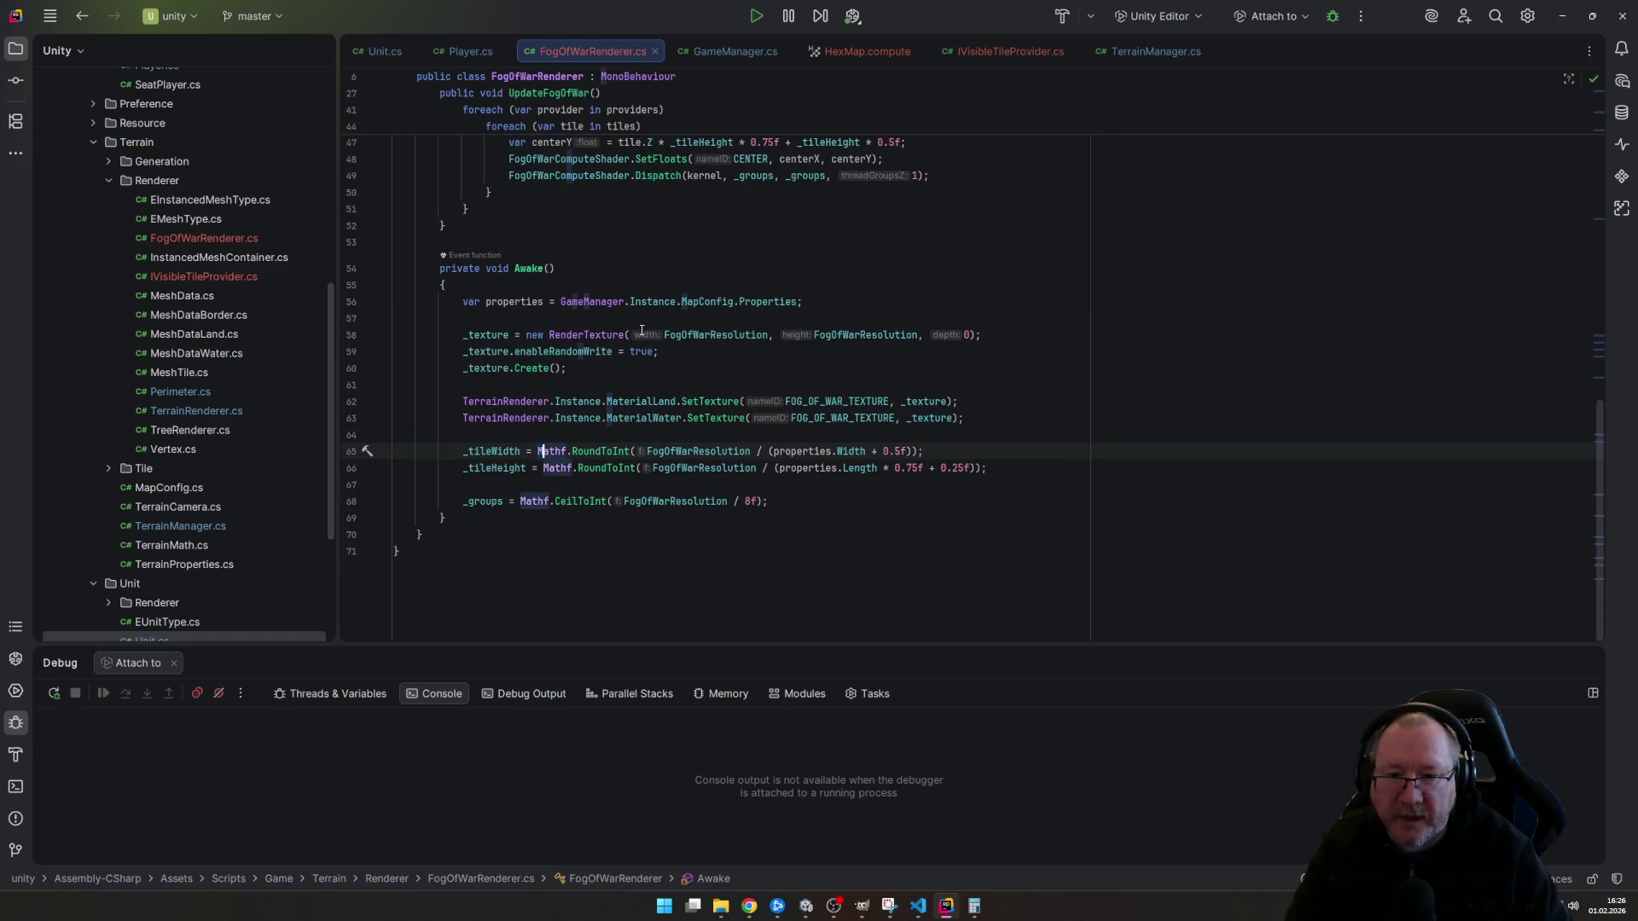
key("Delete")
- Drop RoundToInt from the _tileHeight assignment so it divides the resolution directly, then bring Unity forward
left_click(543, 468)
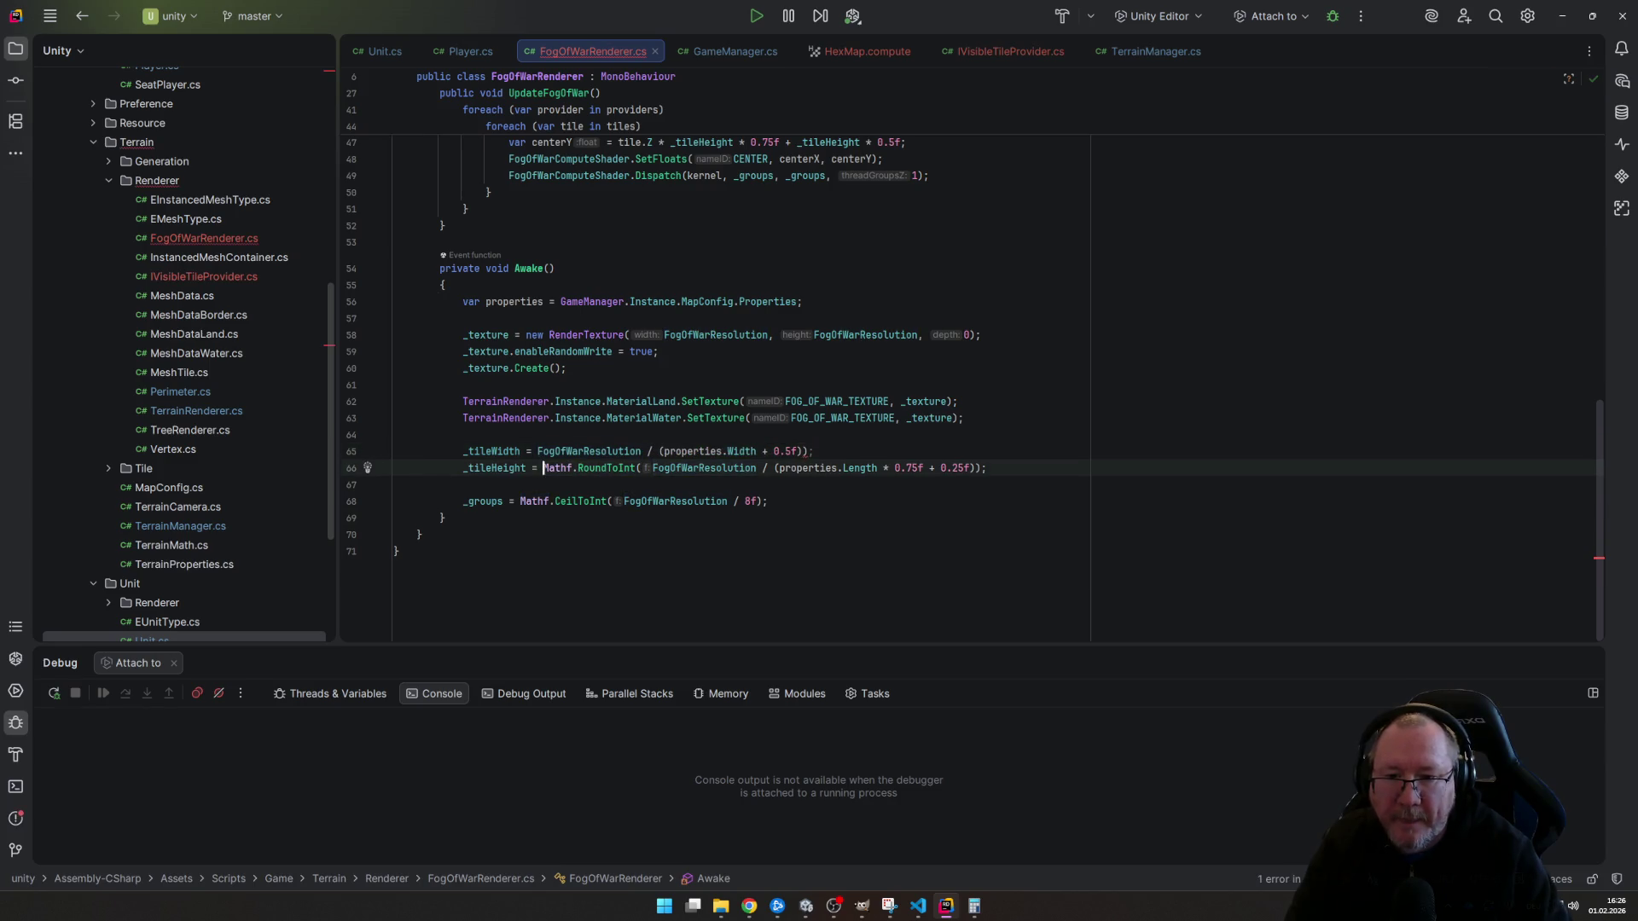
key("Delete")
key("End")
key("Left")
key("BackSpace")
key("Up")
key("Down")
key("End")
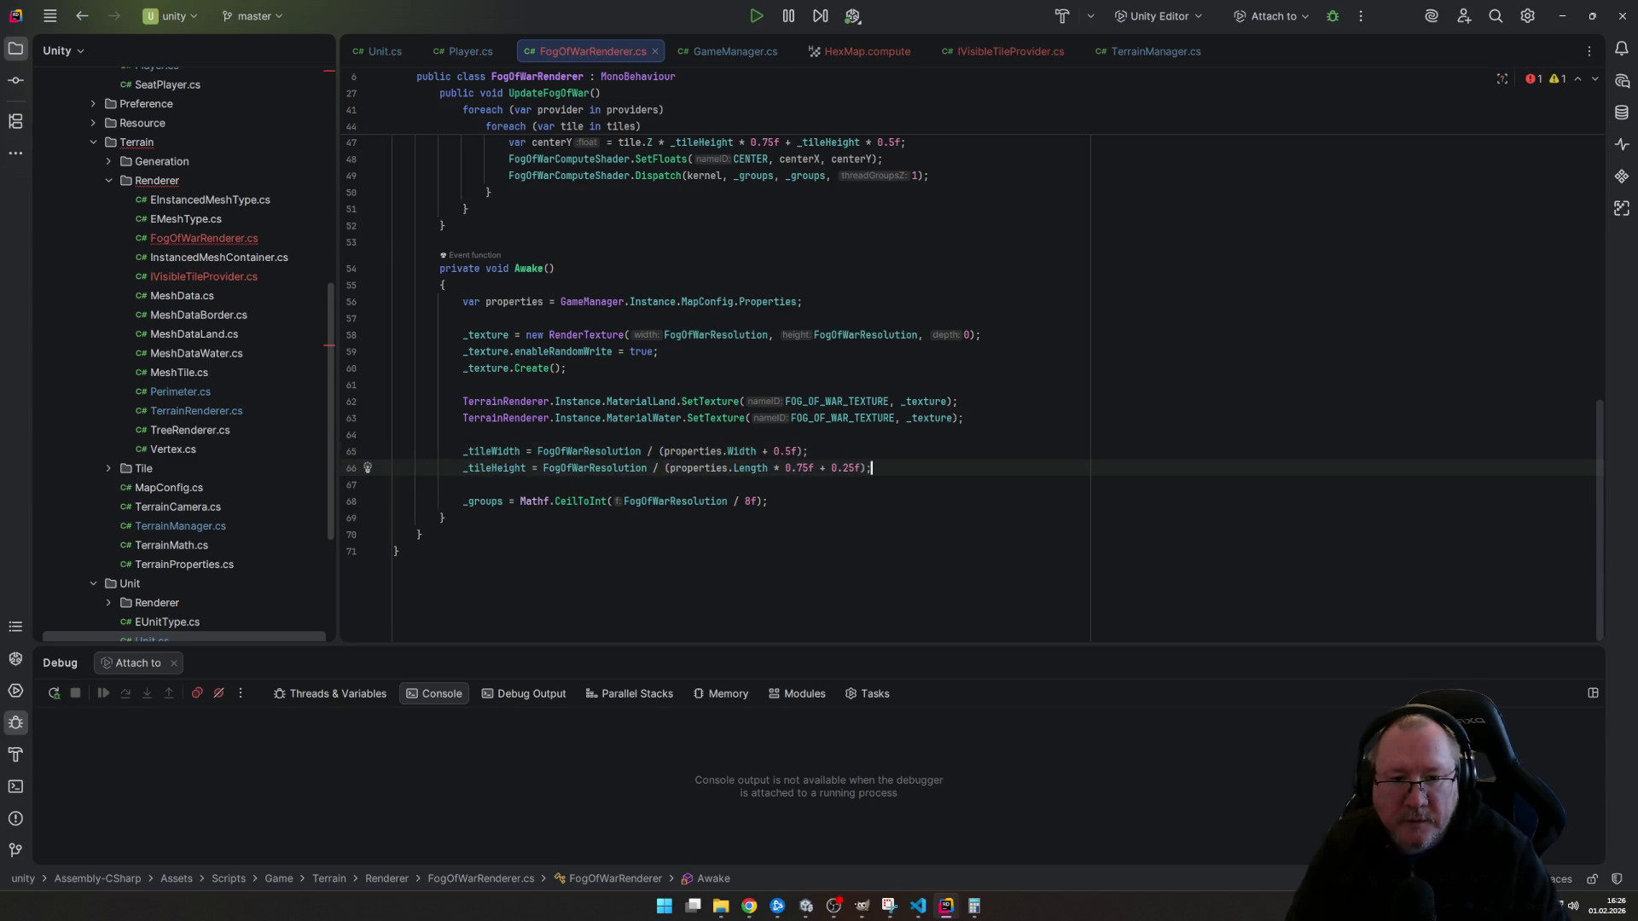
left_click(873, 560)
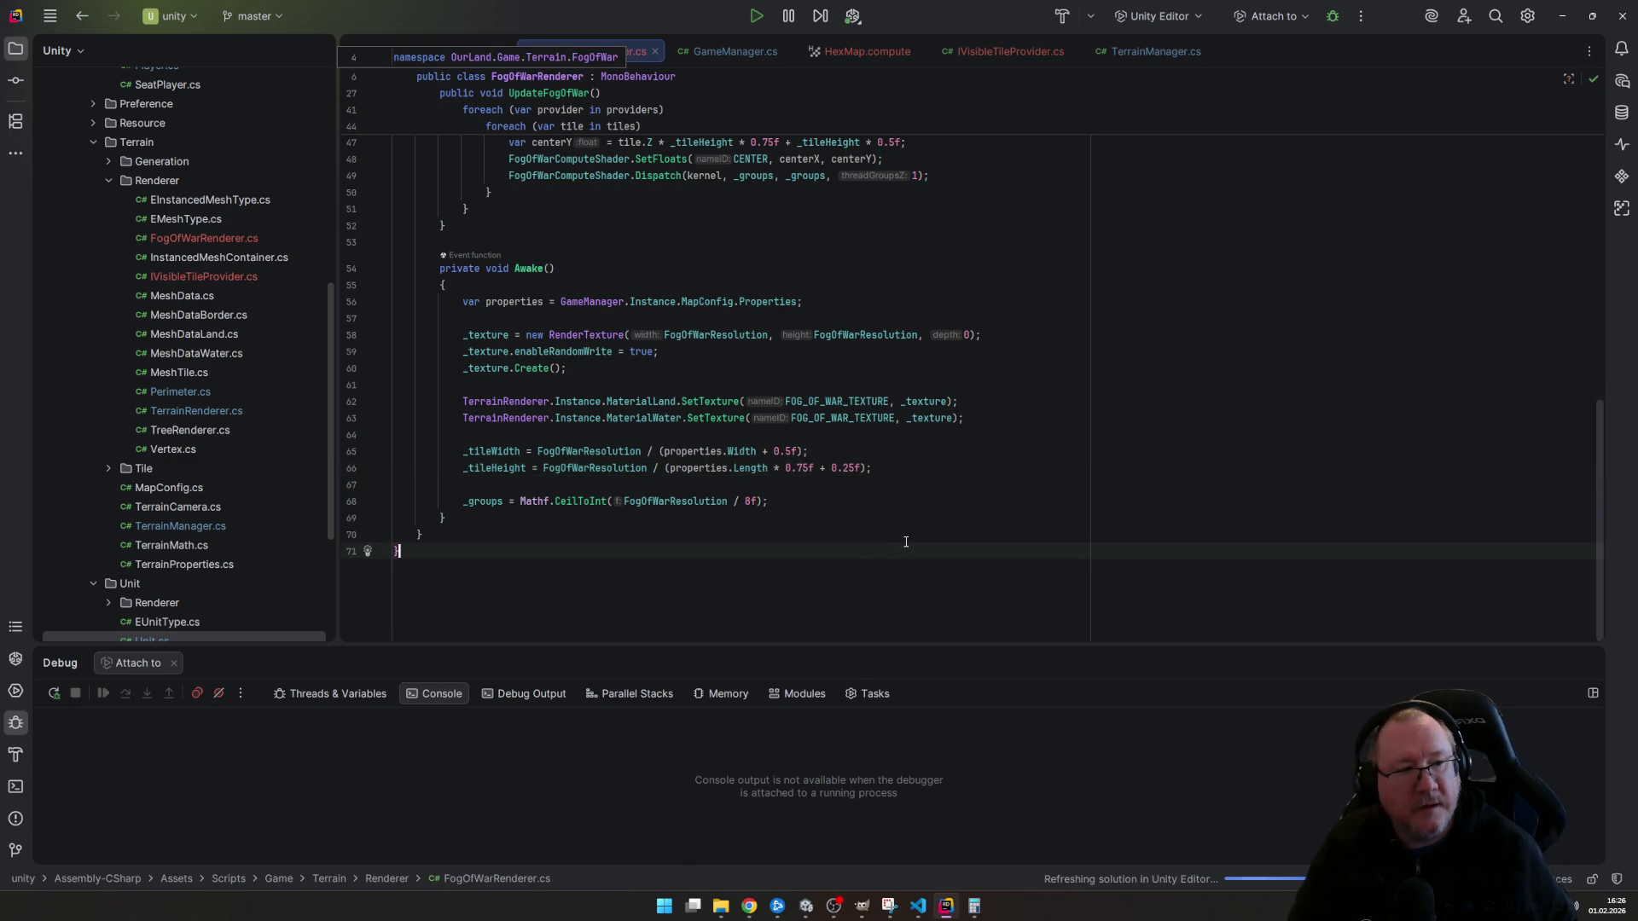
scroll(901, 534, "up", 5)
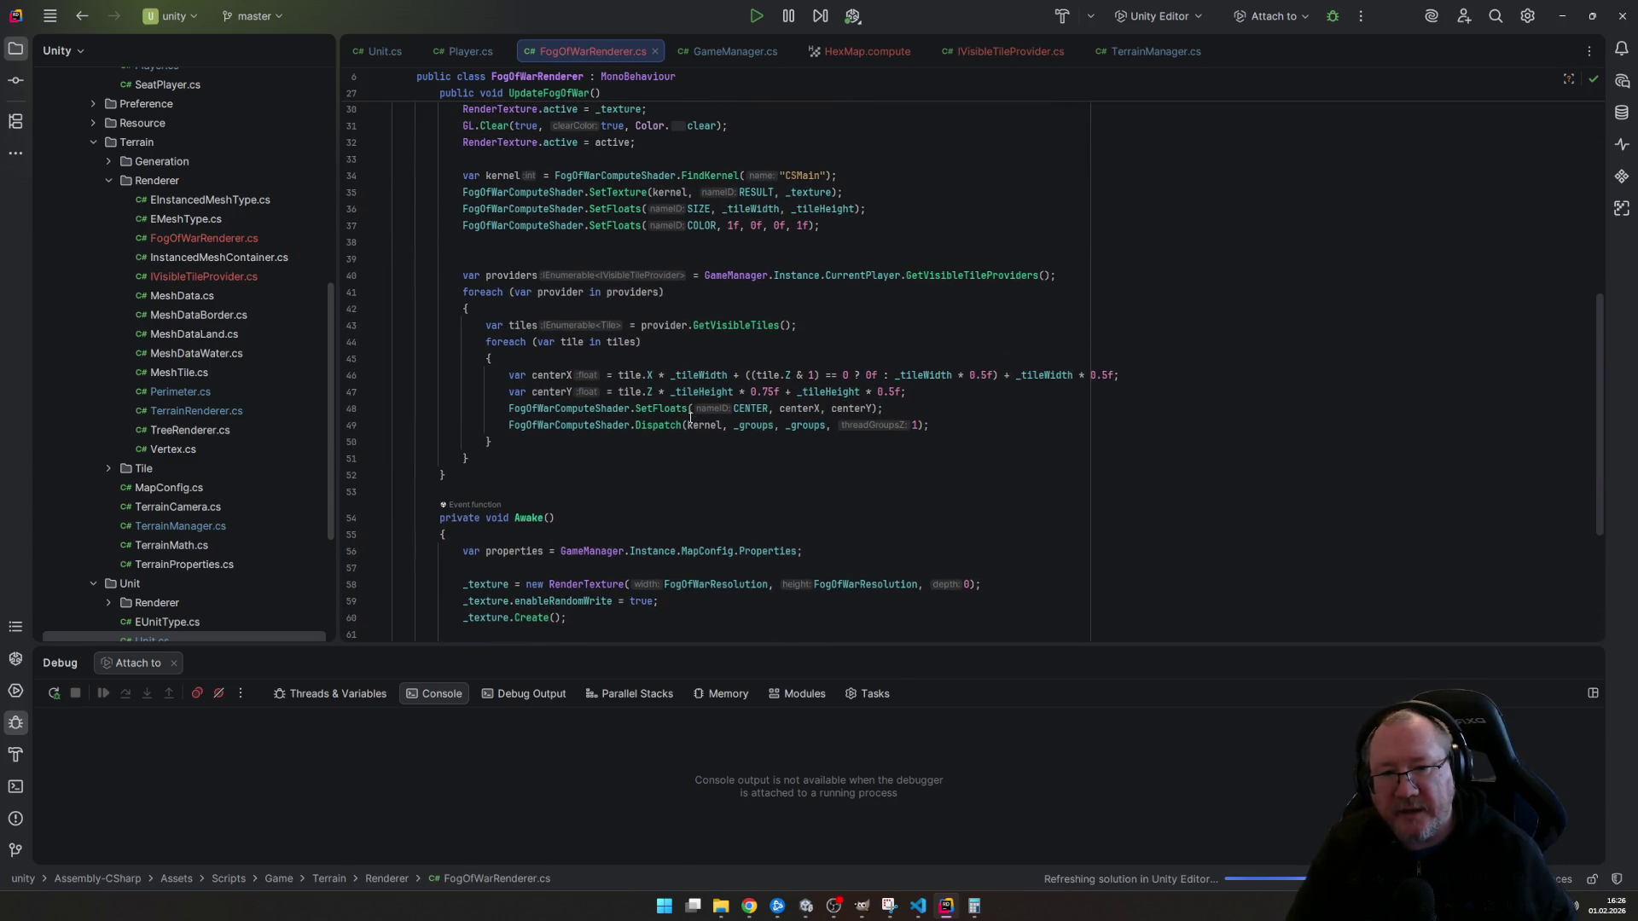
scroll(829, 467, "down", 3)
scroll(824, 458, "up", 3)
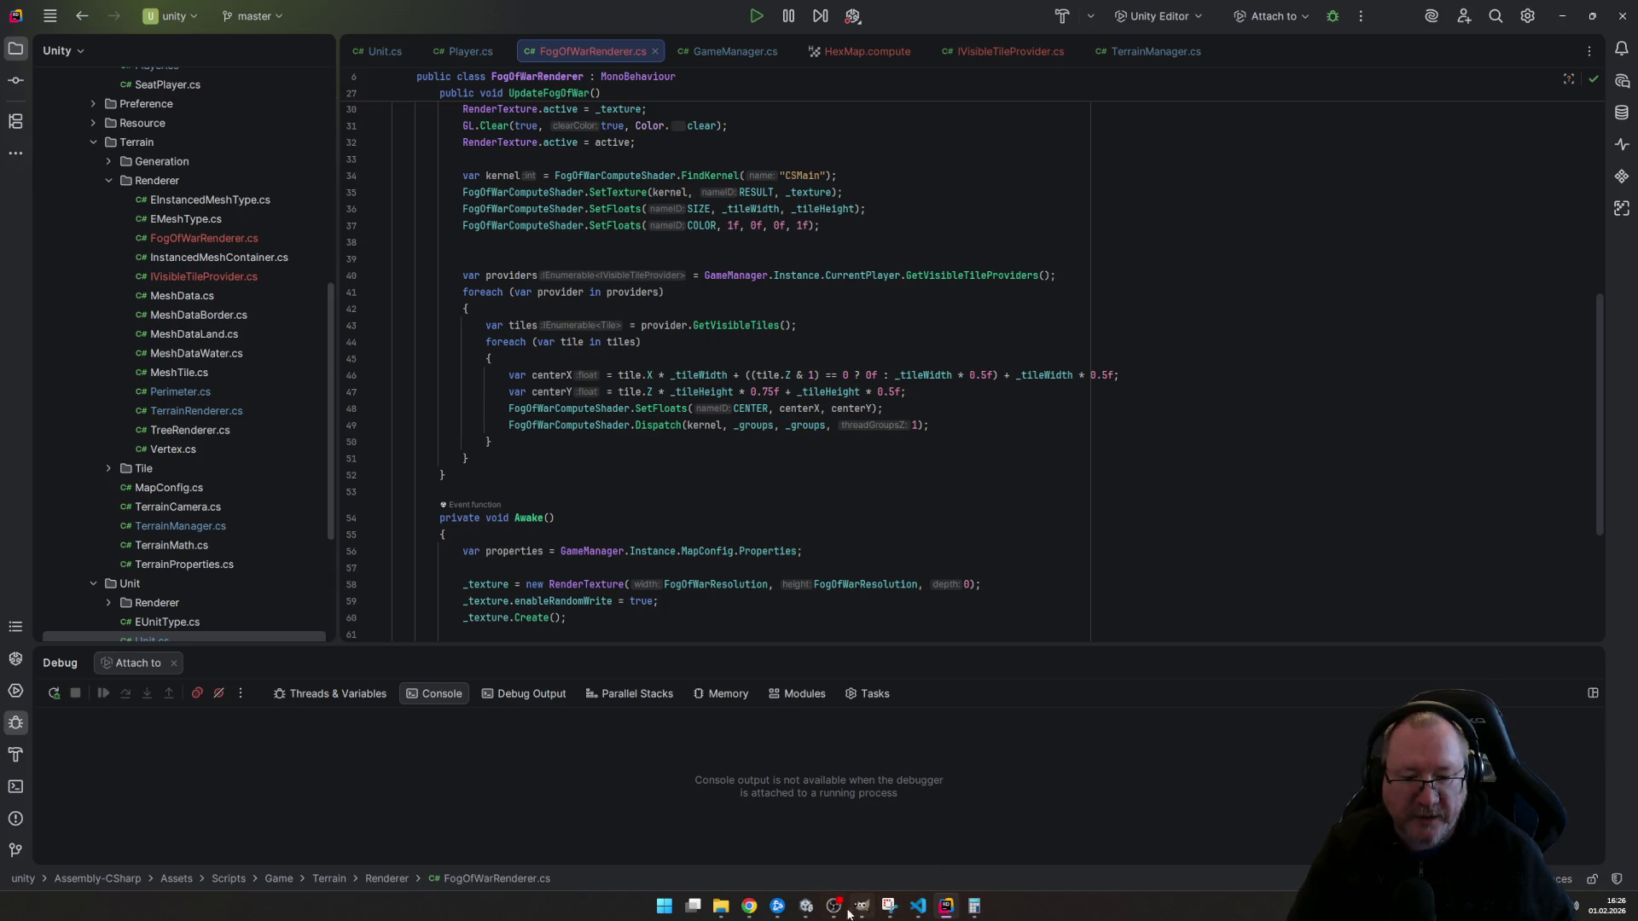
mouse_move(749, 905)
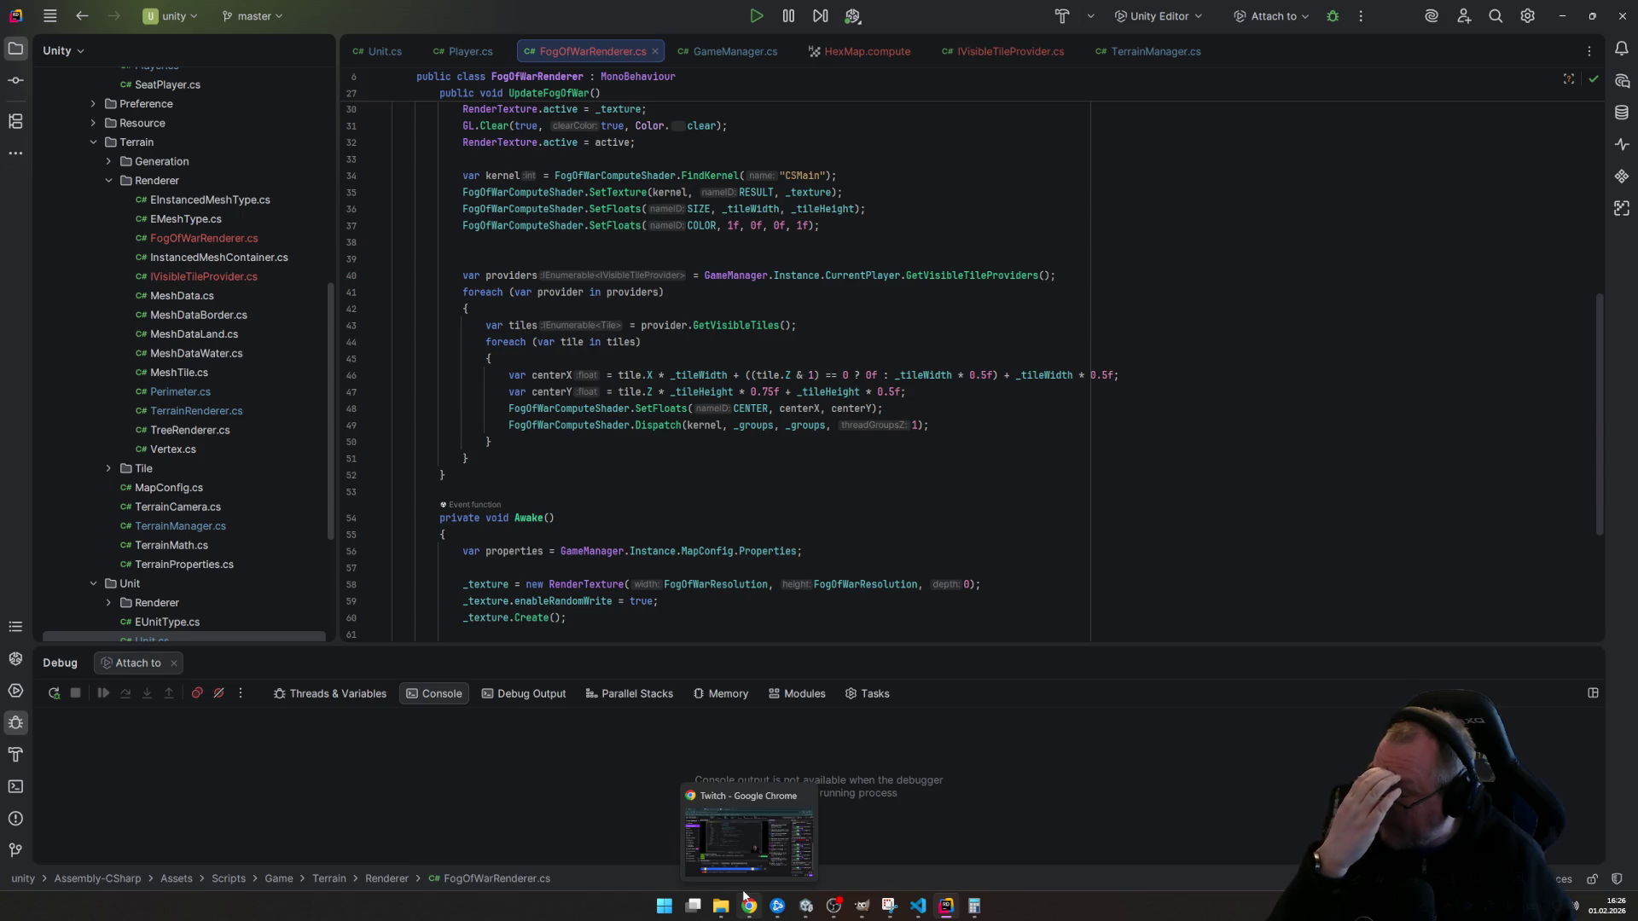
left_click(806, 905)
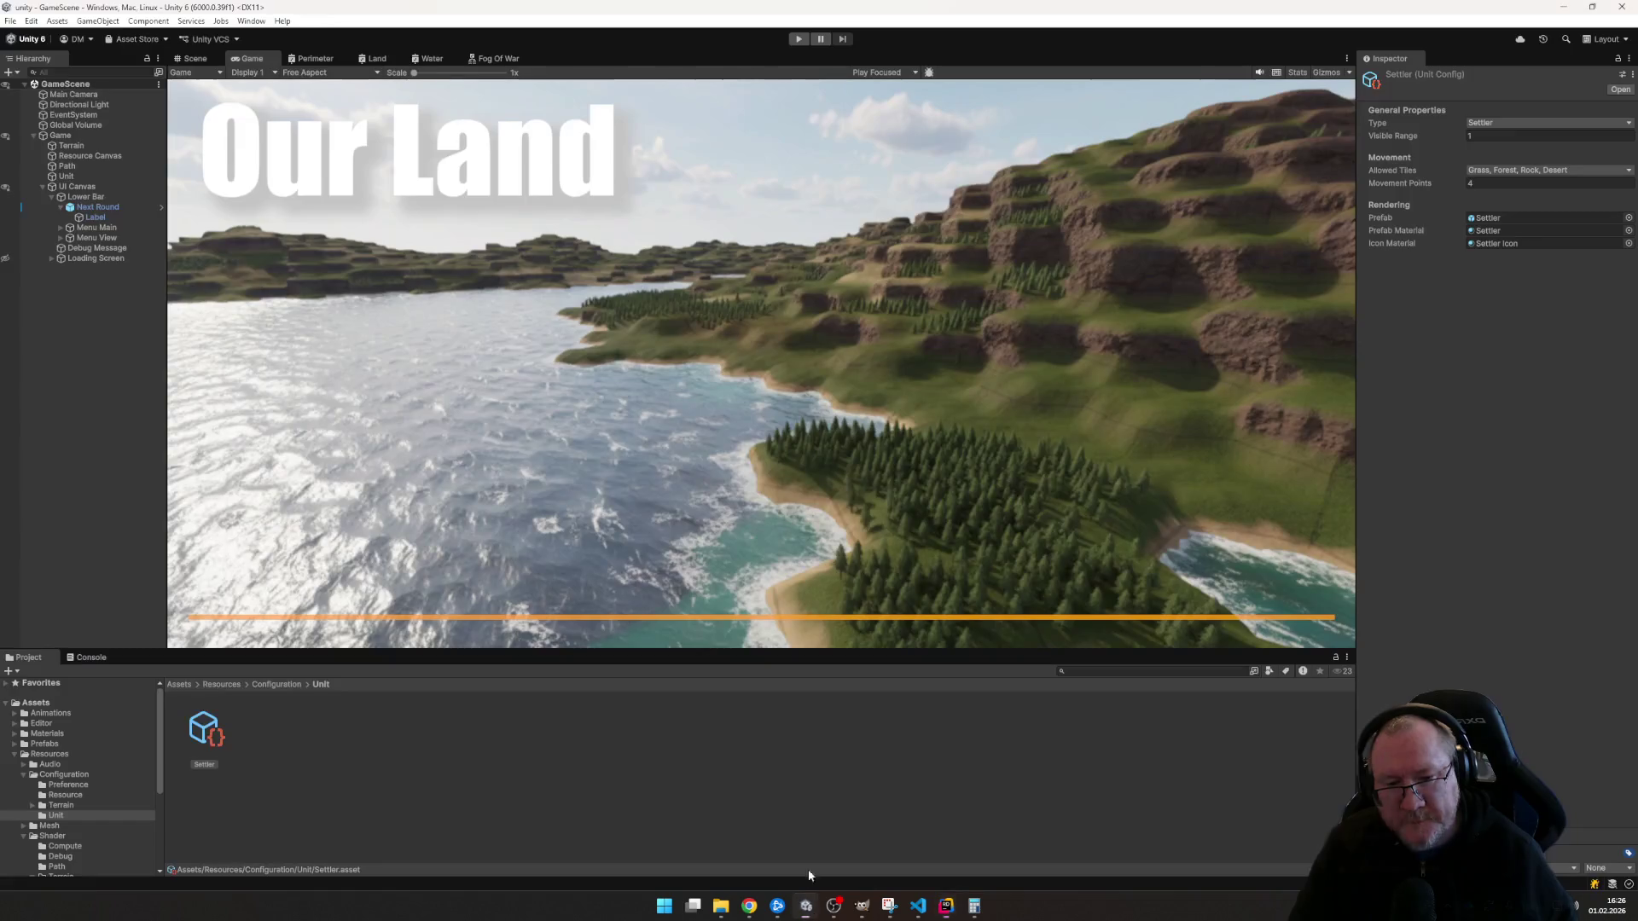
- Enter play mode and walk the settler west and north across hexes, watching the fog lift
left_click(800, 40)
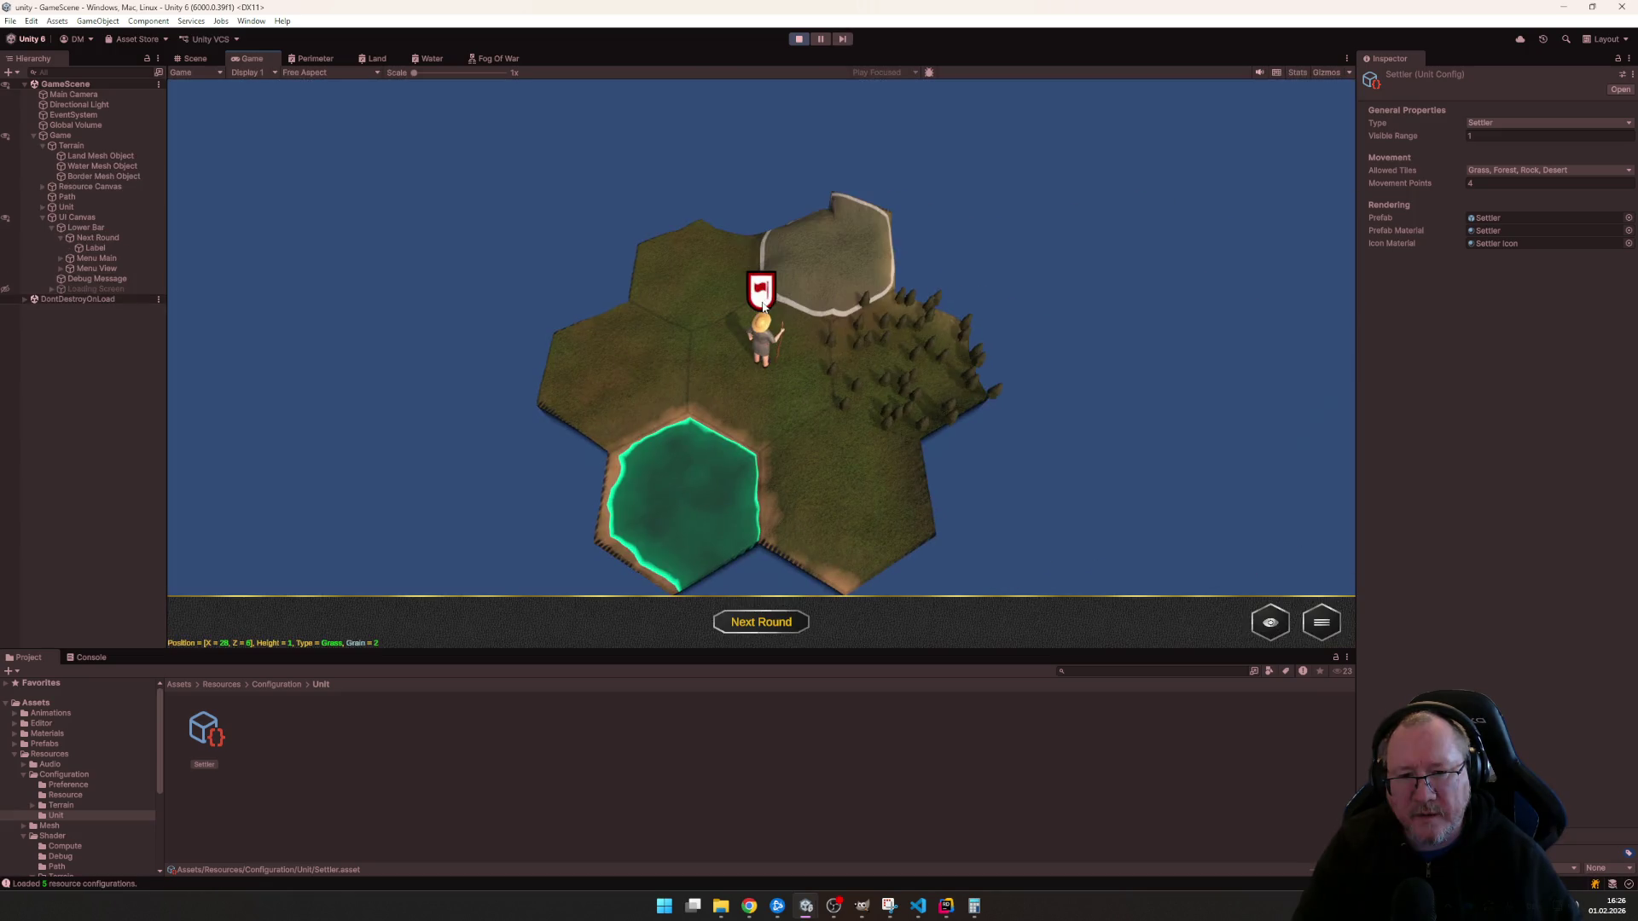
left_click(761, 319)
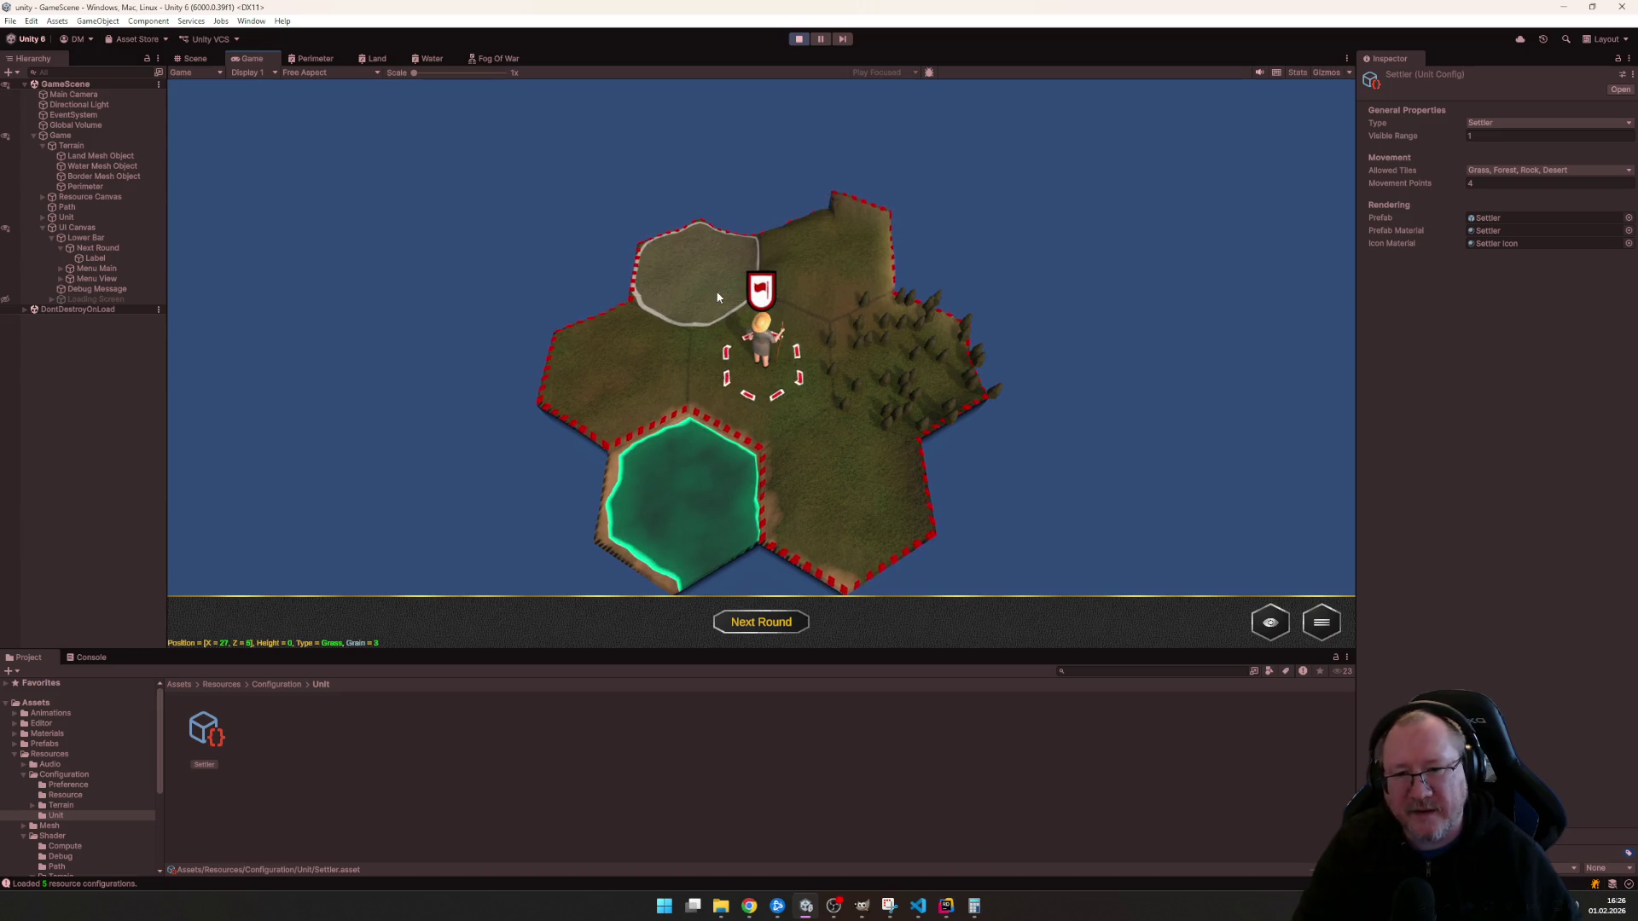
left_click(714, 307)
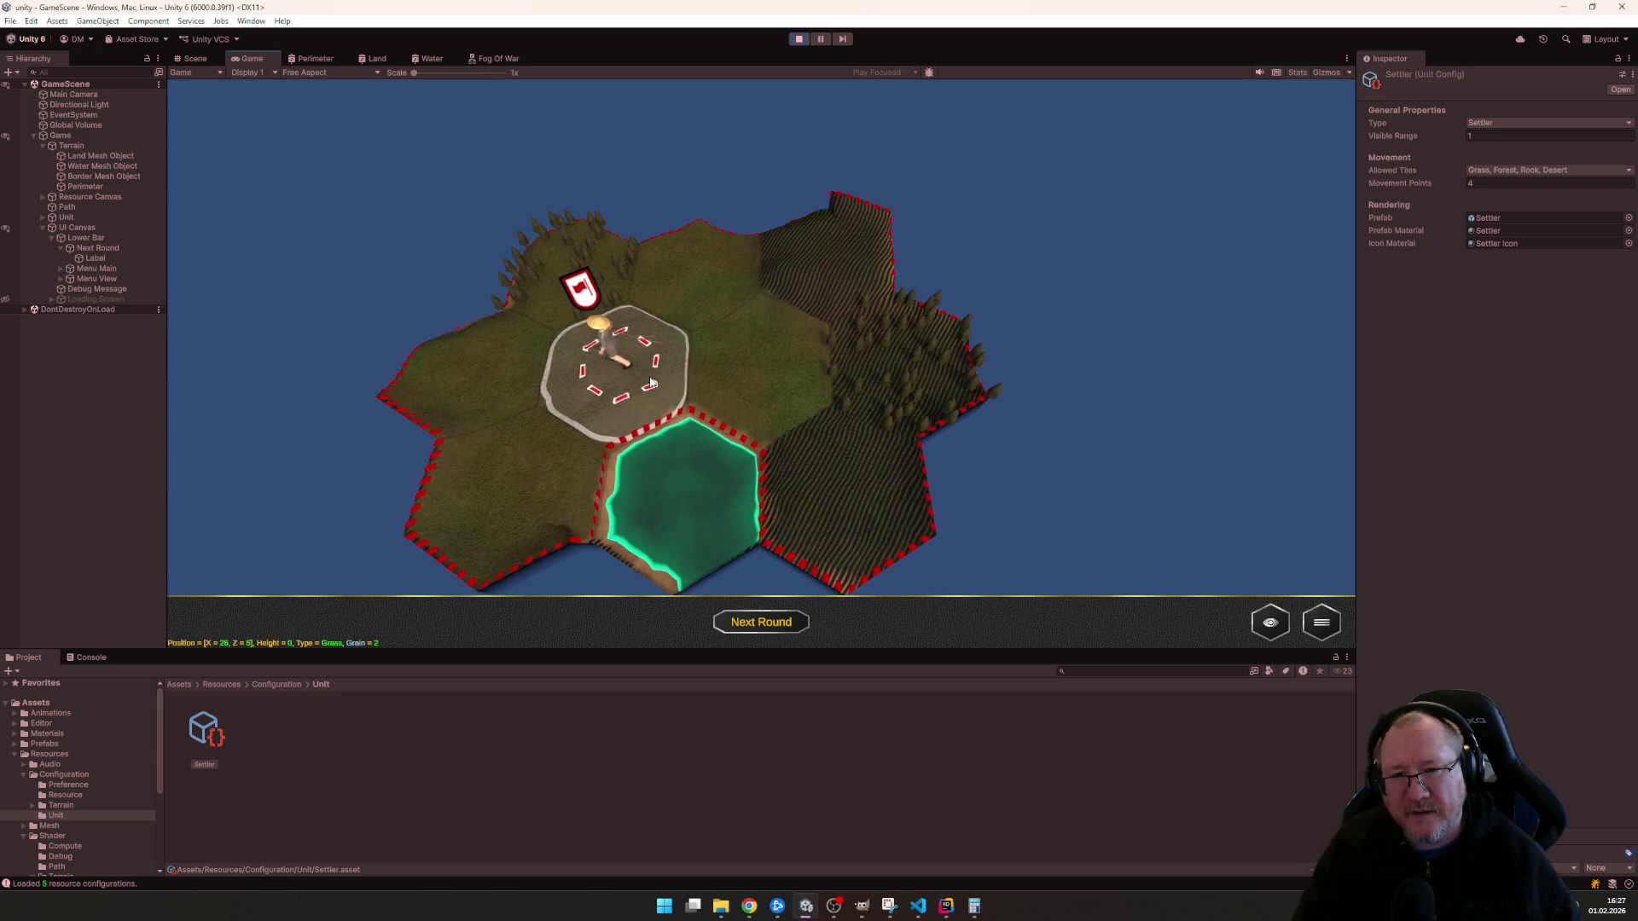
left_click(713, 260)
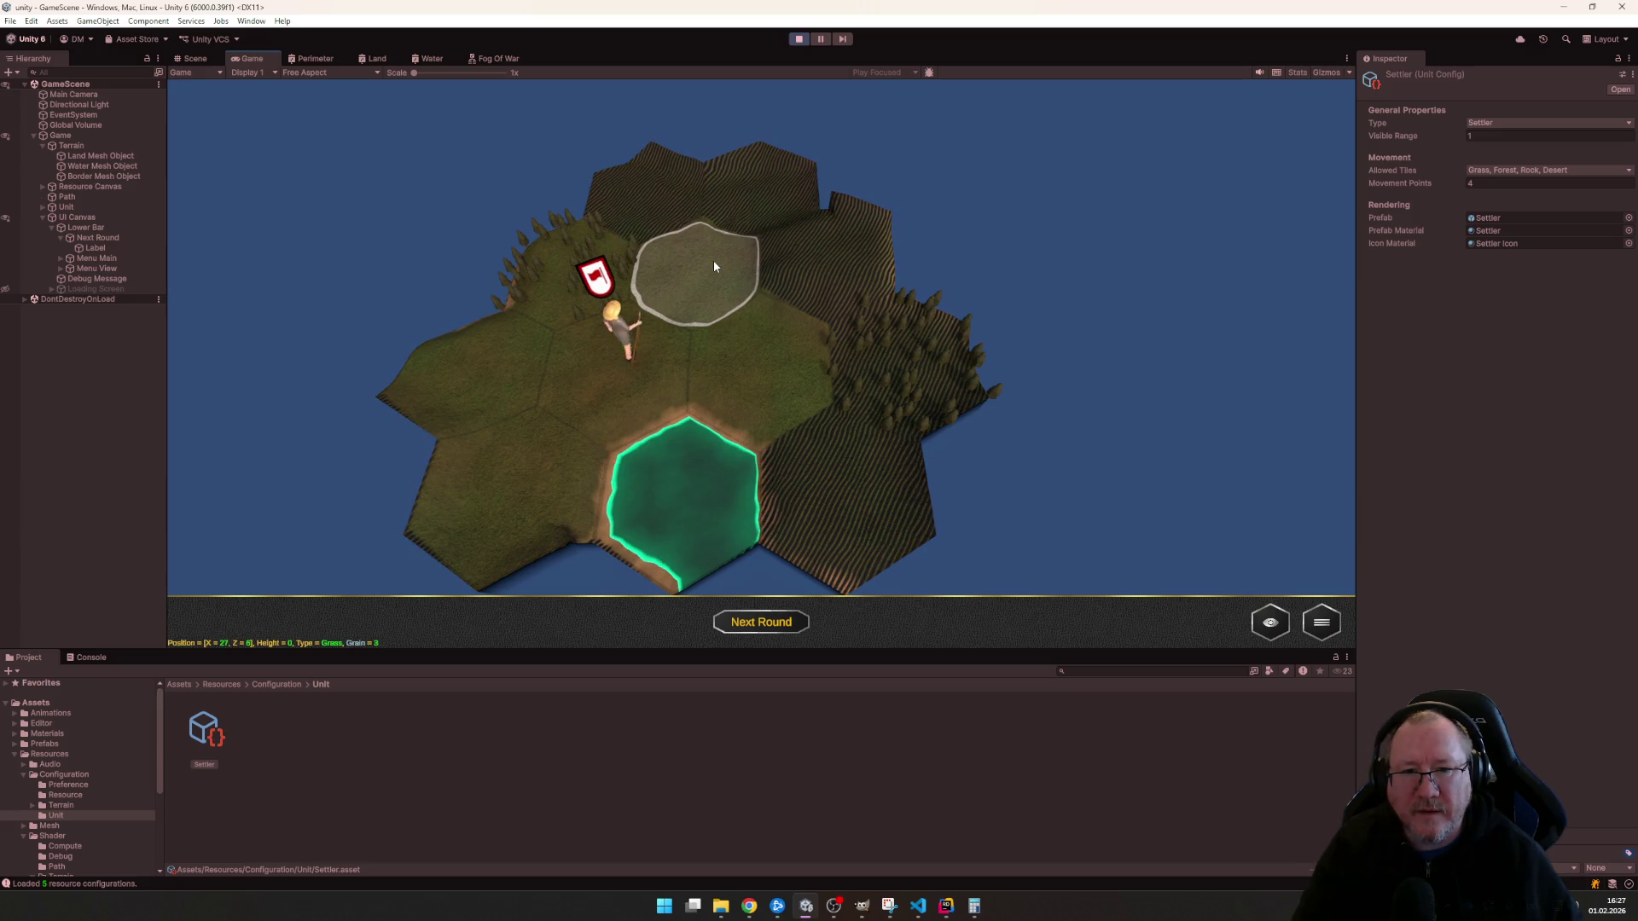
left_click(713, 275)
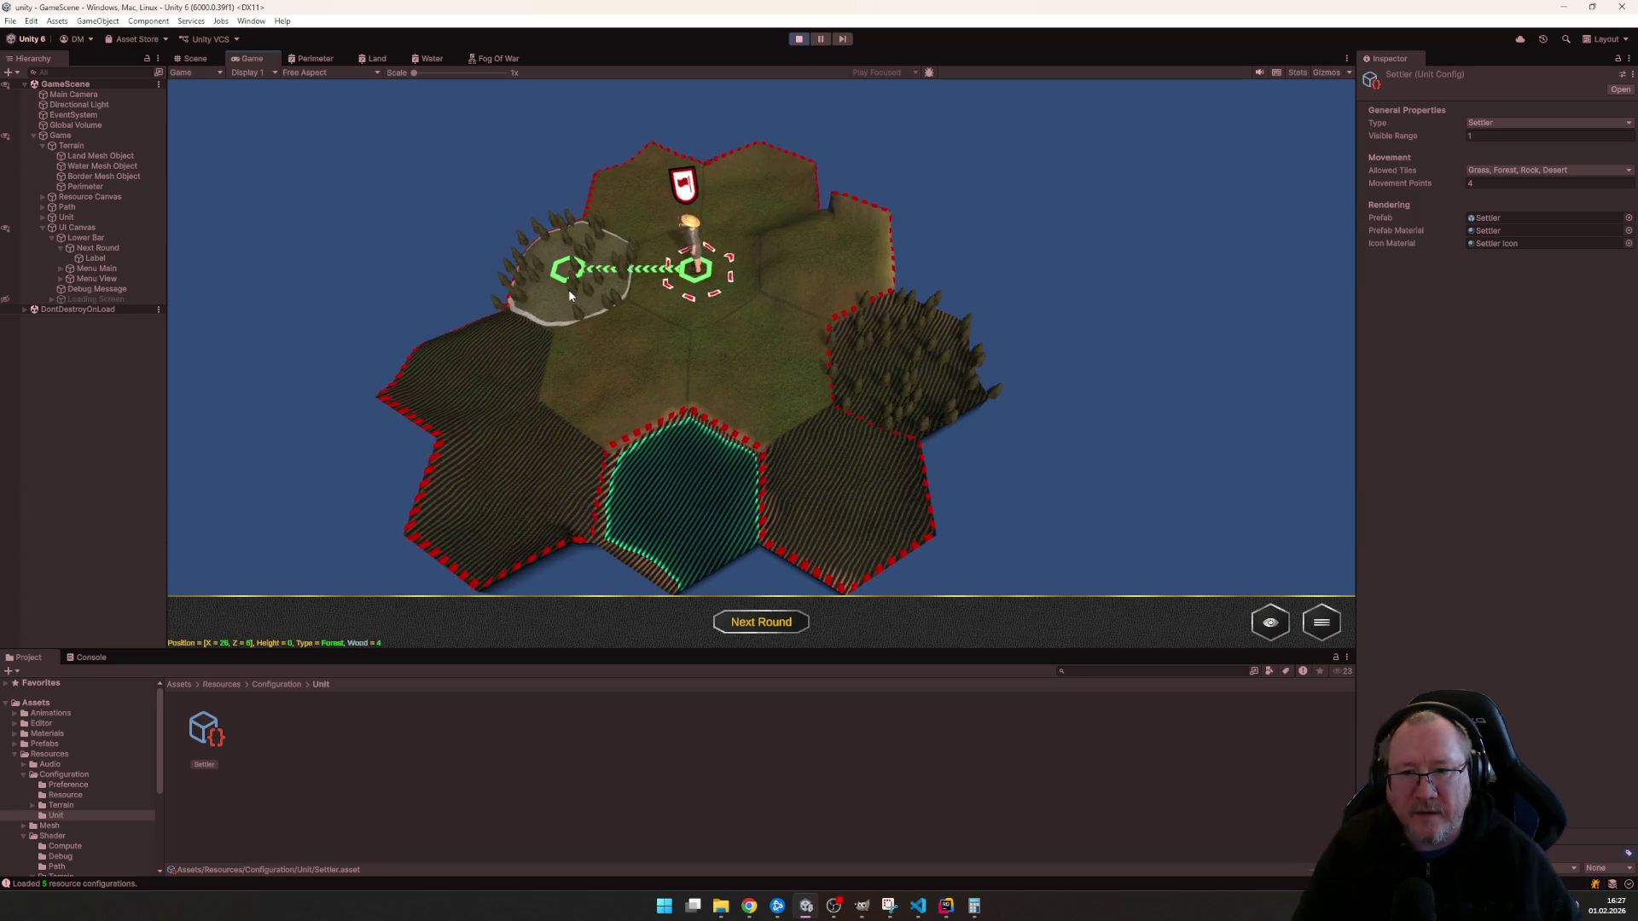
left_click(568, 289)
scroll(685, 297, "up", 2)
scroll(690, 291, "up", 2)
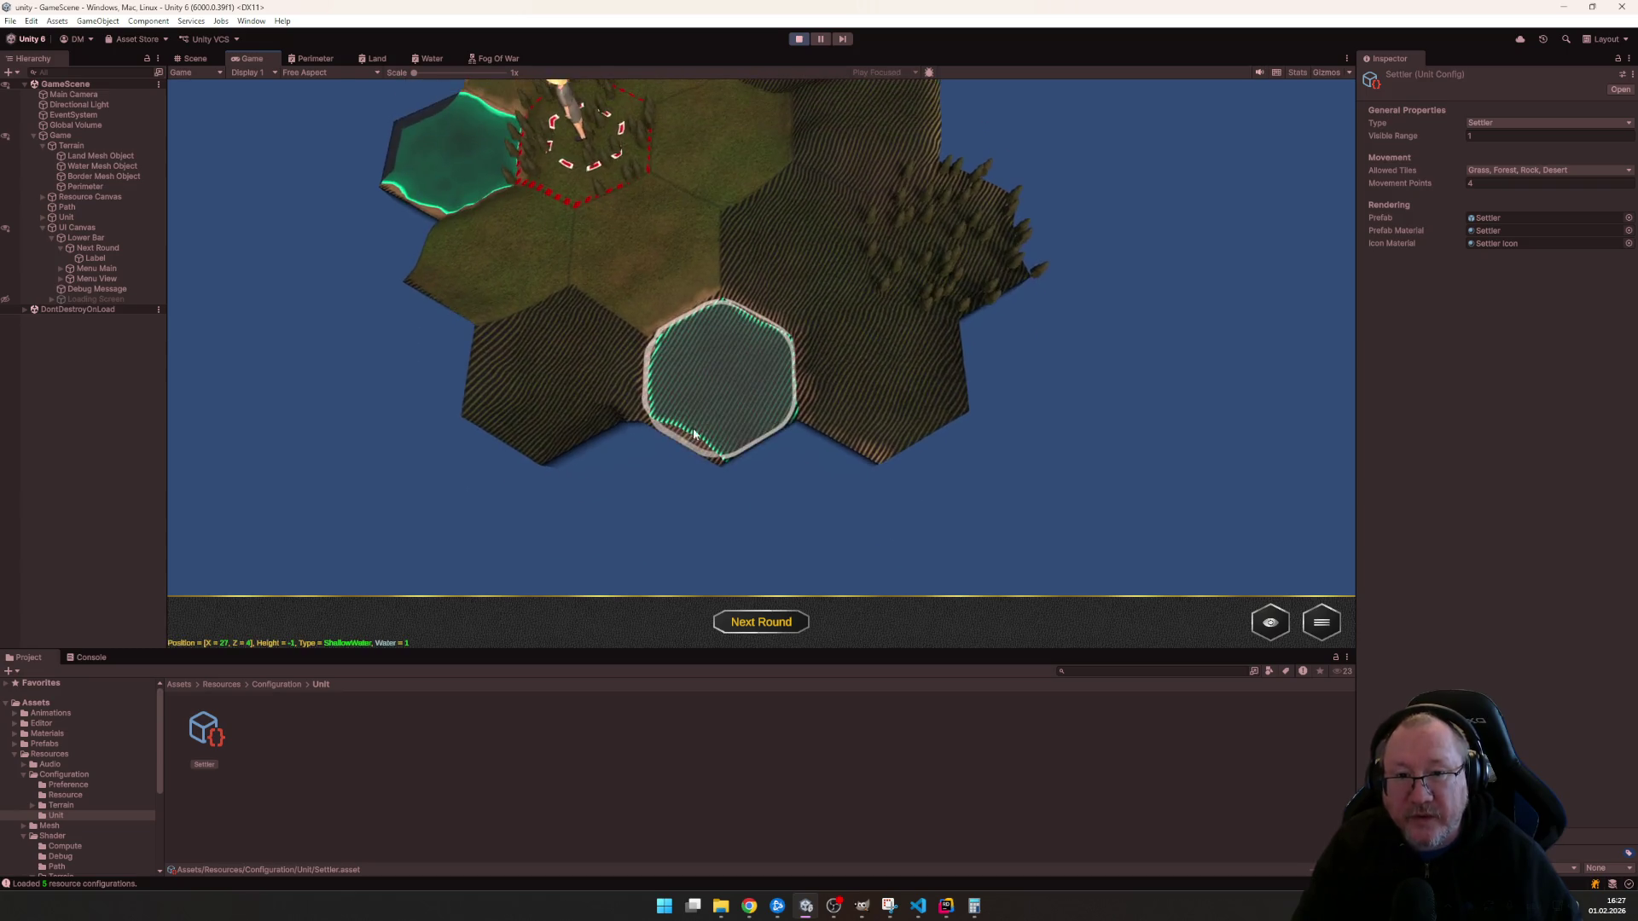
scroll(717, 422, "up", 3)
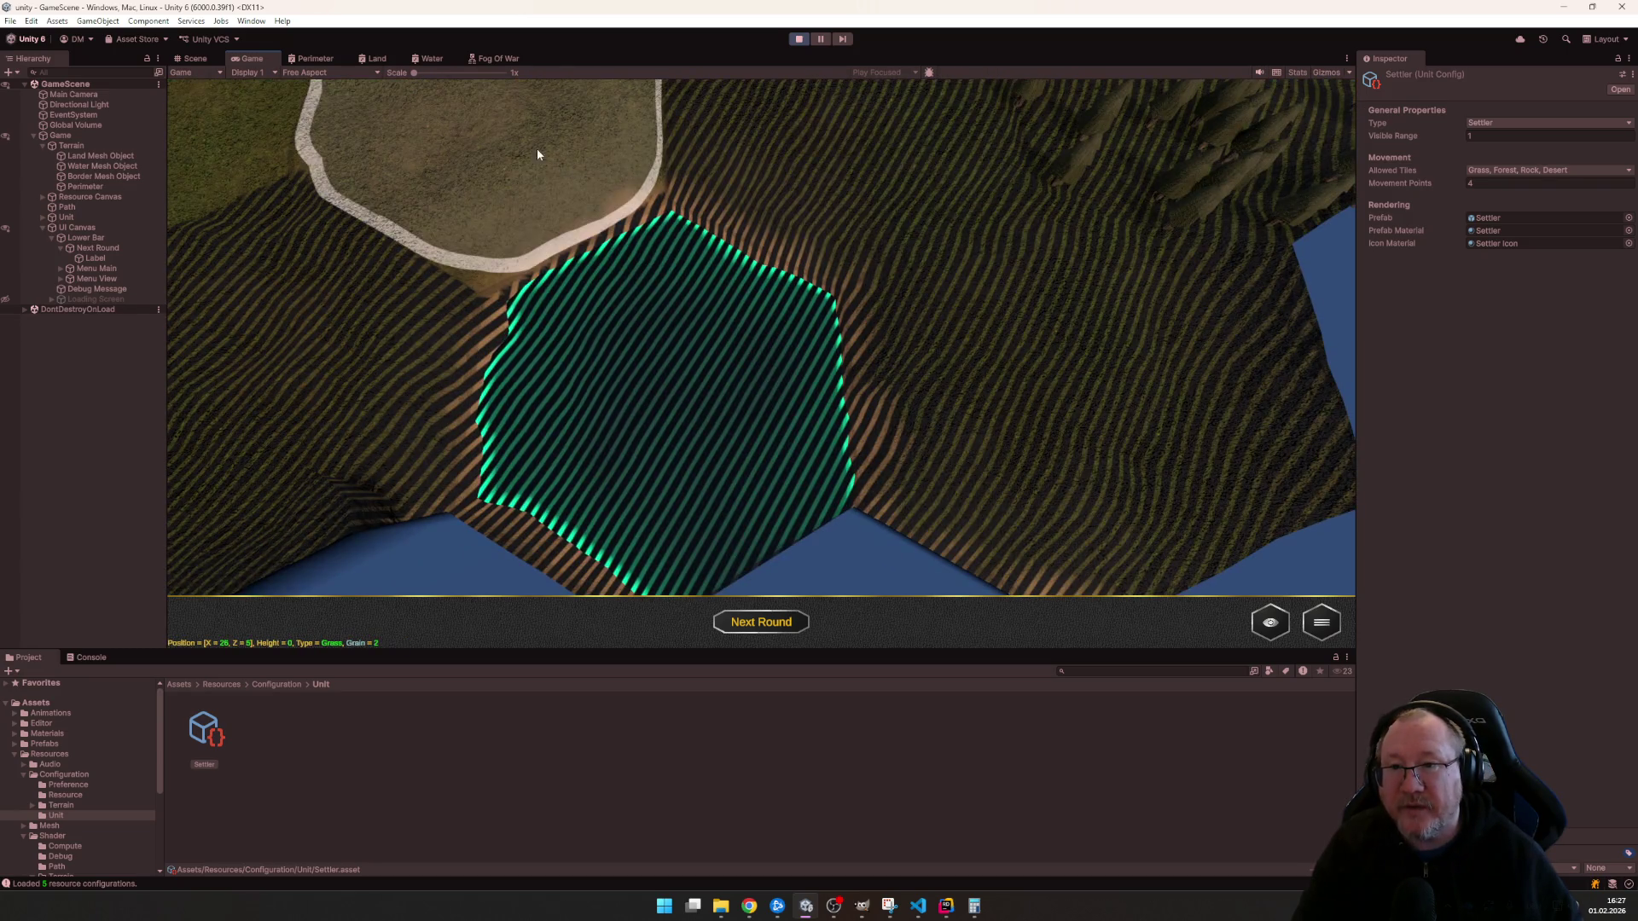
scroll(1100, 274, "down", 5)
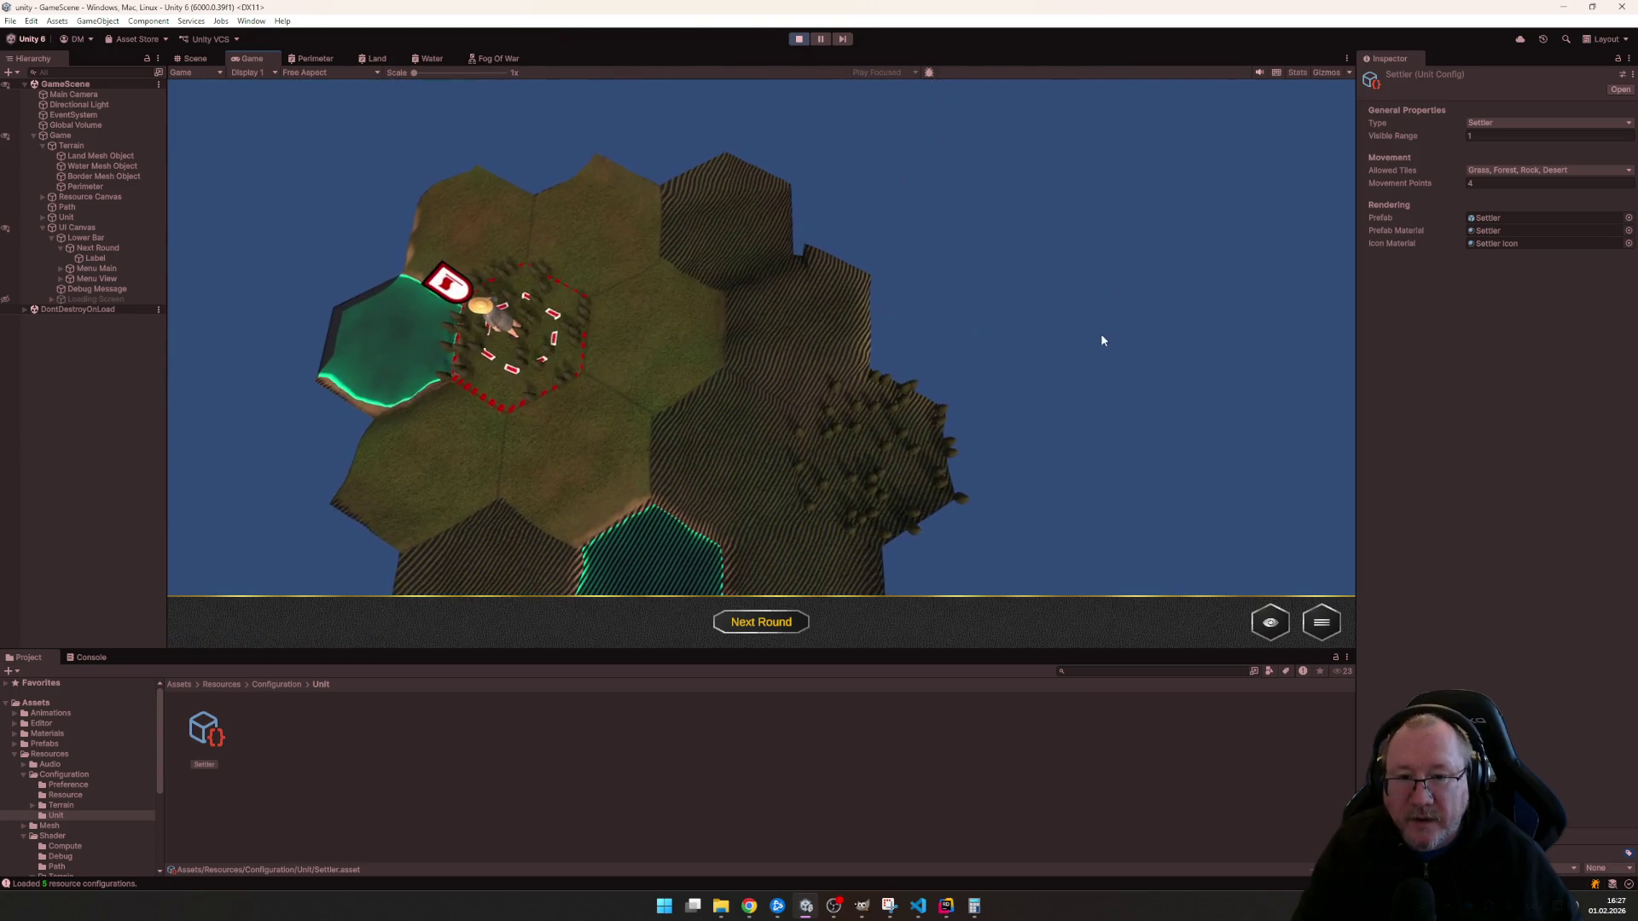
scroll(1096, 365, "up", 2)
scroll(1096, 378, "up", 1)
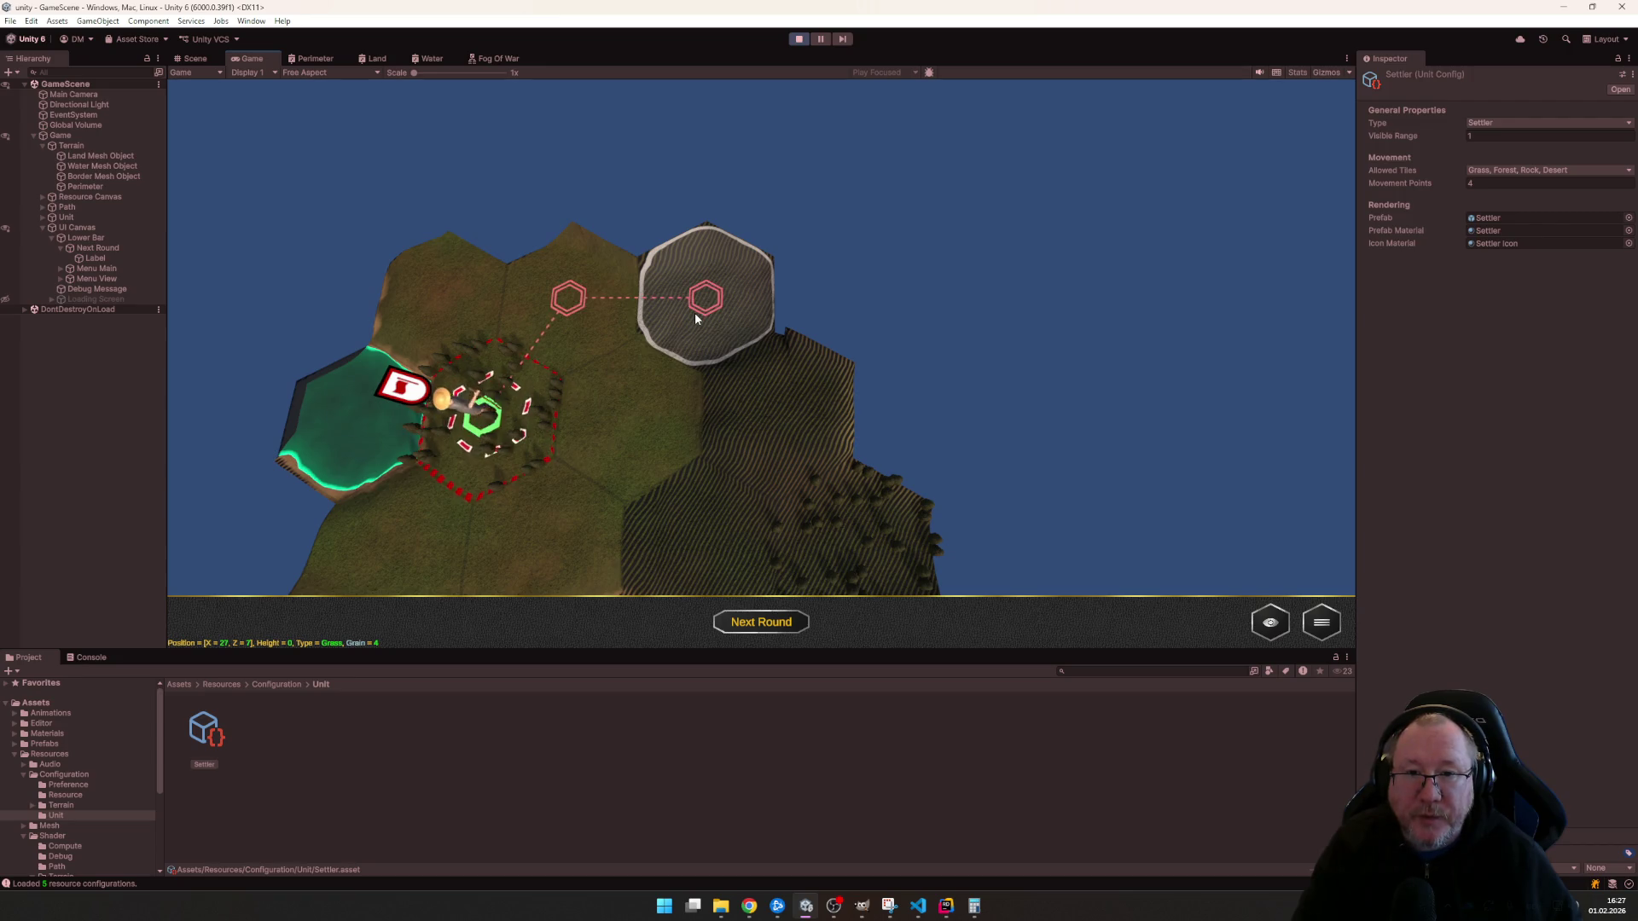
- Walk the settler two more hexes and pan the camera over the revealed patch of island
left_click(552, 300)
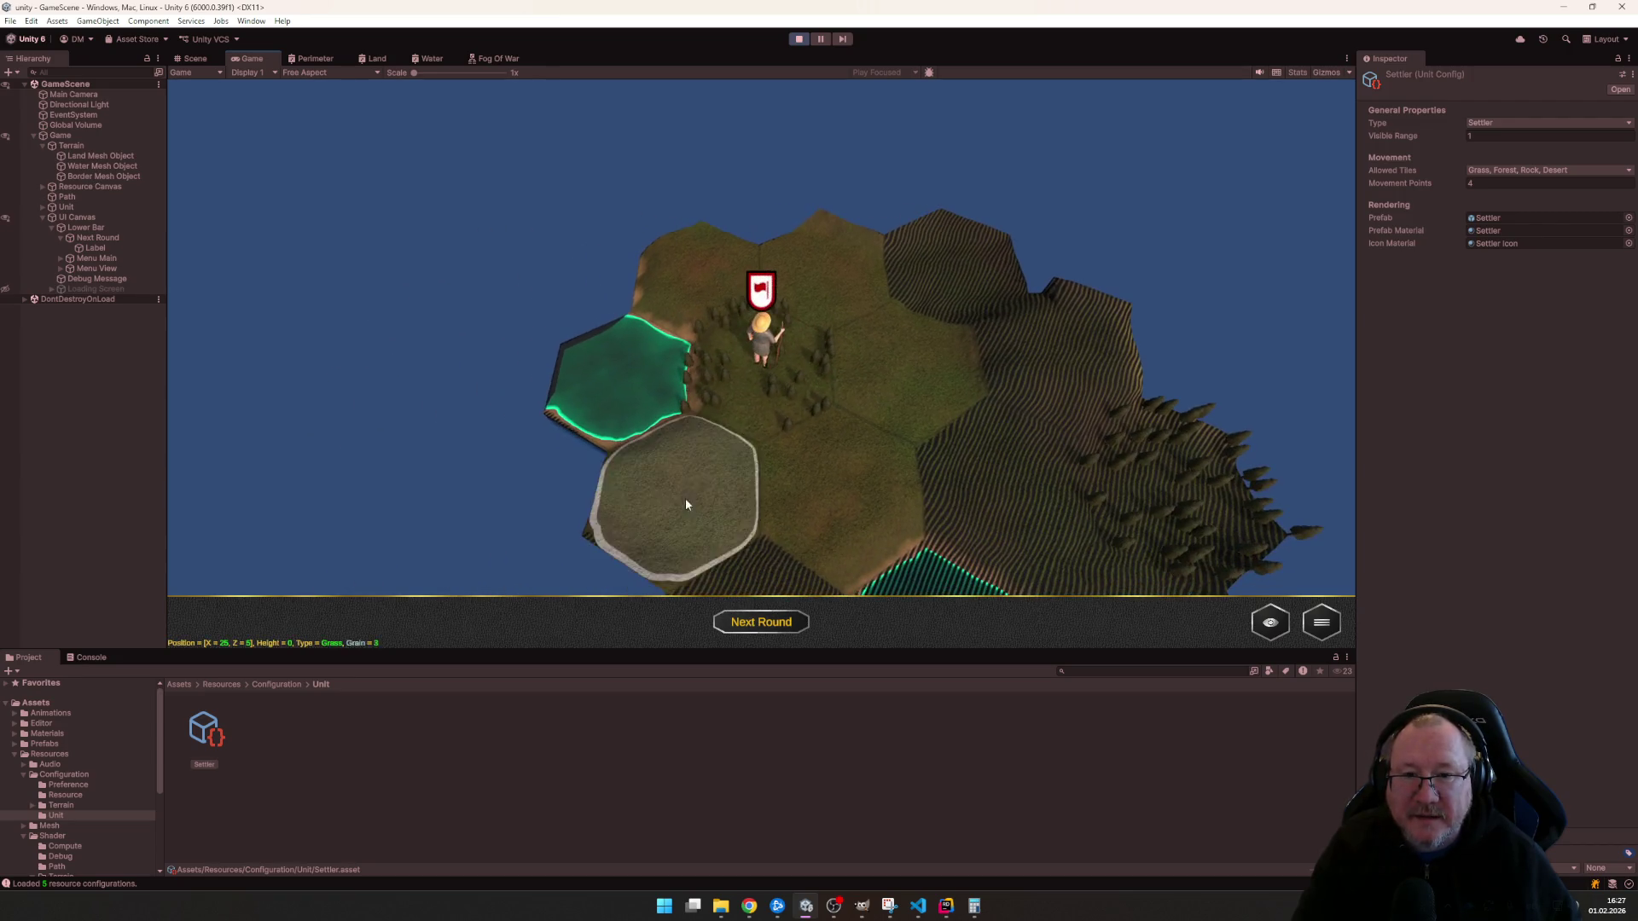
scroll(792, 377, "up", 1)
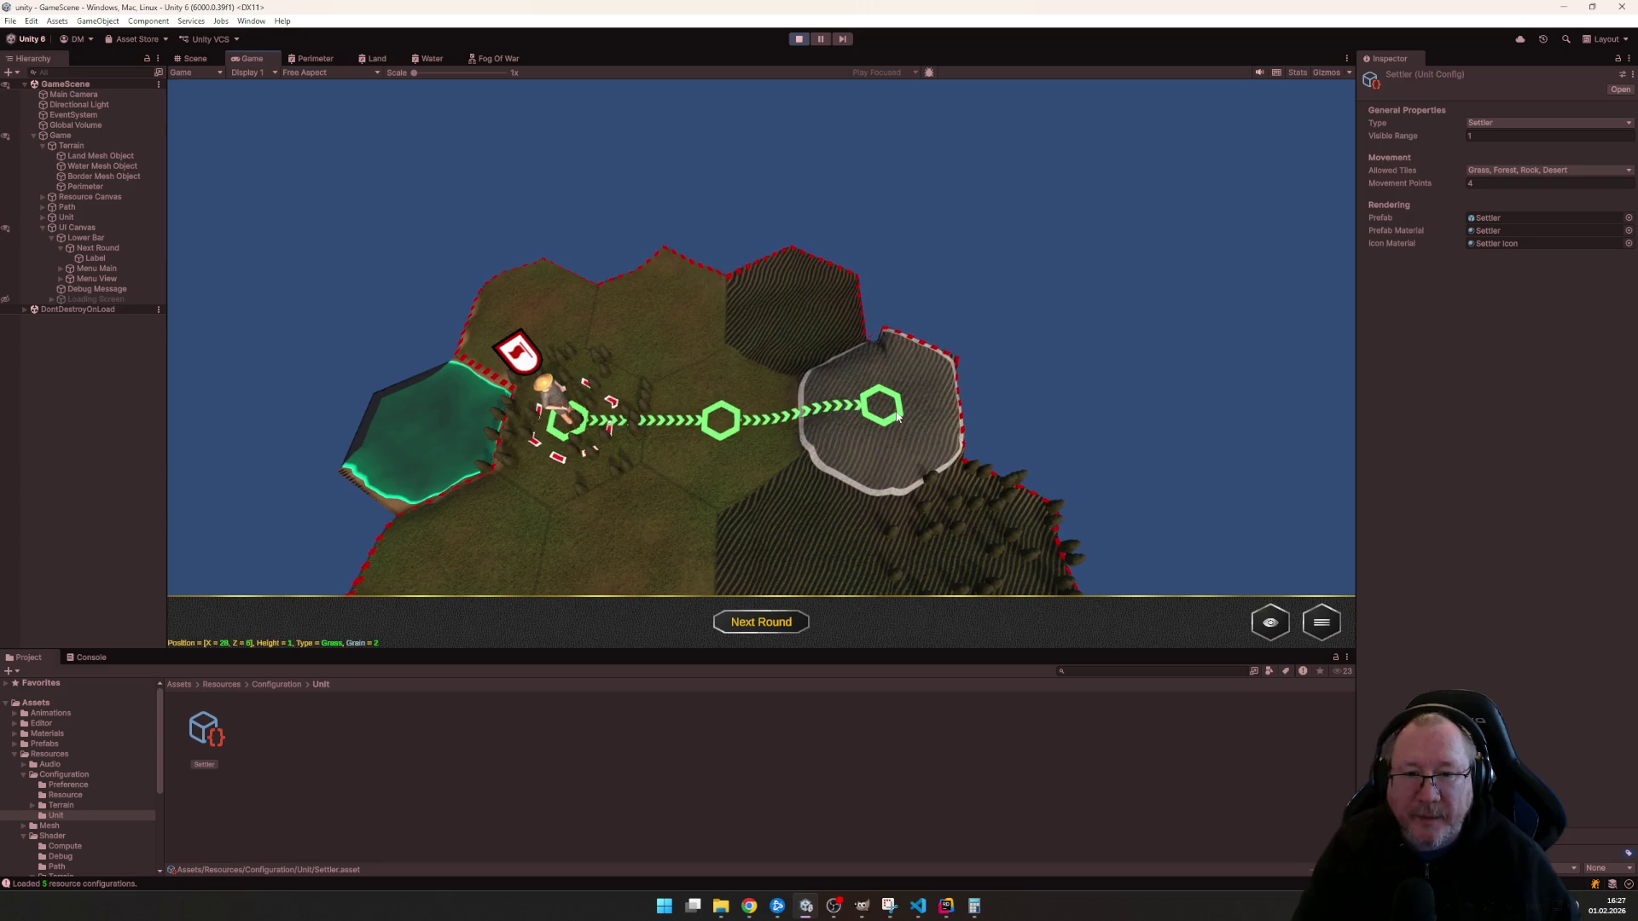
left_click(755, 416)
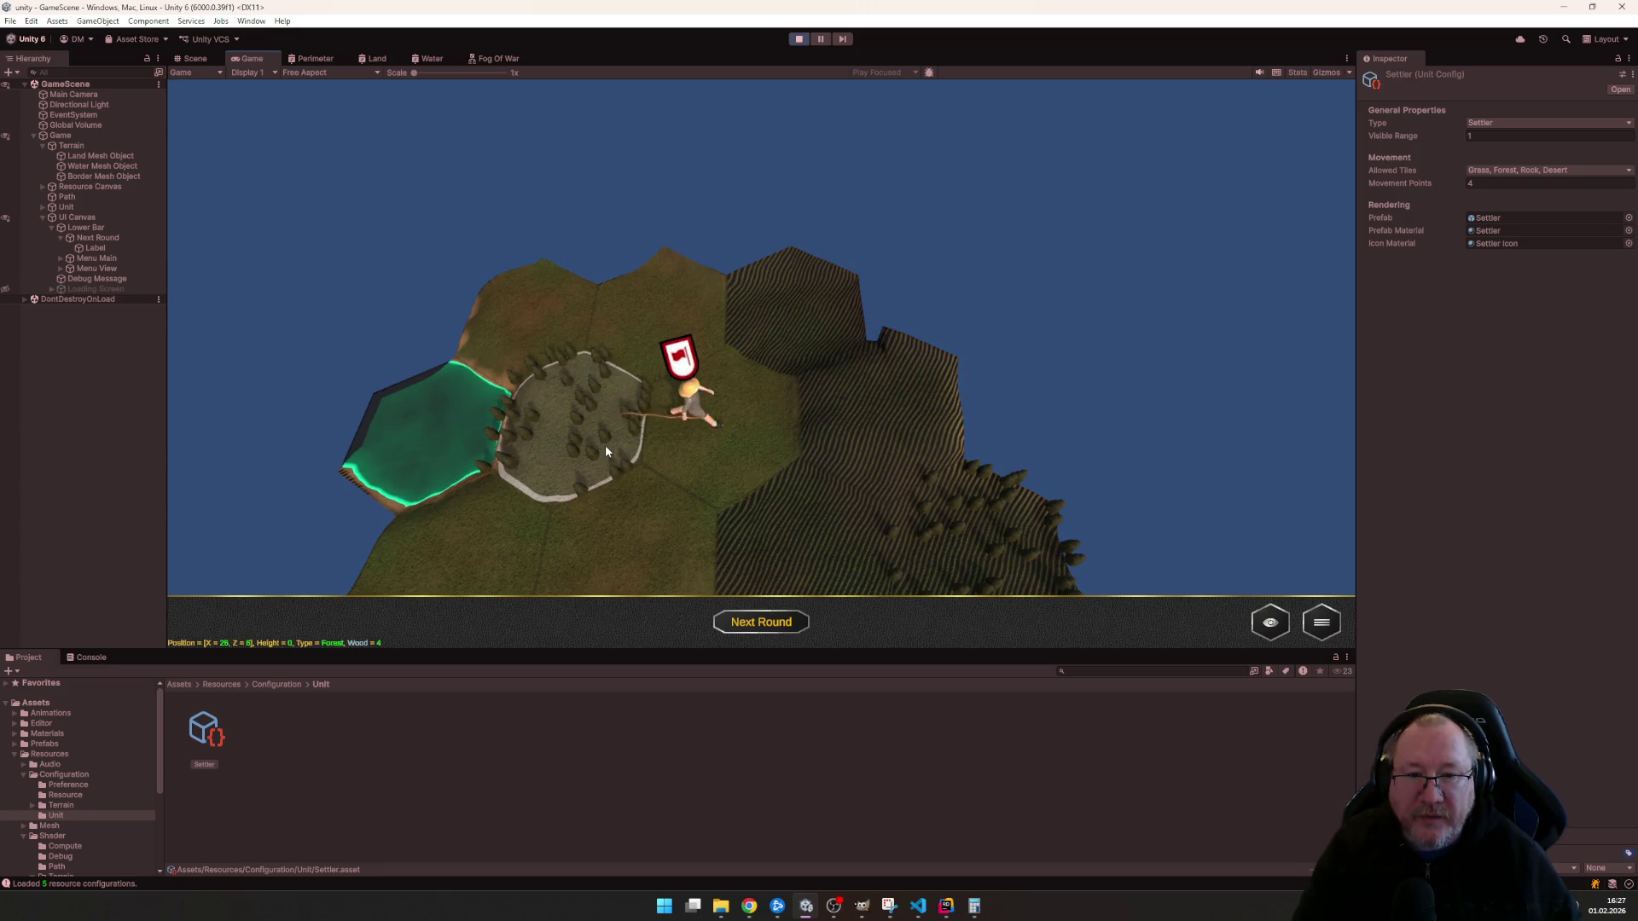
scroll(606, 445, "down", 1)
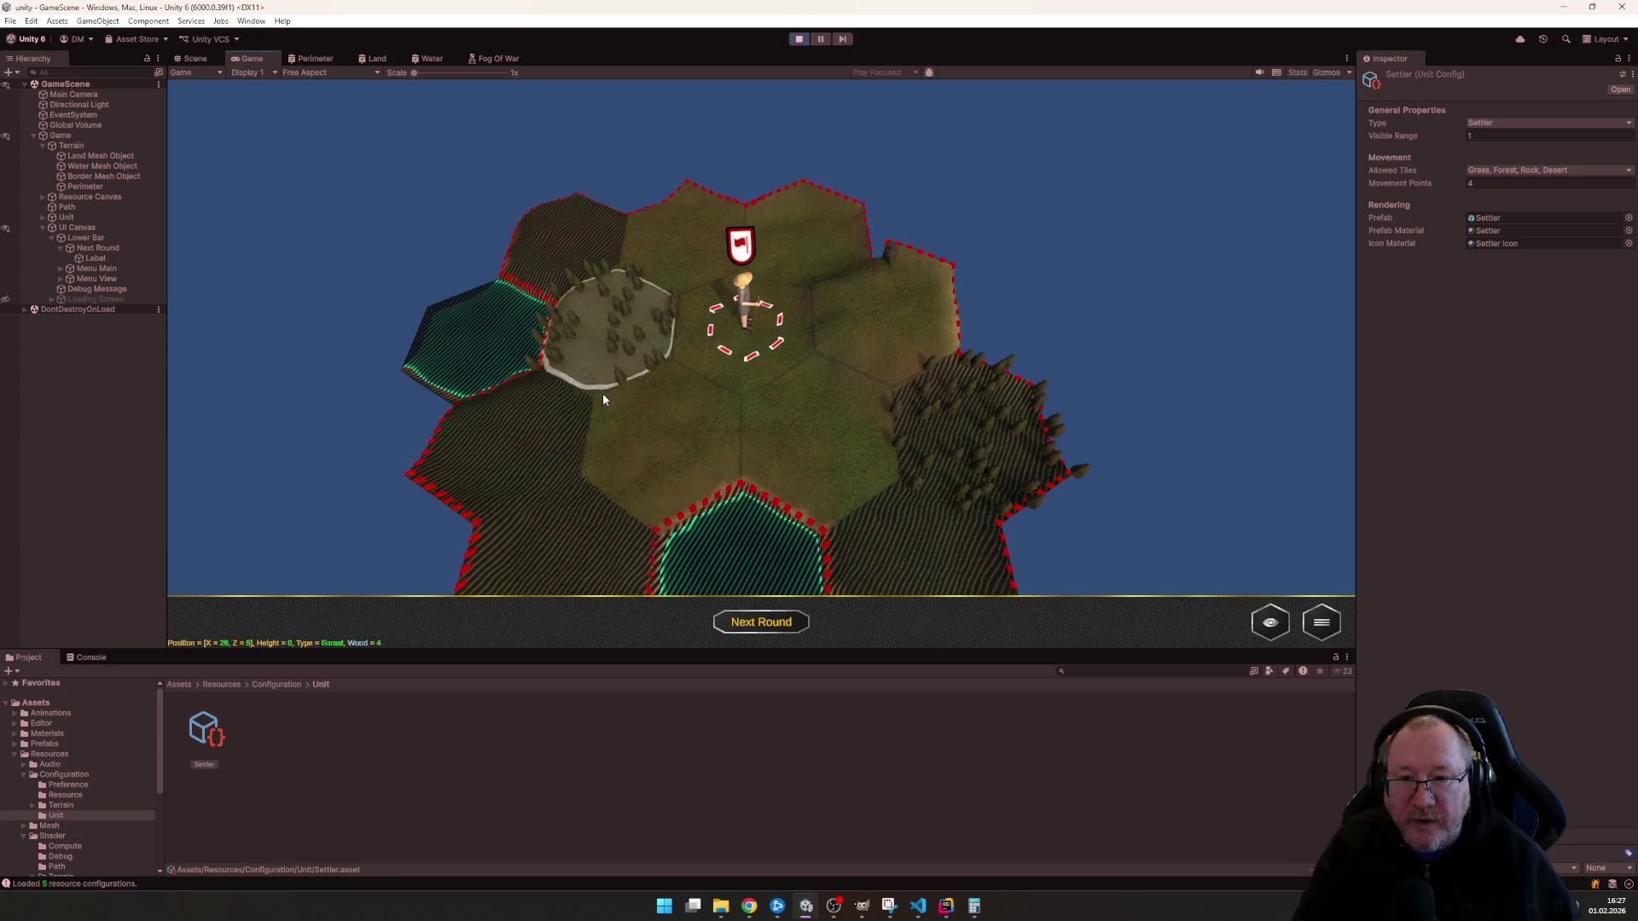
scroll(644, 419, "up", 2)
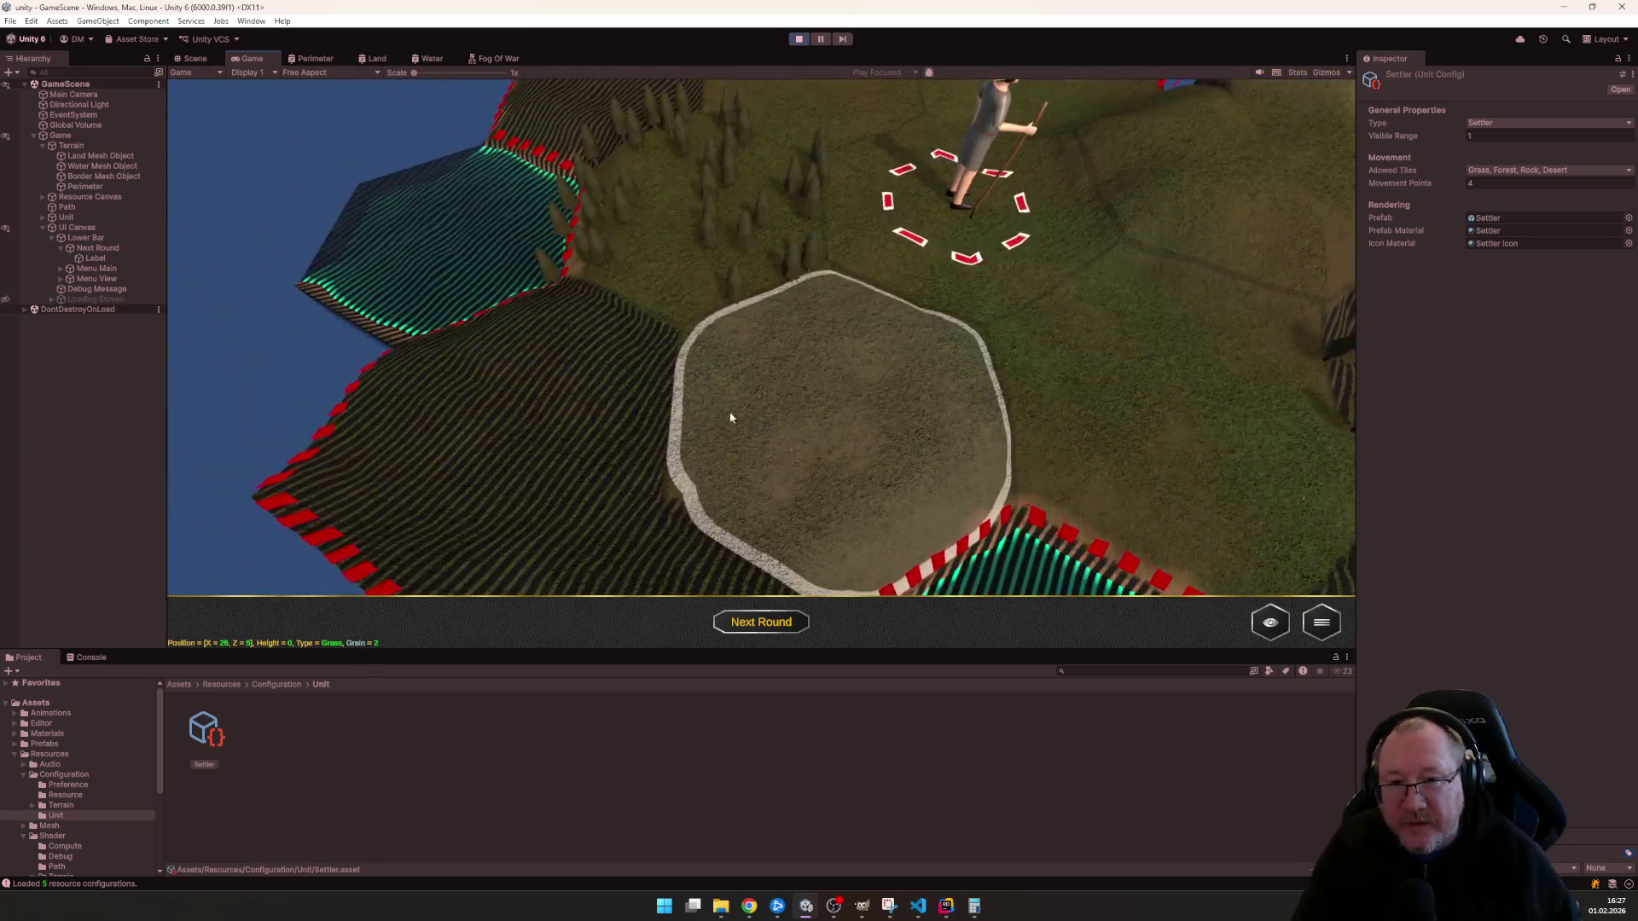
scroll(843, 403, "down", 2)
scroll(933, 394, "up", 2)
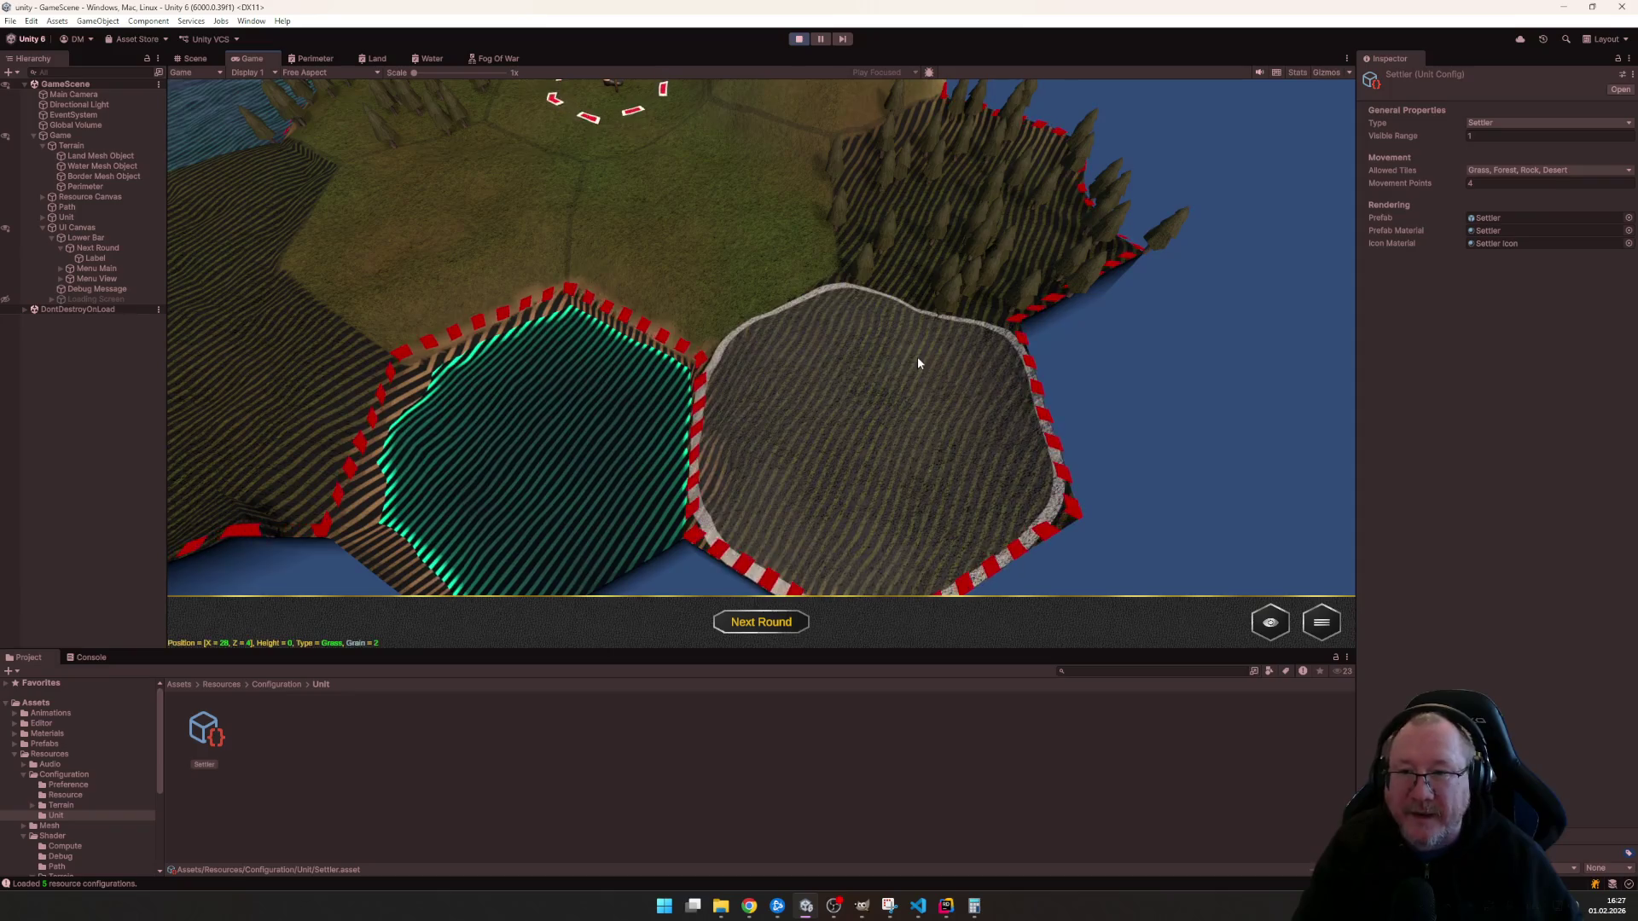
scroll(759, 267, "up", 1)
scroll(758, 272, "down", 2)
scroll(797, 370, "up", 2)
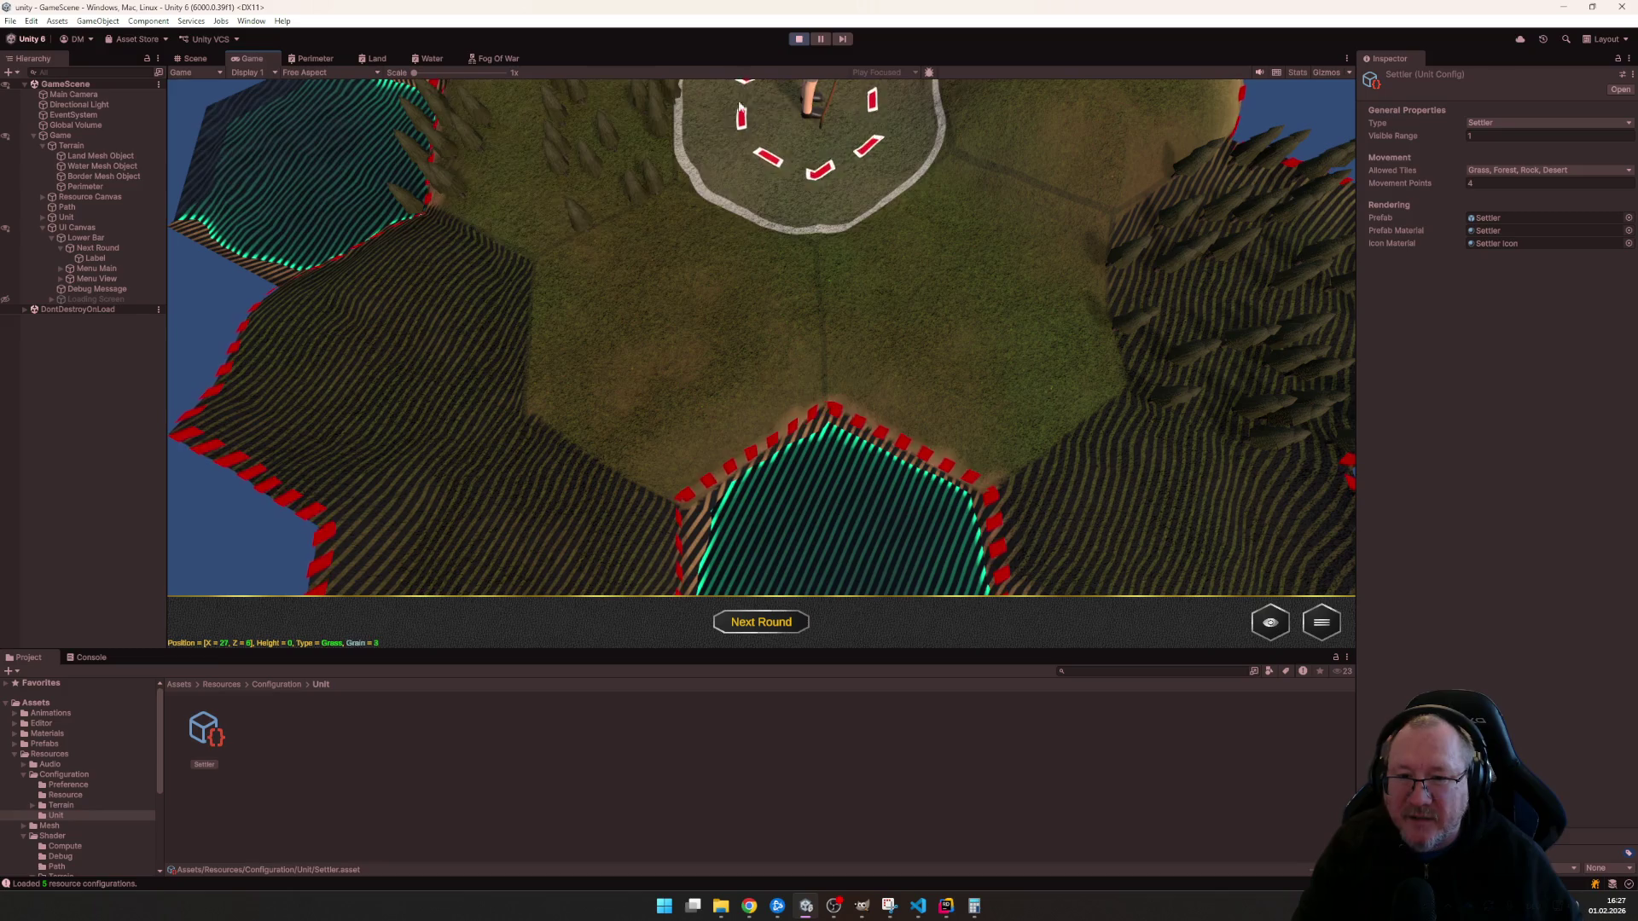
scroll(1057, 247, "up", 2)
scroll(1023, 259, "down", 2)
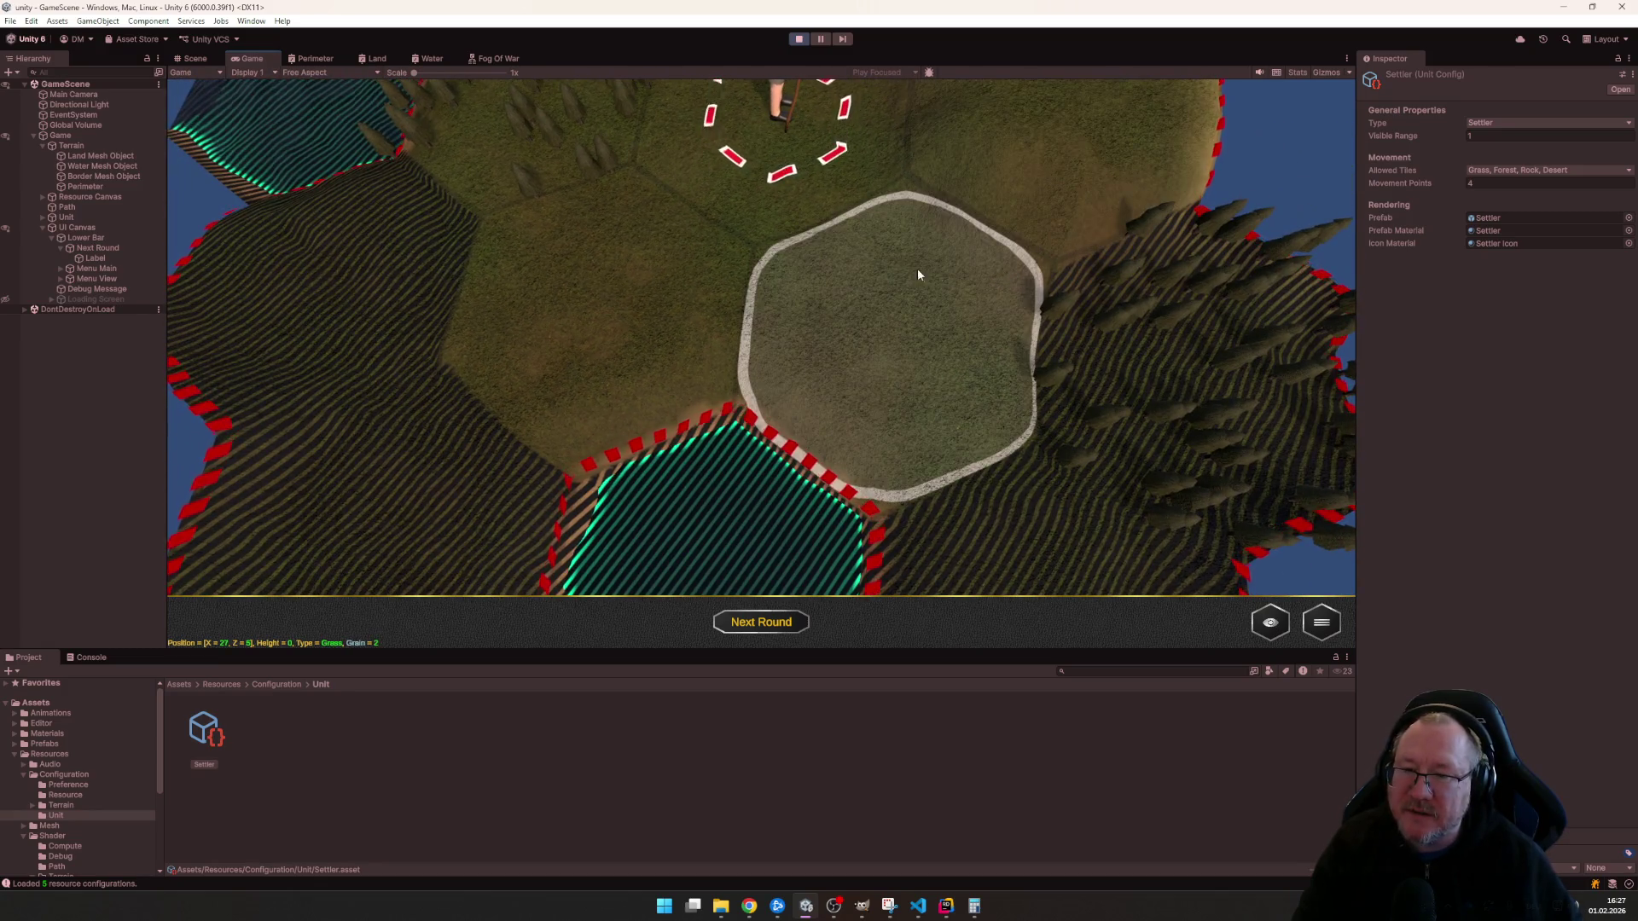
key("s")
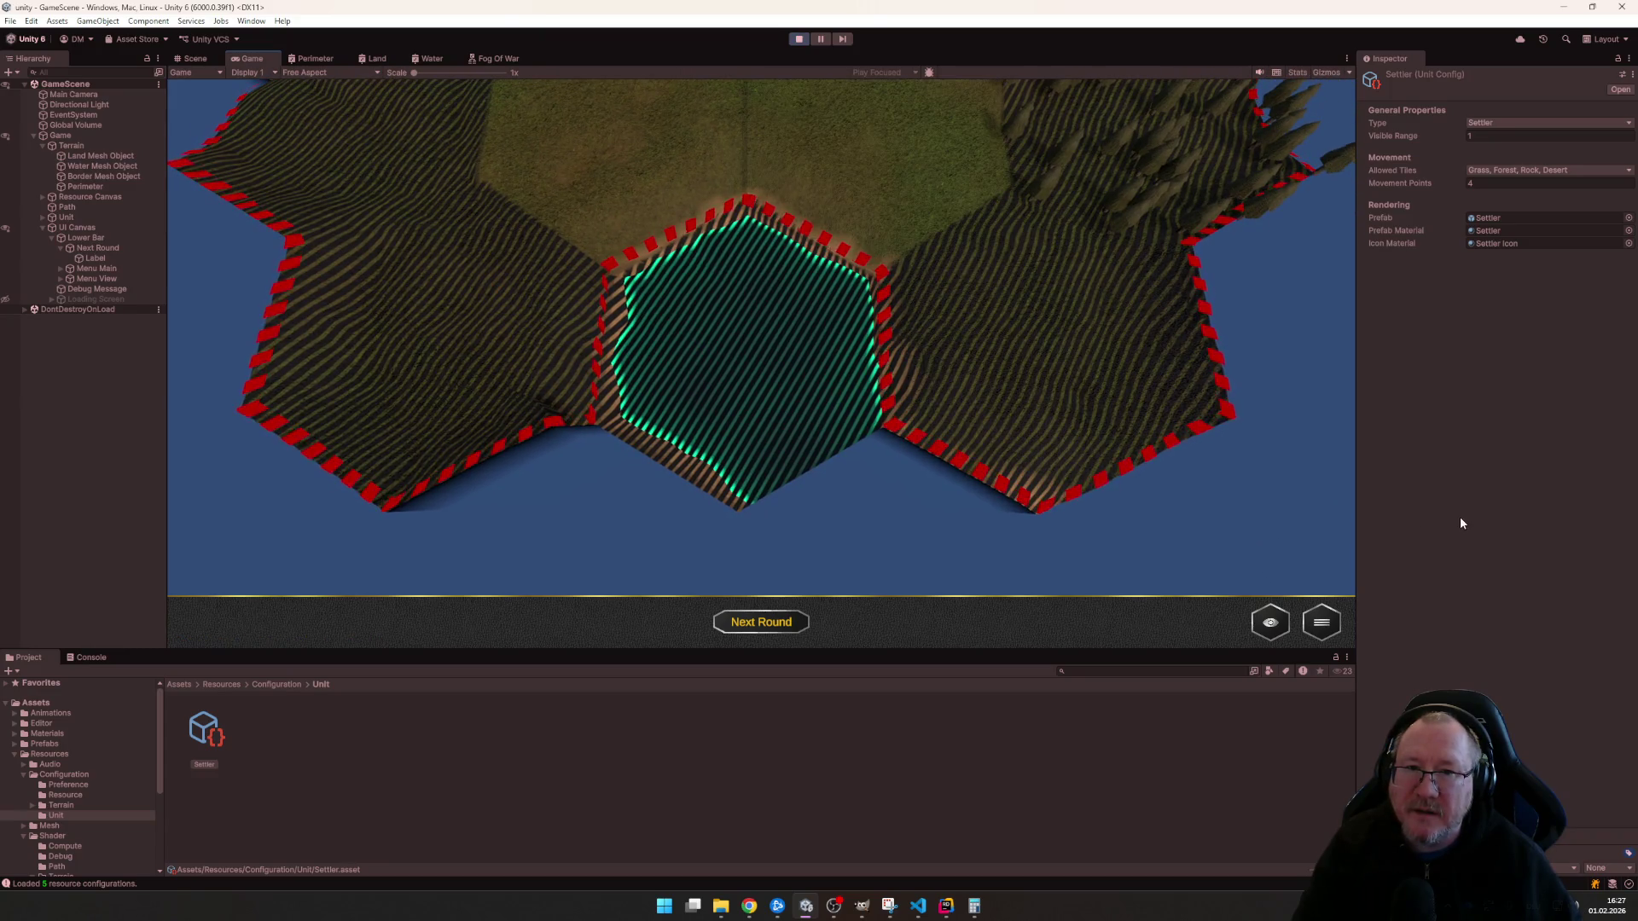
scroll(1255, 406, "down", 3)
scroll(1200, 418, "down", 3)
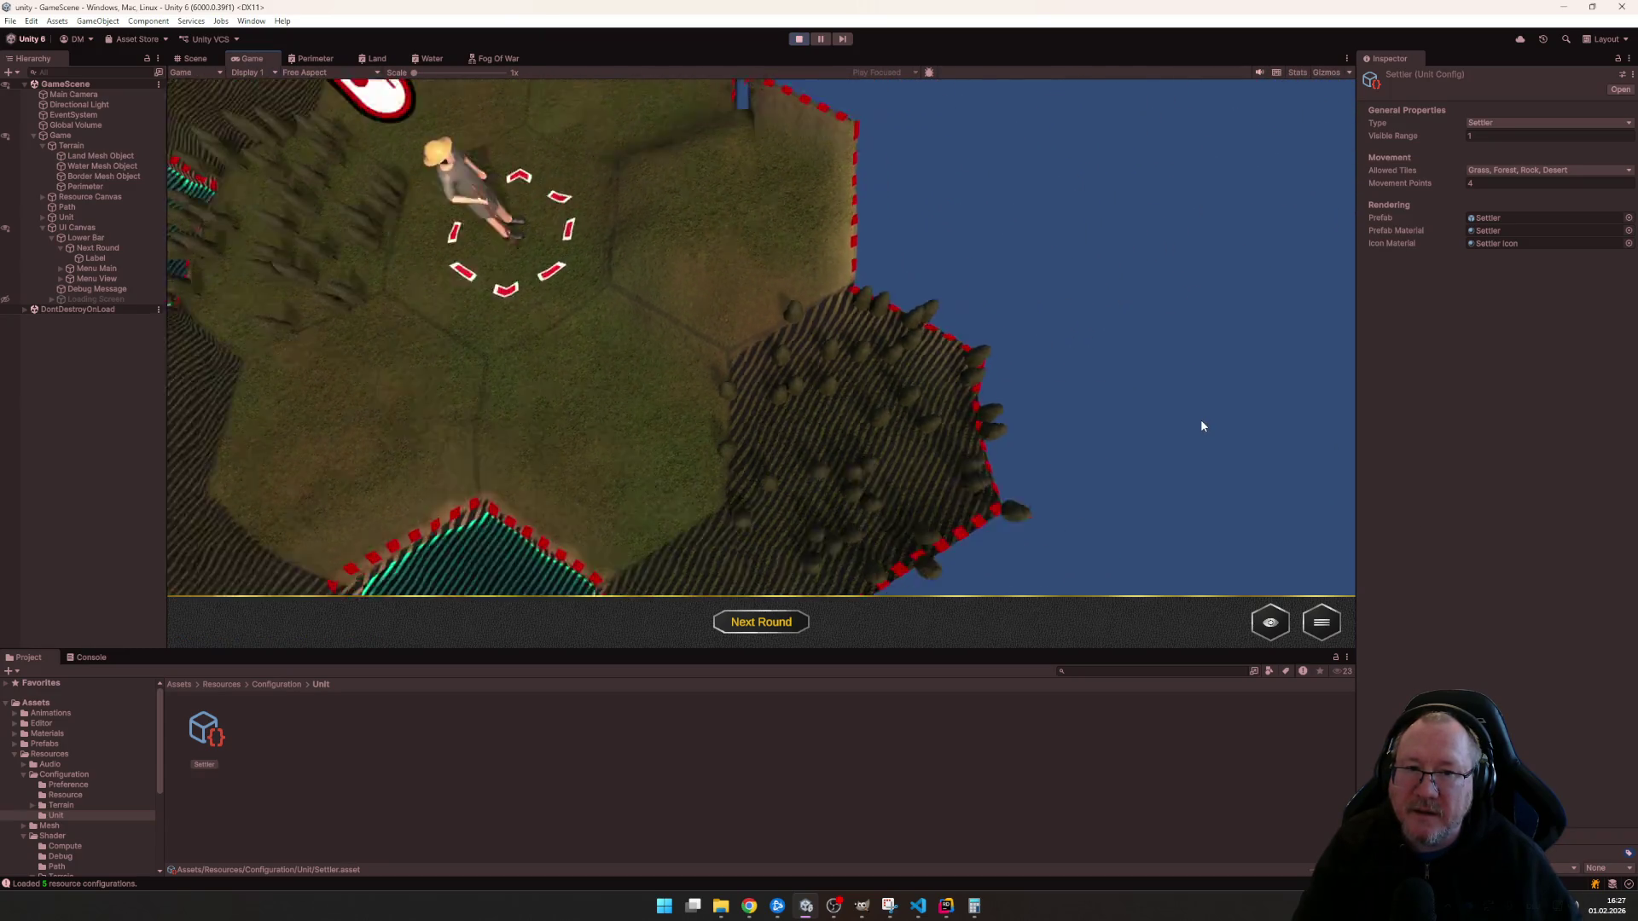
scroll(1200, 422, "down", 2)
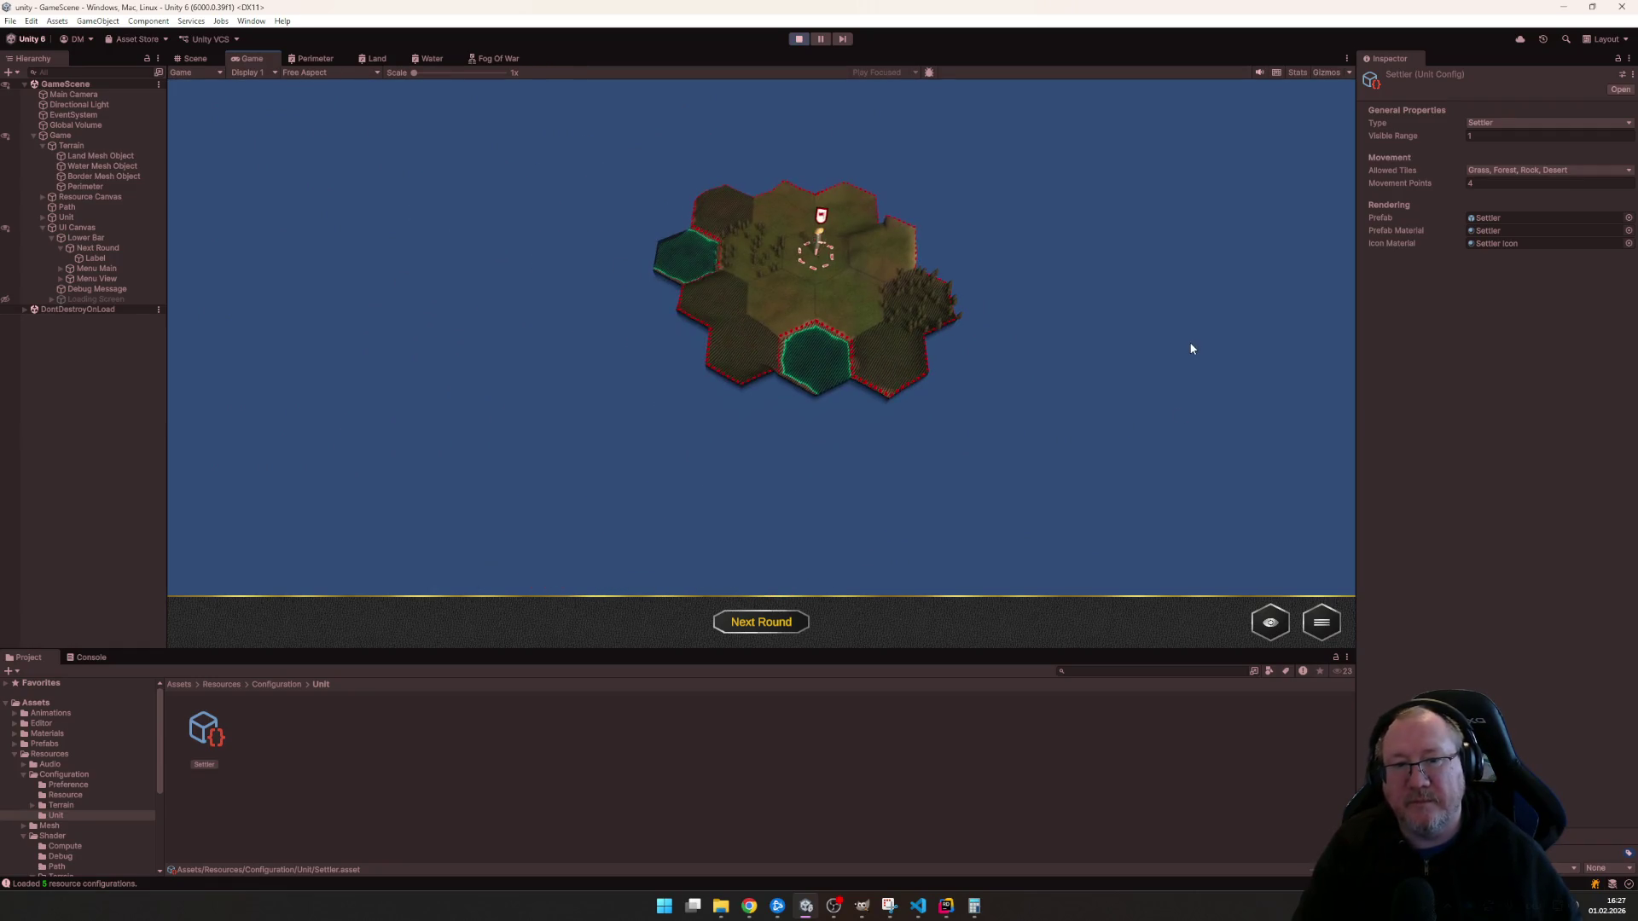
scroll(1186, 391, "down", 1)
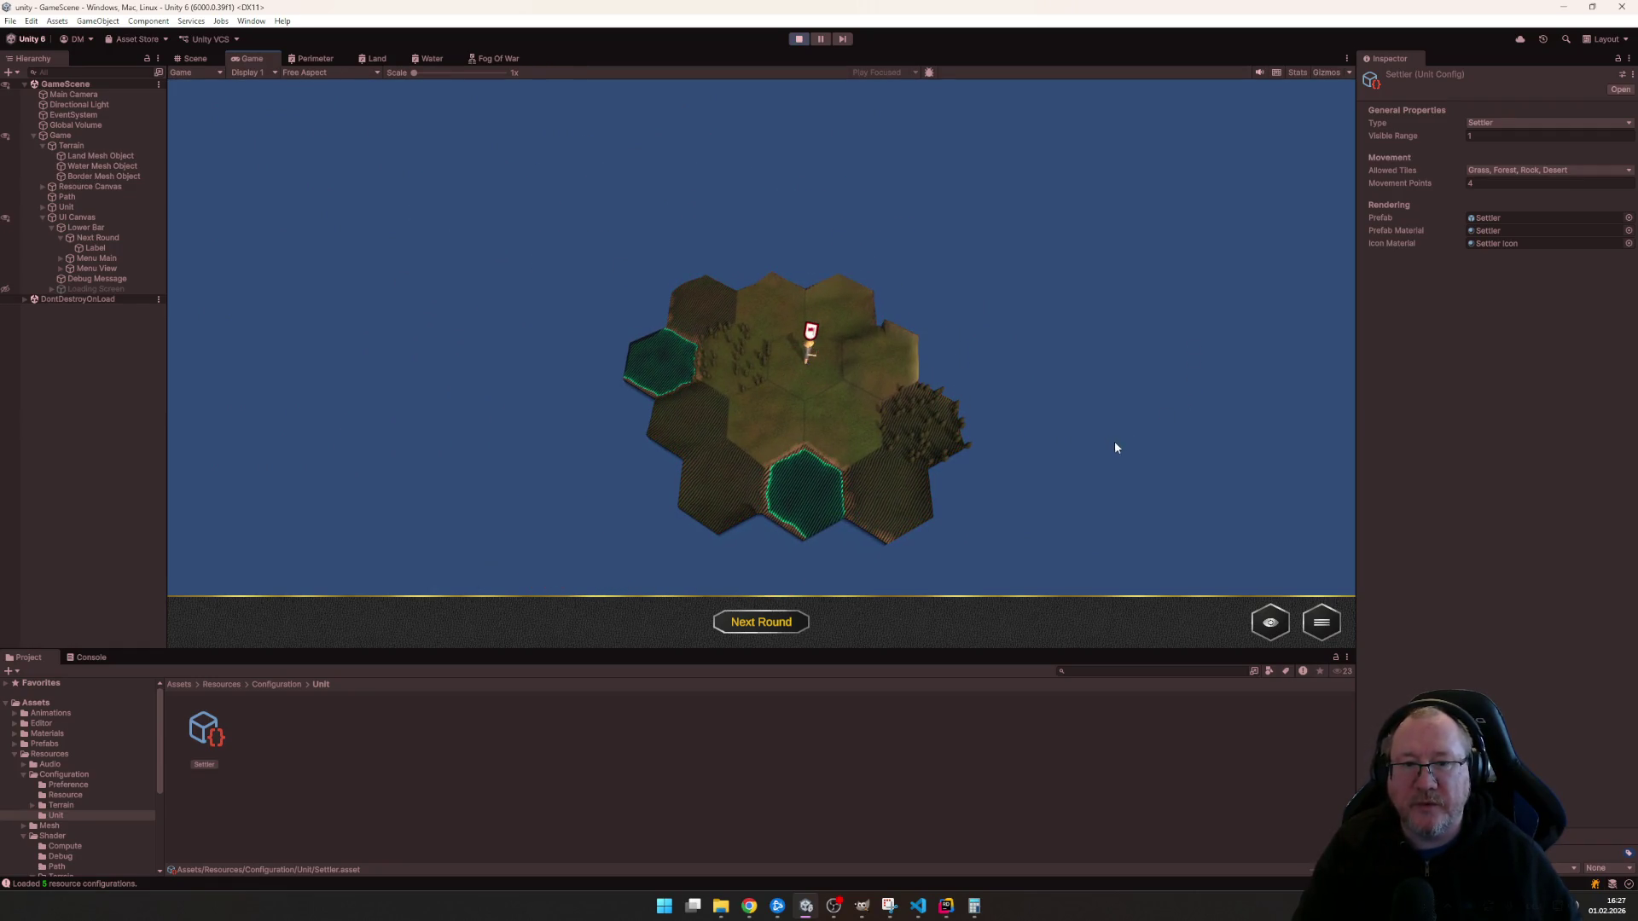
left_click_drag(1086, 449, 1131, 469)
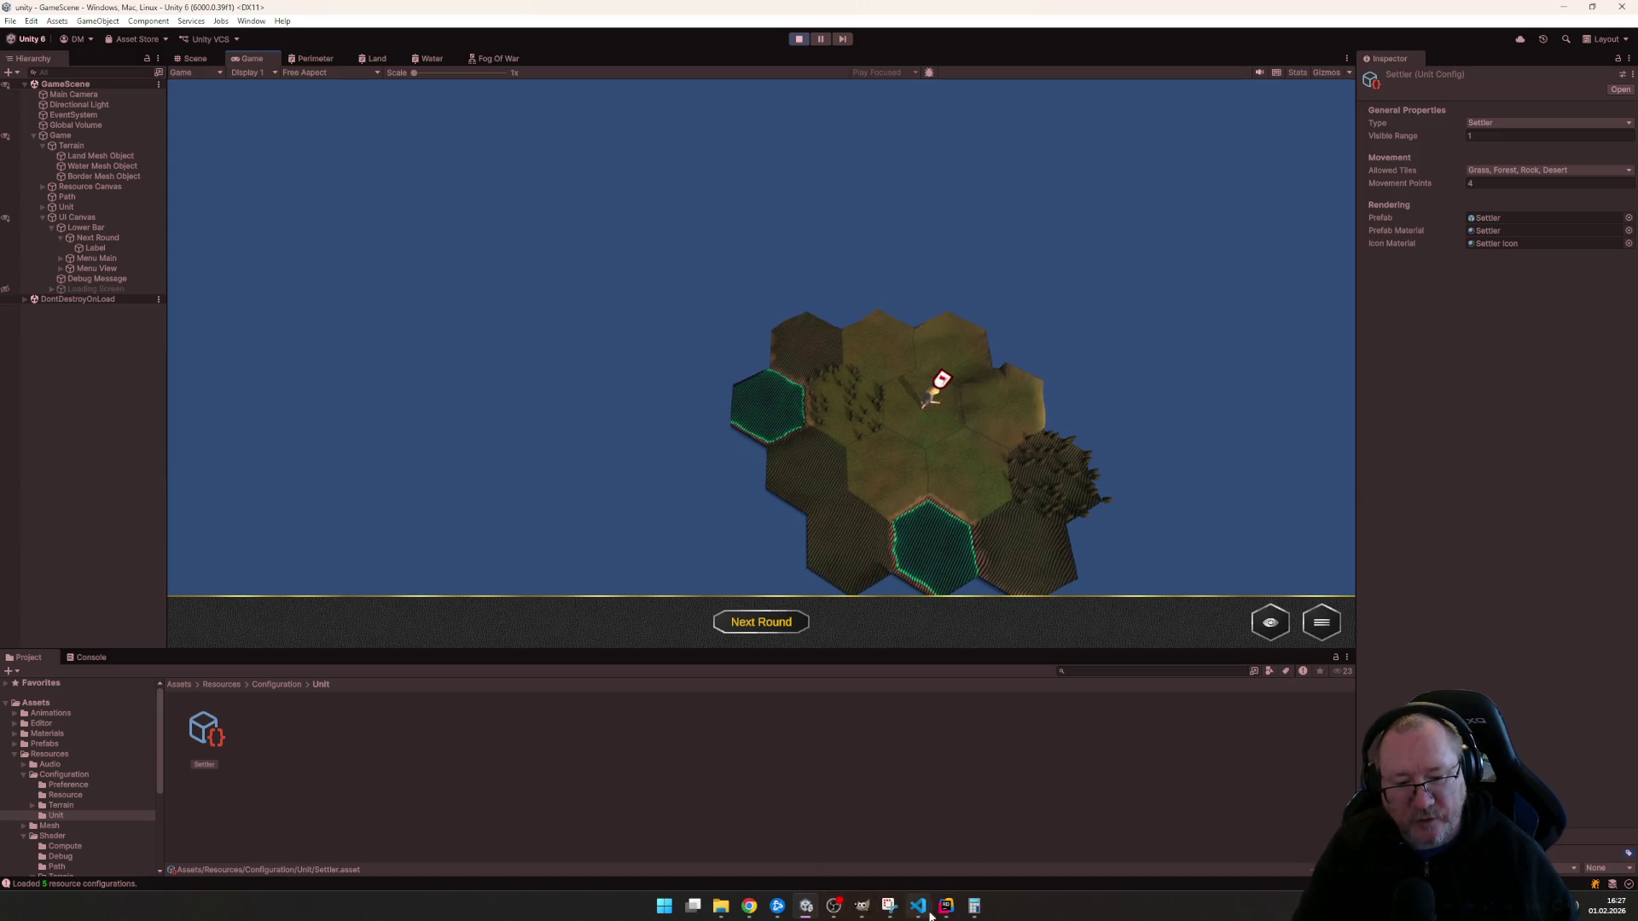
- Compare FogOfWarRenderer.cs with the running game, then bring up HexMap.compute in Rider
left_click(946, 906)
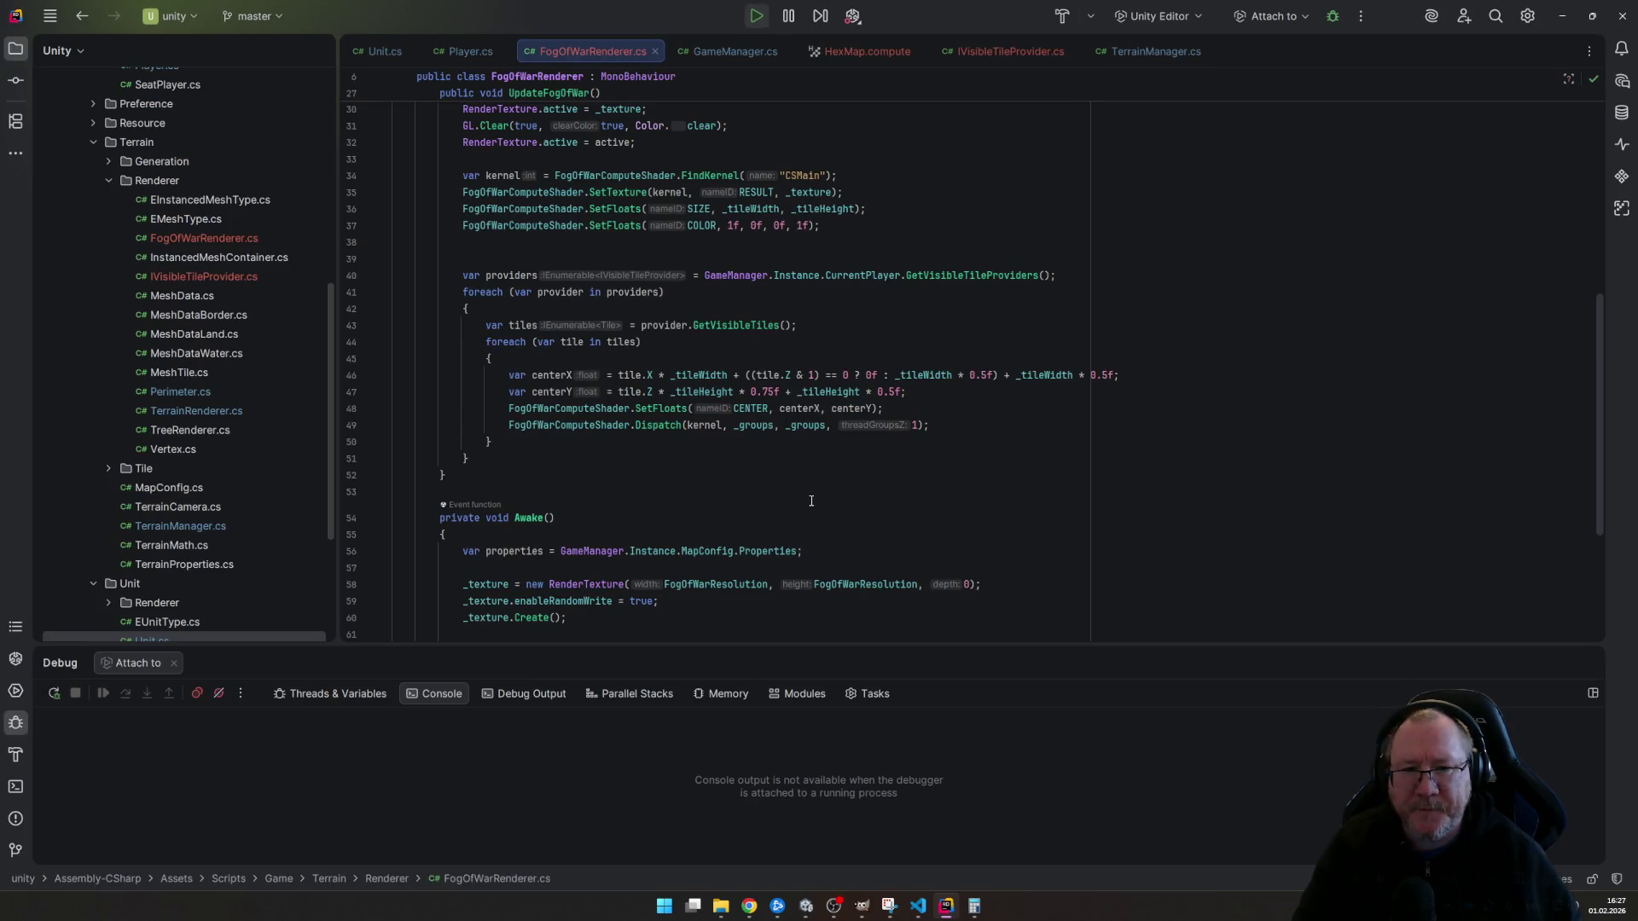
scroll(810, 500, "down", 2)
scroll(826, 493, "down", 3)
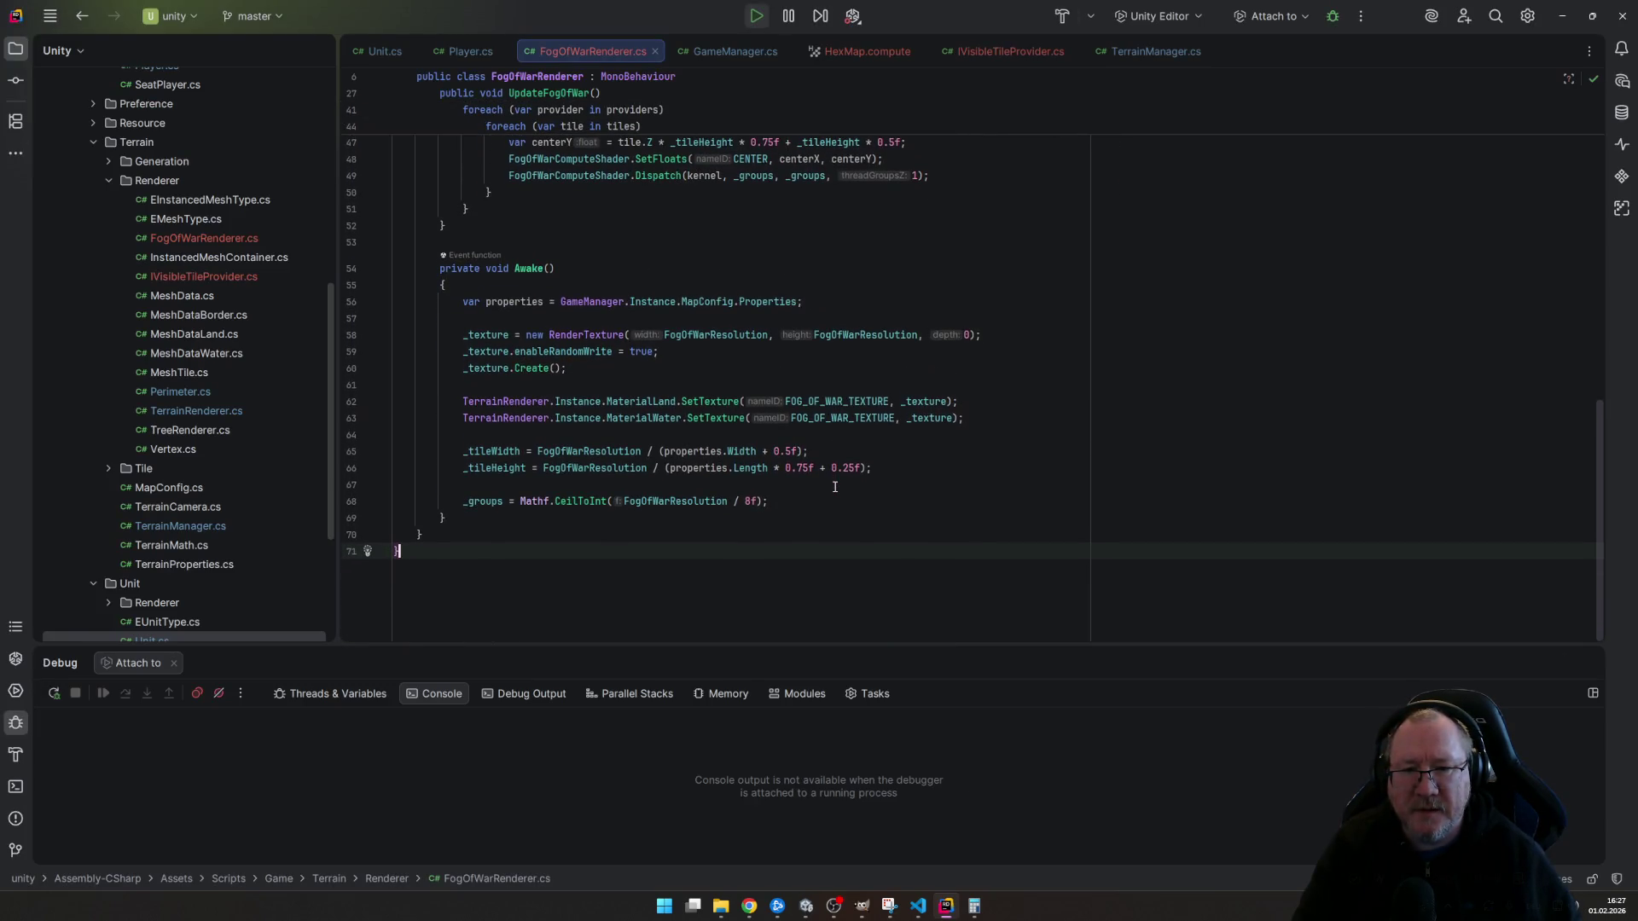
scroll(834, 487, "up", 1)
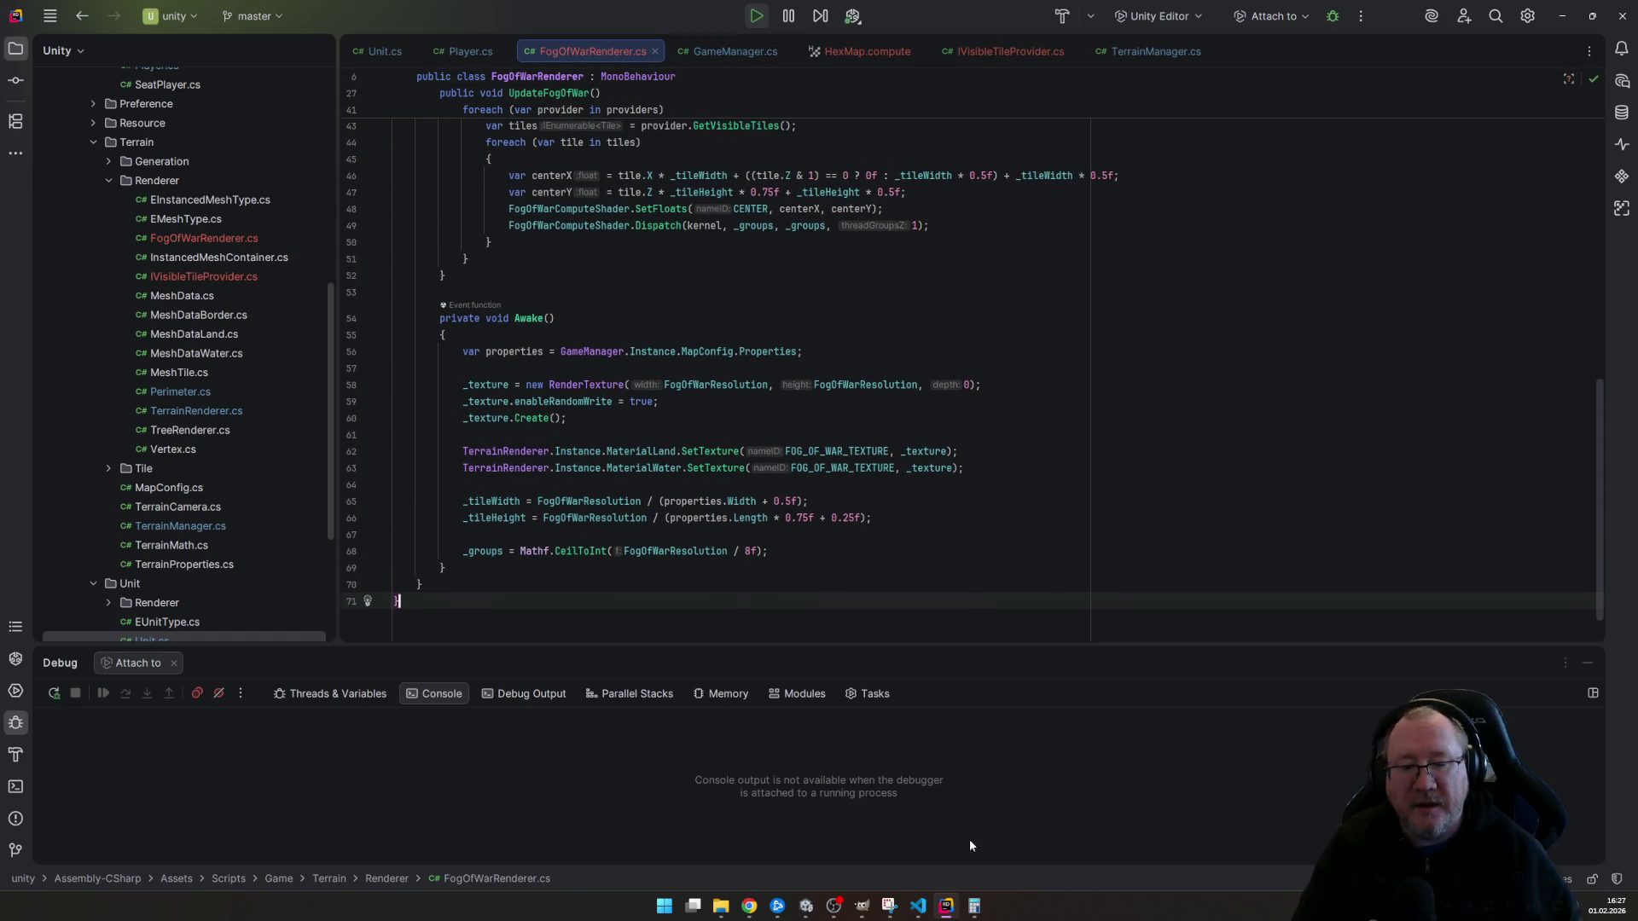
left_click(805, 906)
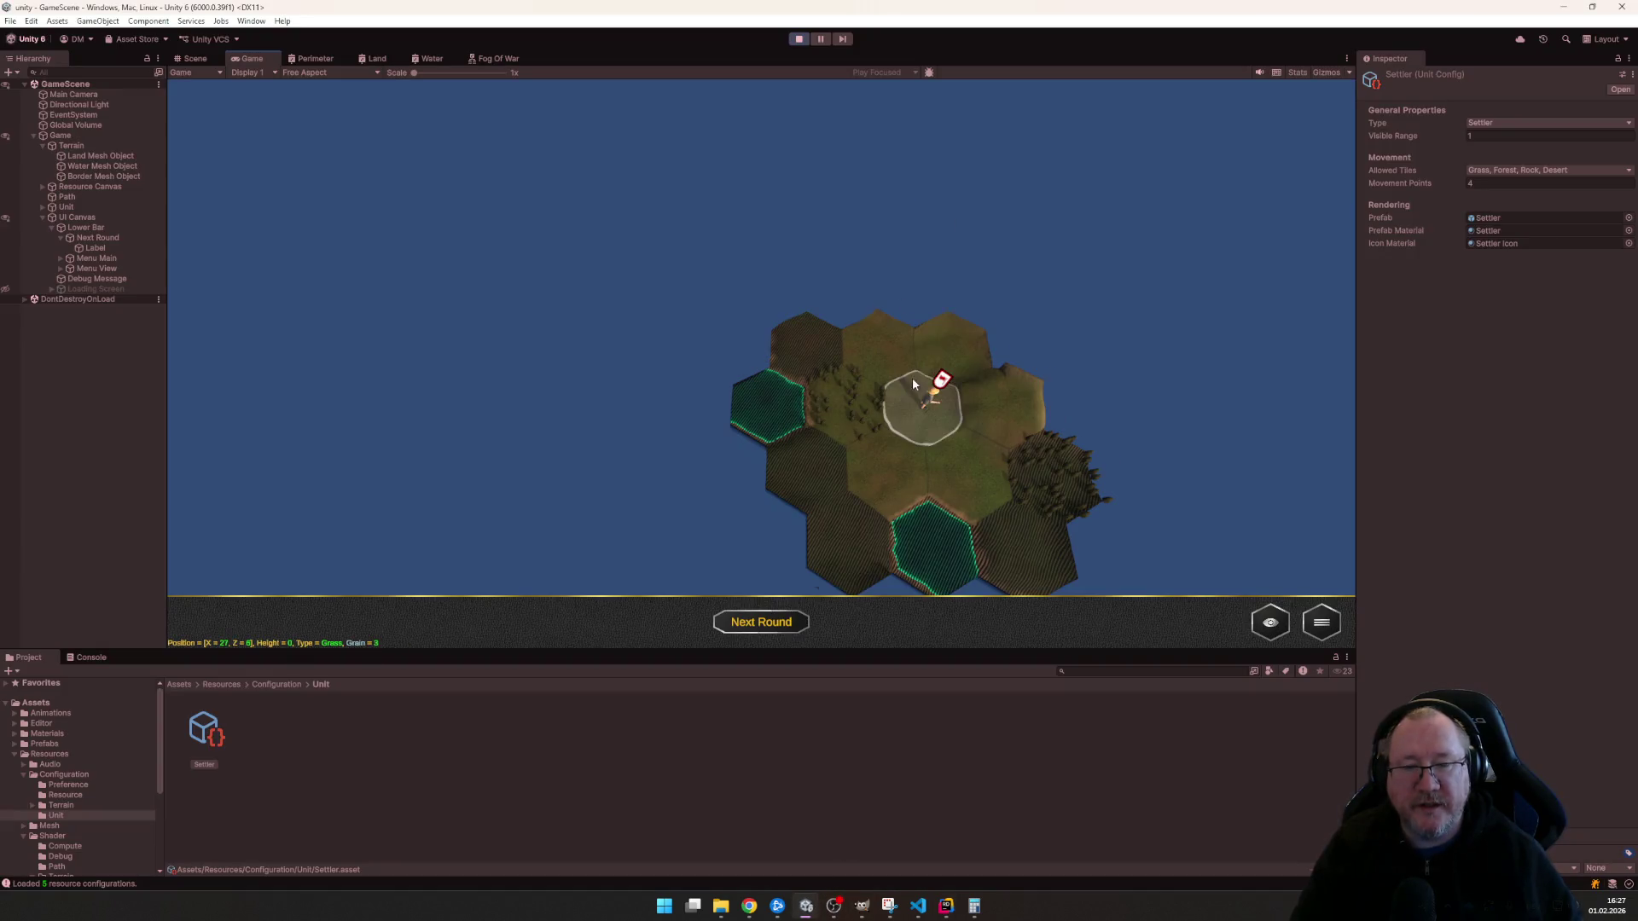
scroll(921, 389, "up", 3)
scroll(932, 405, "down", 3)
scroll(848, 332, "down", 2)
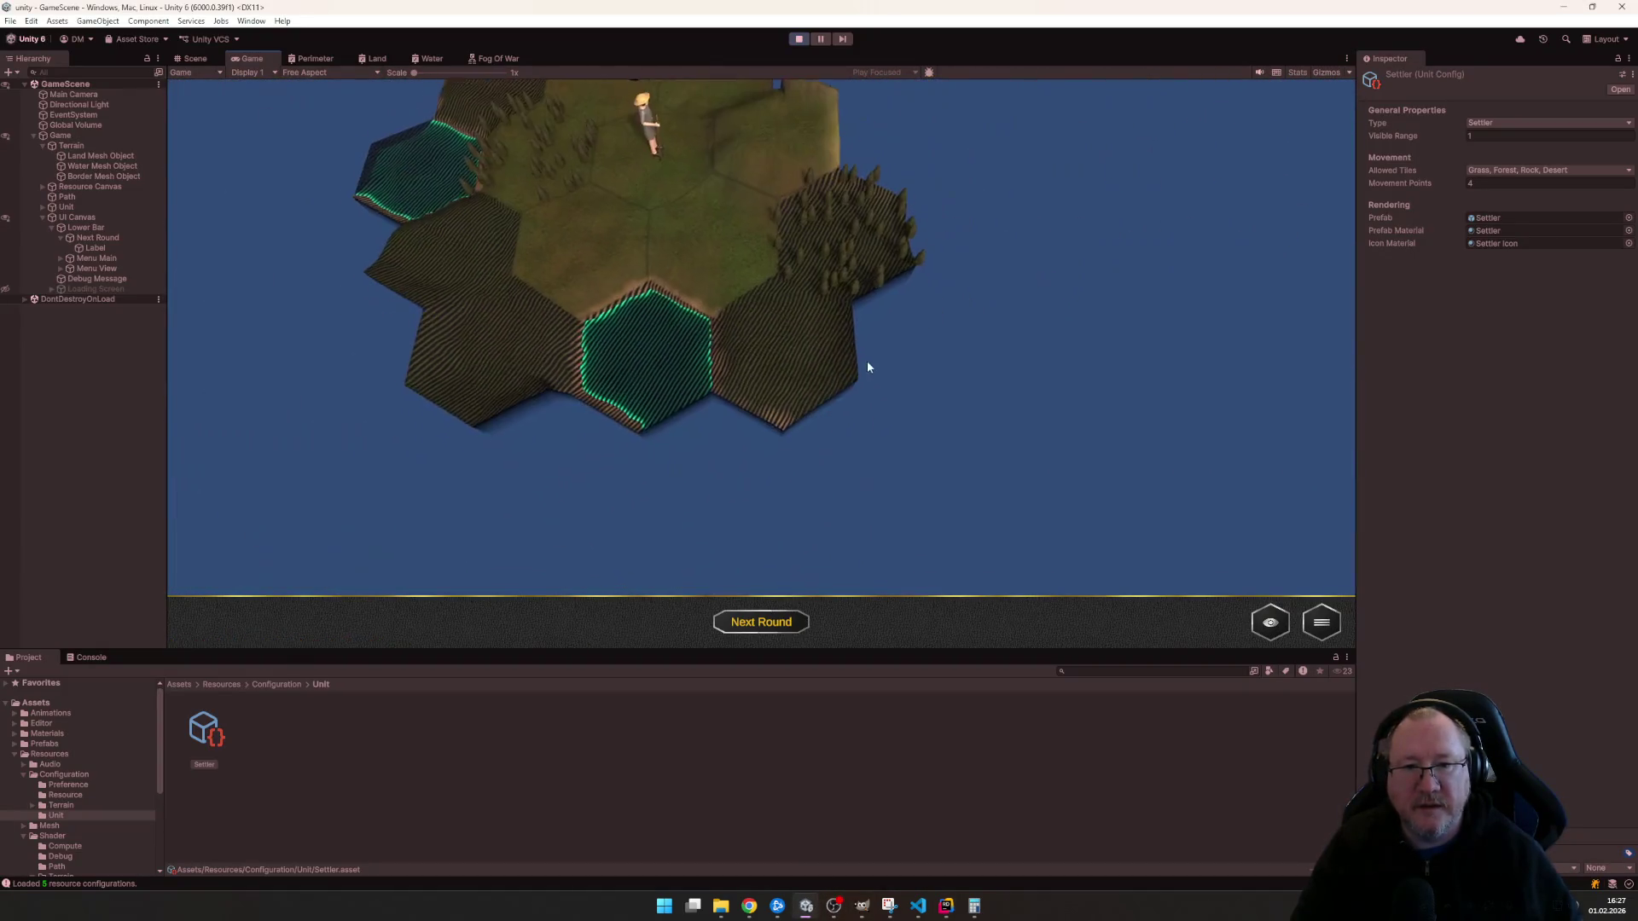
scroll(850, 379, "up", 1)
scroll(878, 385, "up", 3)
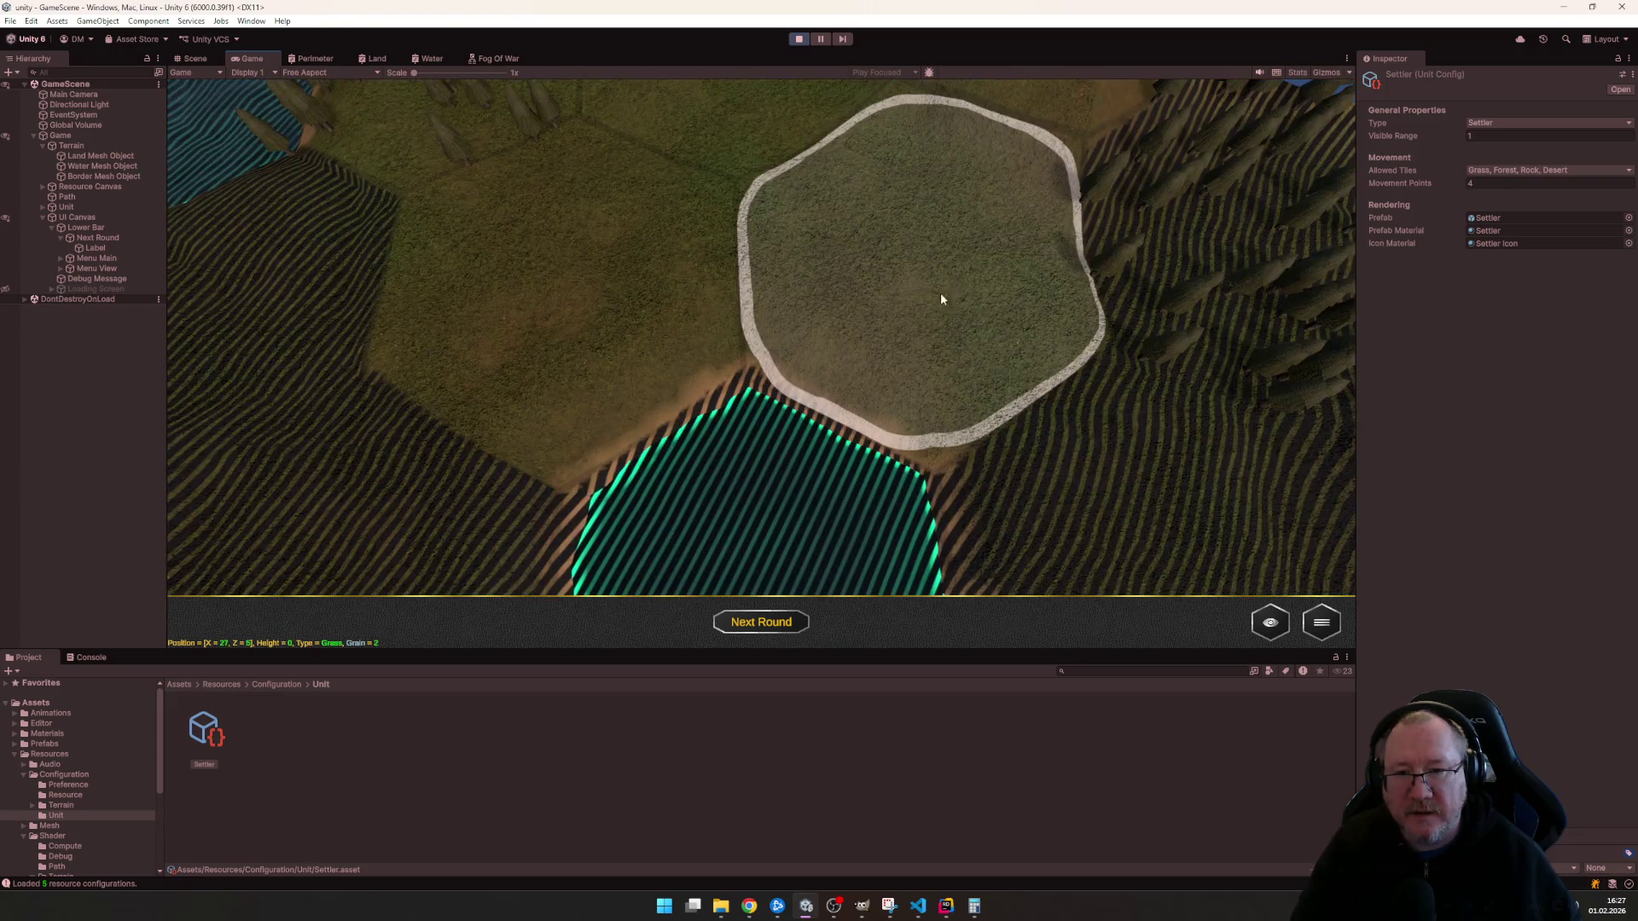
scroll(941, 307, "down", 2)
scroll(882, 277, "up", 2)
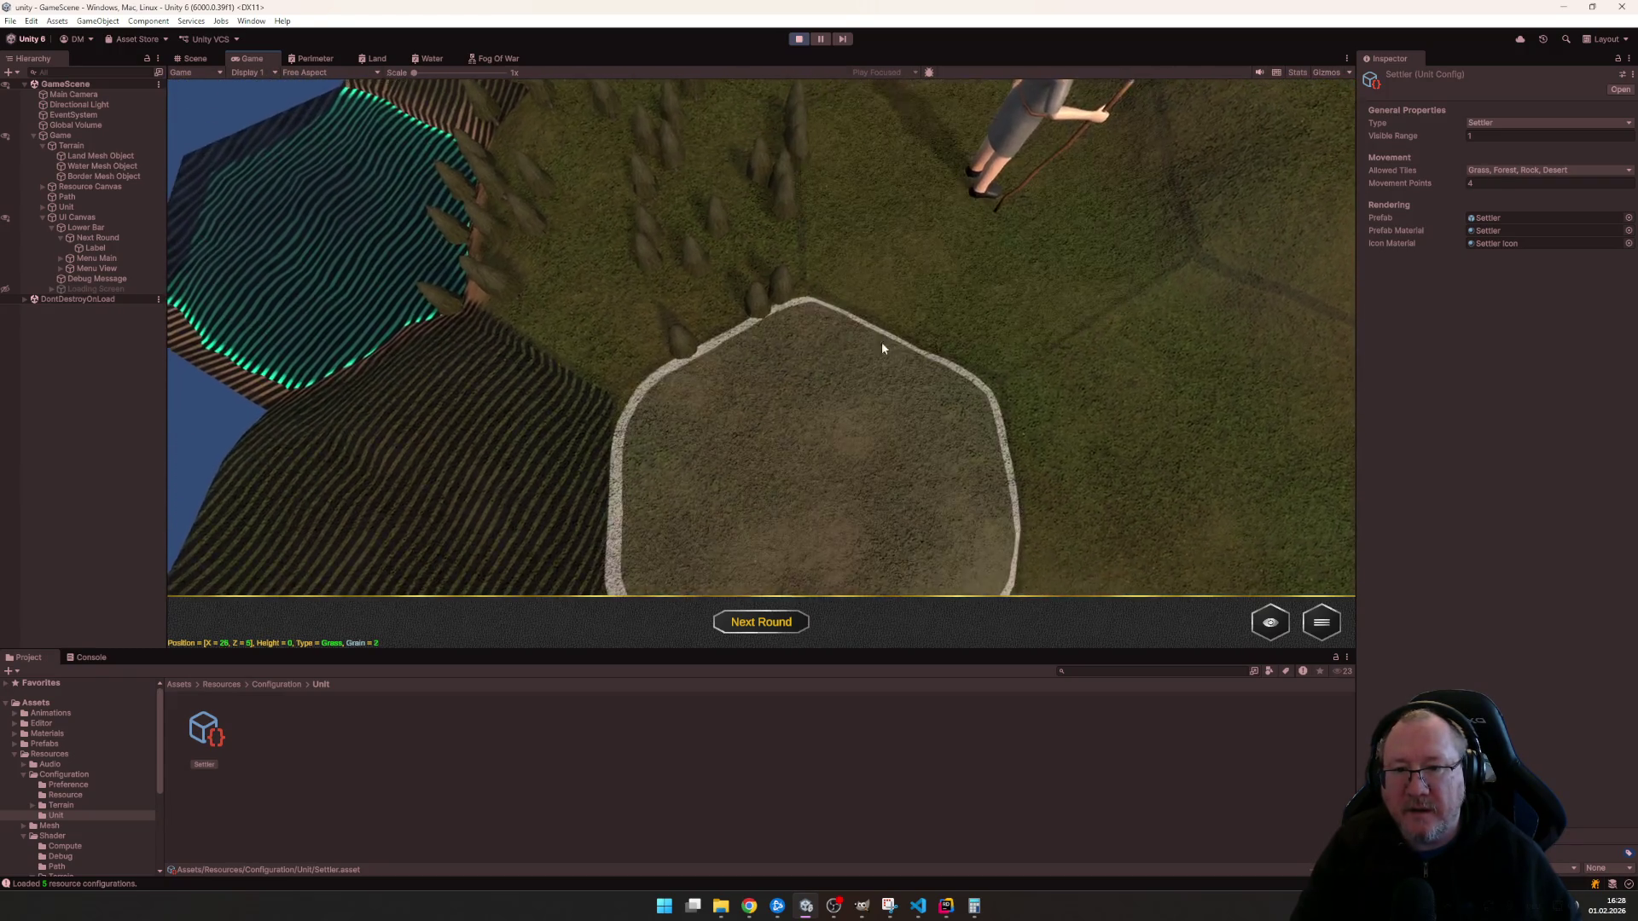
scroll(882, 345, "down", 1)
scroll(878, 367, "down", 2)
scroll(973, 294, "down", 2)
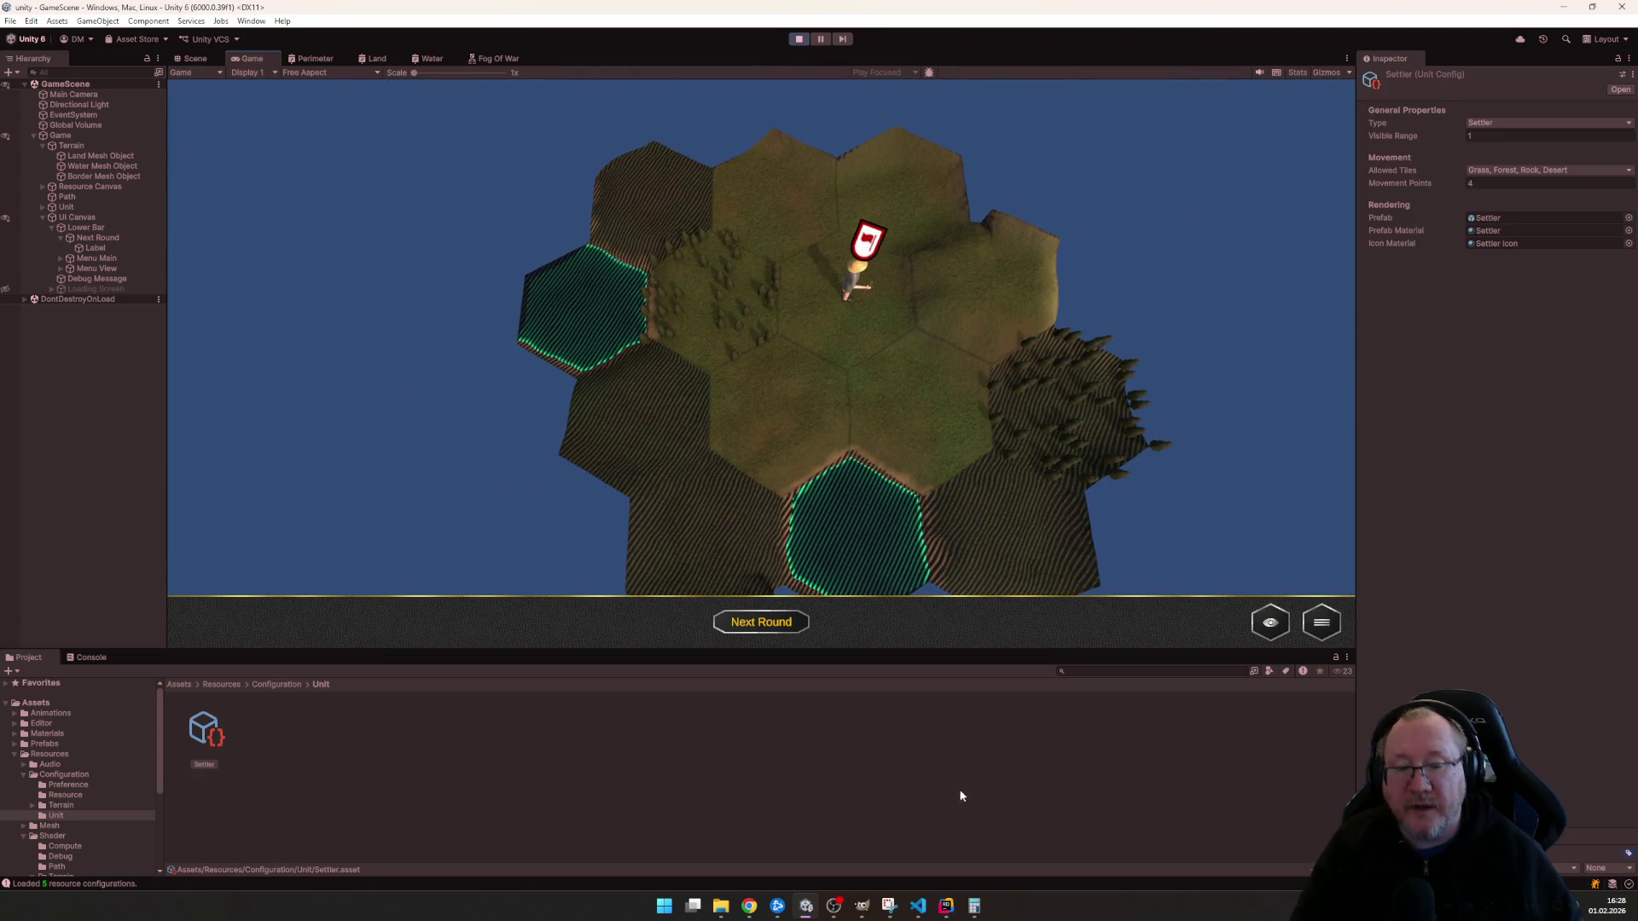
key("alt+Tab")
left_click(869, 50)
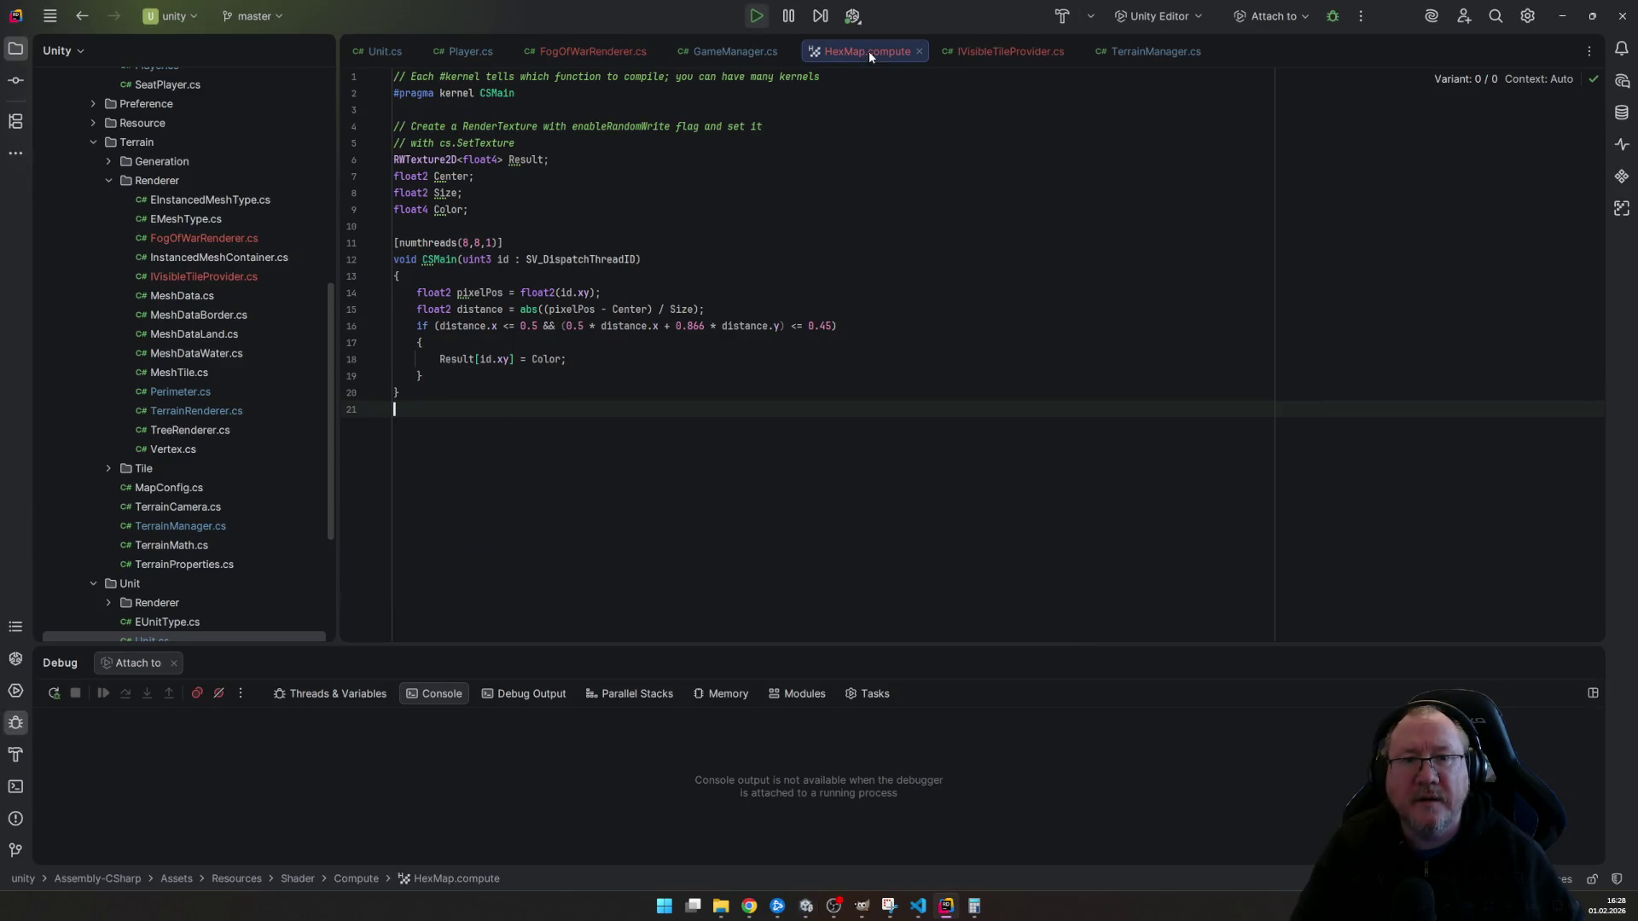
- Lower the HexMap.compute hexagon threshold from 0.45 to 0.44, flipping between shader and game
left_click(692, 325)
type("4")
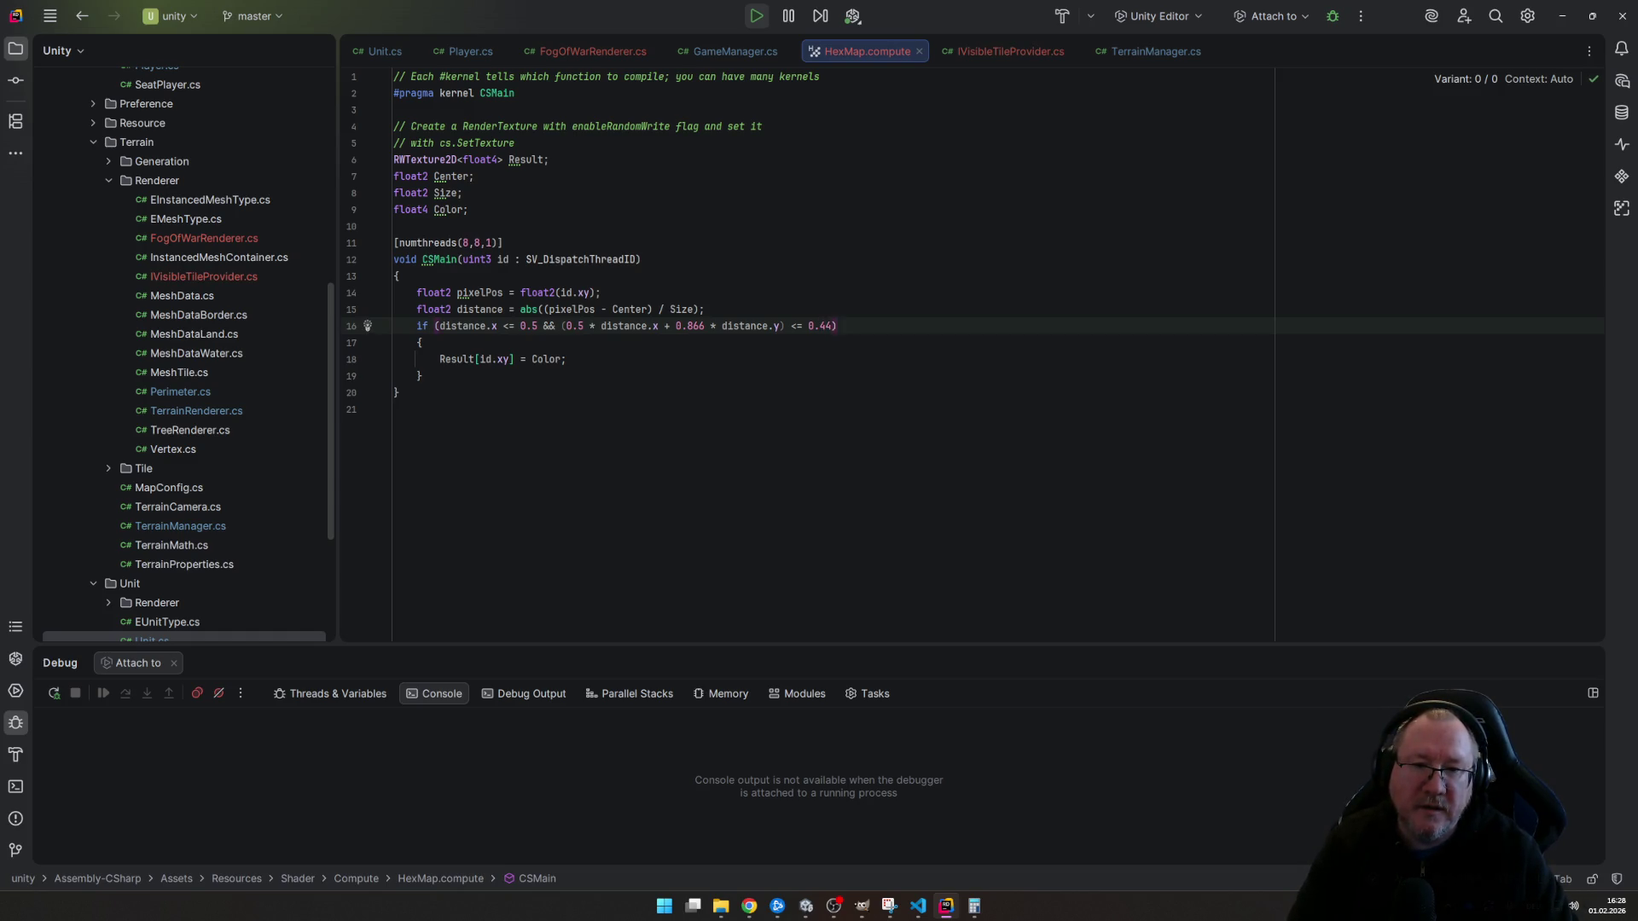
key("alt+Tab")
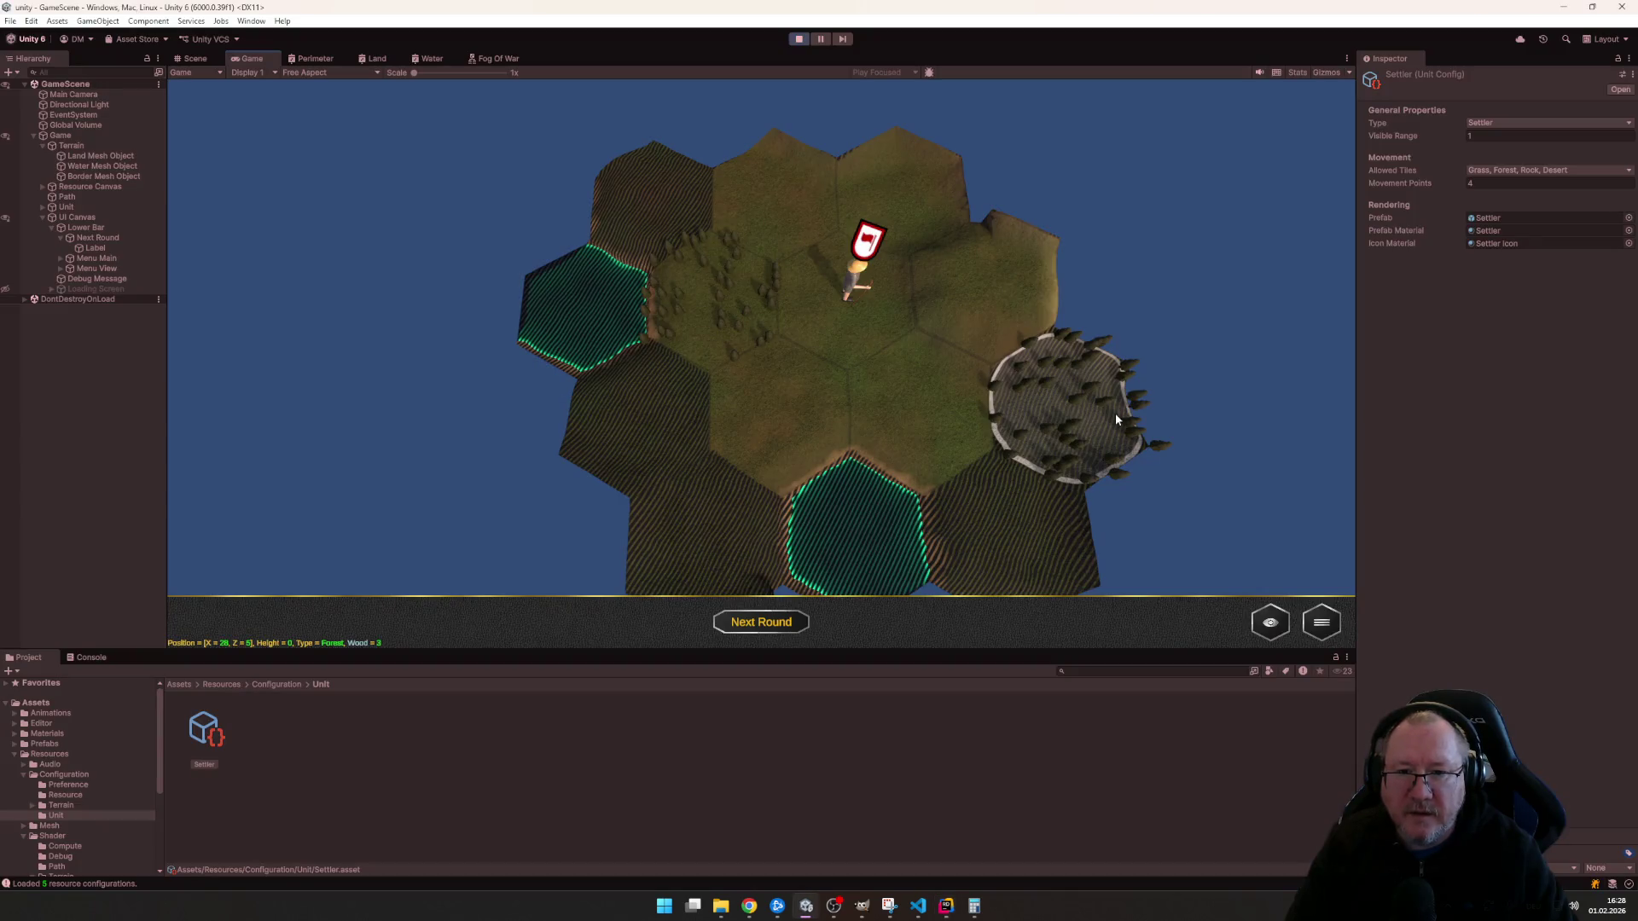
key("alt+Tab")
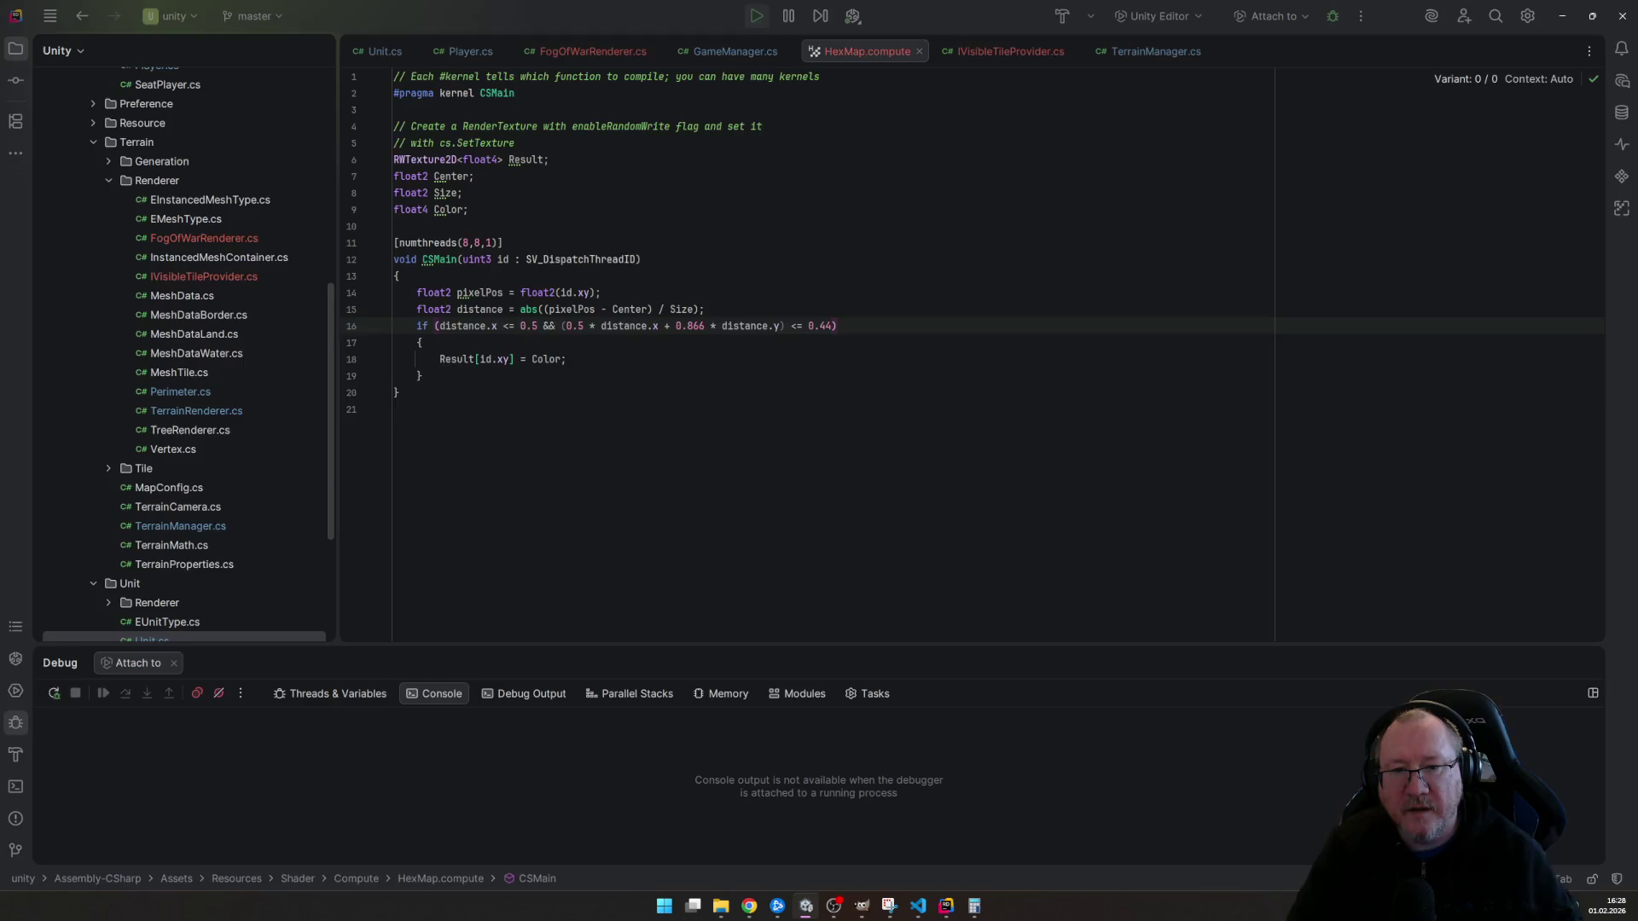
key("alt+Tab")
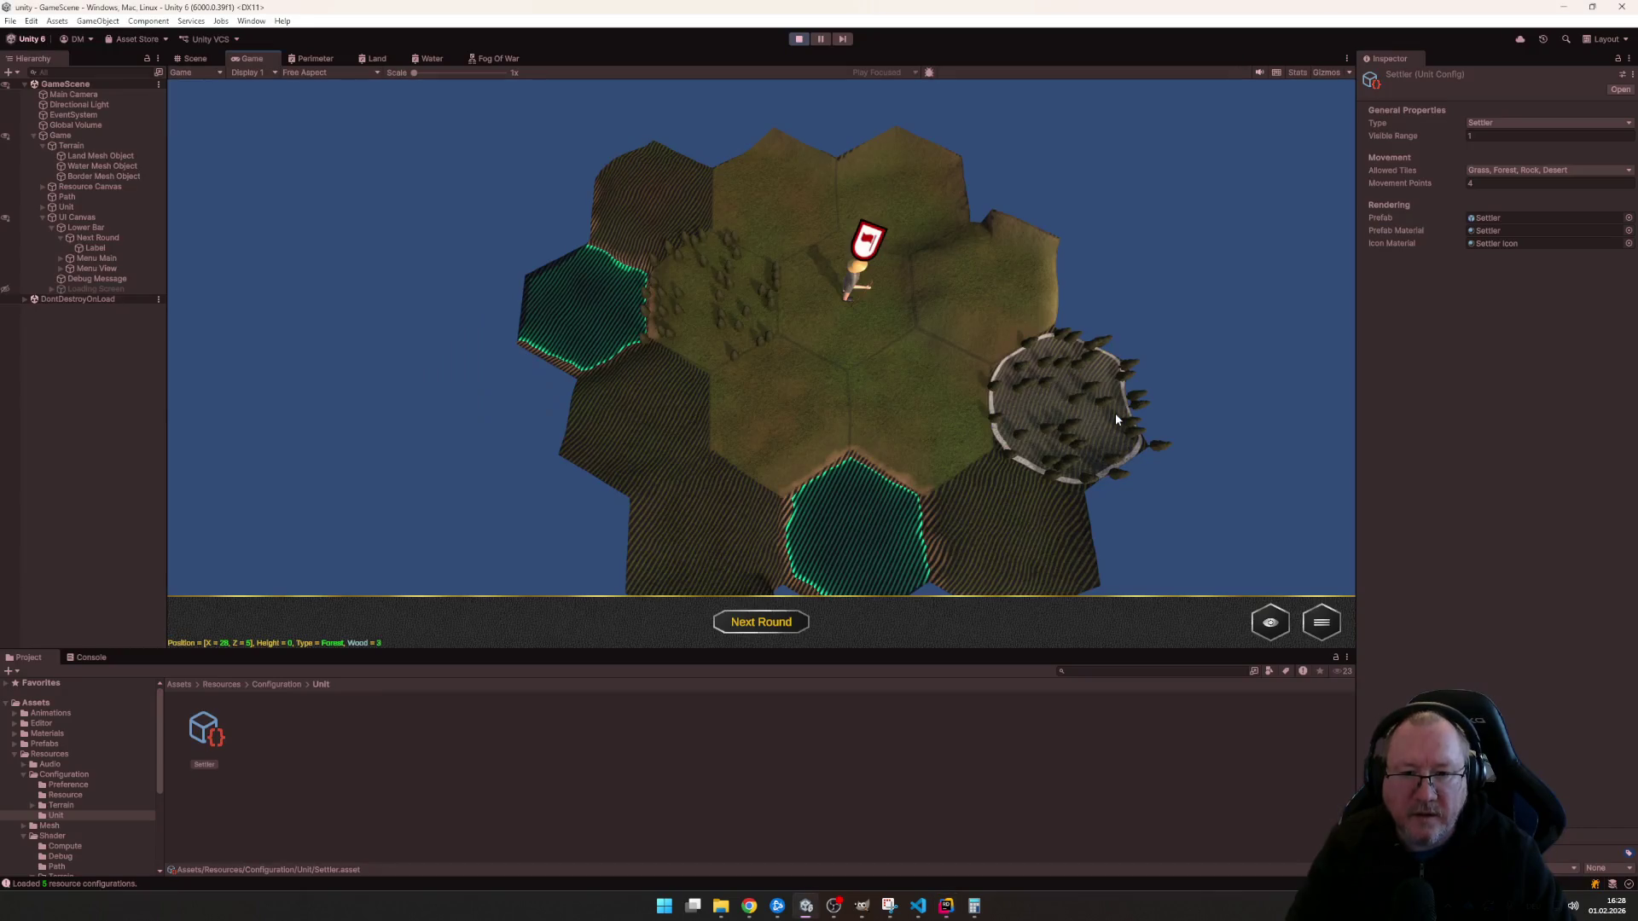
- Move the settler two hexes in the running game to check the new threshold, then return to the shader
left_click(850, 288)
left_click(785, 381)
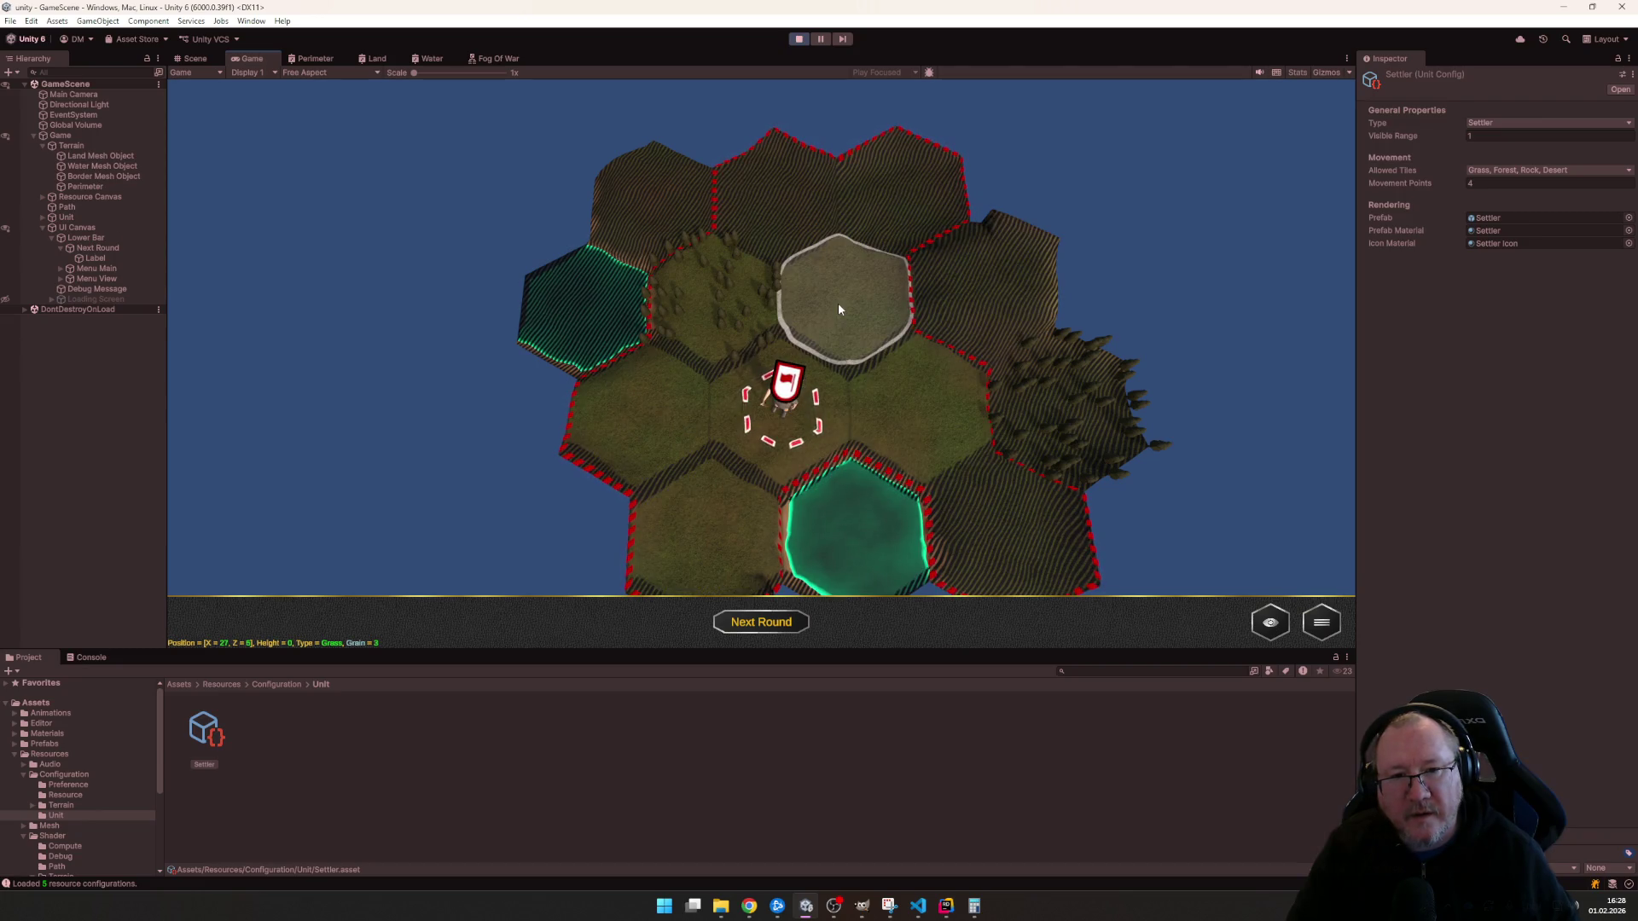
left_click(838, 300)
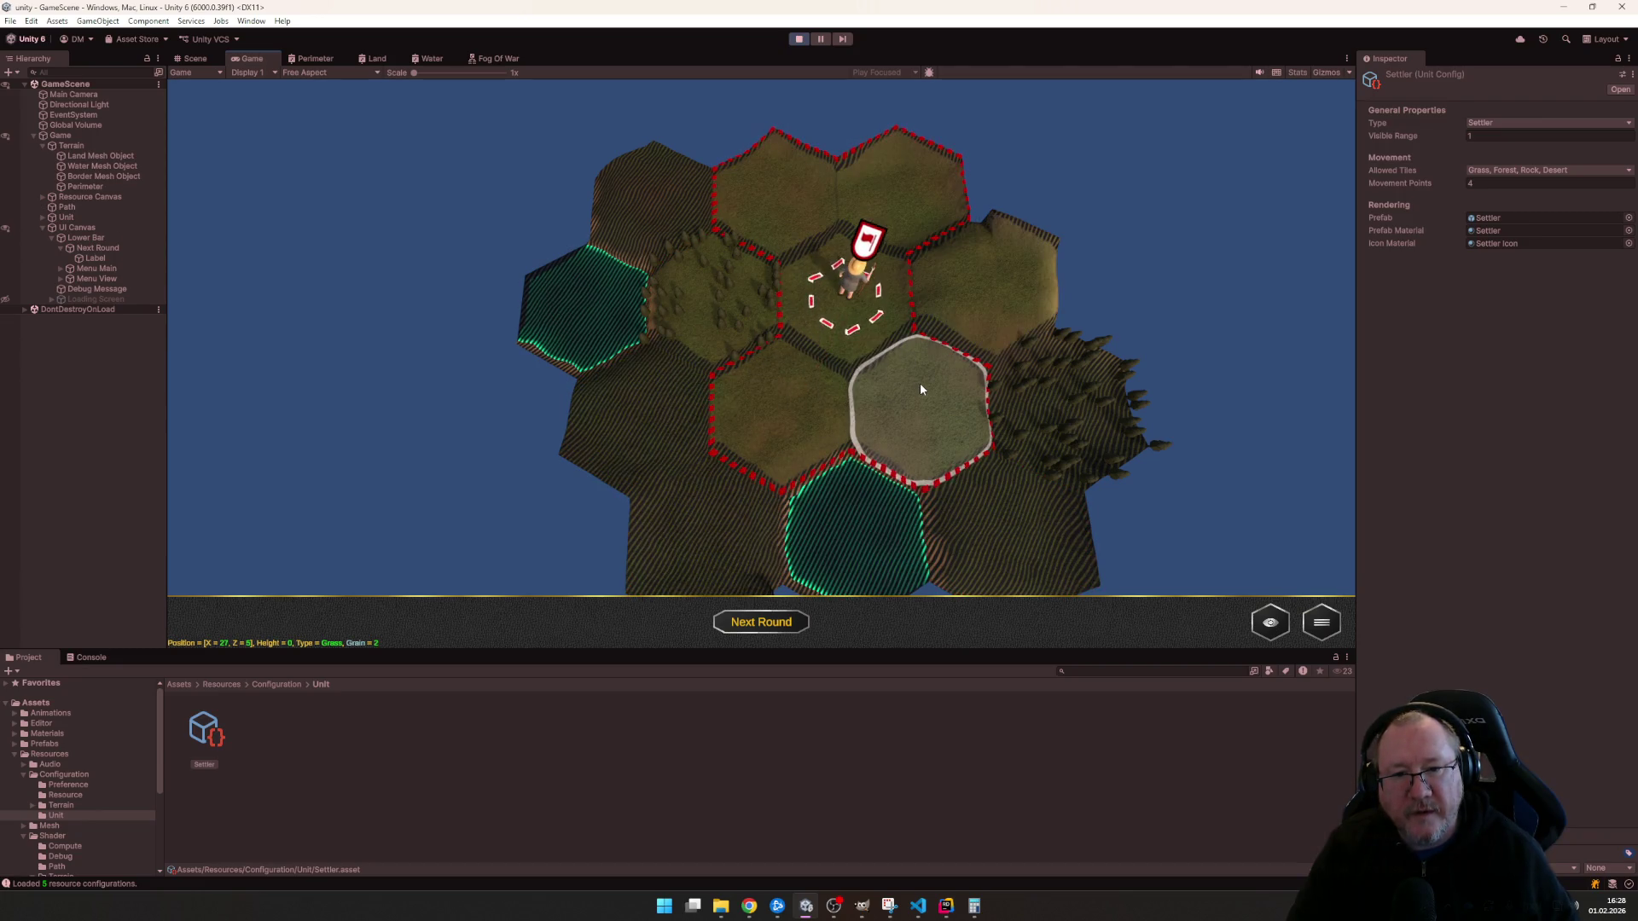
key("alt+Tab")
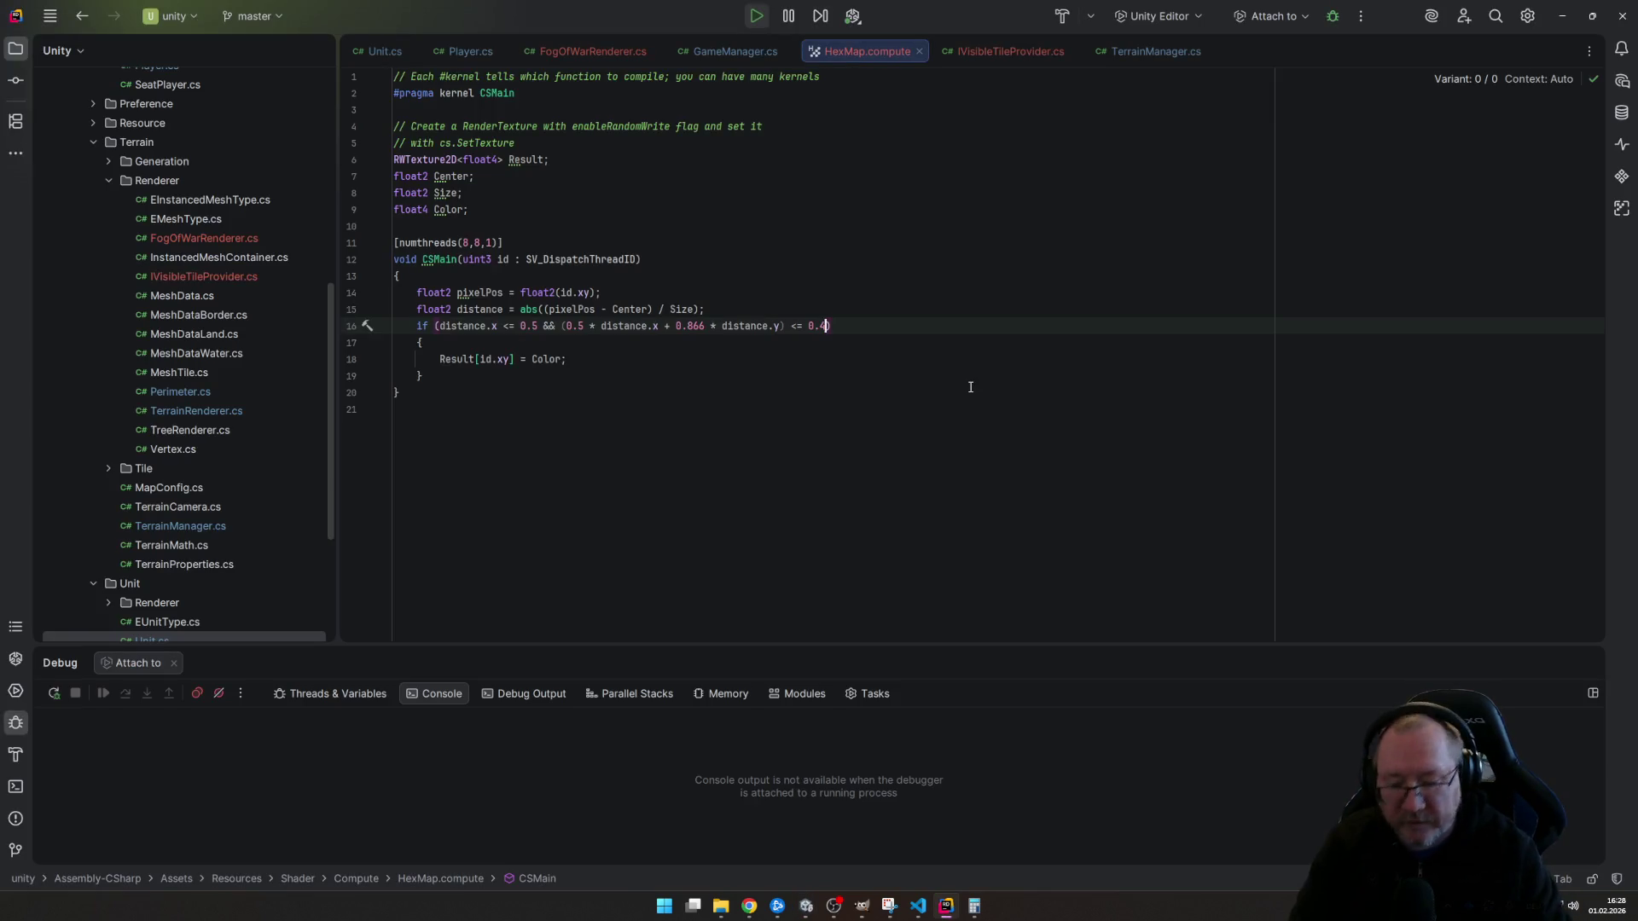
- Retune the hex threshold to just above 0.45 and re-centre the game camera on the settler
key("alt+Tab")
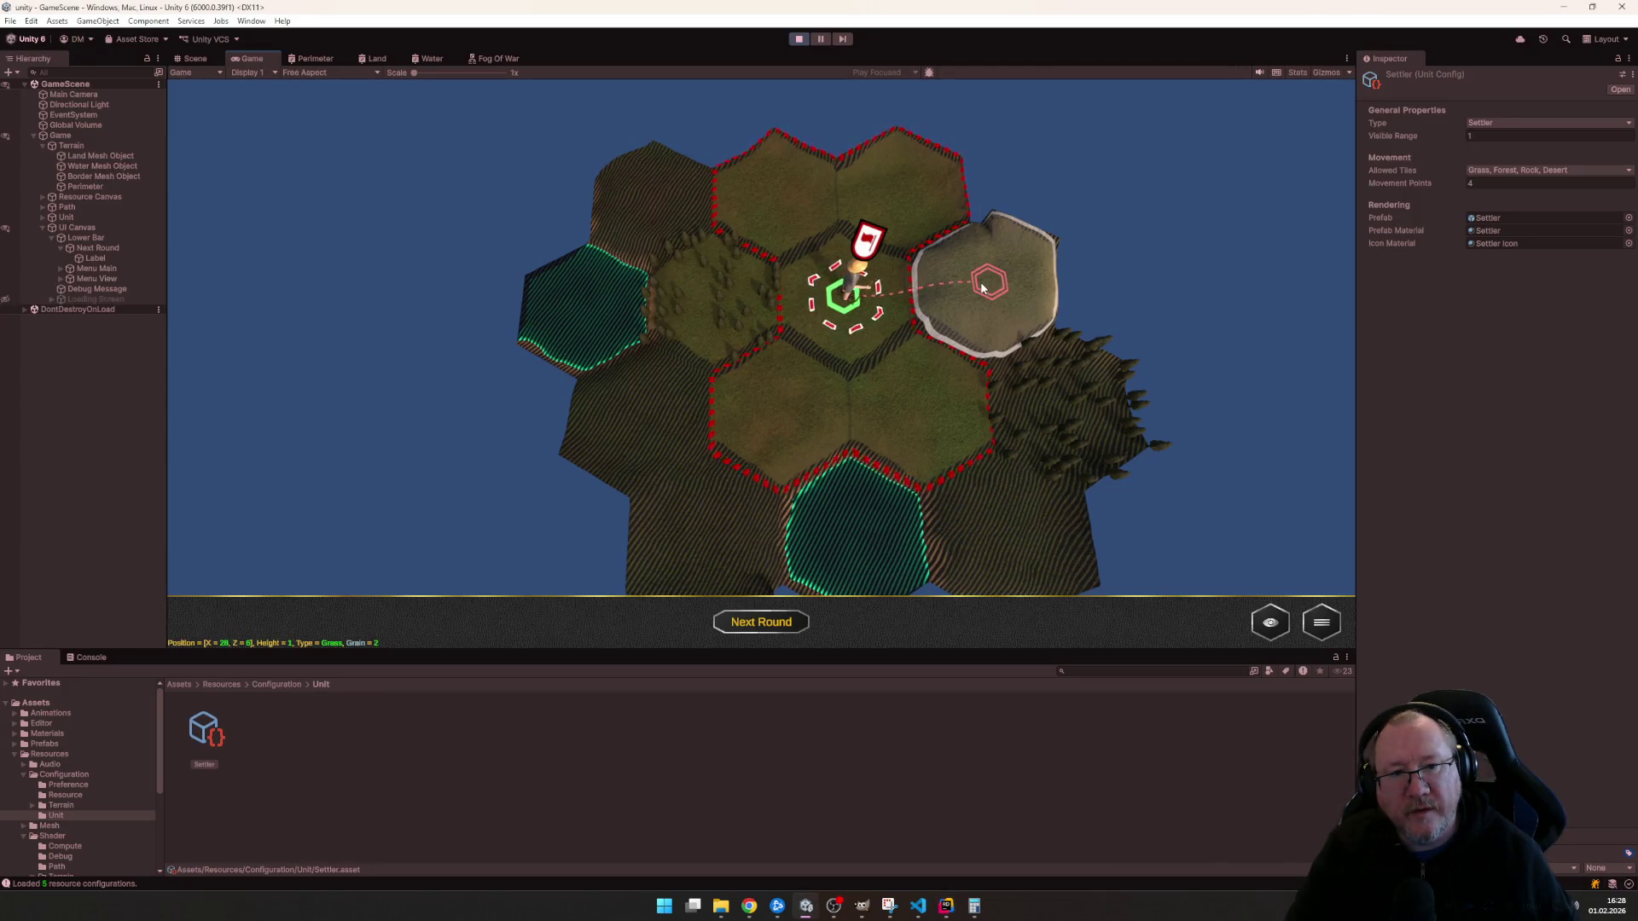
left_click(796, 546)
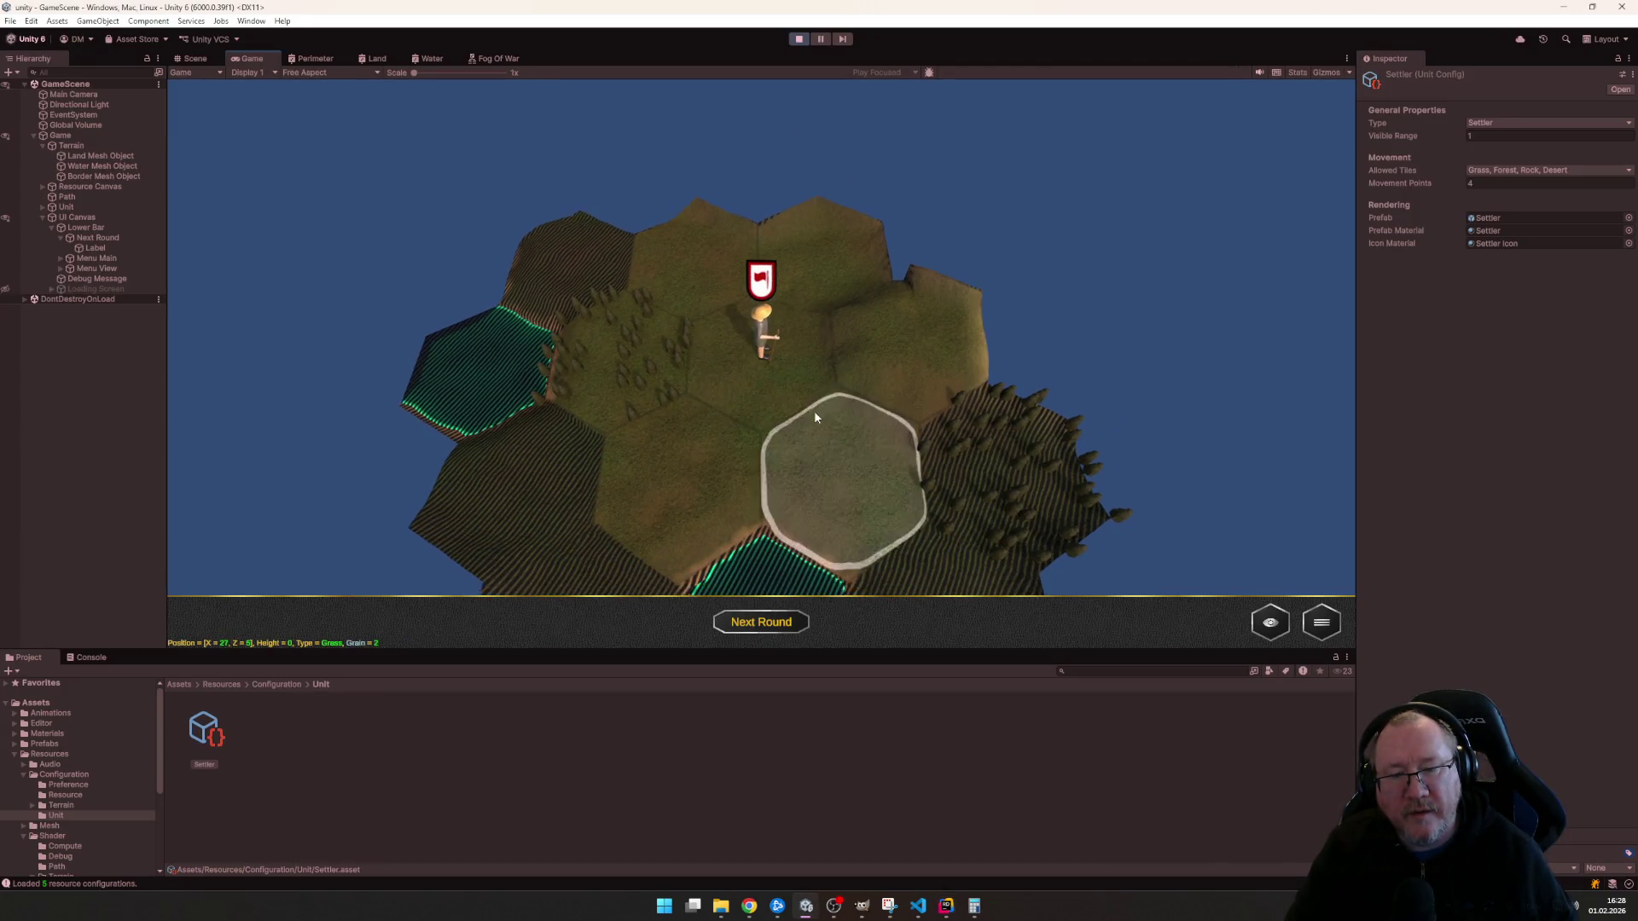
scroll(826, 432, "up", 3)
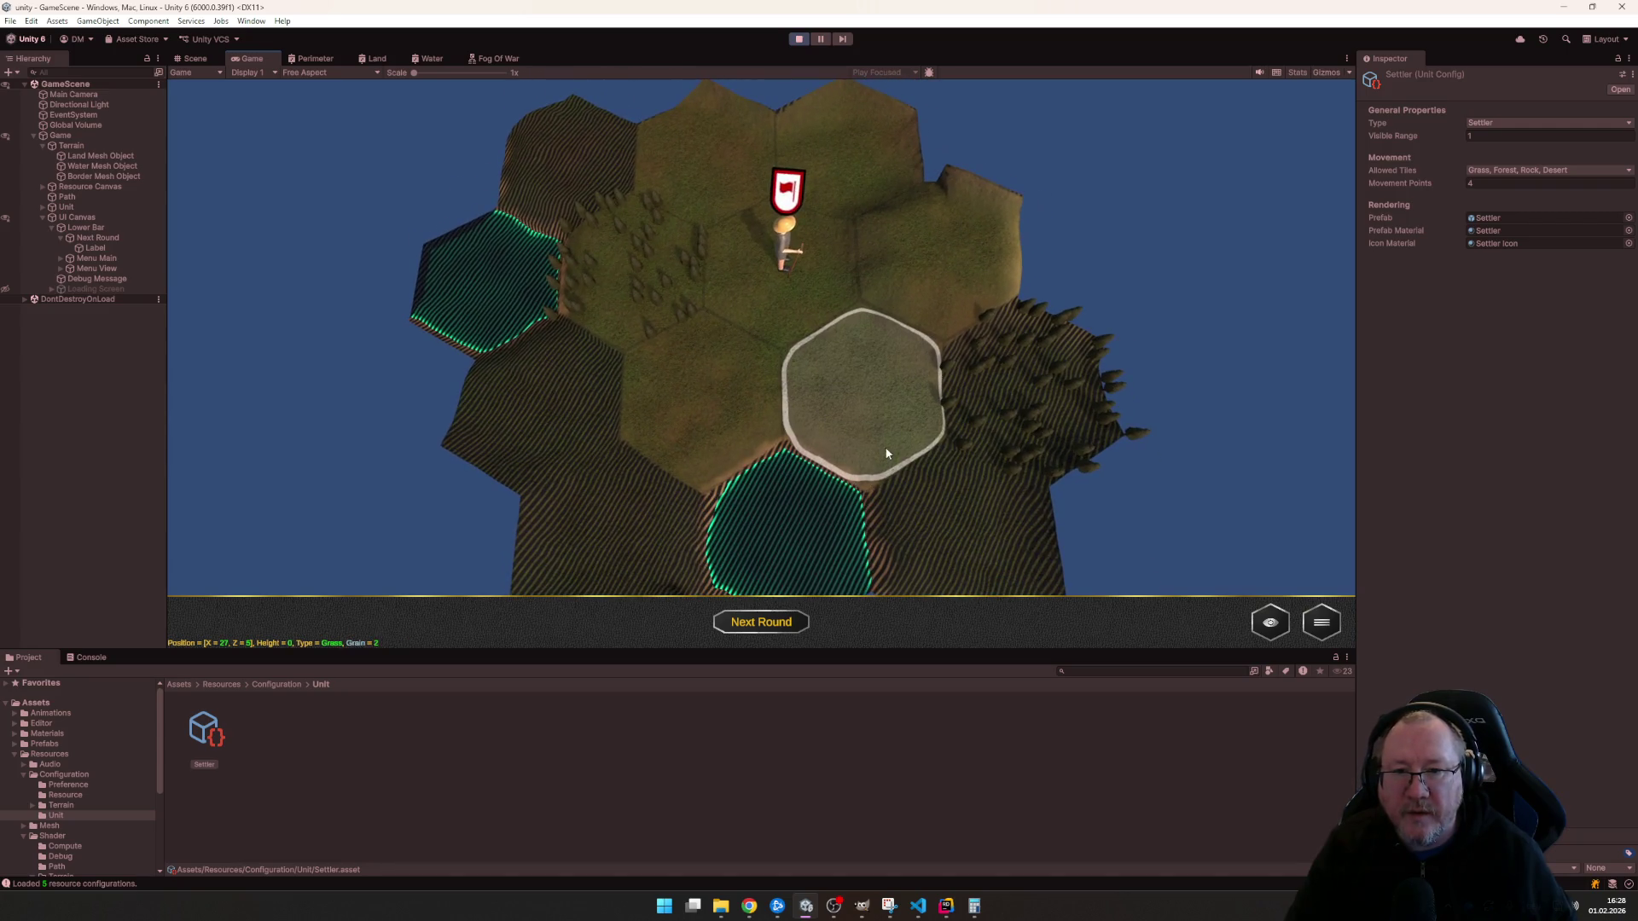
key("alt+Tab")
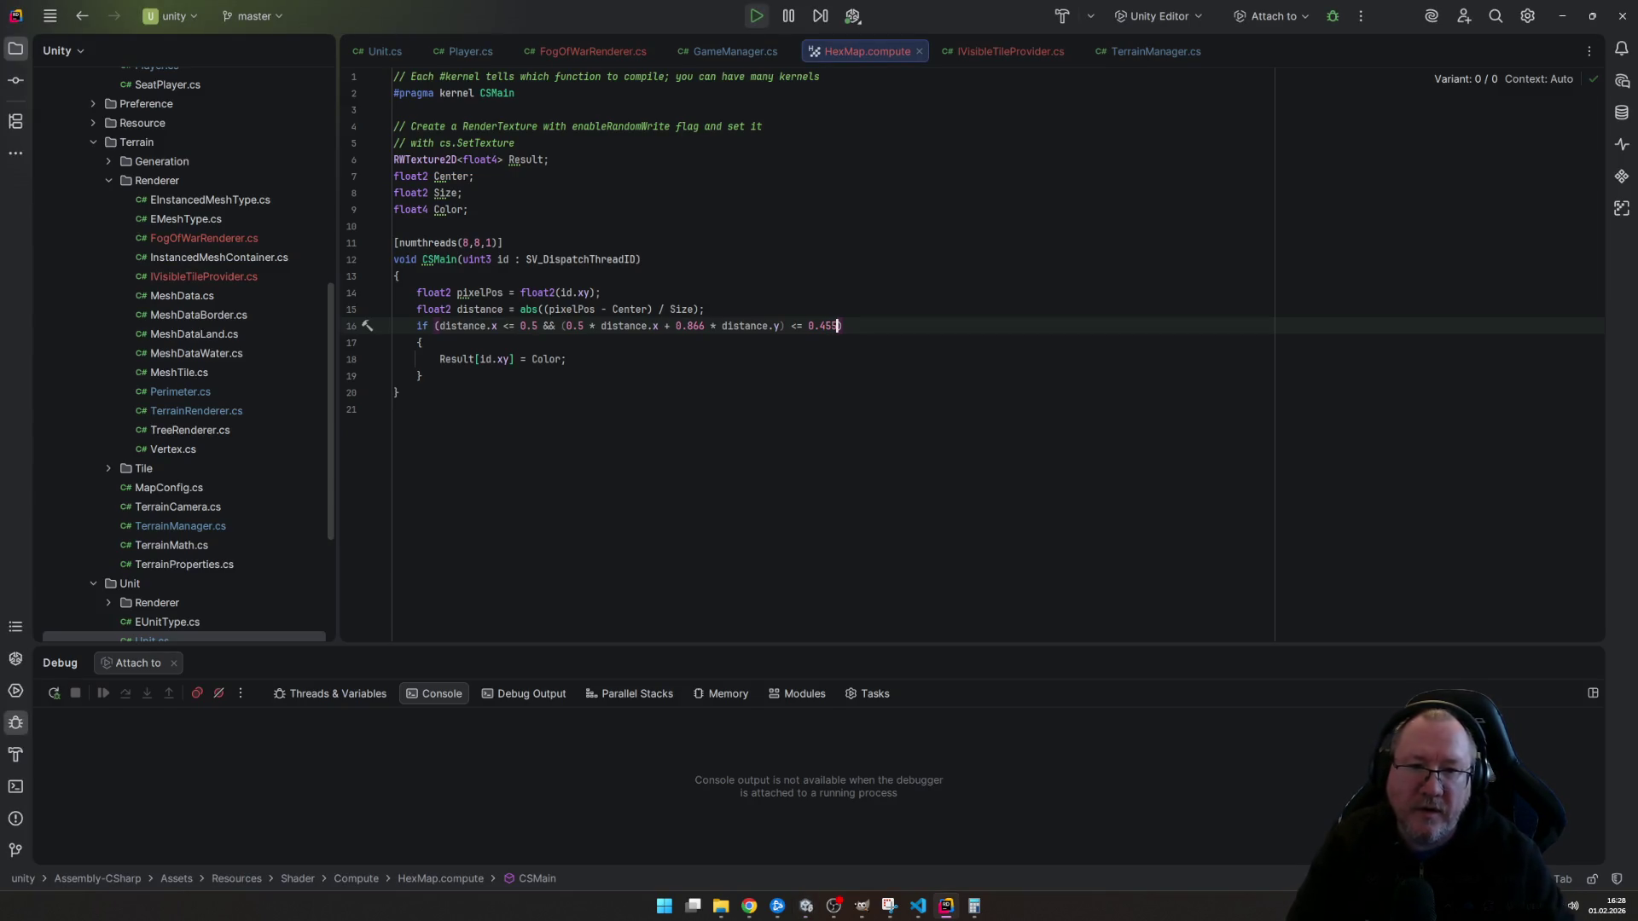
key("alt+Tab")
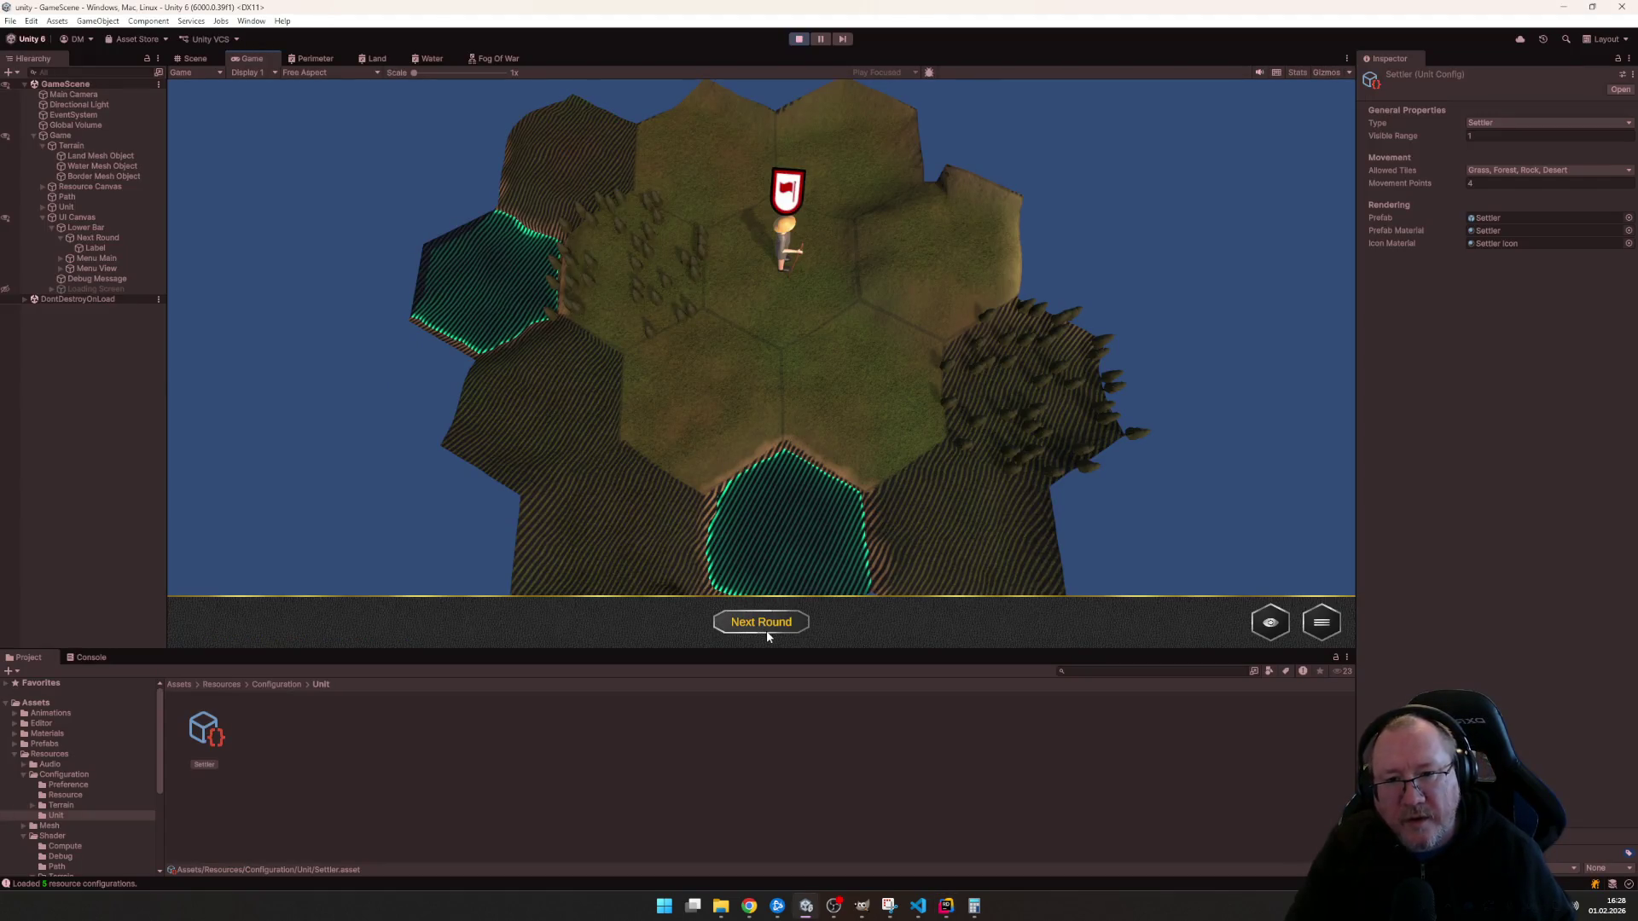
left_click(766, 632)
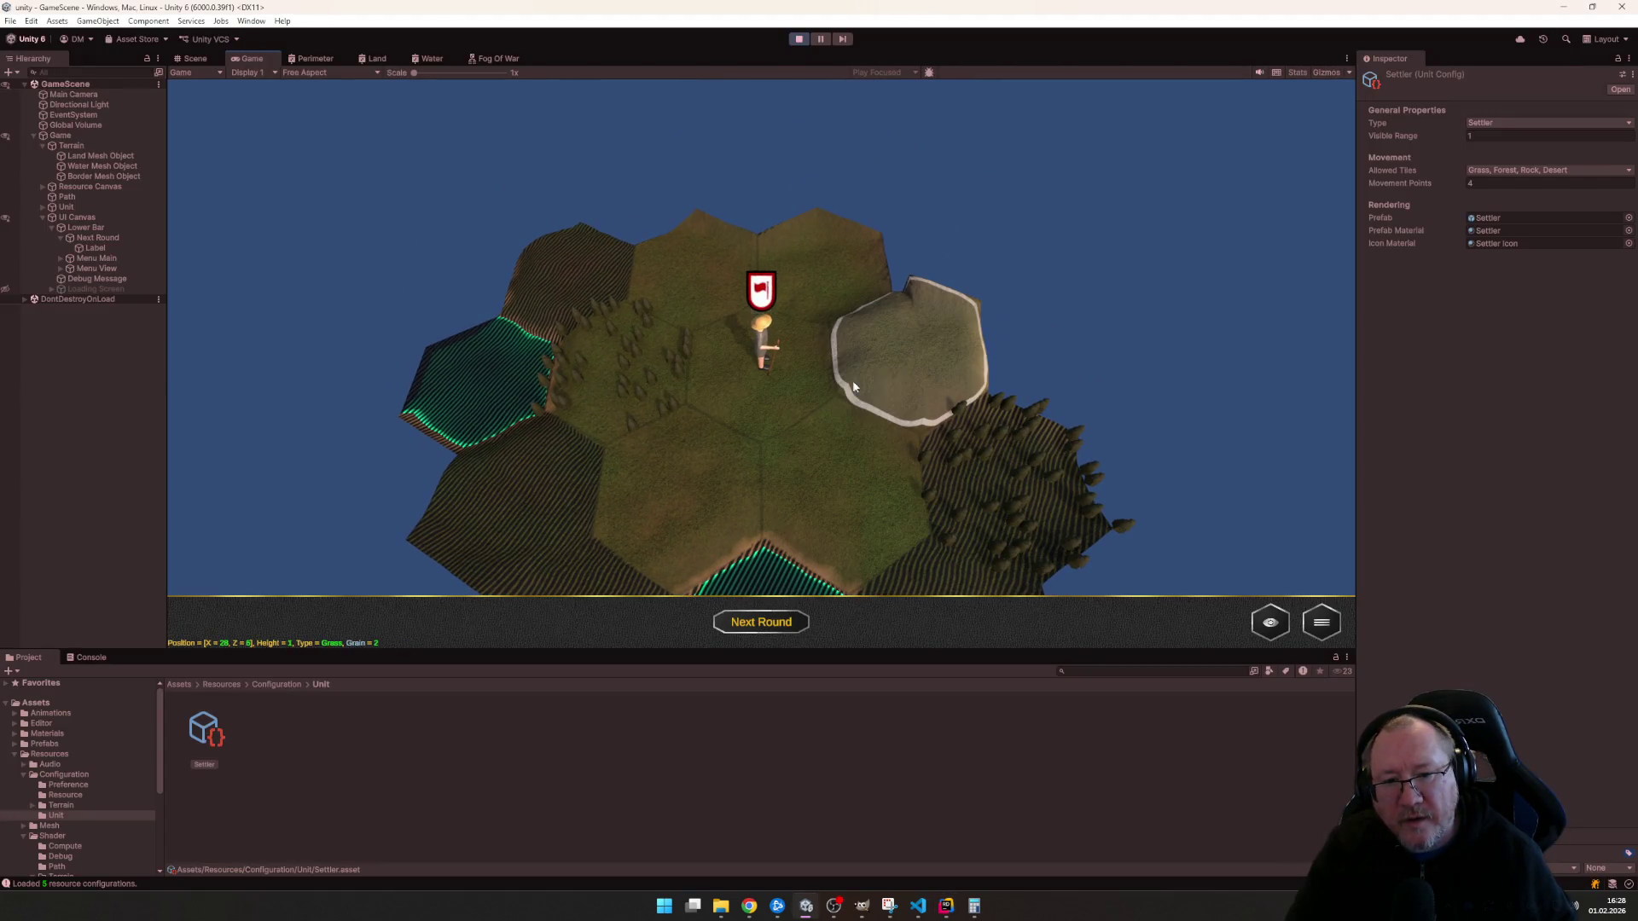
key("s")
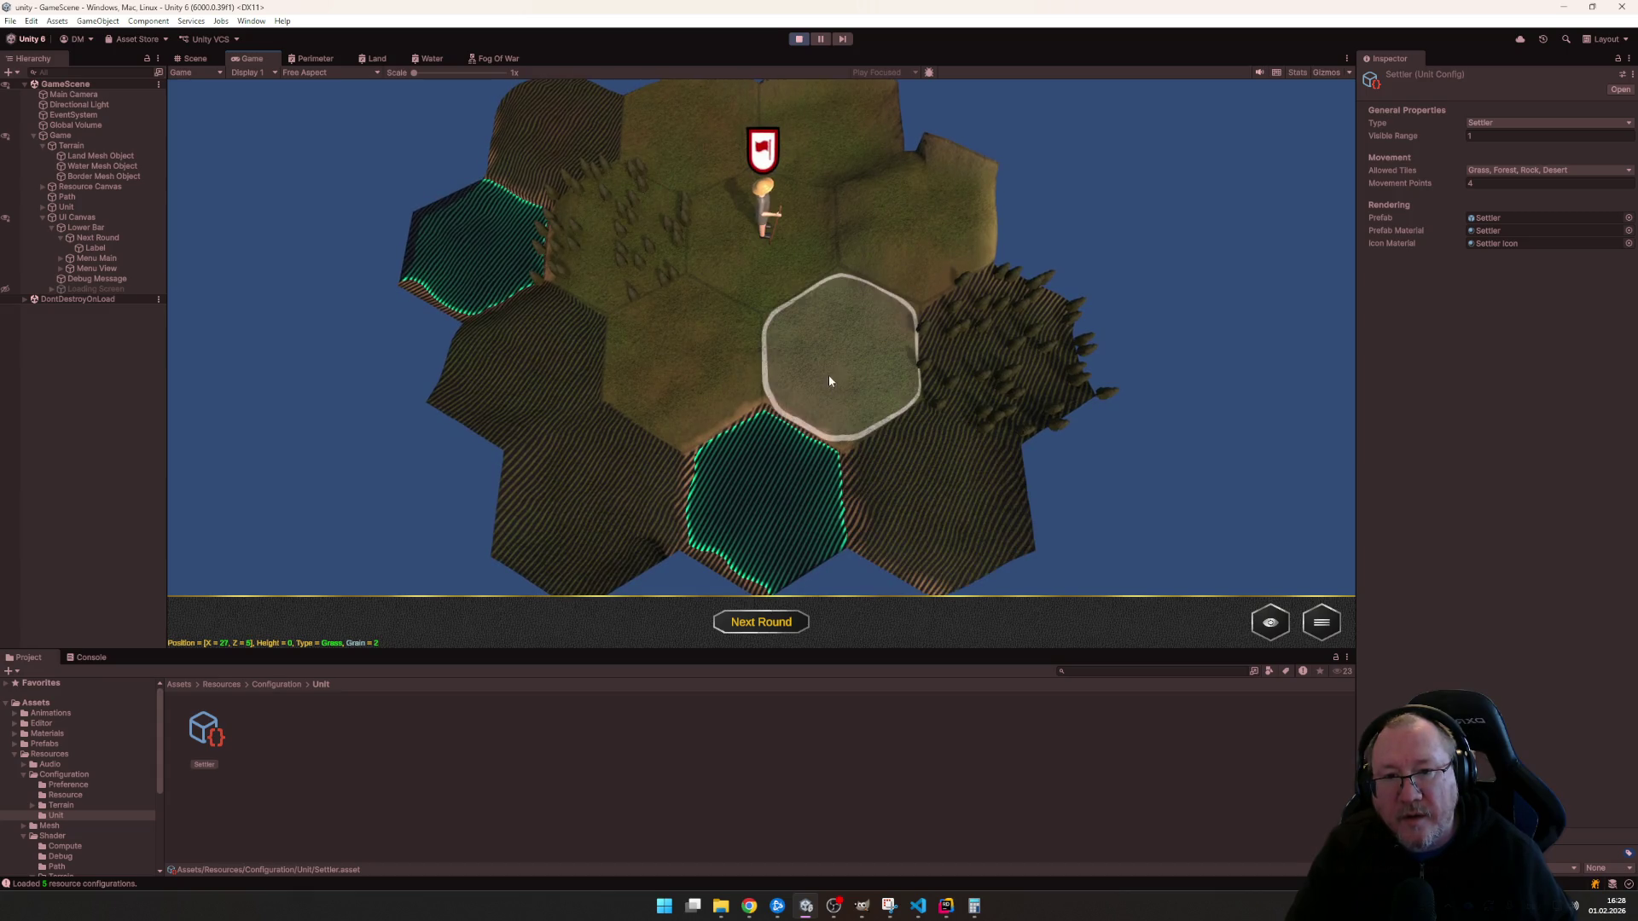
- Walk the settler south-west and north, checking the hex outlines against the shader
left_click(762, 211)
left_click(701, 353)
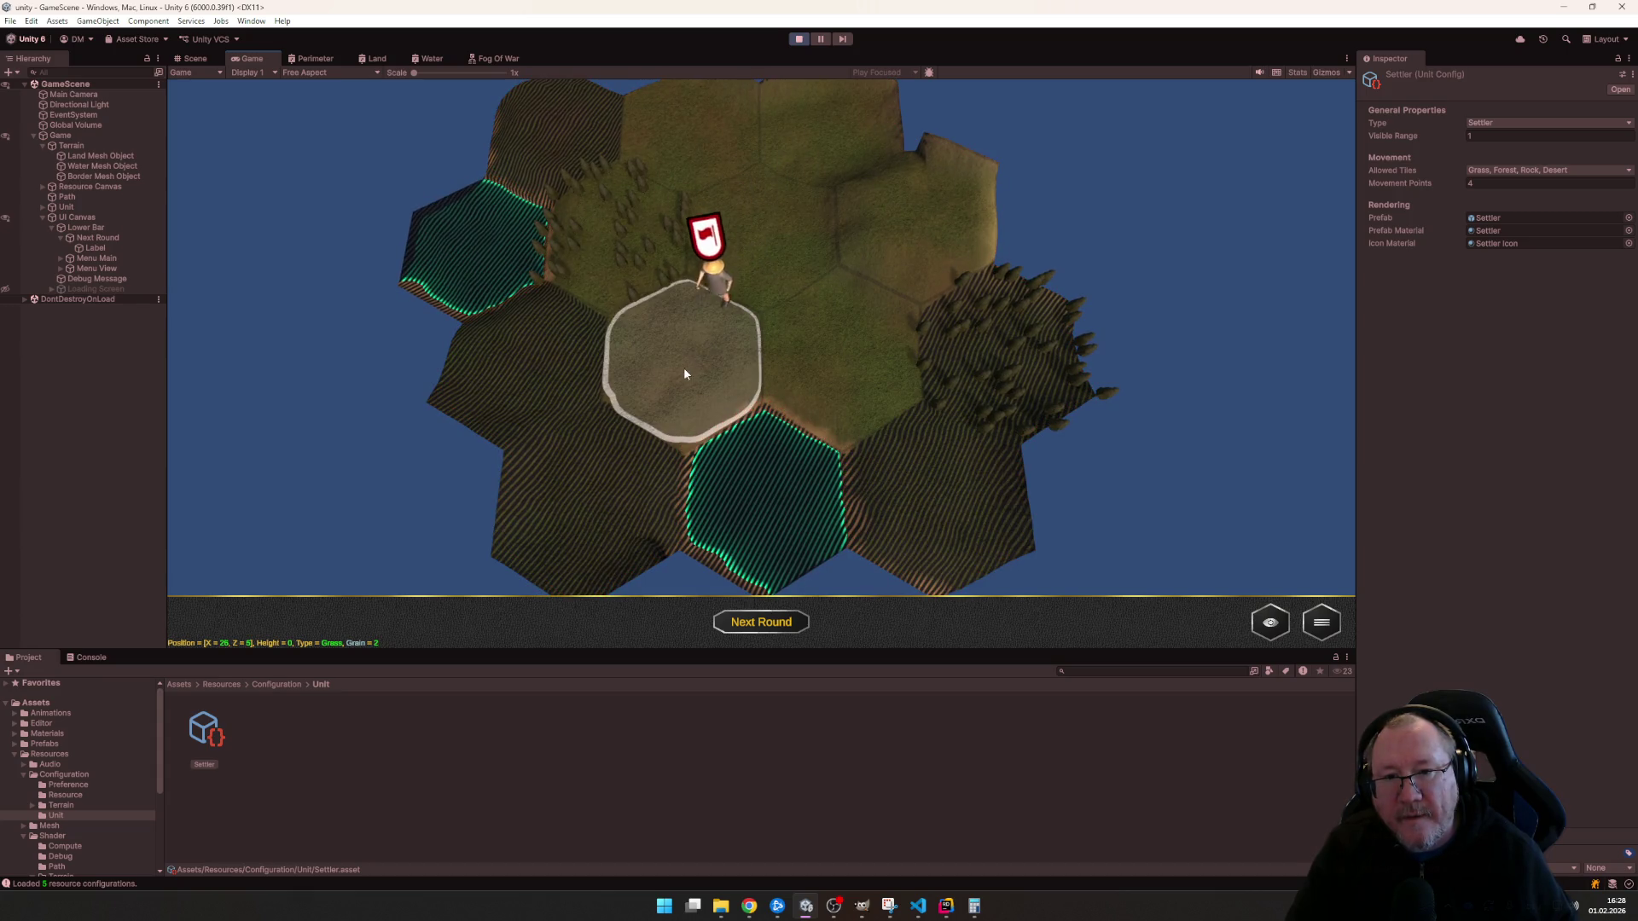
left_click(685, 367)
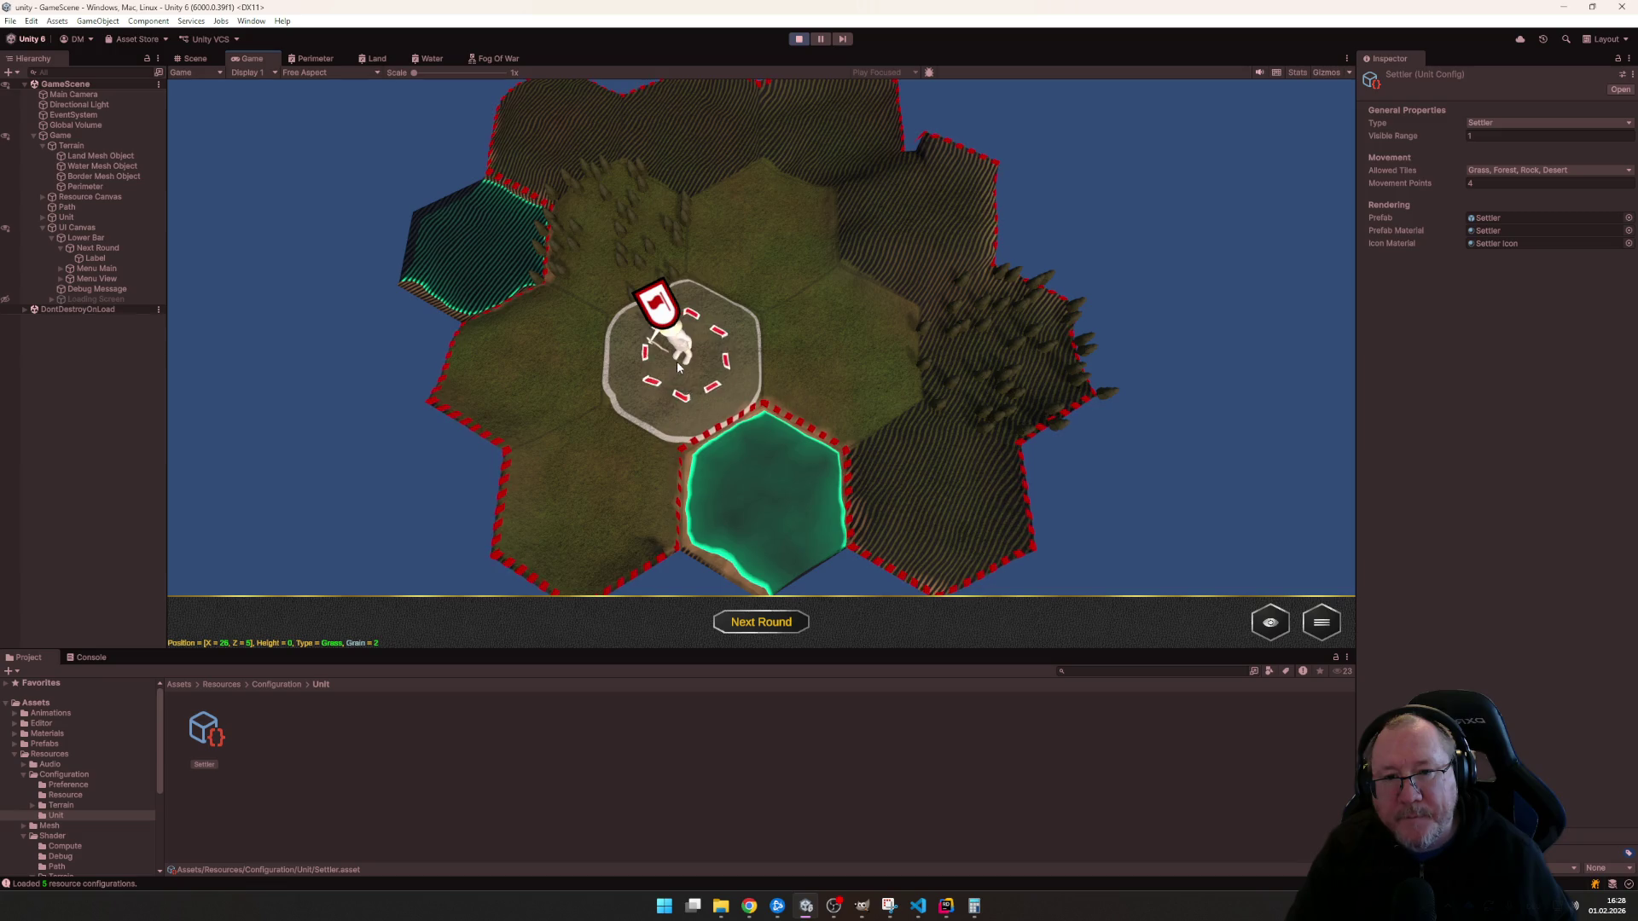
left_click(739, 246)
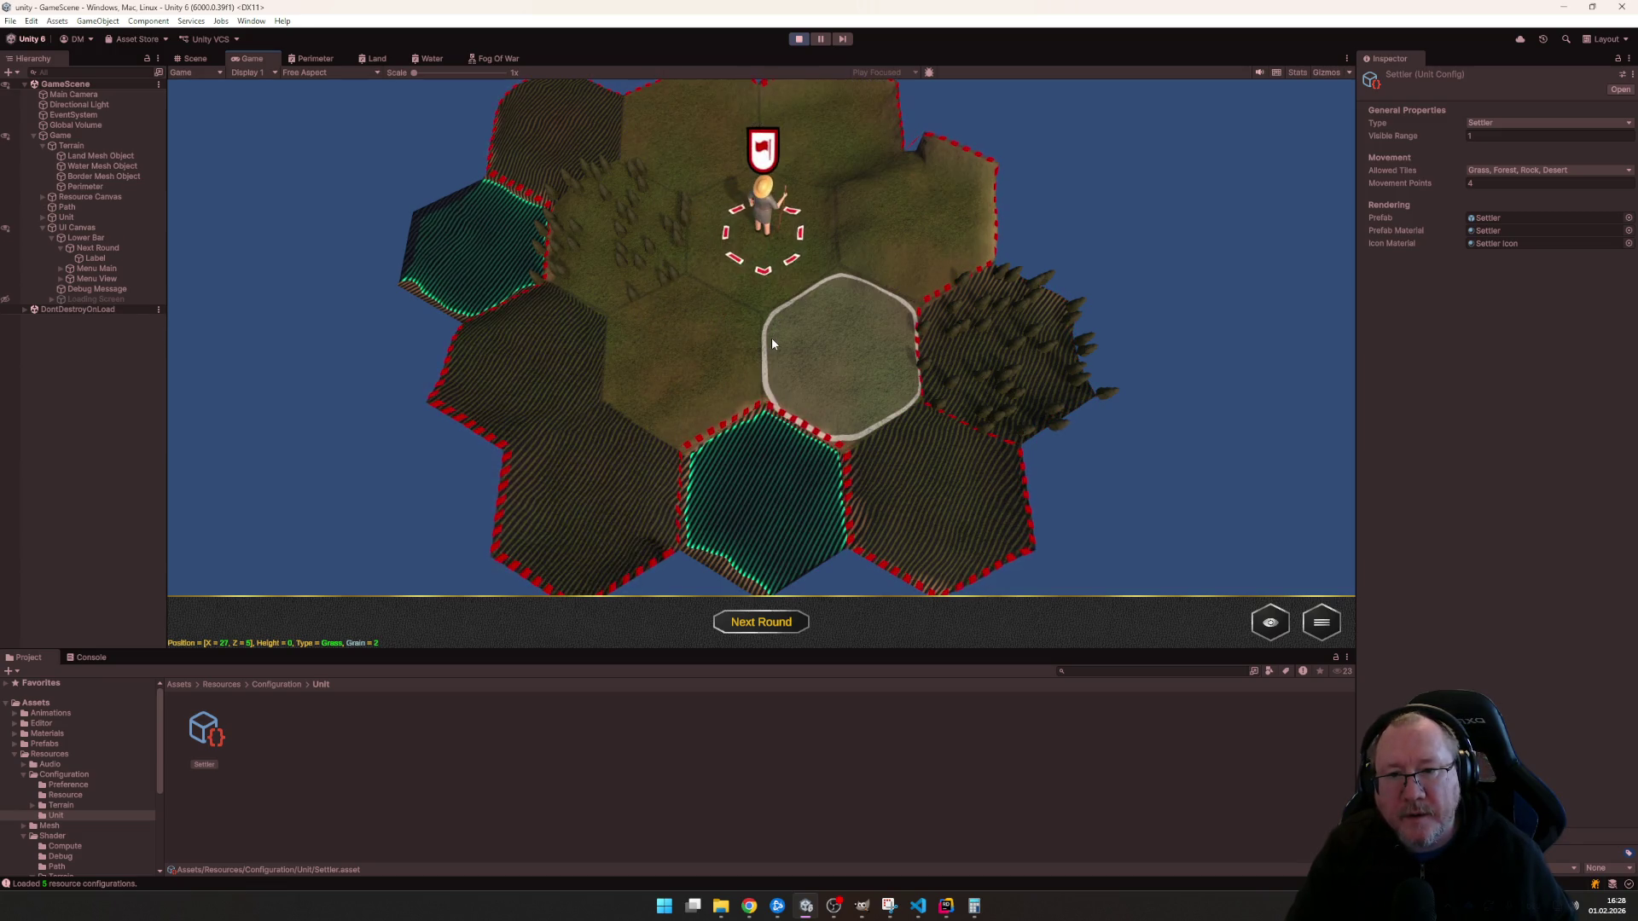
key("alt+Tab")
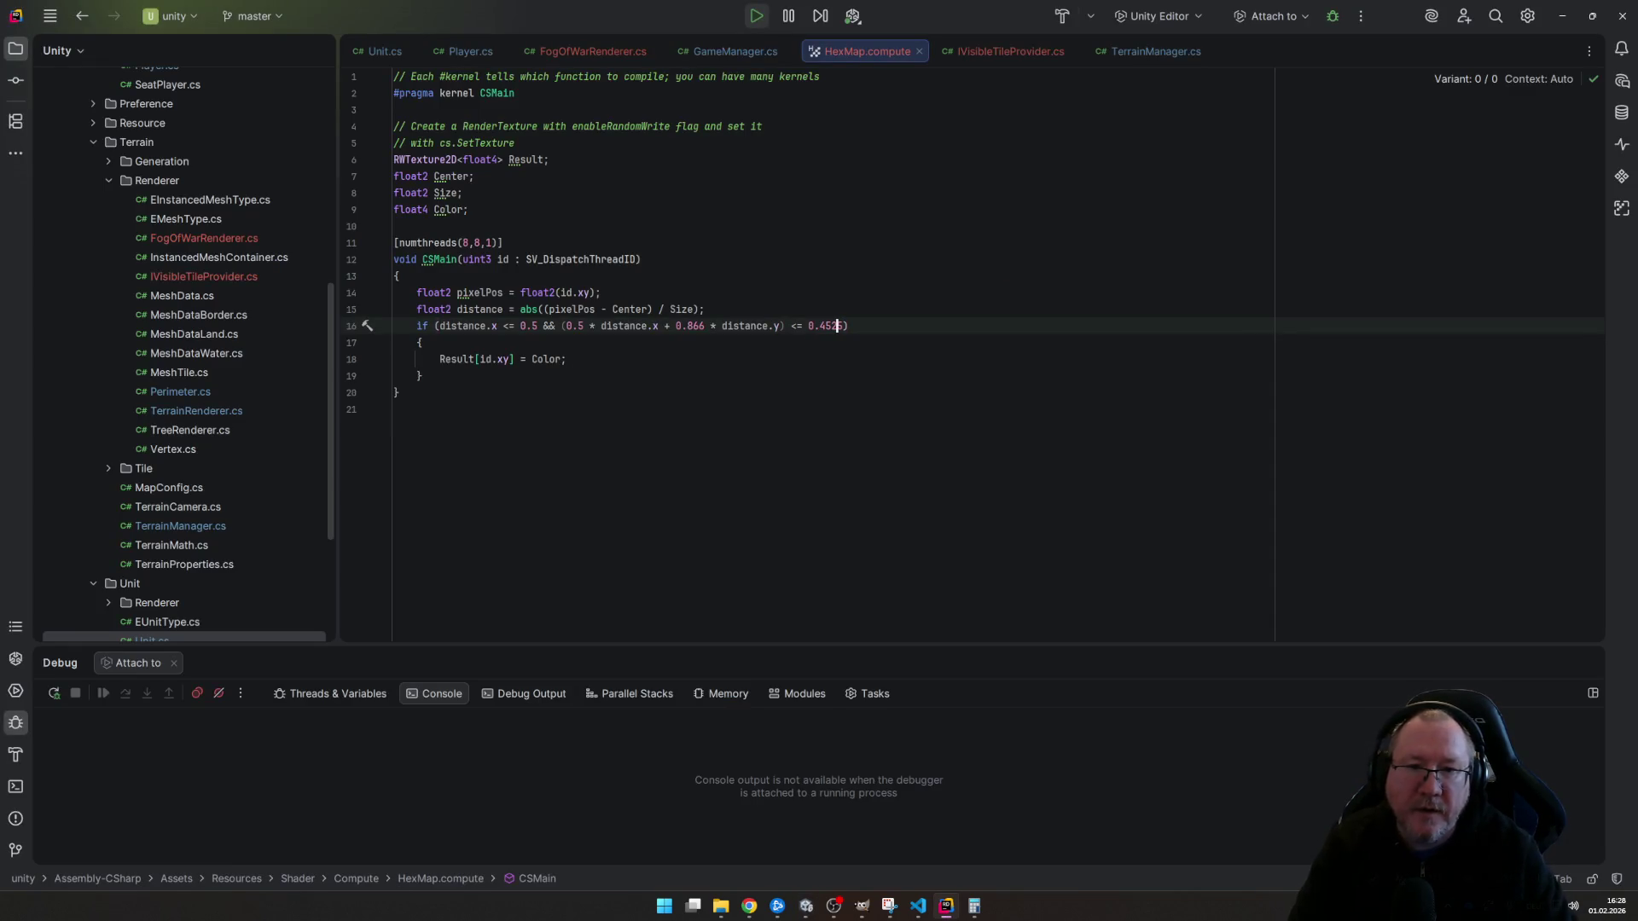
key("alt+Tab")
- Move the settler two more hexes and pan up and down the map before returning to the shader
left_click(801, 248)
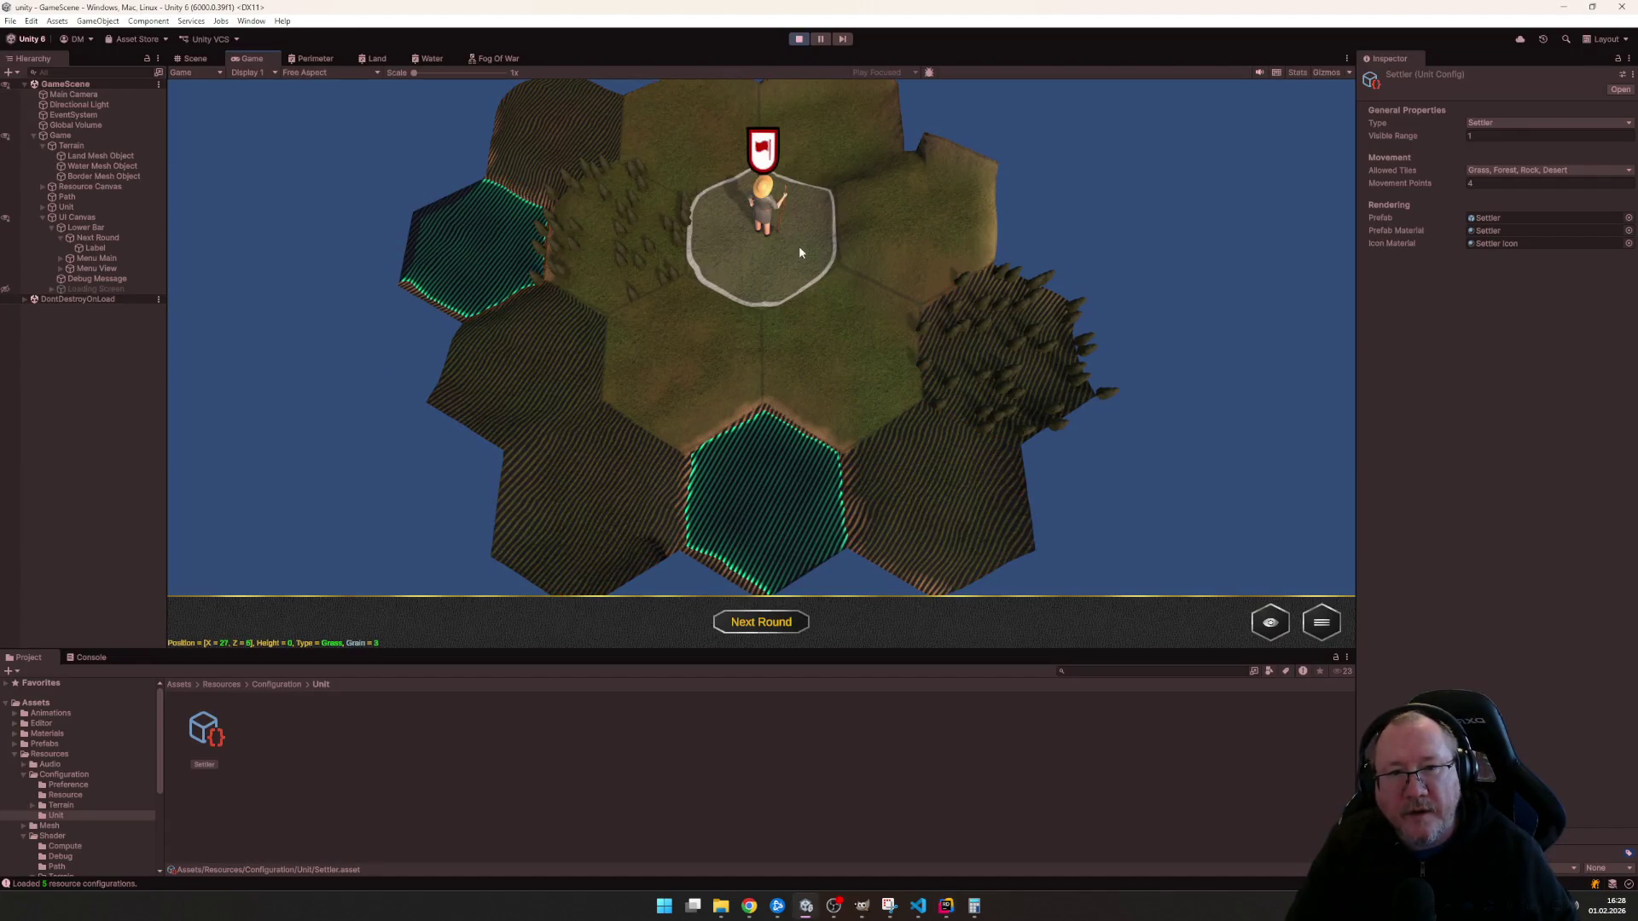
left_click(769, 398)
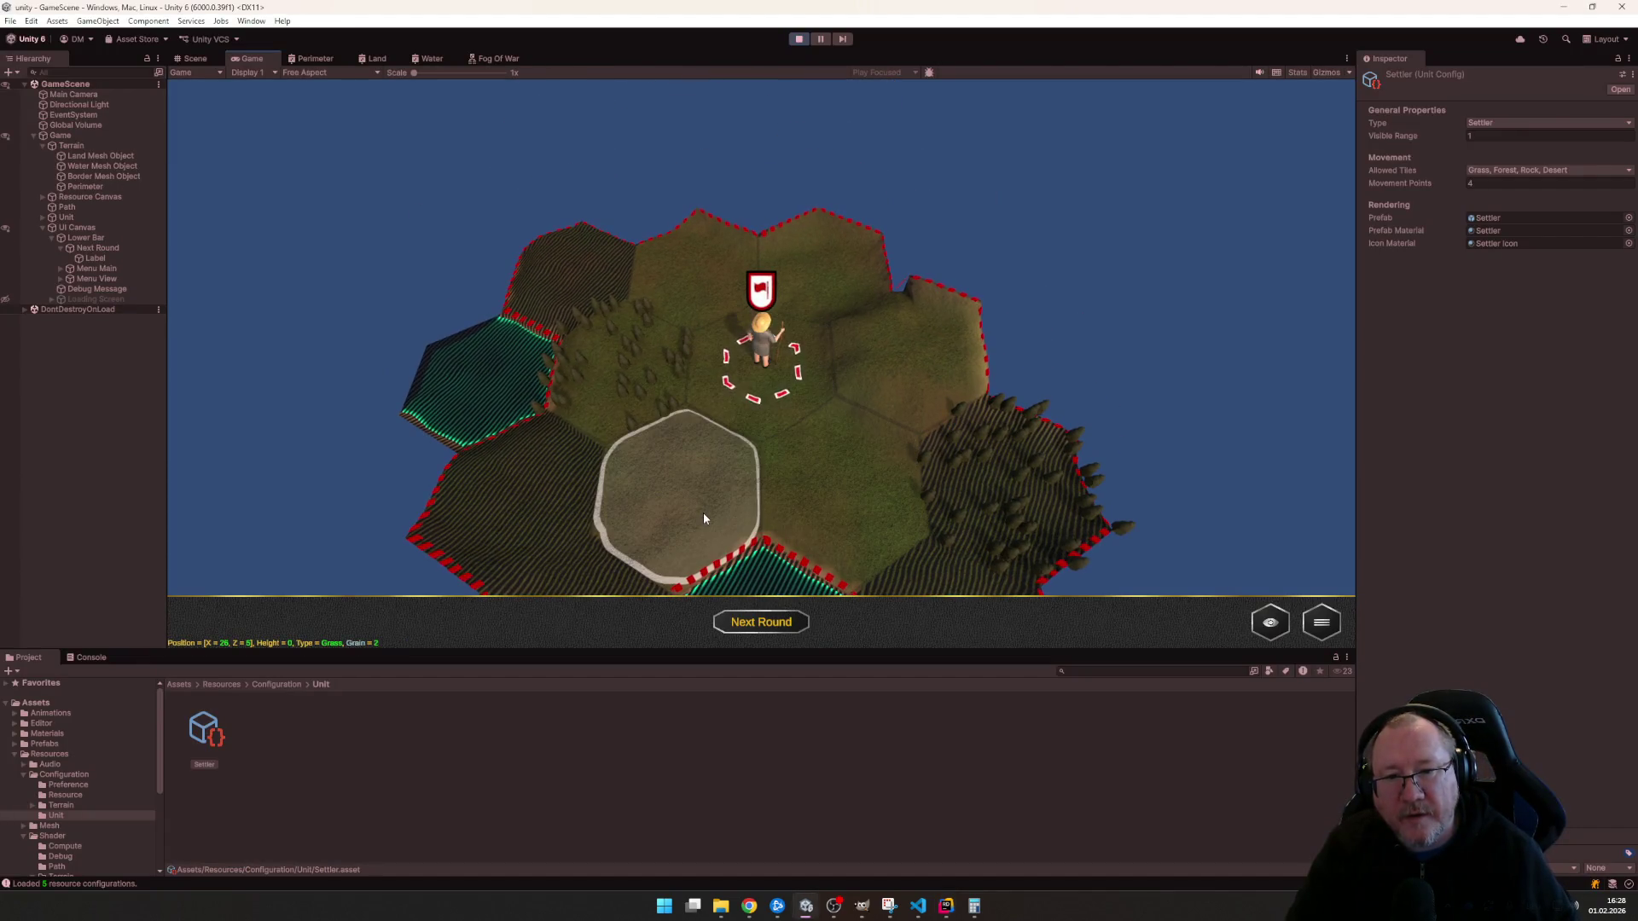
left_click(703, 514)
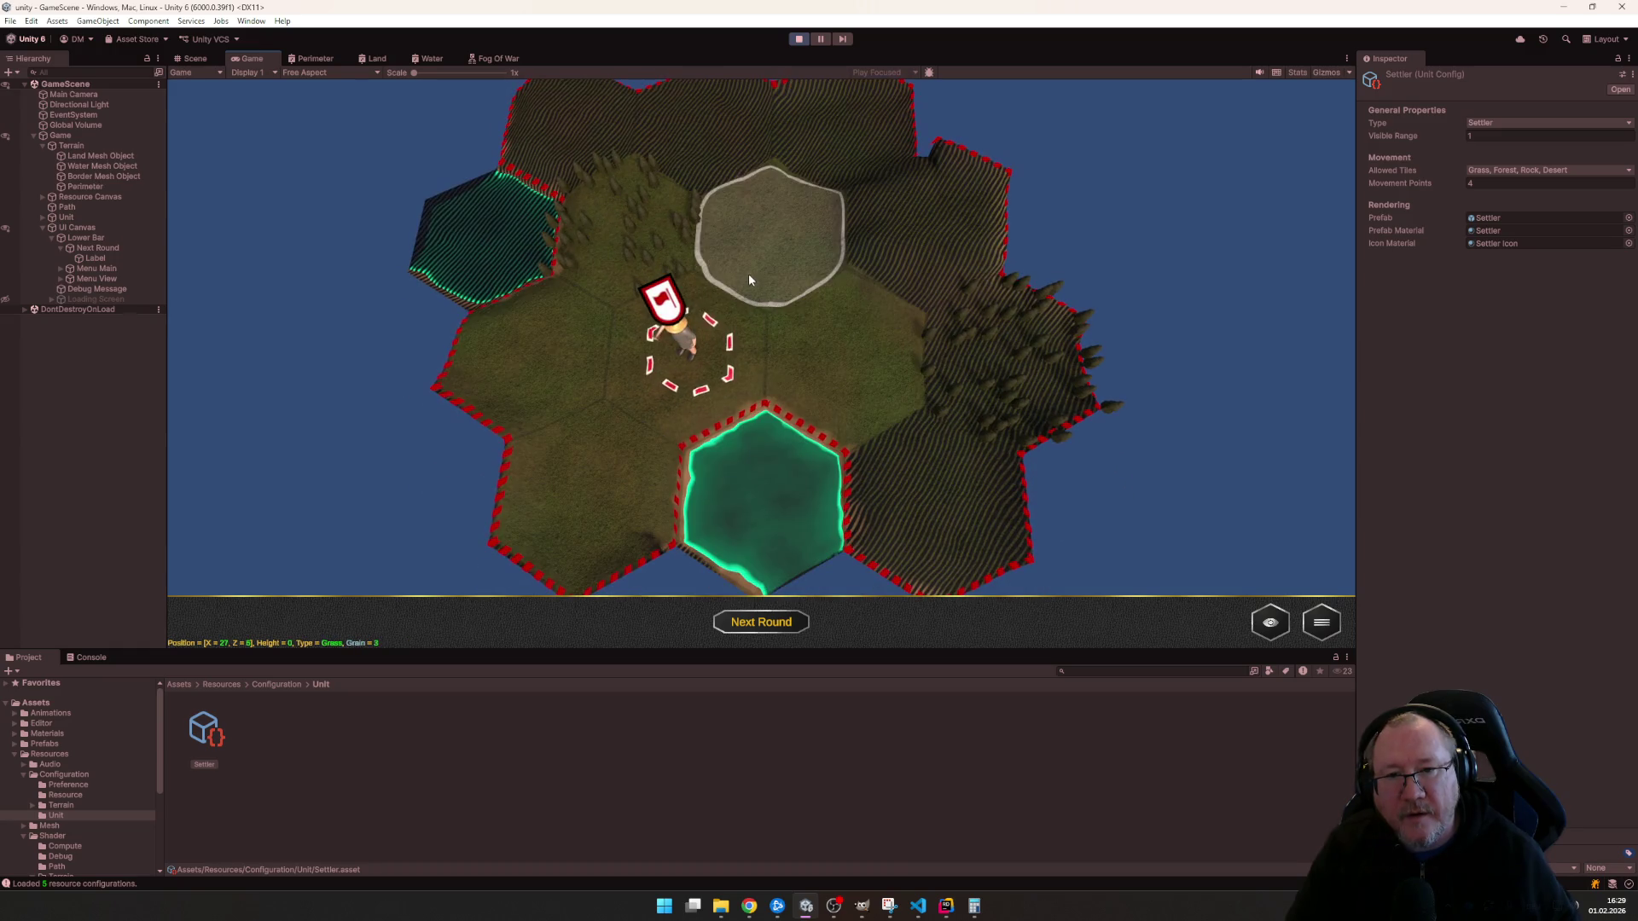
left_click(747, 272)
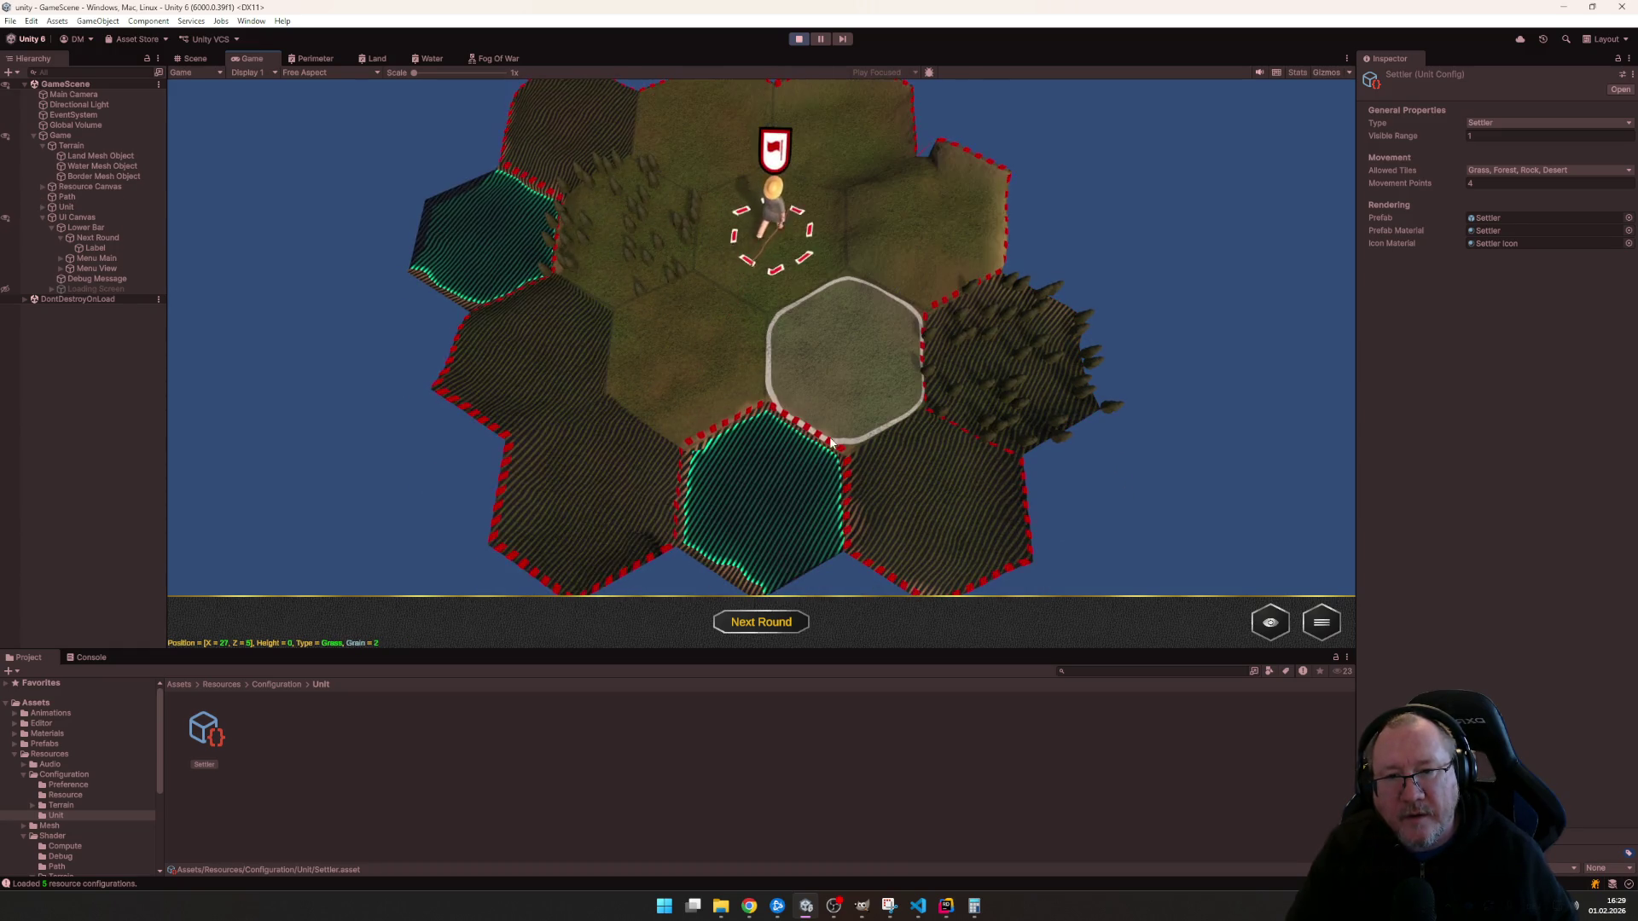
scroll(812, 406, "up", 3)
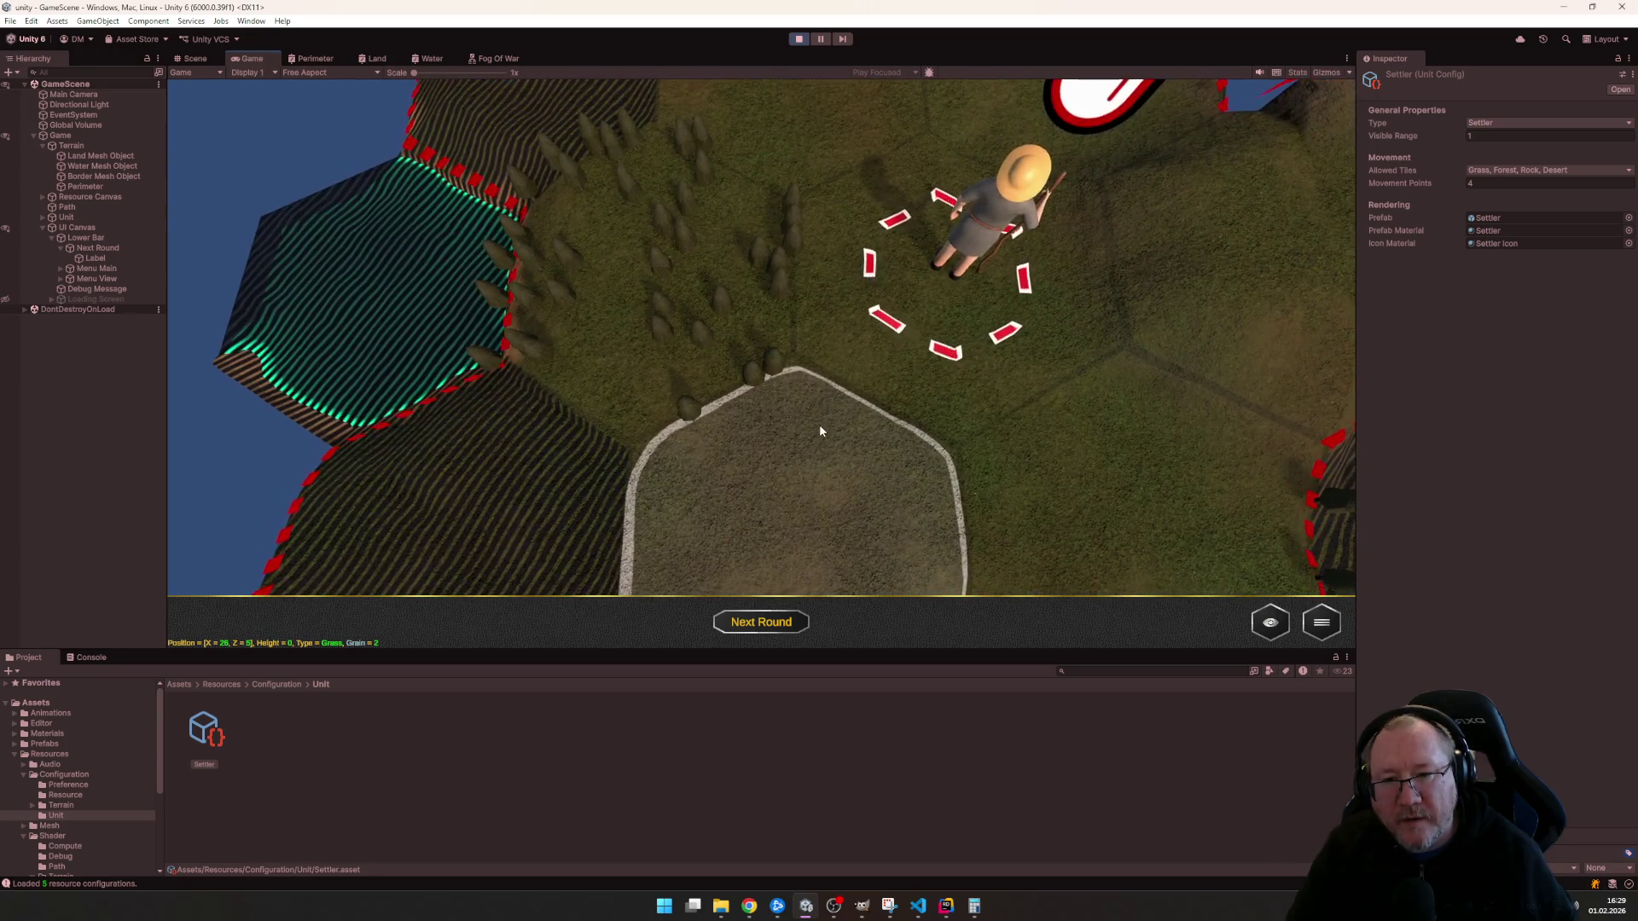
scroll(819, 423, "up", 1)
key("s")
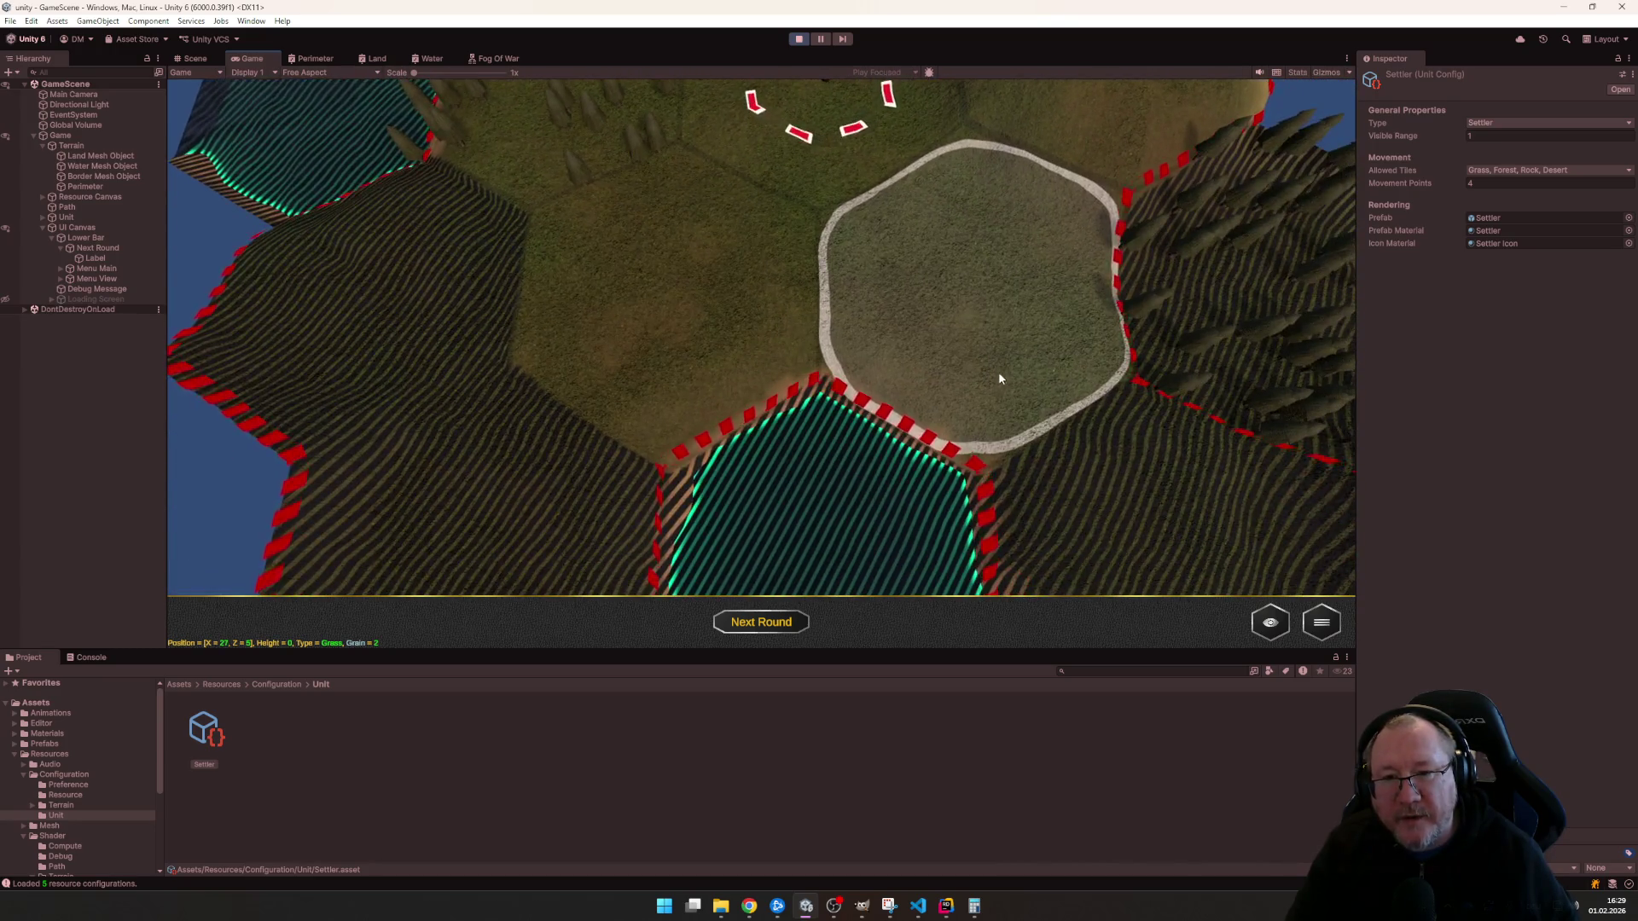
key("w")
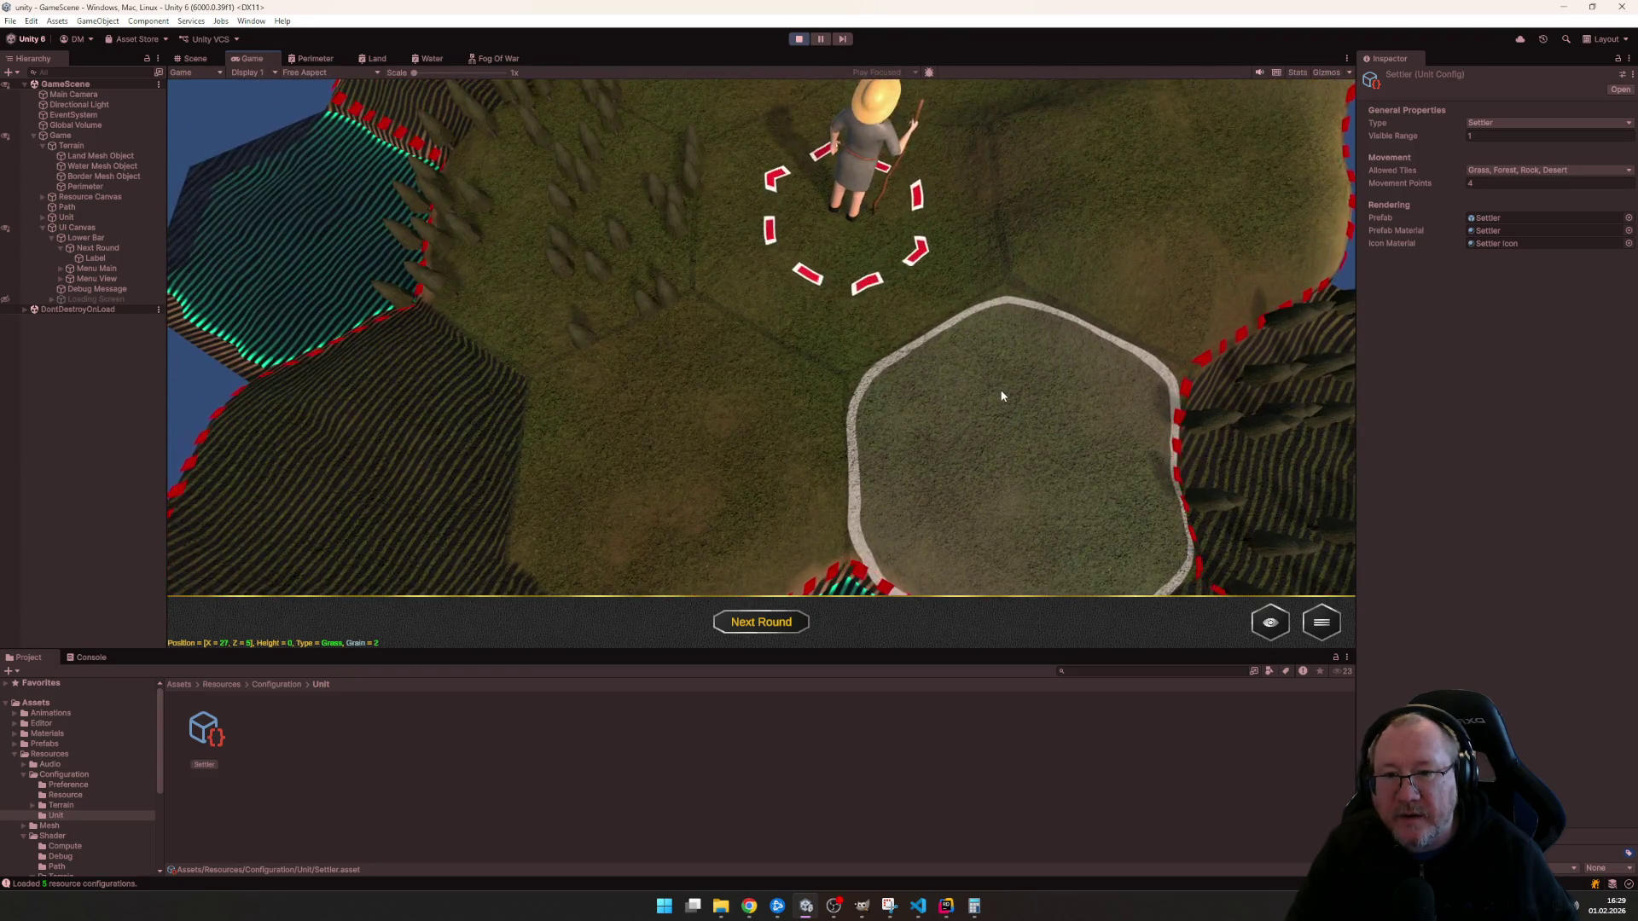
key("s")
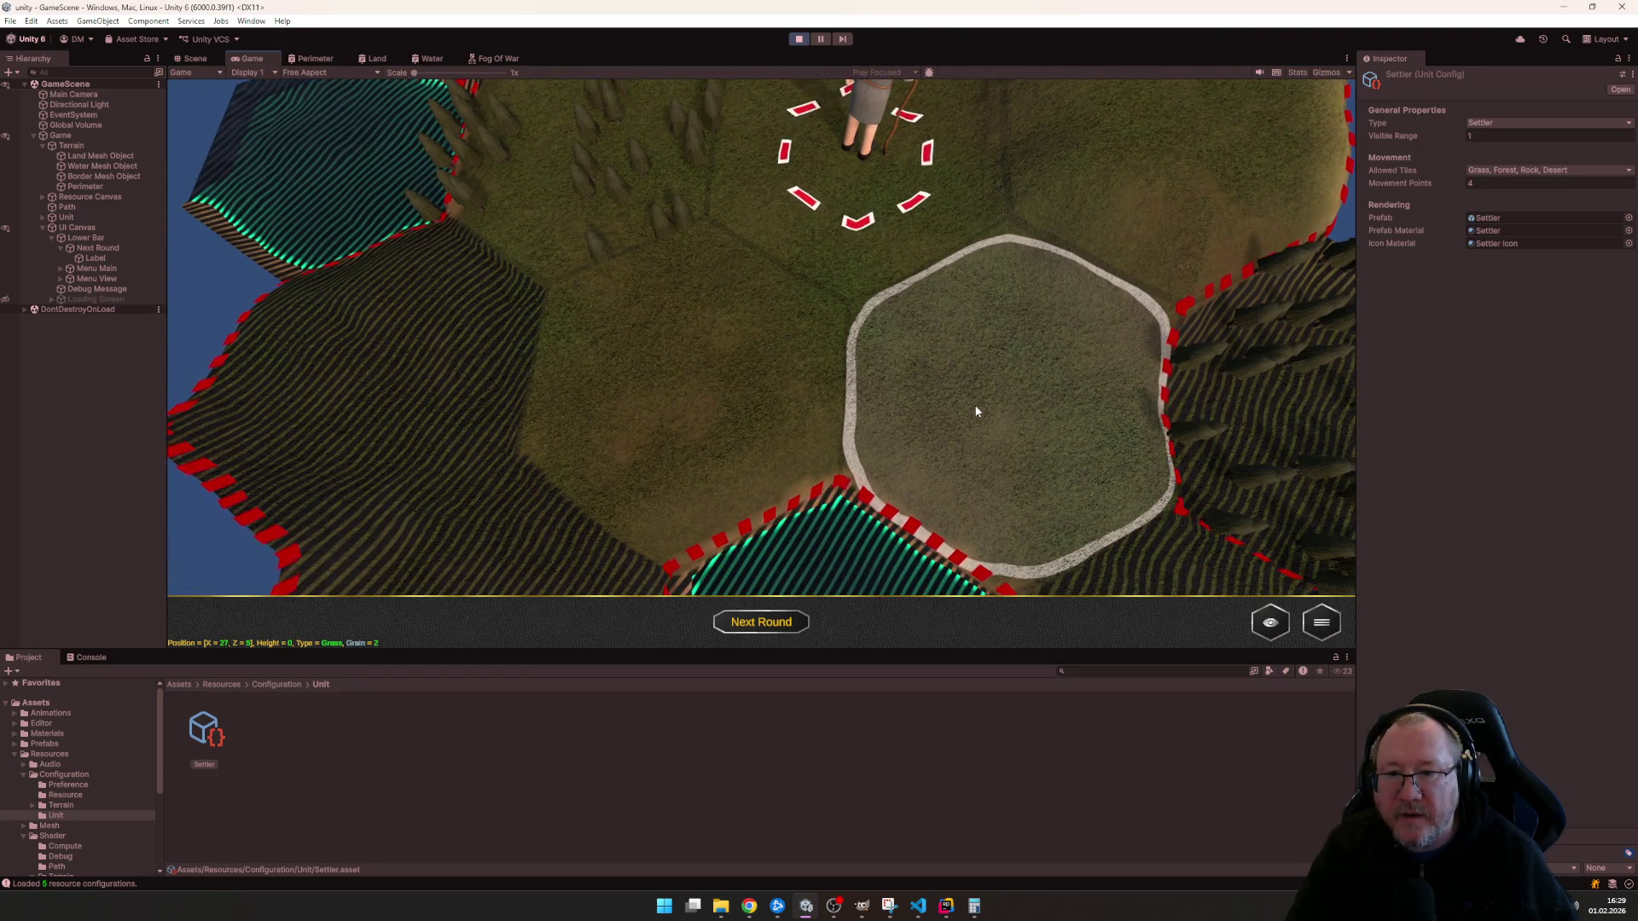
key("alt+Tab")
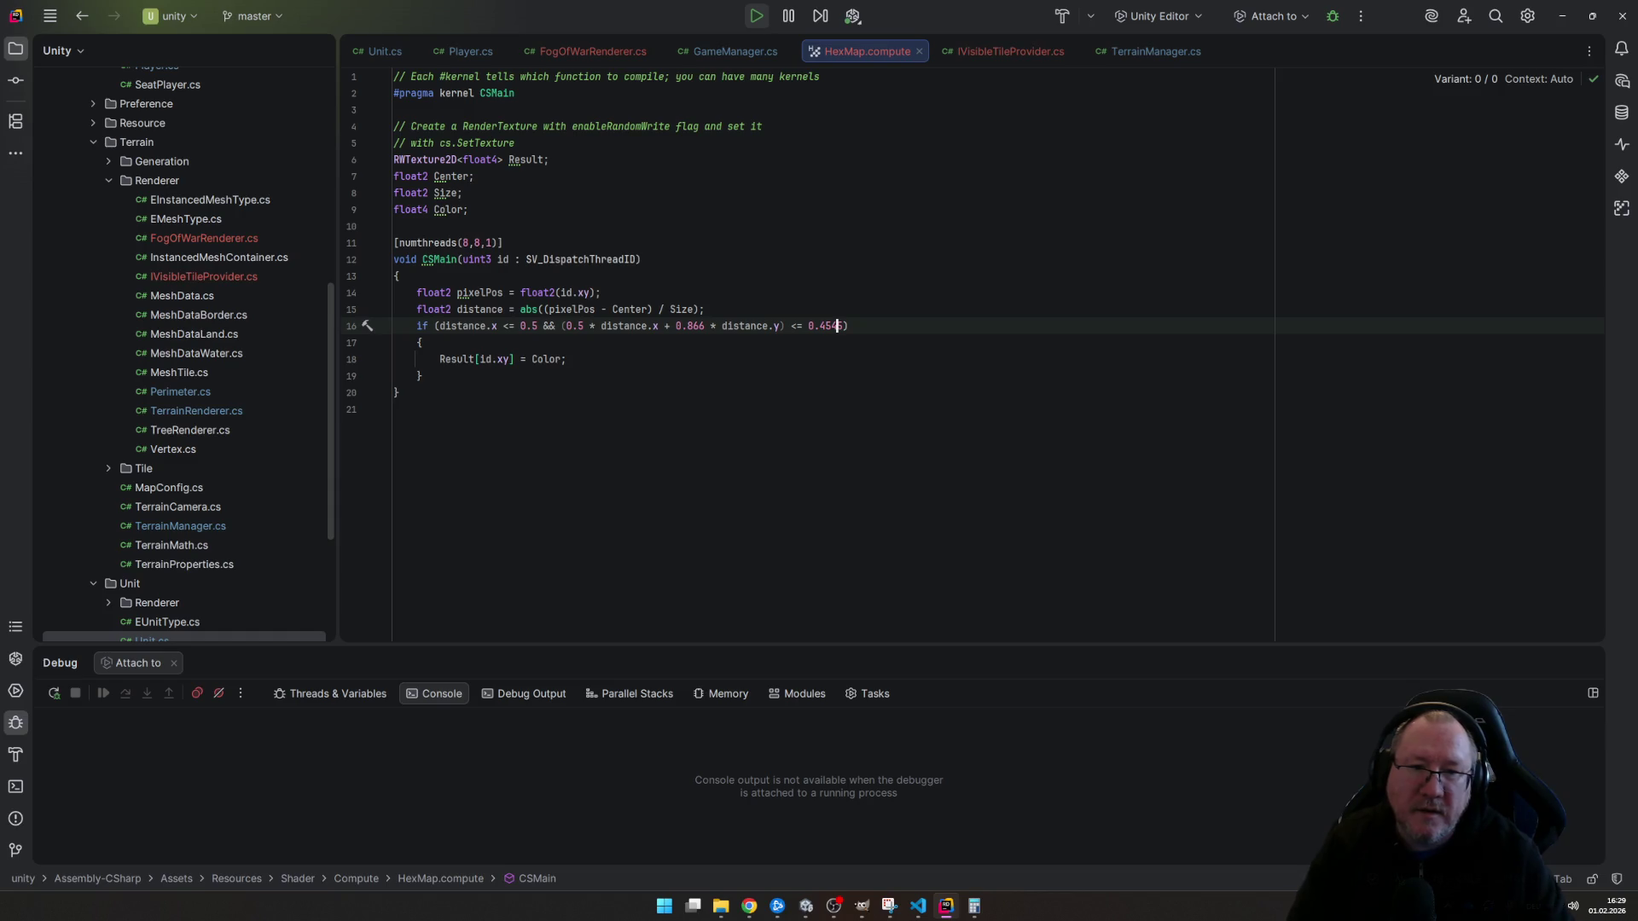
- Check the edited shader in game by sending the settler to the lower hexes, then revisit HexMap.compute
key("alt+Tab")
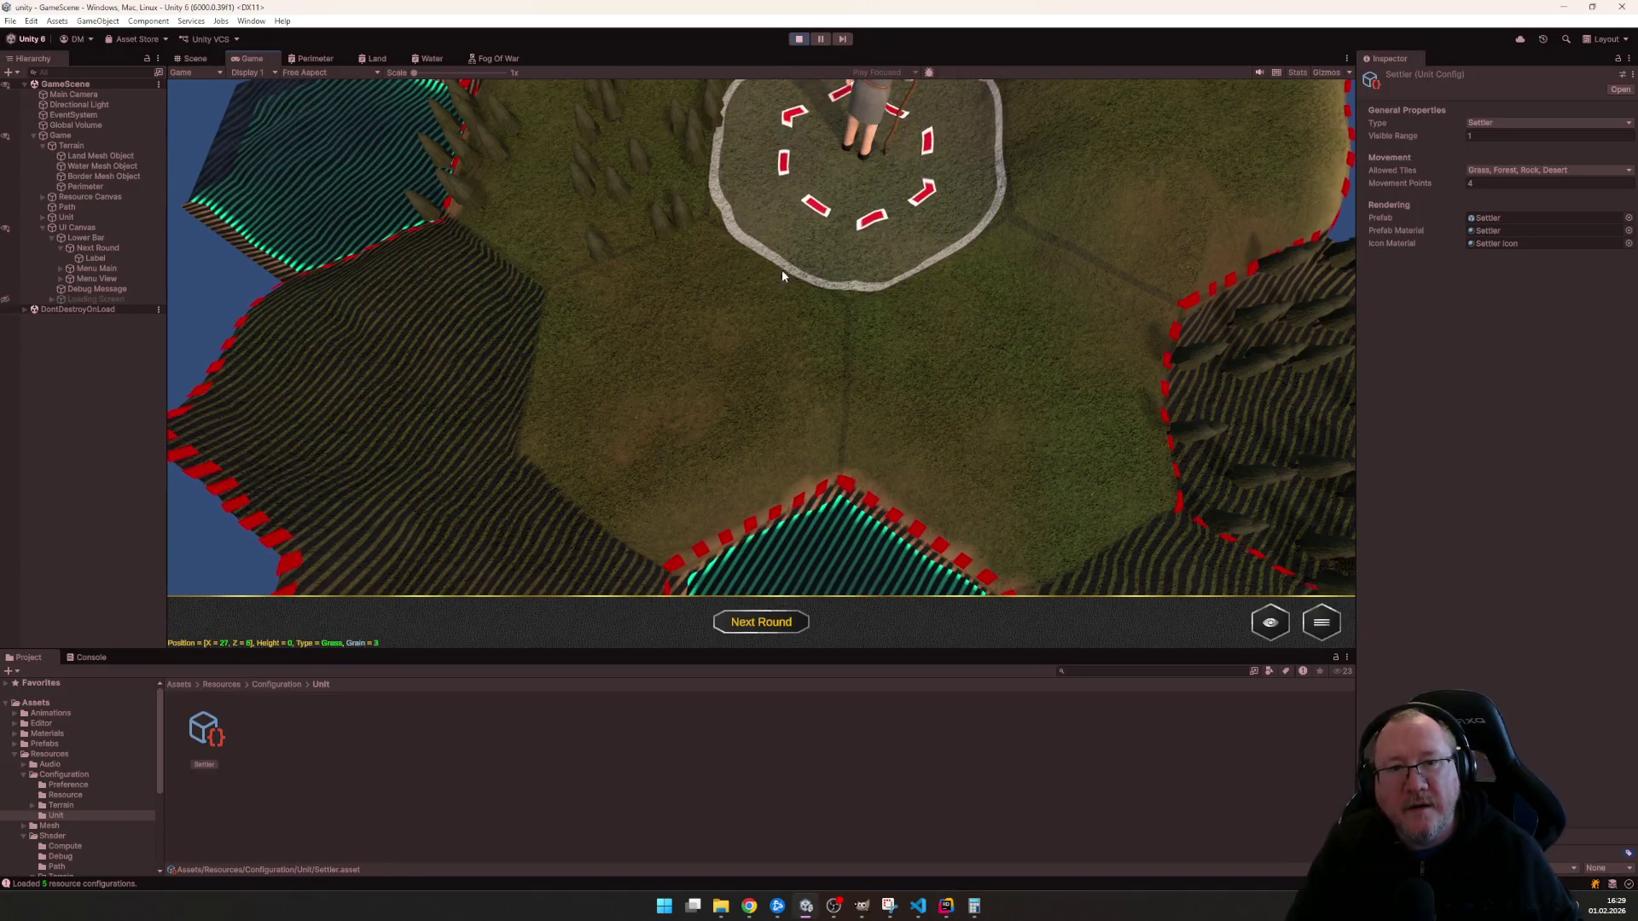
scroll(790, 526, "down", 5)
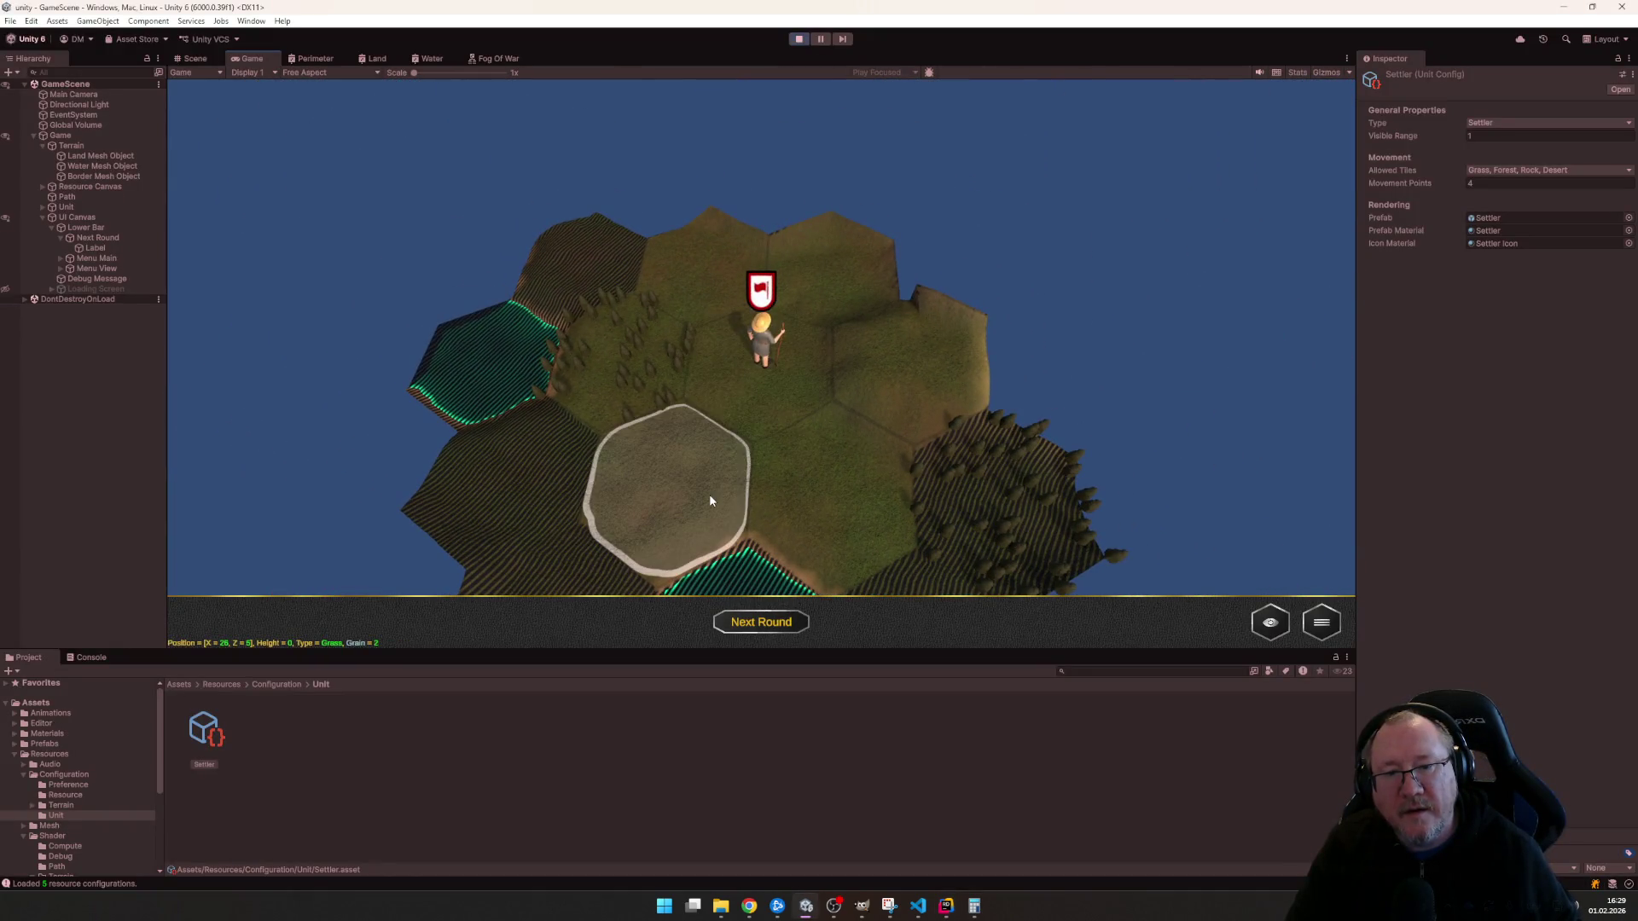
left_click(739, 419)
left_click(702, 467)
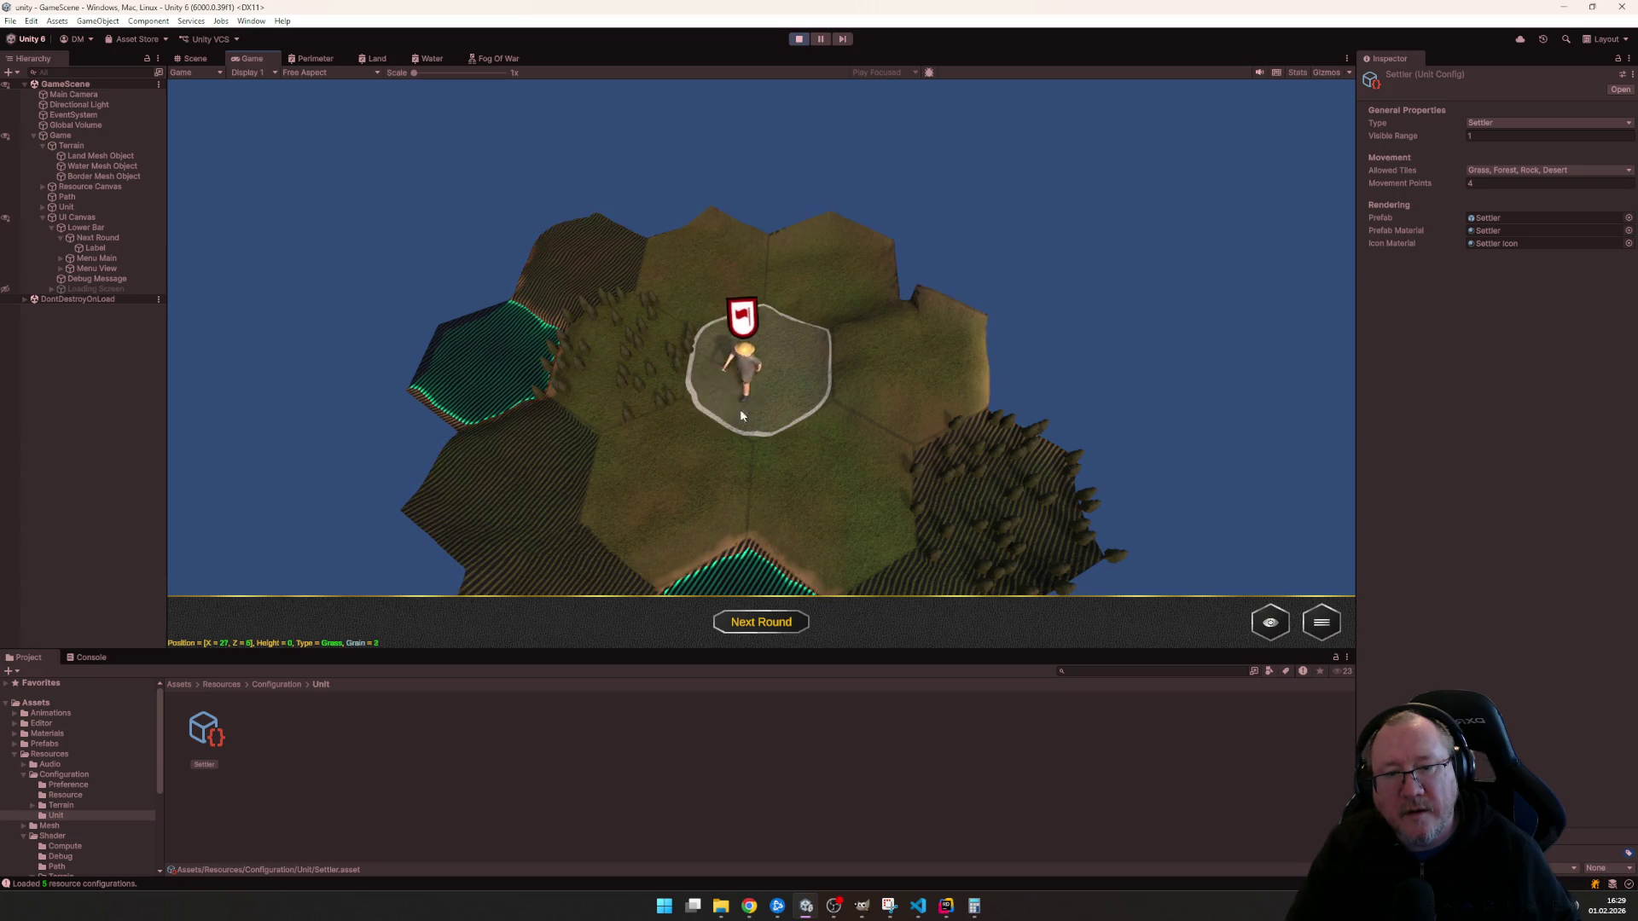
left_click(771, 361)
scroll(772, 361, "up", 5)
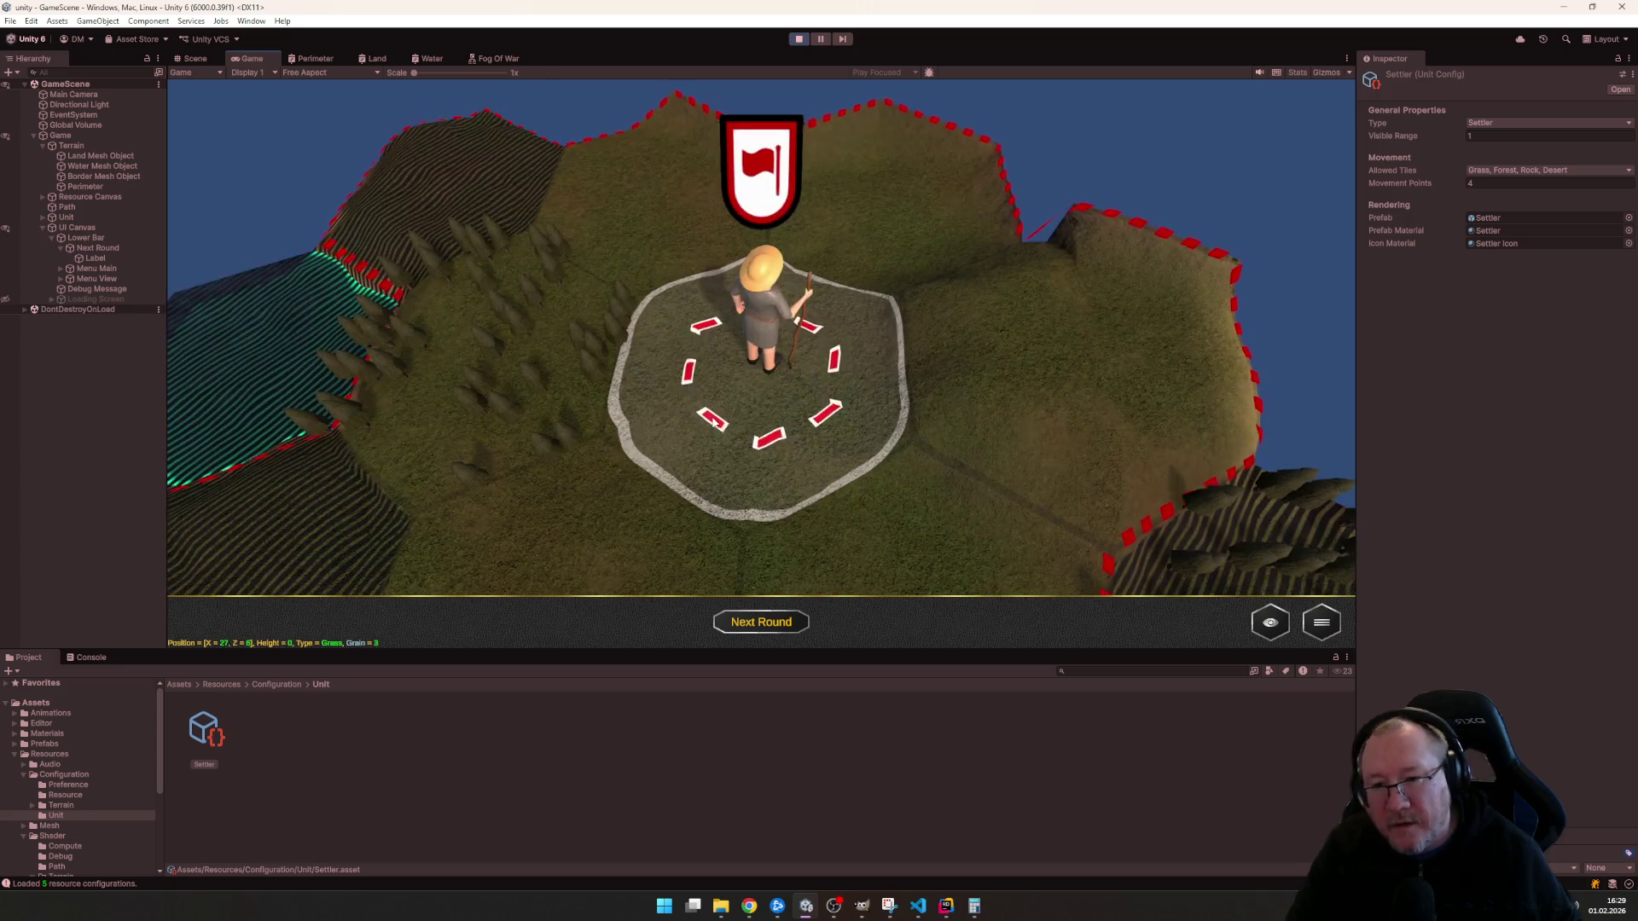
key("s")
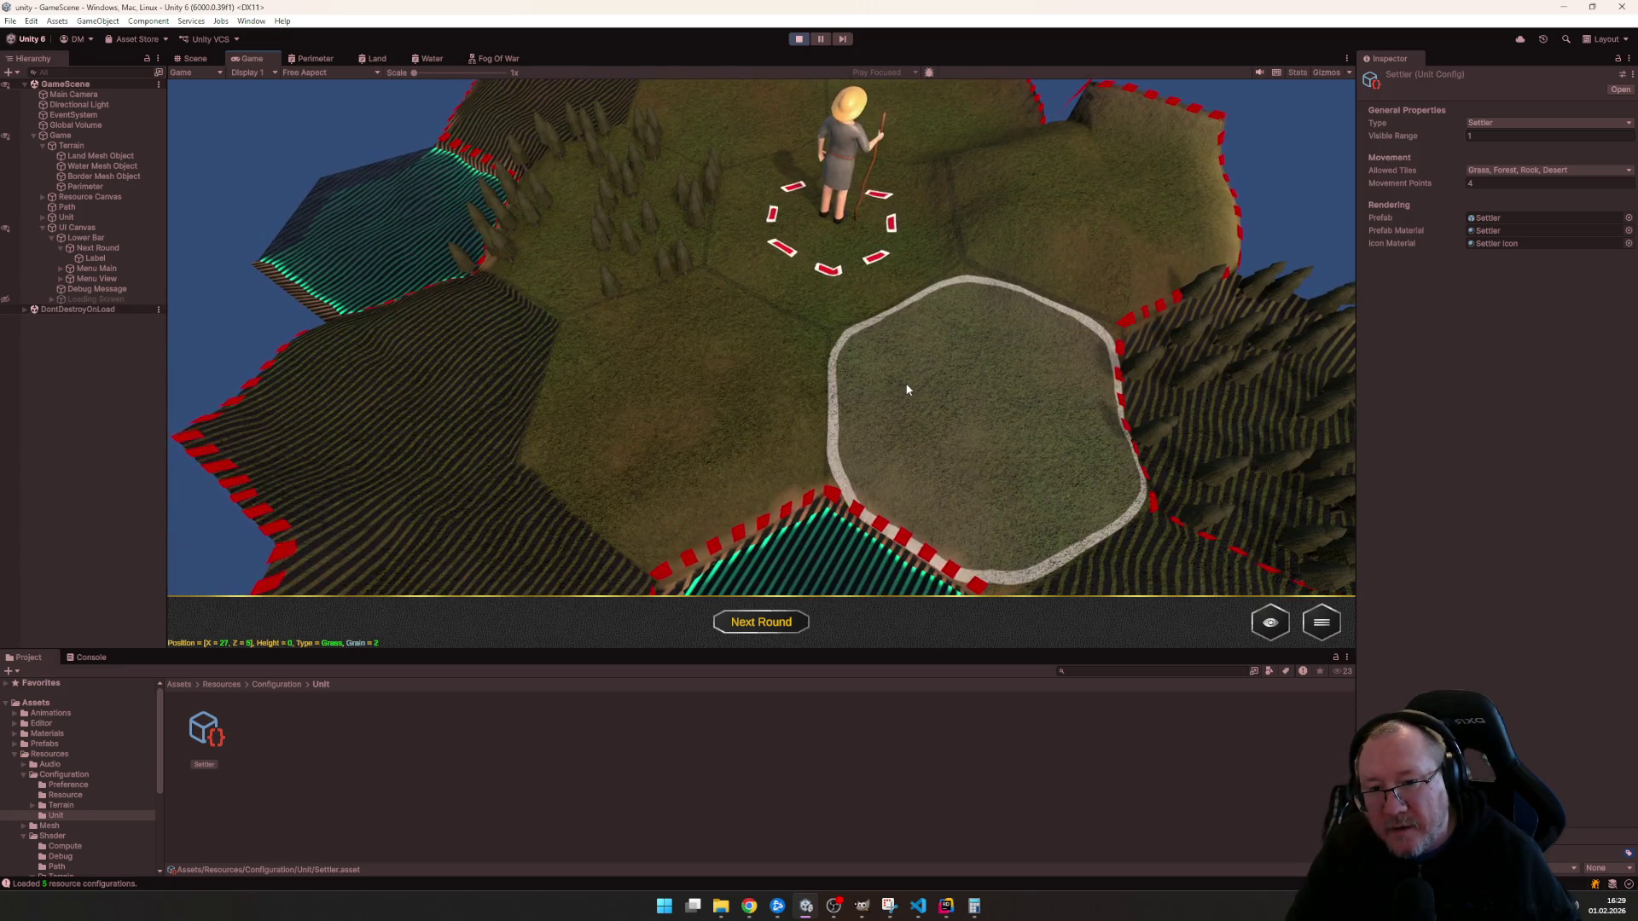
key("alt+Tab")
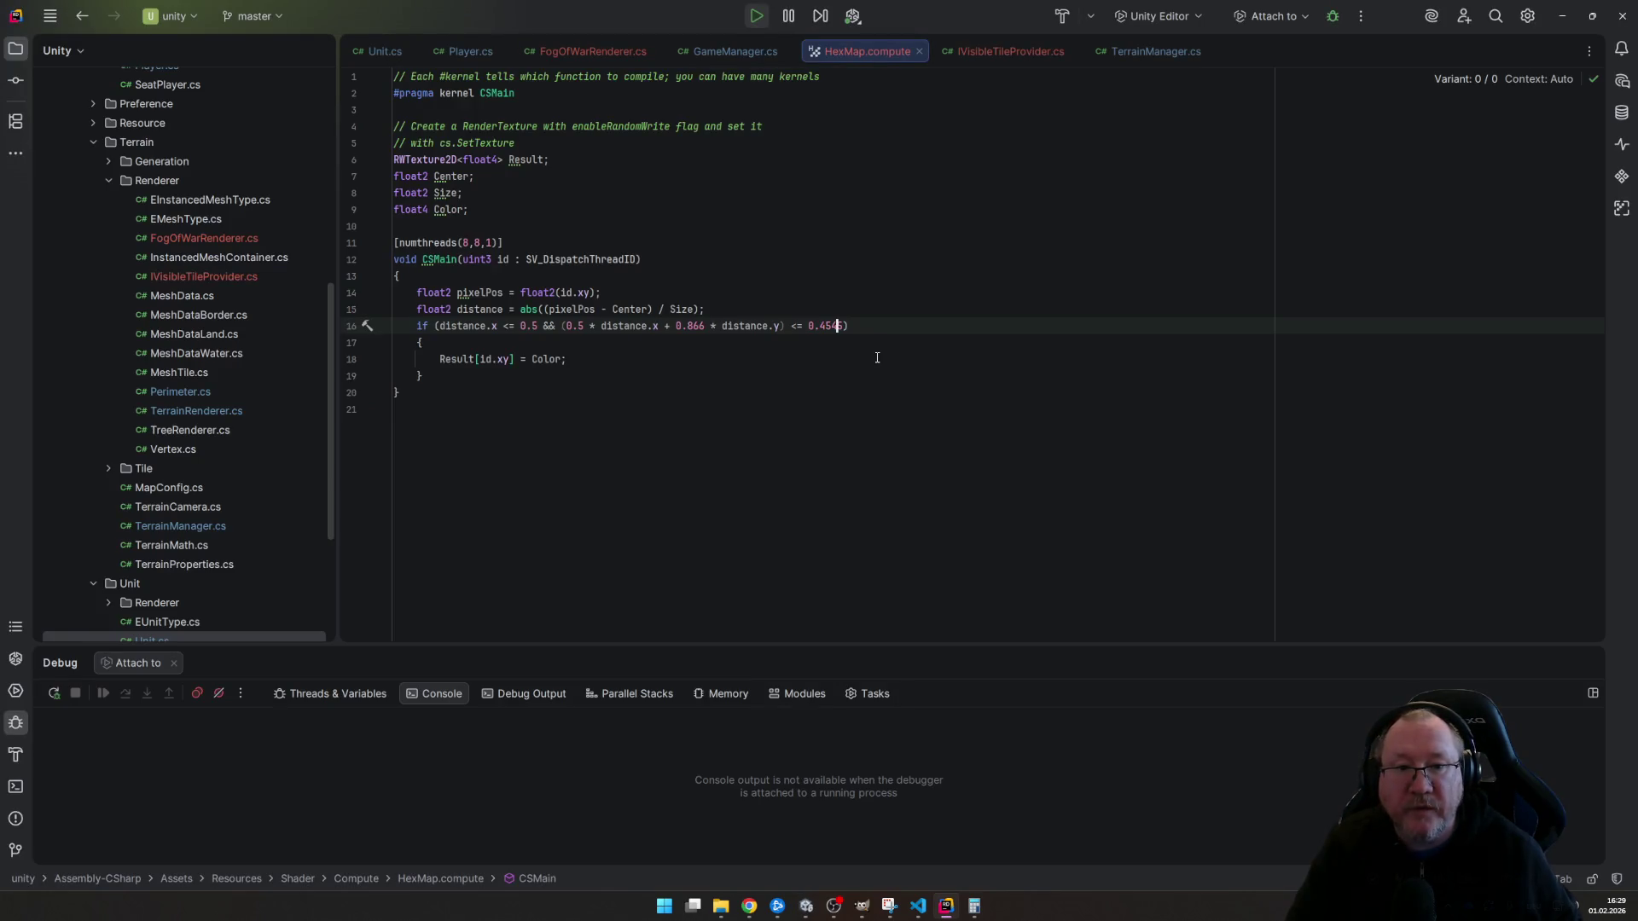
- Move the settler another hex and pan around it before returning to the shader, threshold now 0.46
key("alt+Tab")
left_click(734, 366)
scroll(734, 373, "up", 3)
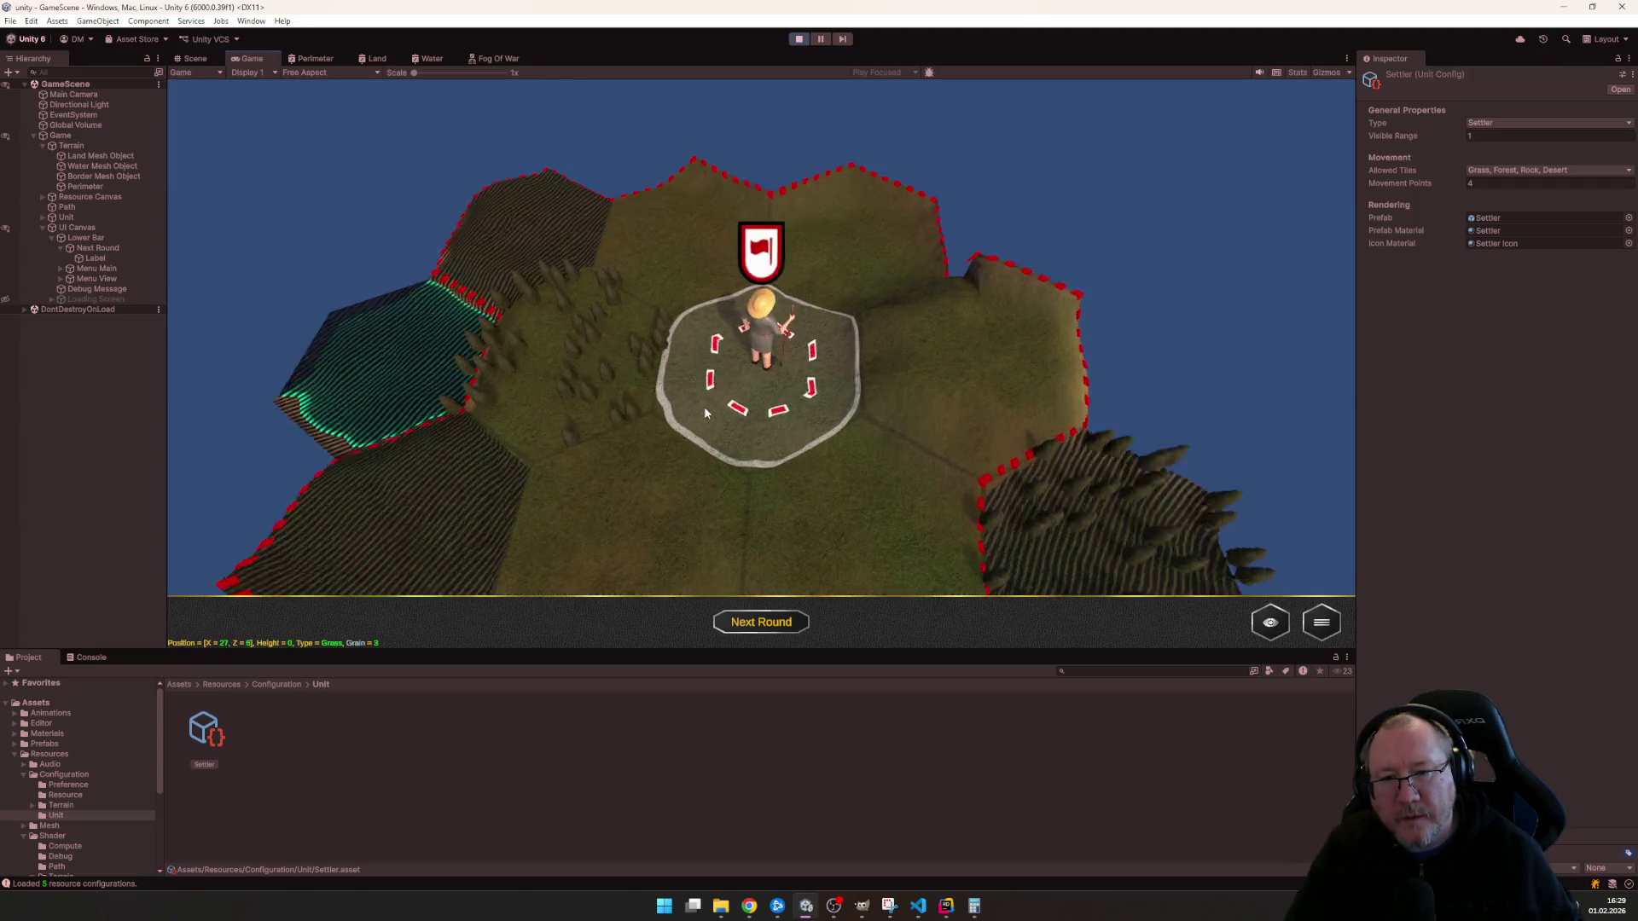
key("s")
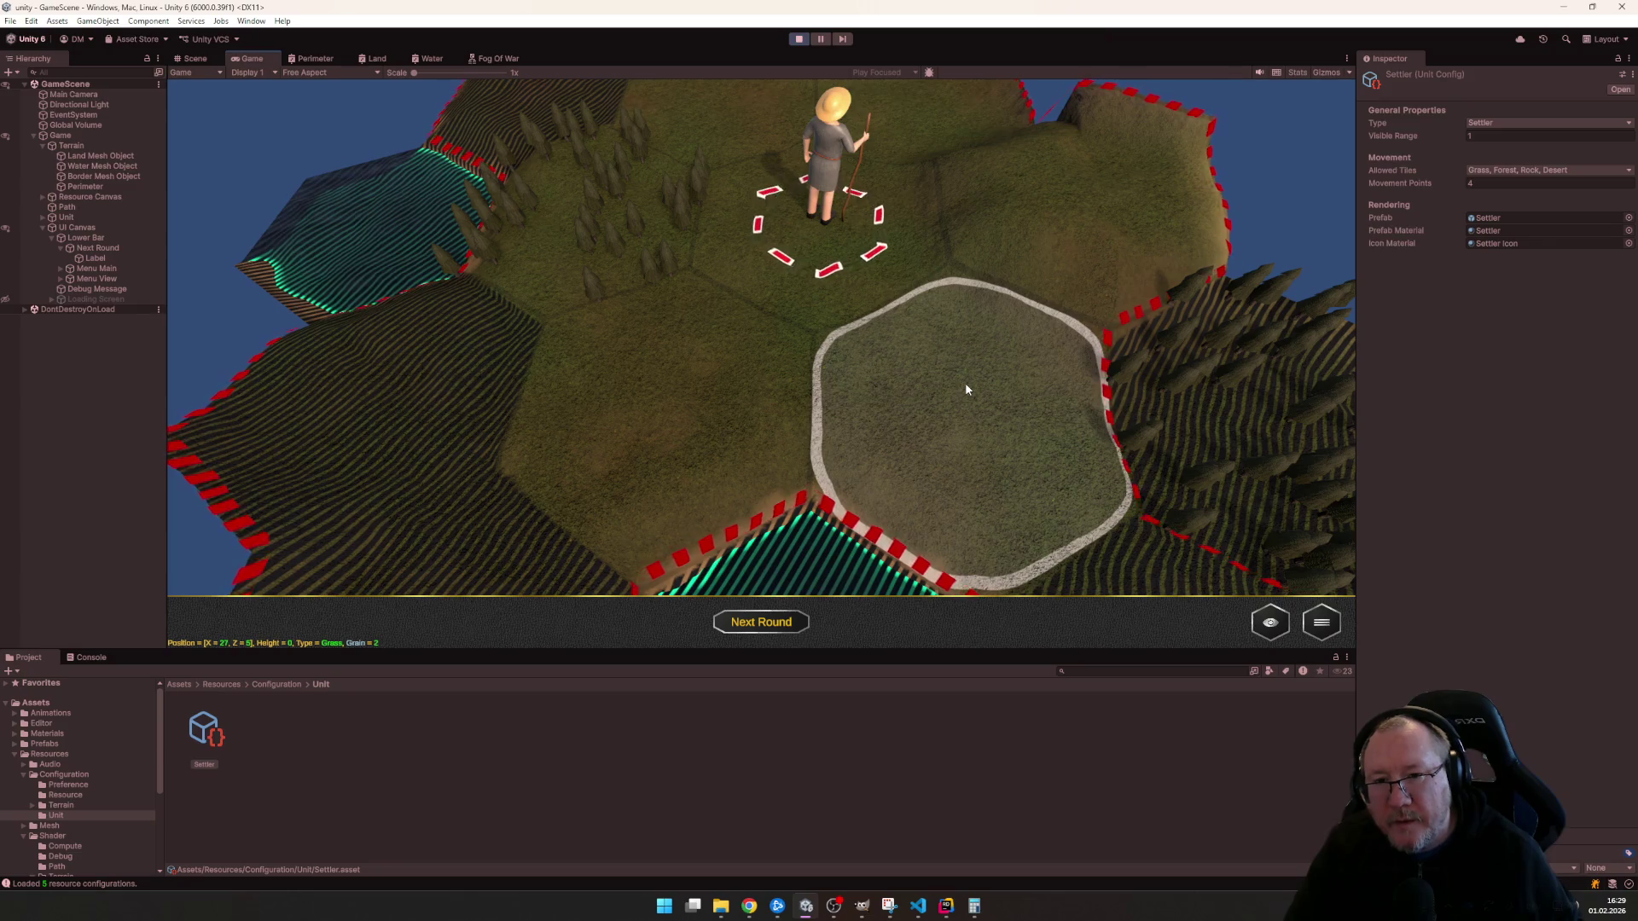
key("s")
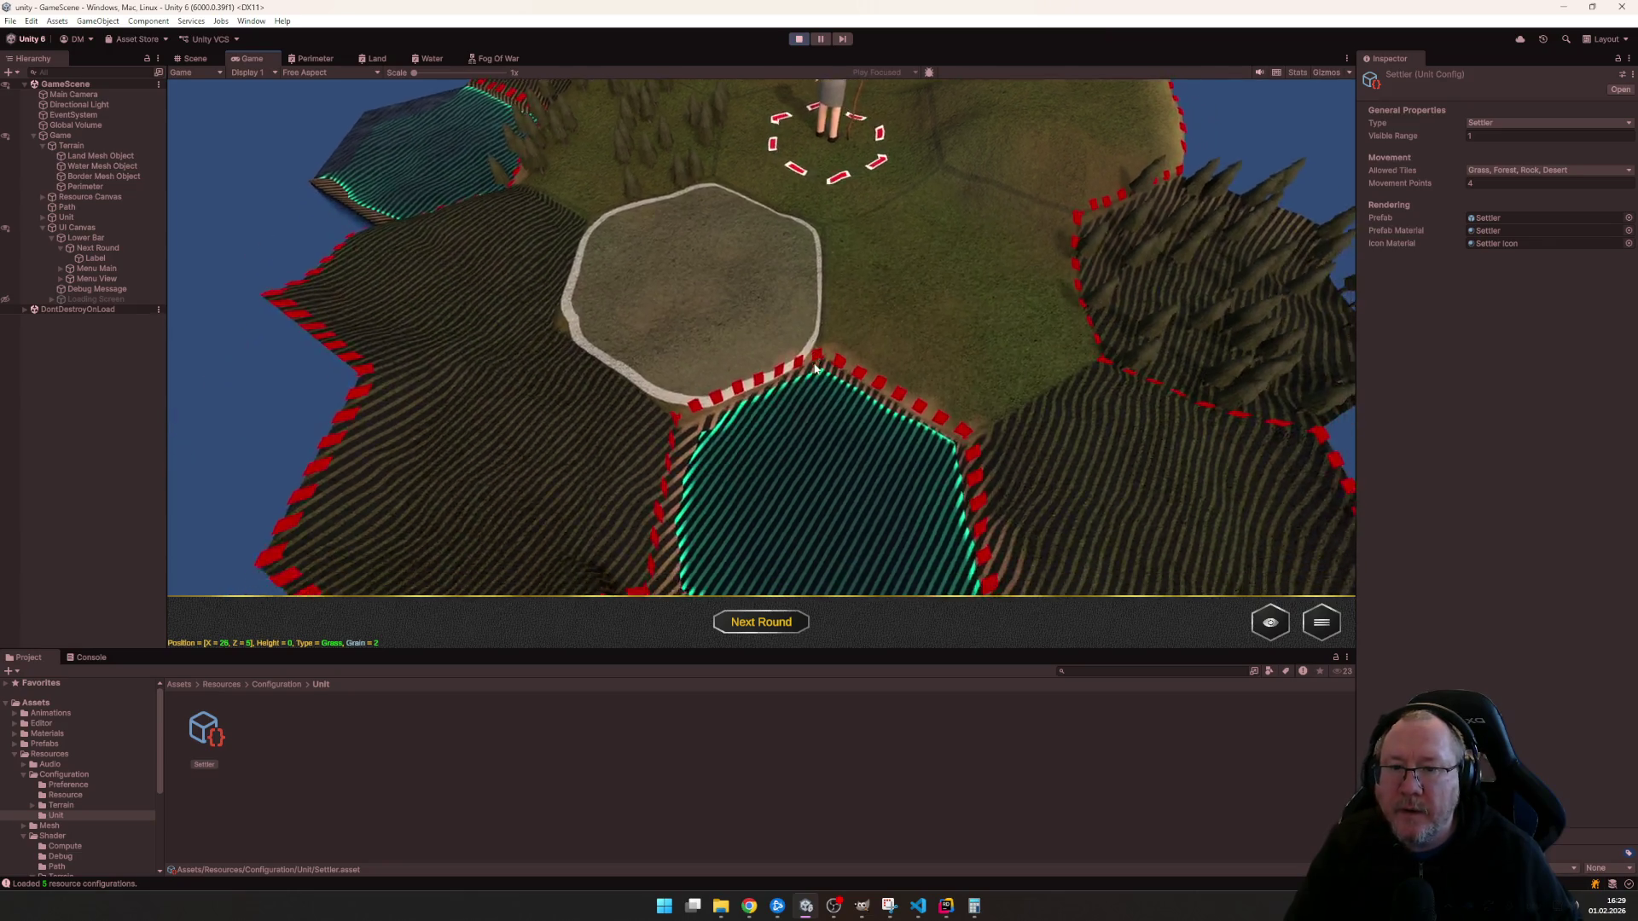
key("w")
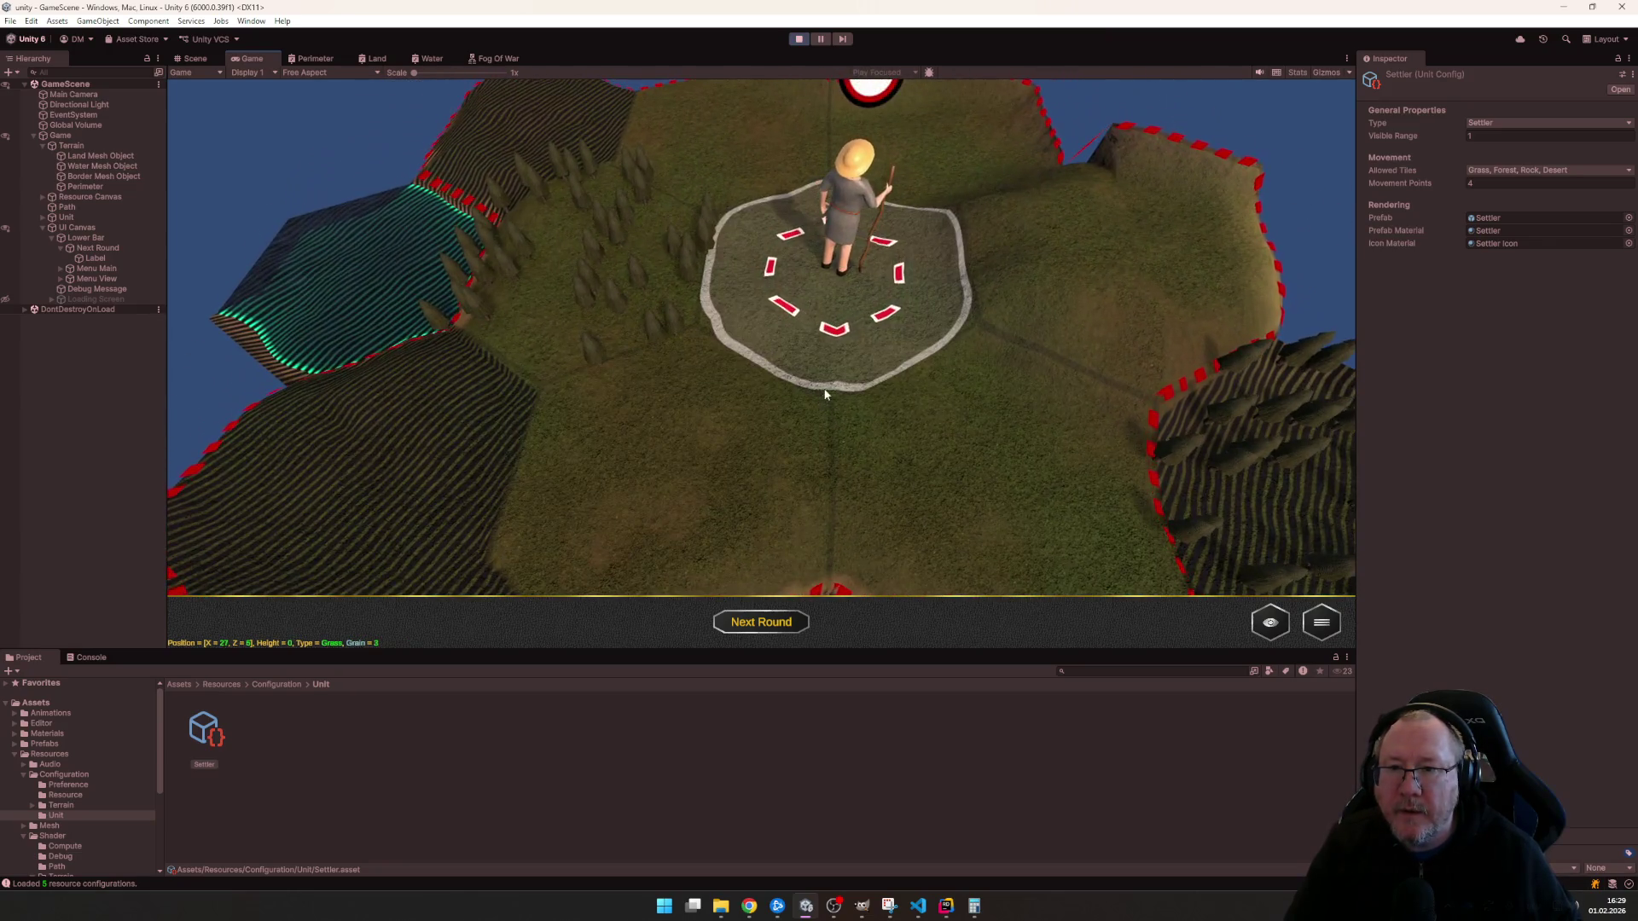
key("alt+Tab")
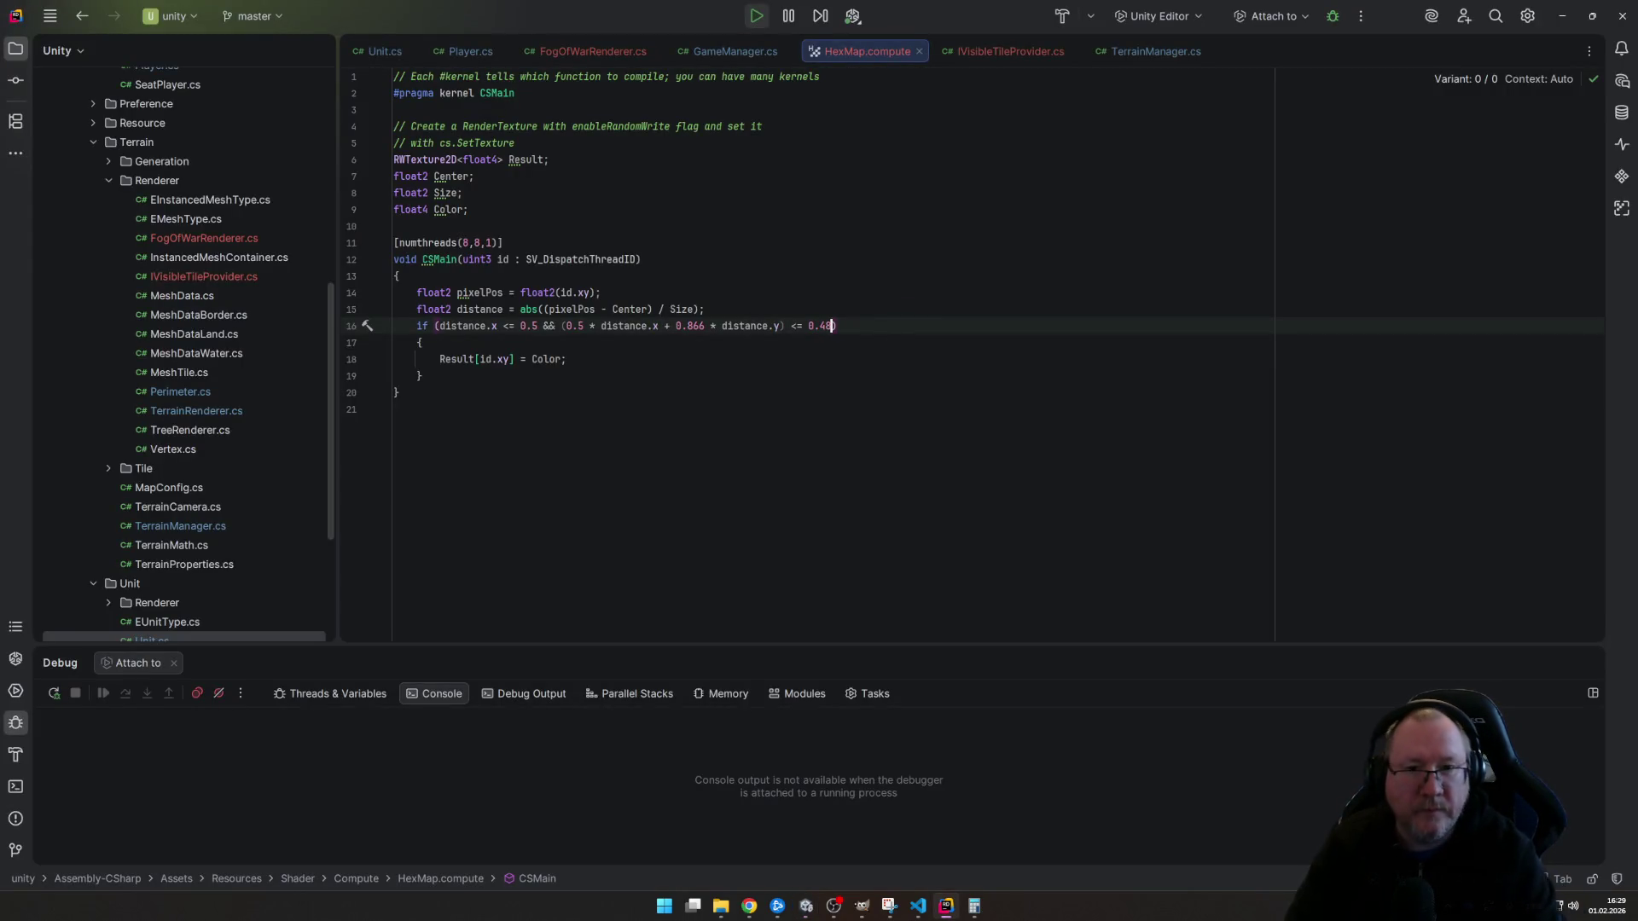
- Walk the settler two hexes in the game, then retune the HexMap.compute threshold in Rider
key("alt+Tab")
left_click(749, 621)
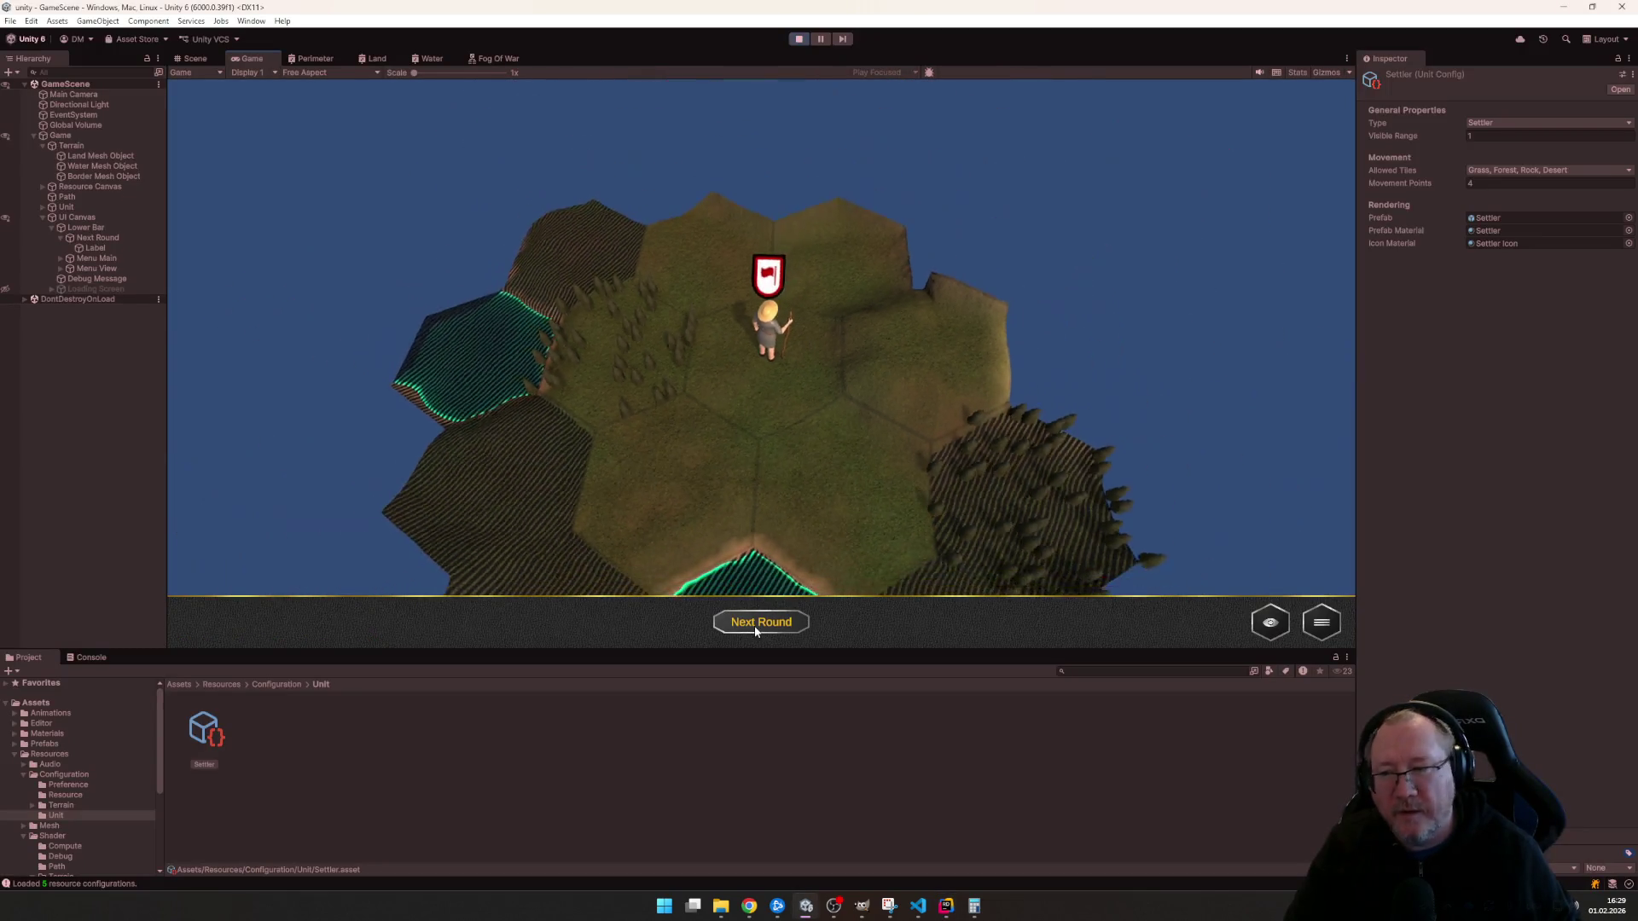
mouse_move(528, 447)
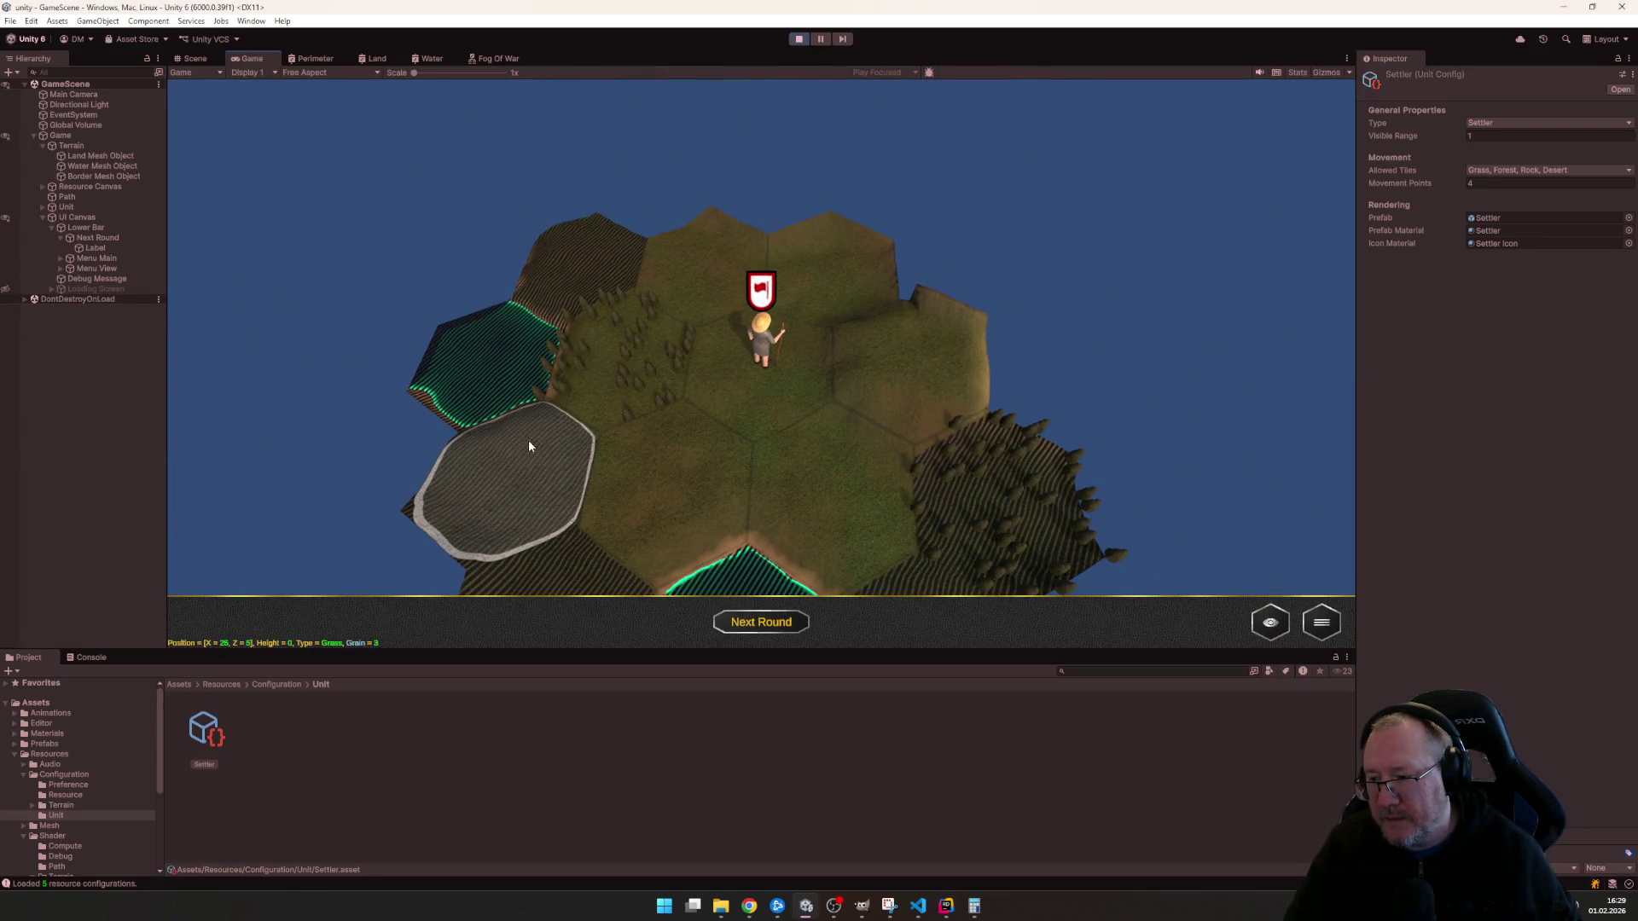
left_click(762, 356)
left_click(705, 470)
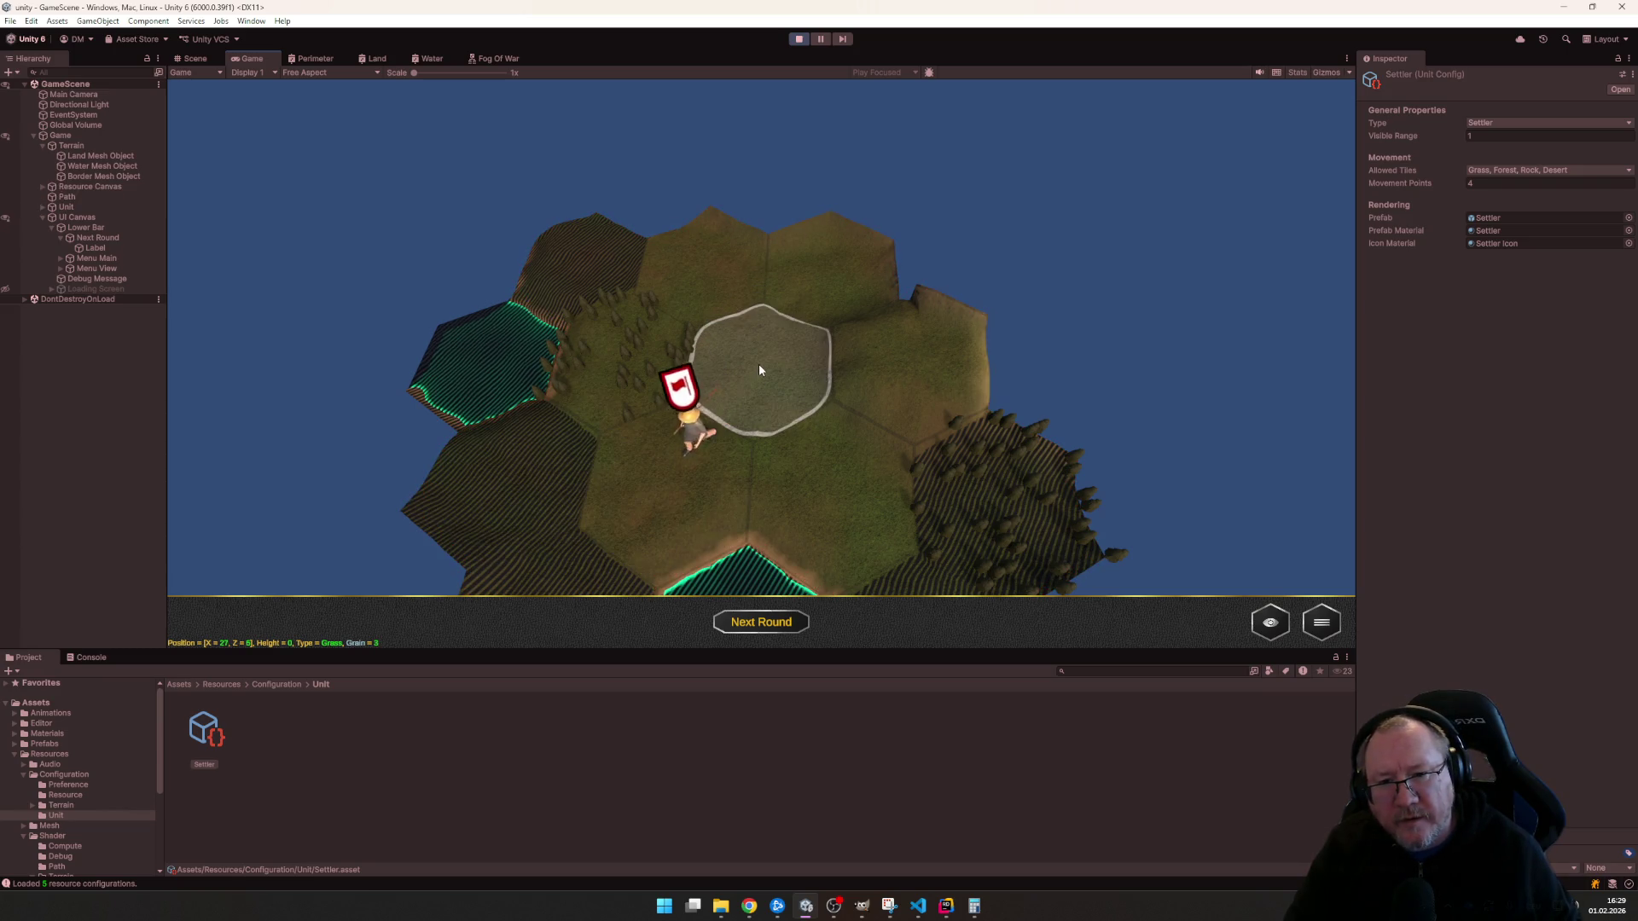
left_click(759, 367)
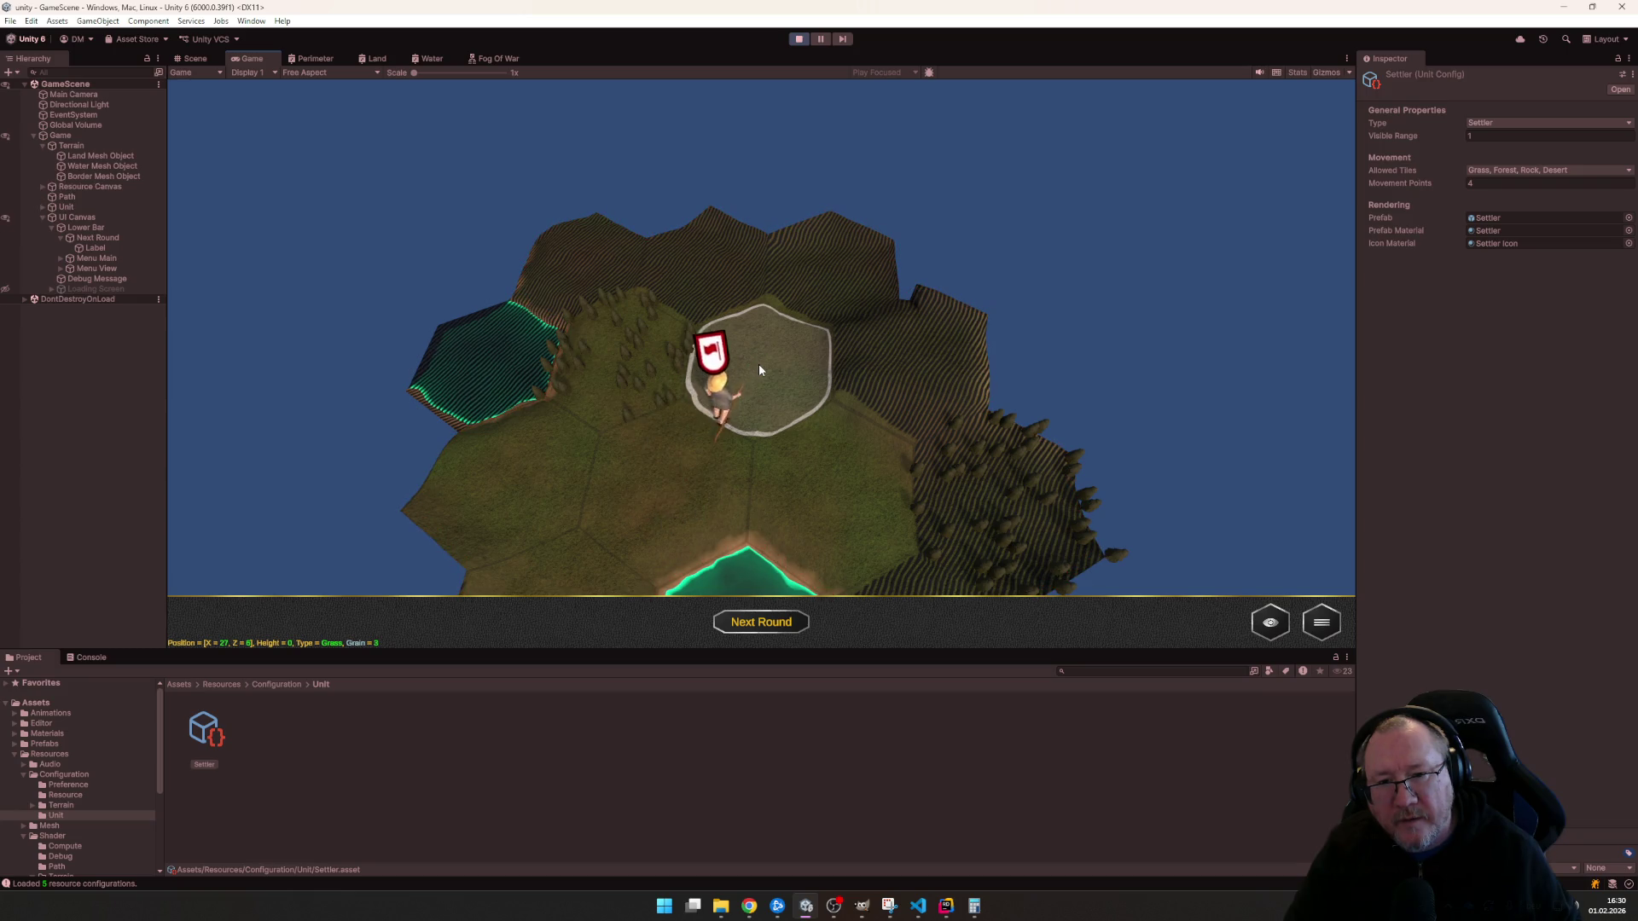
scroll(640, 368, "up", 2)
scroll(640, 368, "up", 2)
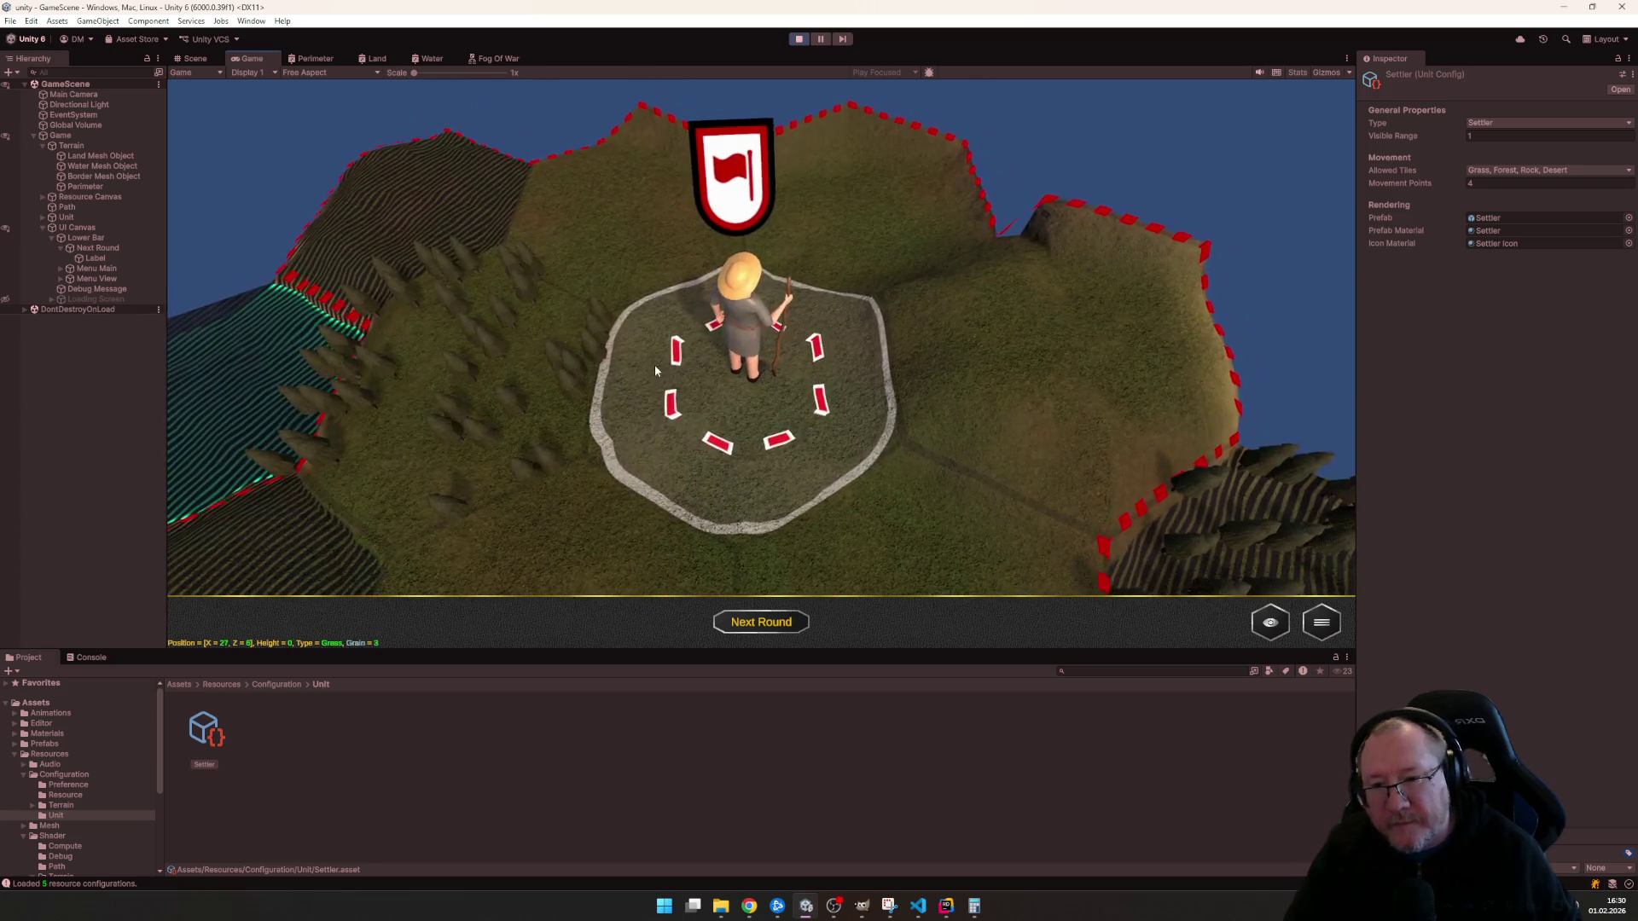
scroll(647, 358, "up", 2)
scroll(653, 345, "down", 5)
key("alt+Tab")
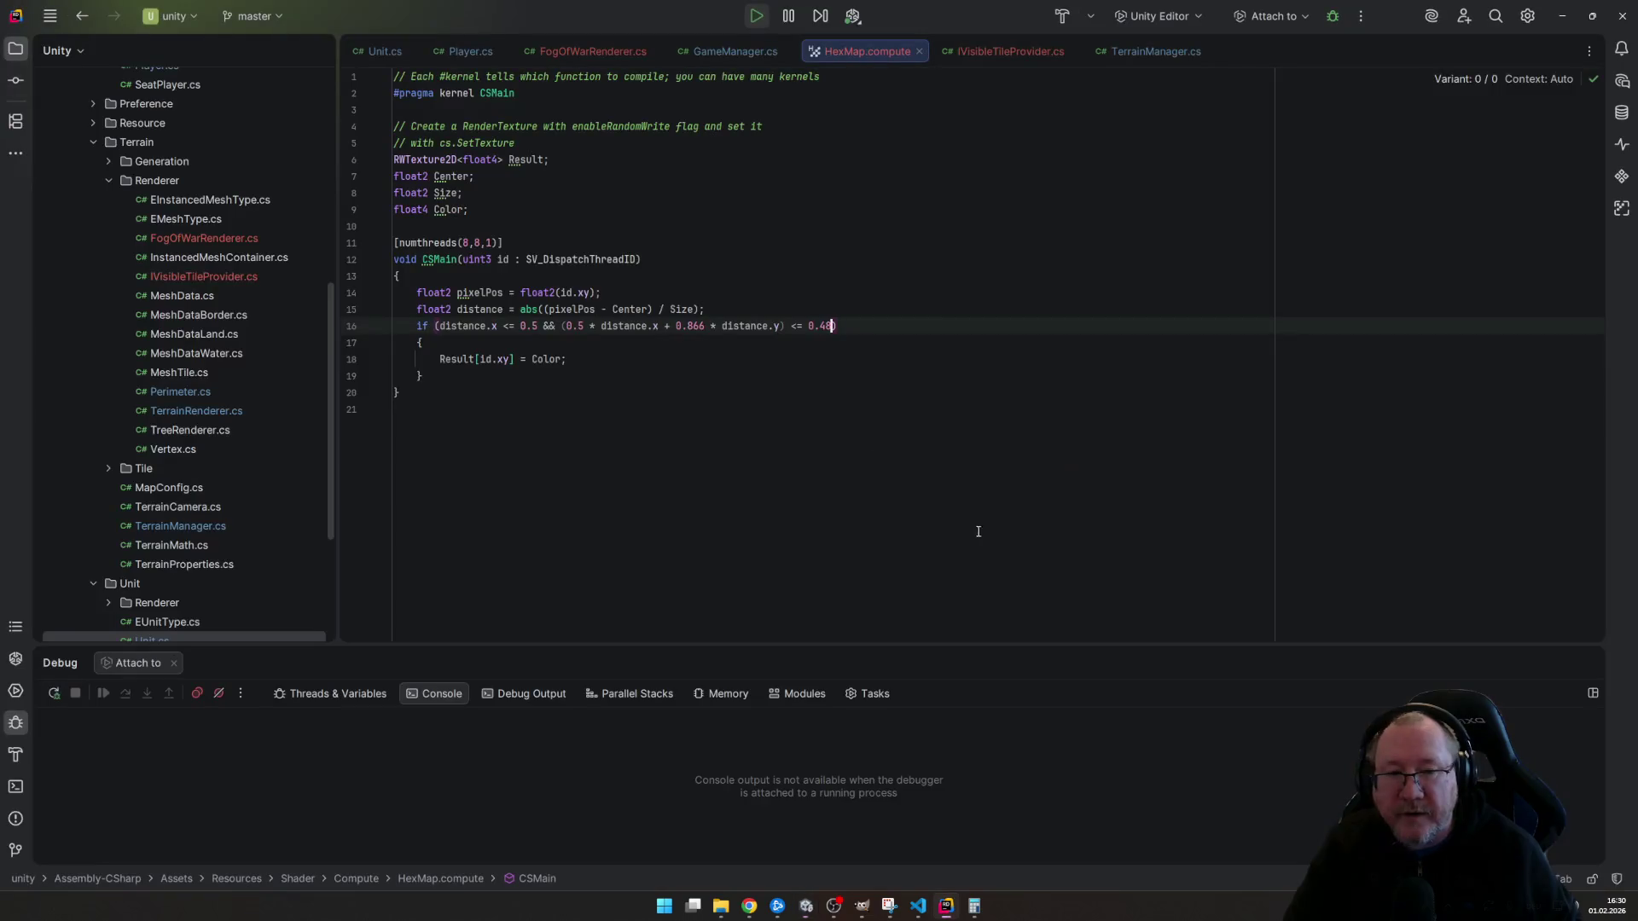
type("5")
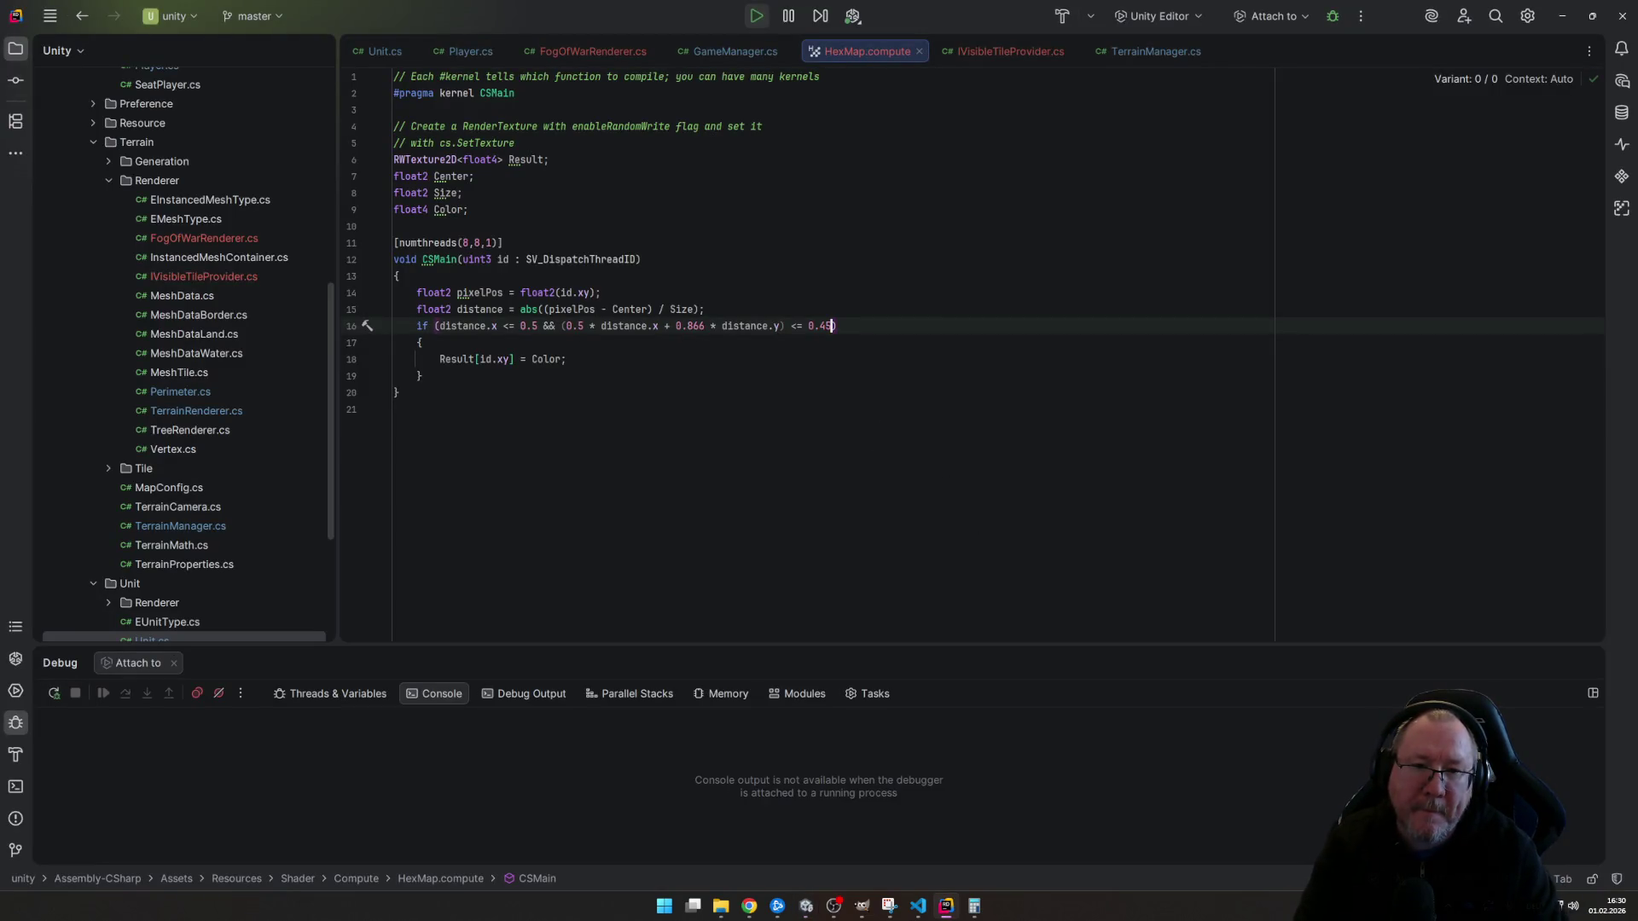
- Send the settler on to the upper hex to check the fog, leaving the threshold at 0.449
key("alt+Tab")
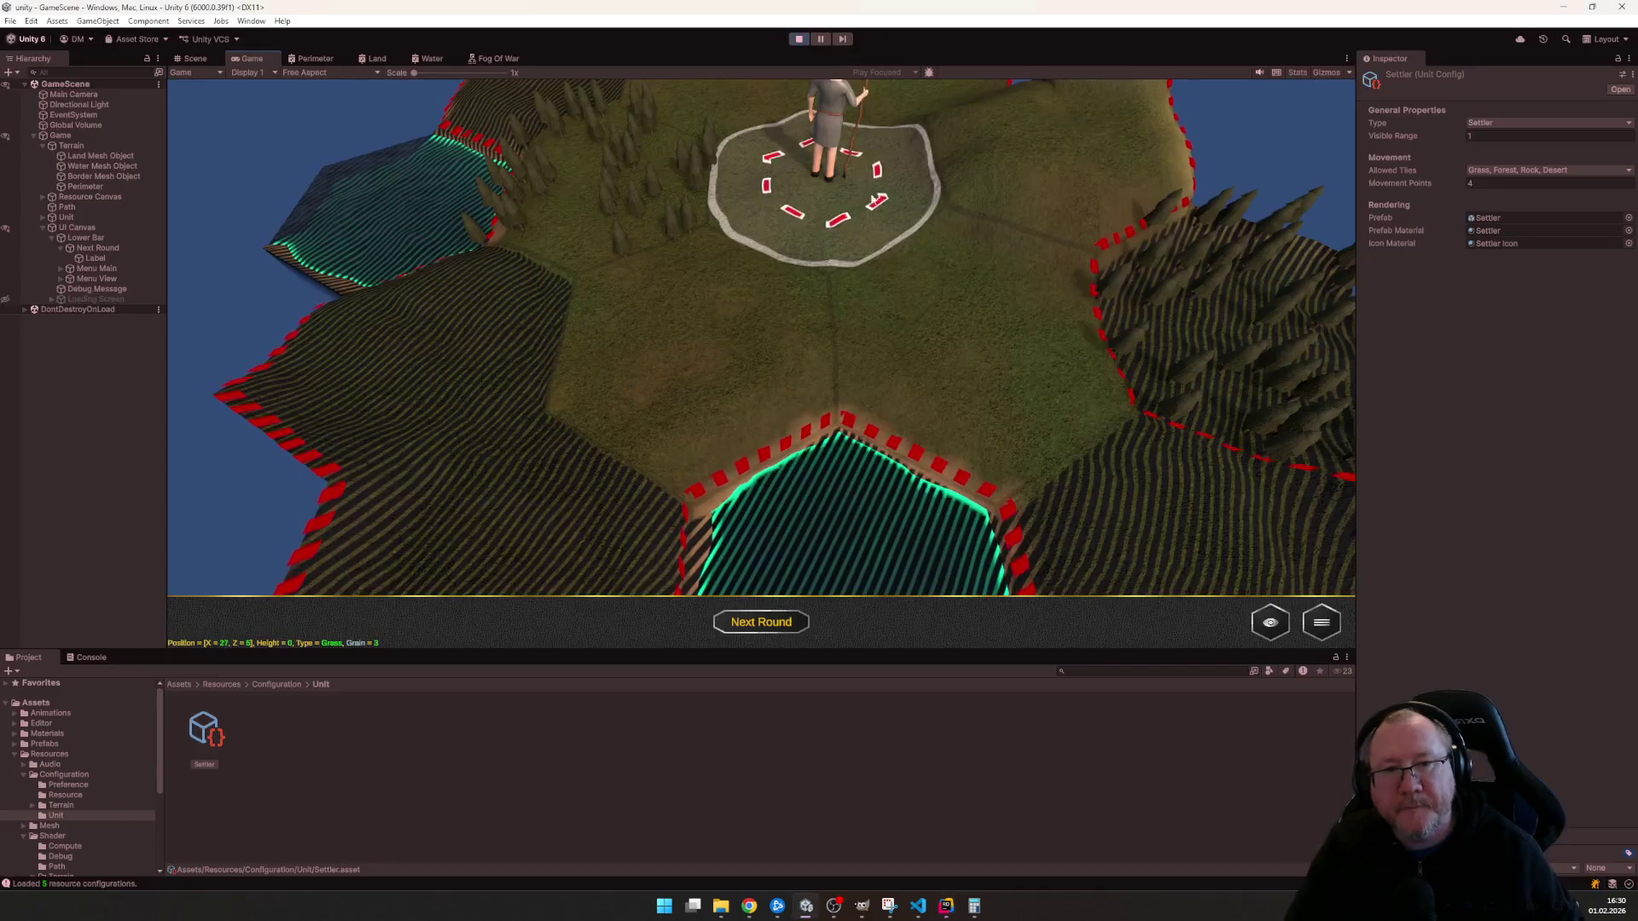
scroll(769, 598, "up", 2)
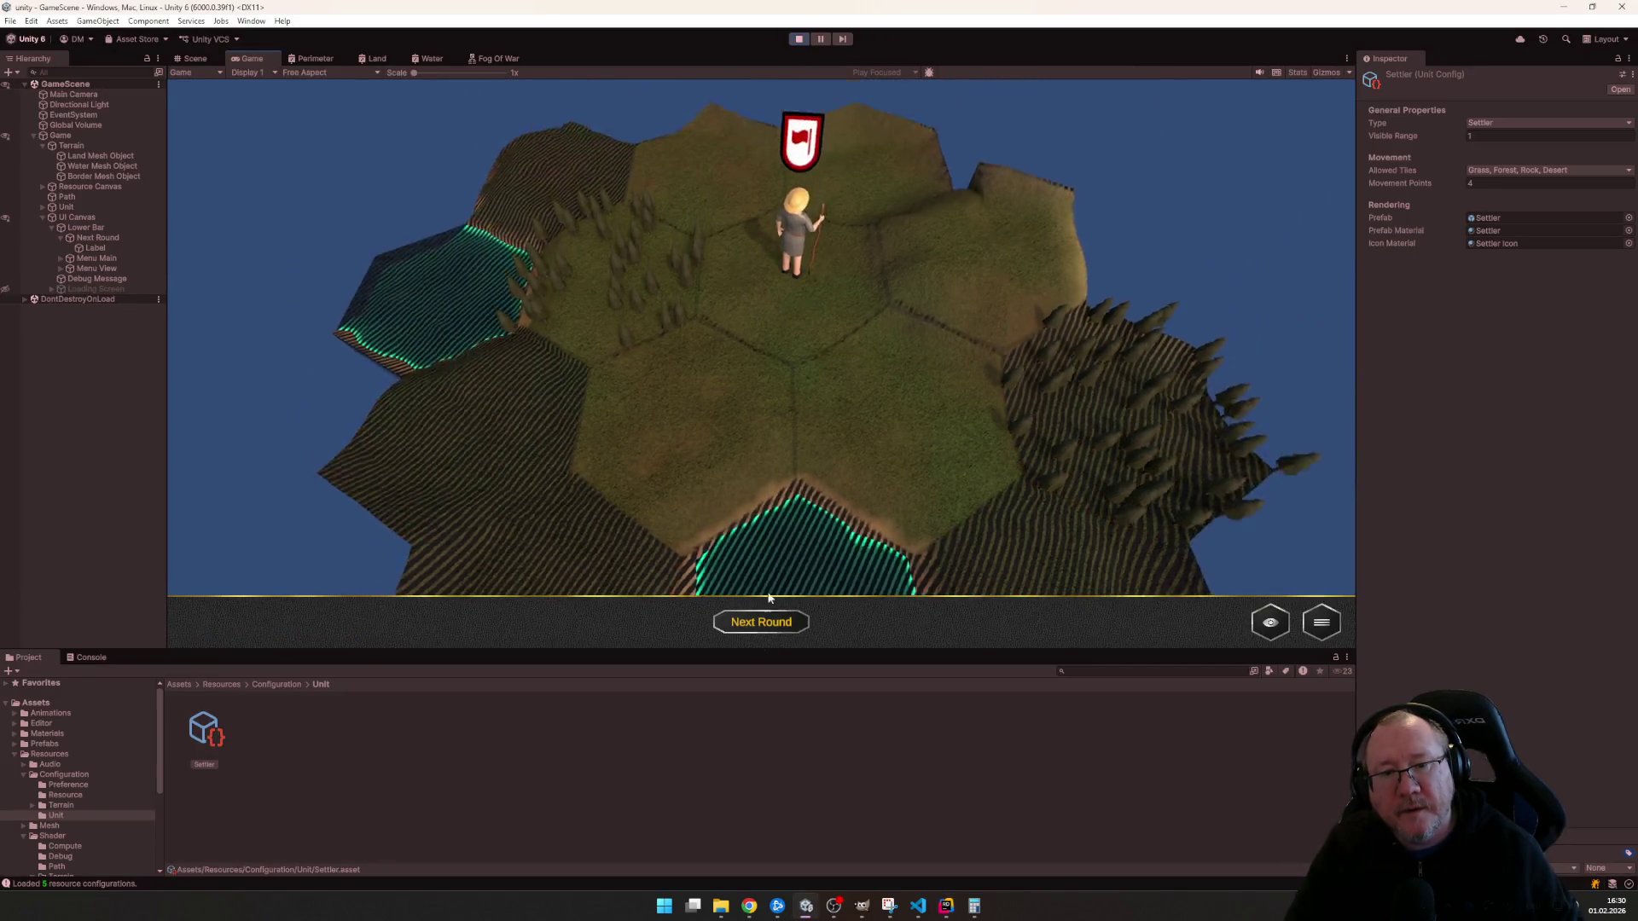
scroll(769, 598, "down", 2)
left_click(774, 378)
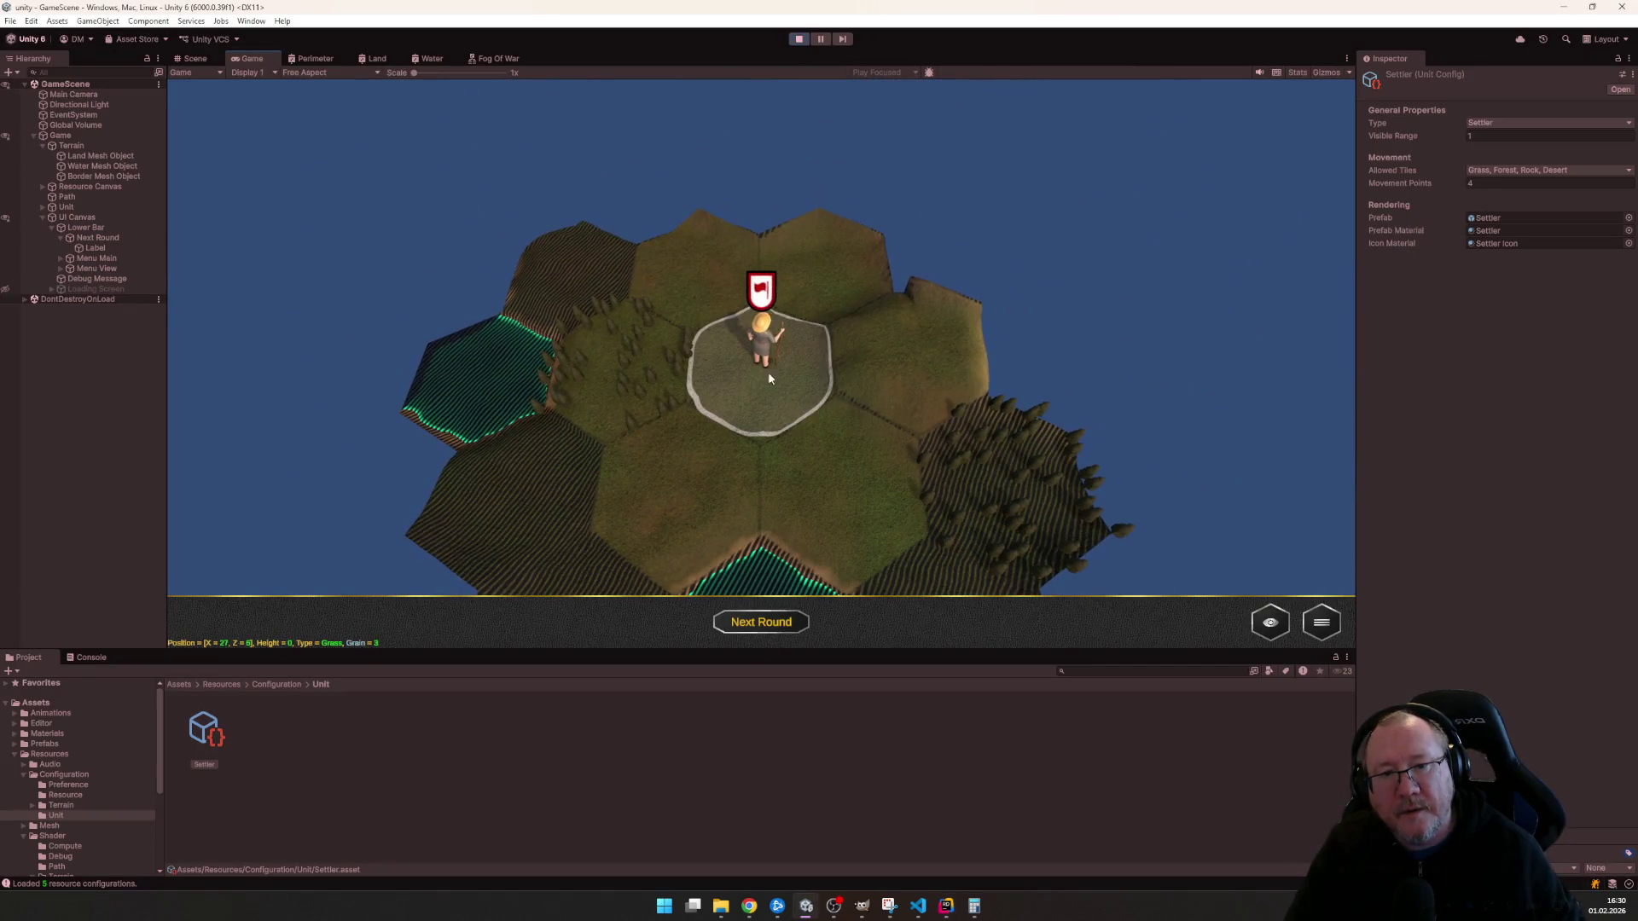
left_click(688, 475)
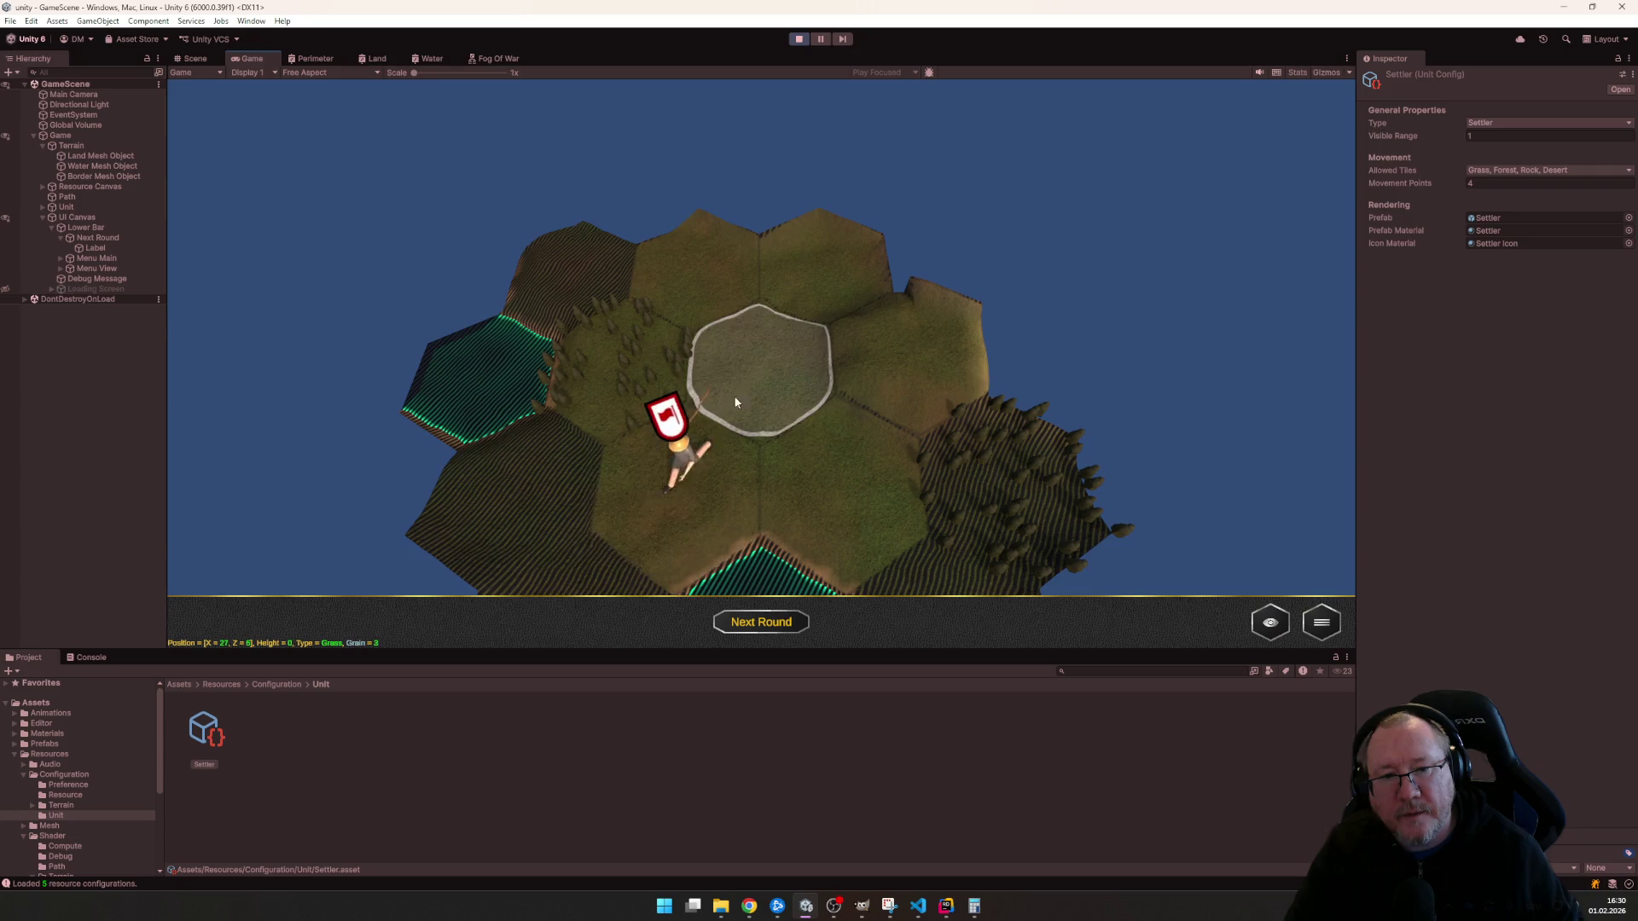
left_click(744, 374)
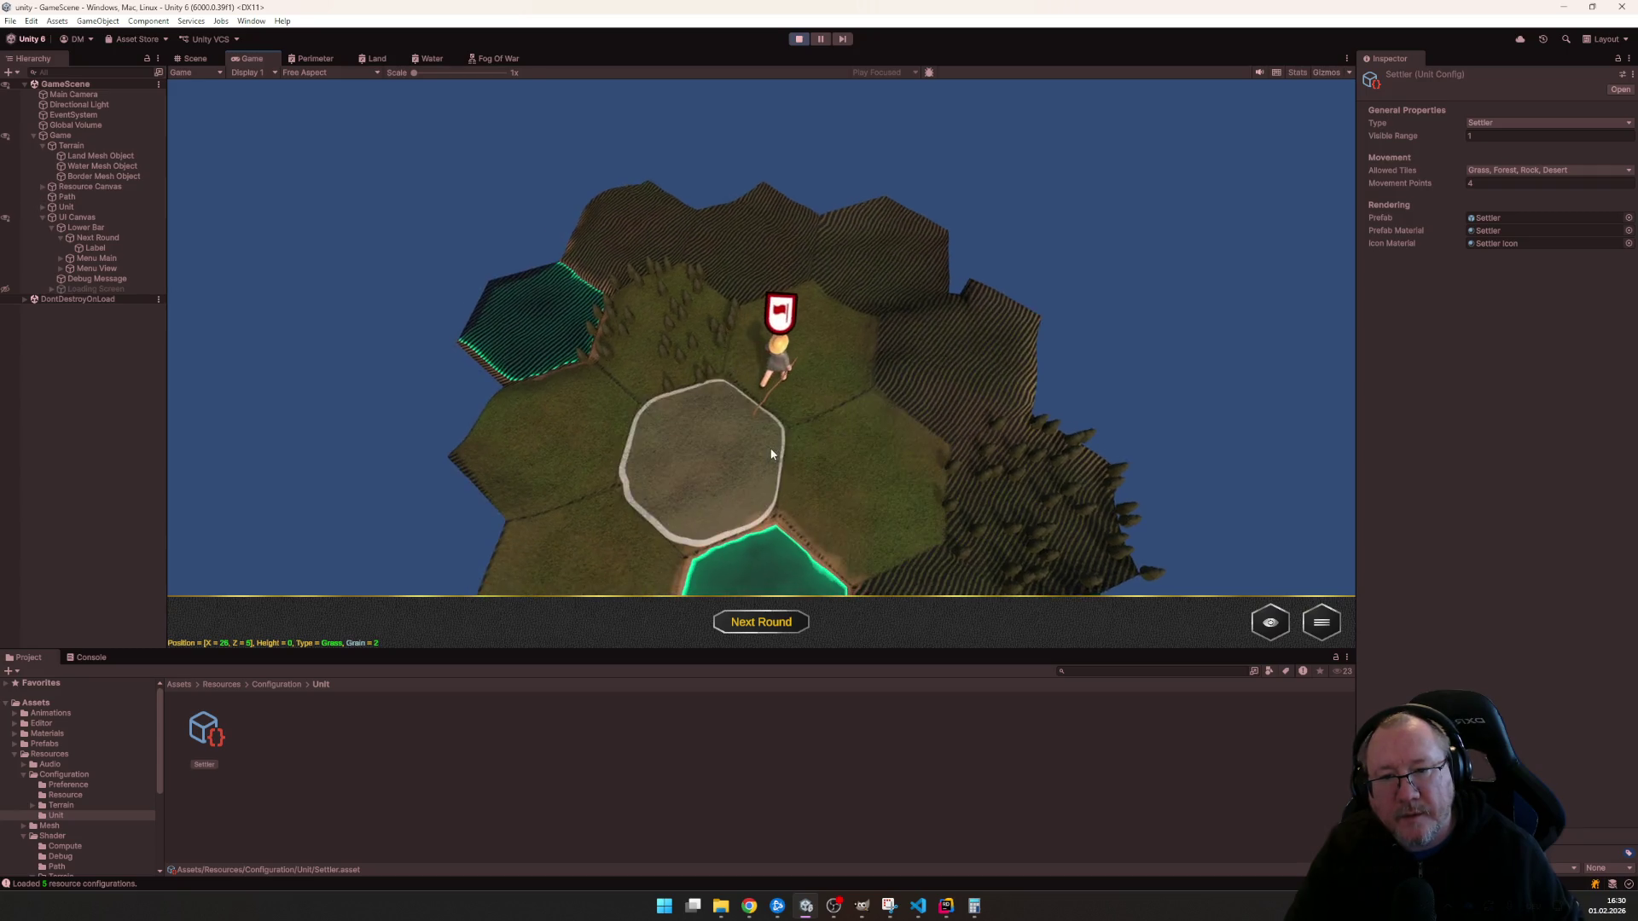
scroll(863, 444, "up", 3)
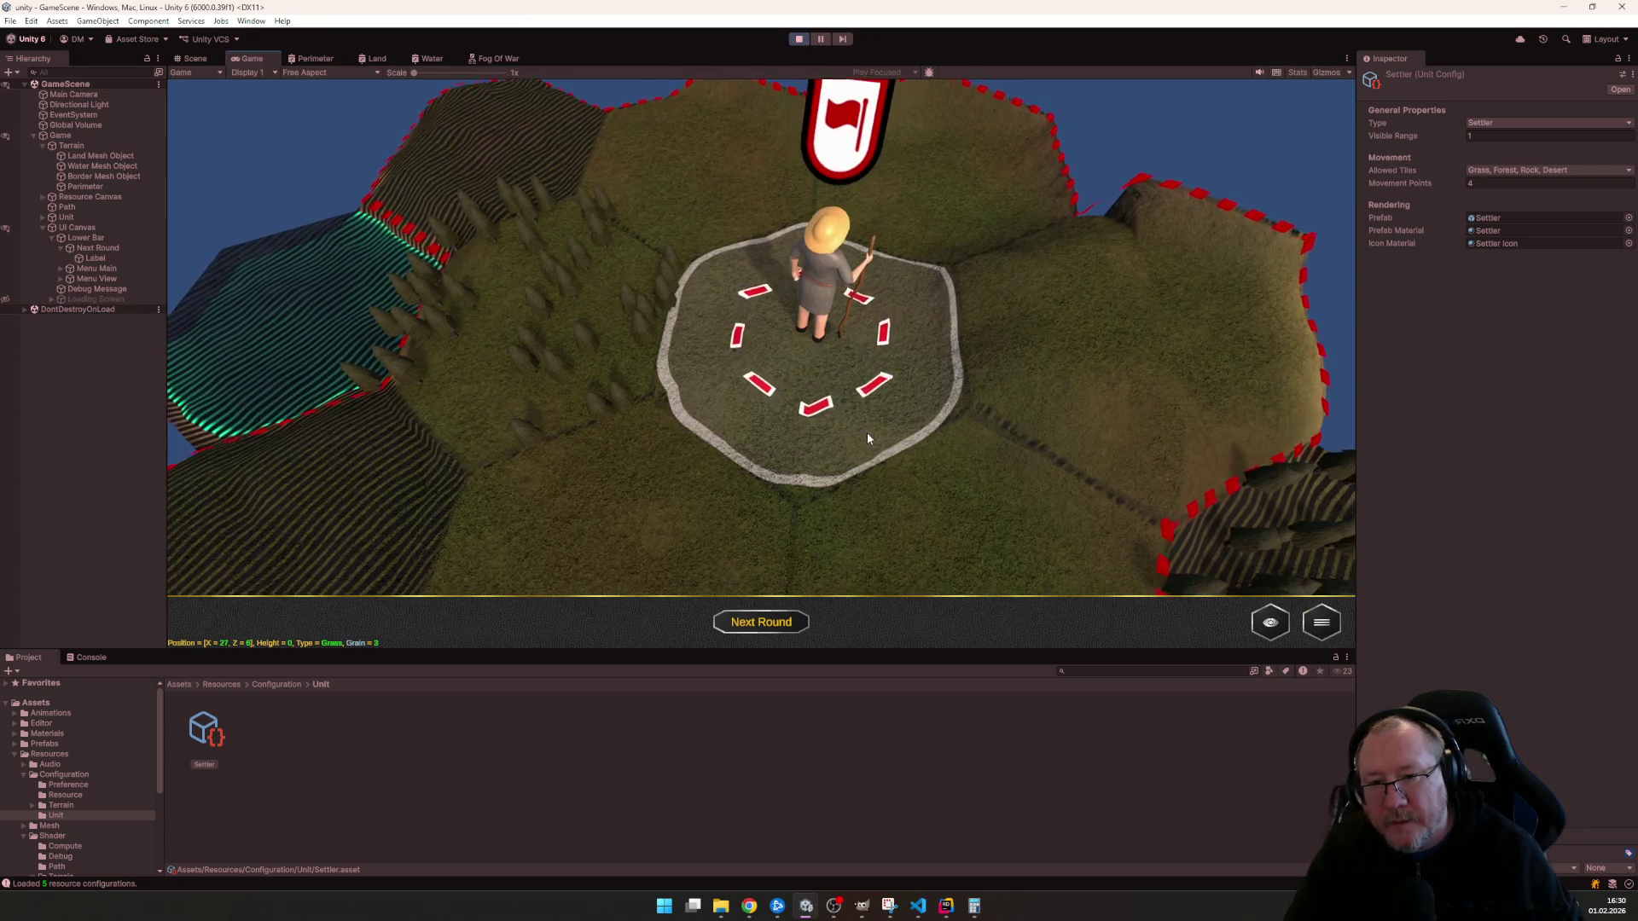
key("w")
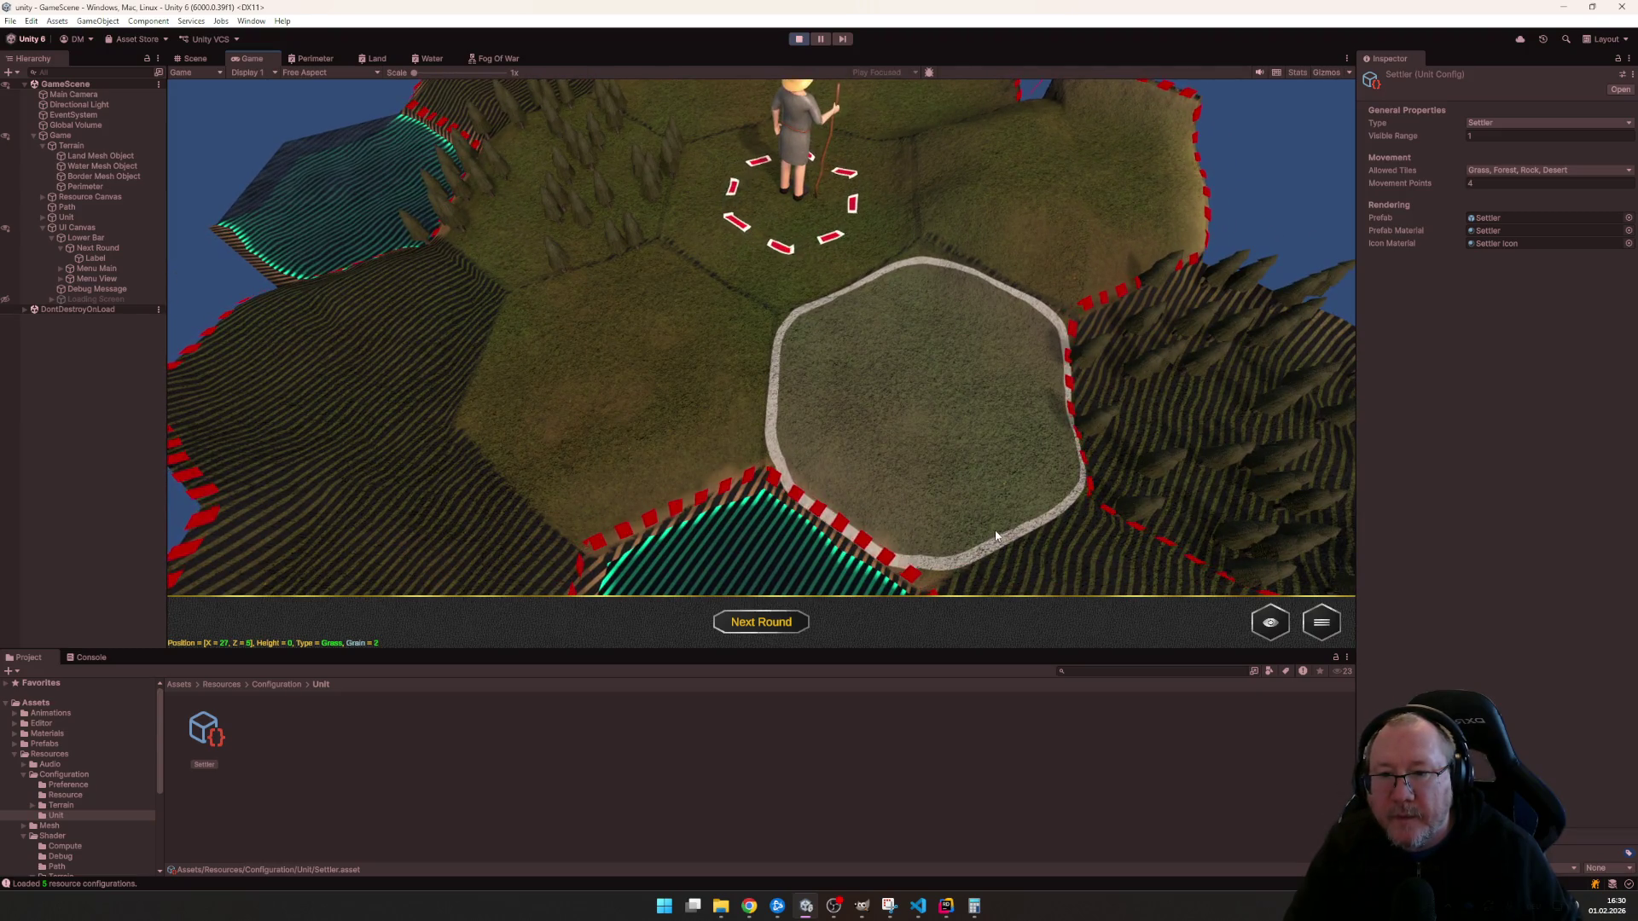
key("alt+Tab")
type("5")
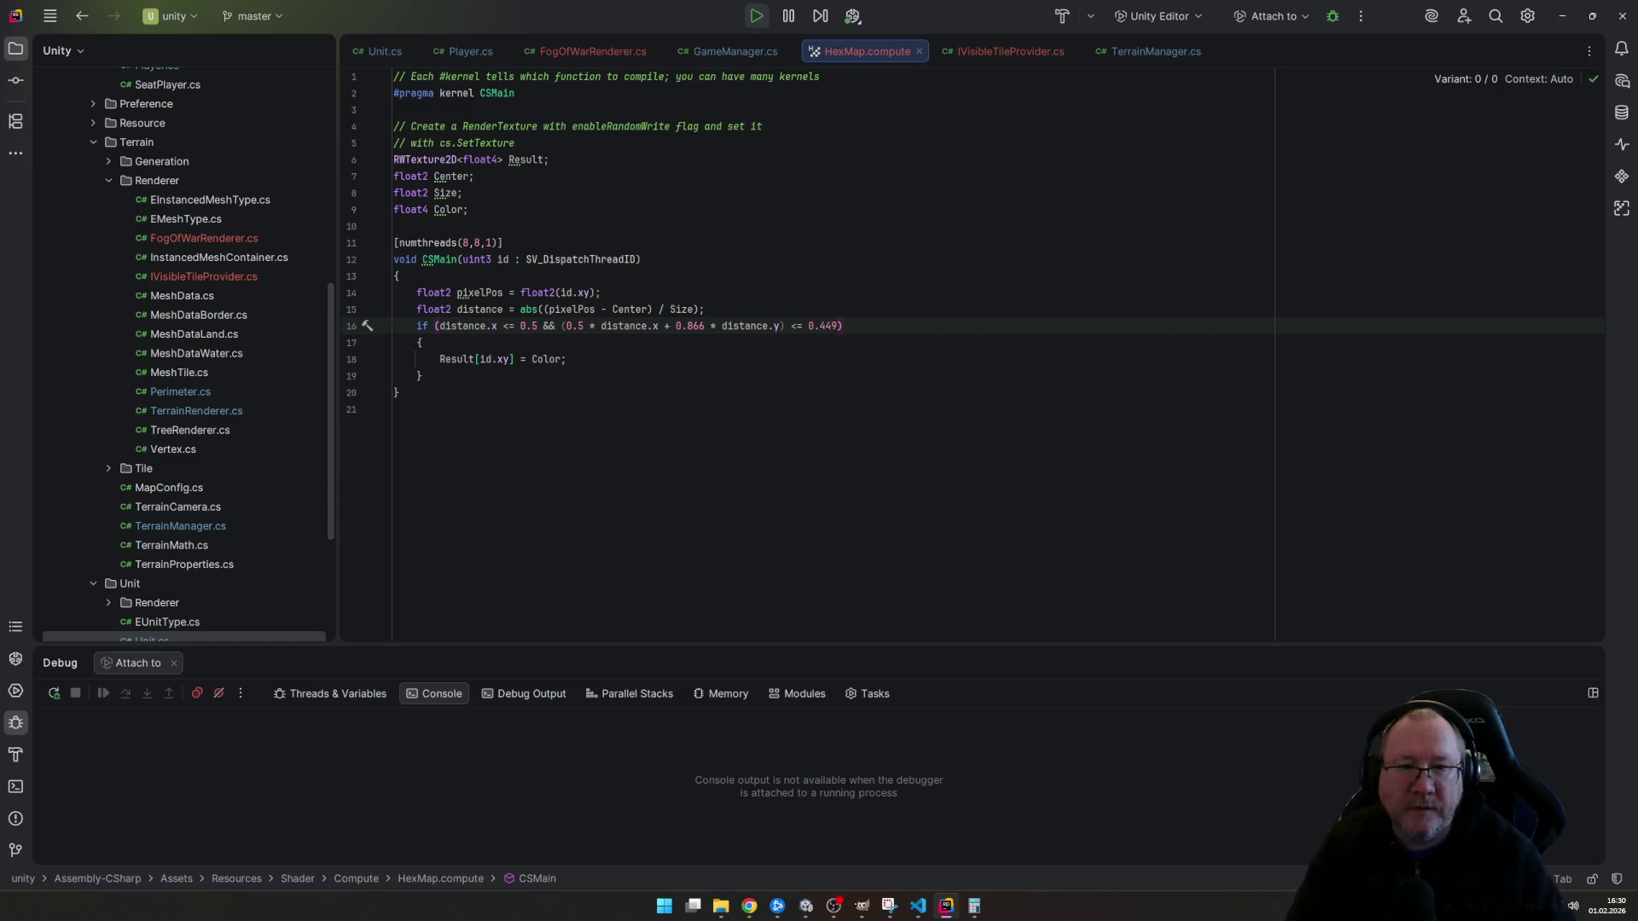
- Move the settler across two more hexes in the running game, then return to HexMap.compute in Rider
key("alt+Tab")
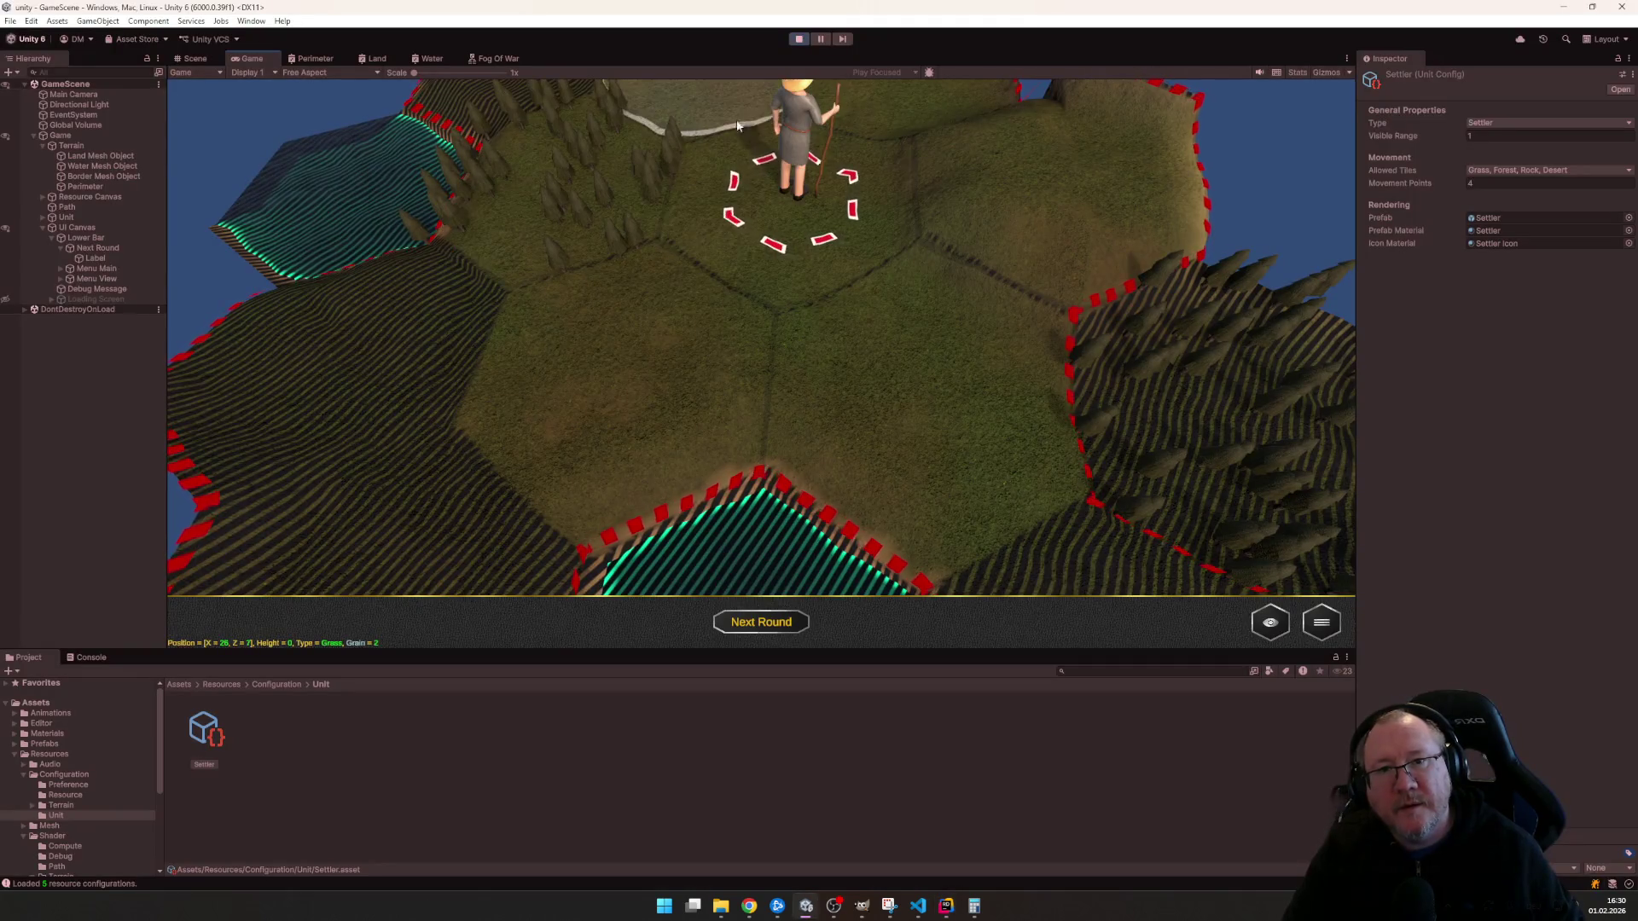
scroll(703, 260, "down", 5)
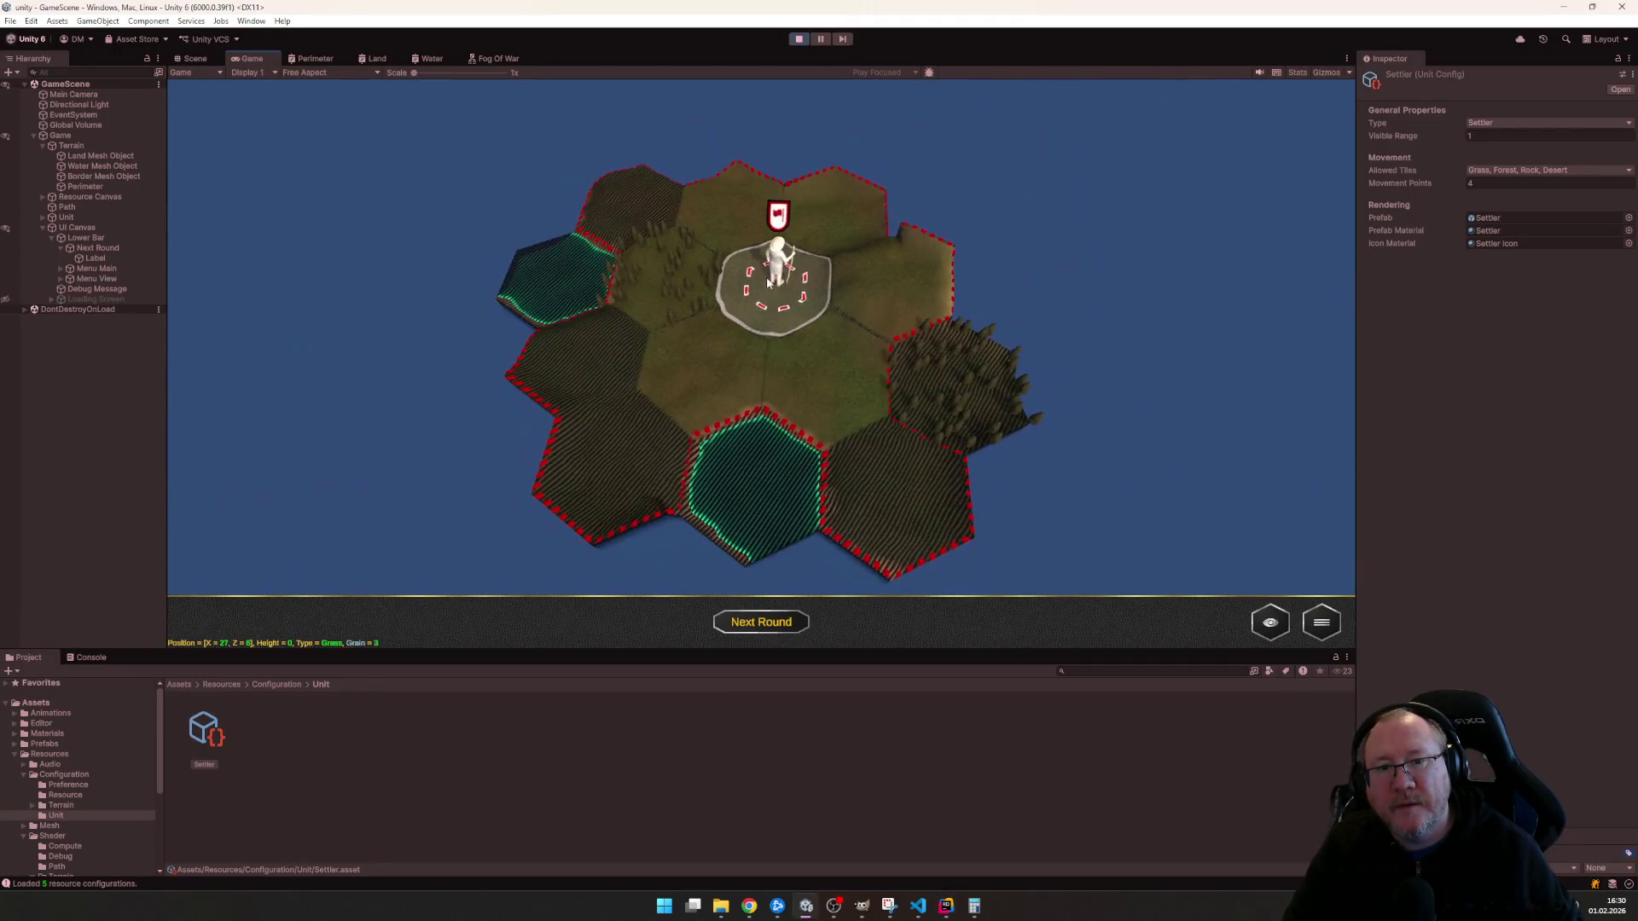
scroll(779, 550, "up", 2)
scroll(770, 539, "up", 2)
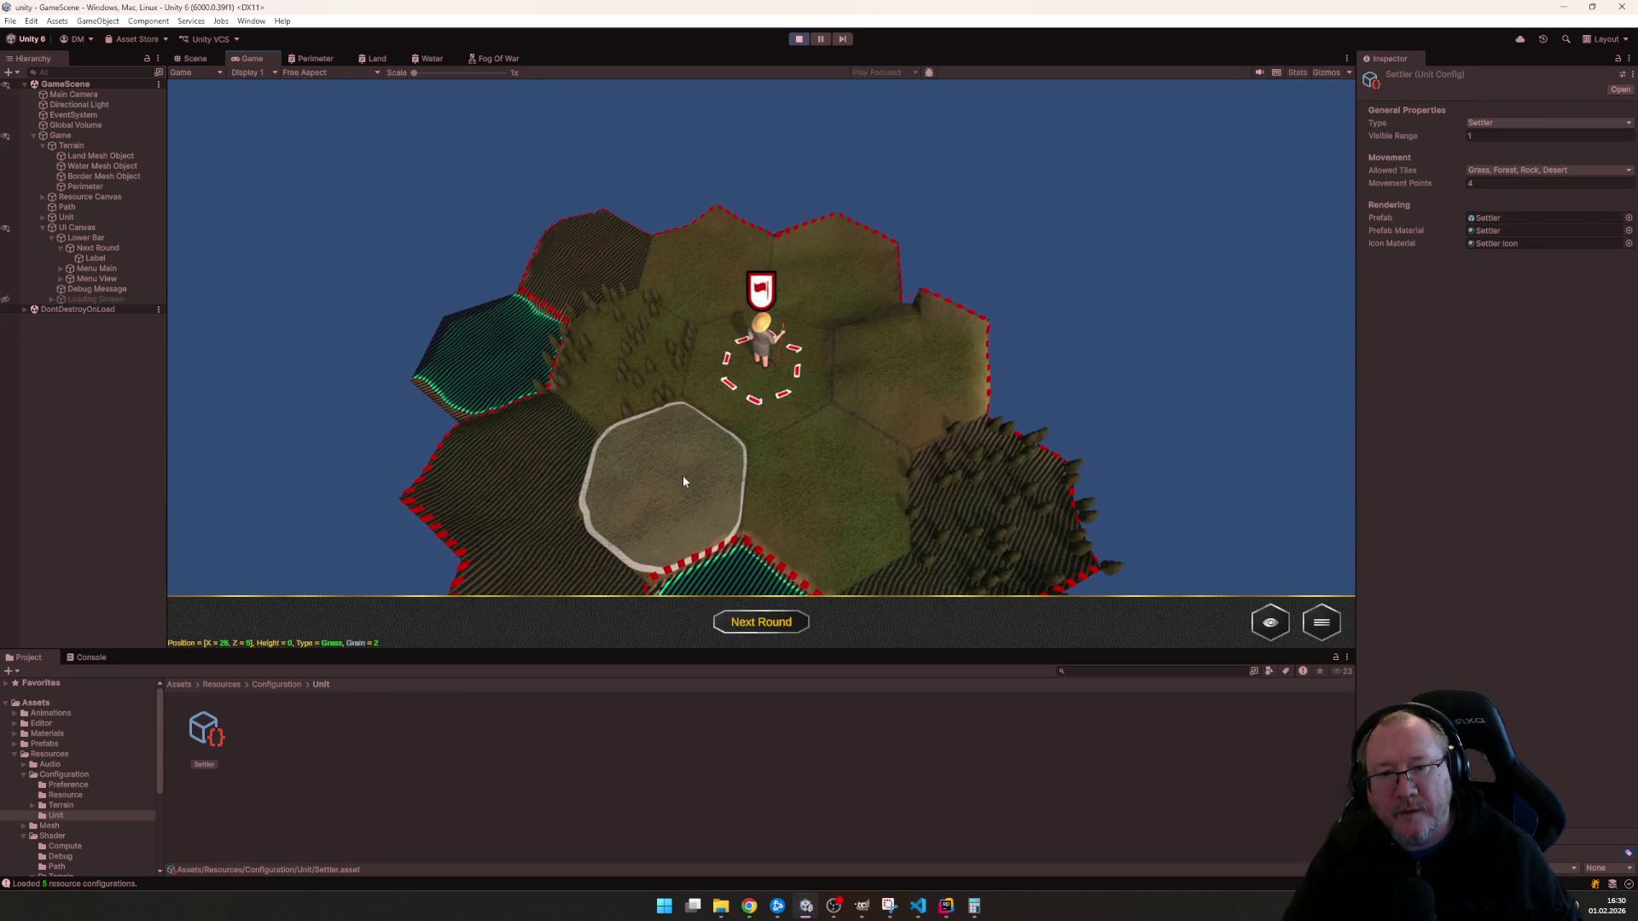
left_click(682, 476)
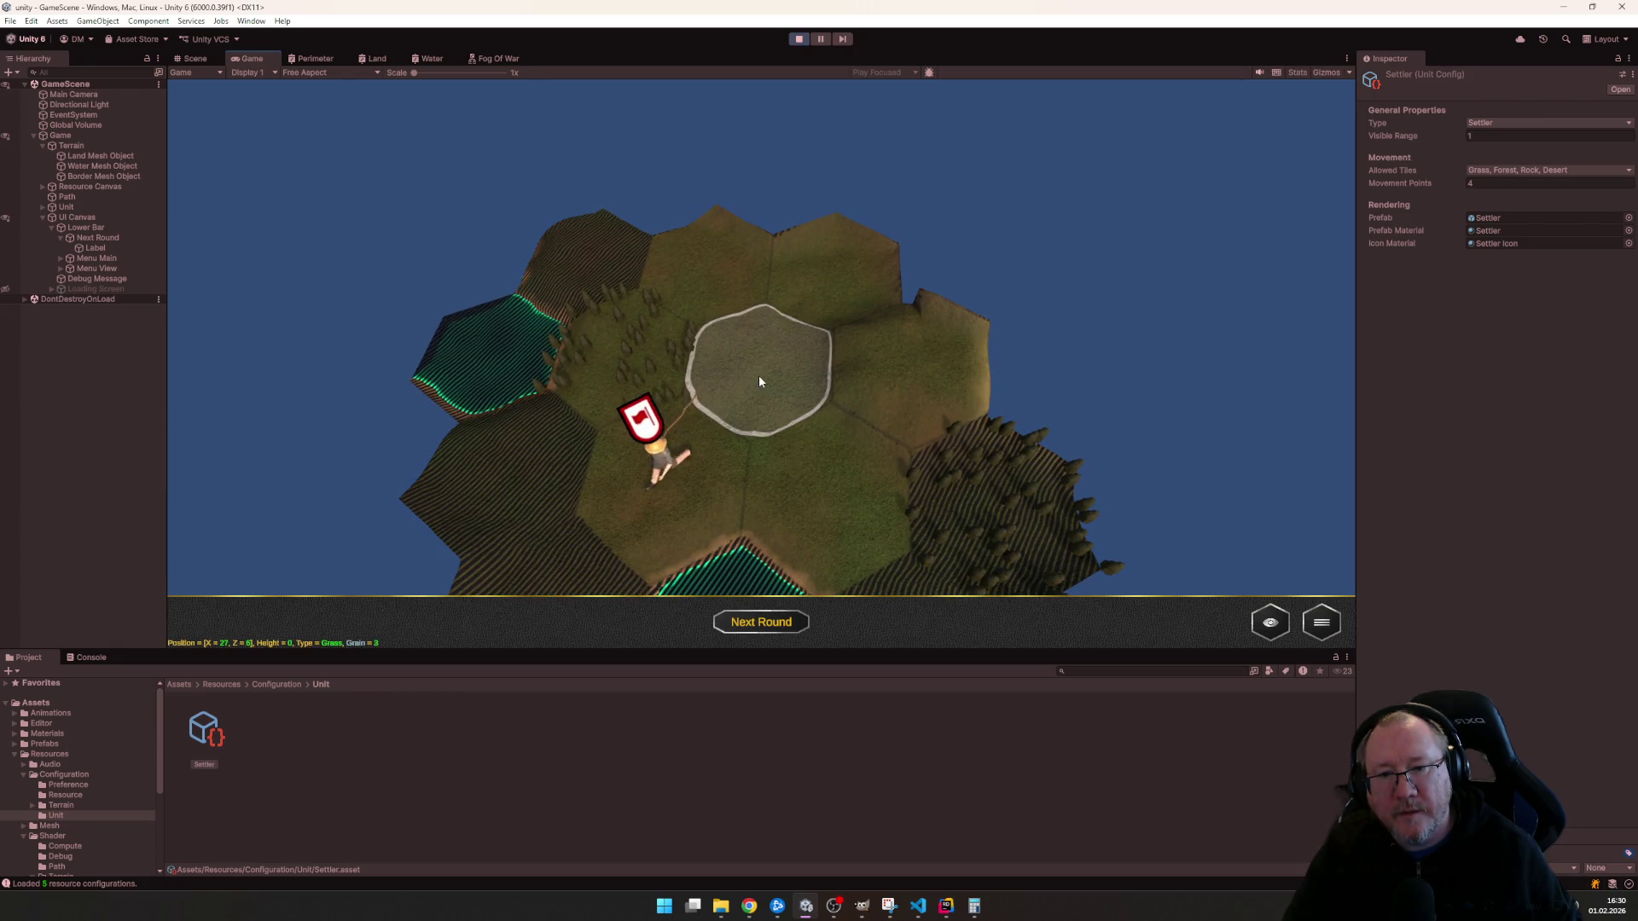
left_click(758, 375)
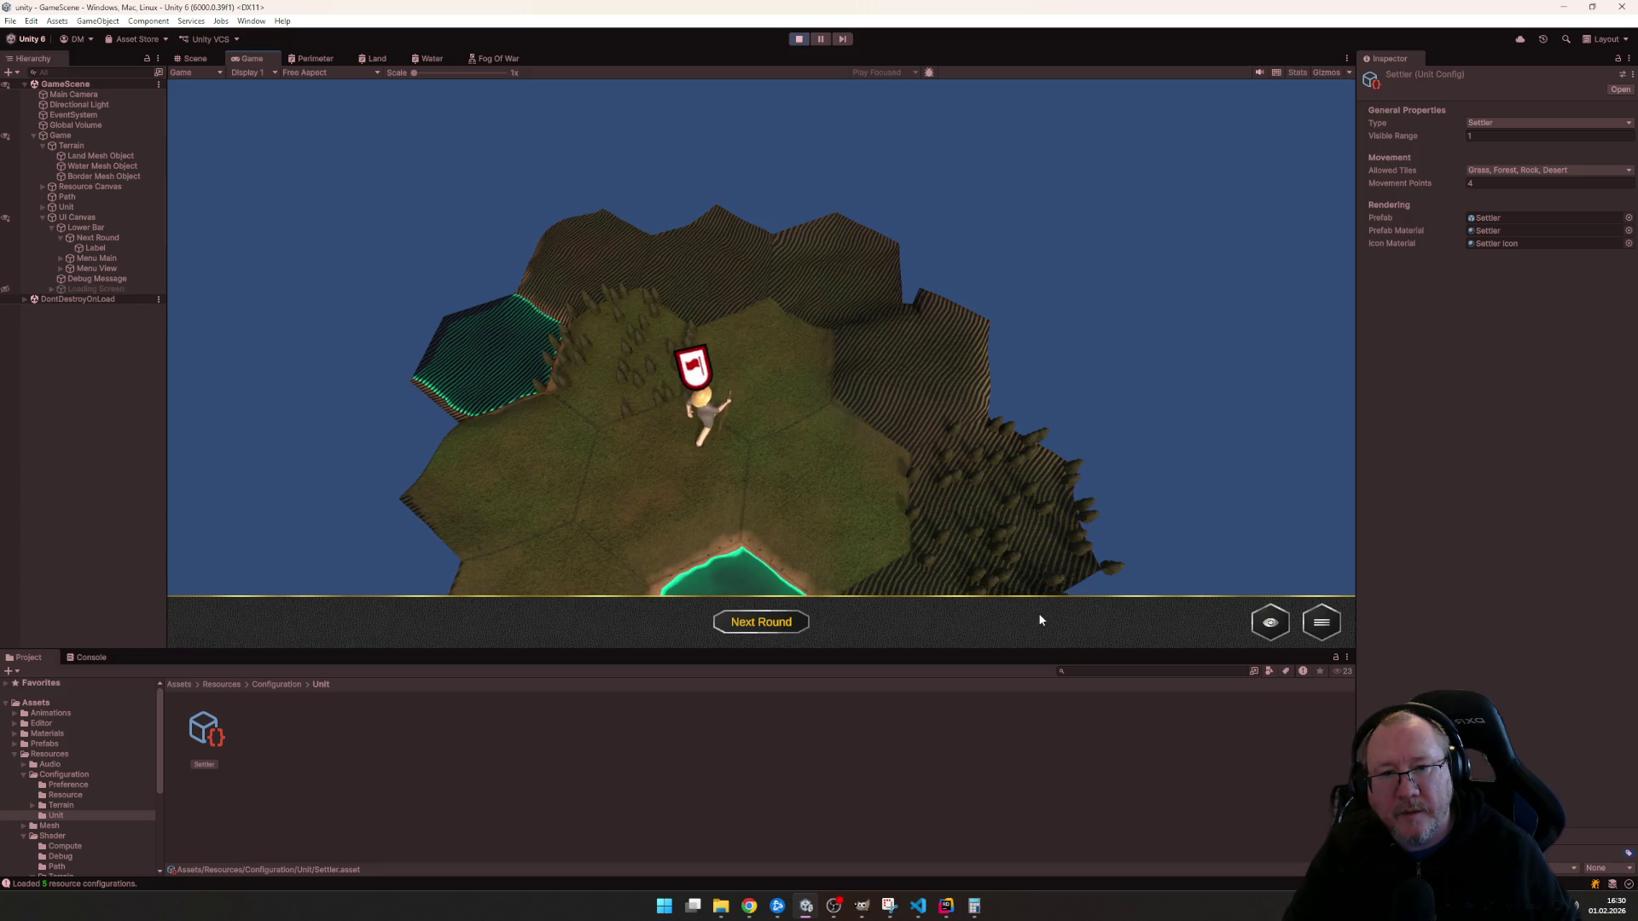
scroll(946, 519, "down", 2)
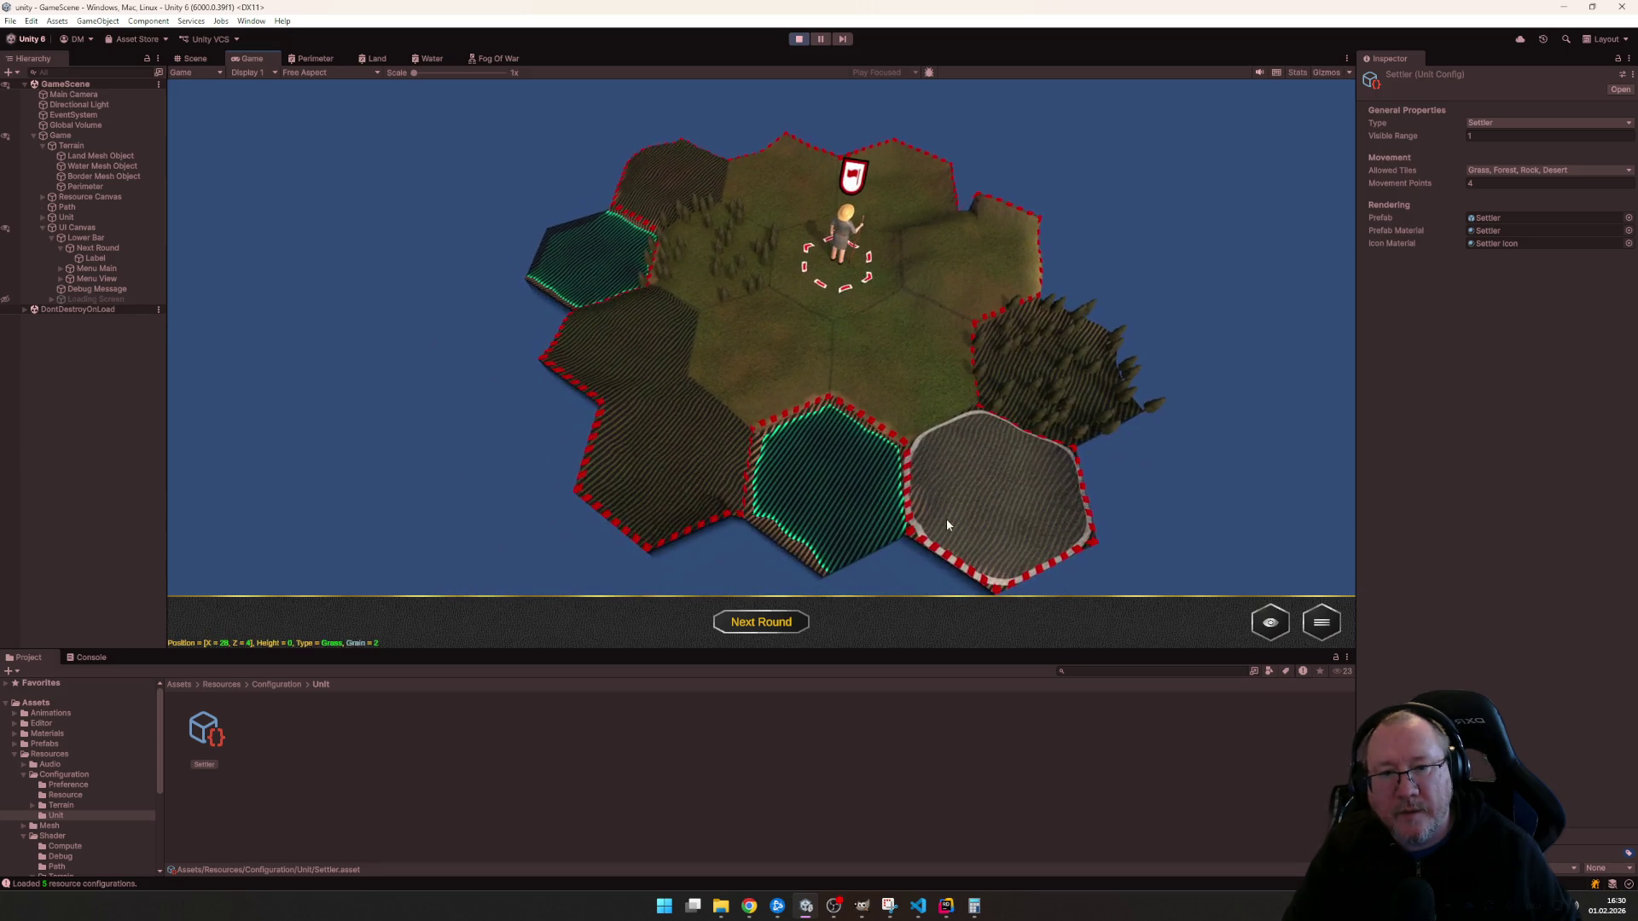
scroll(934, 520, "up", 5)
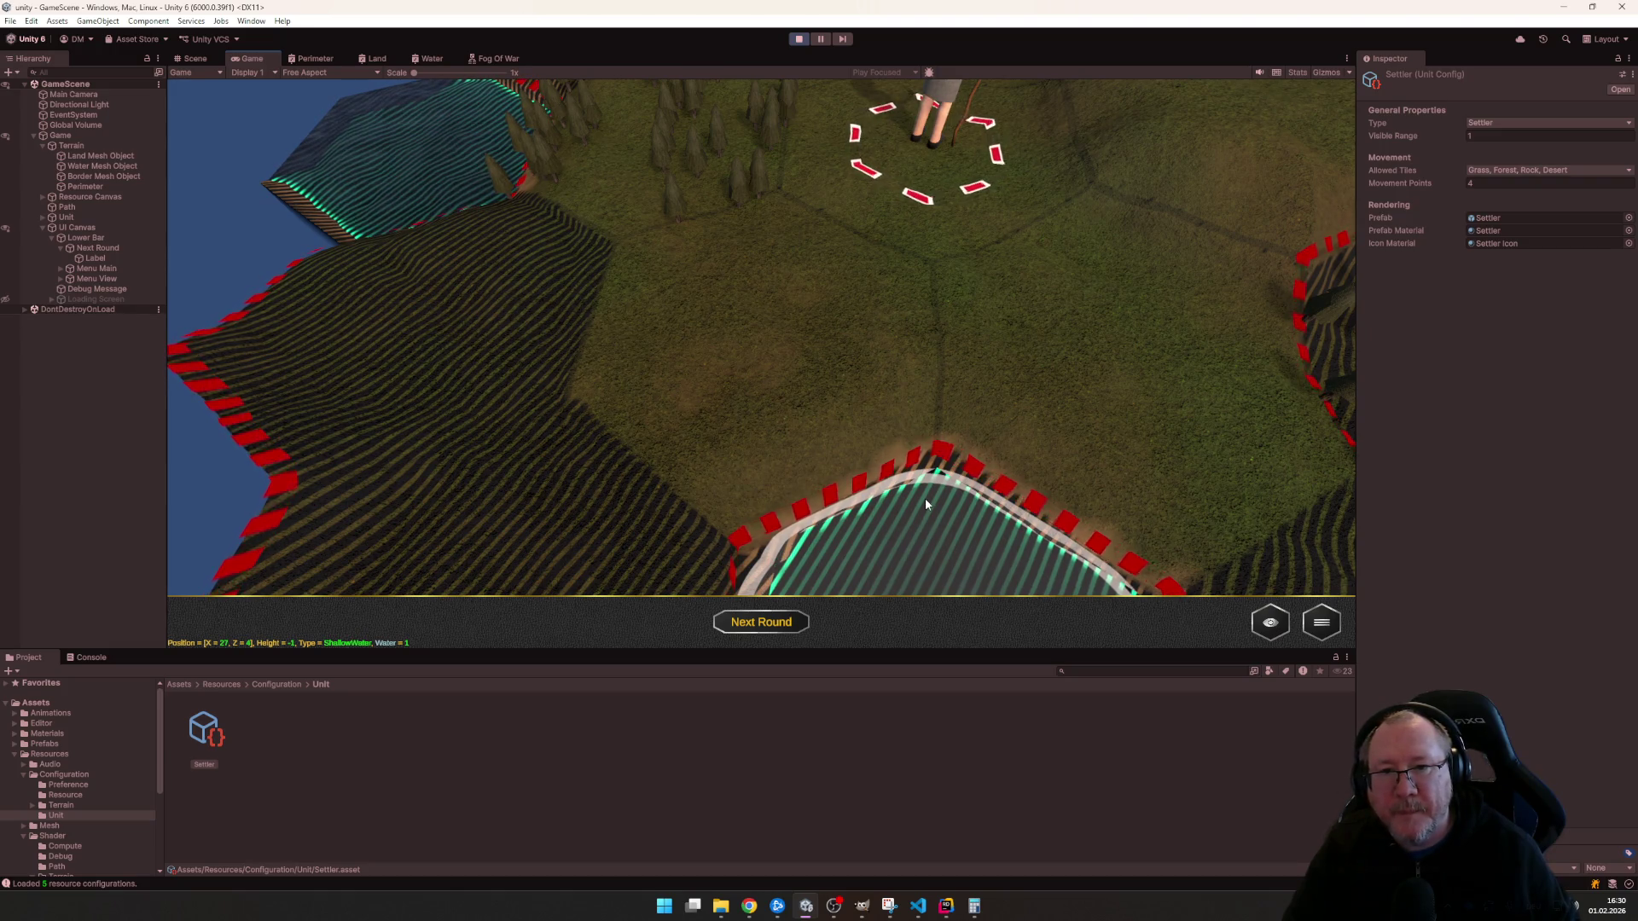
key("alt+Tab")
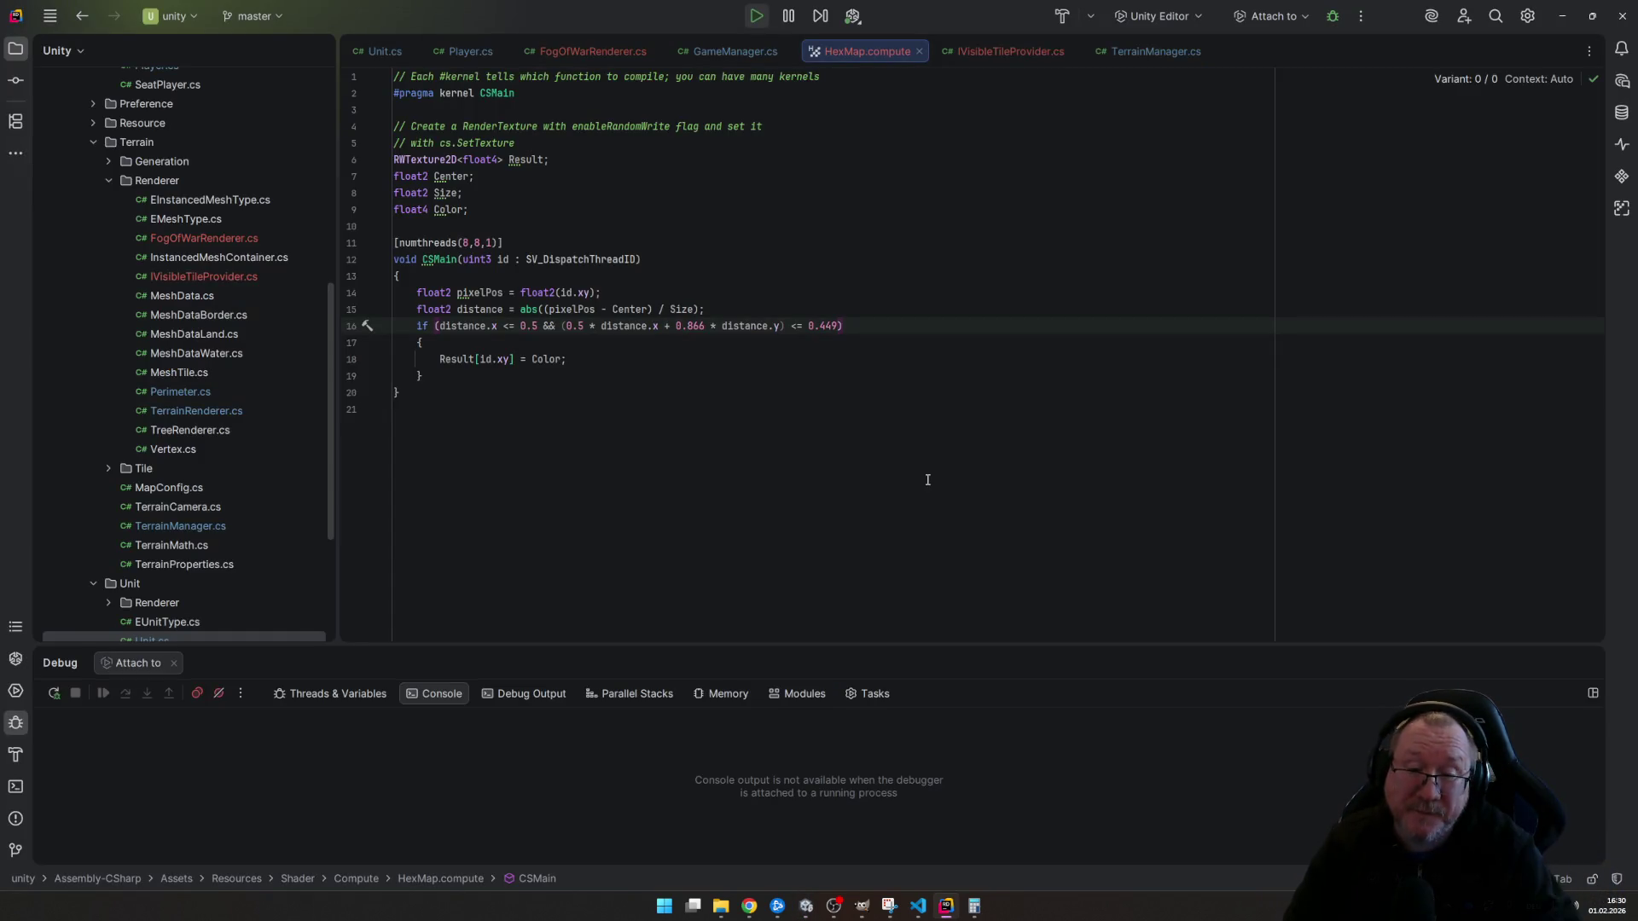
- Switch back to Unity to reach the Fog Of War shader graph
key("alt+Tab")
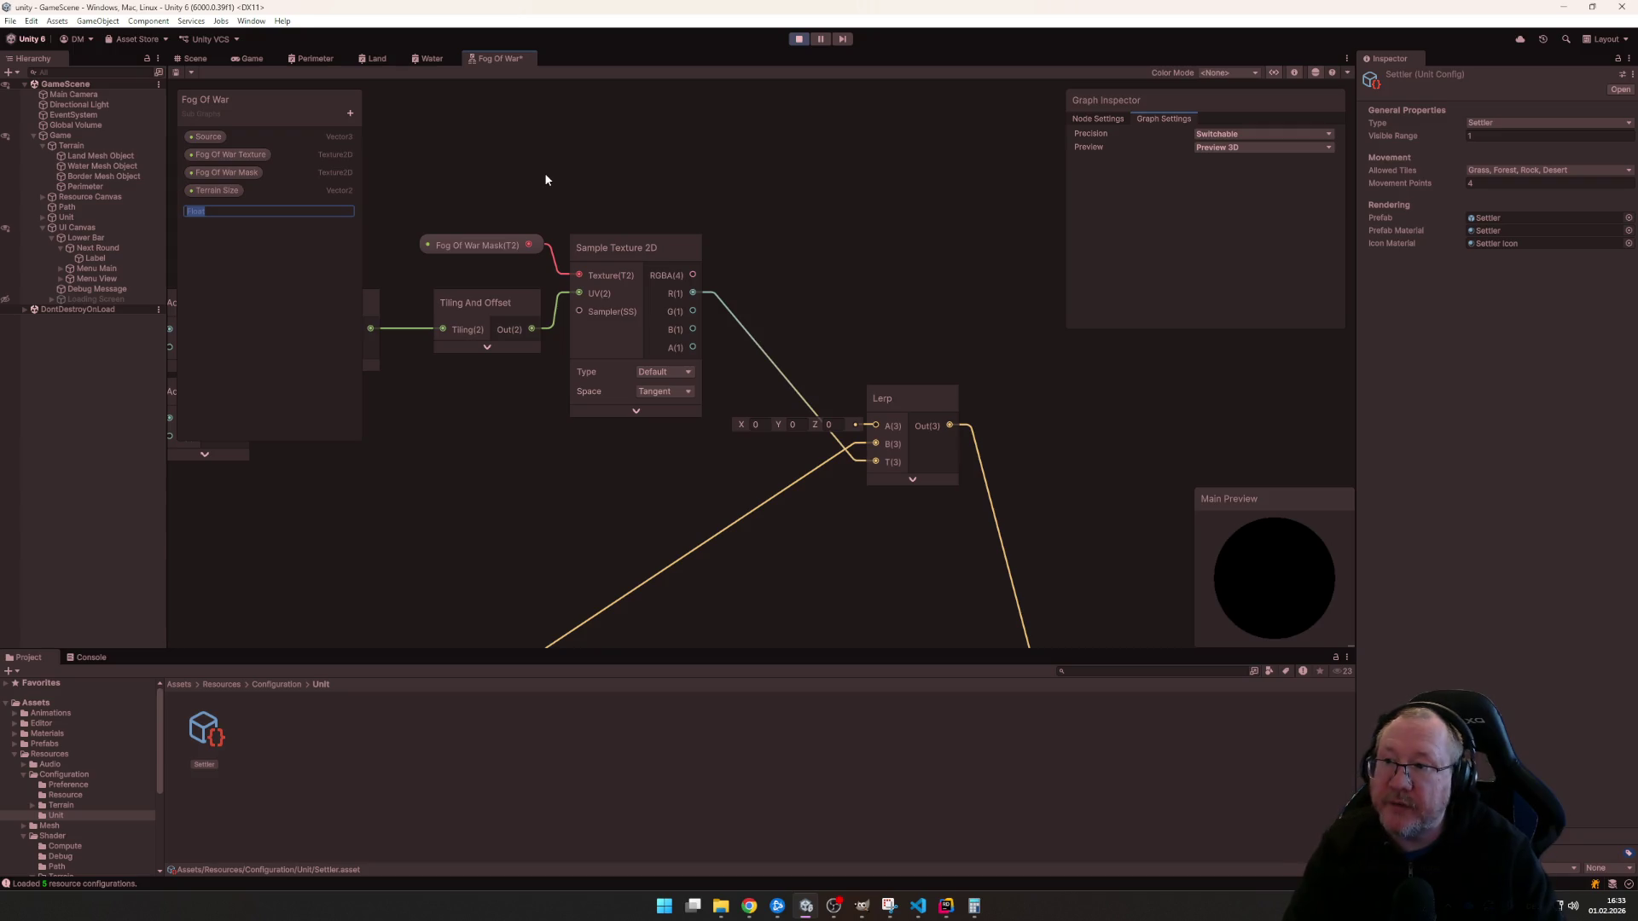
type("k")
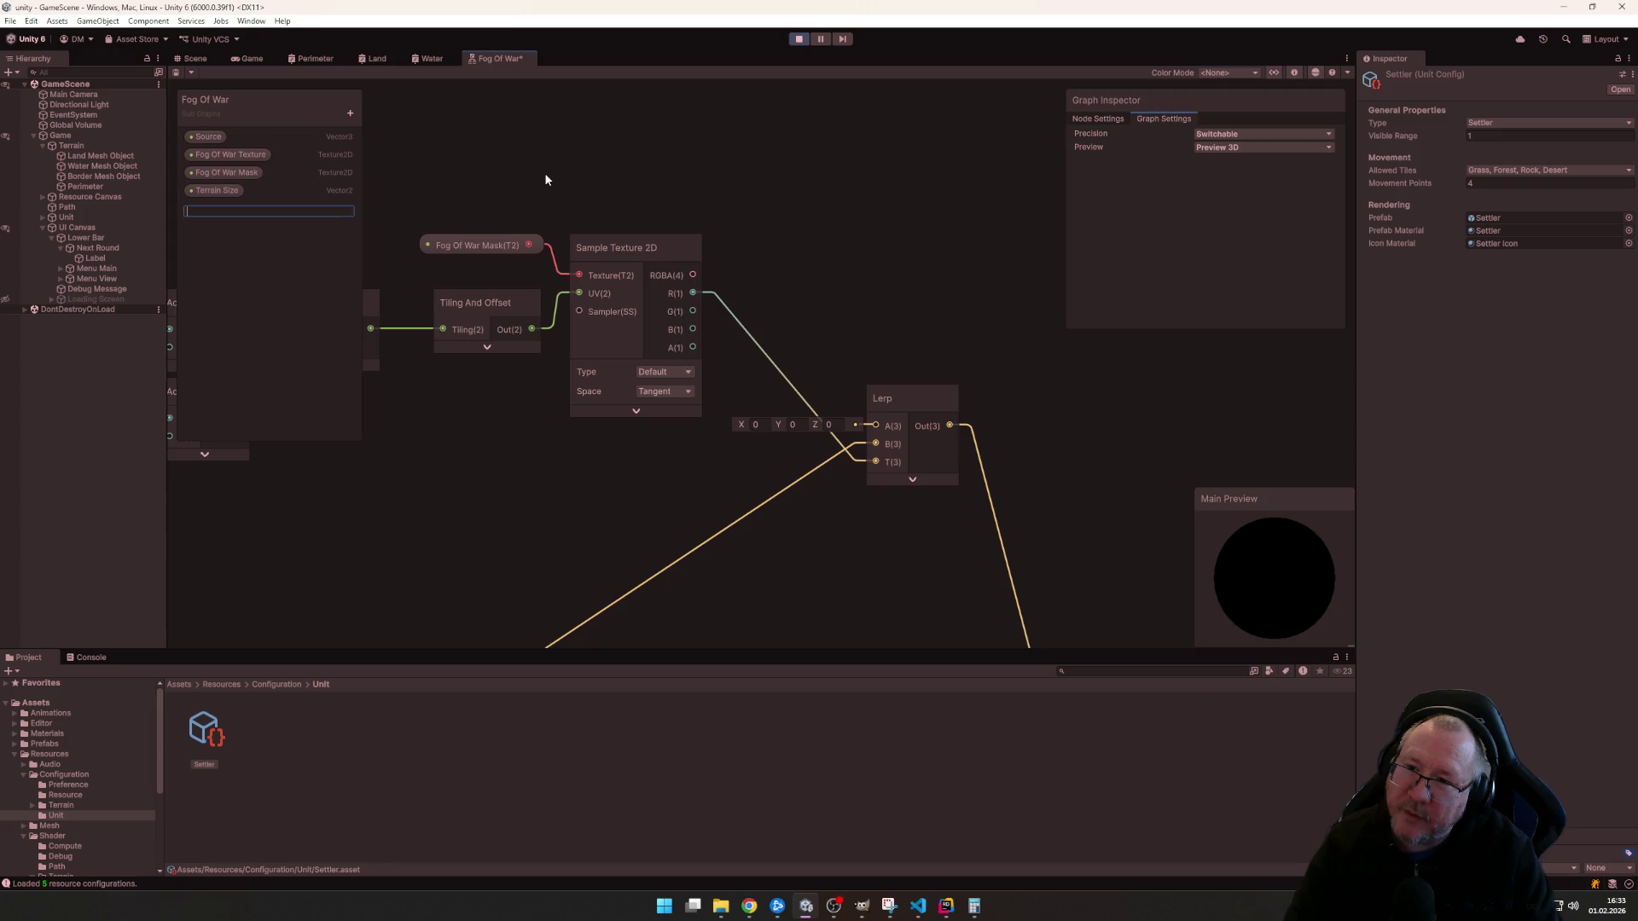
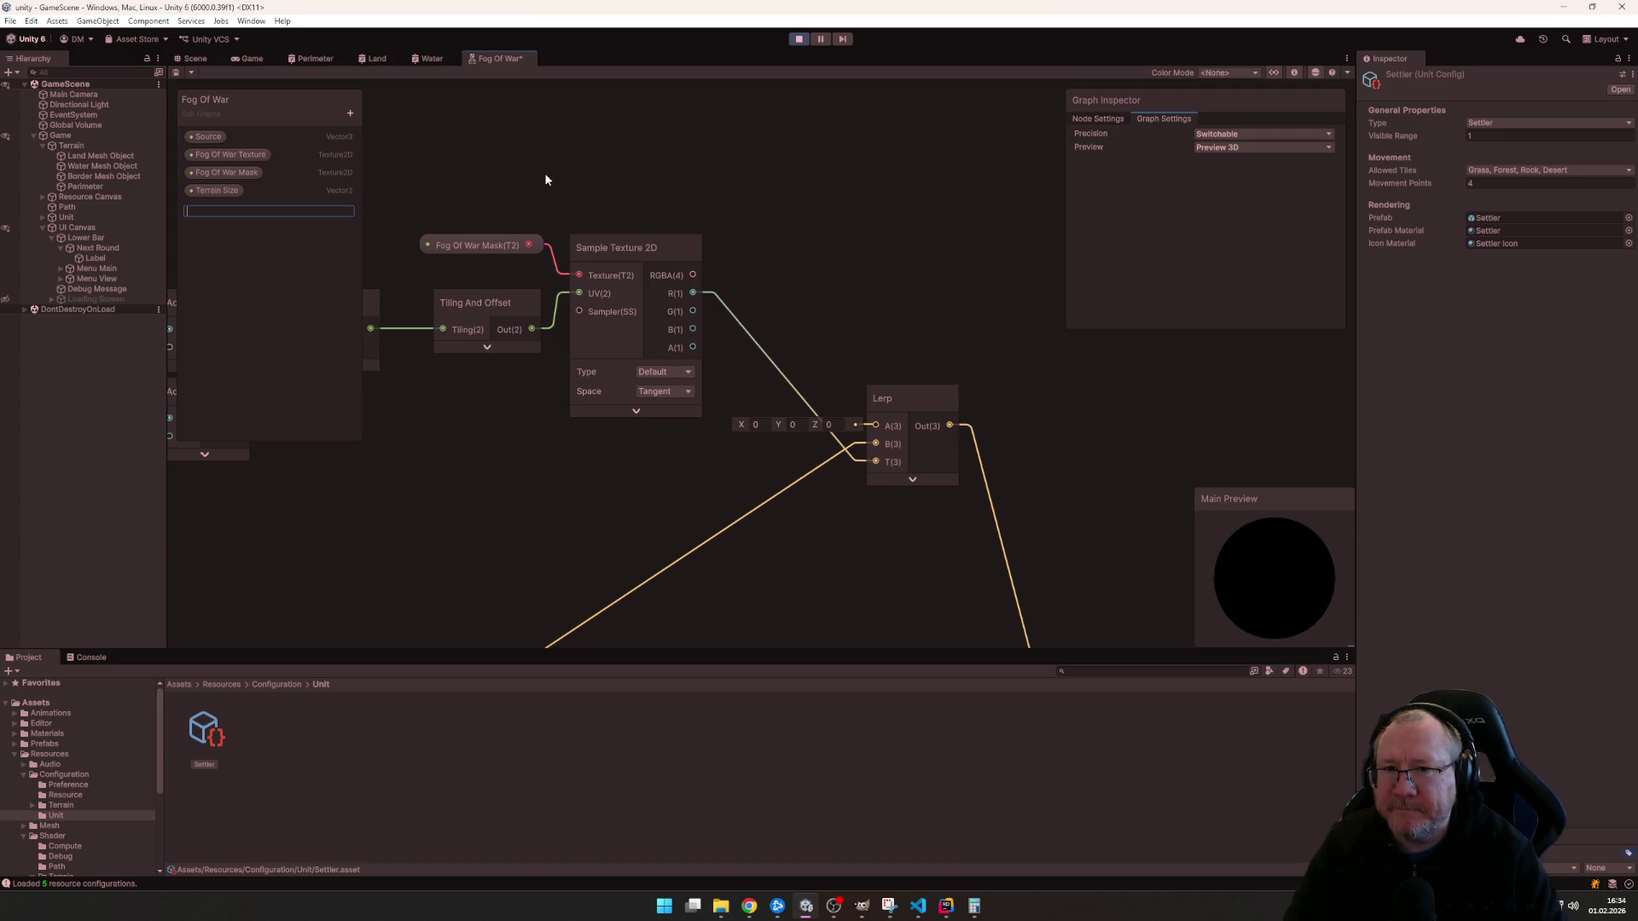
type("B")
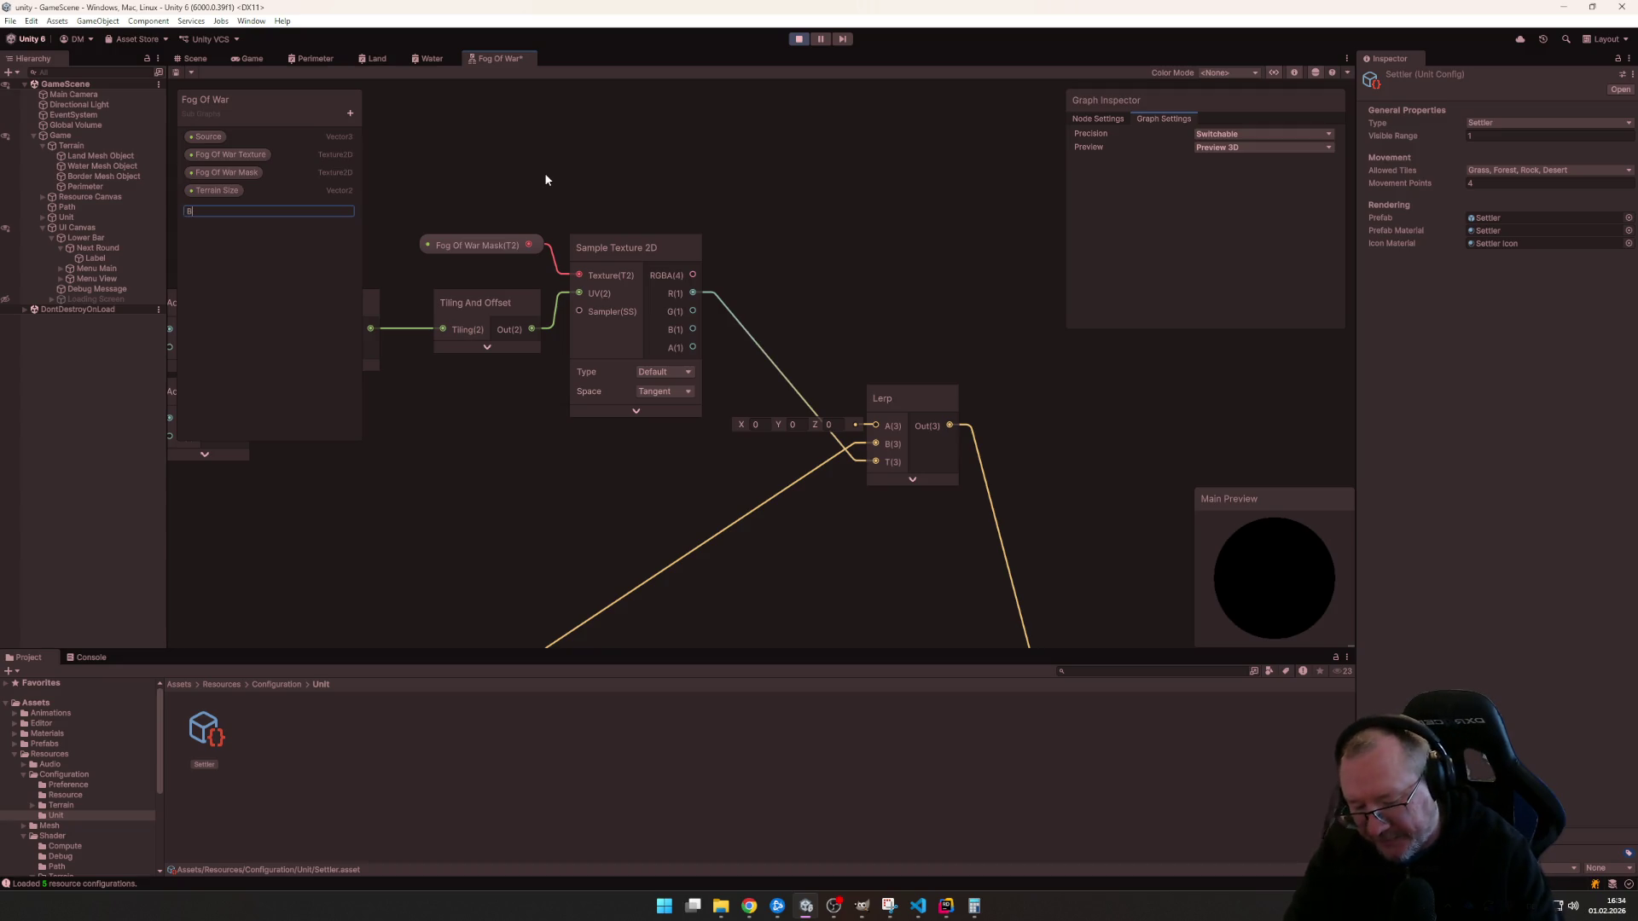
type("len")
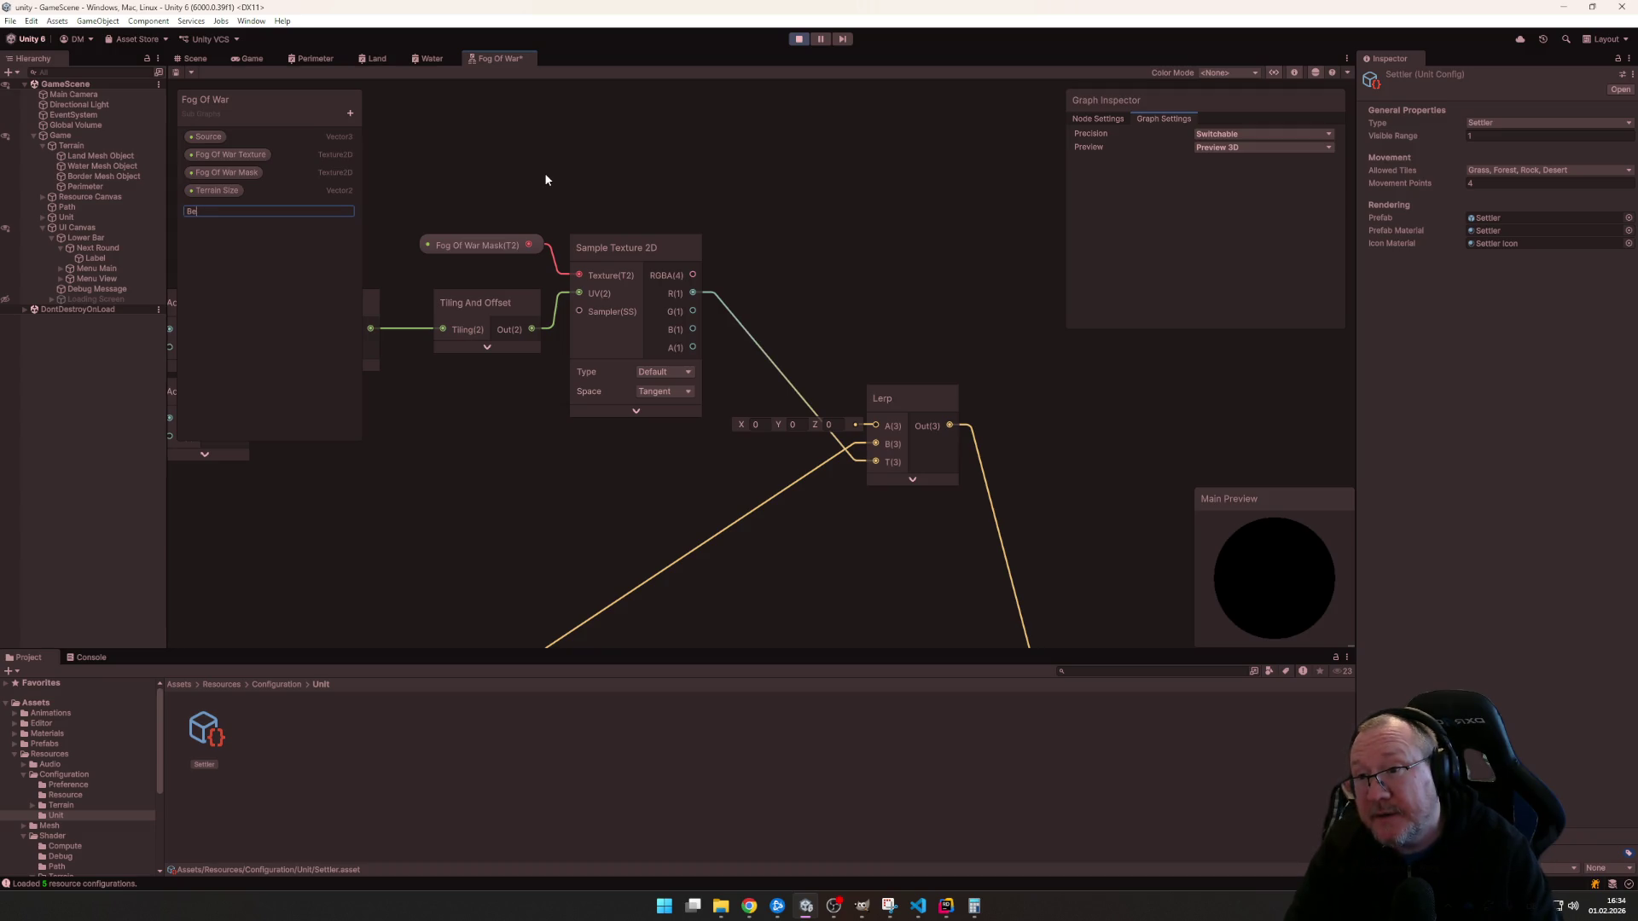
type("d")
- Commit the Float property name Blend and place its node beside the Source node on the canvas
key("Return")
left_click_drag(209, 208, 784, 213)
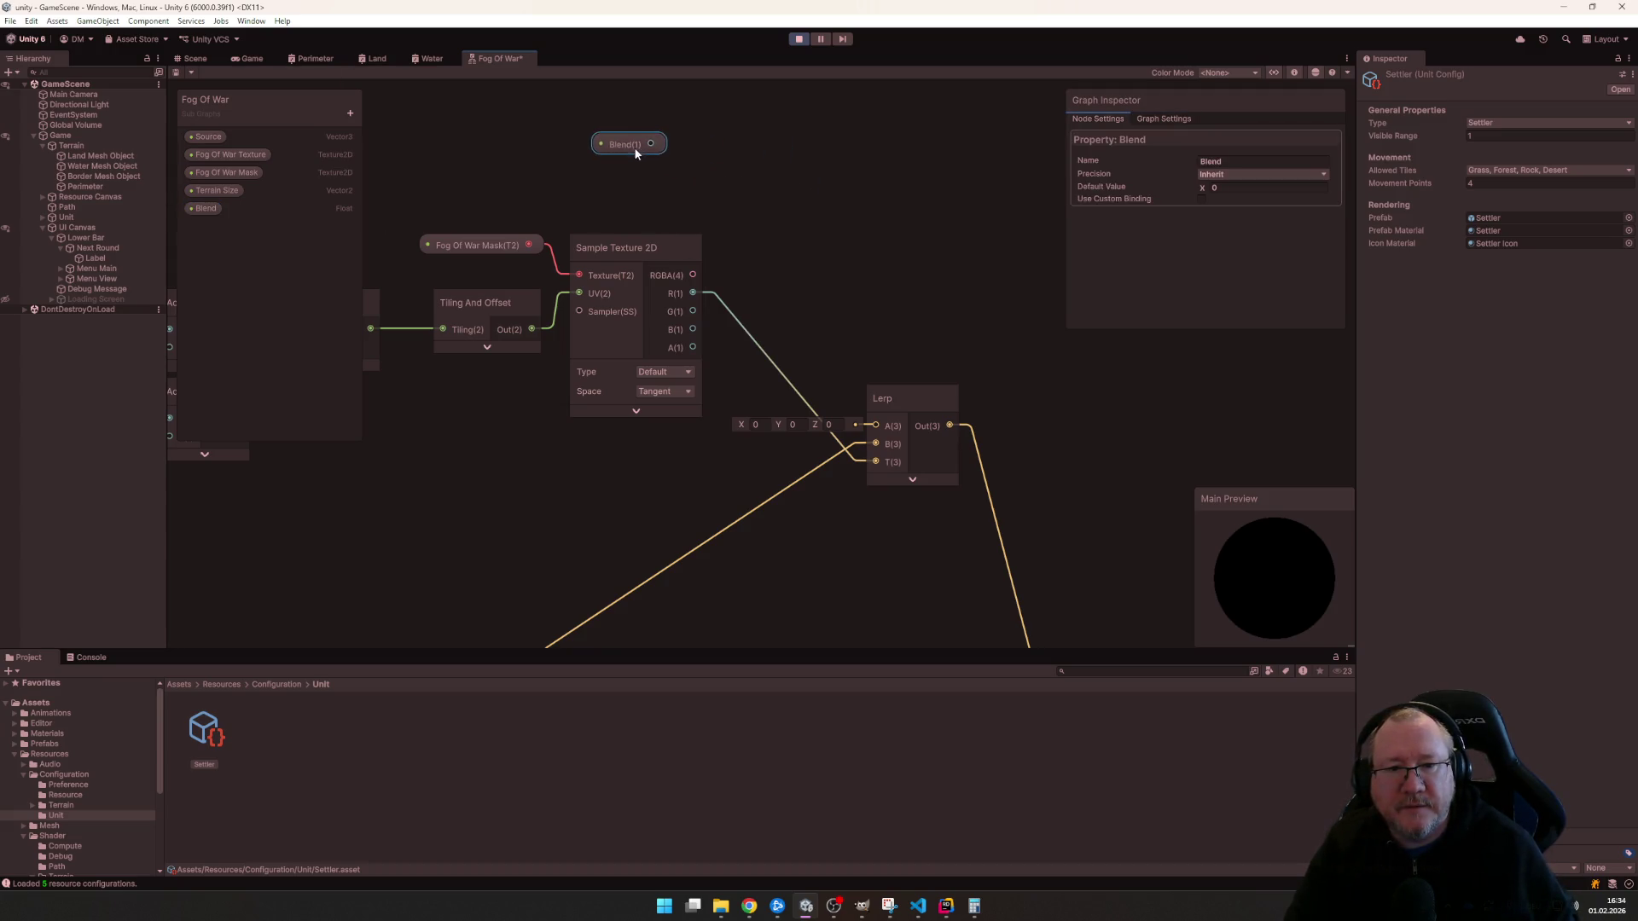
left_click_drag(689, 156, 570, 173)
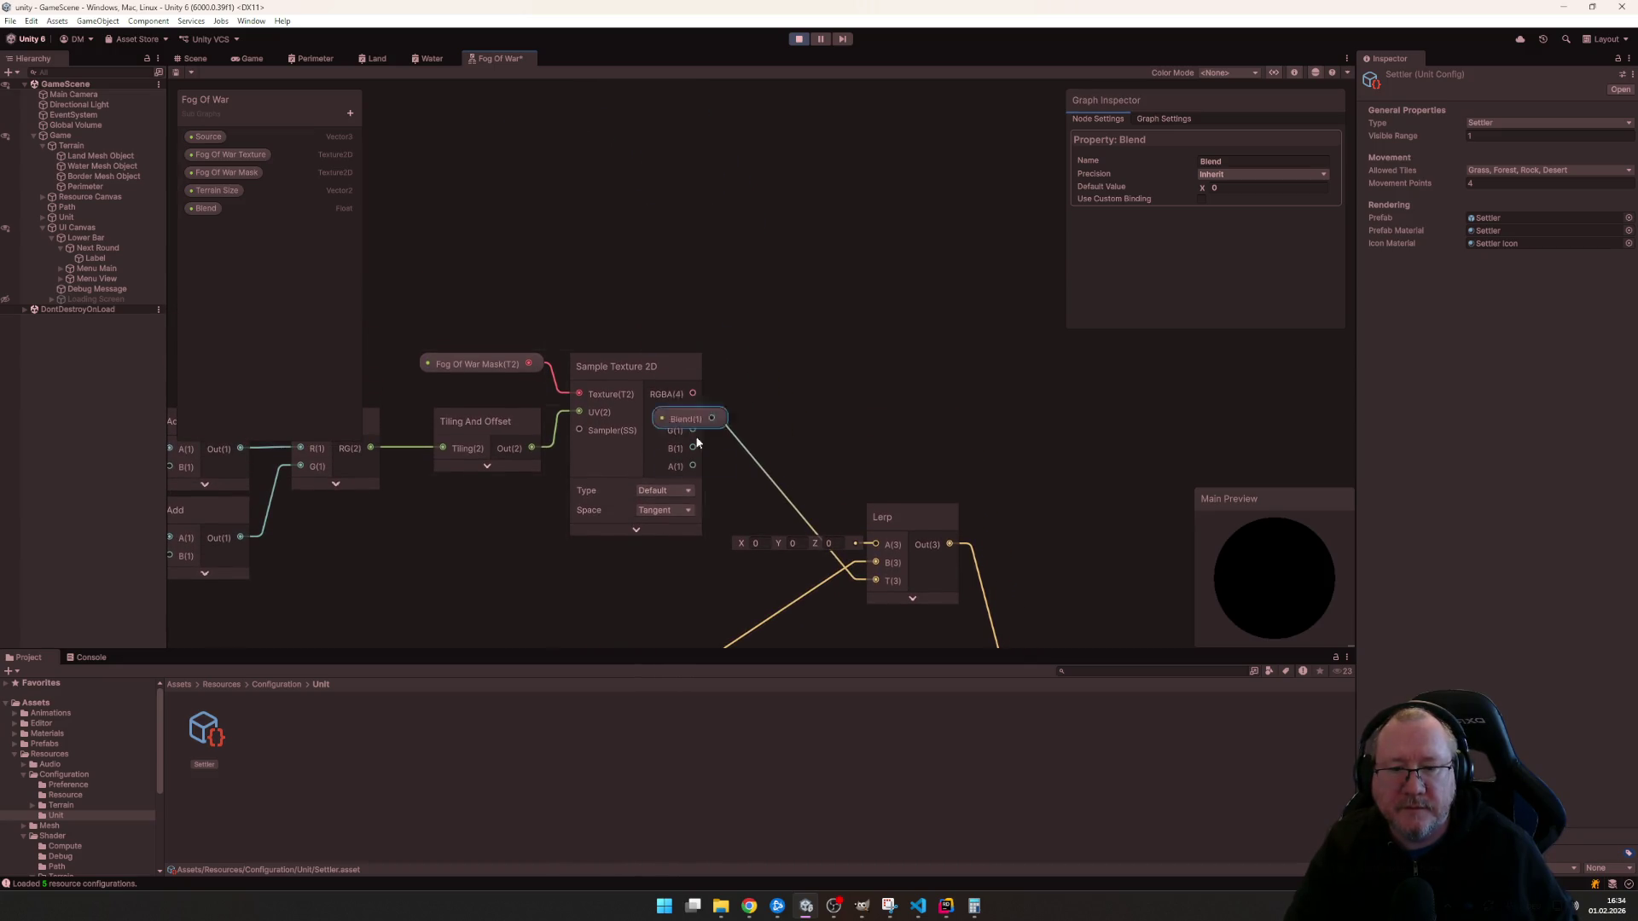
left_click_drag(696, 400, 553, 562)
mouse_move(644, 586)
left_mouse_down()
mouse_move(722, 397)
mouse_move(834, 341)
mouse_move(878, 437)
left_mouse_up()
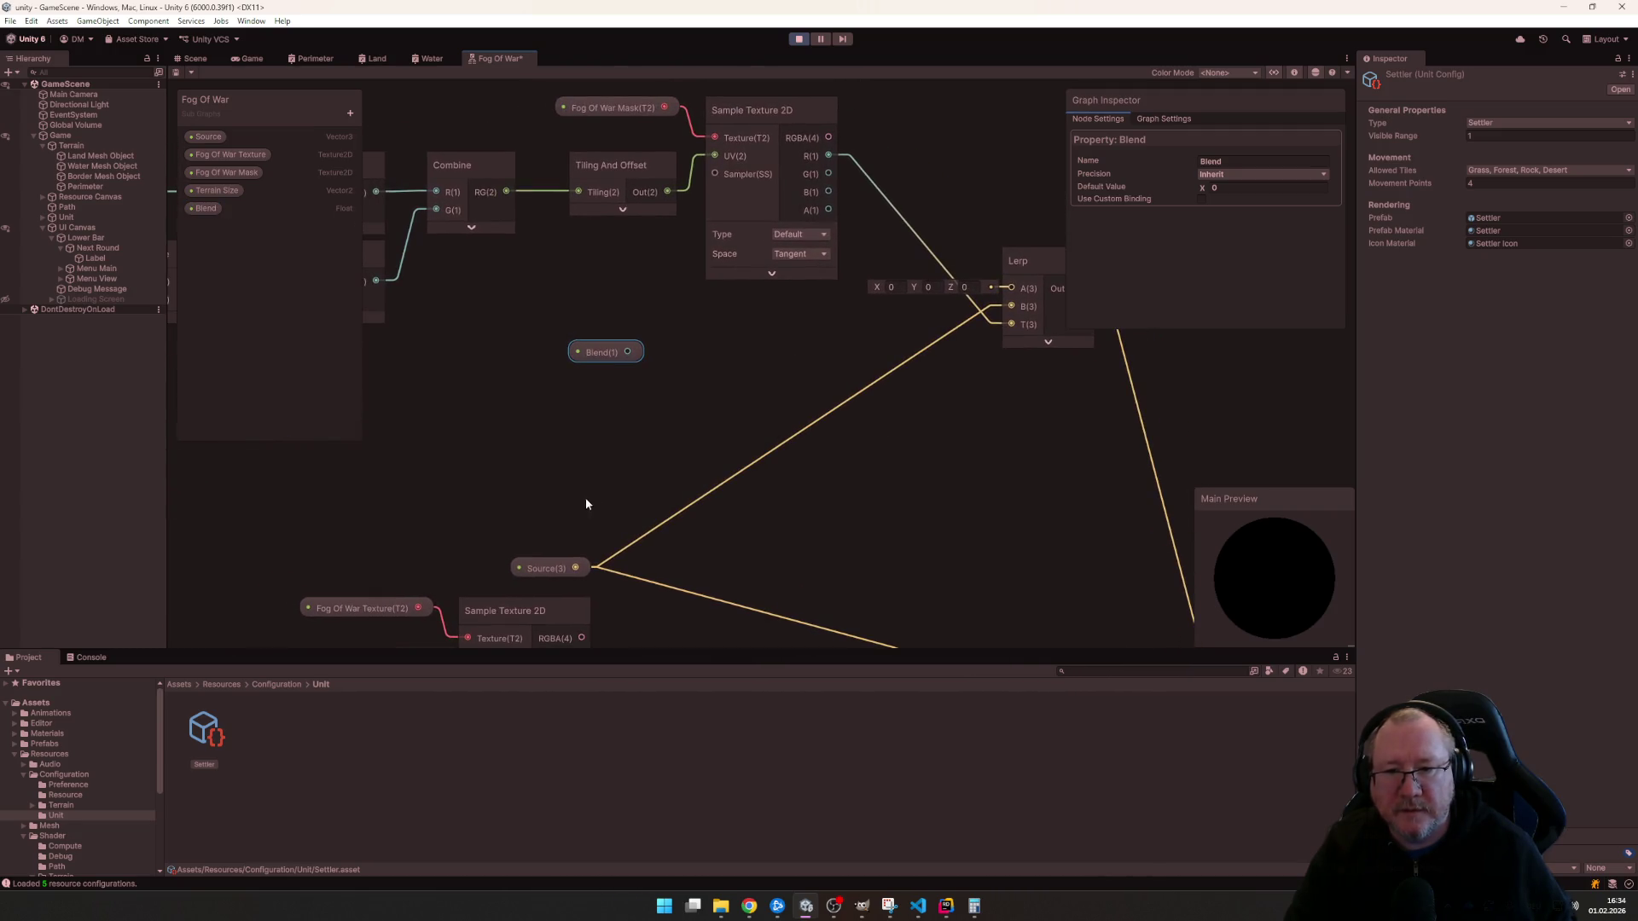
key("space")
type("lerp")
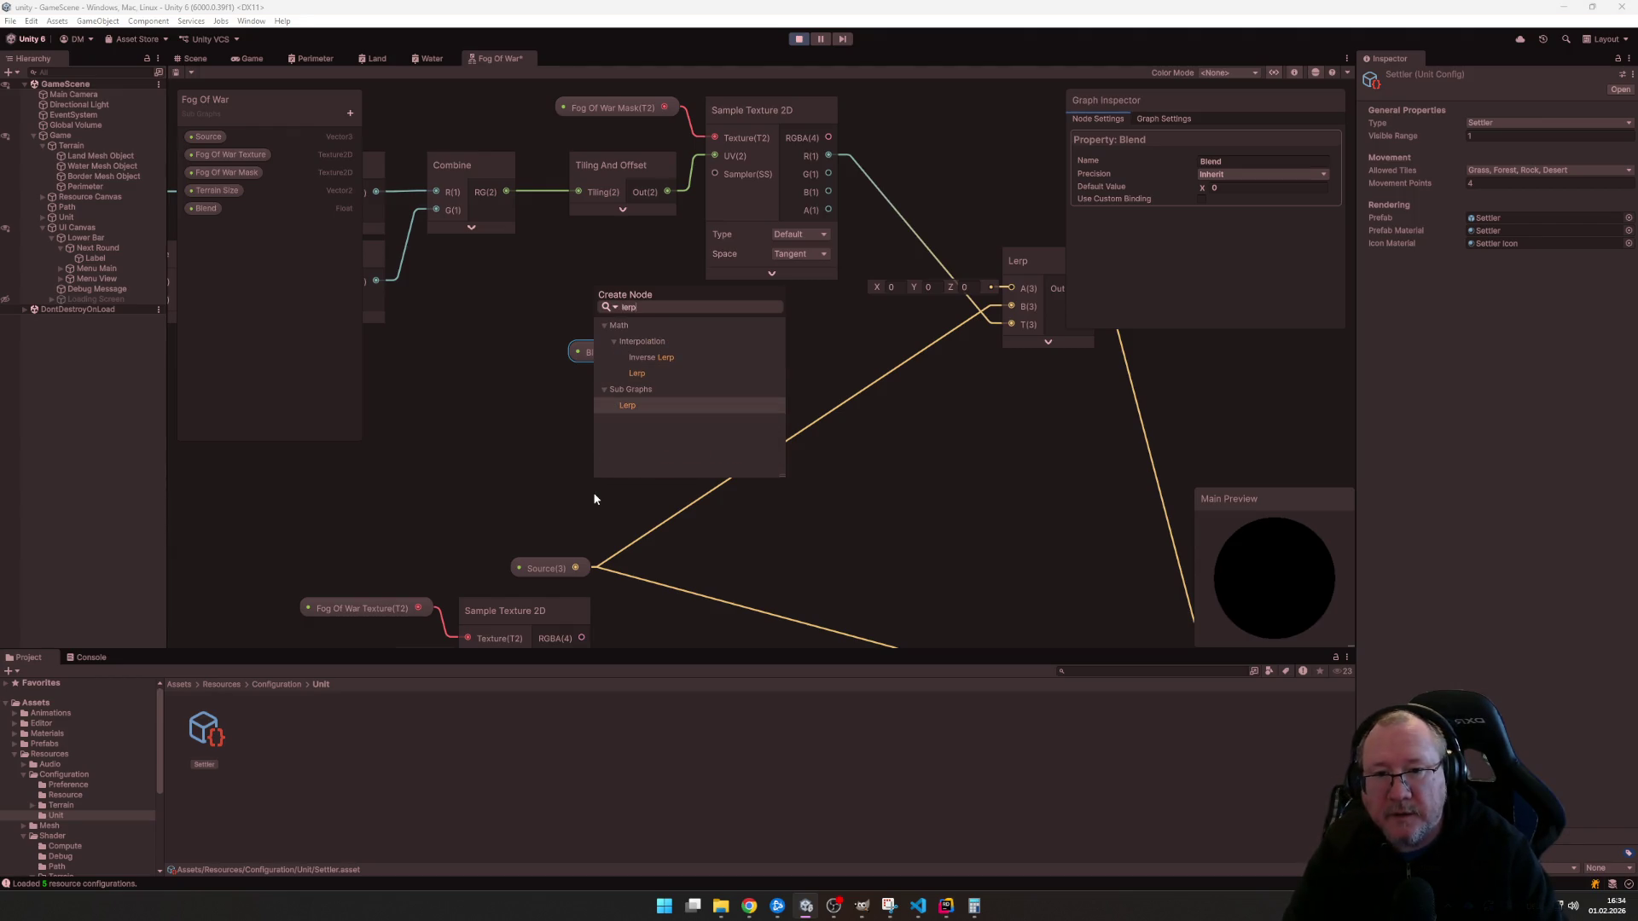
- Replace the mistaken Lerp sub-graph node with a math Lerp node positioned beside Blend
key("Return")
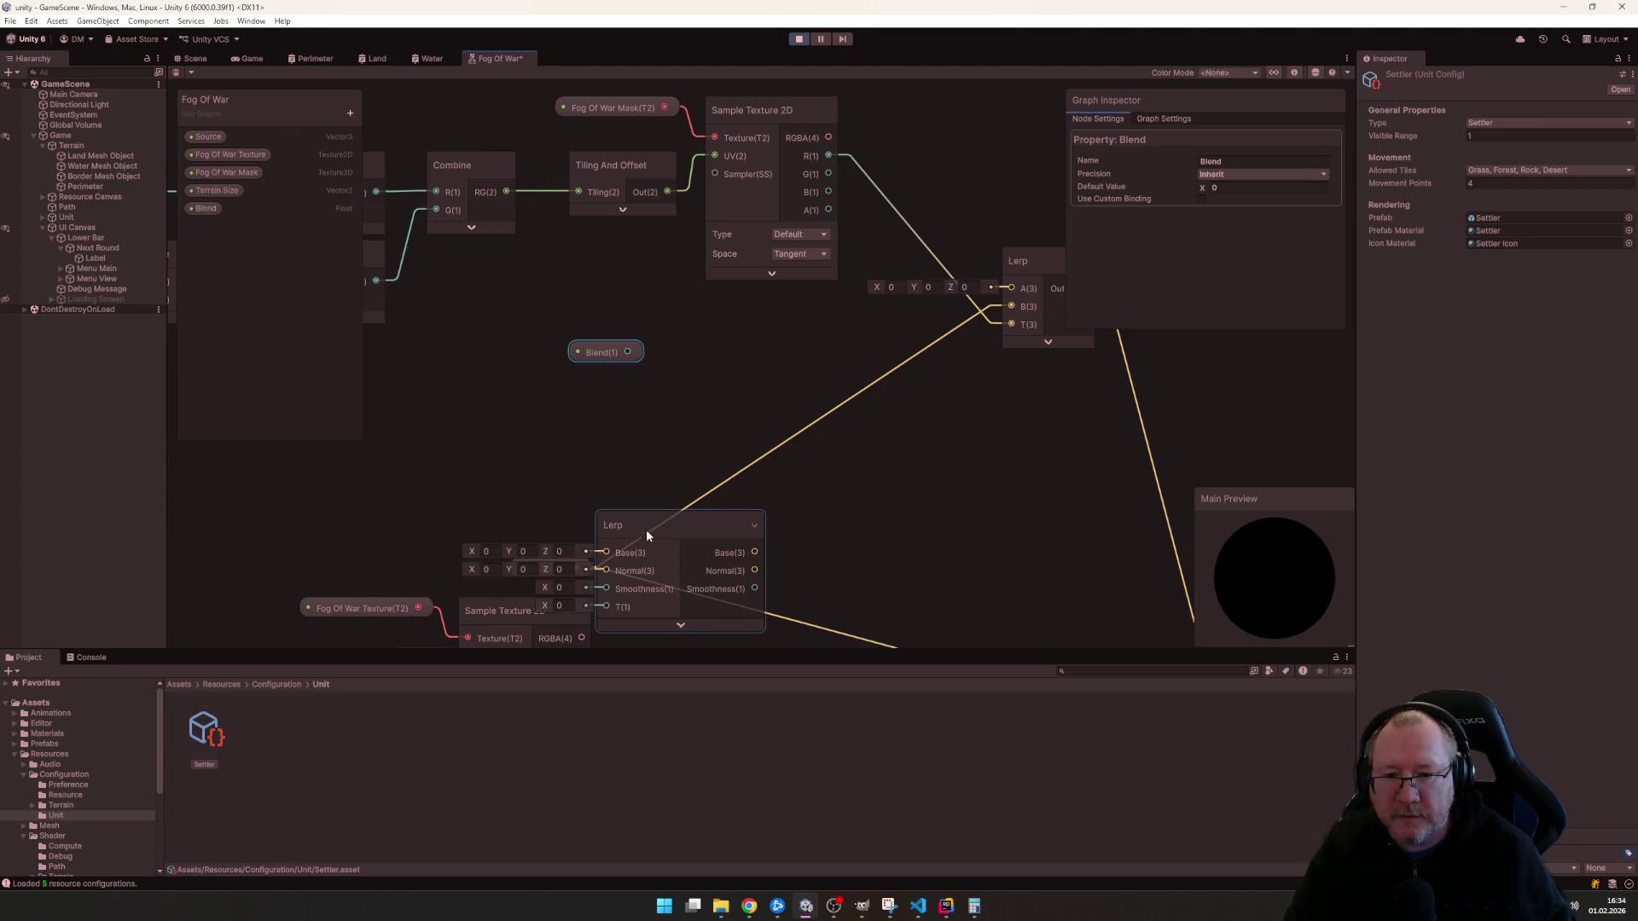
left_click_drag(649, 530, 673, 387)
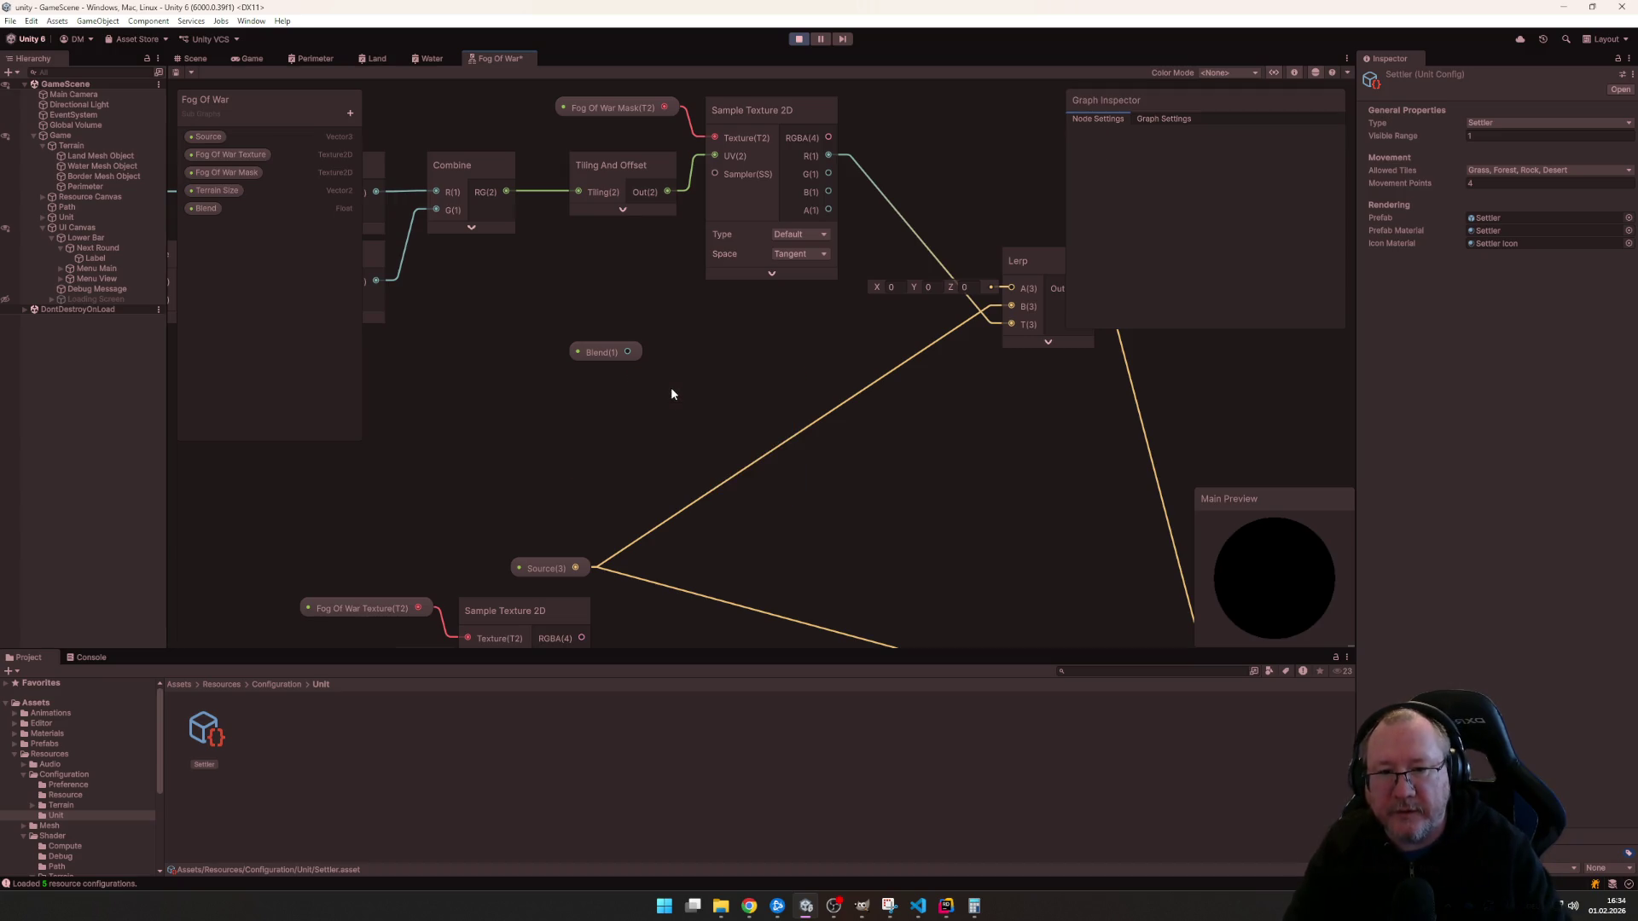
key("Delete")
key("space")
type("ler")
key("Down")
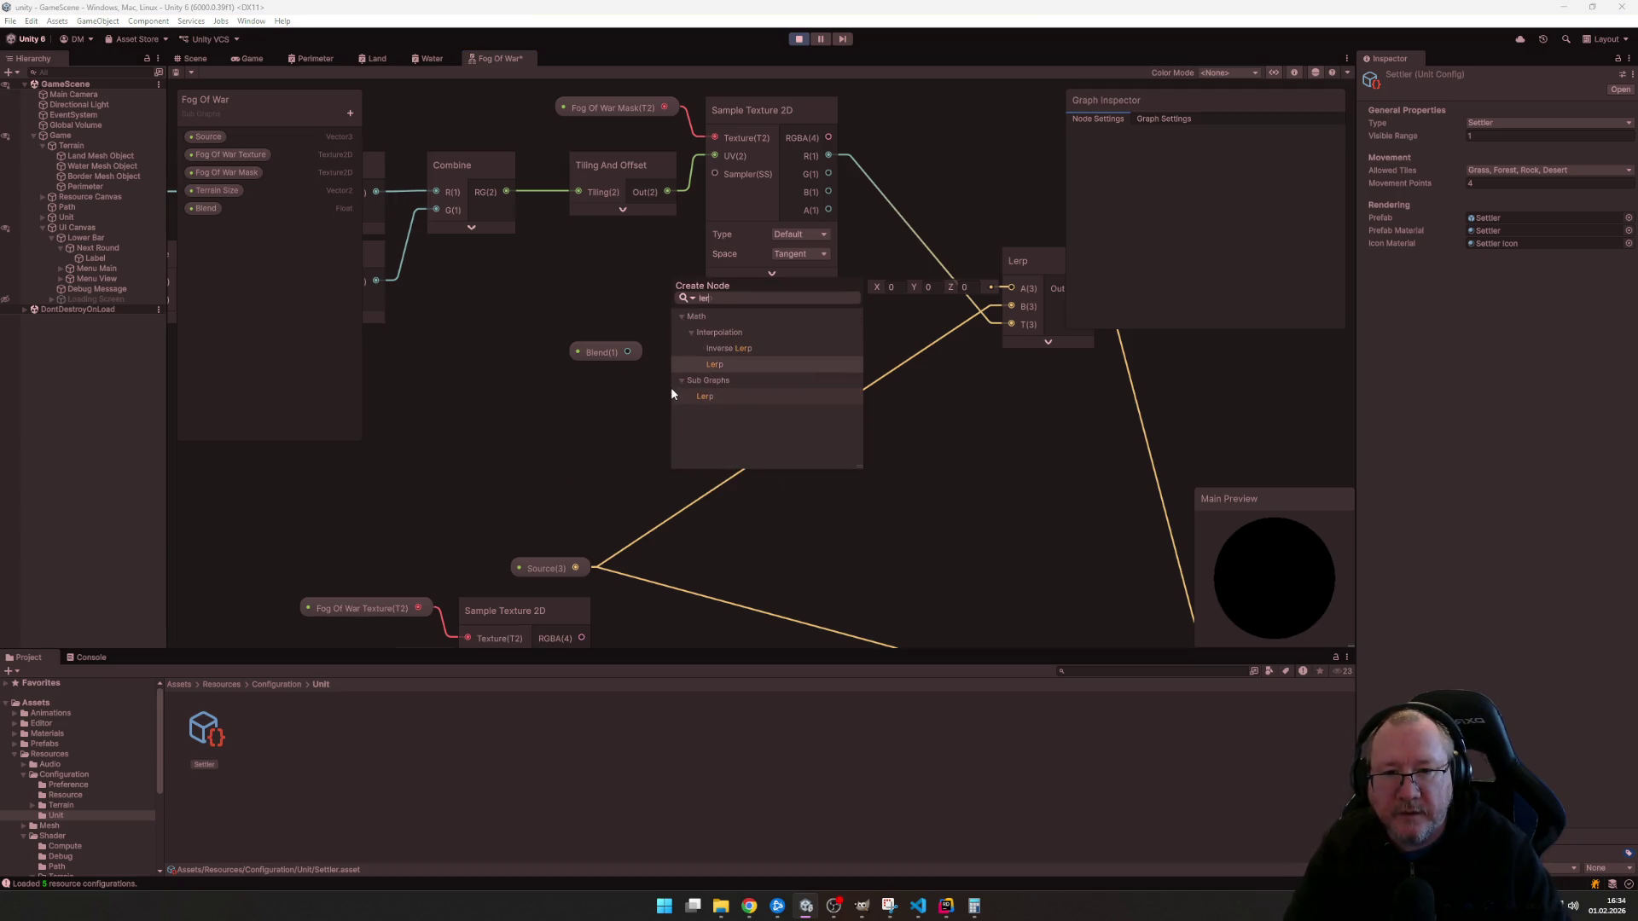
key("Return")
left_click(750, 507)
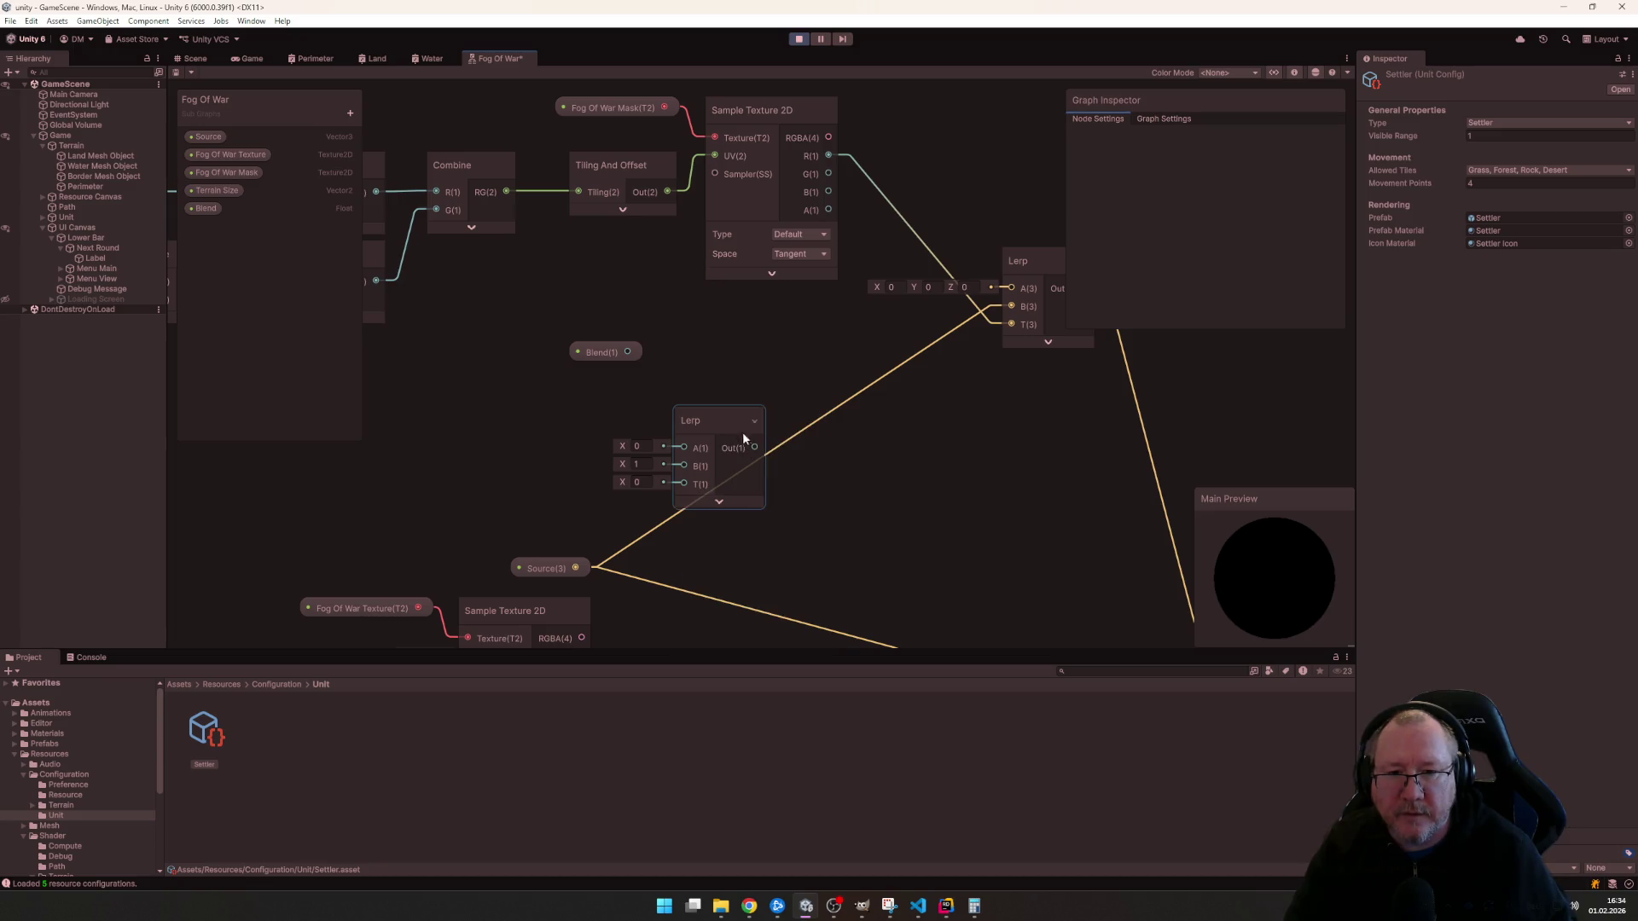
left_click_drag(724, 419, 749, 341)
- Wire Blend into the Lerp's T input and Source into its A input
left_click(554, 347)
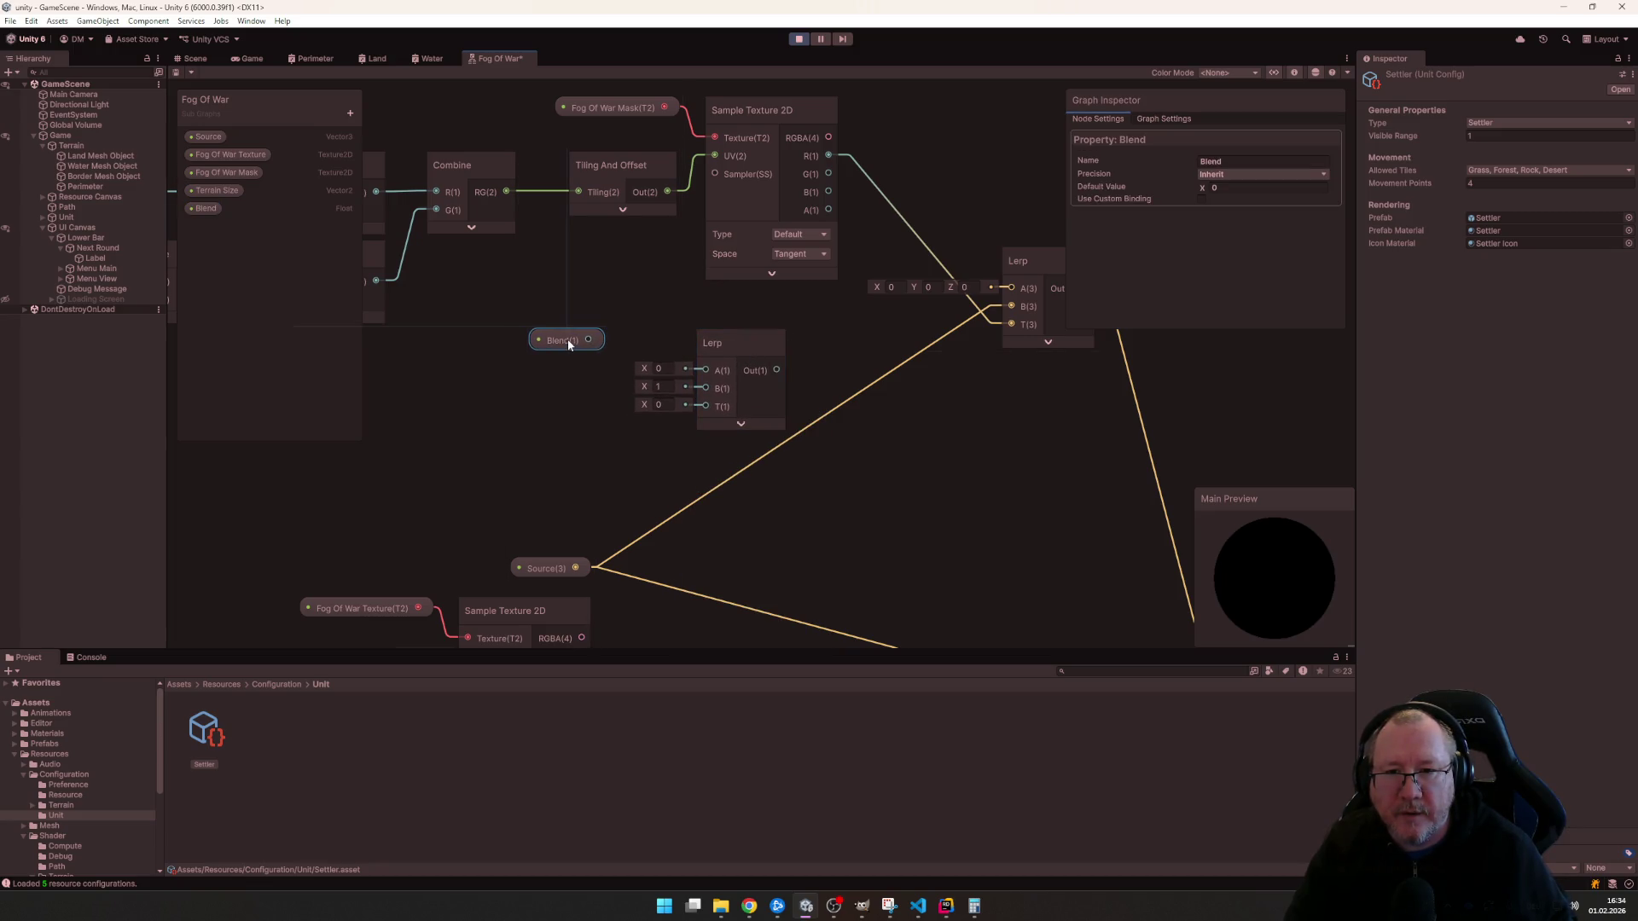
left_click(206, 209)
left_click(1233, 189)
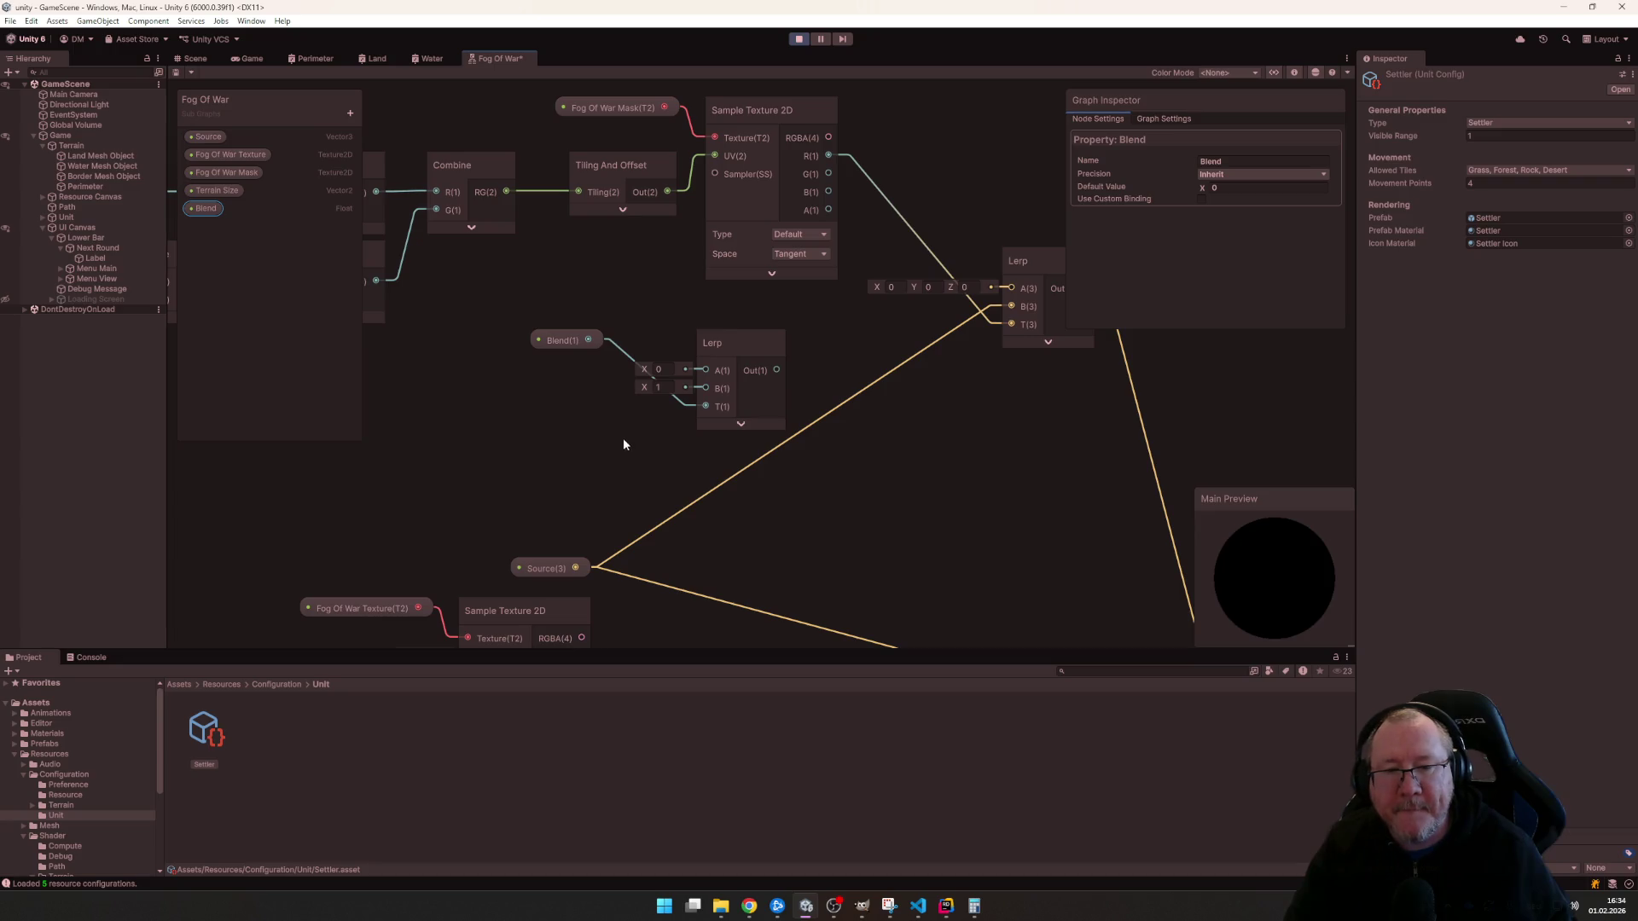
left_click_drag(572, 341, 582, 348)
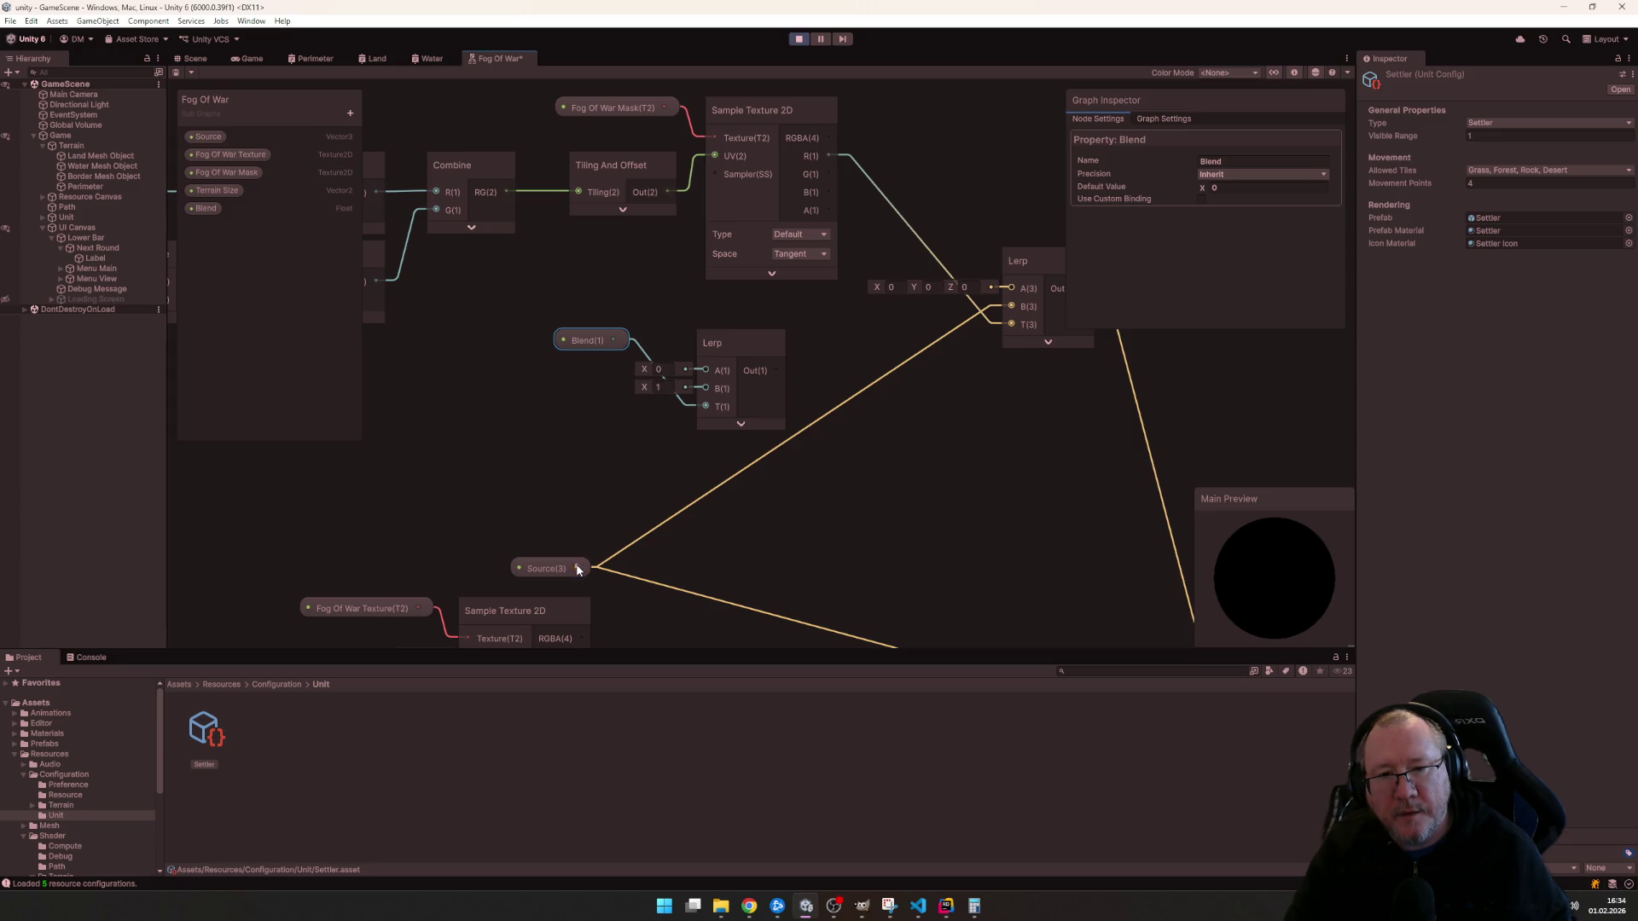
left_click_drag(684, 422, 705, 370)
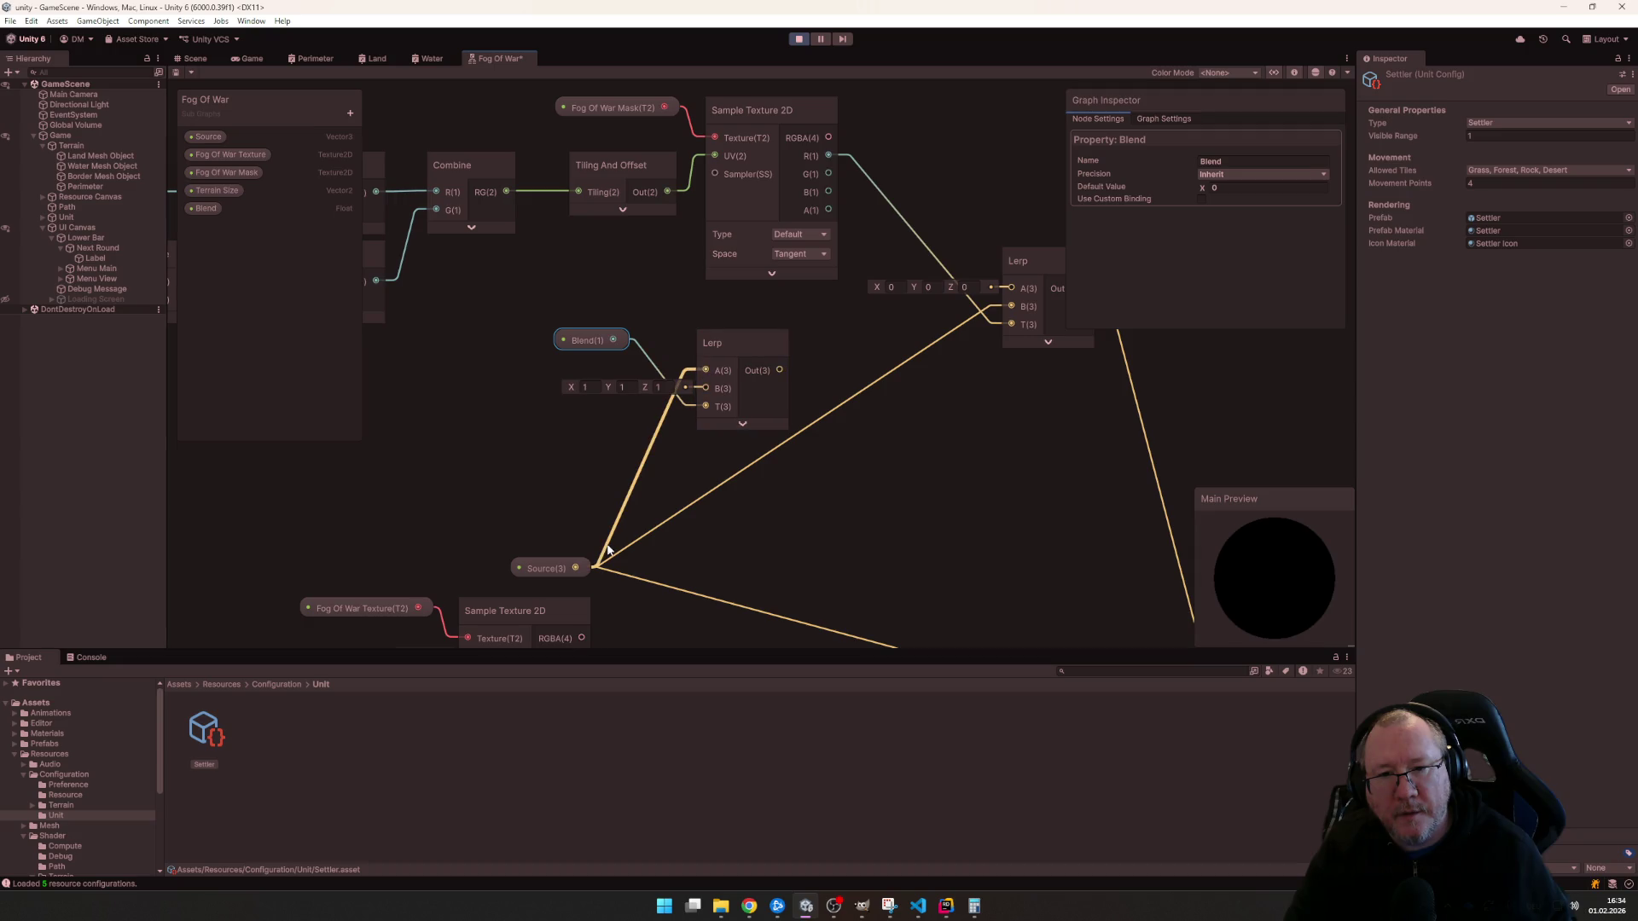
- Set the Lerp's B to black (0,0,0) and feed its output into the other Lerp's A input
left_click(587, 387)
type("0")
key("Tab")
type("0")
key("Tab")
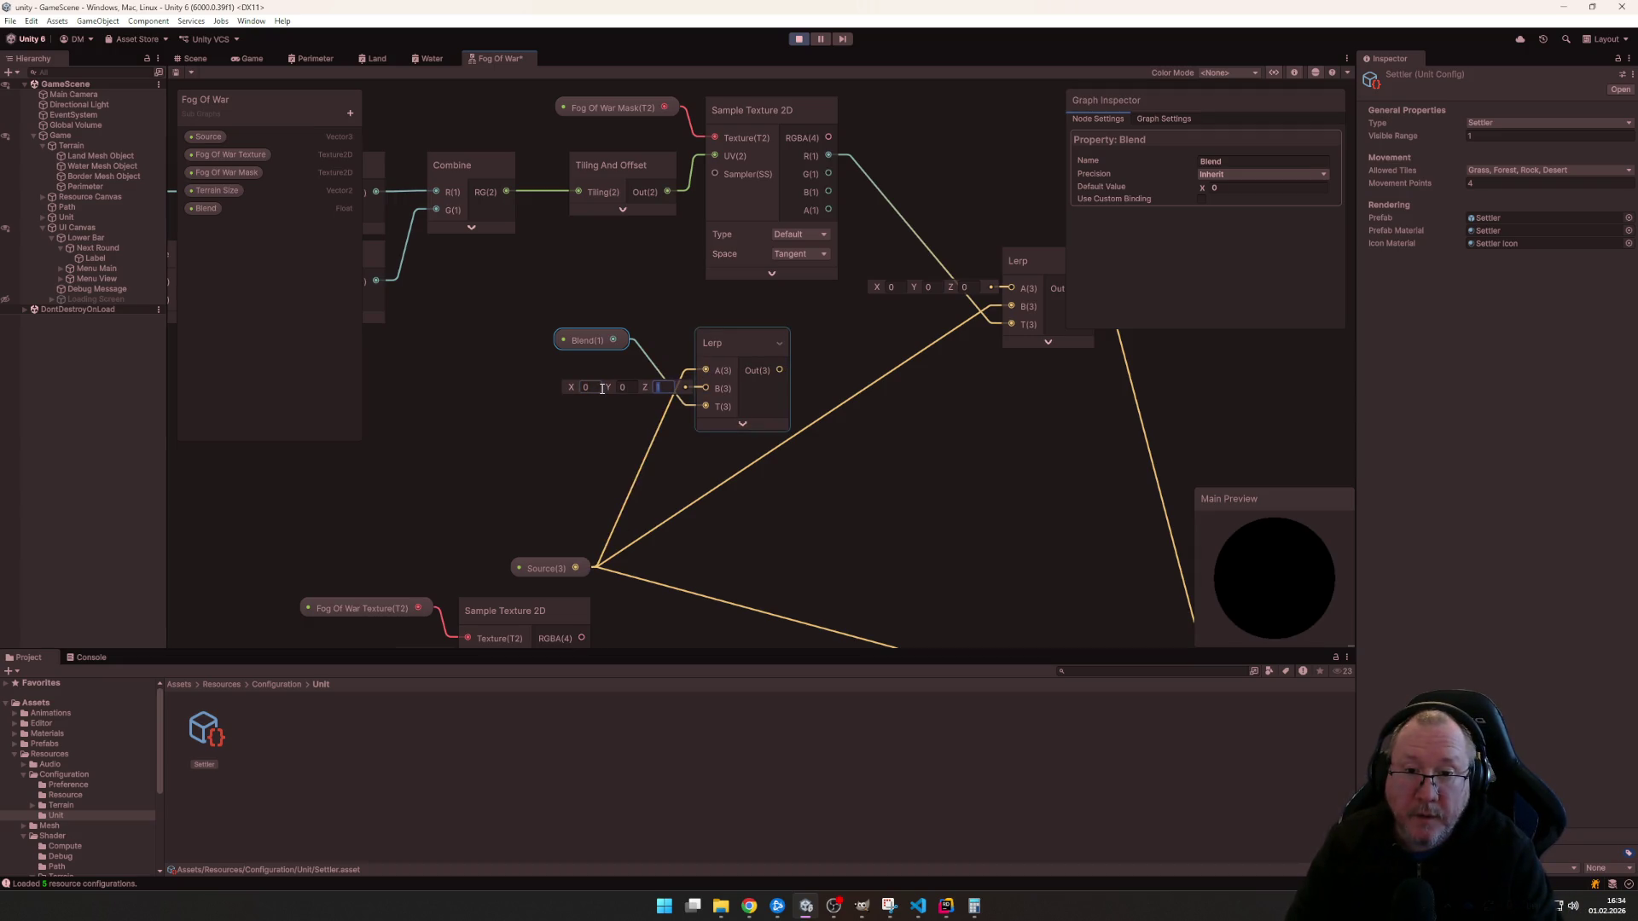
left_click(912, 501)
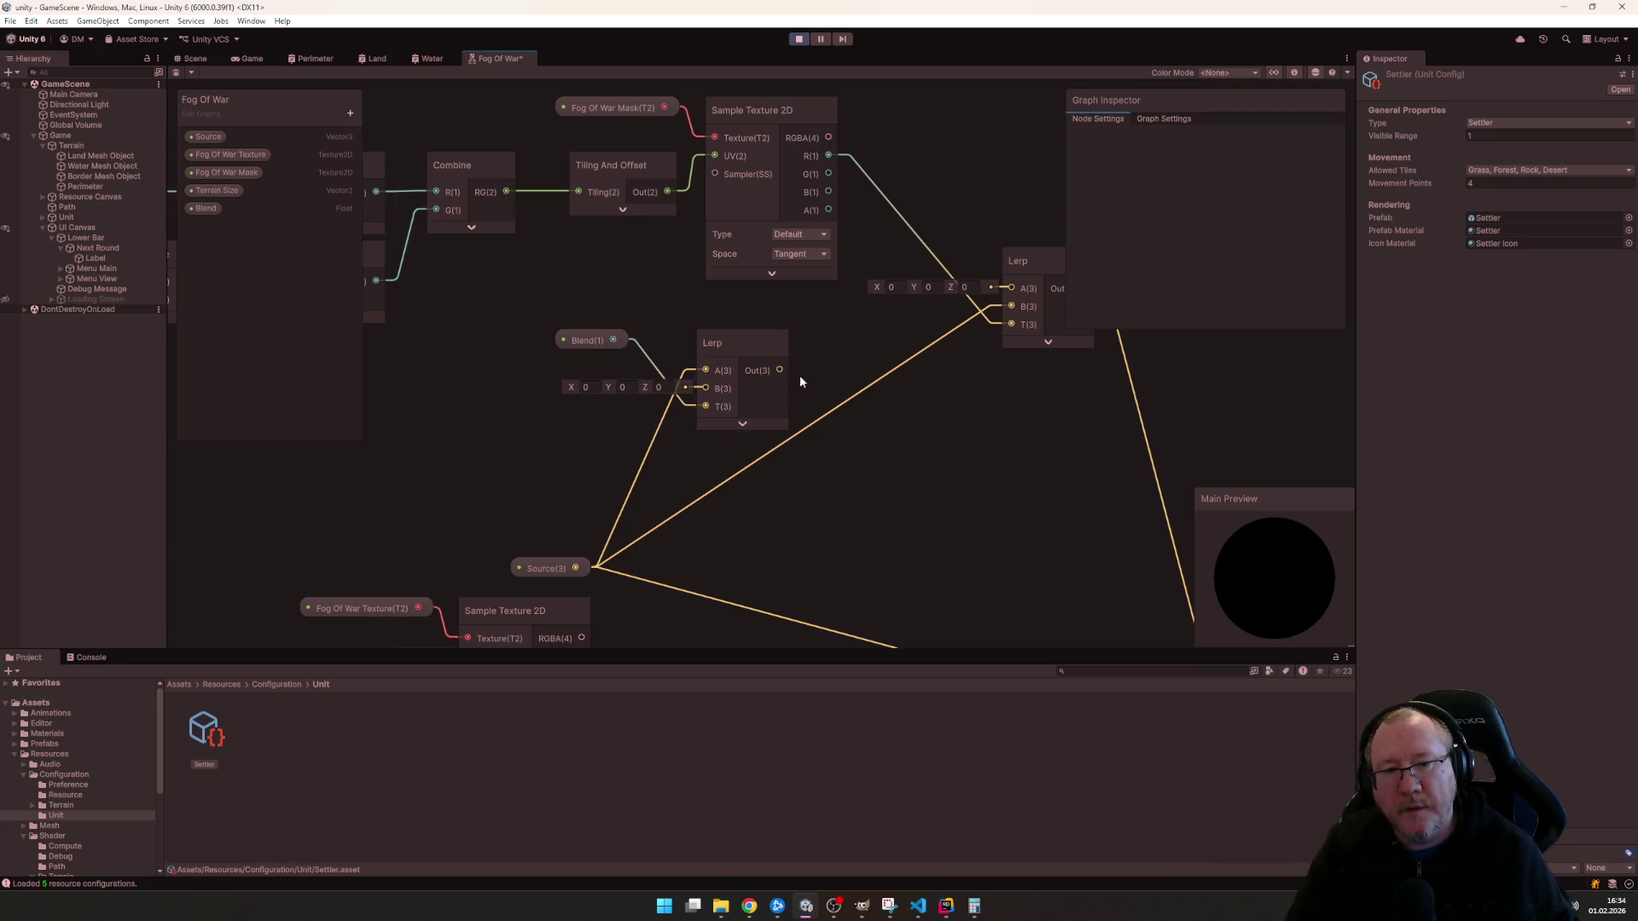
left_click_drag(782, 371, 1011, 289)
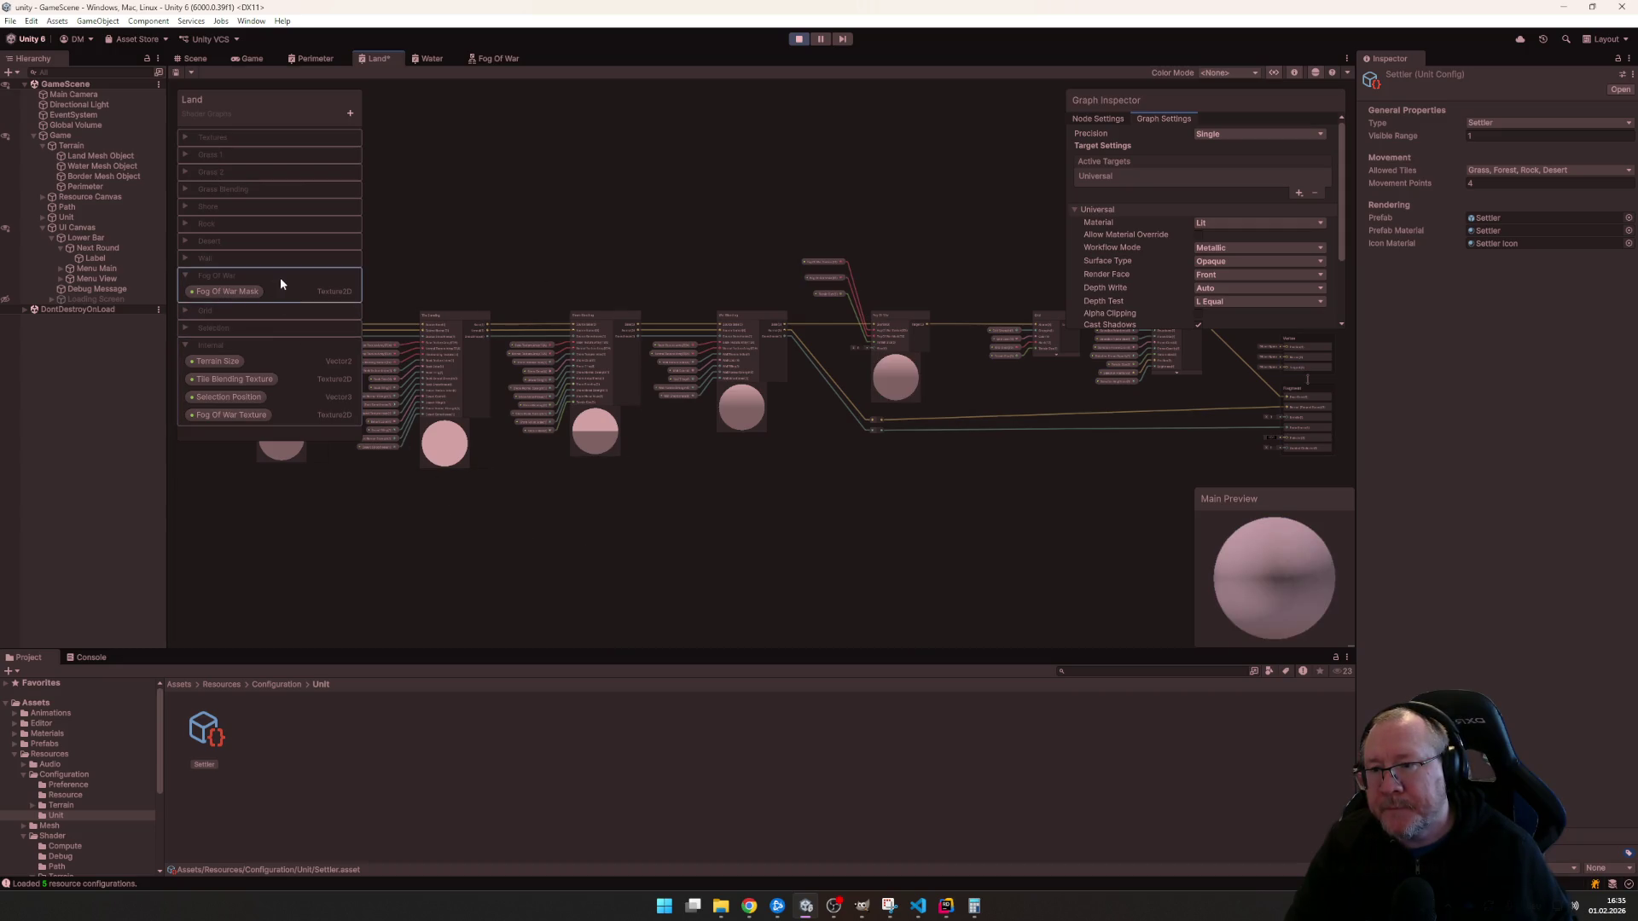
- Add a Float property Fog Of War Blend under Fog Of War with Slider mode
left_click(334, 290)
left_click(350, 113)
left_click(383, 135)
type("Fog")
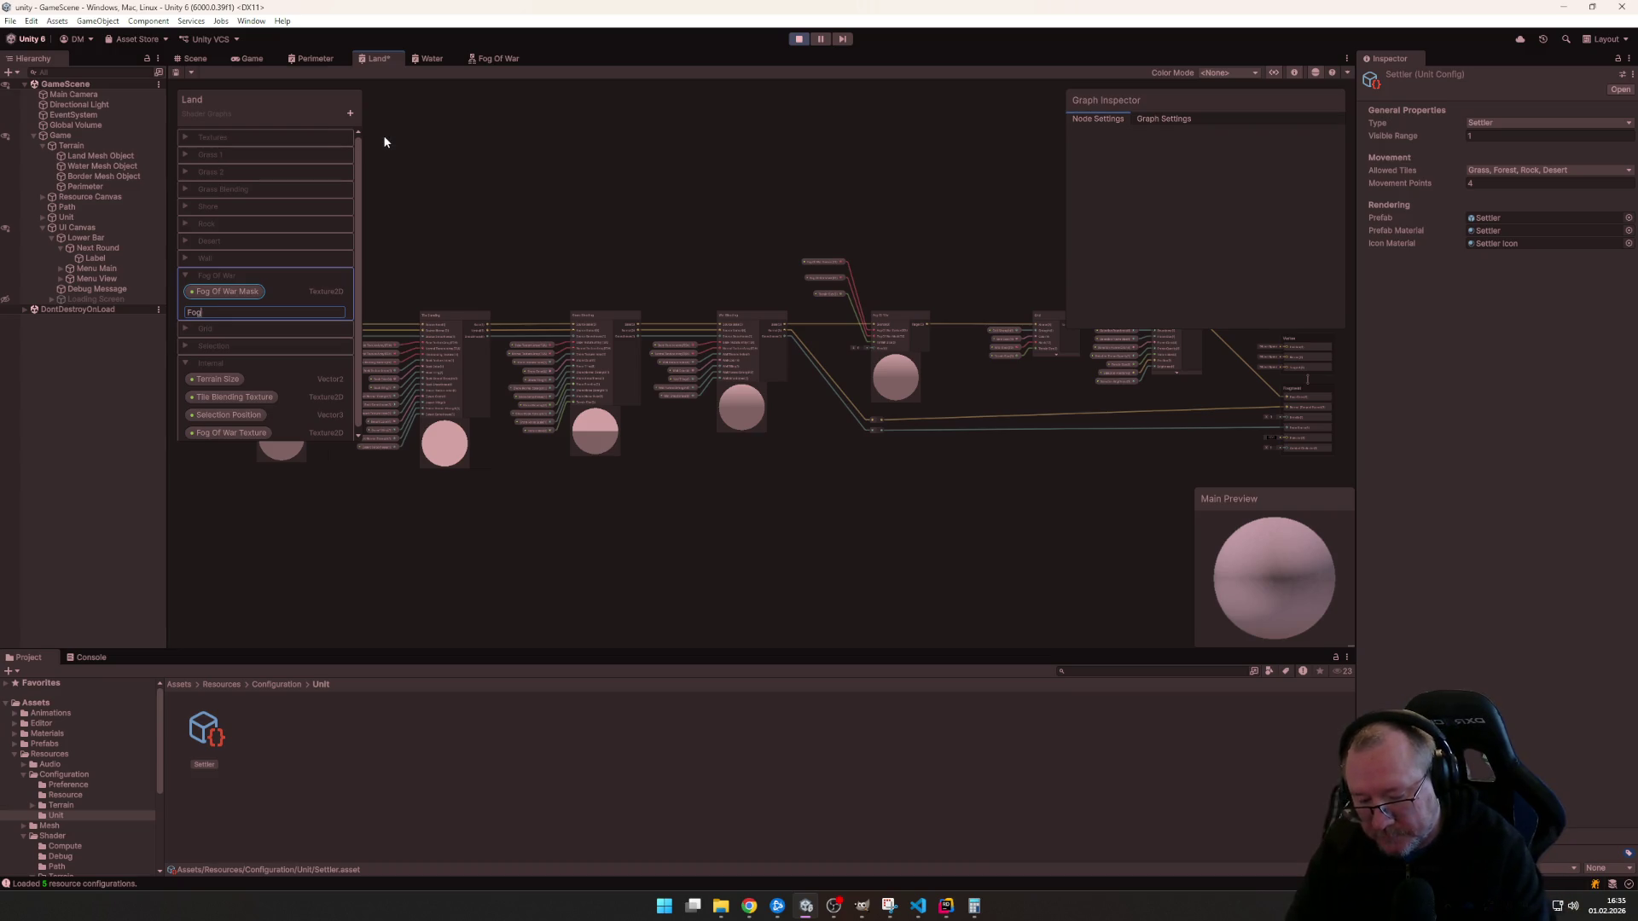
type(" Of War Blend")
key("Return")
left_click(246, 309)
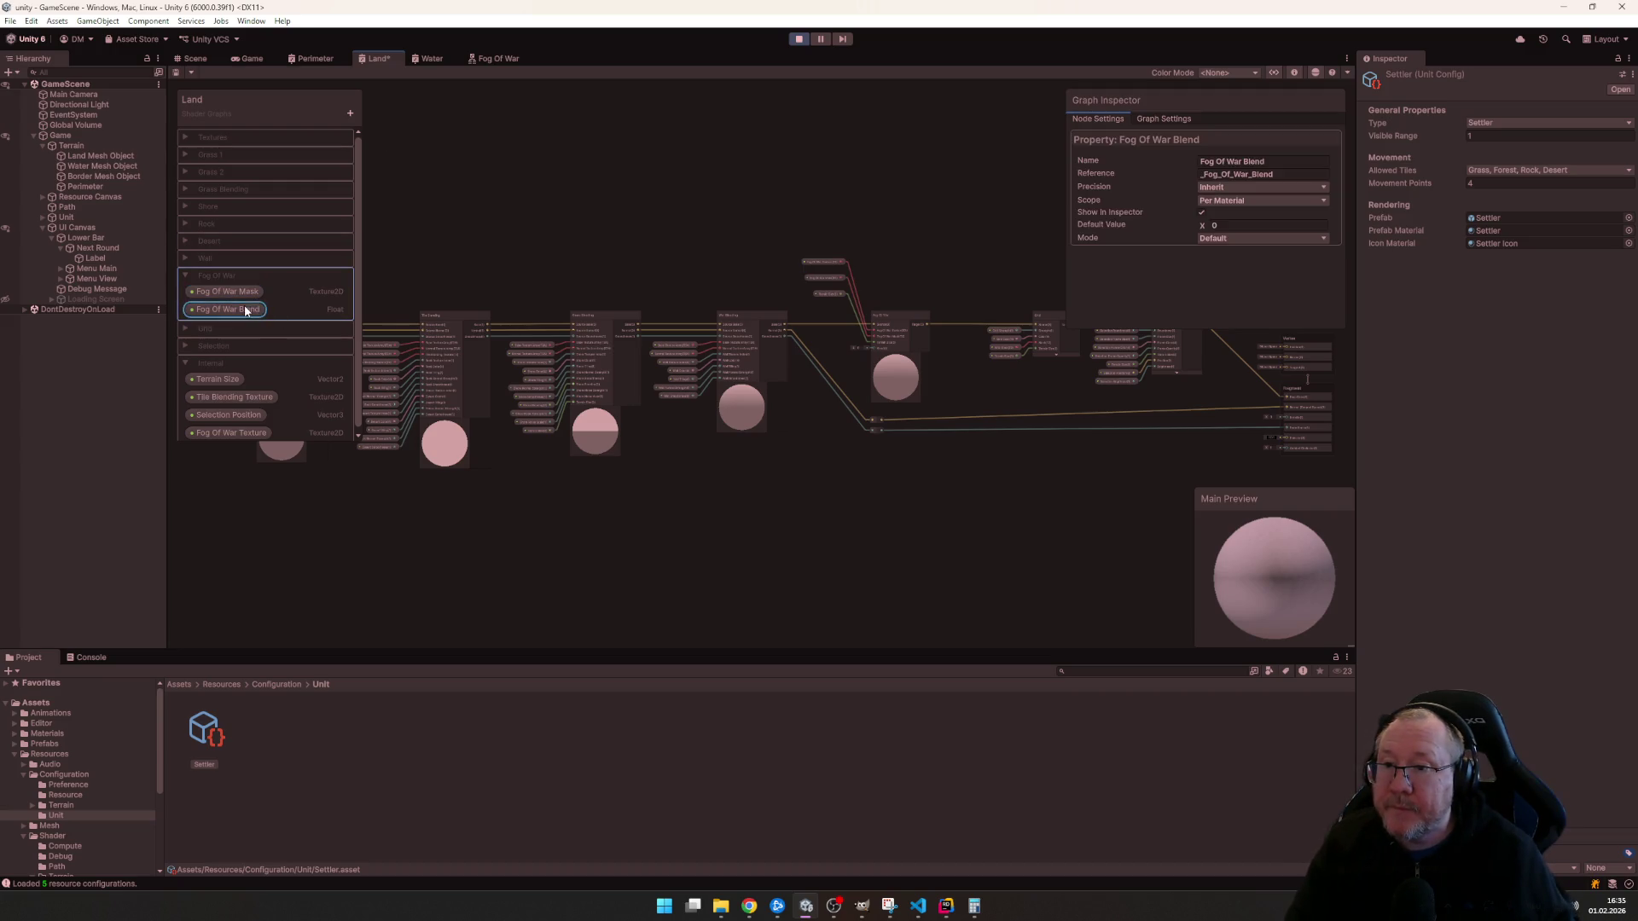
left_click(1236, 239)
left_click(1234, 283)
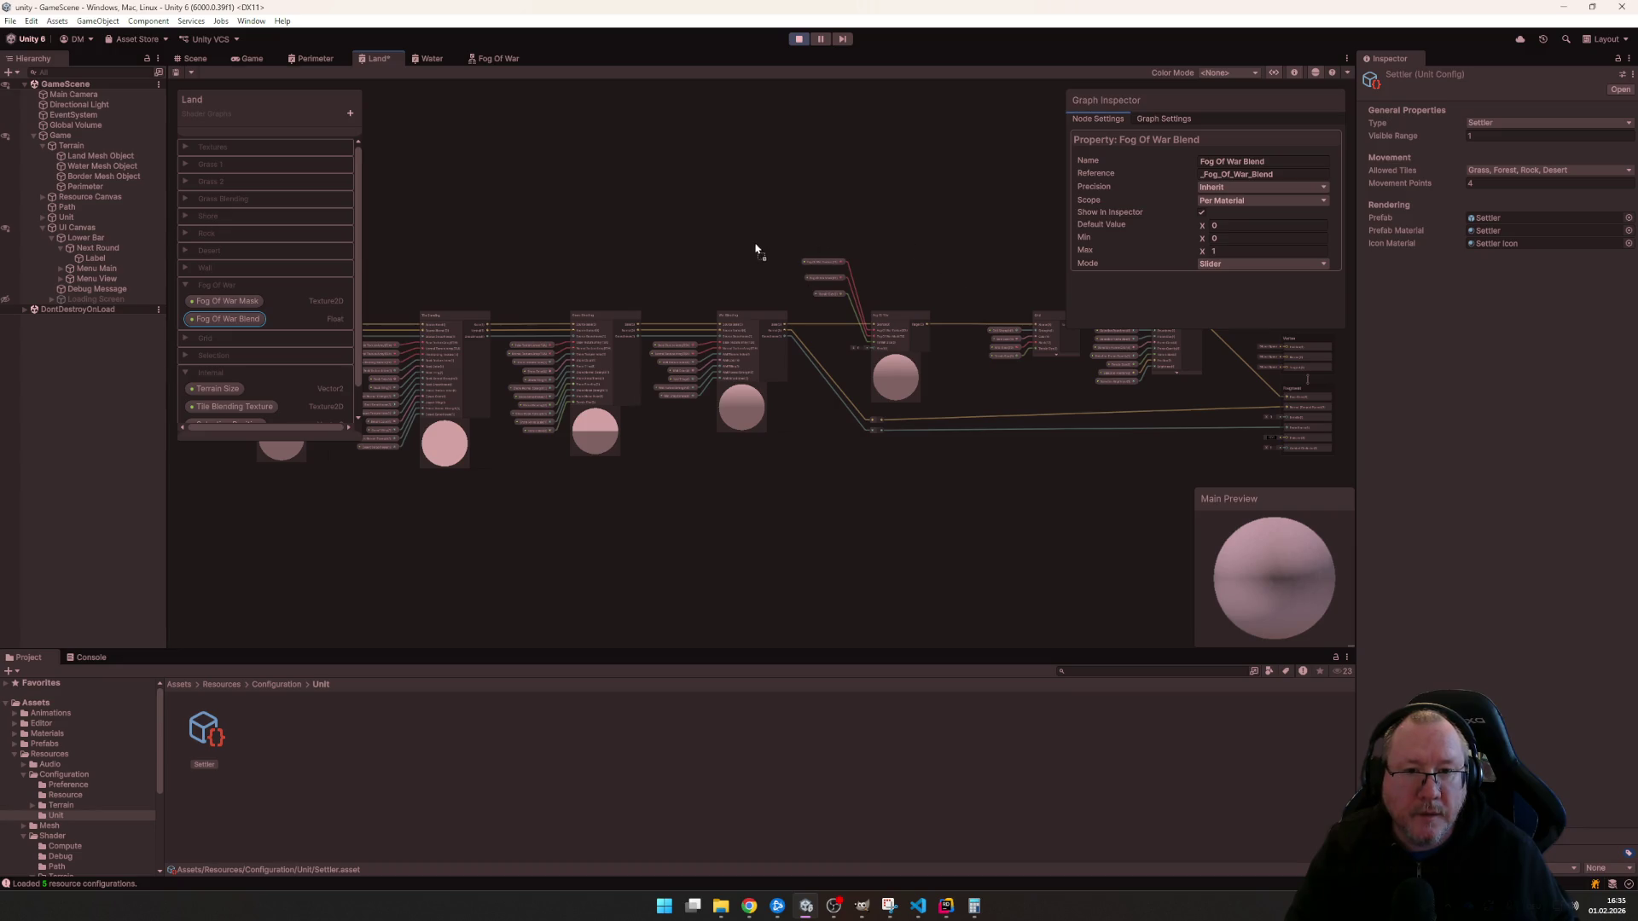
scroll(886, 268, "up", 2)
scroll(886, 271, "up", 3)
- Place the Fog Of War Blend node beside Terrain Size, feeding the Fog Of War node's Blend input
mouse_move(776, 296)
left_mouse_down()
mouse_move(768, 279)
mouse_move(770, 295)
left_mouse_up()
left_click_drag(638, 221, 854, 446)
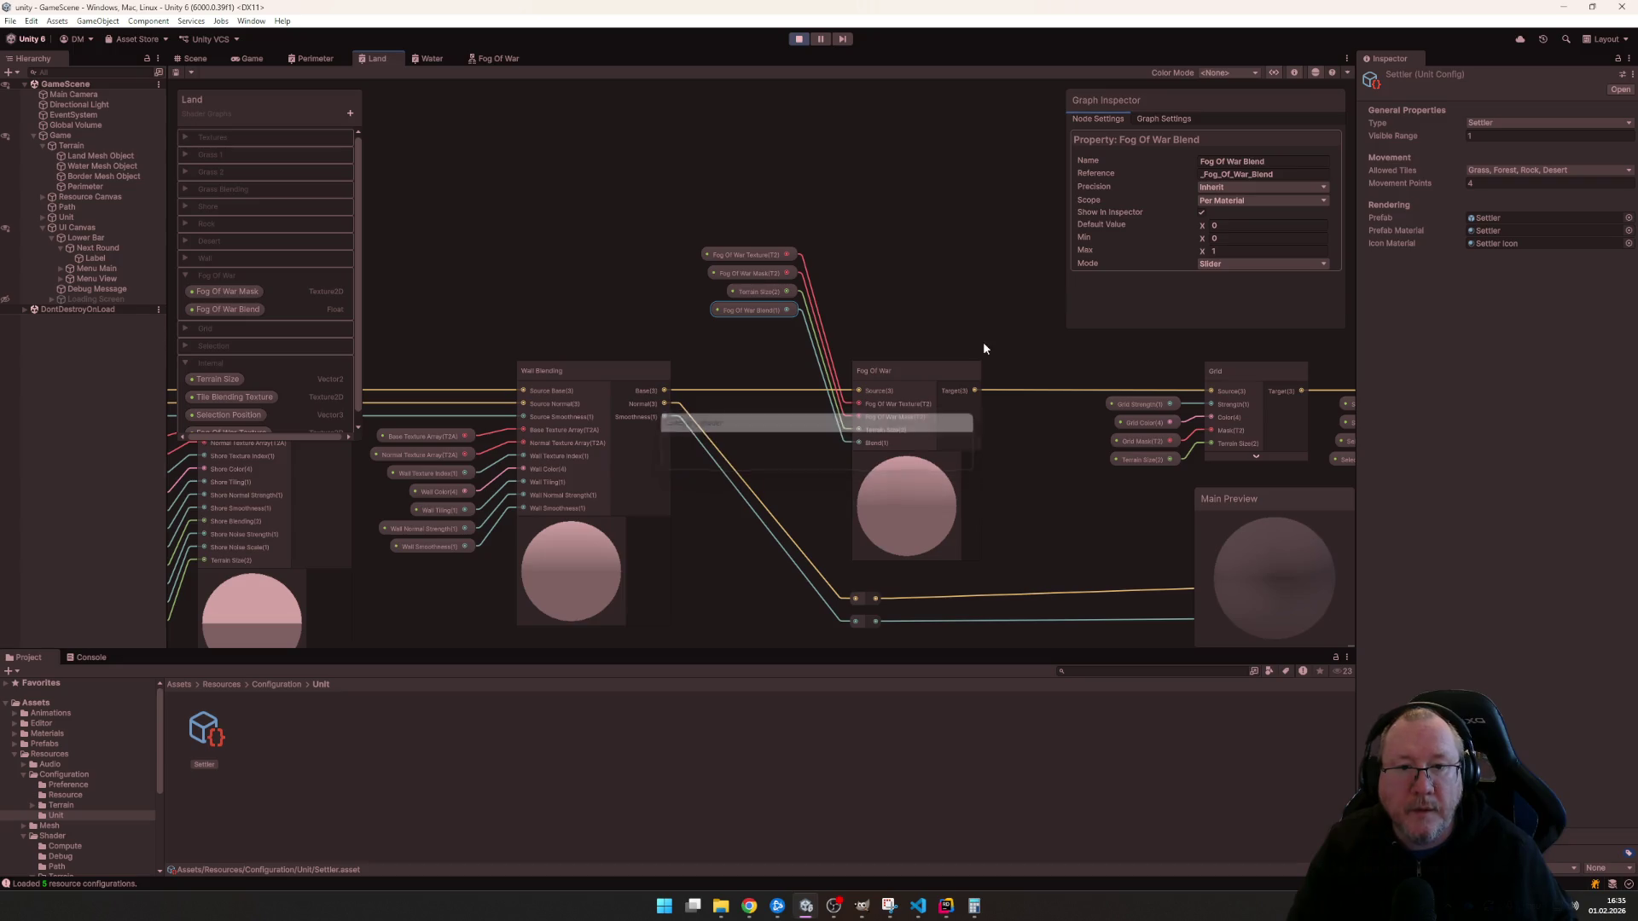
left_click(276, 58)
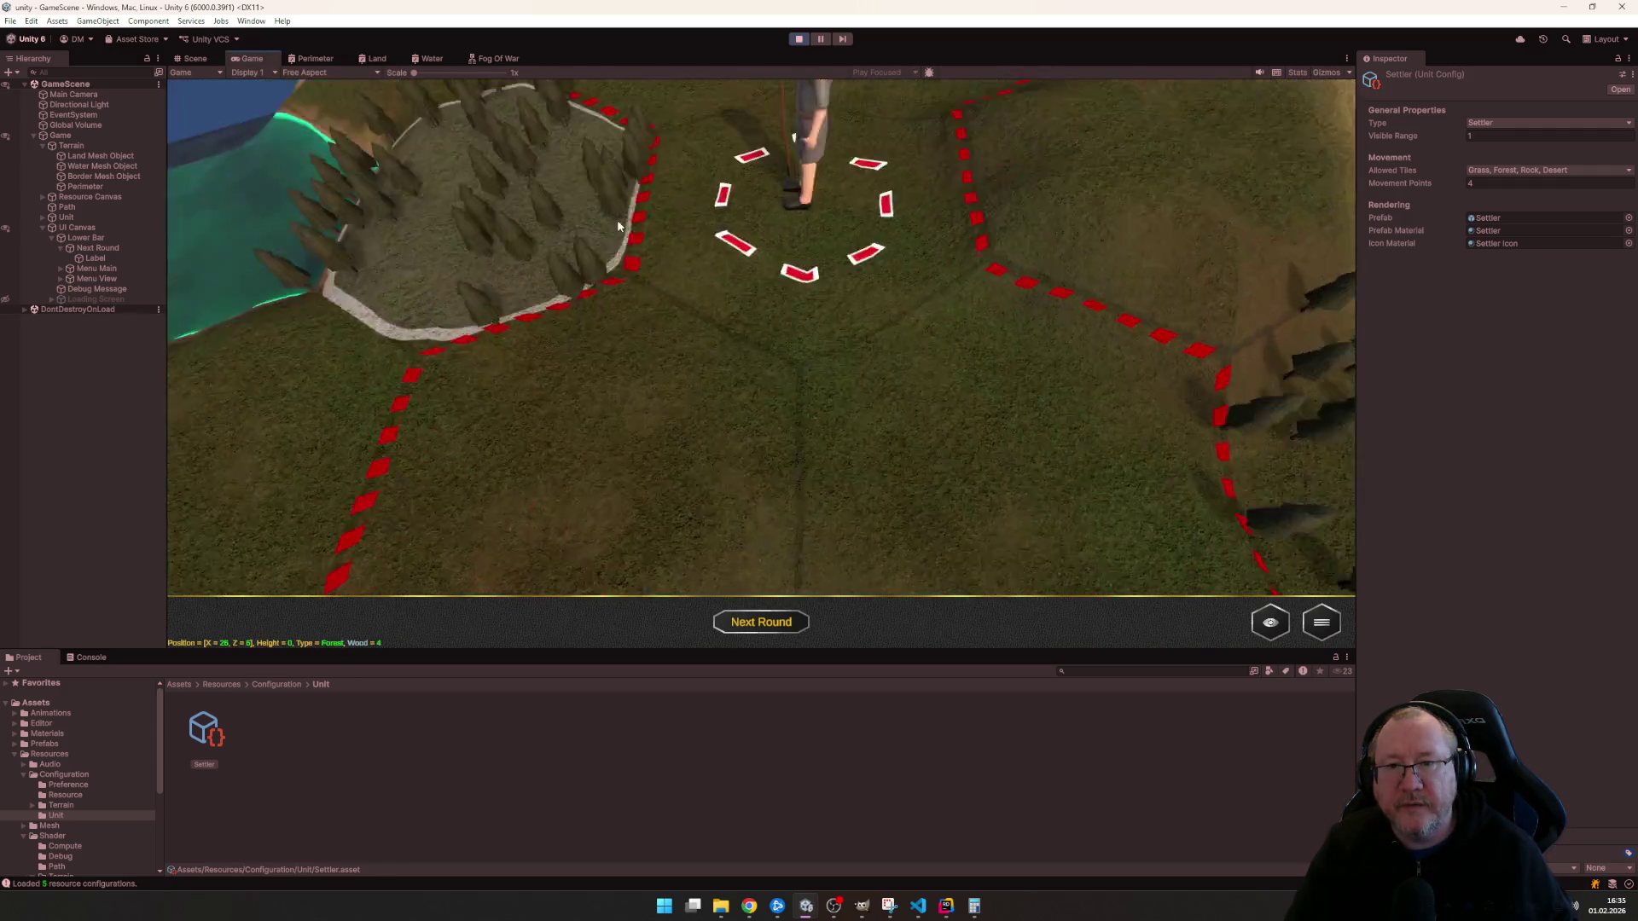
scroll(616, 219, "down", 5)
scroll(625, 269, "up", 5)
scroll(629, 315, "down", 5)
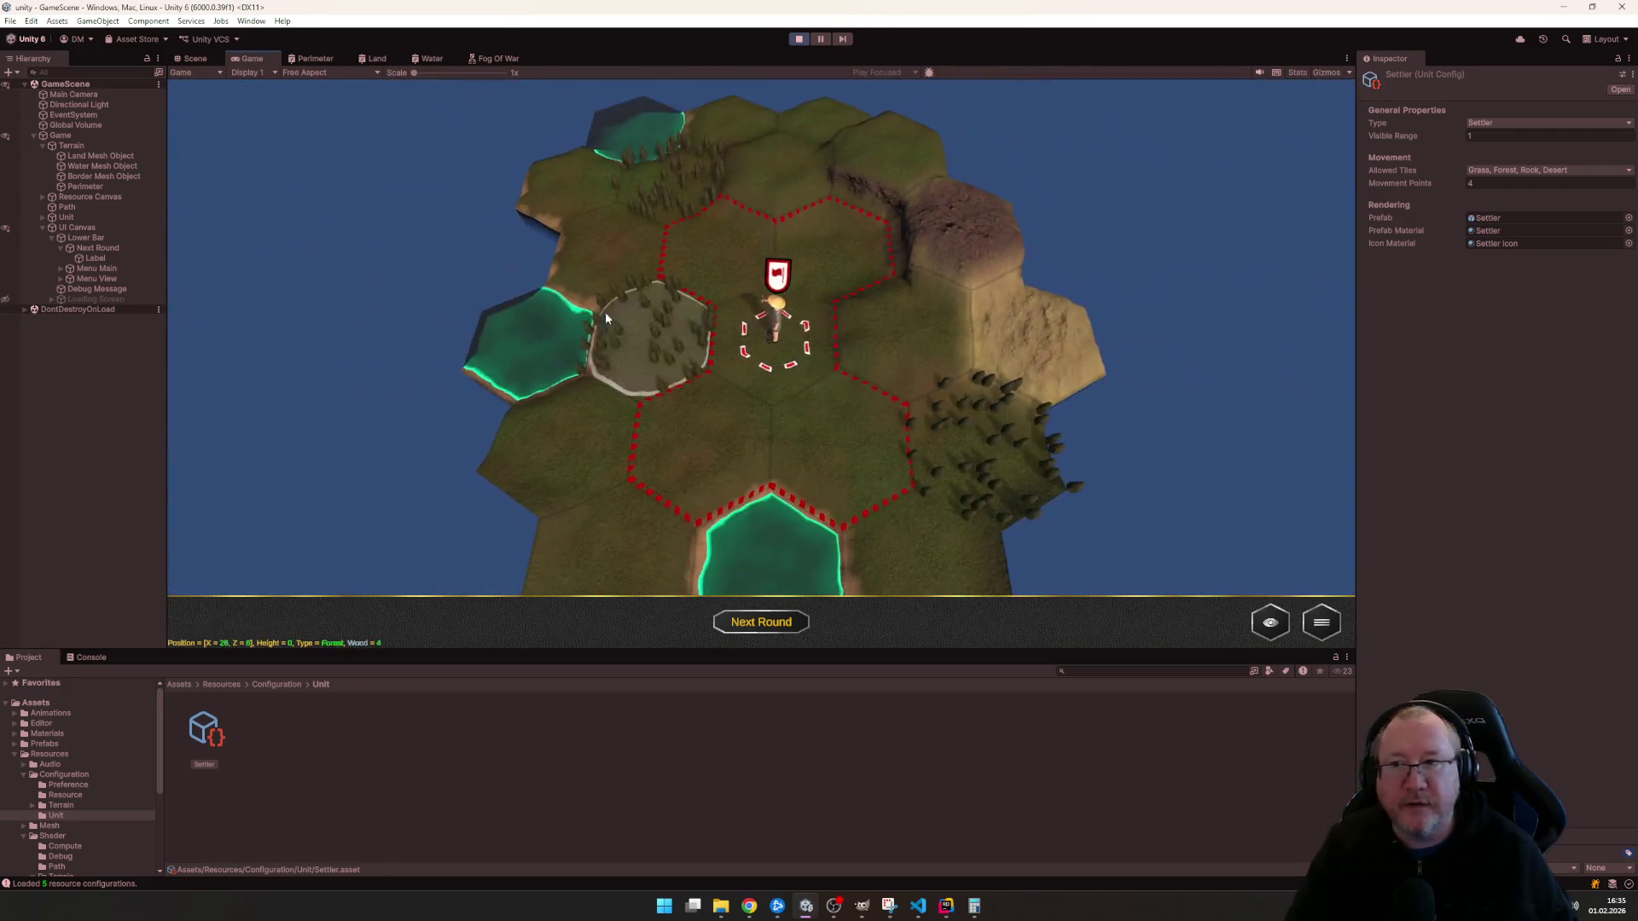
left_click(53, 732)
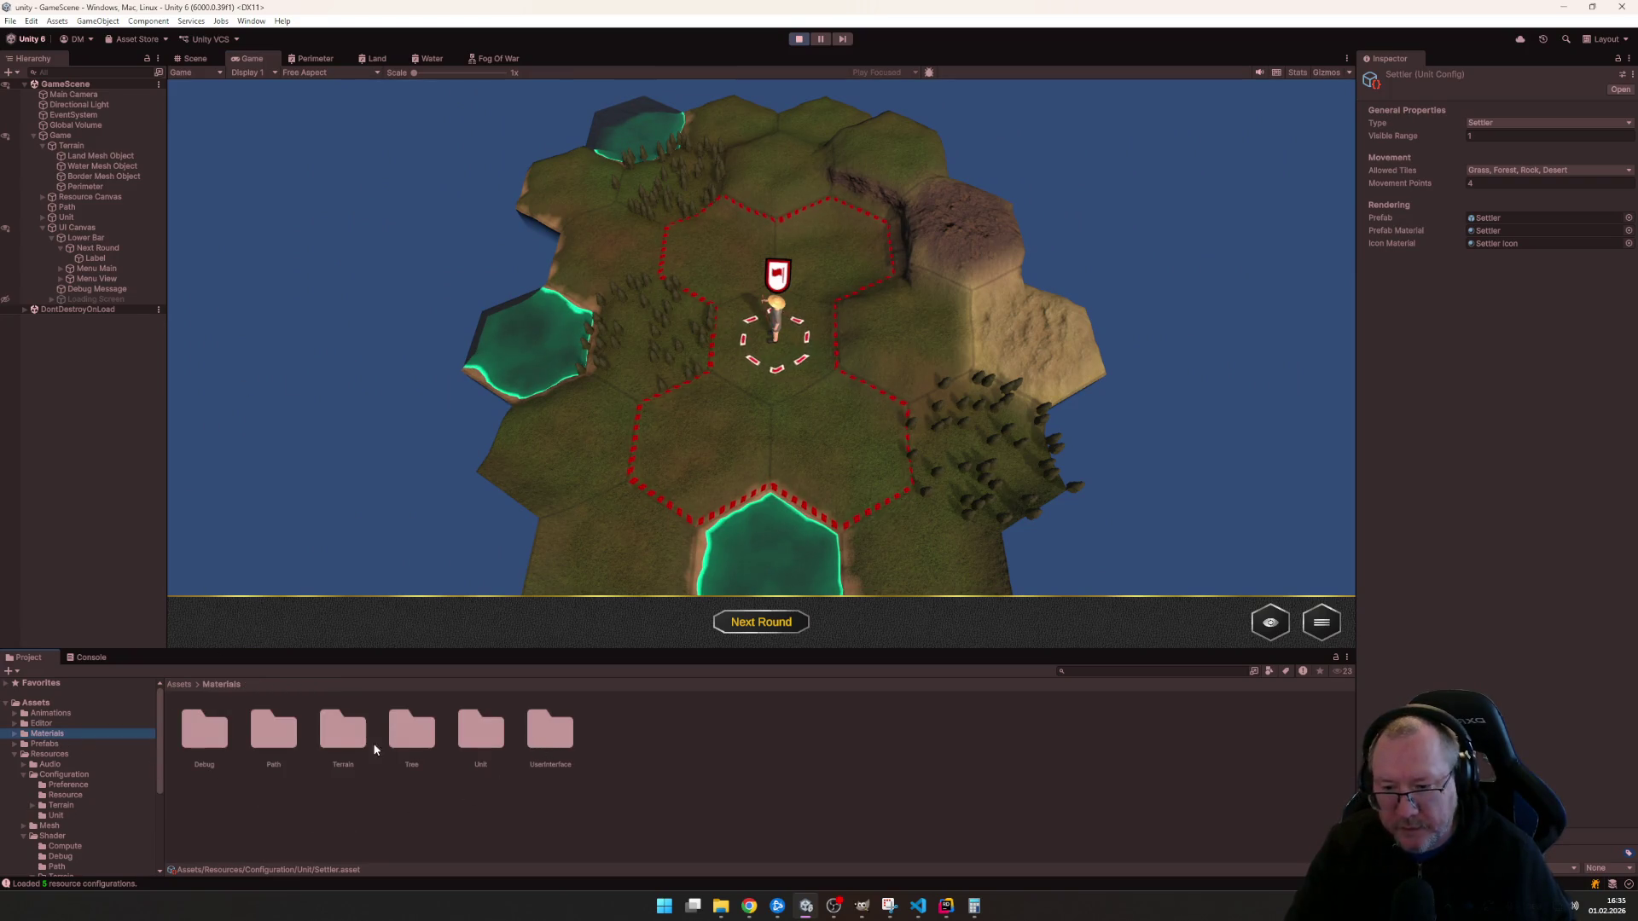
double_click(342, 732)
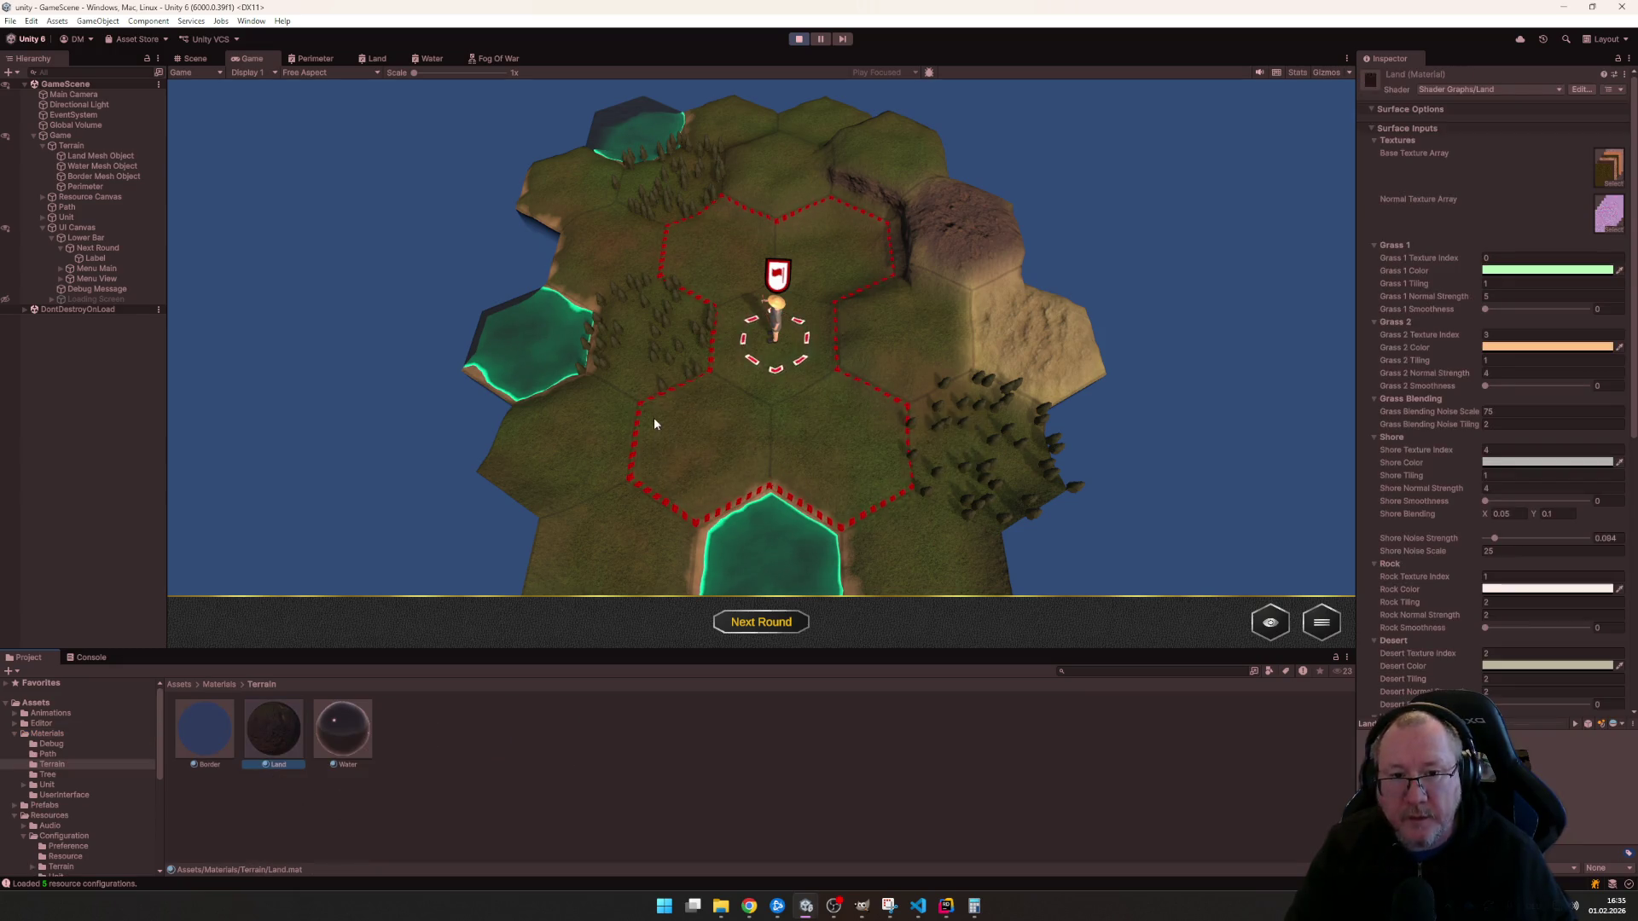
scroll(1496, 540, "down", 7)
scroll(1496, 557, "down", 3)
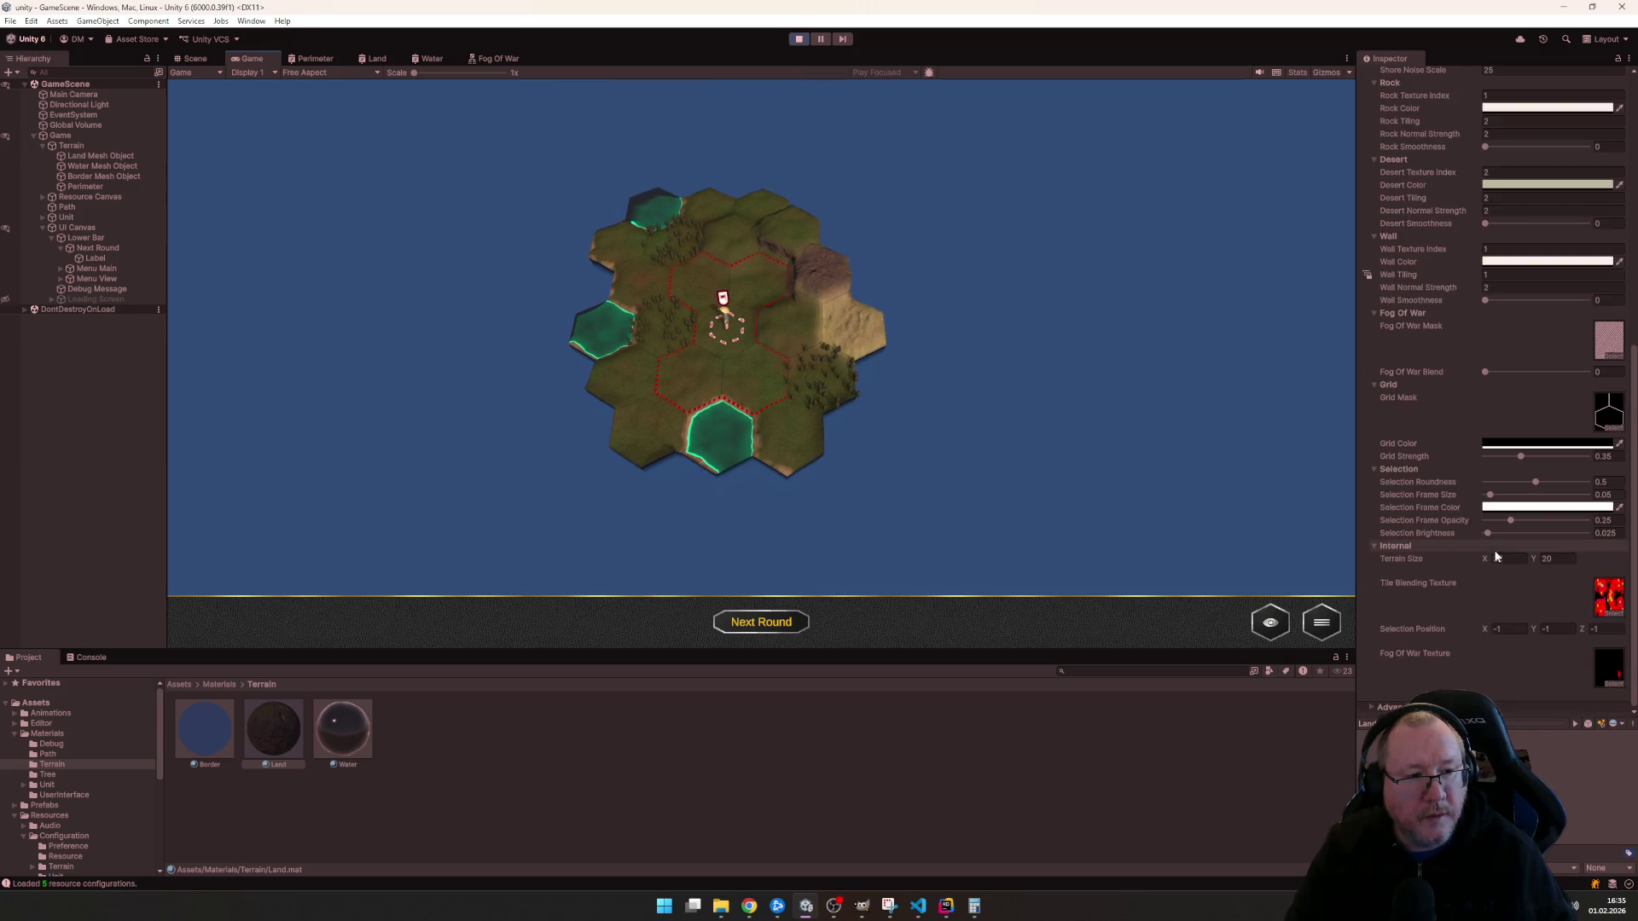
scroll(811, 381, "up", 5)
scroll(811, 381, "down", 1)
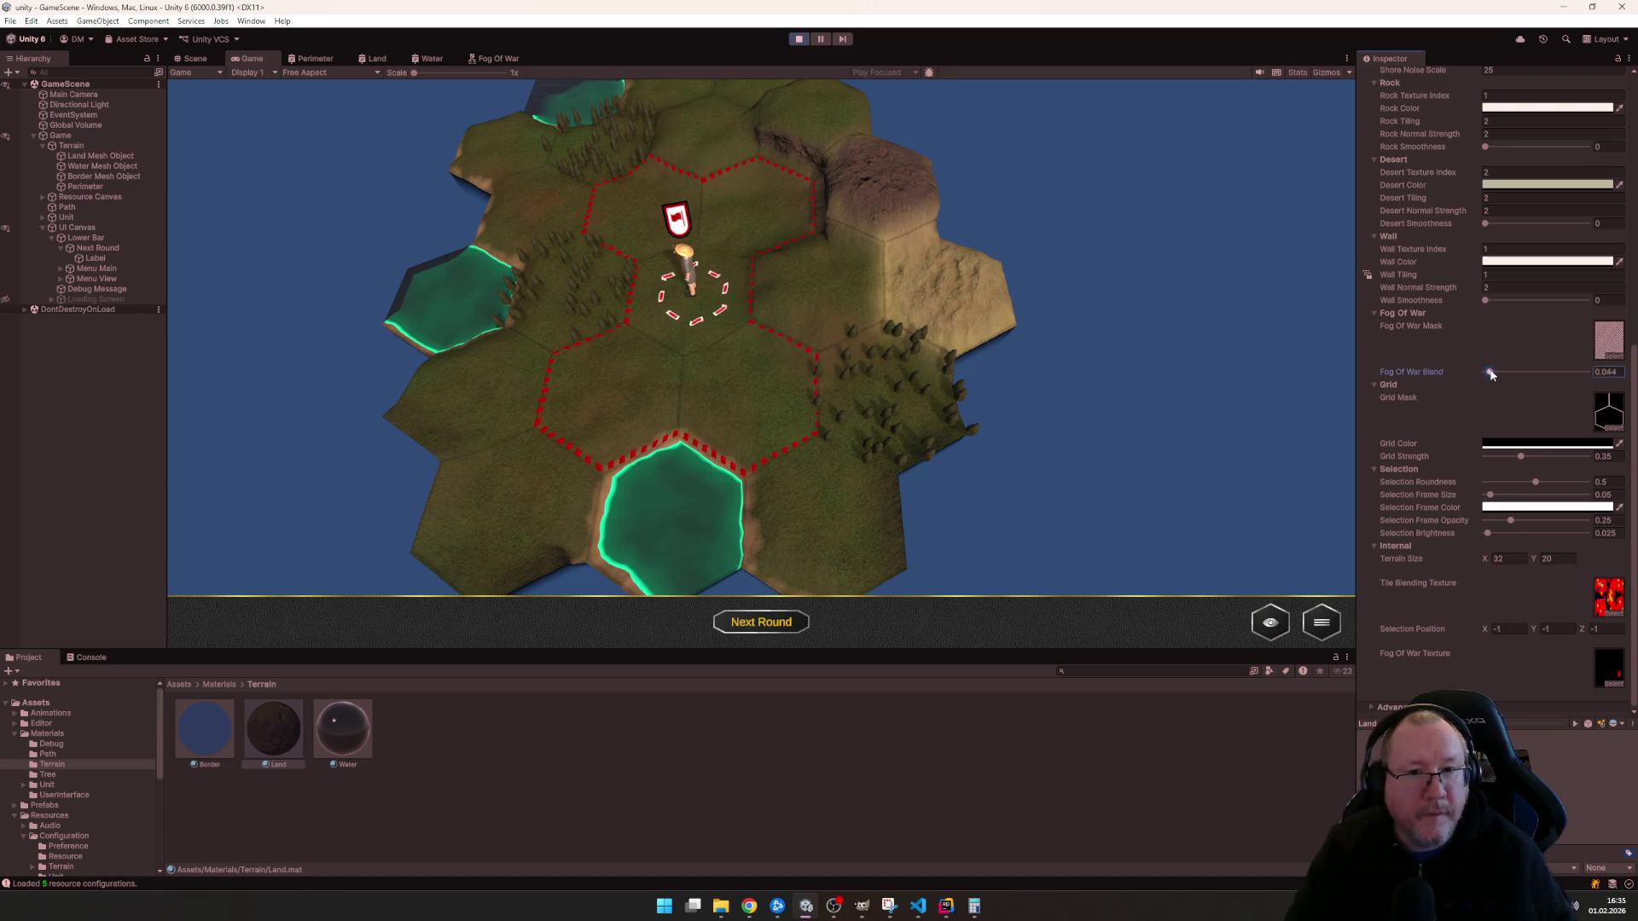
mouse_move(1504, 373)
left_mouse_down()
mouse_move(1565, 375)
mouse_move(1538, 380)
left_mouse_up()
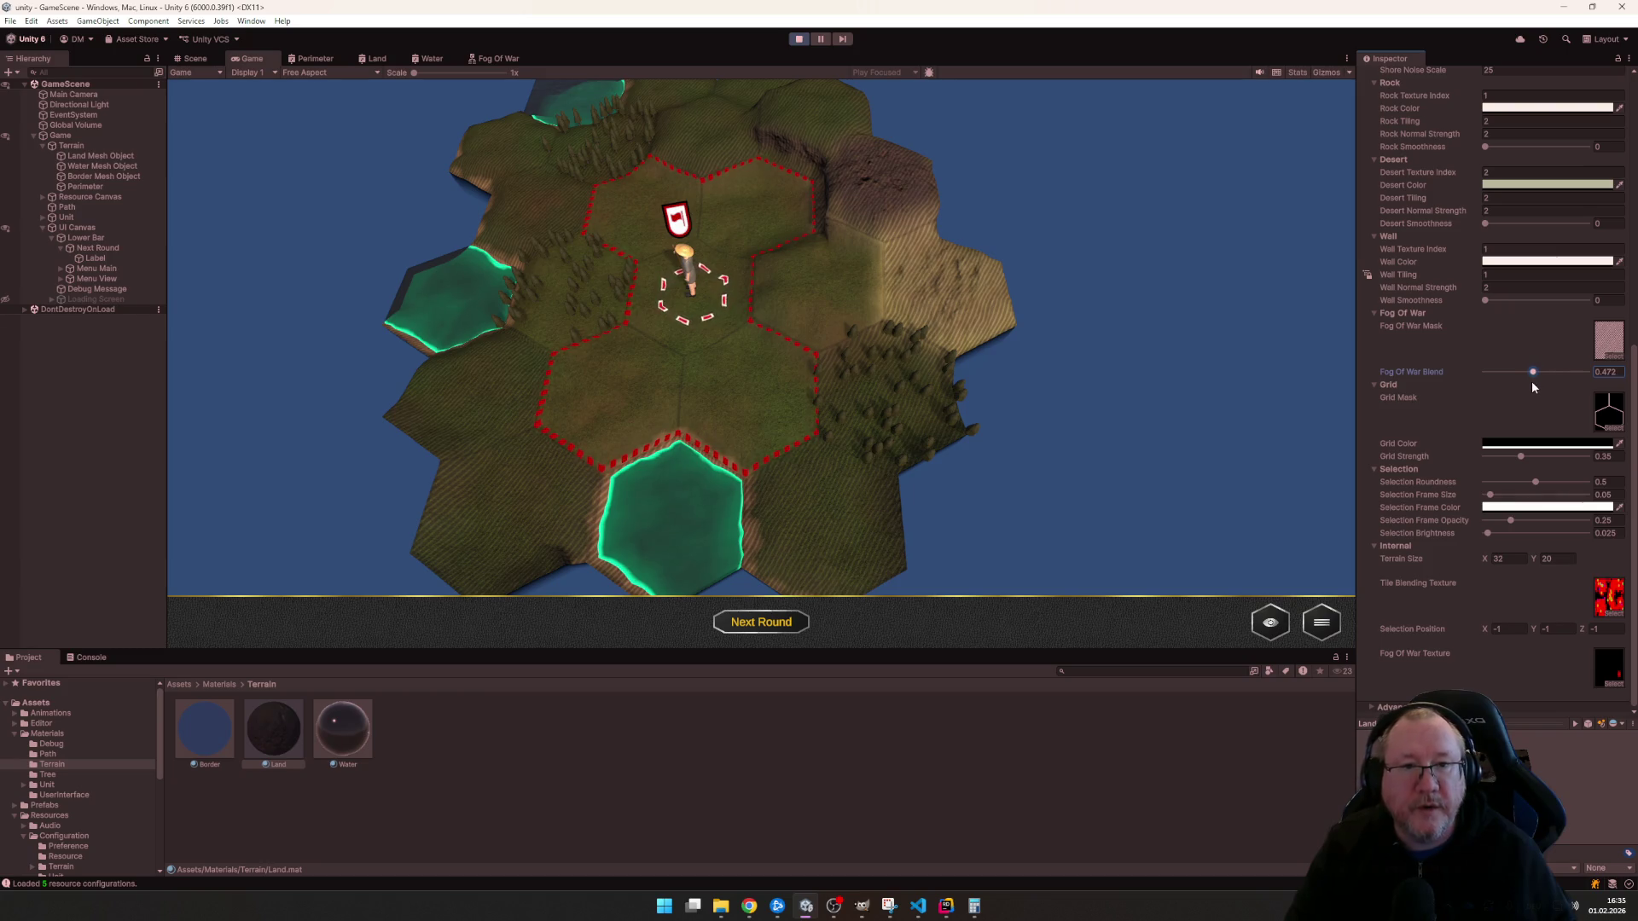
double_click(1607, 371)
type("1")
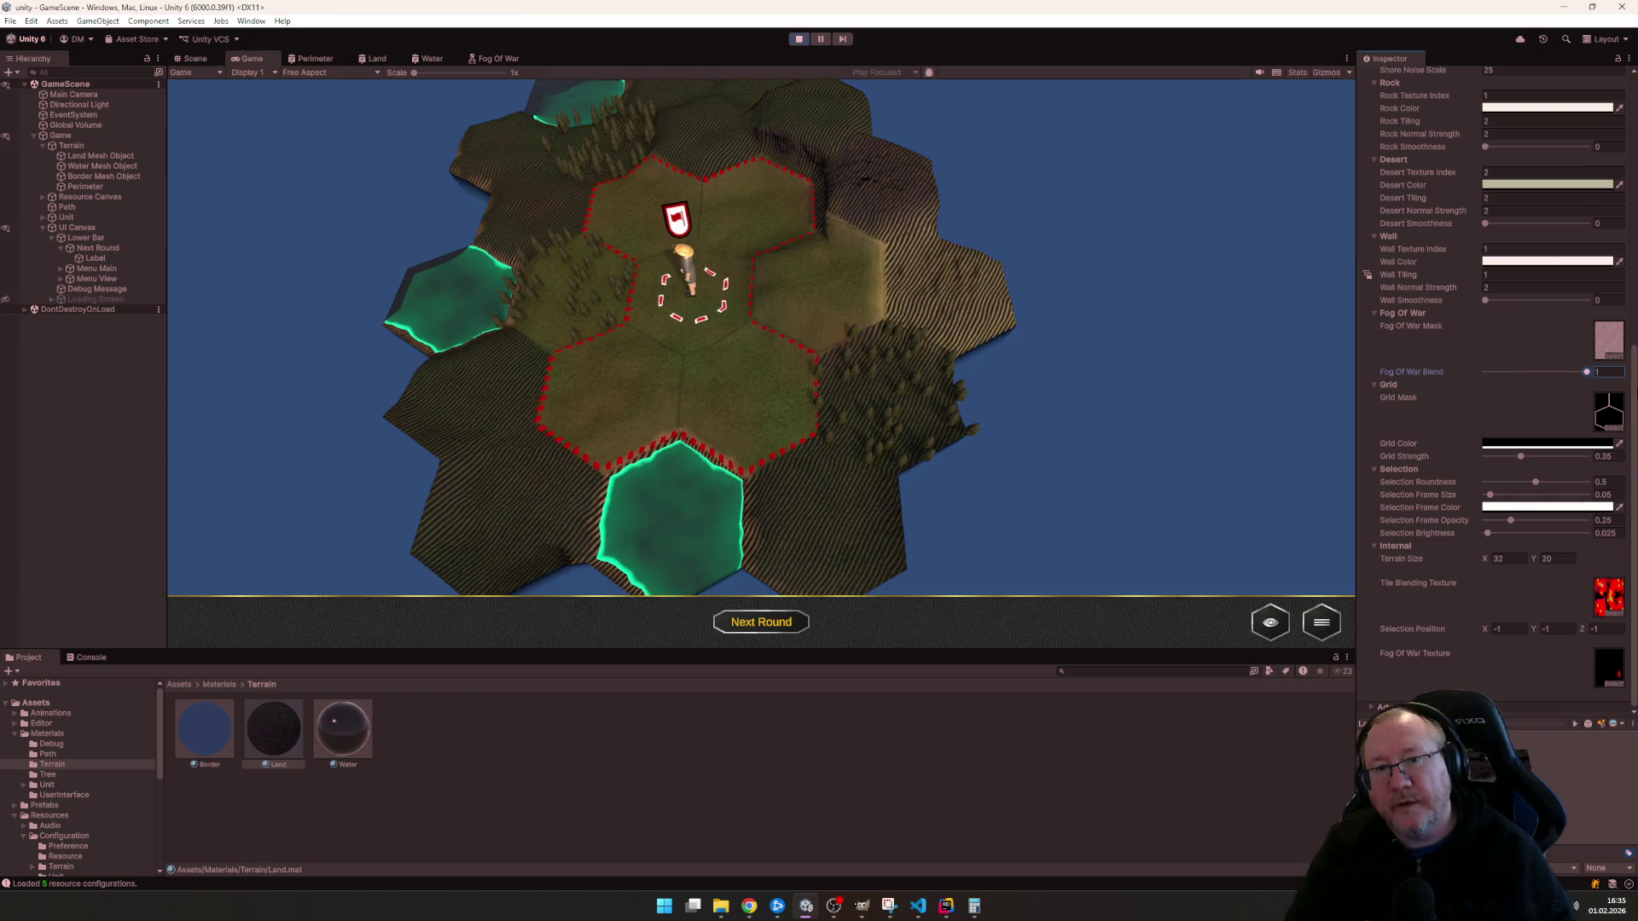
left_click_drag(1587, 373, 1532, 386)
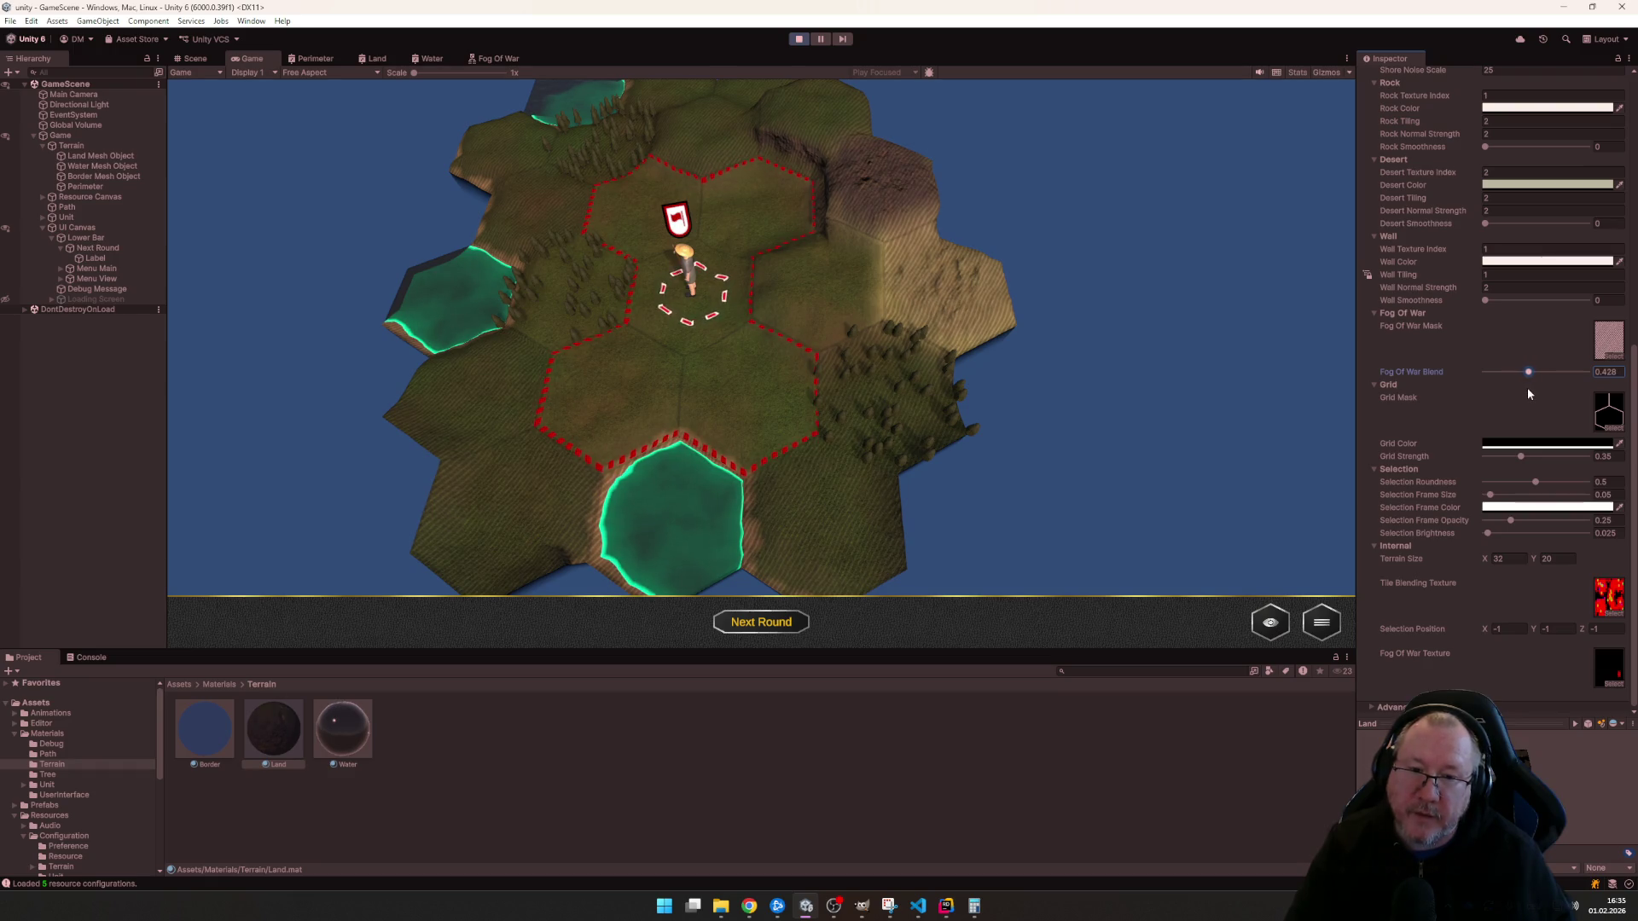
scroll(985, 437, "down", 3)
scroll(984, 383, "down", 3)
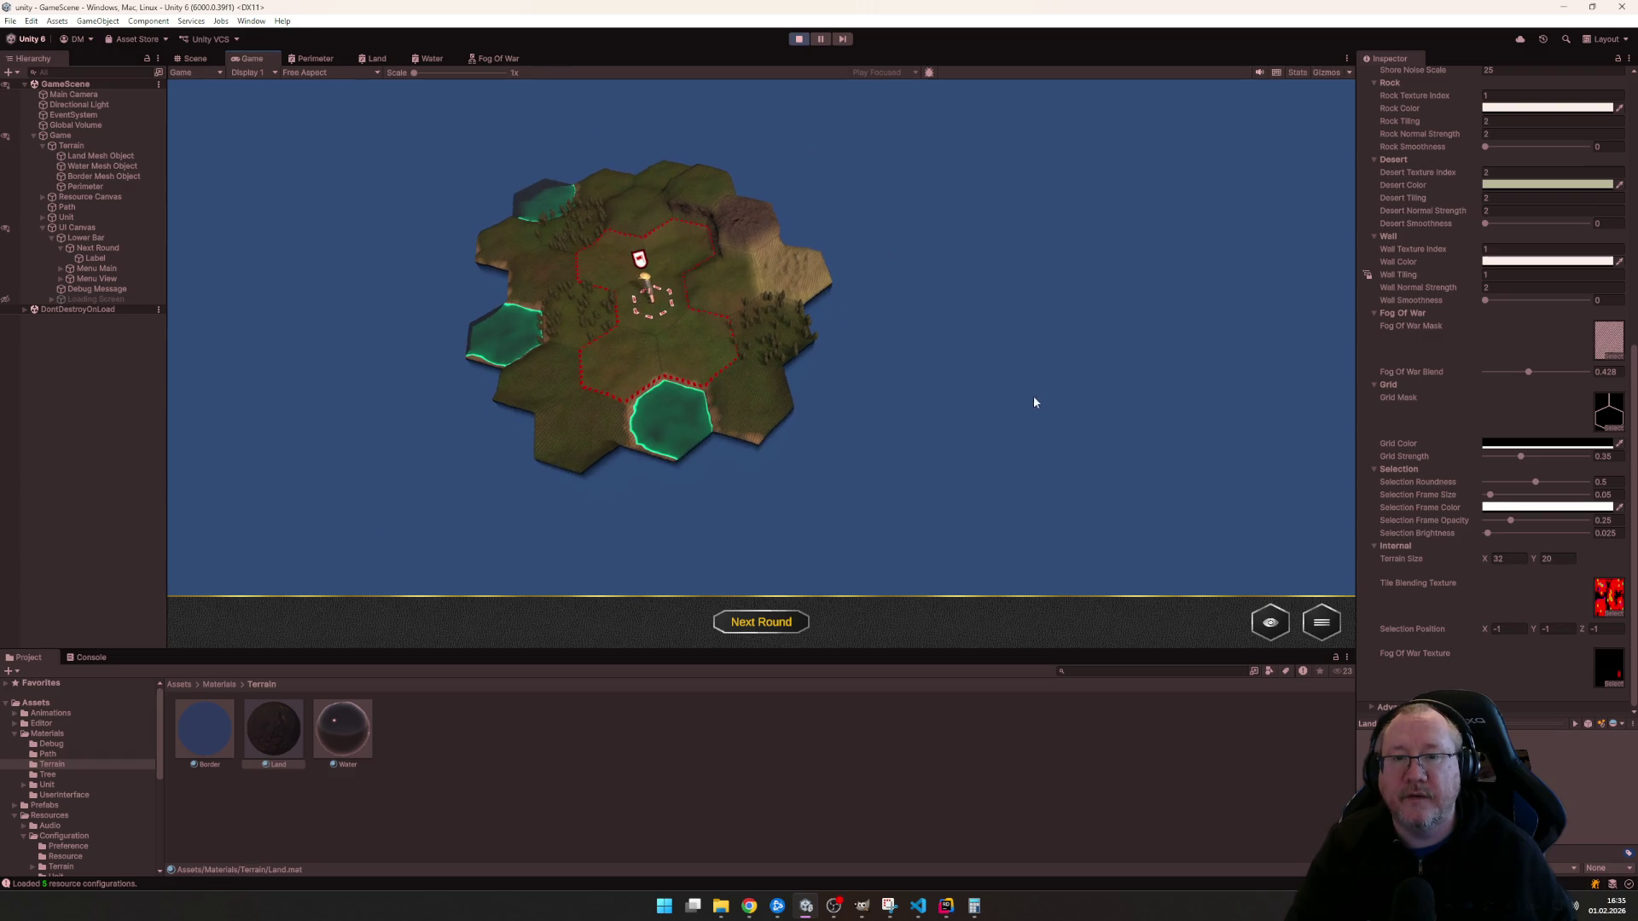
scroll(1013, 397, "up", 3)
scroll(1014, 400, "up", 2)
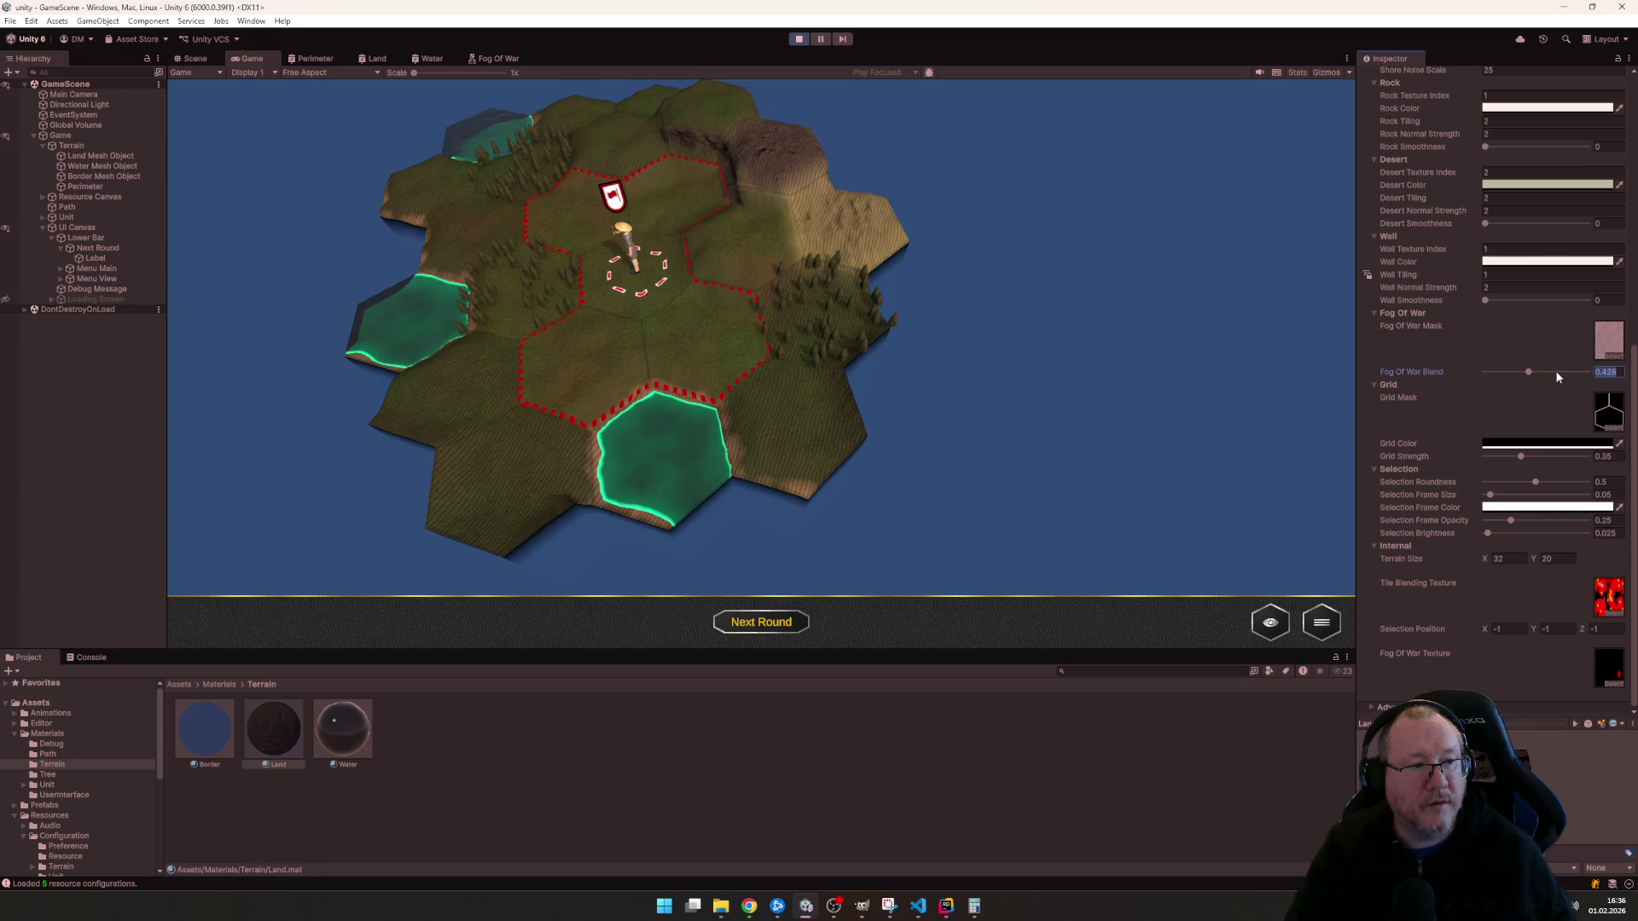
type("0.5")
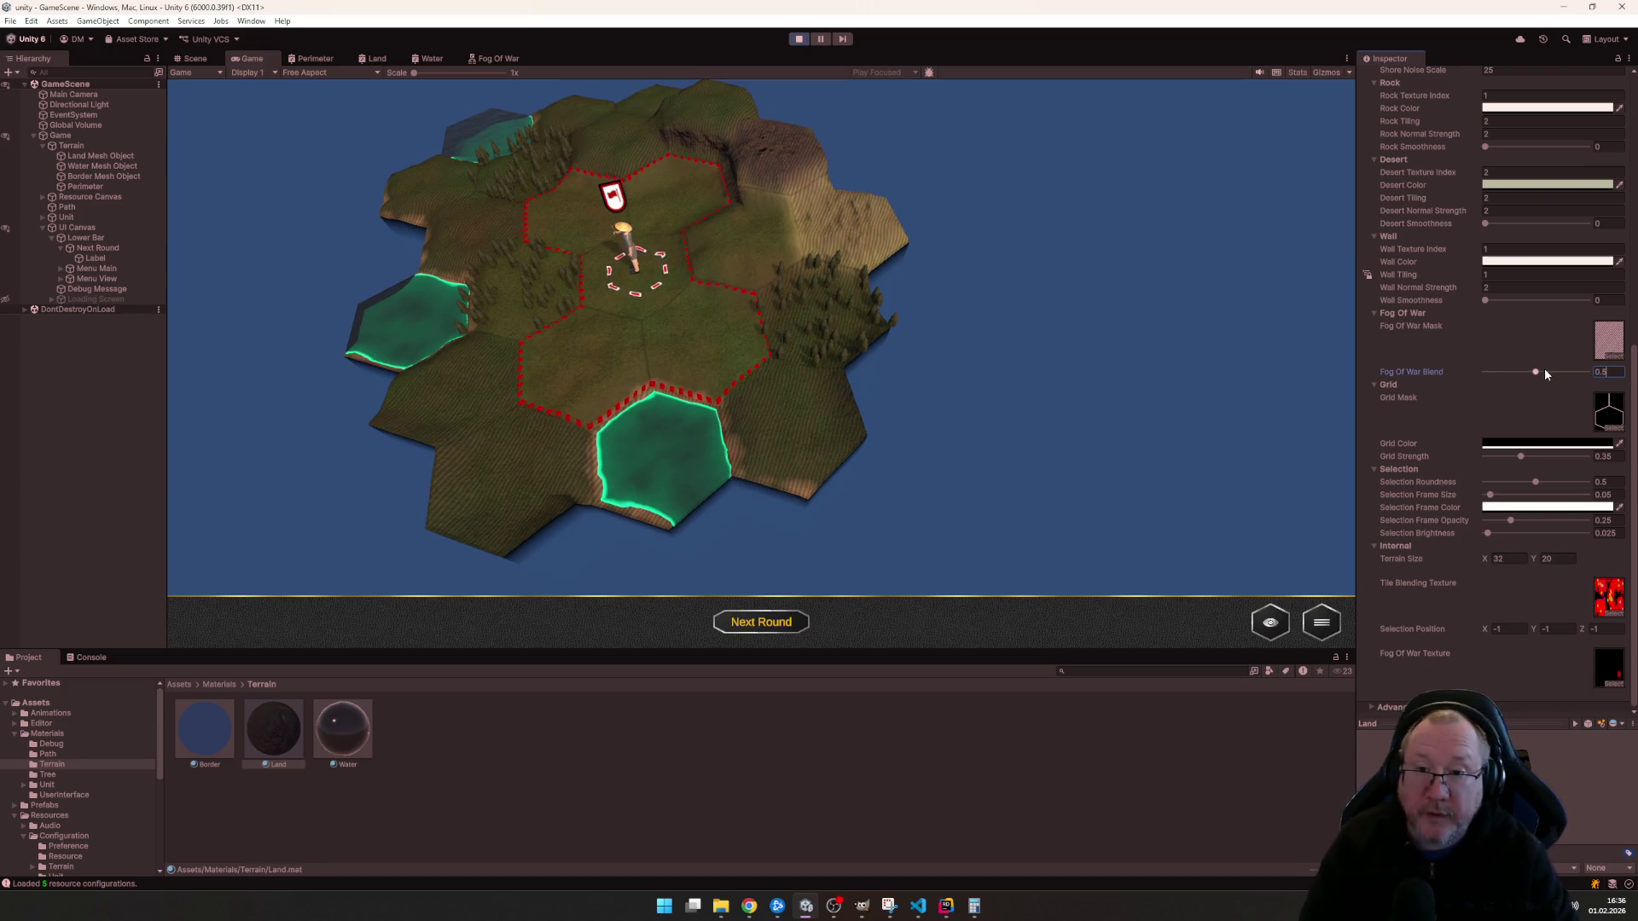
- Apply Fog Of War Blend 0.5, check a water tile's info, and send the unit to a desert tile
key("Return")
left_click(881, 390)
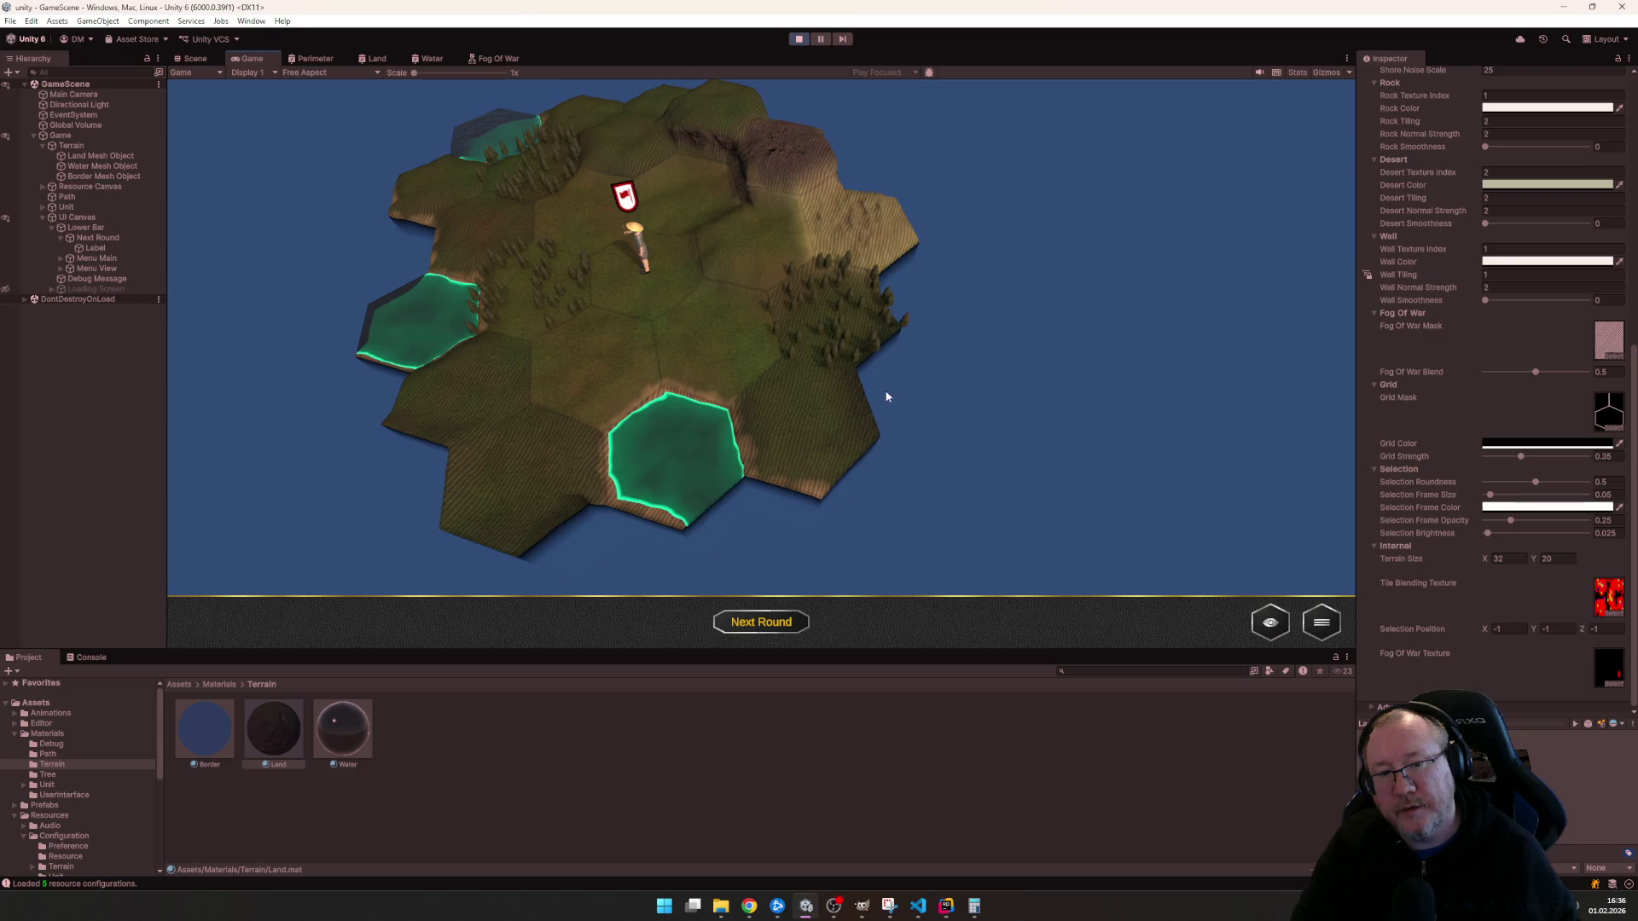
scroll(881, 399, "up", 5)
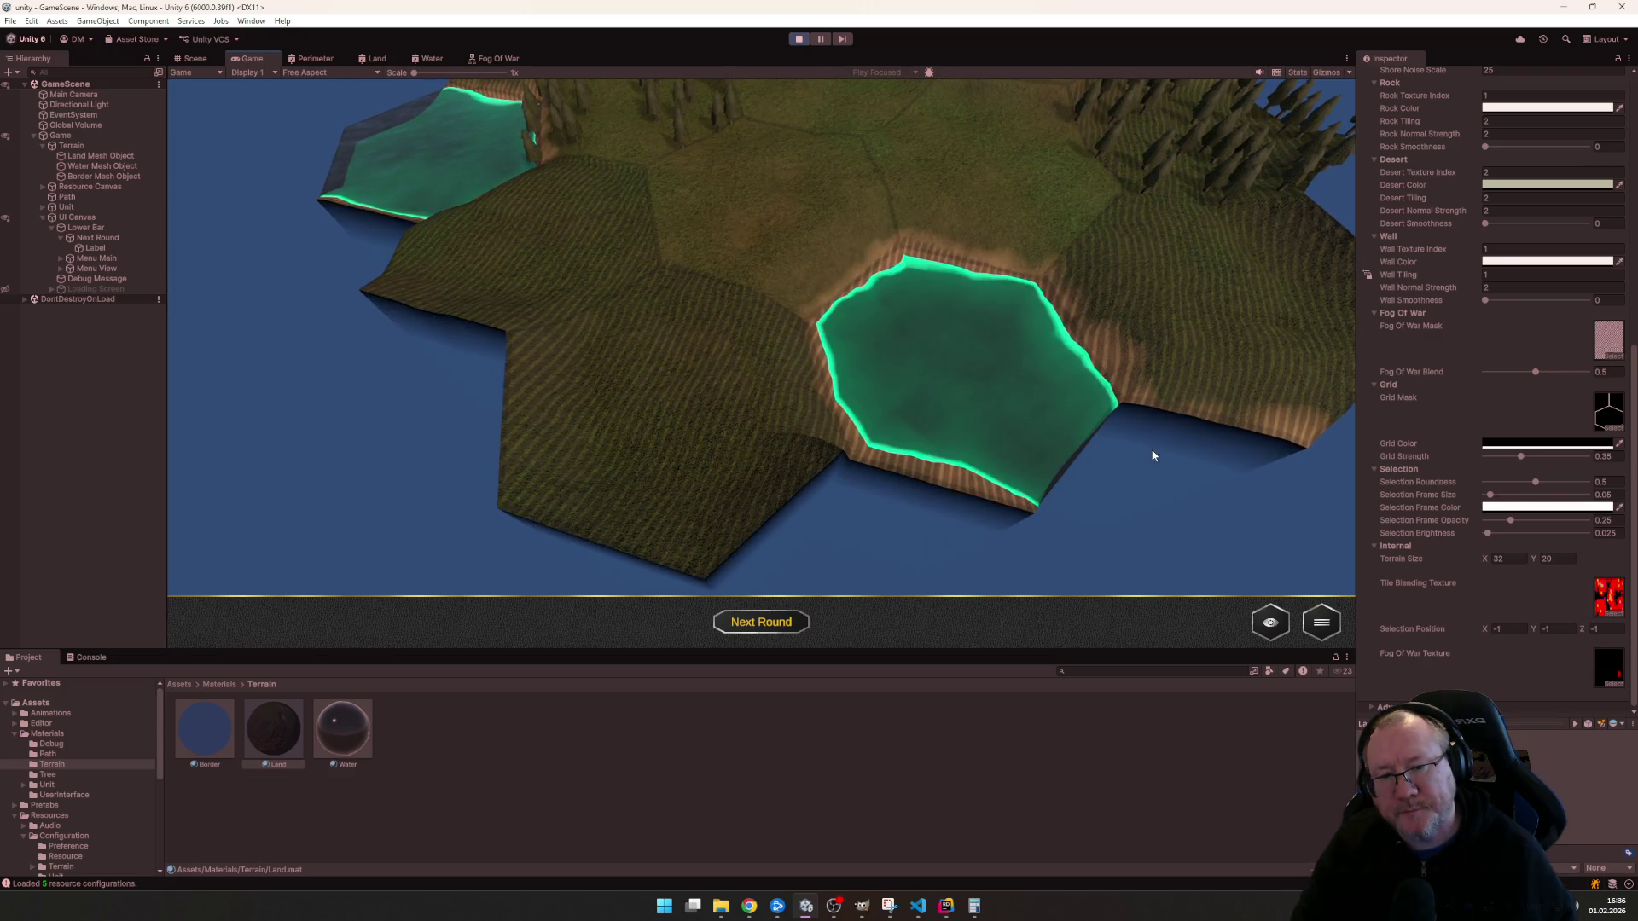
left_click(975, 394)
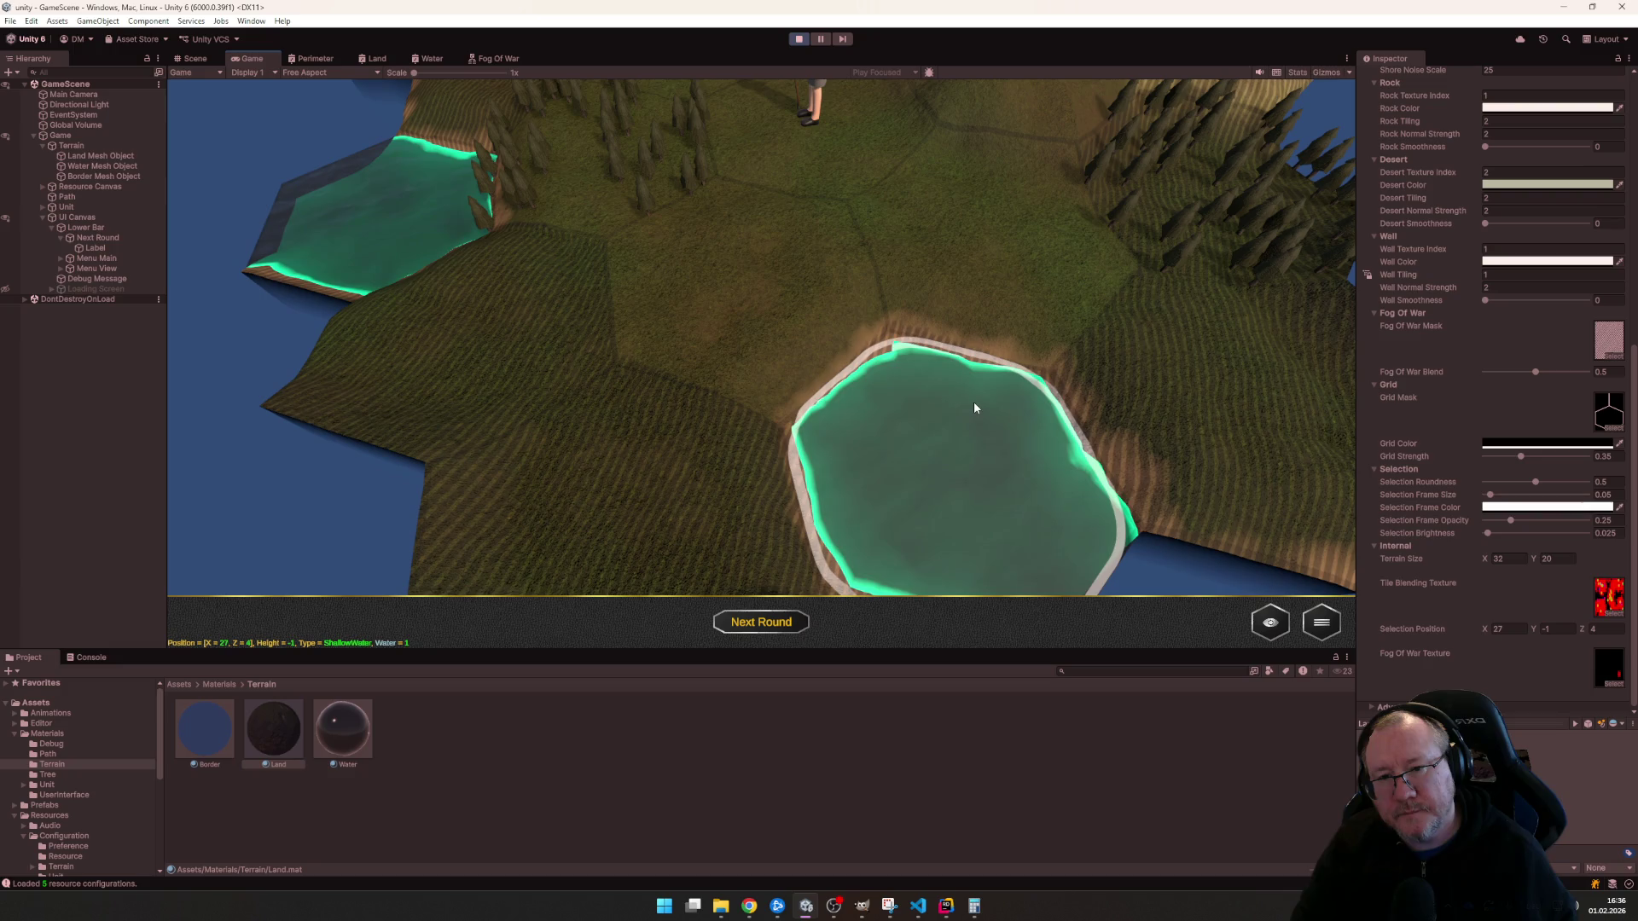
scroll(1012, 397, "down", 3)
scroll(1152, 404, "down", 2)
left_click(1286, 410)
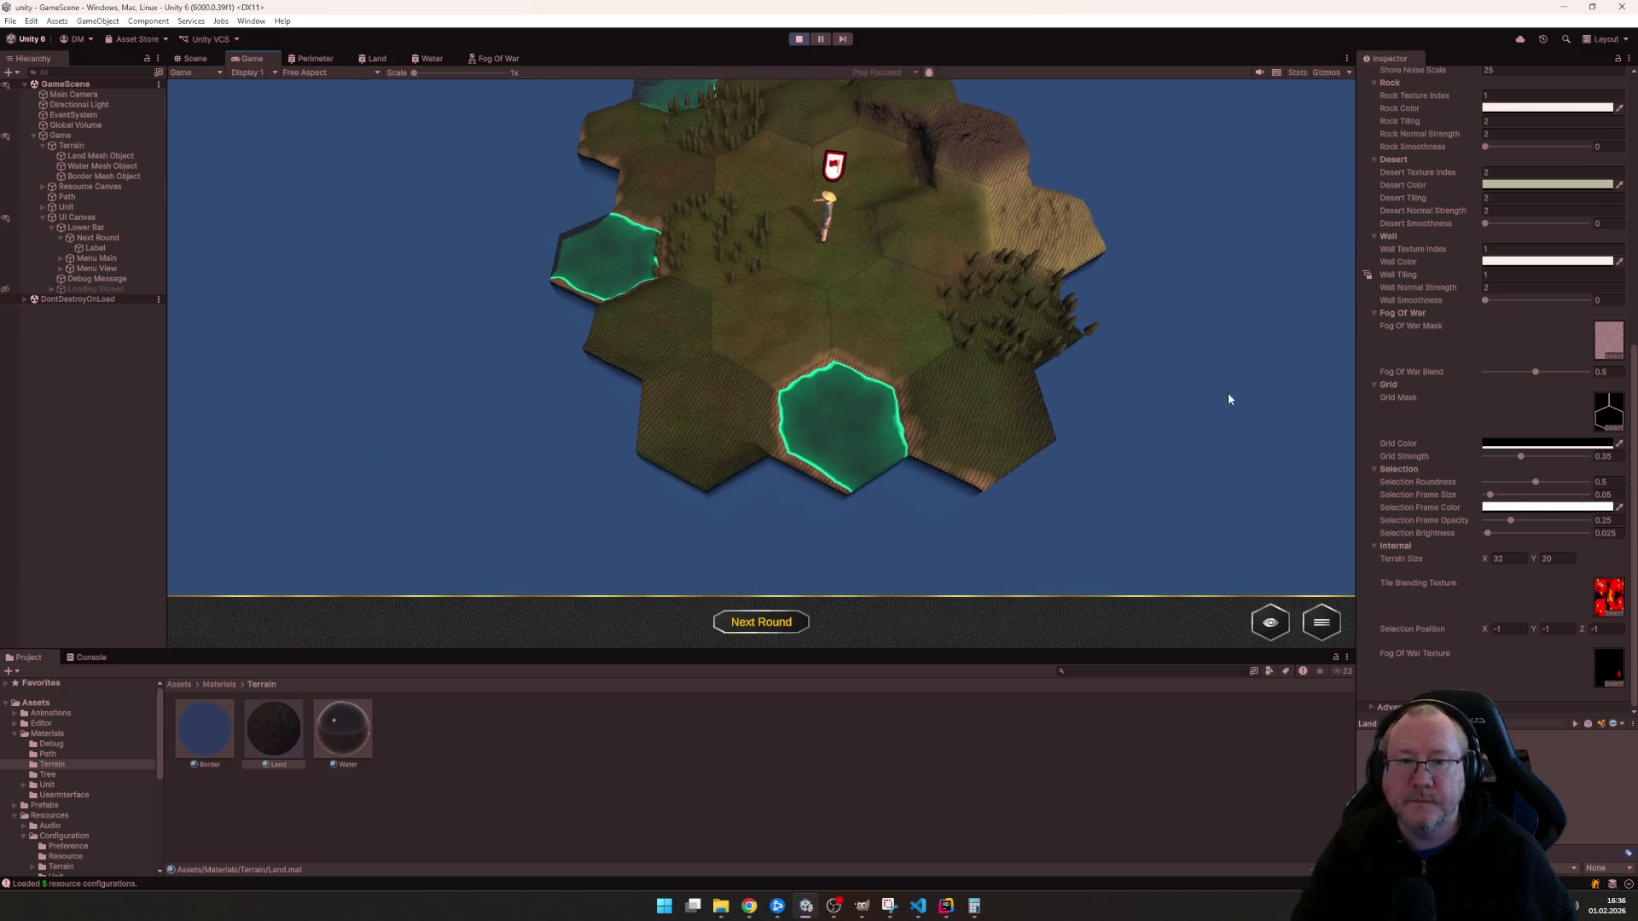
scroll(1176, 398, "up", 2)
left_click(795, 361)
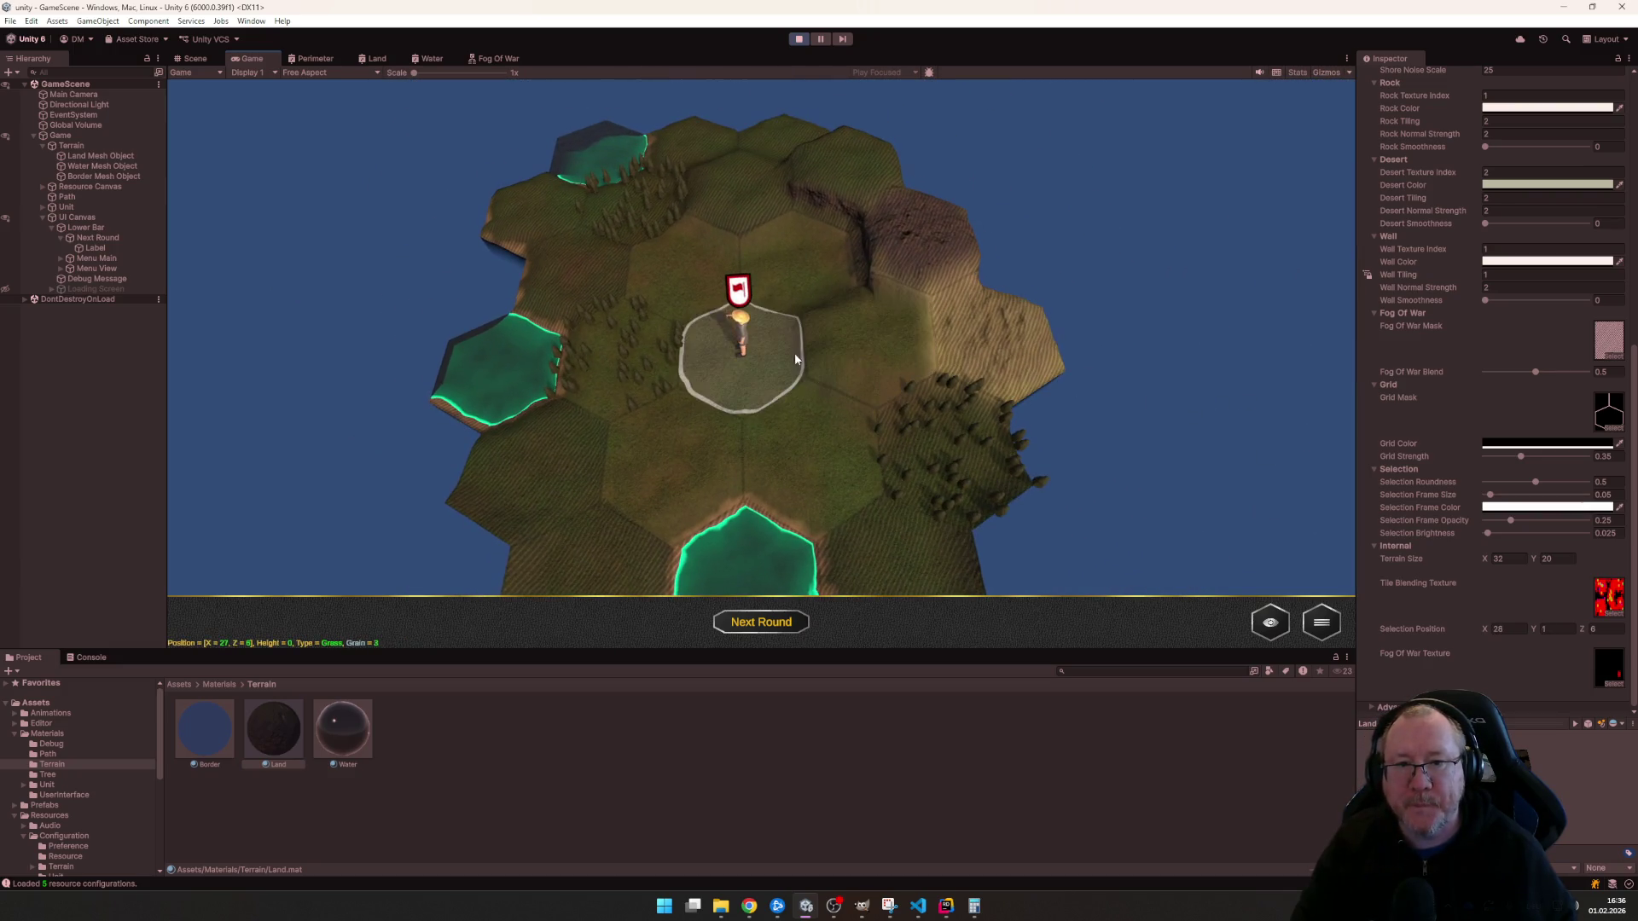
scroll(770, 377, "up", 2)
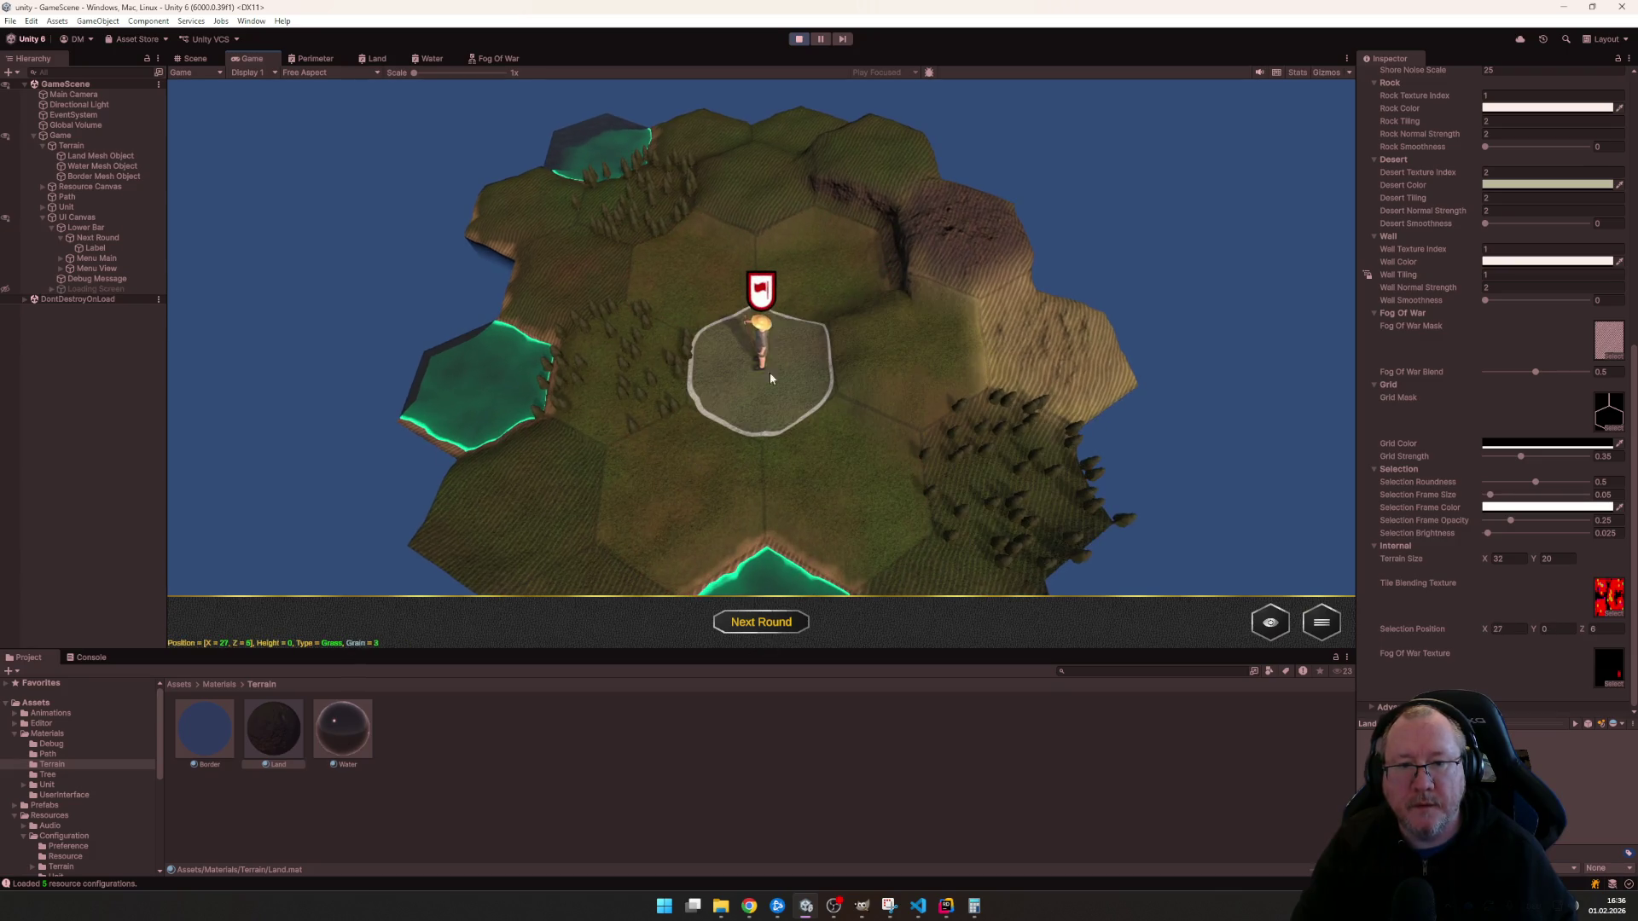
left_click(770, 378)
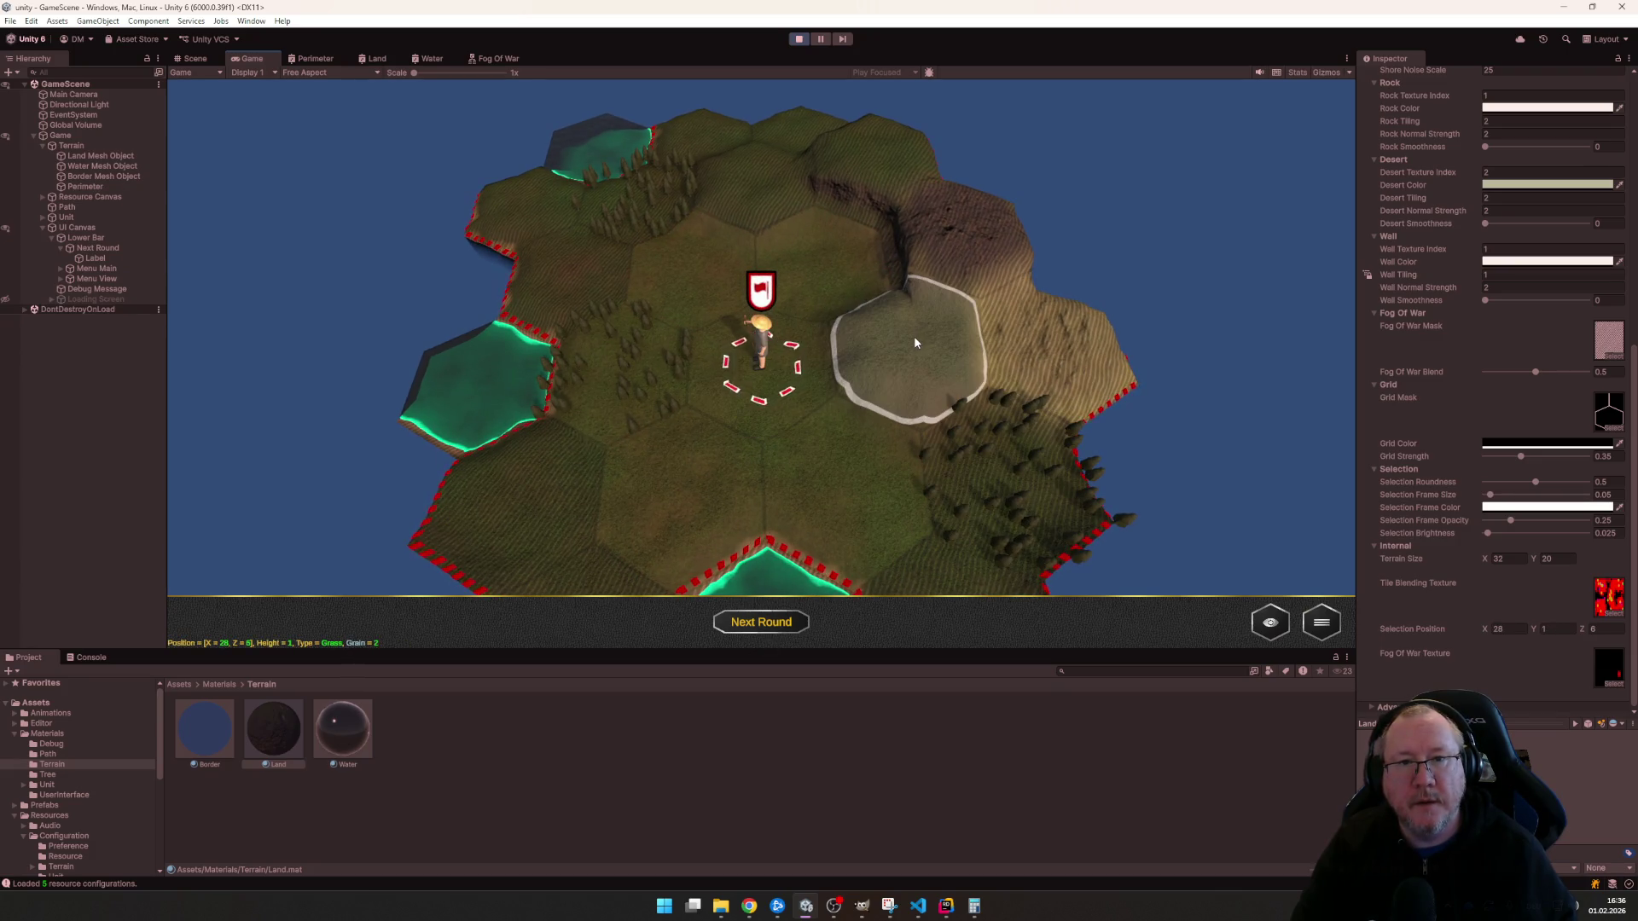
left_click(1056, 345)
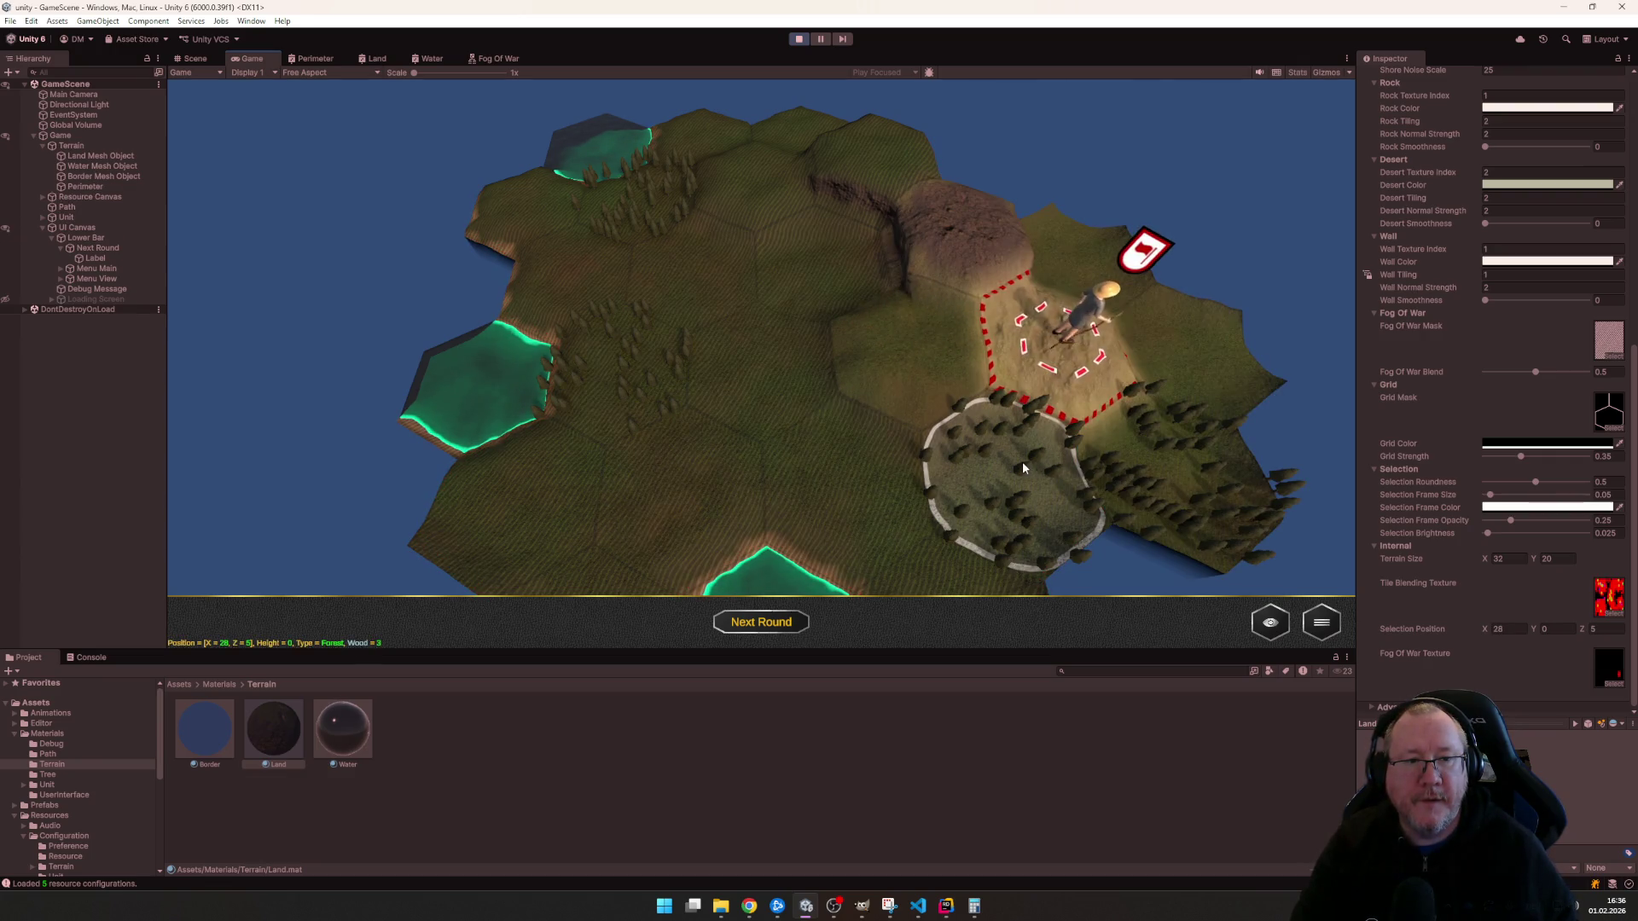
scroll(989, 435, "up", 2)
scroll(948, 455, "up", 2)
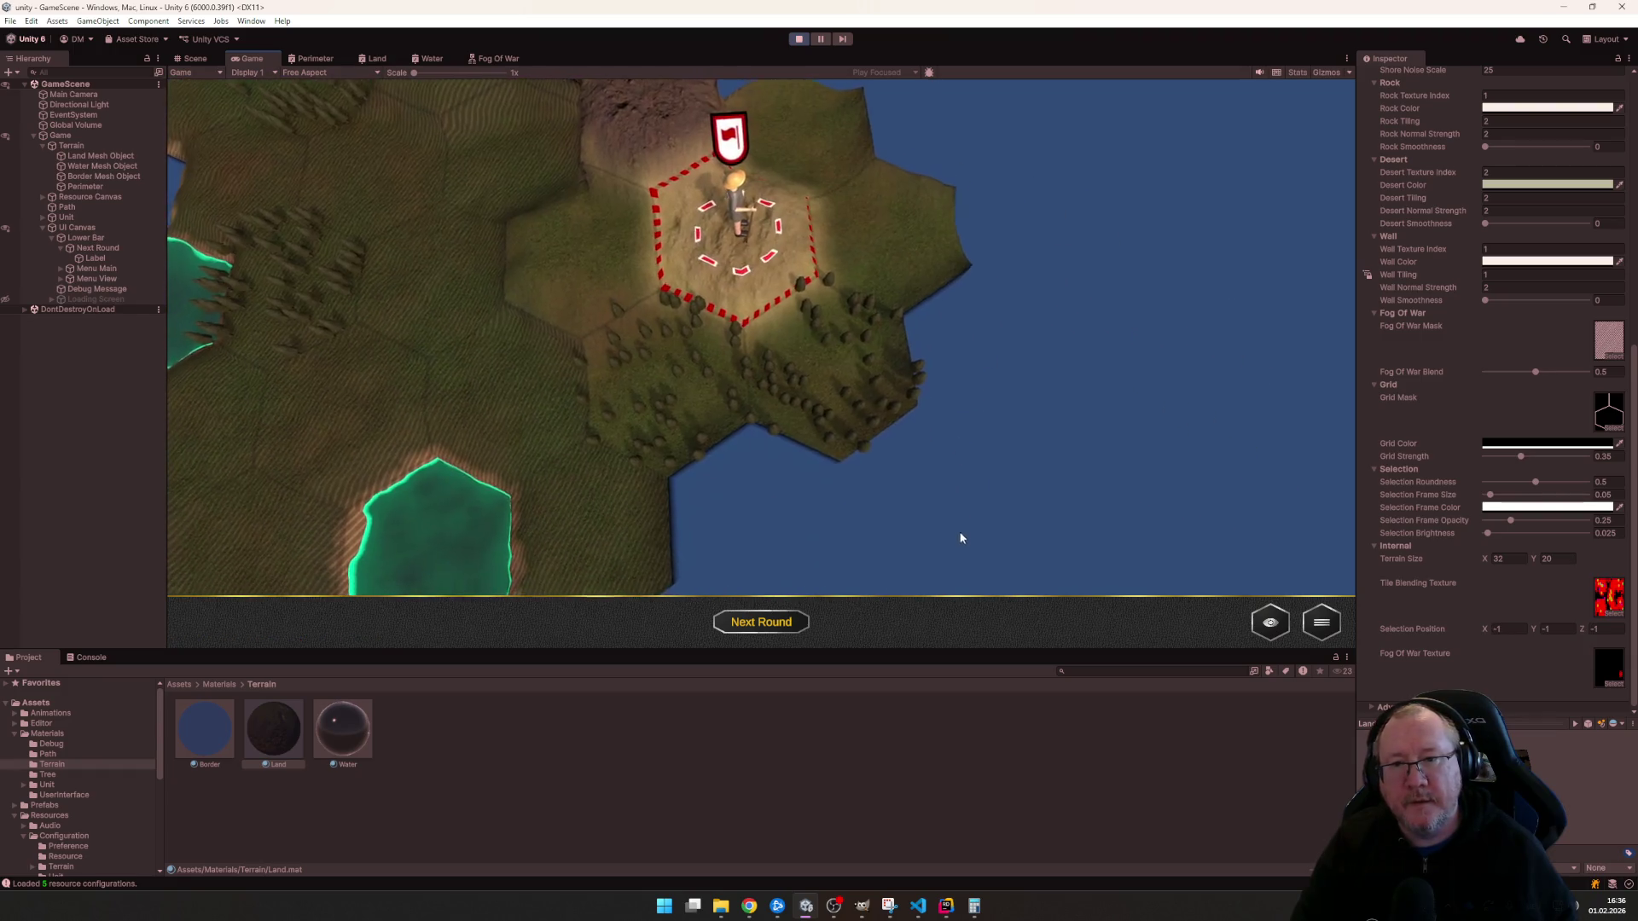
scroll(961, 537, "down", 1)
scroll(928, 507, "down", 3)
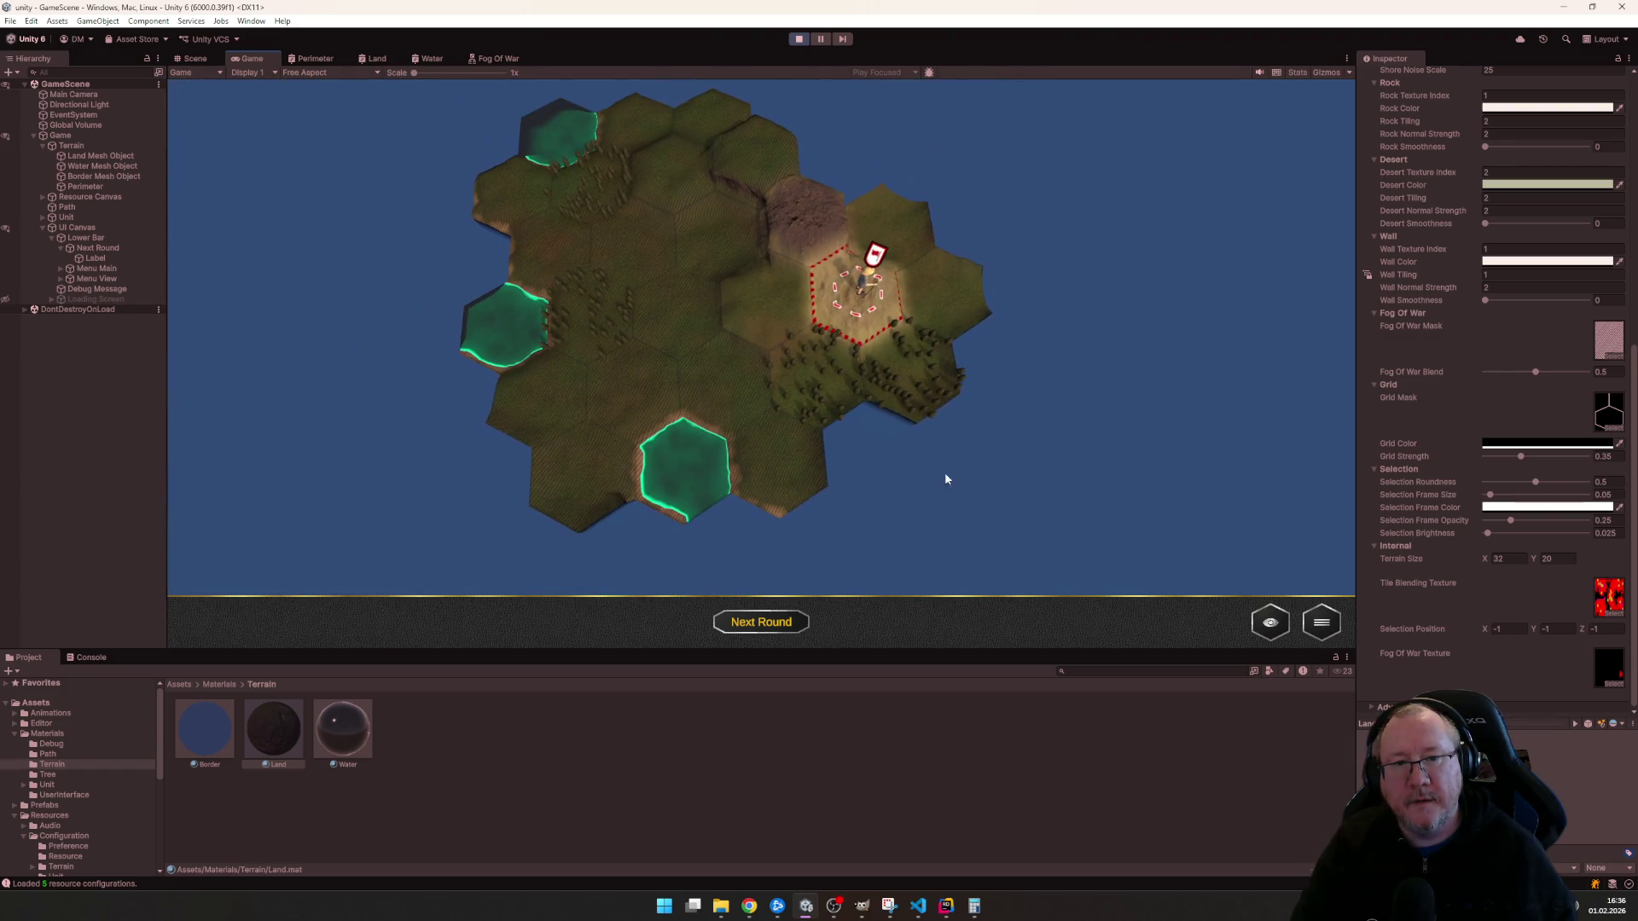
scroll(768, 423, "up", 2)
scroll(760, 391, "up", 1)
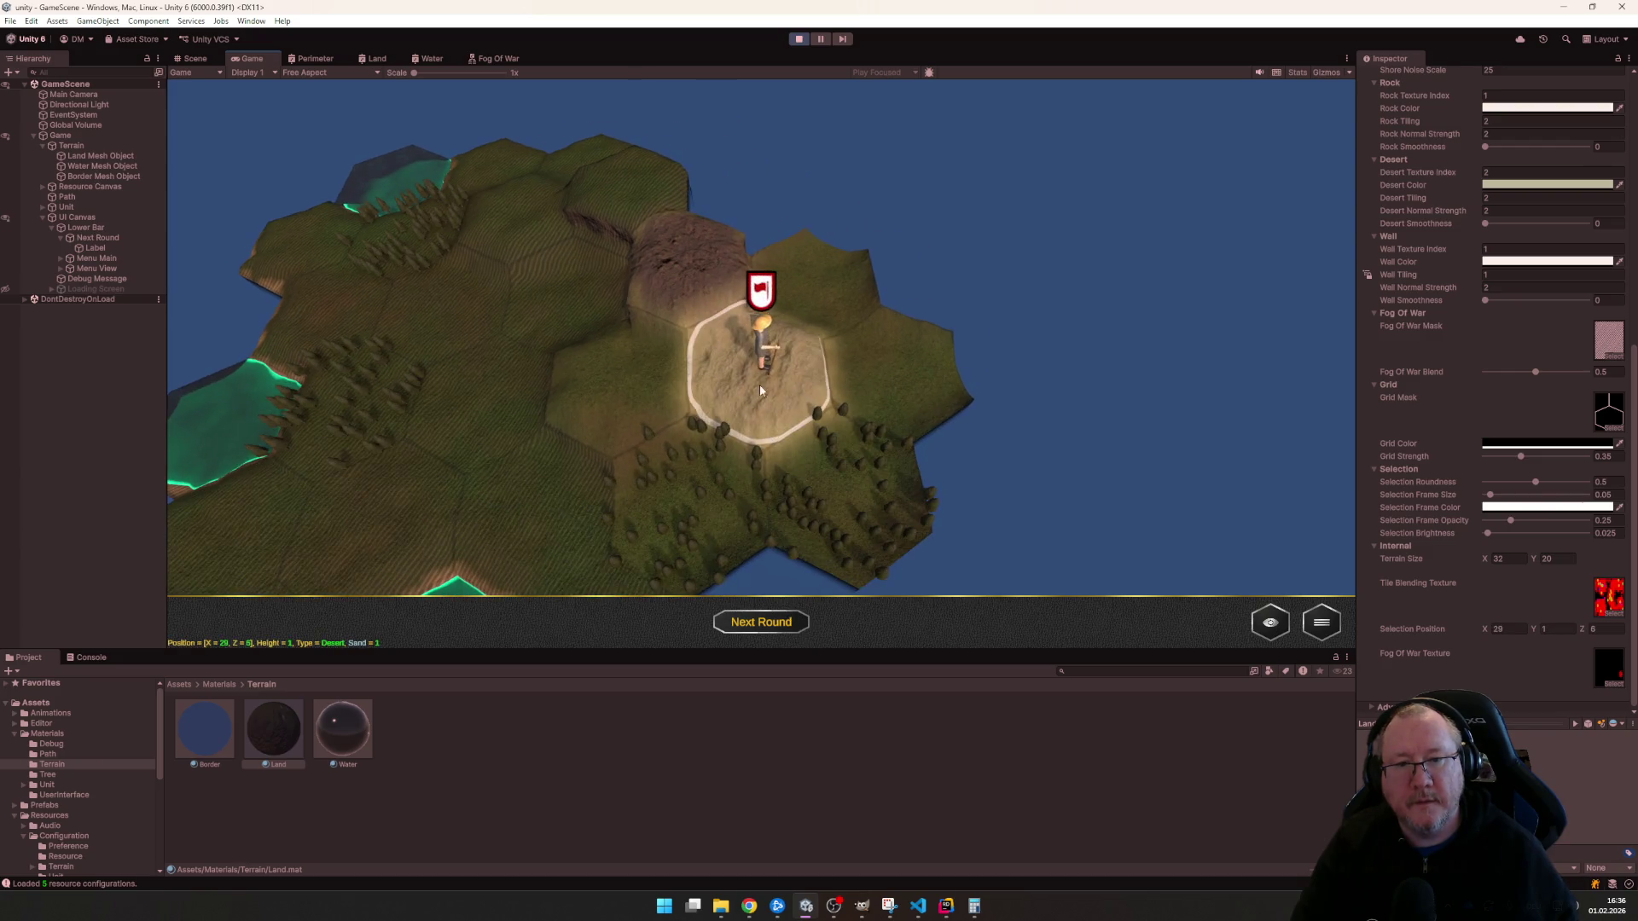
- Walk the unit over the forest and next desert tile, clearing fog, then view the island
left_click(760, 390)
scroll(970, 459, "down", 2)
scroll(969, 442, "down", 1)
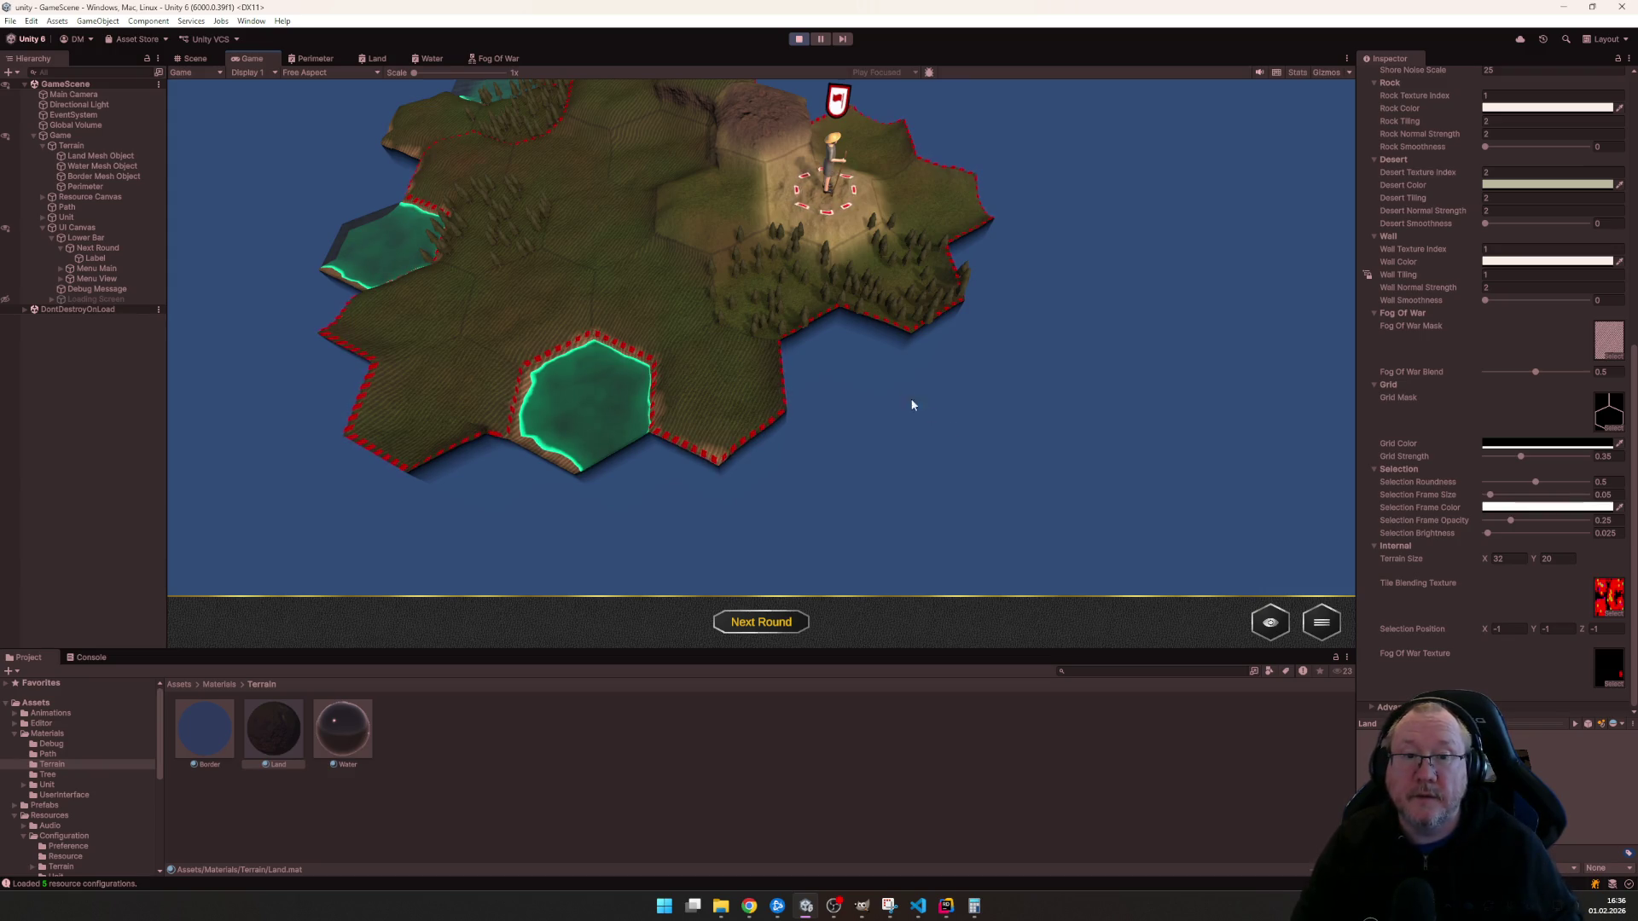
left_click(889, 281)
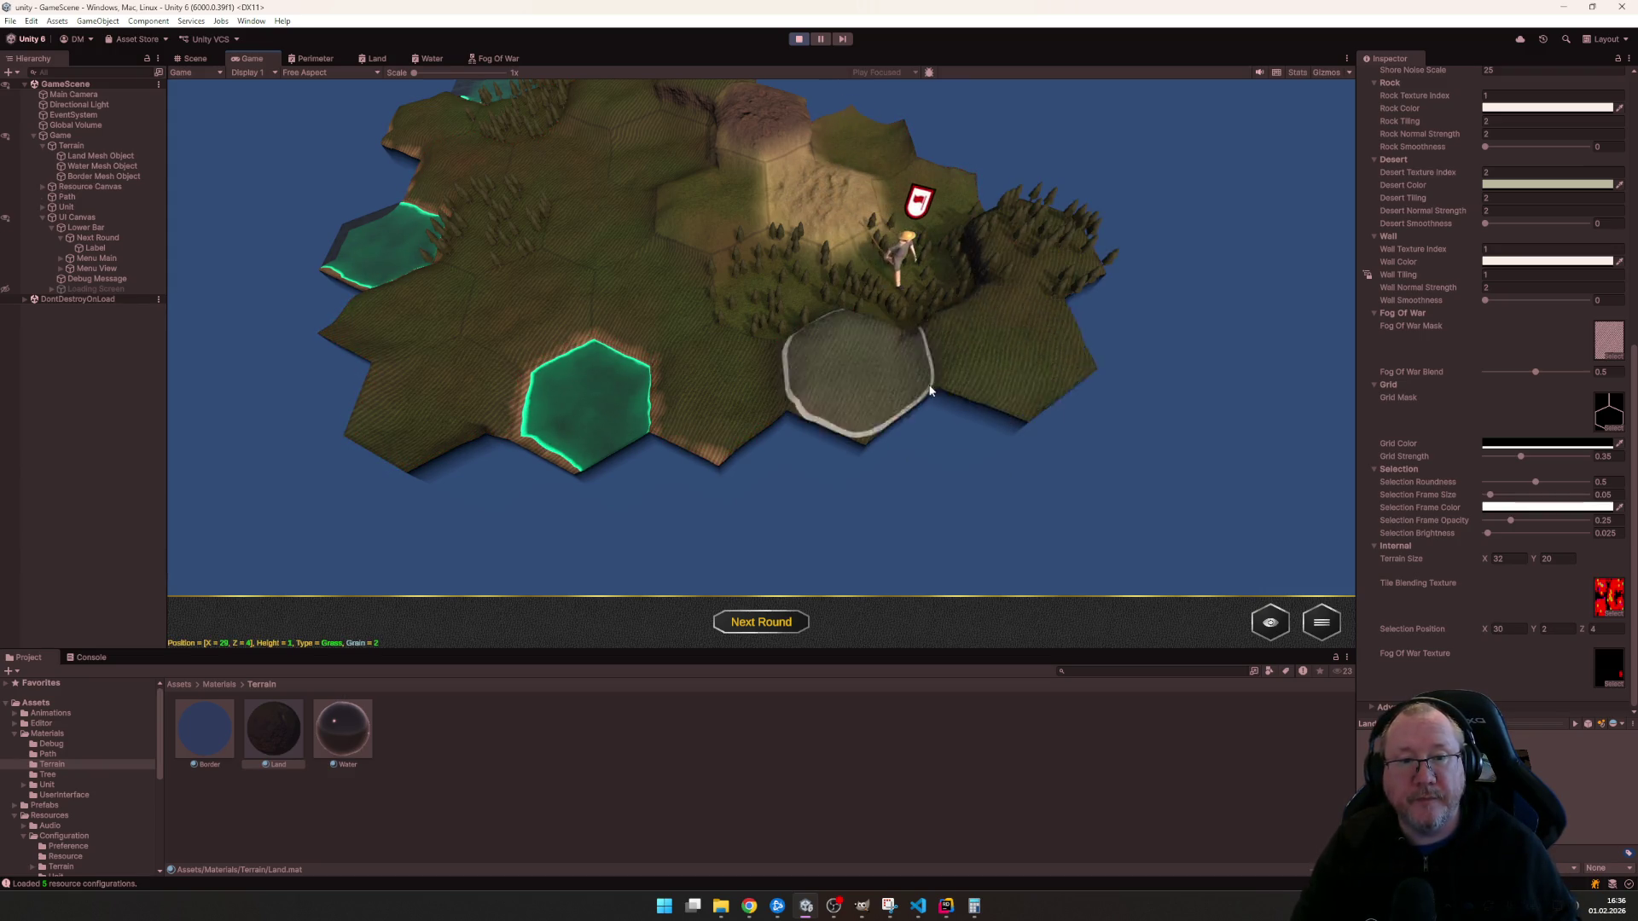
left_click(934, 196)
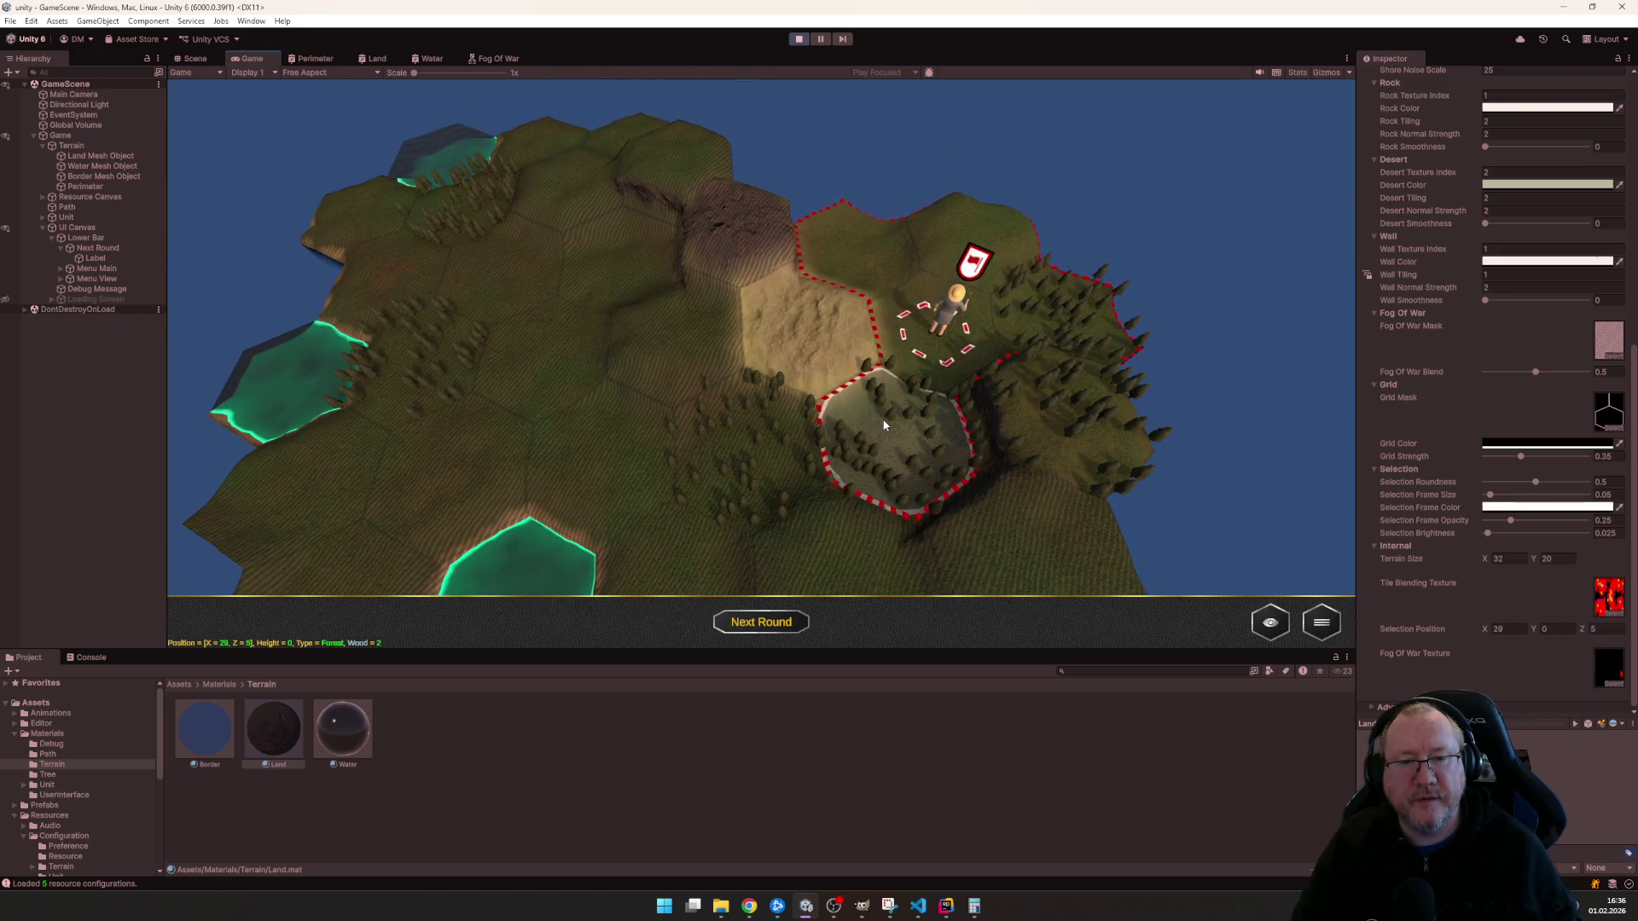
left_click(843, 337)
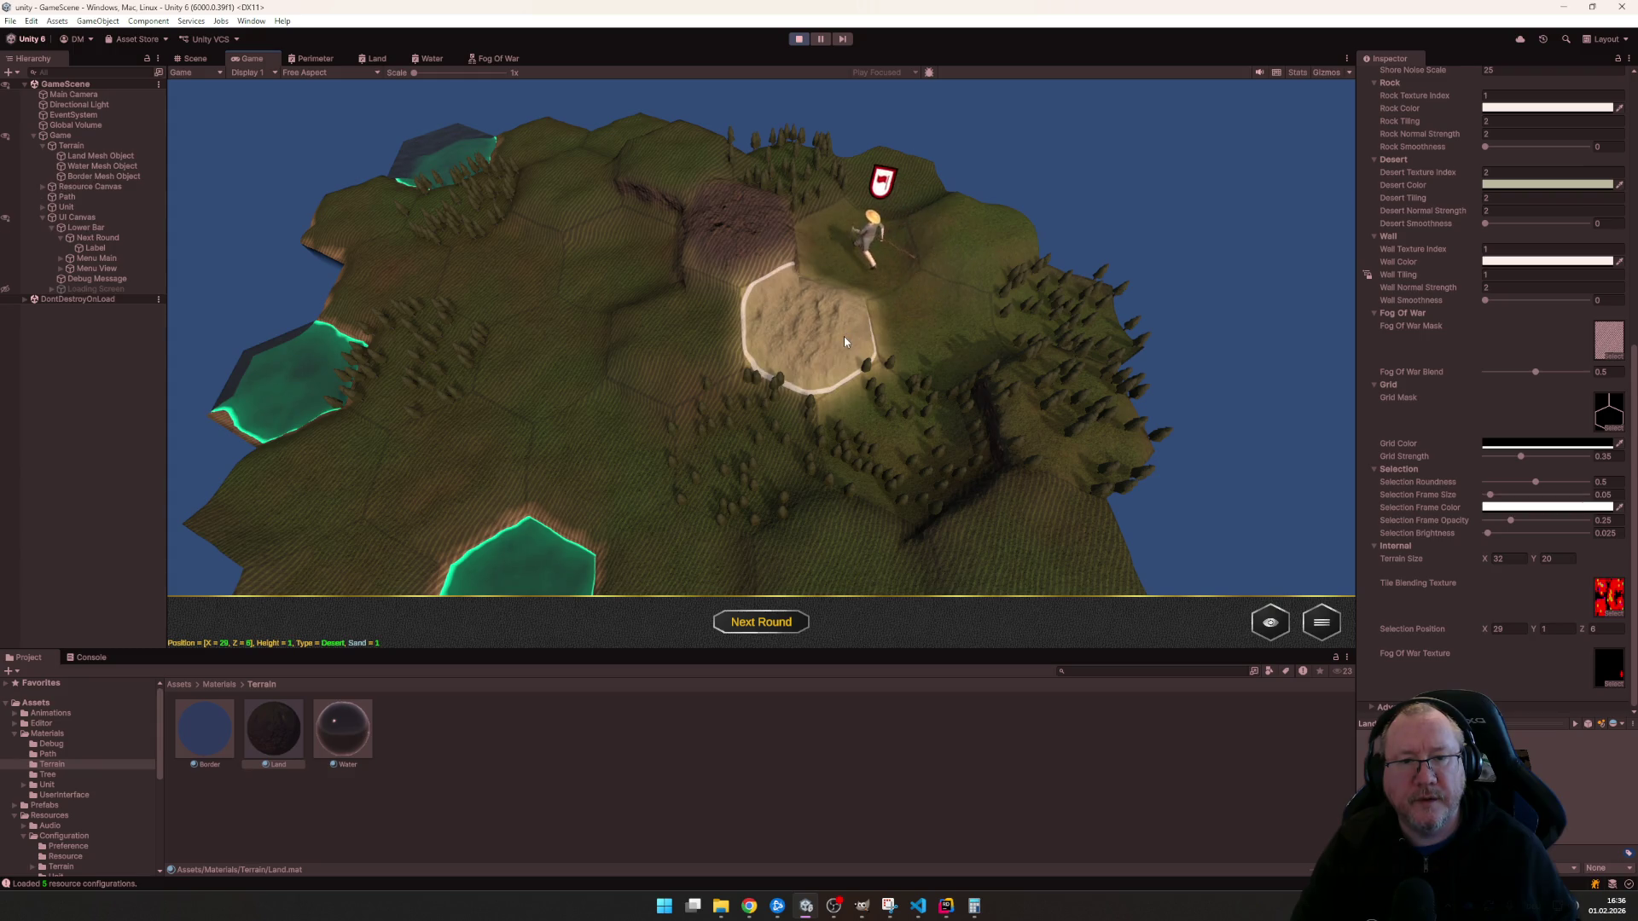
scroll(1007, 300, "down", 5)
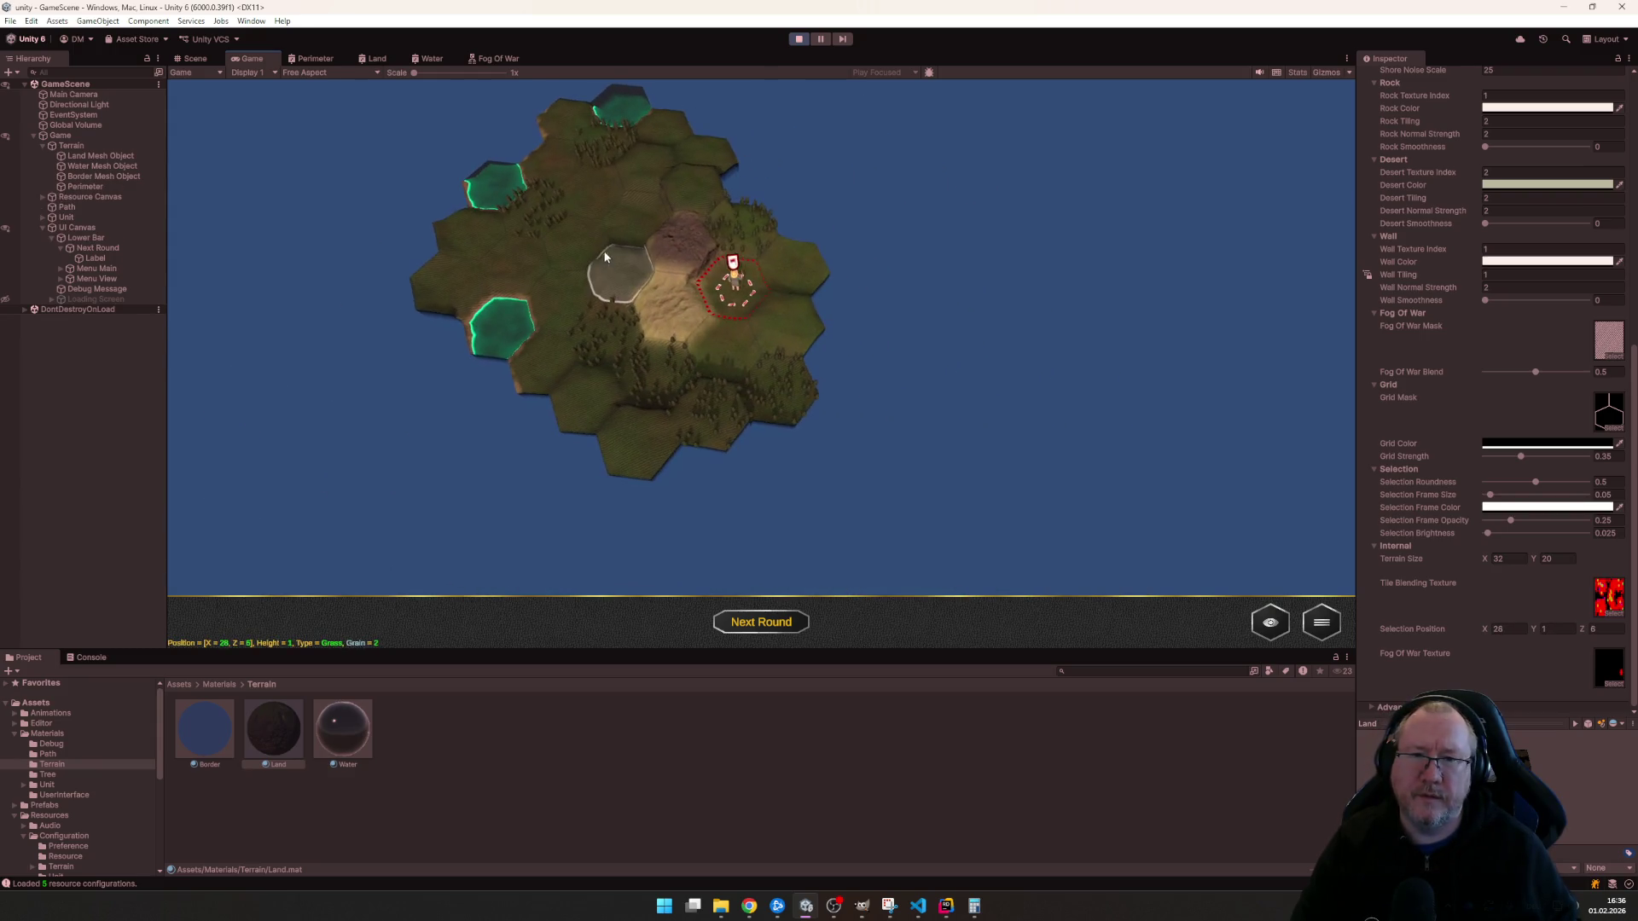
scroll(933, 281, "up", 3)
scroll(989, 253, "up", 3)
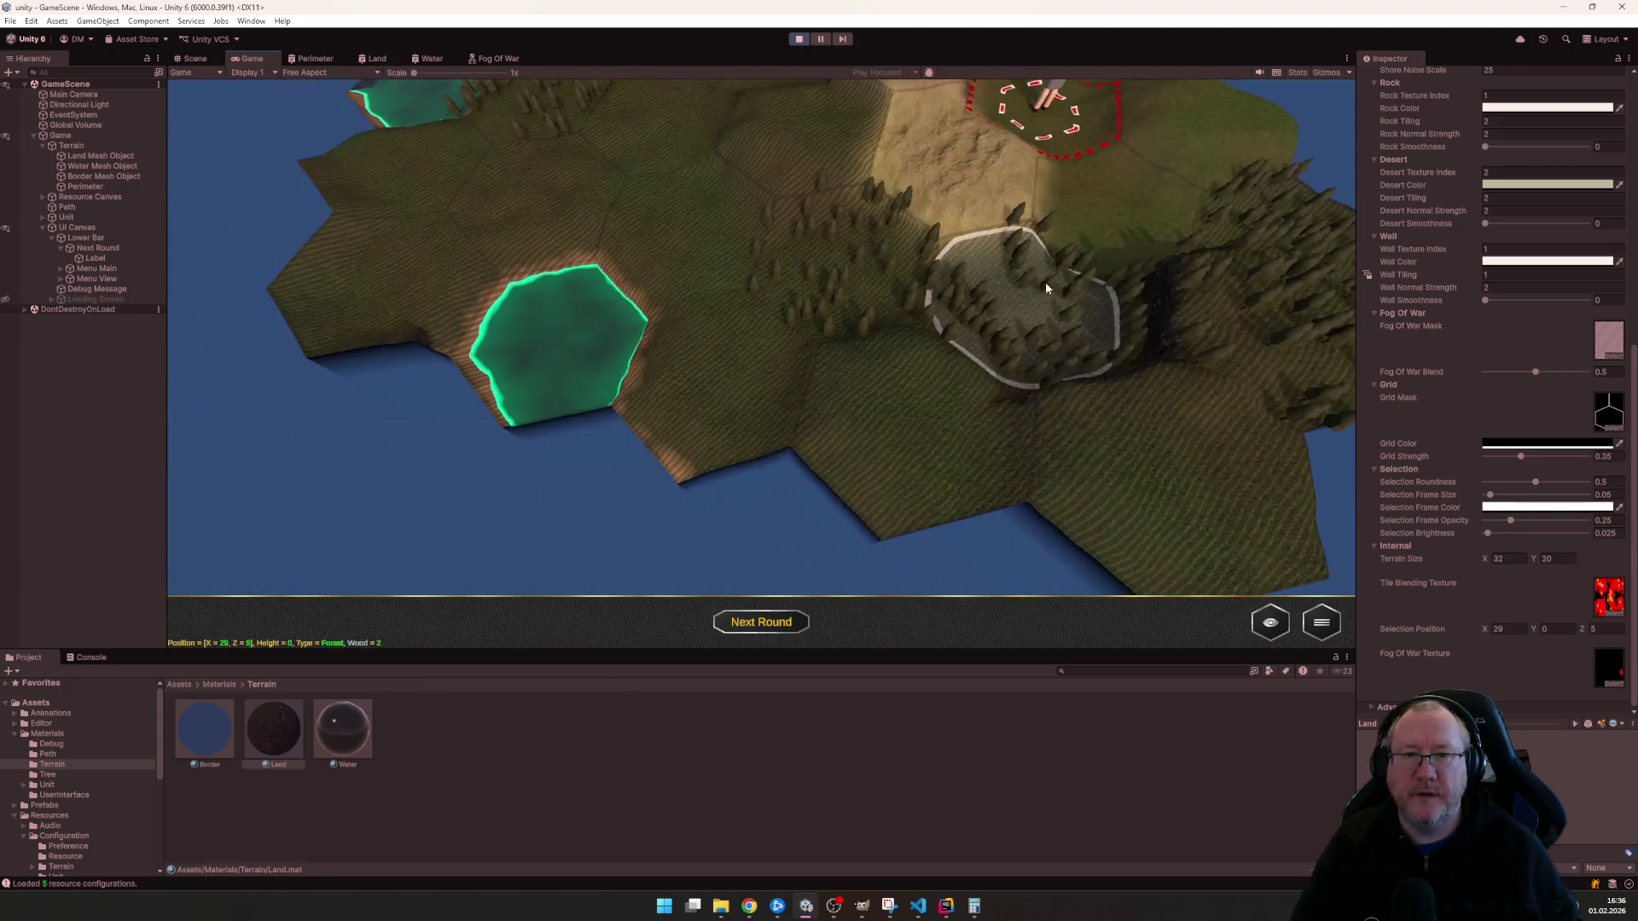
scroll(1039, 283, "down", 5)
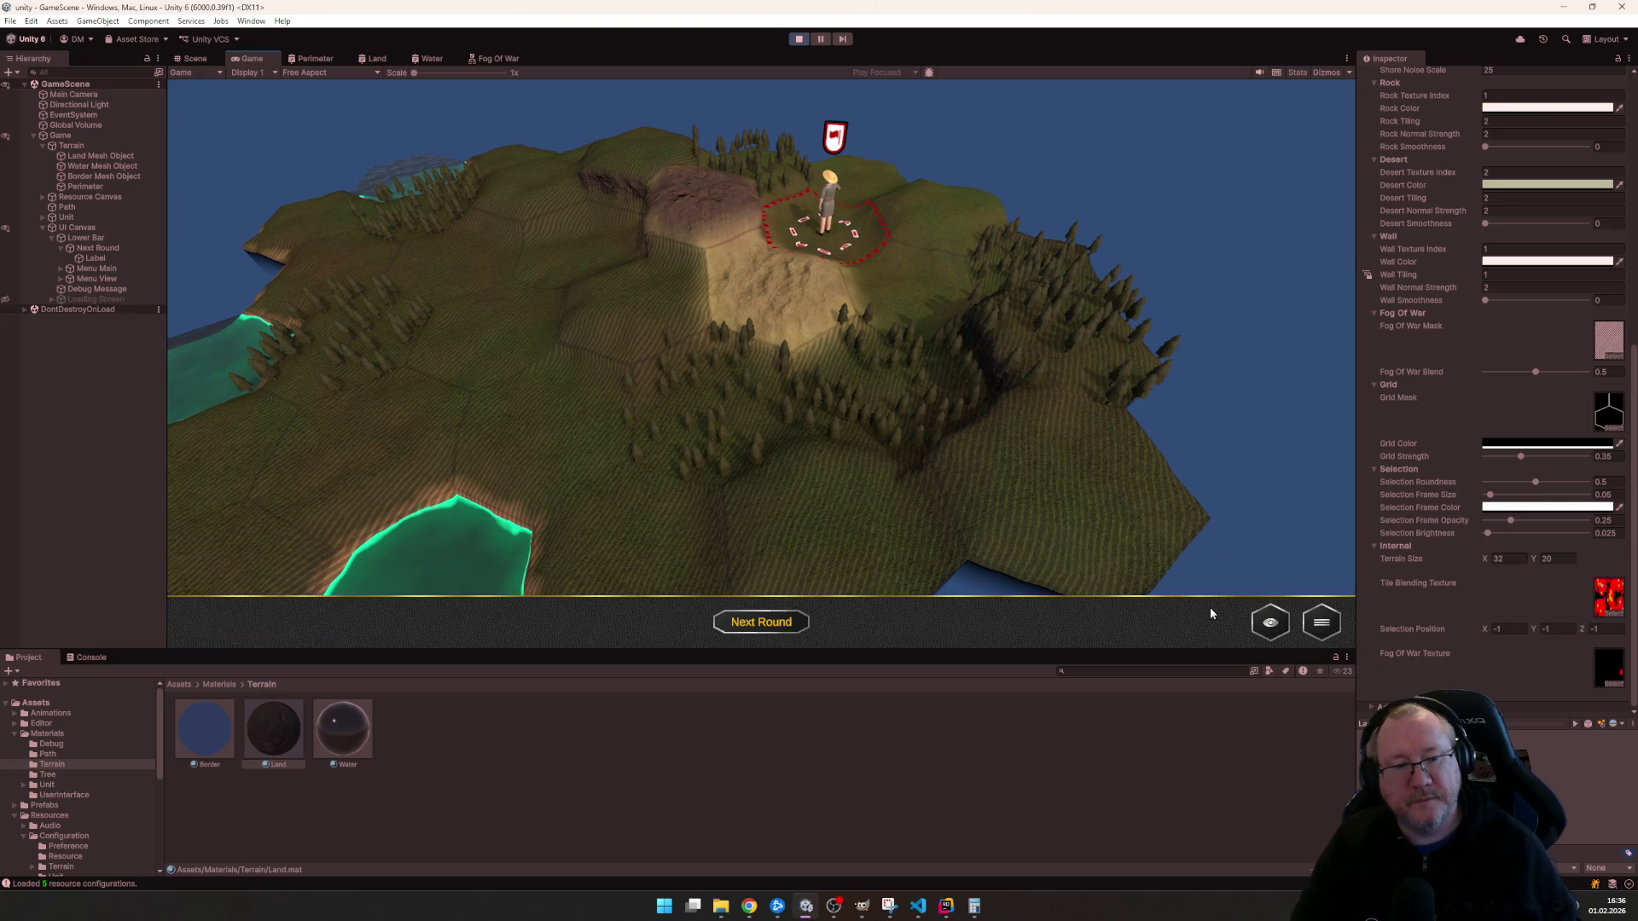
key("w")
scroll(845, 410, "down", 3)
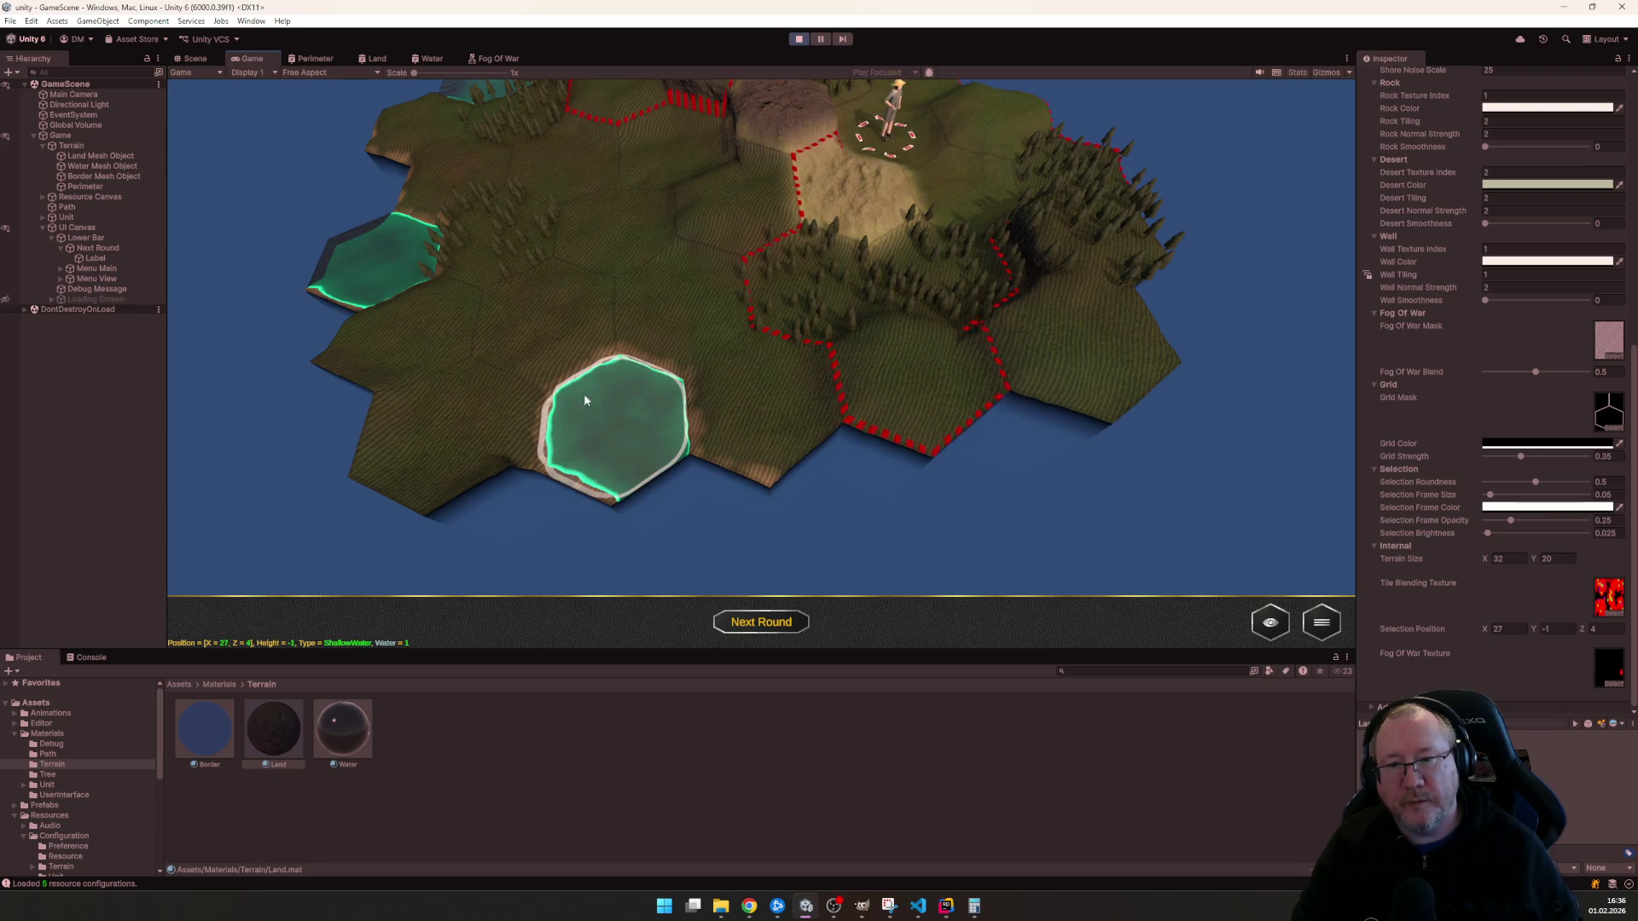
left_click(428, 59)
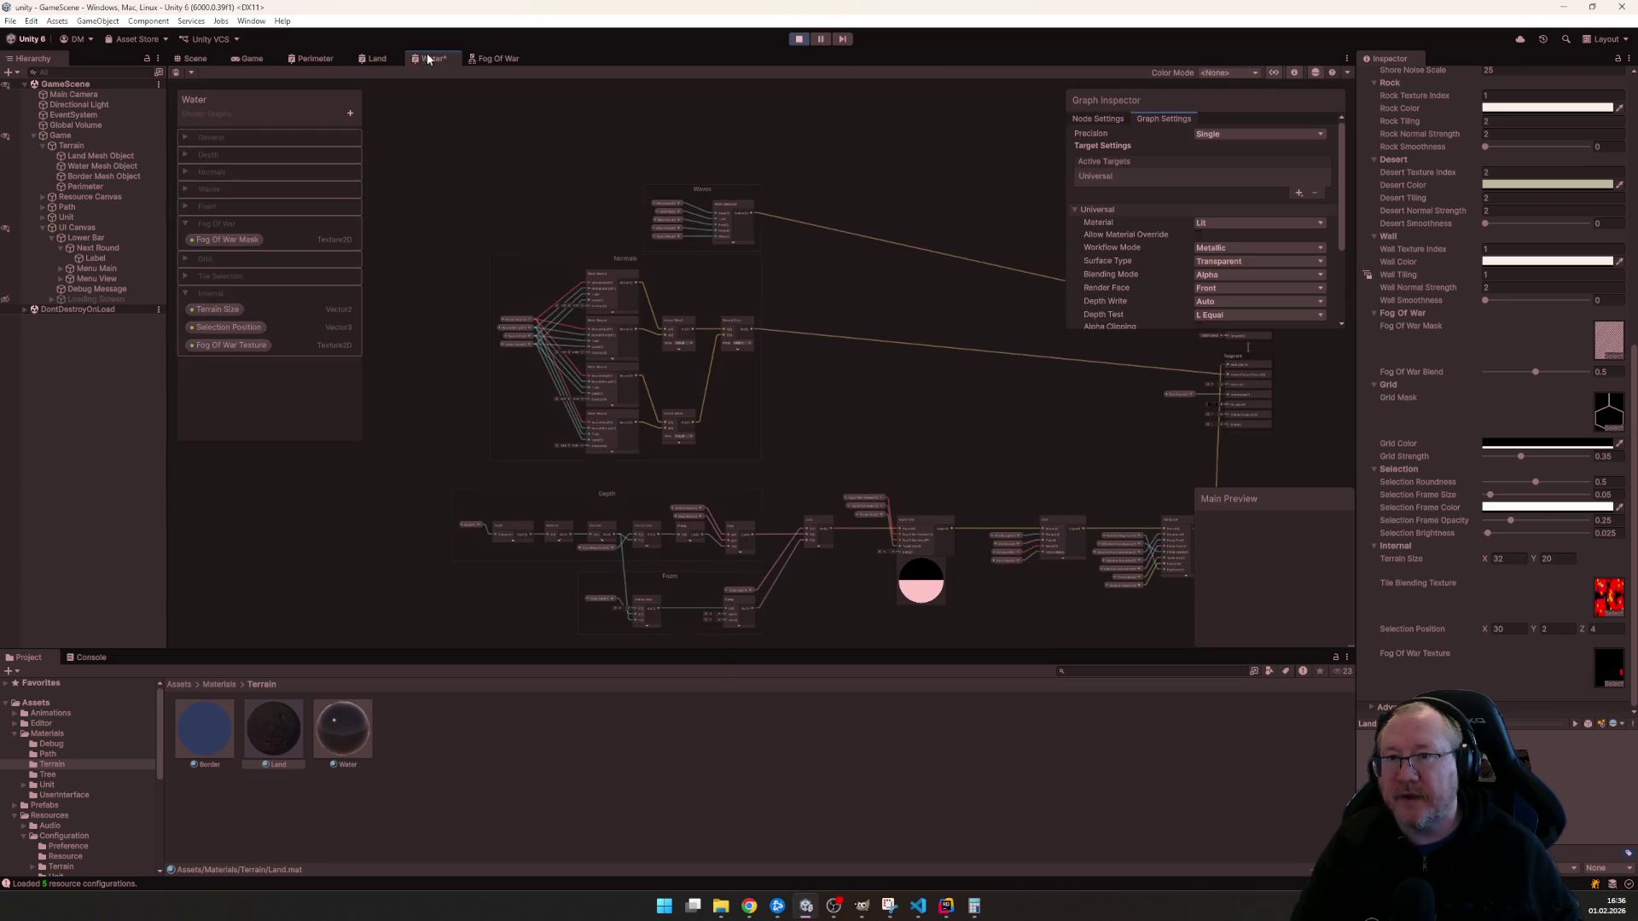
- Add a Float property Fog Of War Blend to the Water graph's Fog of War group
left_click(287, 220)
left_click(349, 113)
left_click(402, 129)
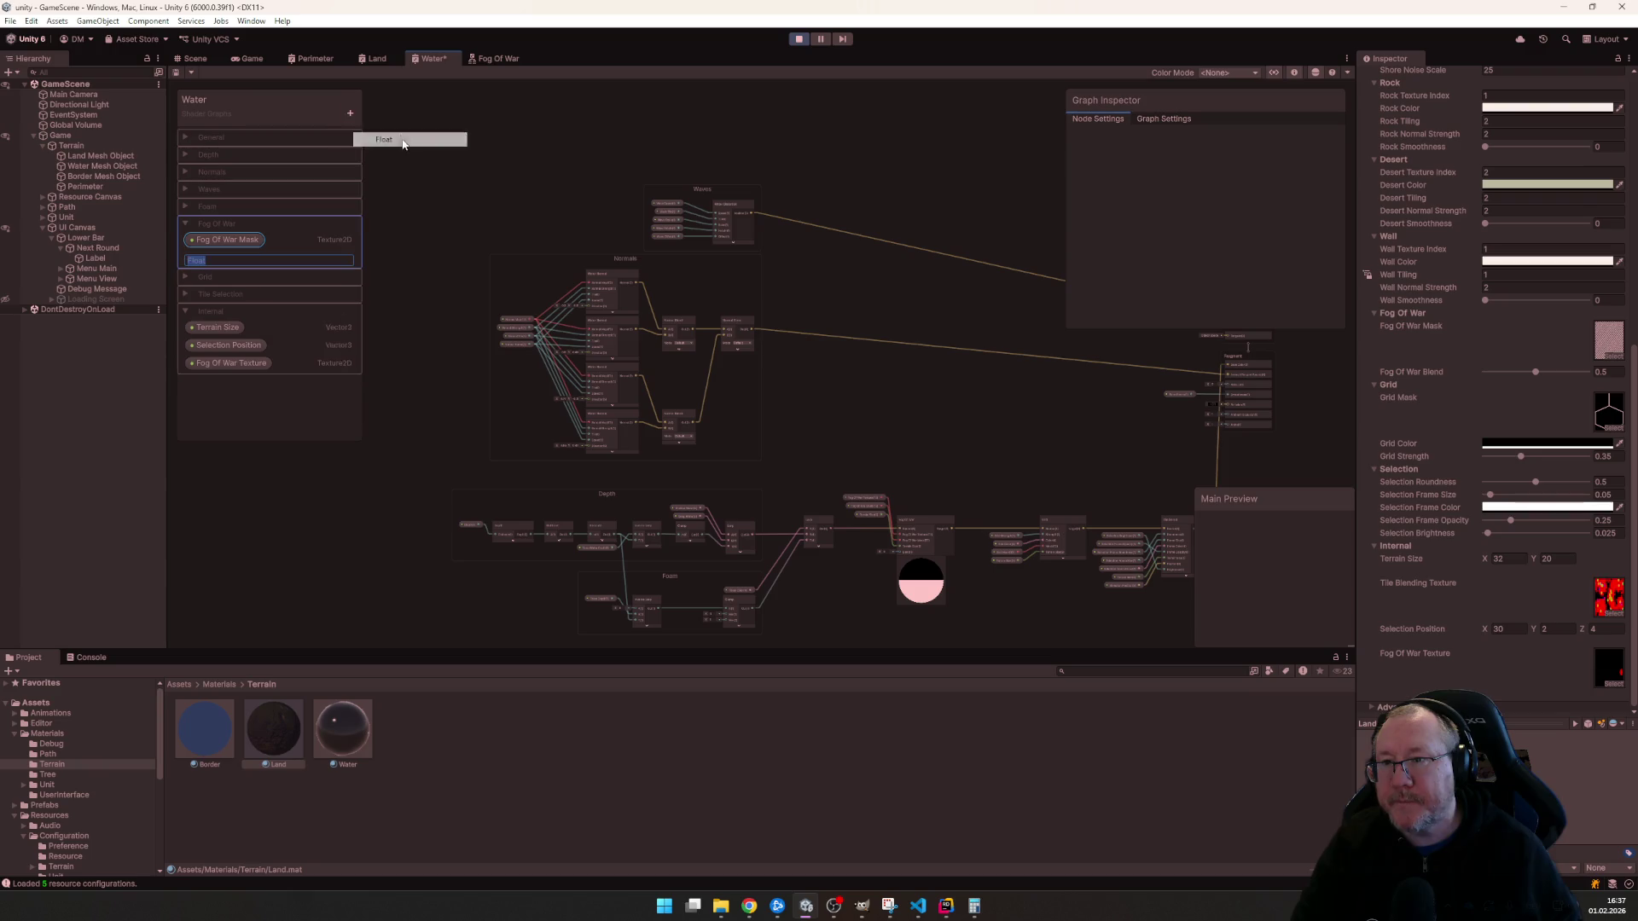
type("Fog ")
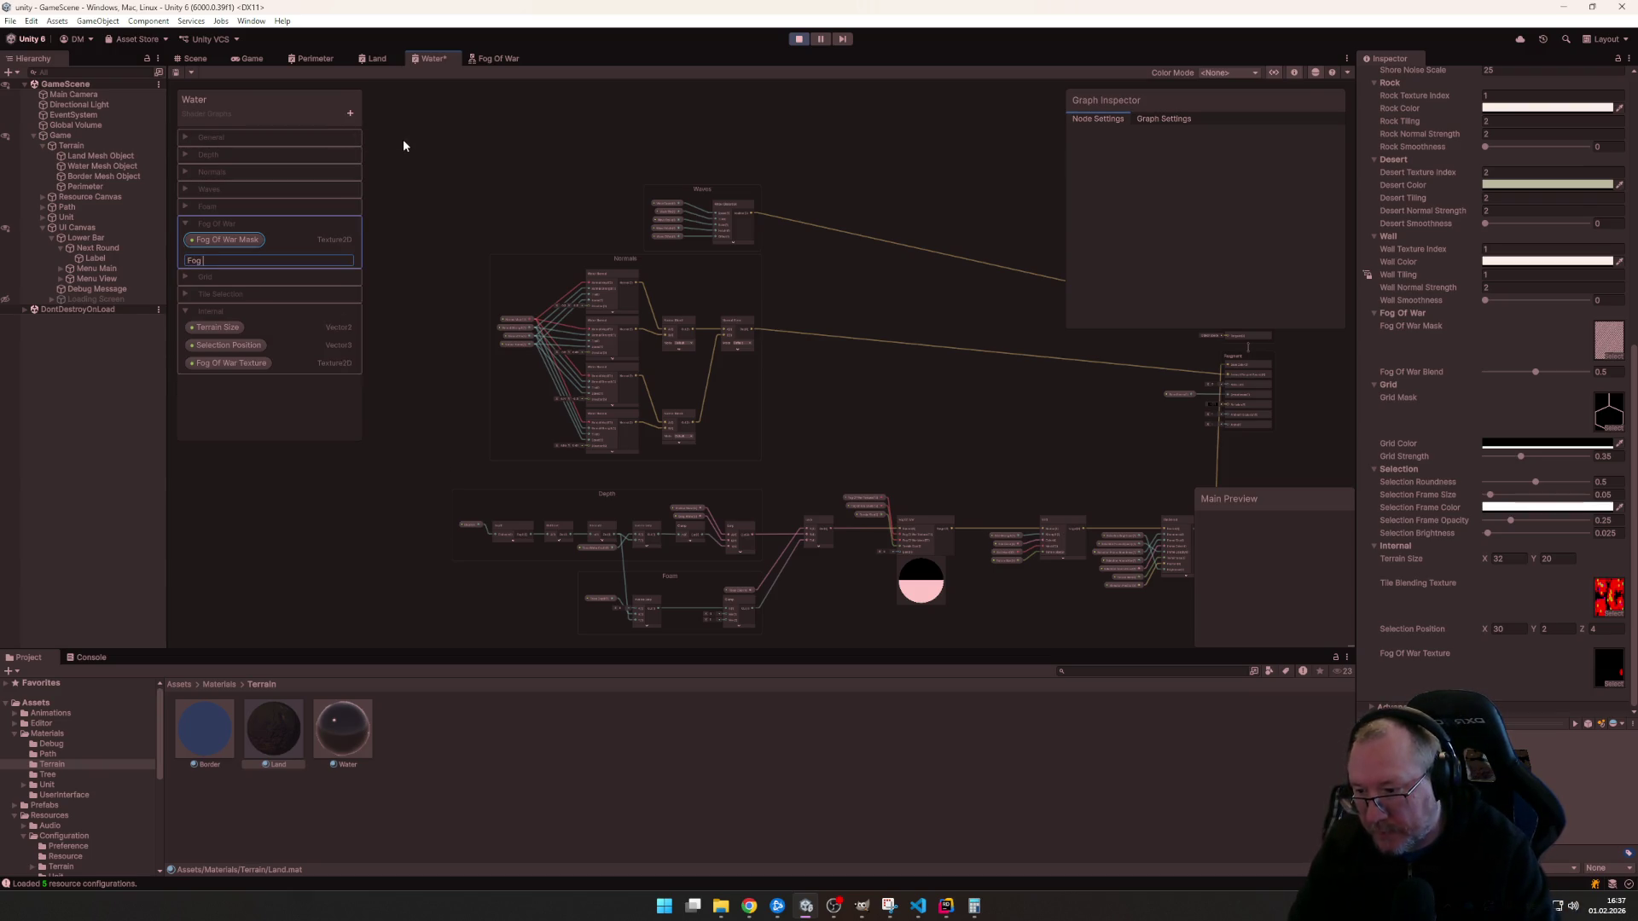
type("Of War")
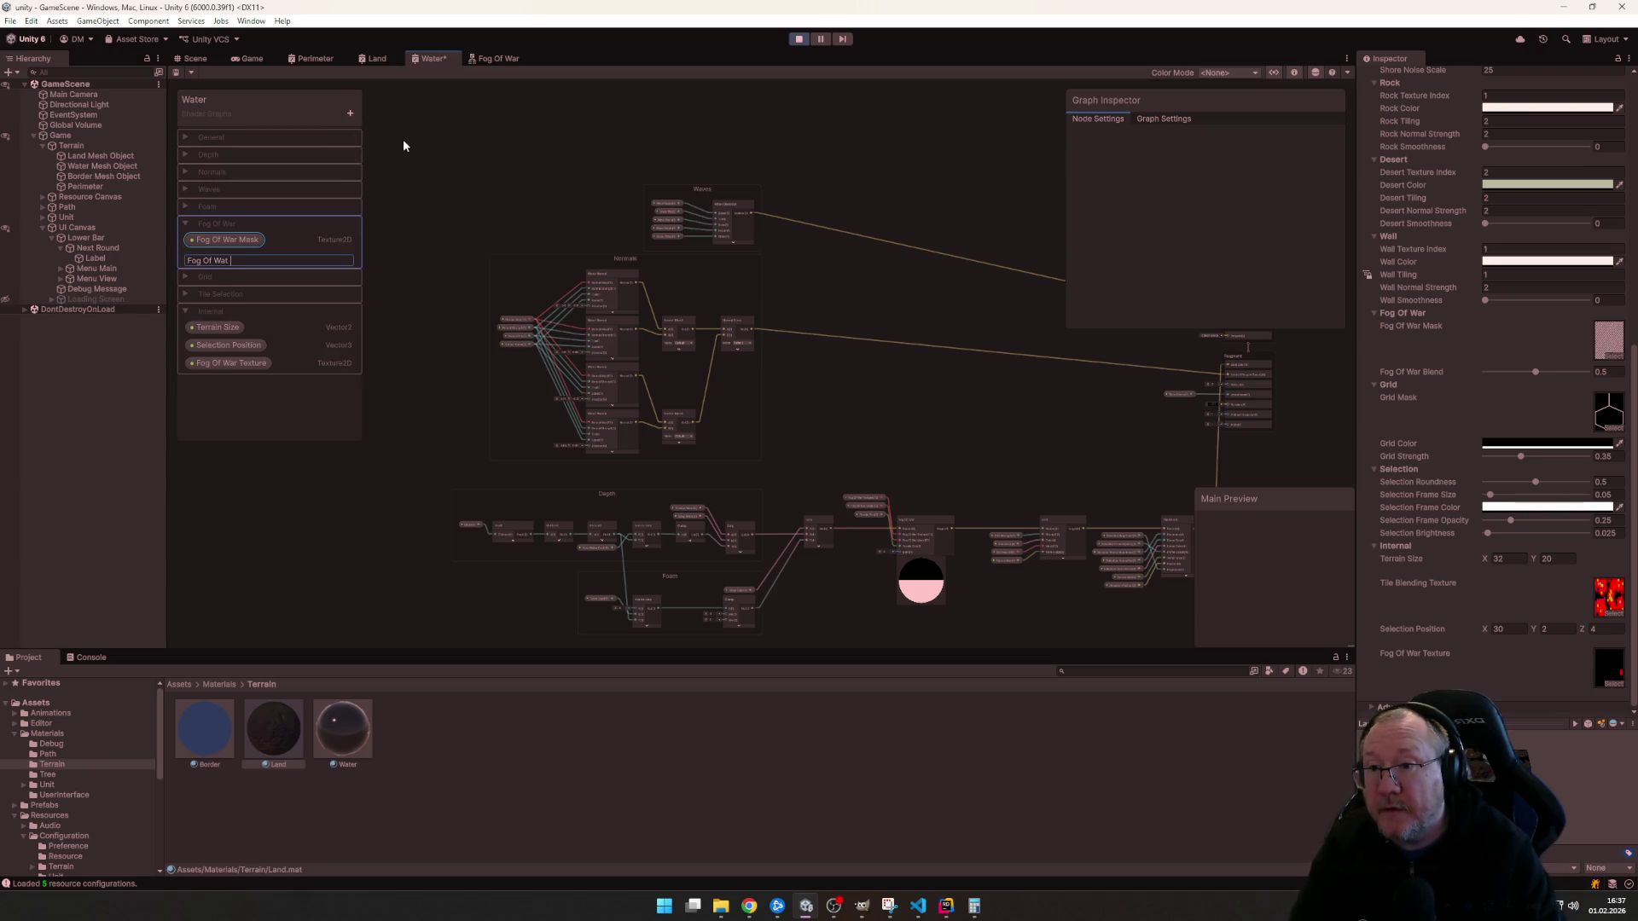
type(" Blend")
key("Return")
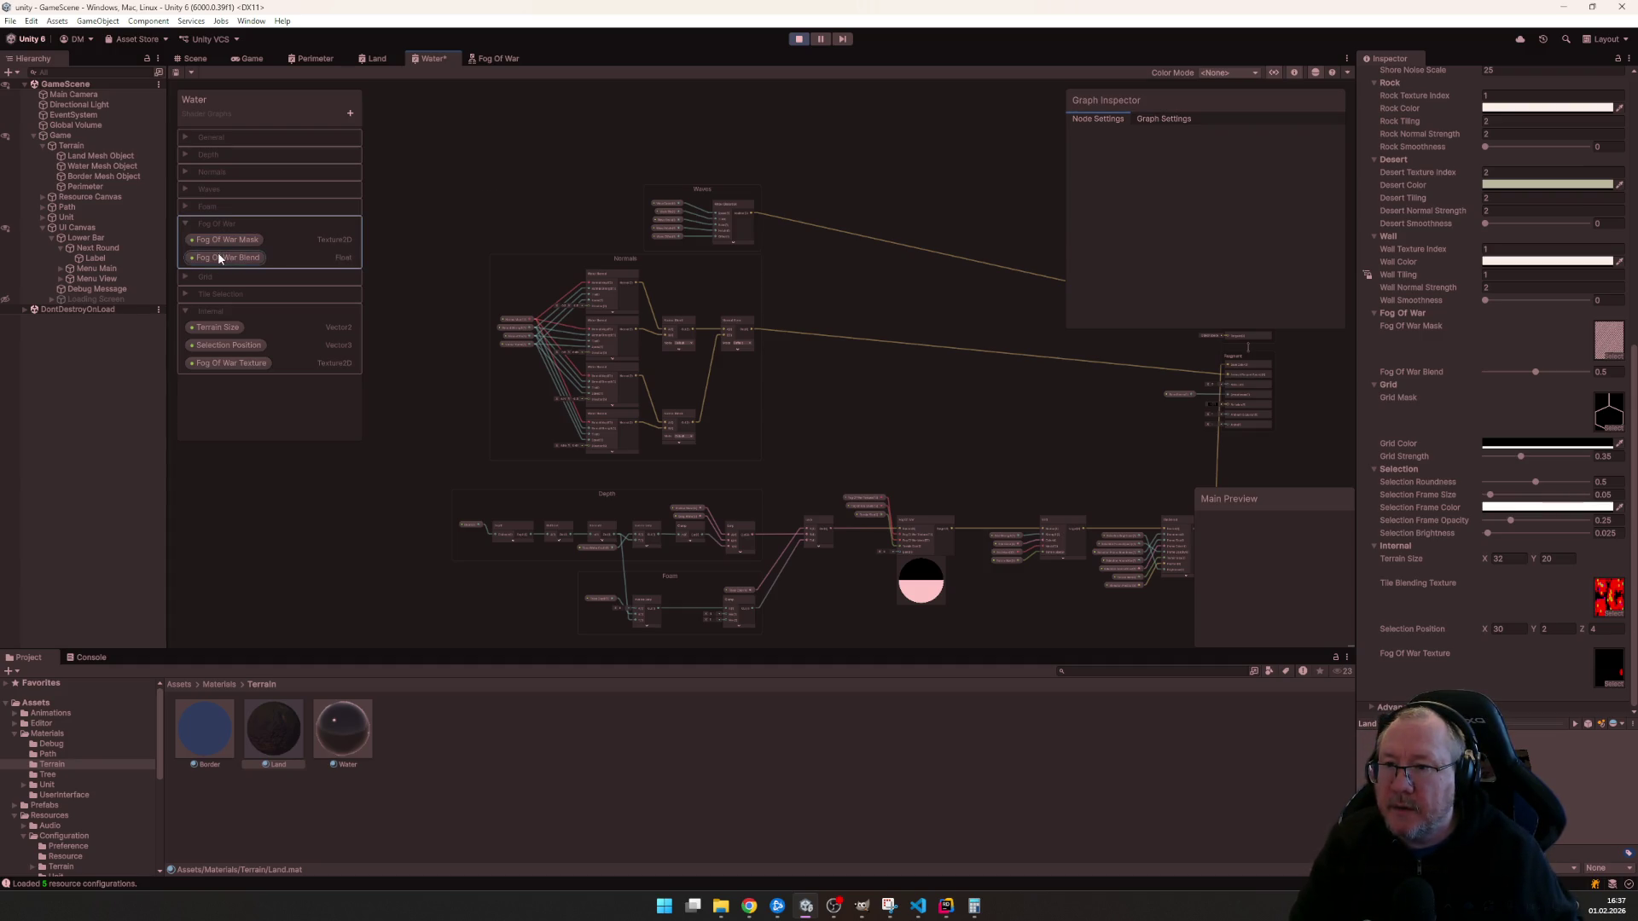
scroll(1014, 475, "up", 2)
scroll(1056, 376, "up", 2)
scroll(1034, 399, "up", 2)
- Place the Fog Of War Blend node below the other fog properties and save the Water graph
mouse_move(791, 475)
left_mouse_down()
mouse_move(716, 429)
mouse_move(726, 507)
left_mouse_up()
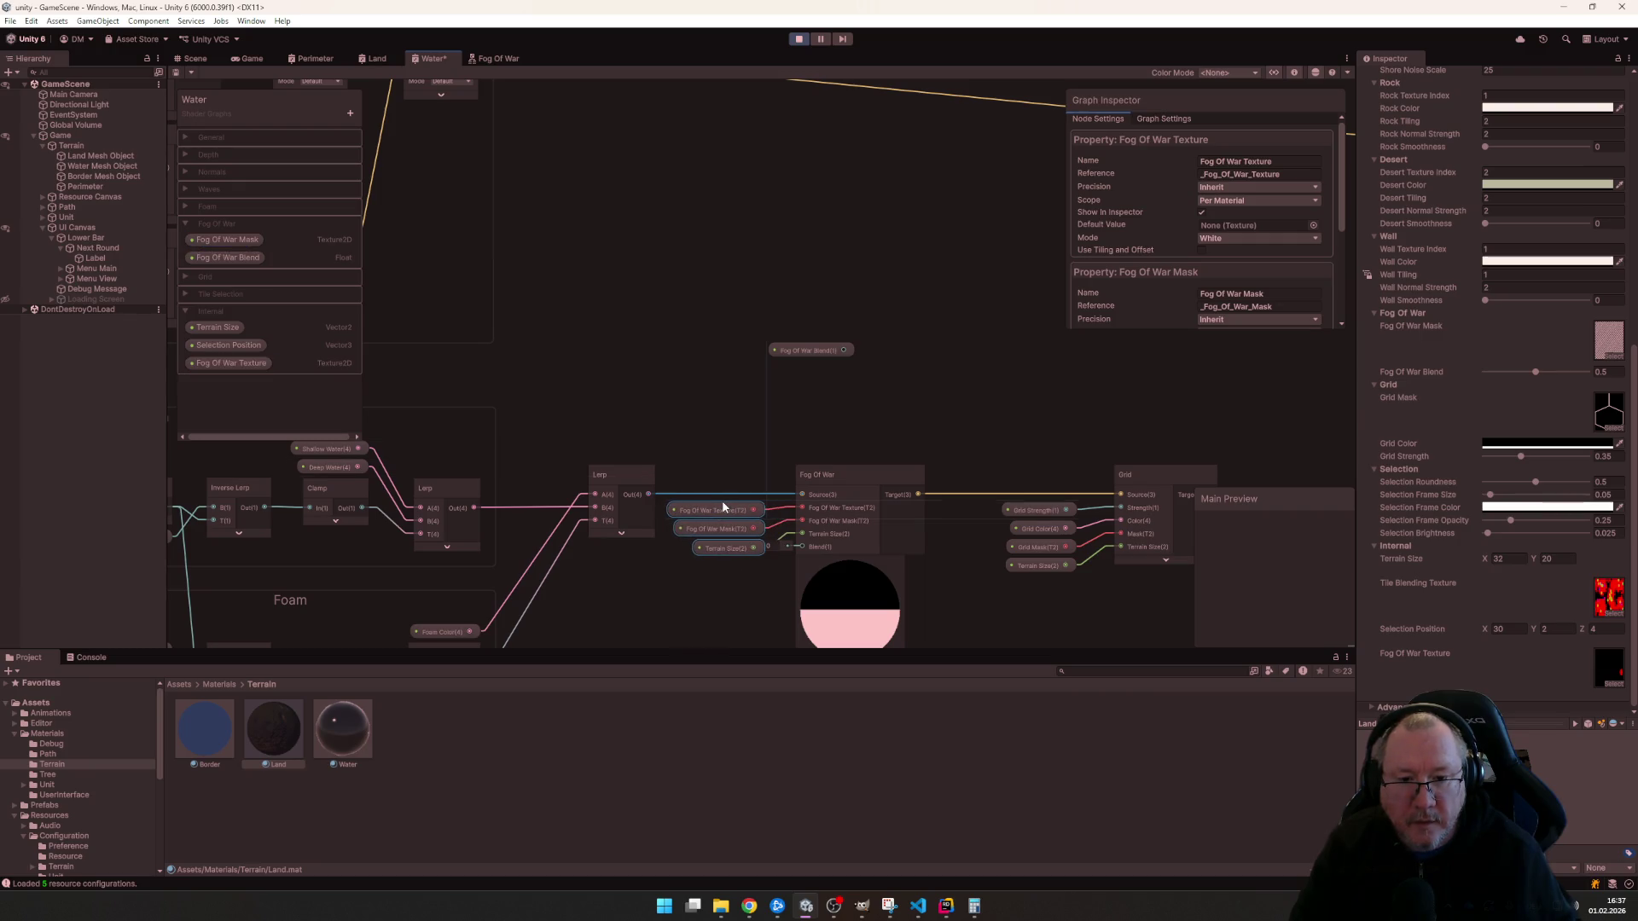
mouse_move(819, 353)
left_mouse_down()
mouse_move(734, 590)
mouse_move(718, 552)
mouse_move(806, 525)
left_mouse_up()
key("ctrl+s")
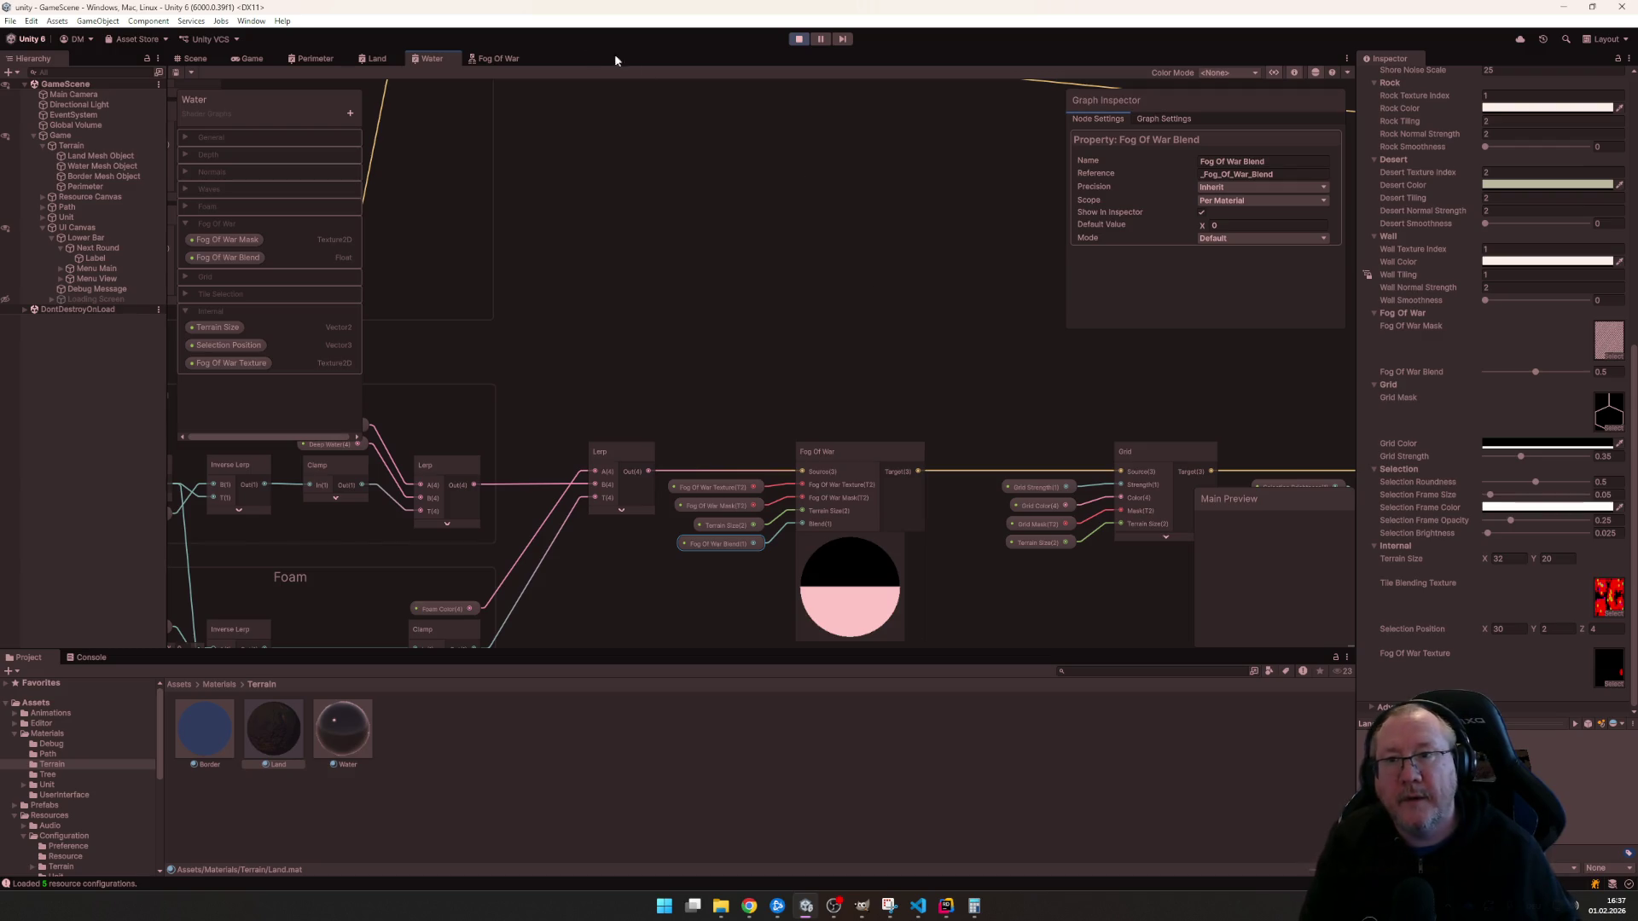
left_click(232, 62)
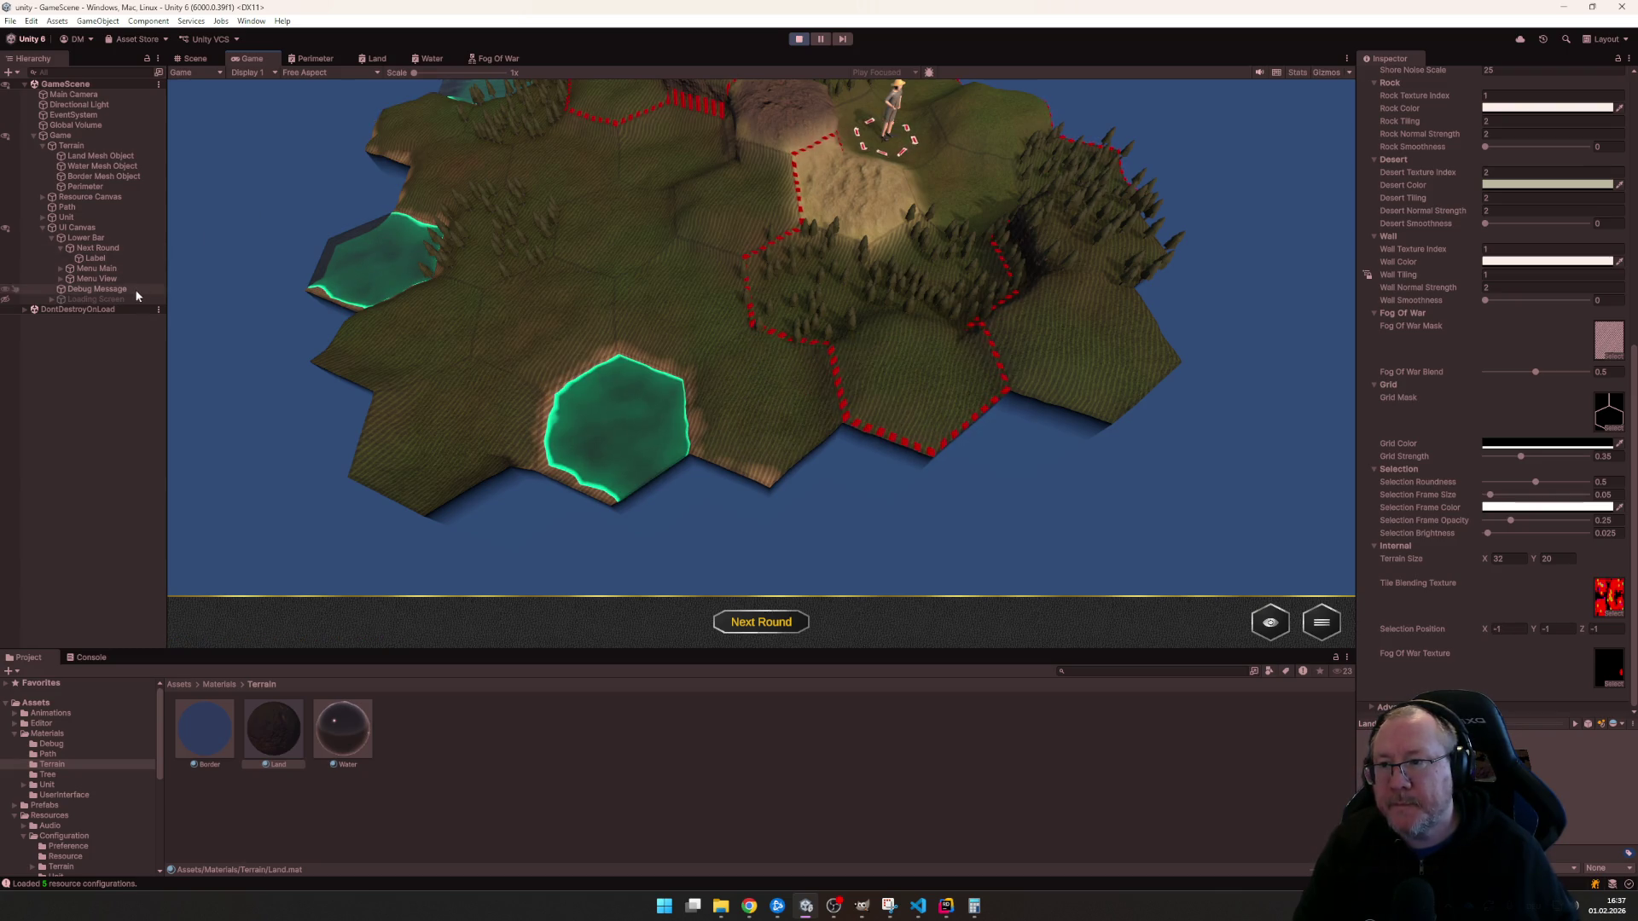
- Make the Water graph's Fog Of War Blend a 0–1 slider and set the material value to 0.5
left_click(320, 726)
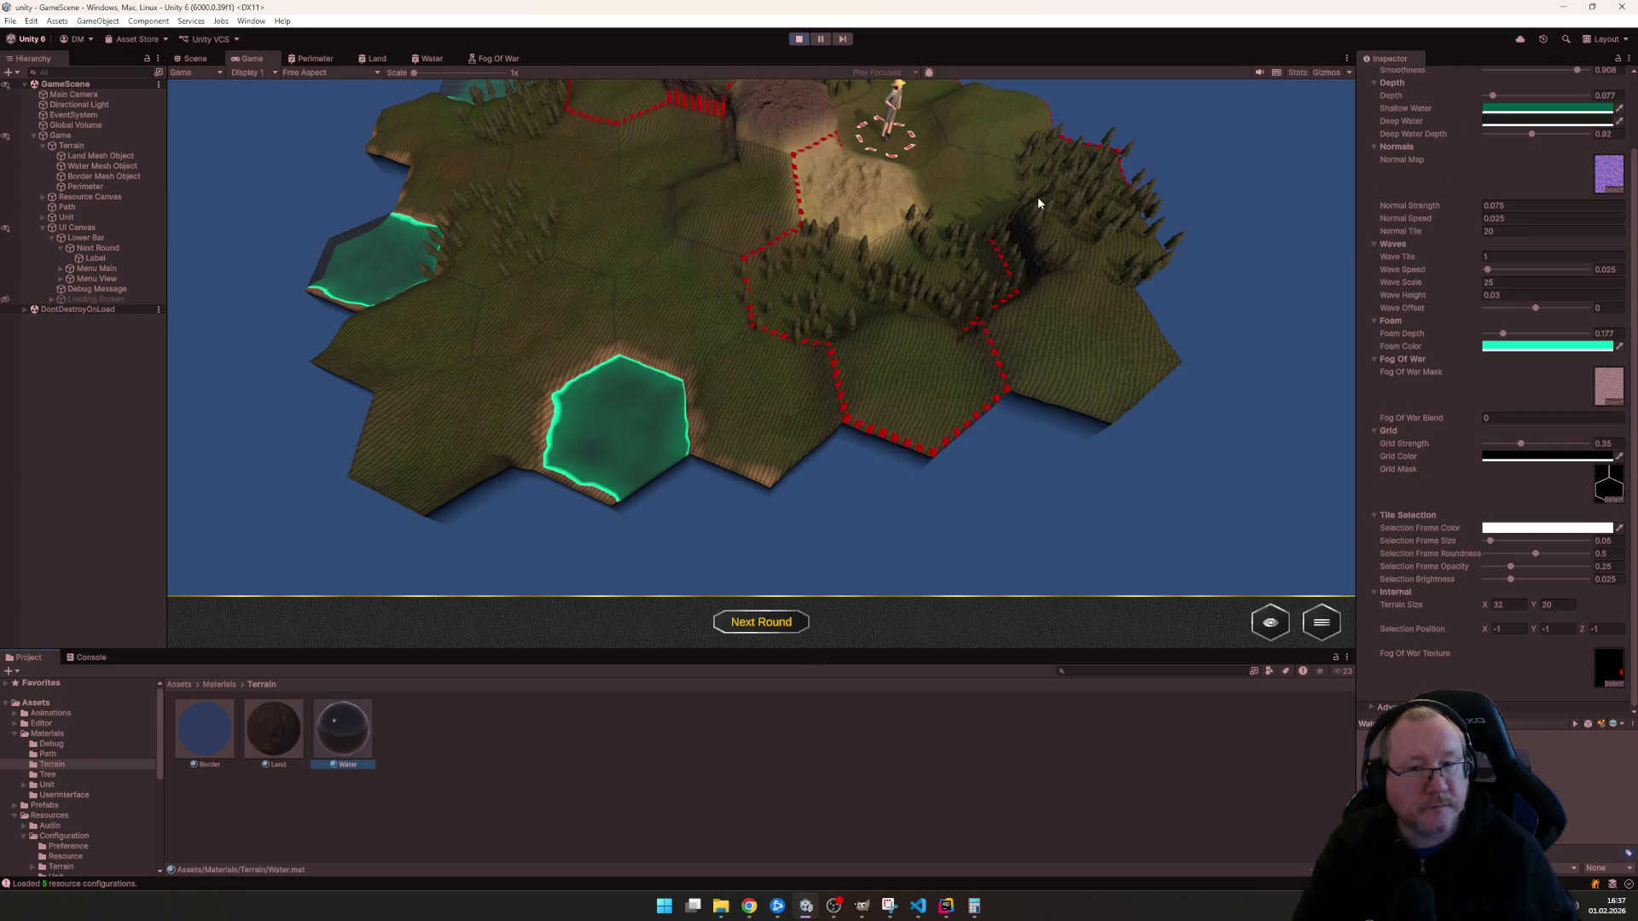
left_click(431, 58)
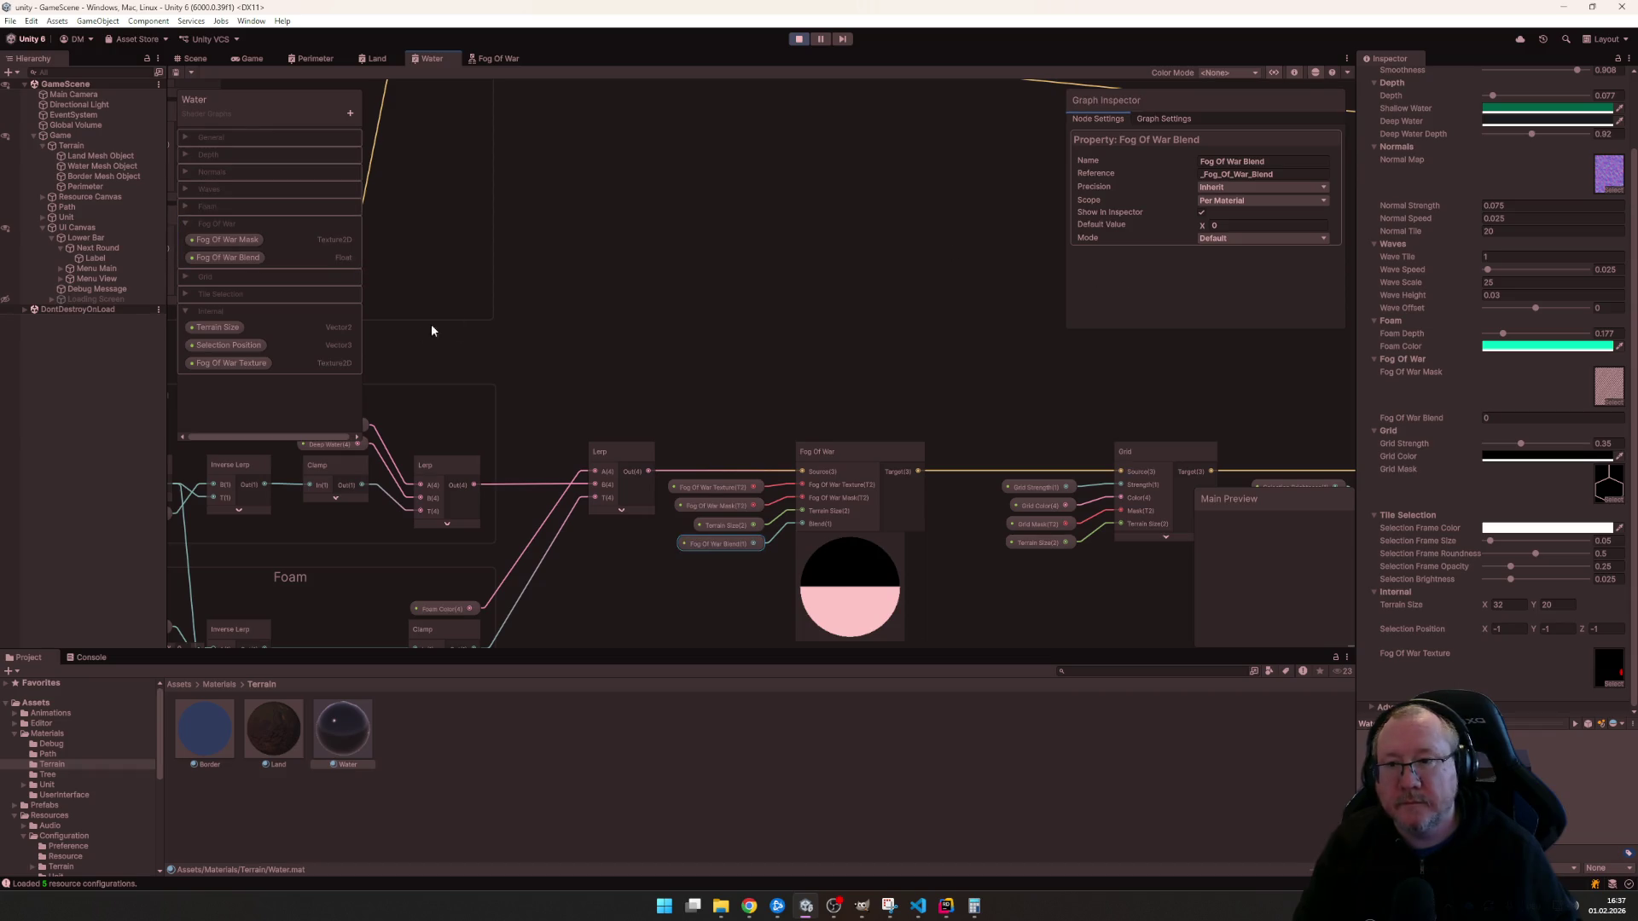
left_click(1242, 244)
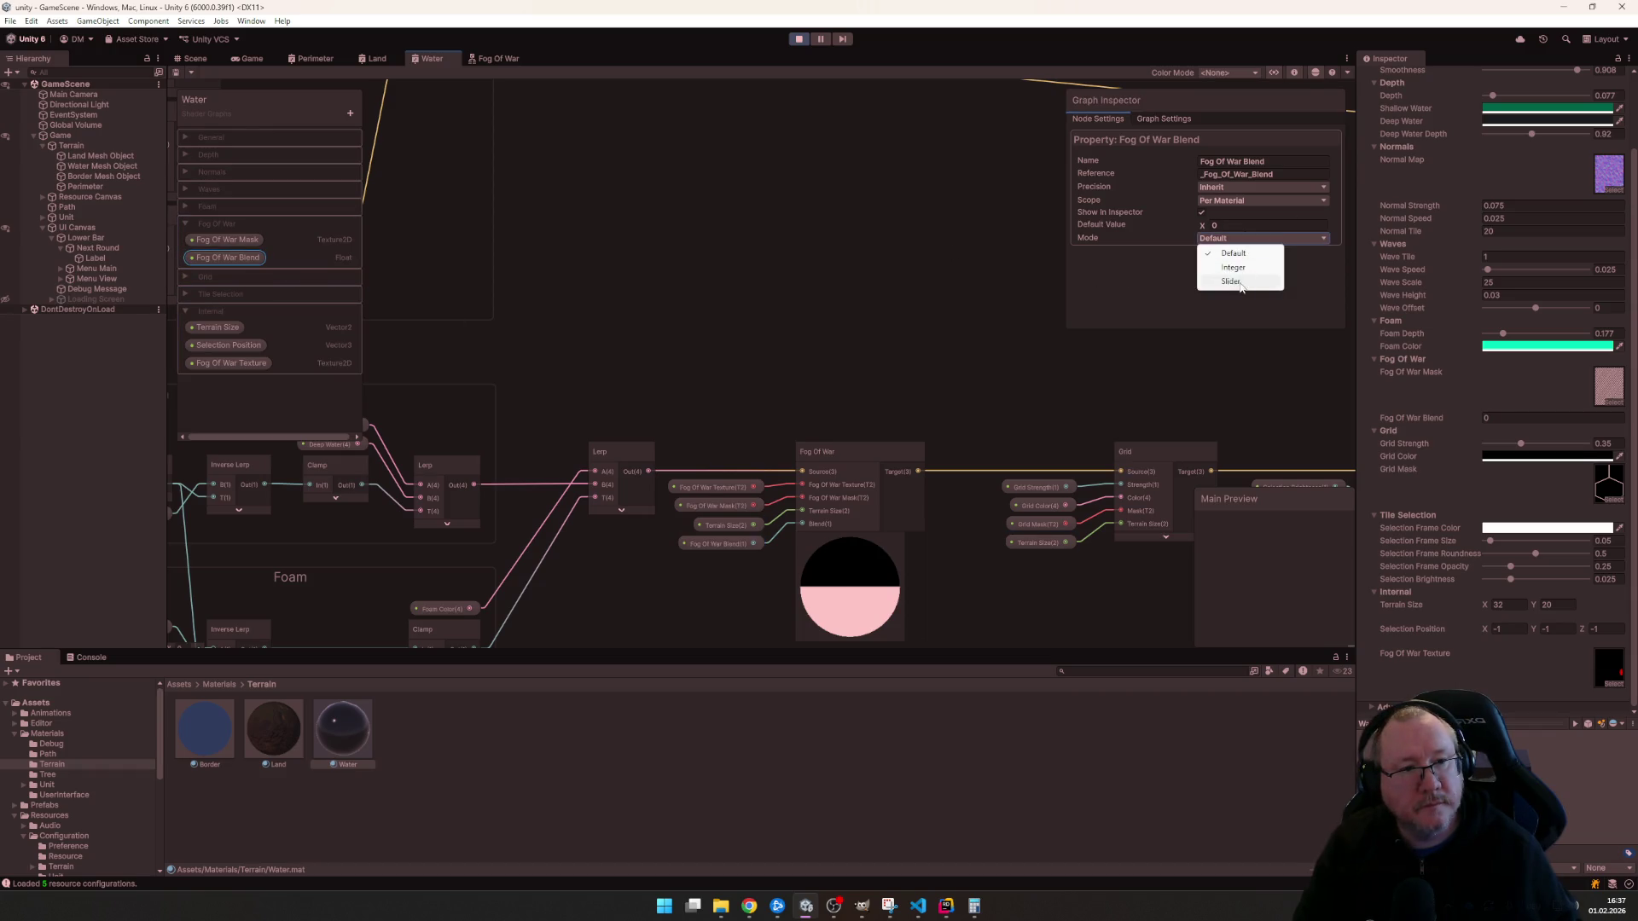
left_click(248, 60)
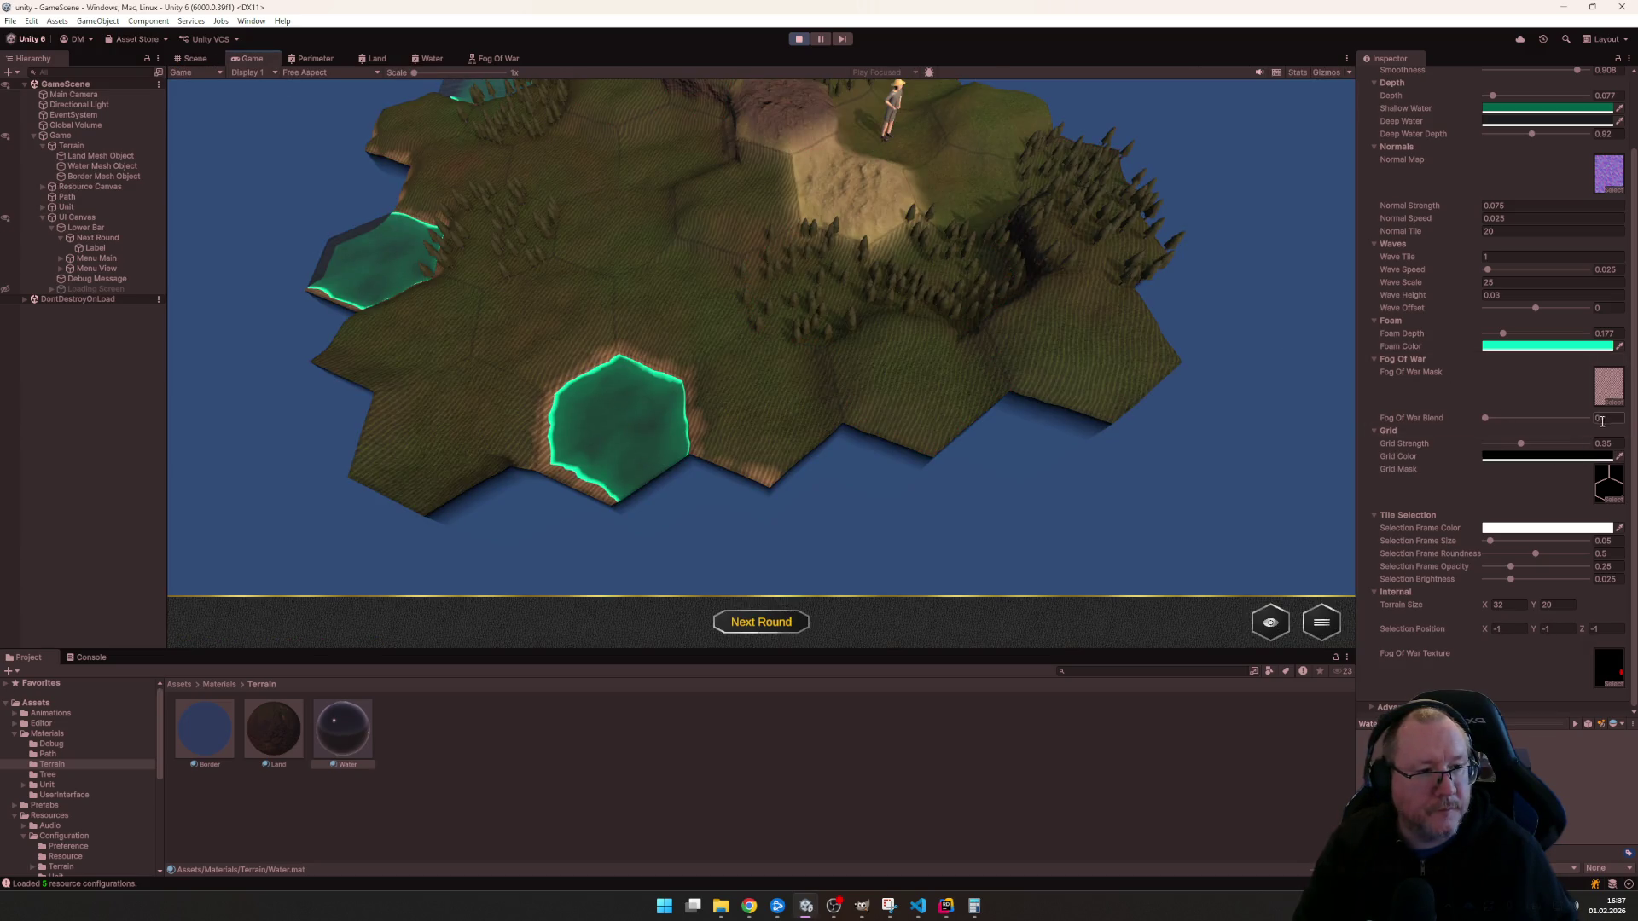
type("0.5")
key("Return")
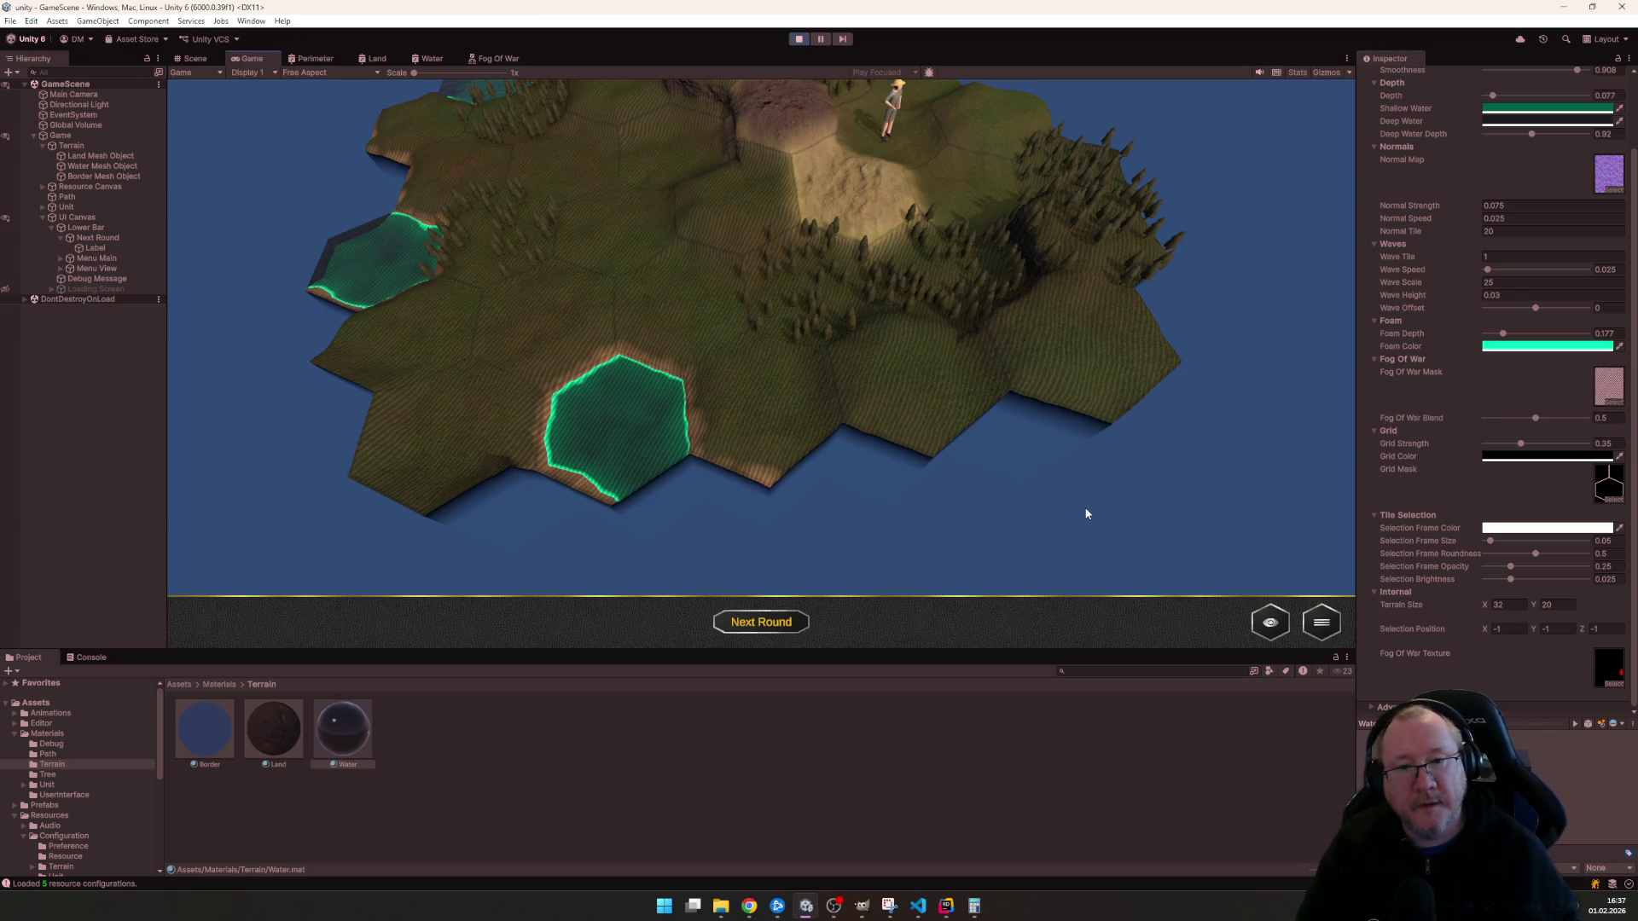
scroll(976, 443, "down", 2)
scroll(976, 462, "up", 3)
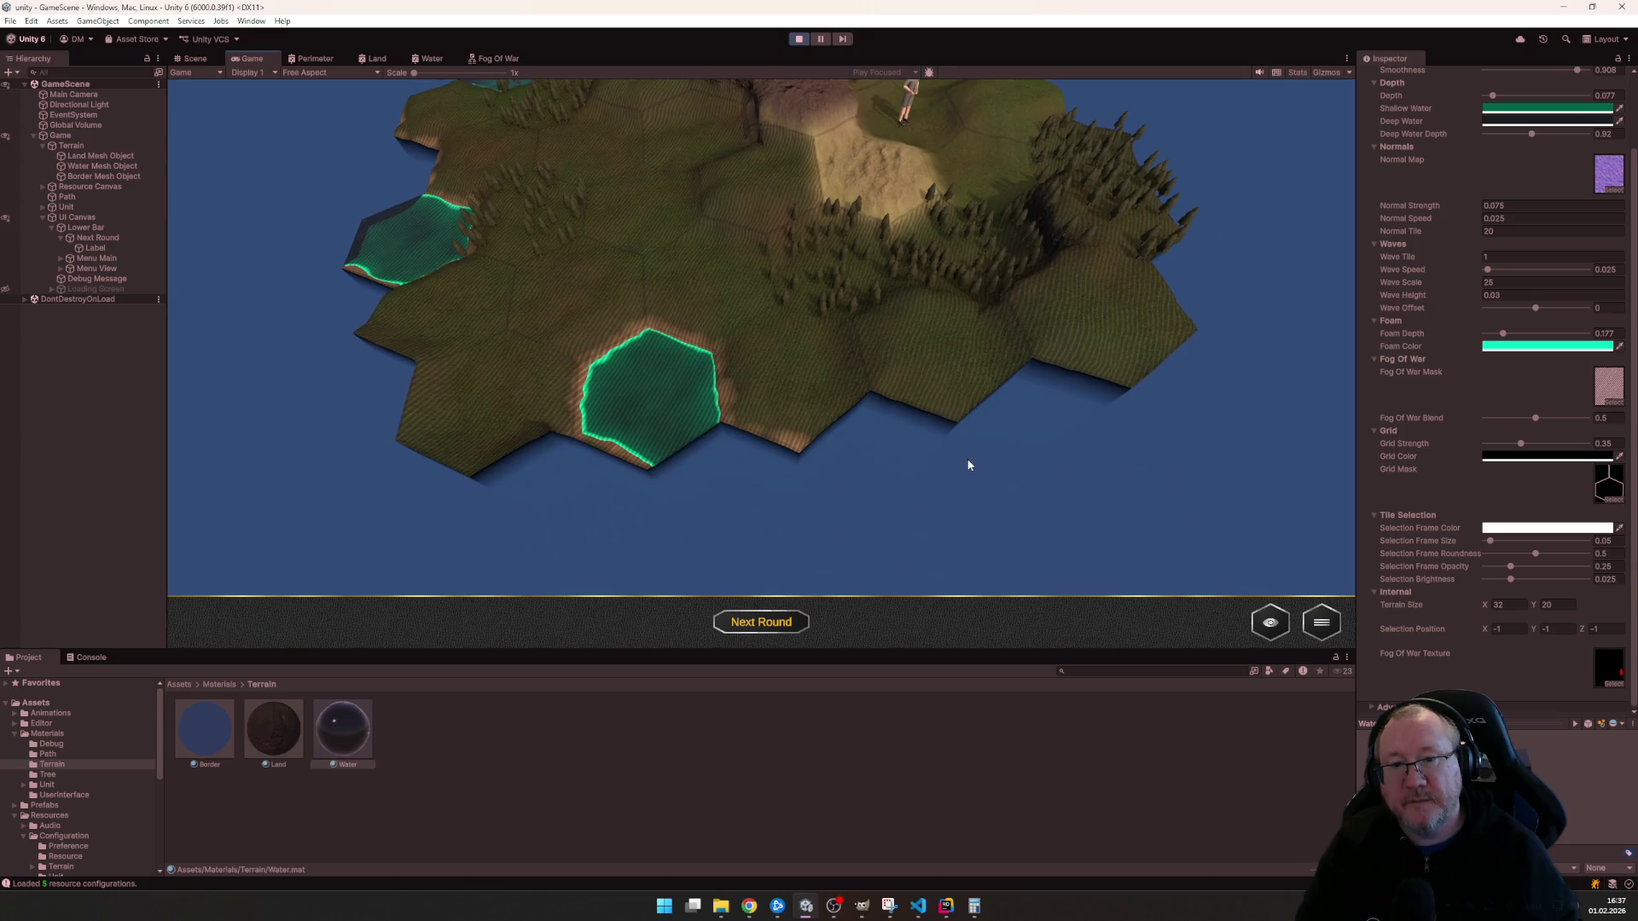
scroll(1022, 465, "down", 2)
scroll(976, 475, "up", 2)
scroll(977, 469, "up", 3)
scroll(978, 469, "down", 3)
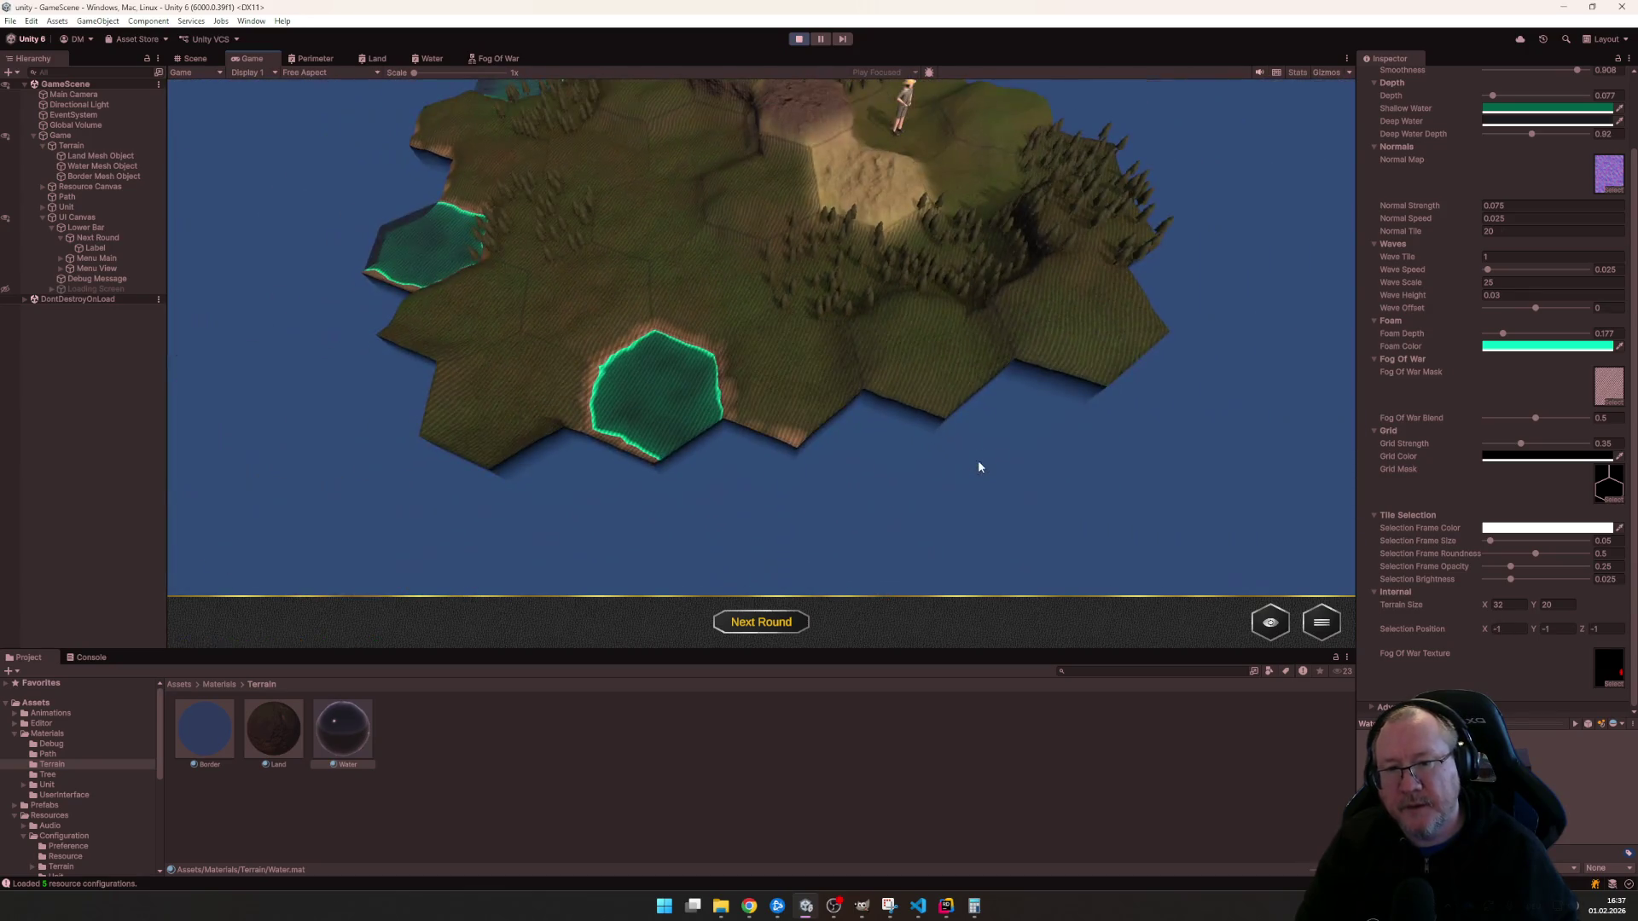
scroll(978, 468, "up", 2)
scroll(911, 354, "up", 2)
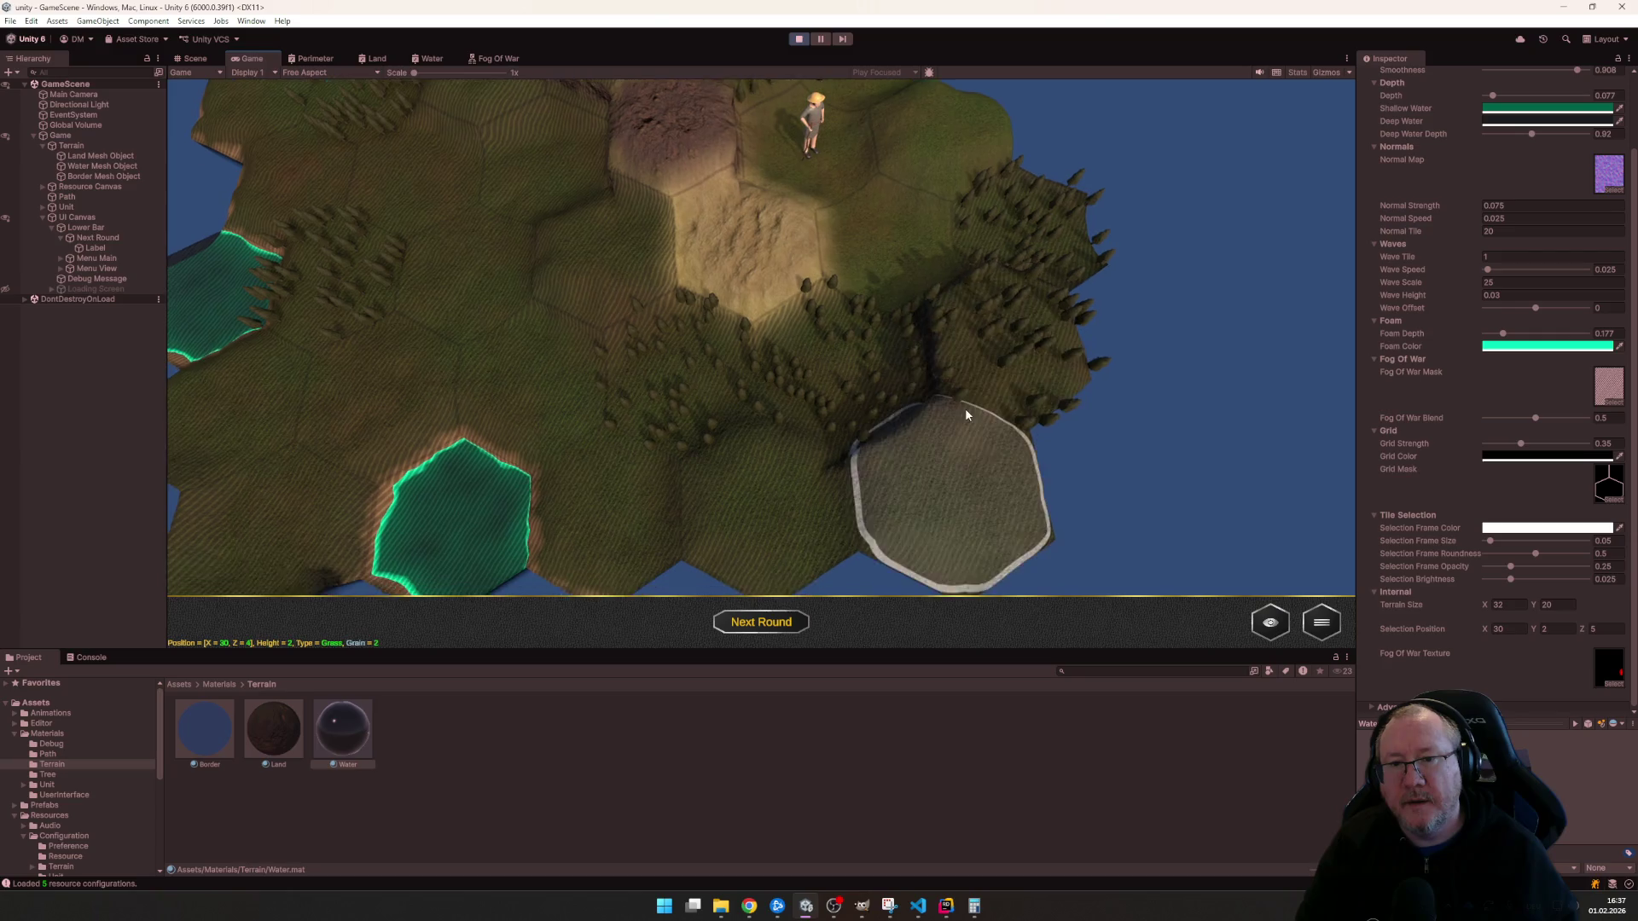
scroll(965, 407, "up", 1)
scroll(963, 410, "up", 1)
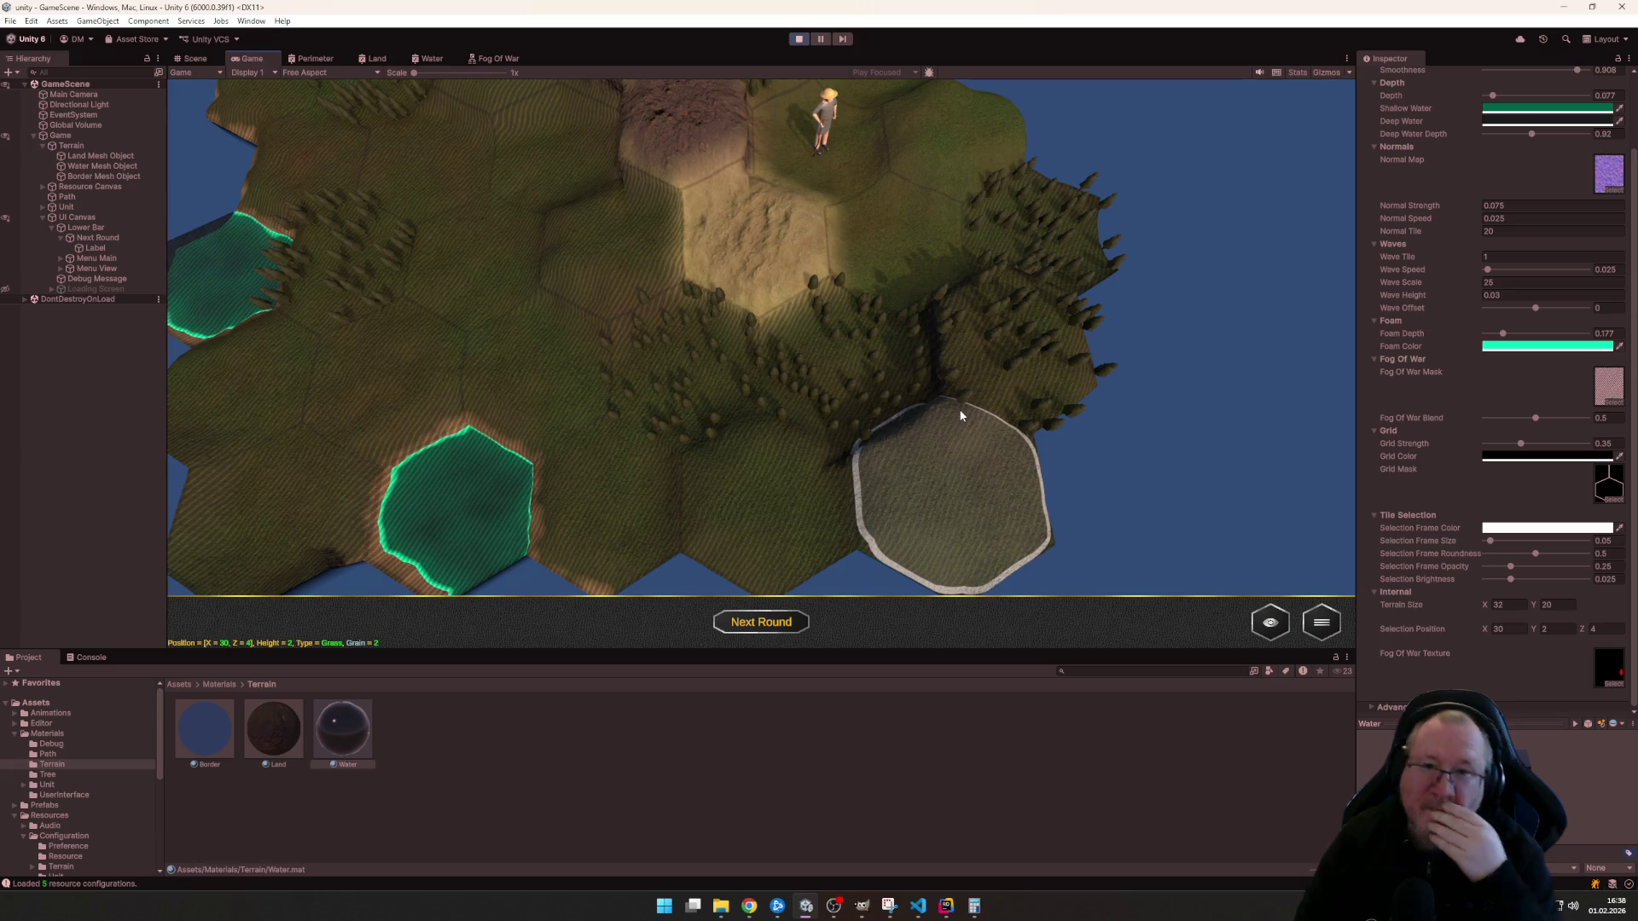
left_click(494, 58)
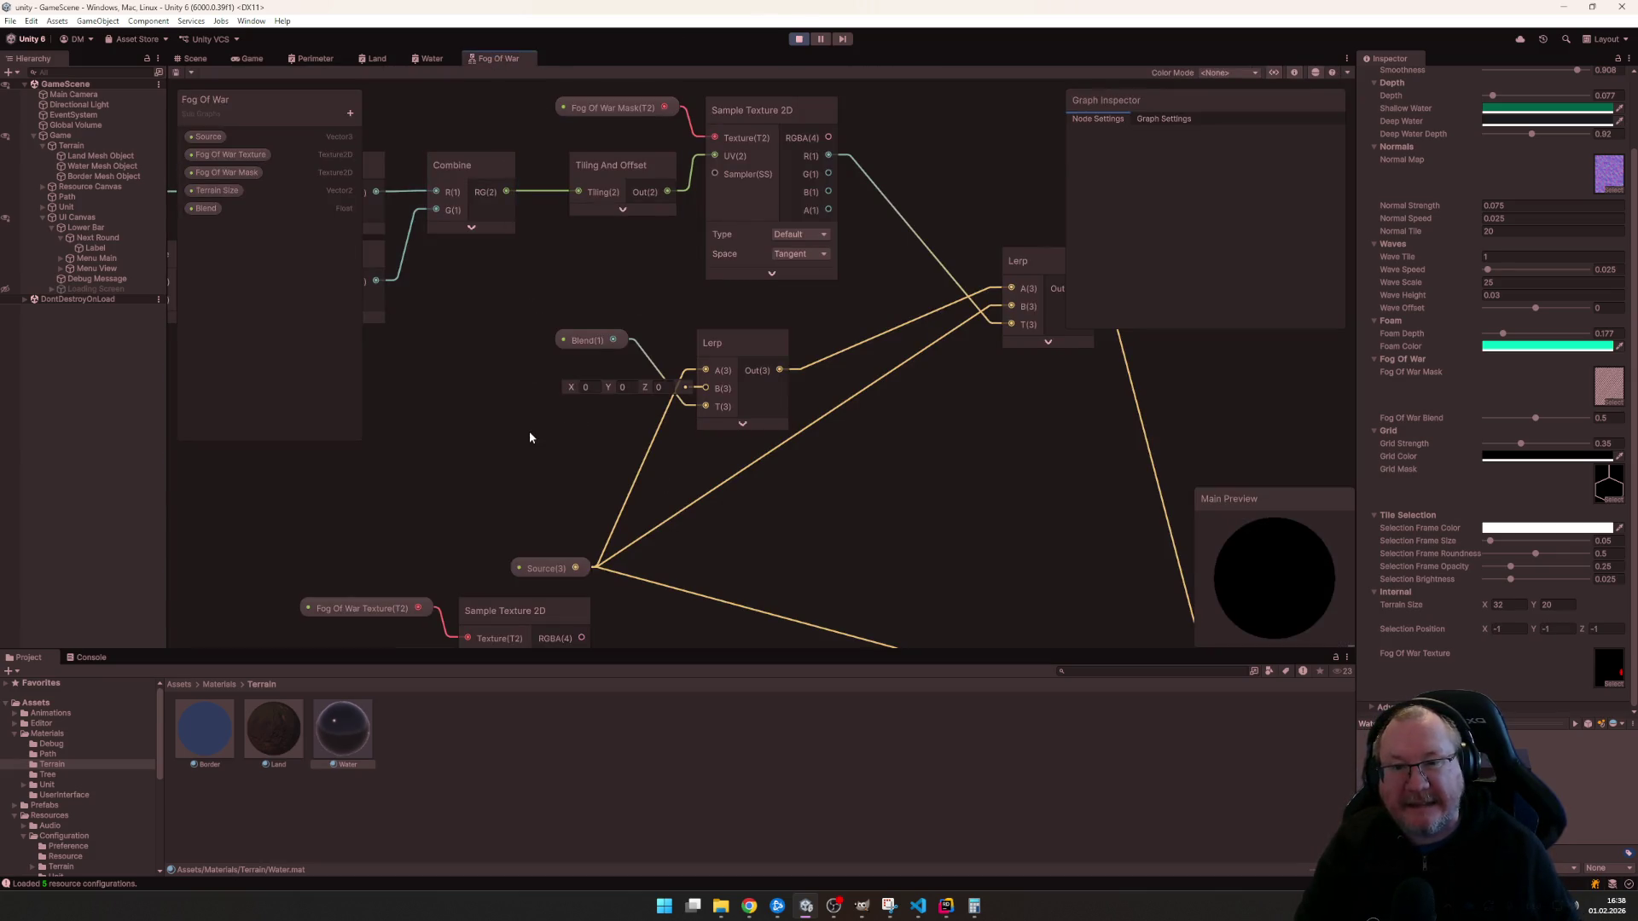
- Add a Color property to the Fog Of War subgraph and place its node near the Lerp
left_click(349, 113)
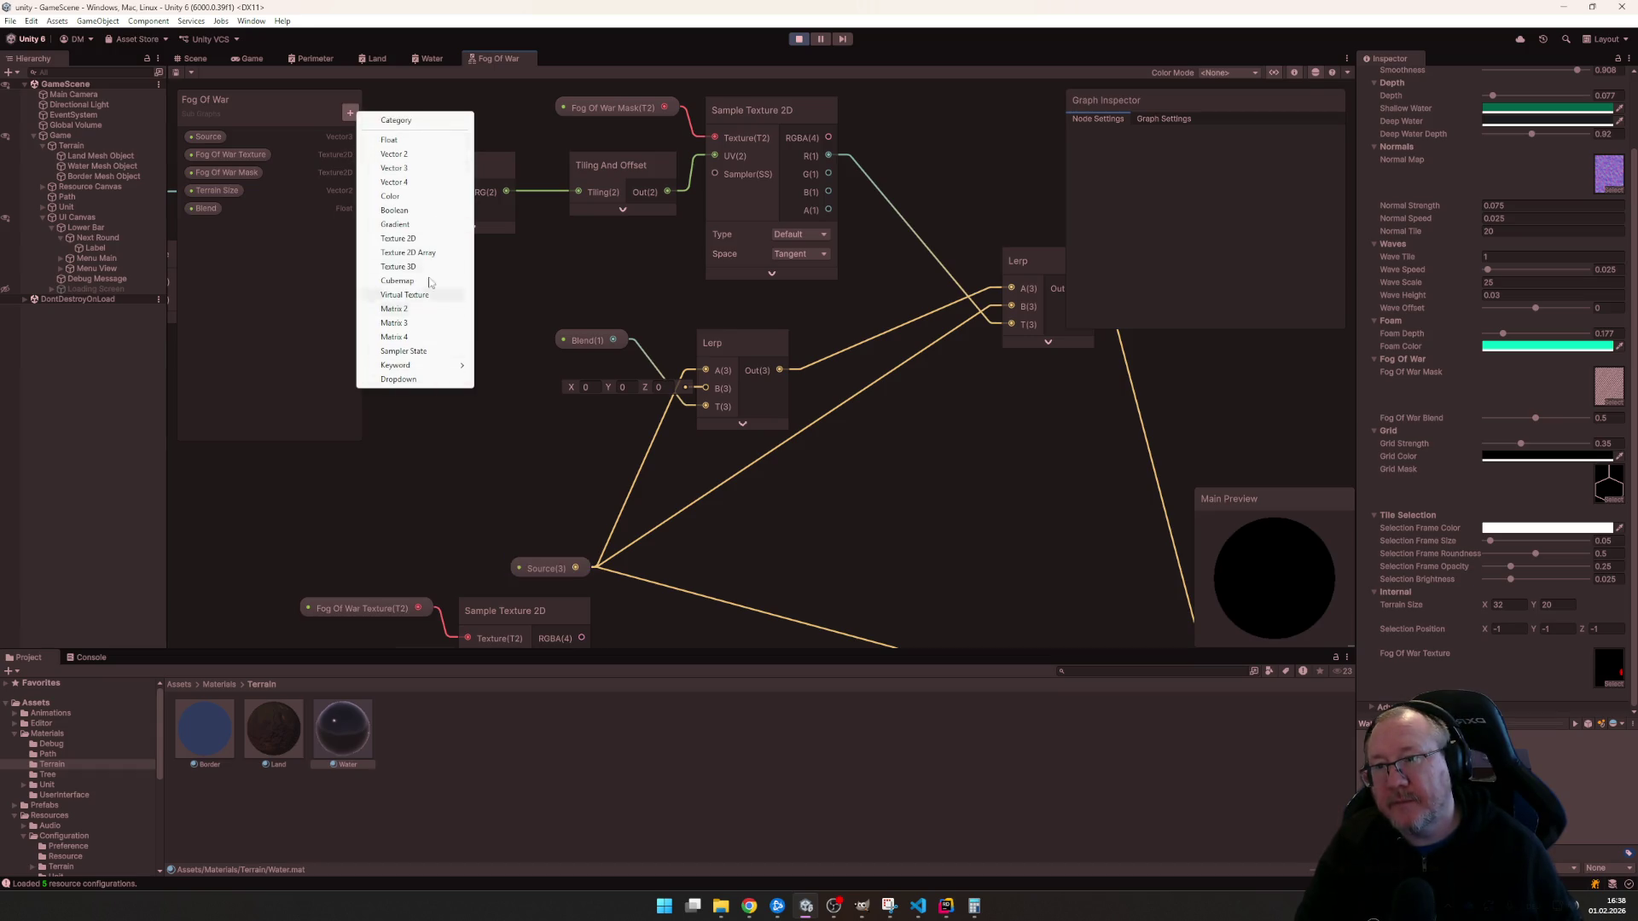
left_click(396, 196)
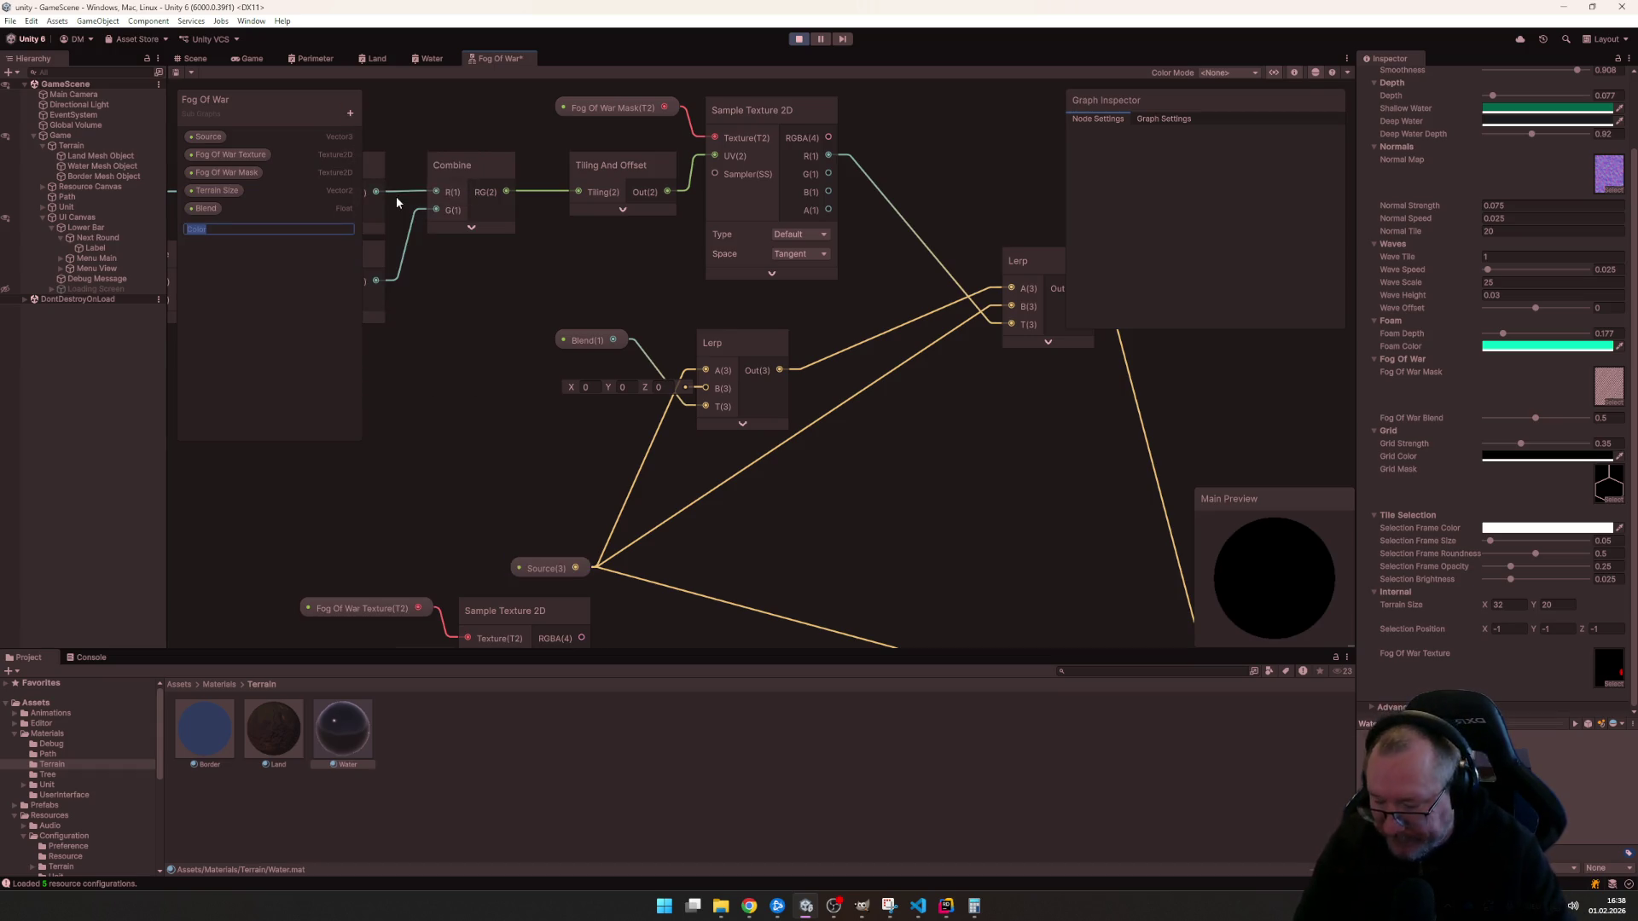
key("Return")
mouse_move(205, 225)
left_mouse_down()
mouse_move(426, 451)
mouse_move(977, 542)
left_mouse_up()
left_click_drag(552, 310, 658, 379)
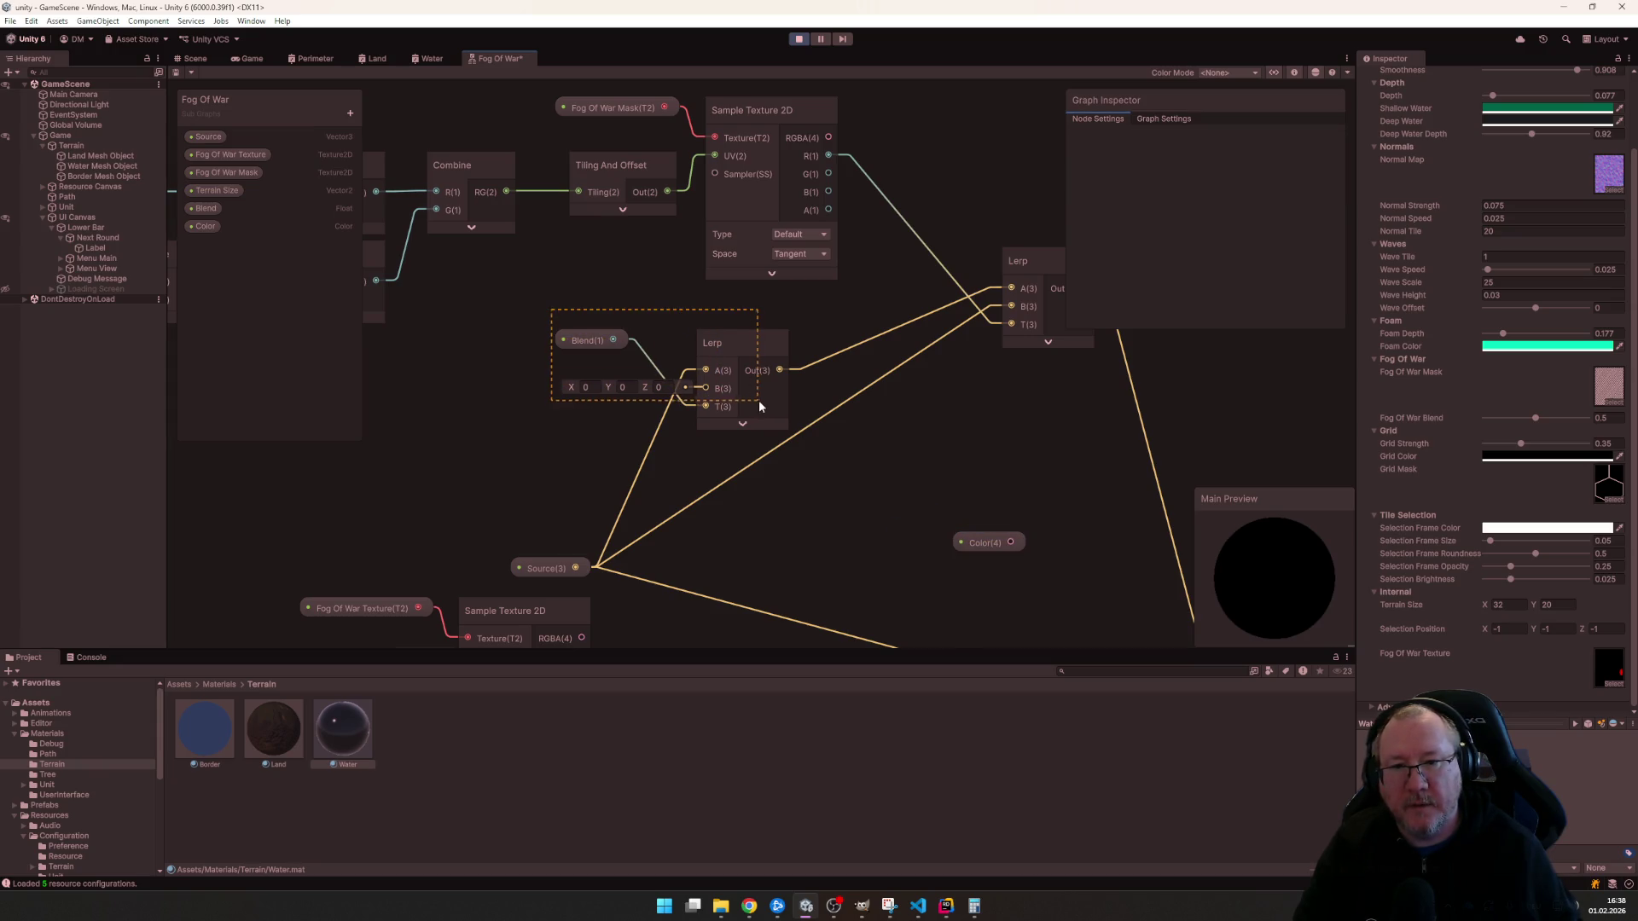
left_click_drag(752, 343, 798, 299)
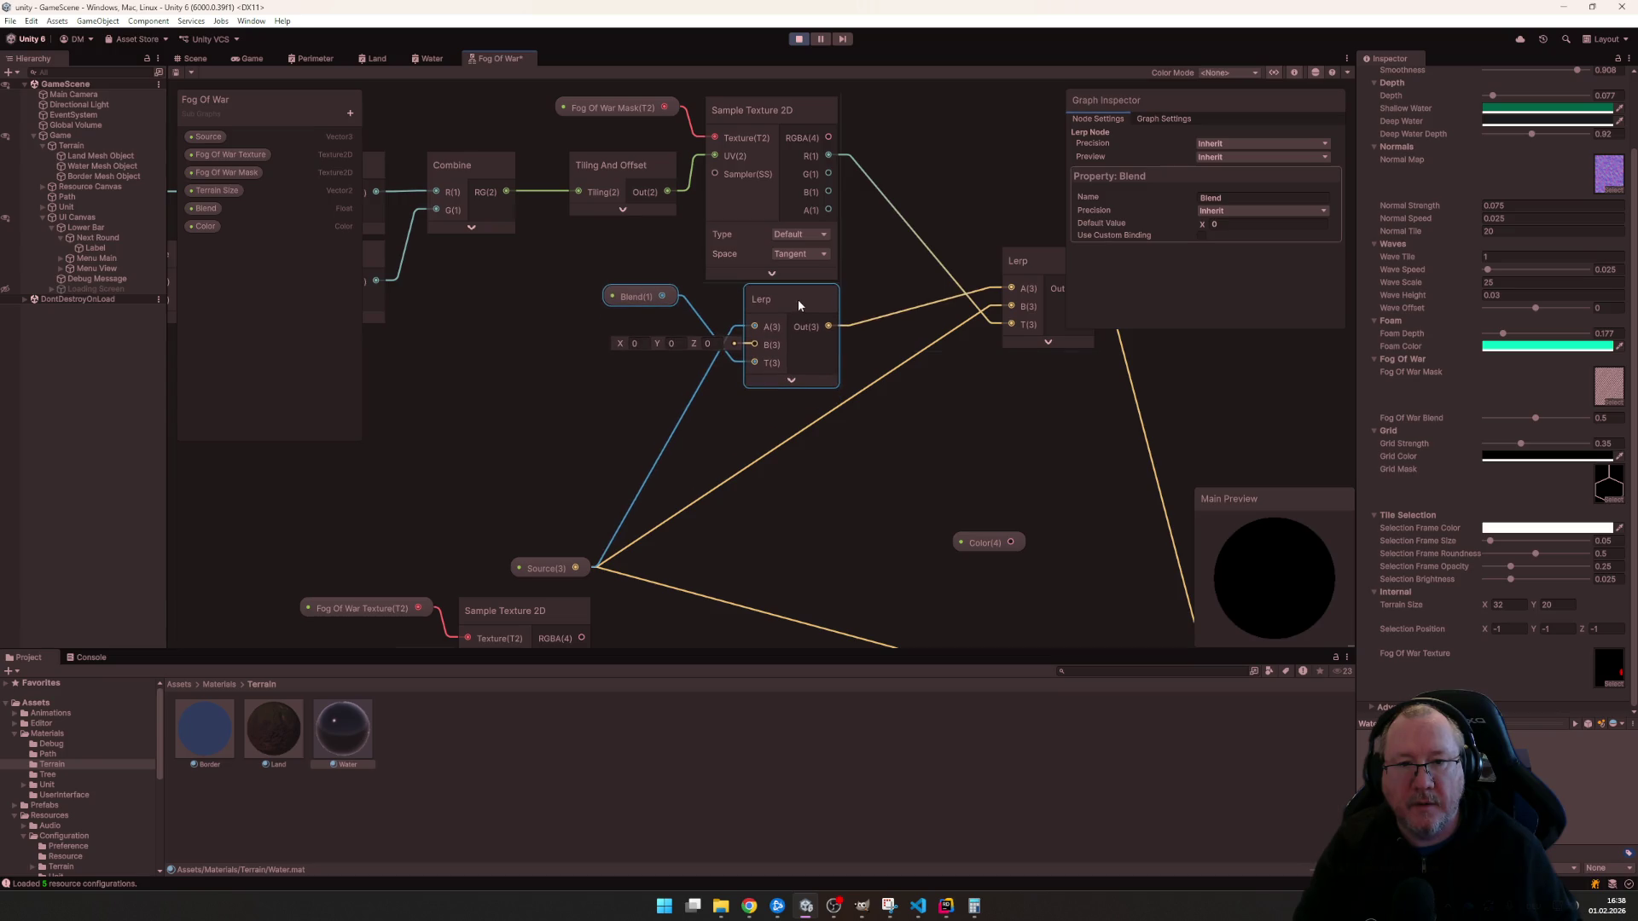
left_click_drag(984, 543, 556, 404)
- Create a Multiply node combining Color and Source, feeding the Lerp's input
left_click(595, 434)
key("space")
type("mult")
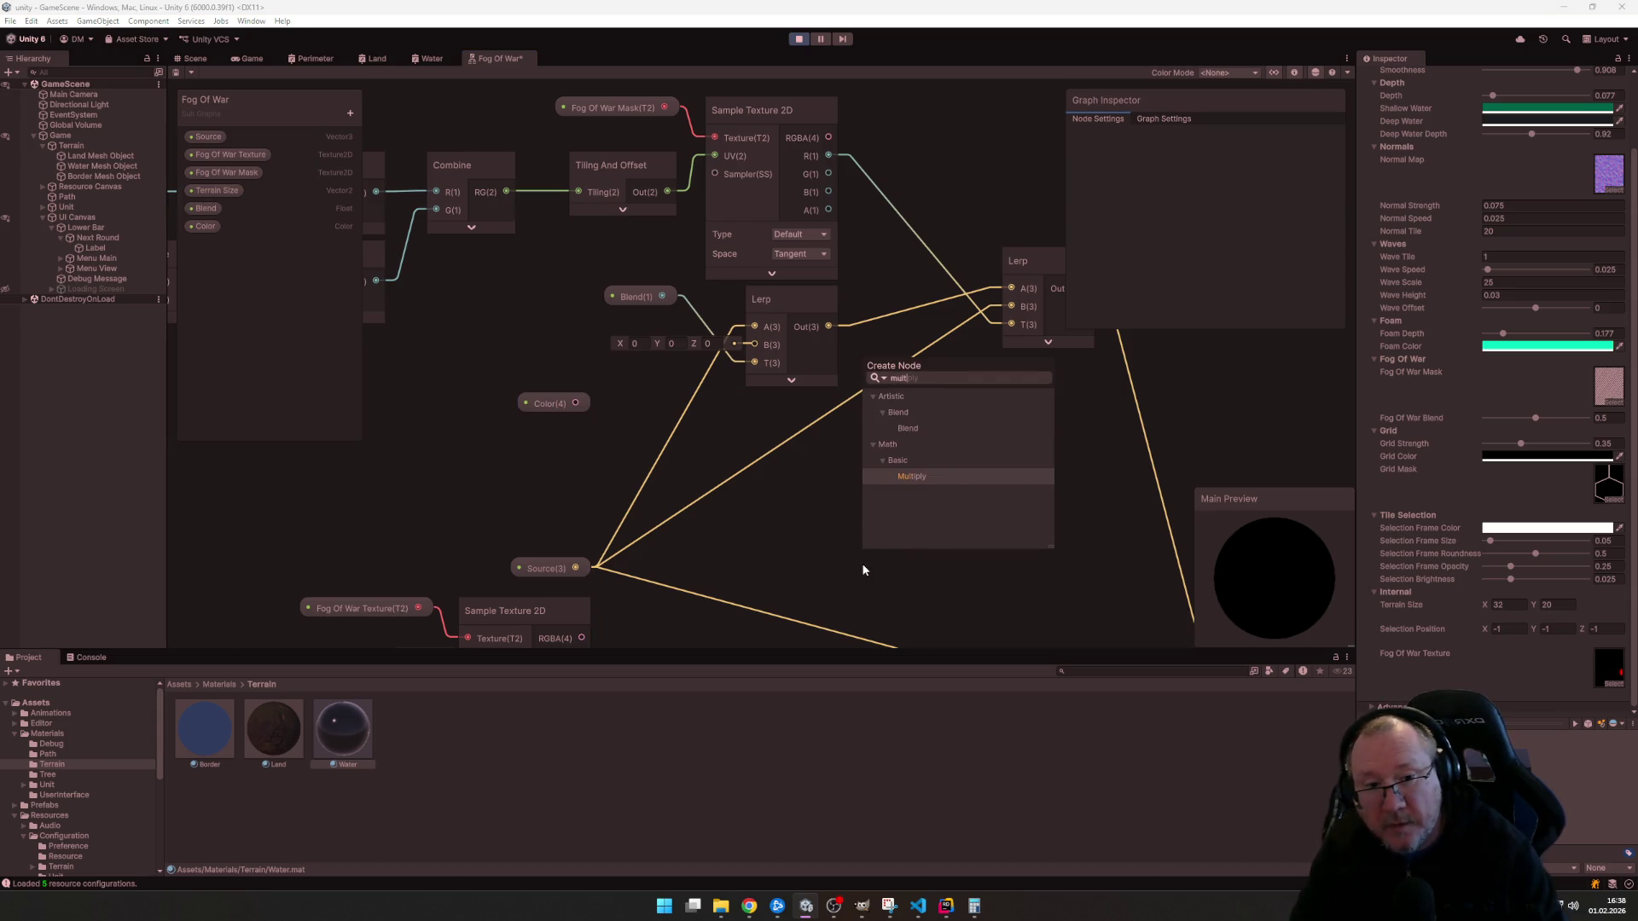
key("Return")
mouse_move(966, 588)
left_mouse_down()
mouse_move(959, 470)
mouse_move(663, 434)
left_mouse_up()
left_click(963, 541)
left_click_drag(643, 433, 648, 417)
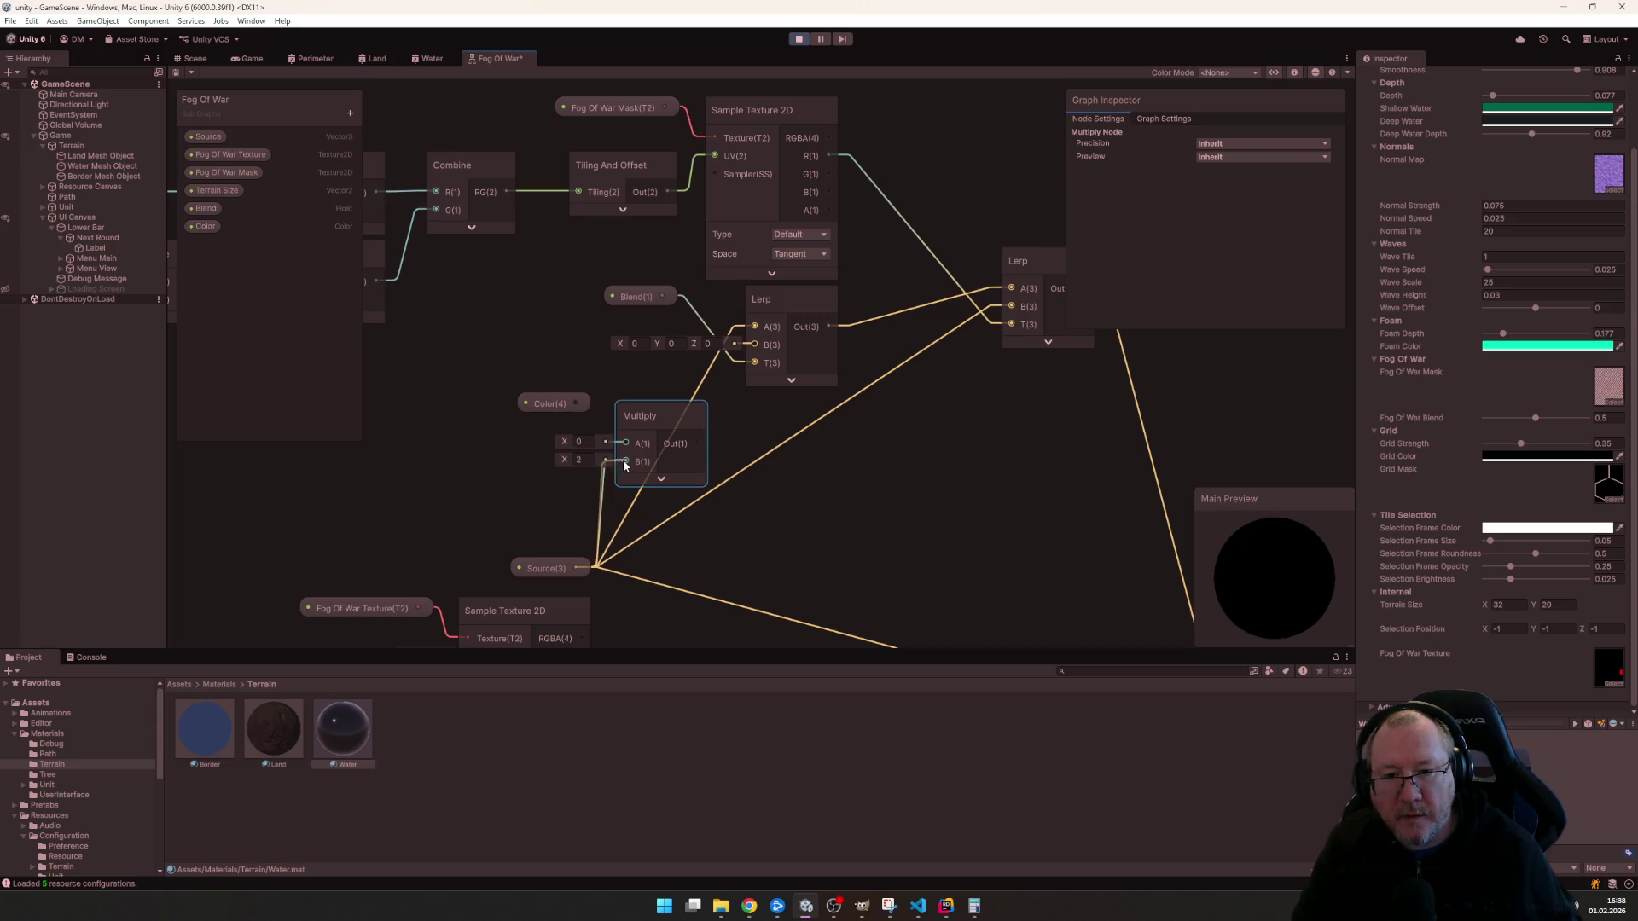
left_click_drag(587, 404, 626, 444)
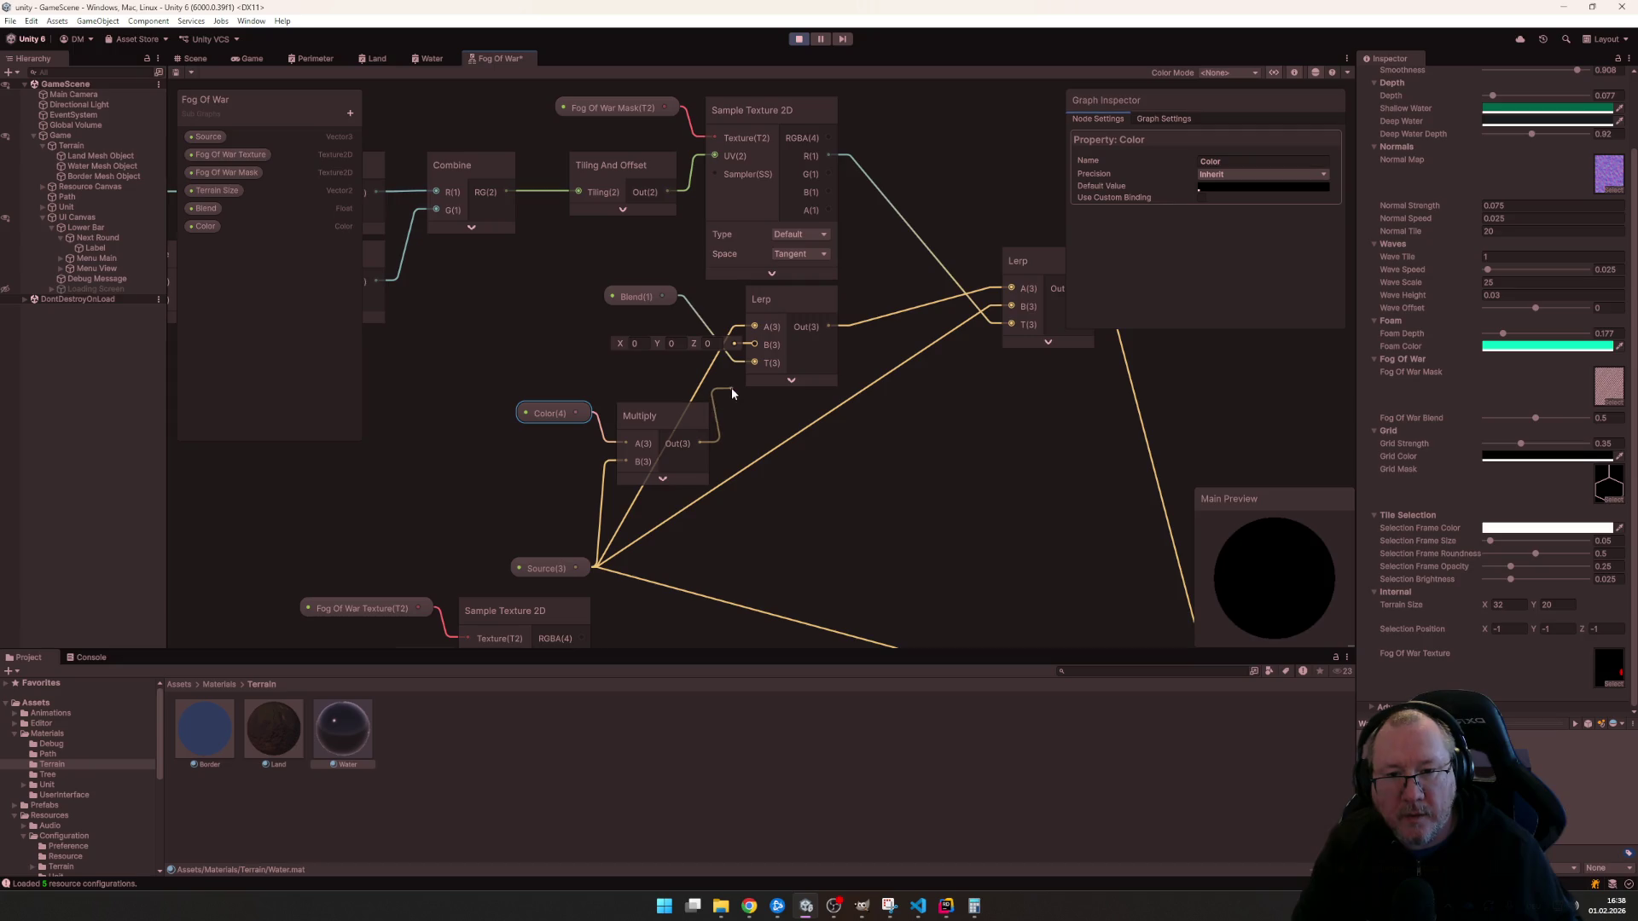
left_click_drag(741, 342, 756, 328)
left_click_drag(659, 410, 659, 392)
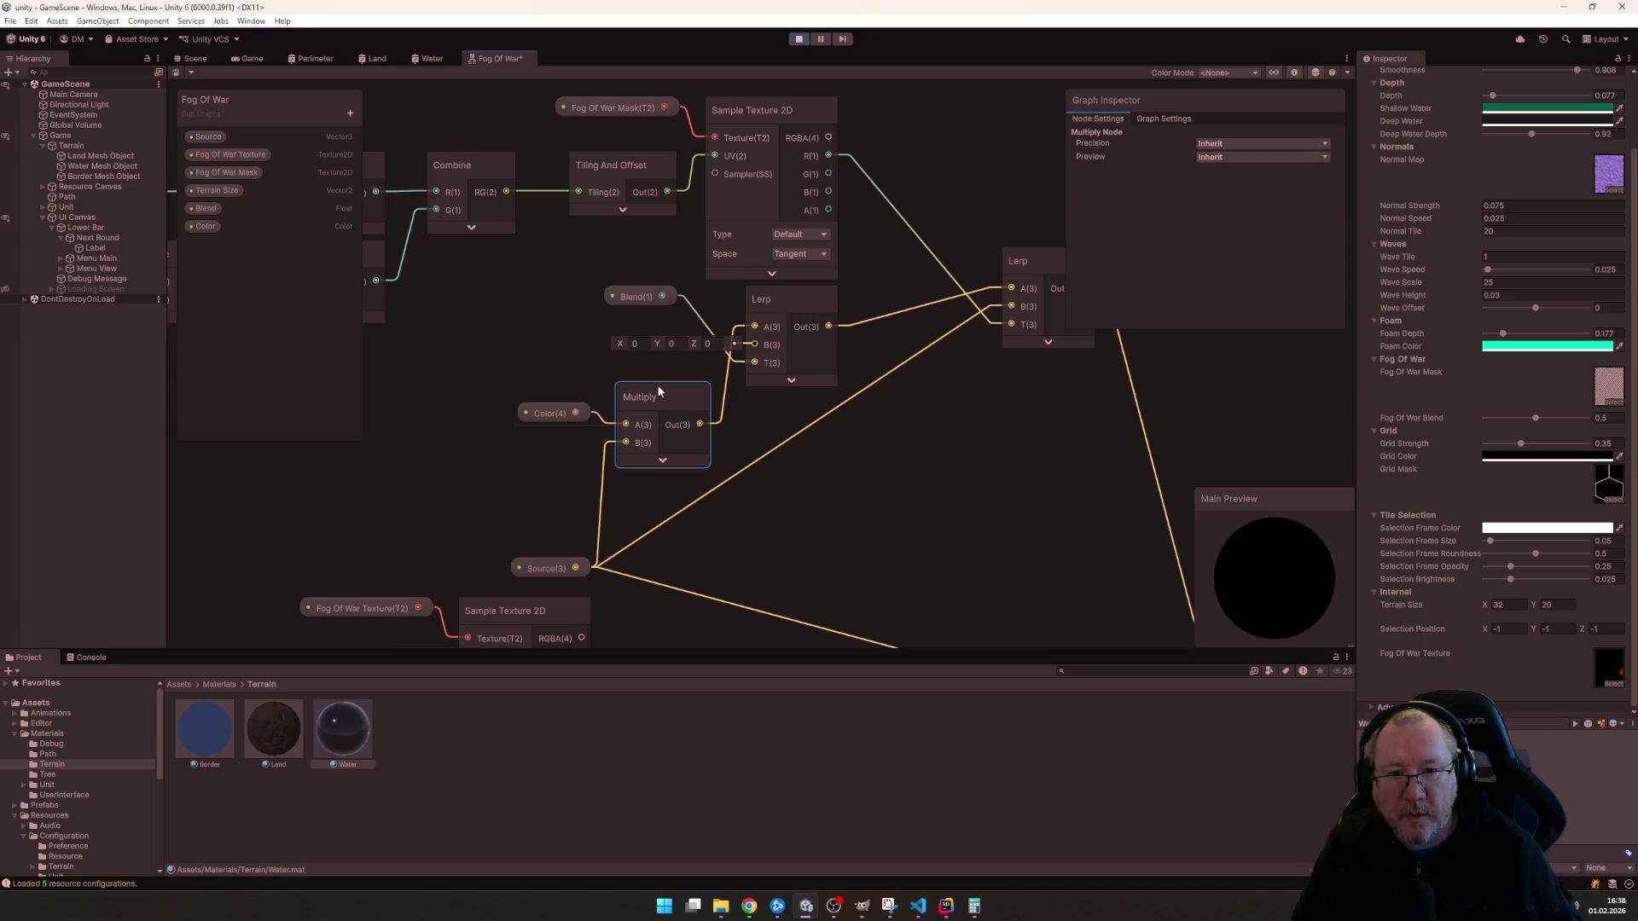
left_click_drag(551, 414, 553, 394)
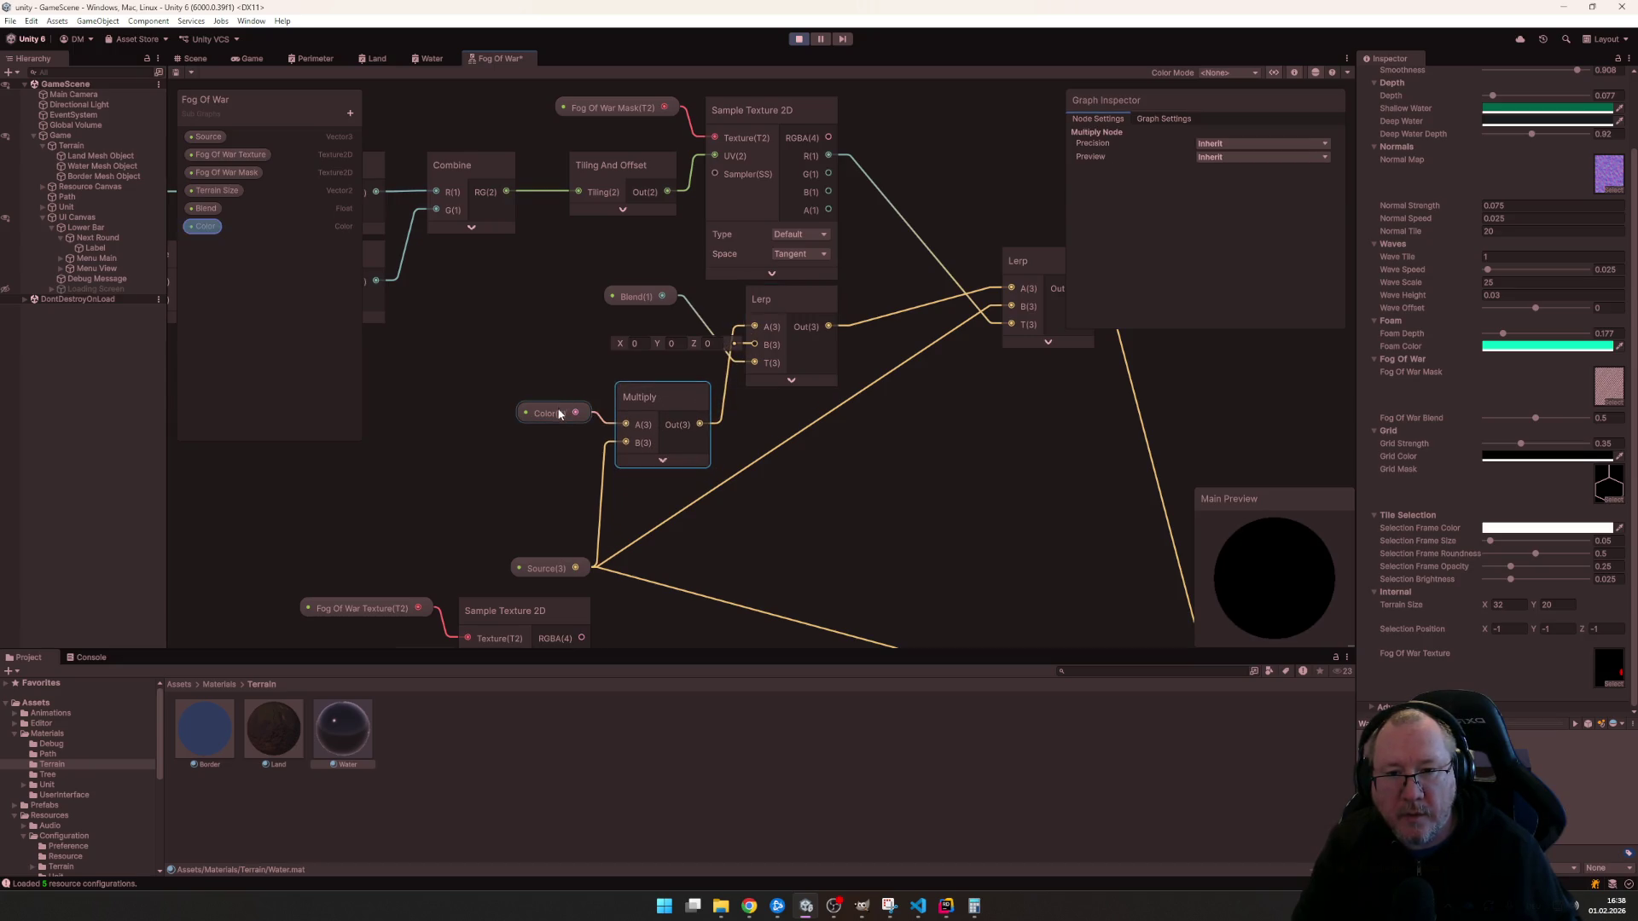
- Save the Fog Of War subgraph and check the Multiply node's settings
left_click(841, 523)
key("ctrl+s")
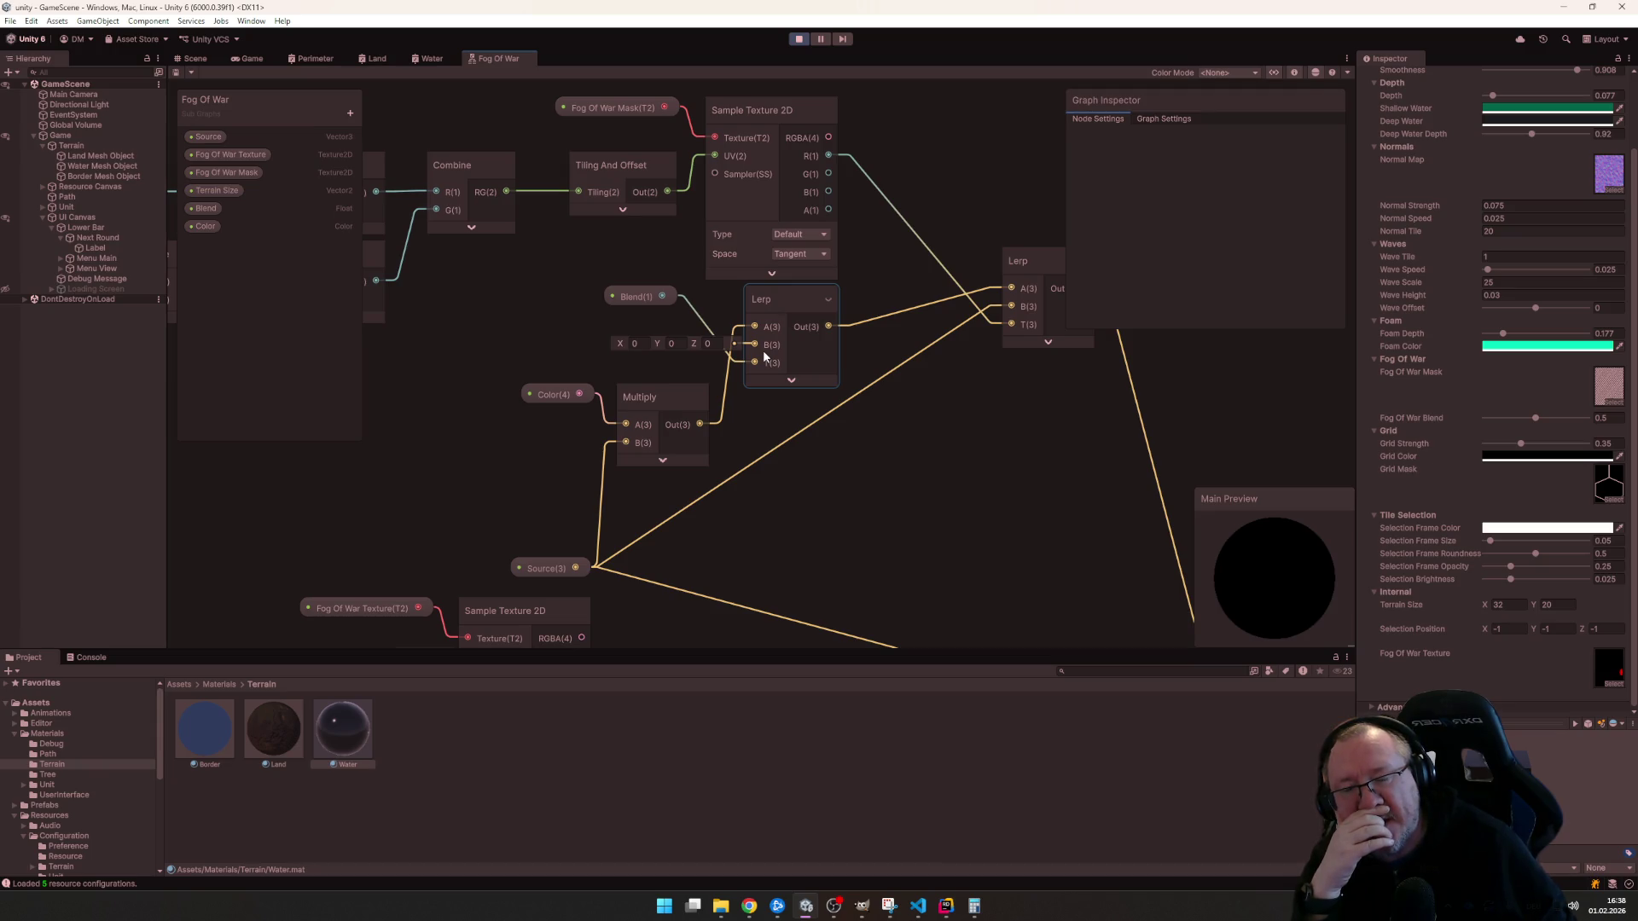
left_click(651, 402)
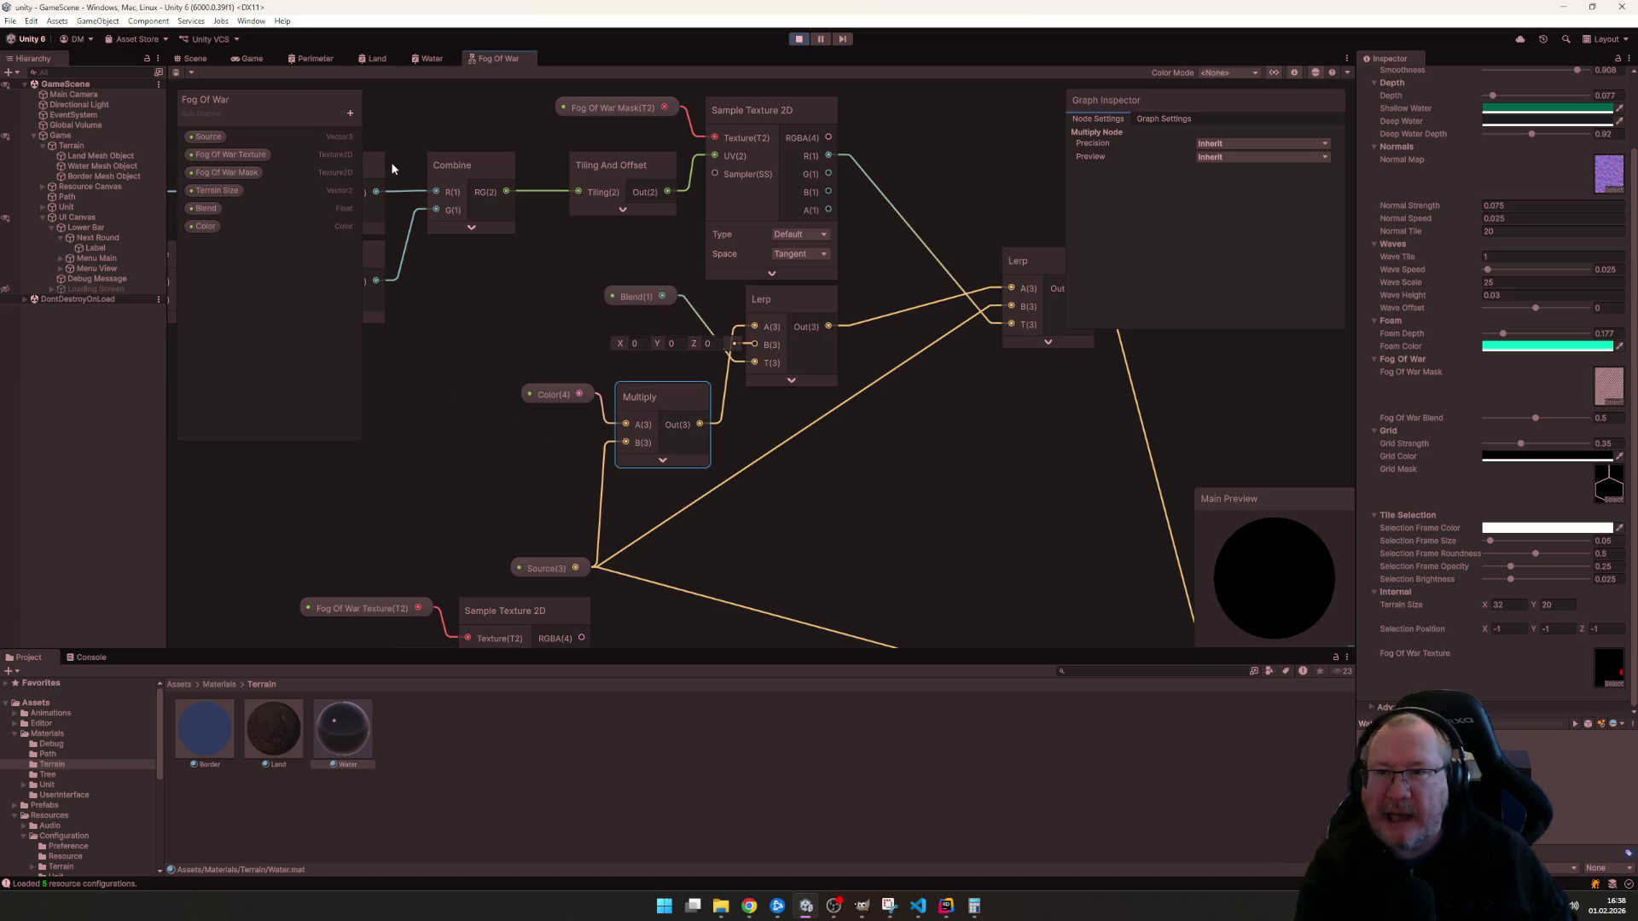
left_click(376, 58)
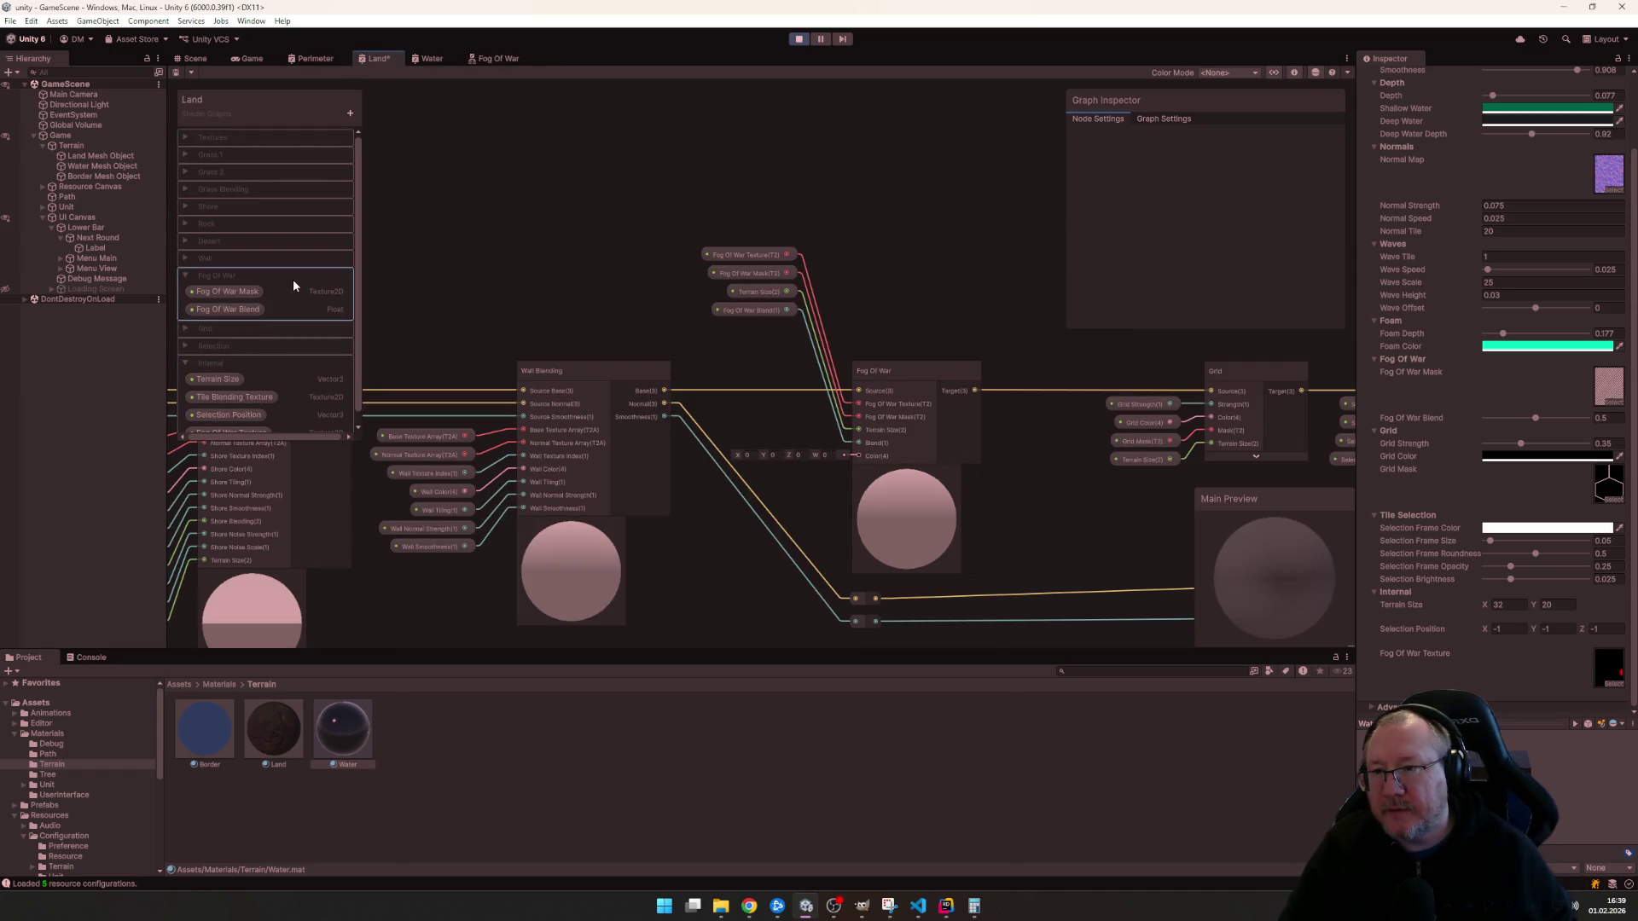
- Add a Color property Fog OF War Color to the Land graph, place its node and save
left_click(349, 113)
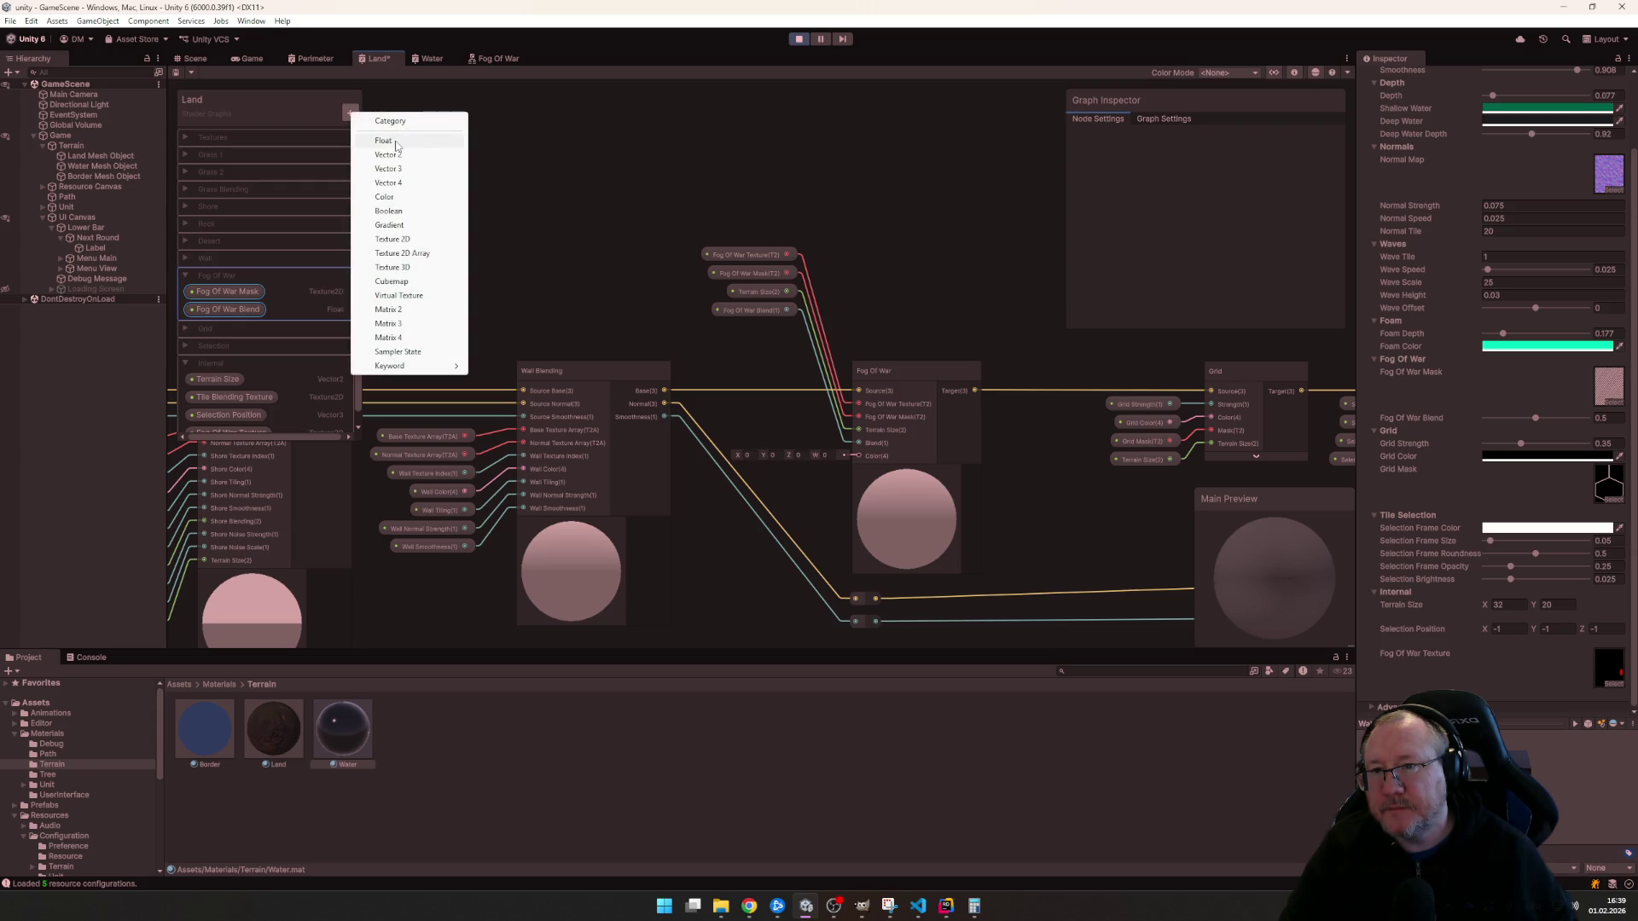
left_click(391, 197)
type("Fog OF War ")
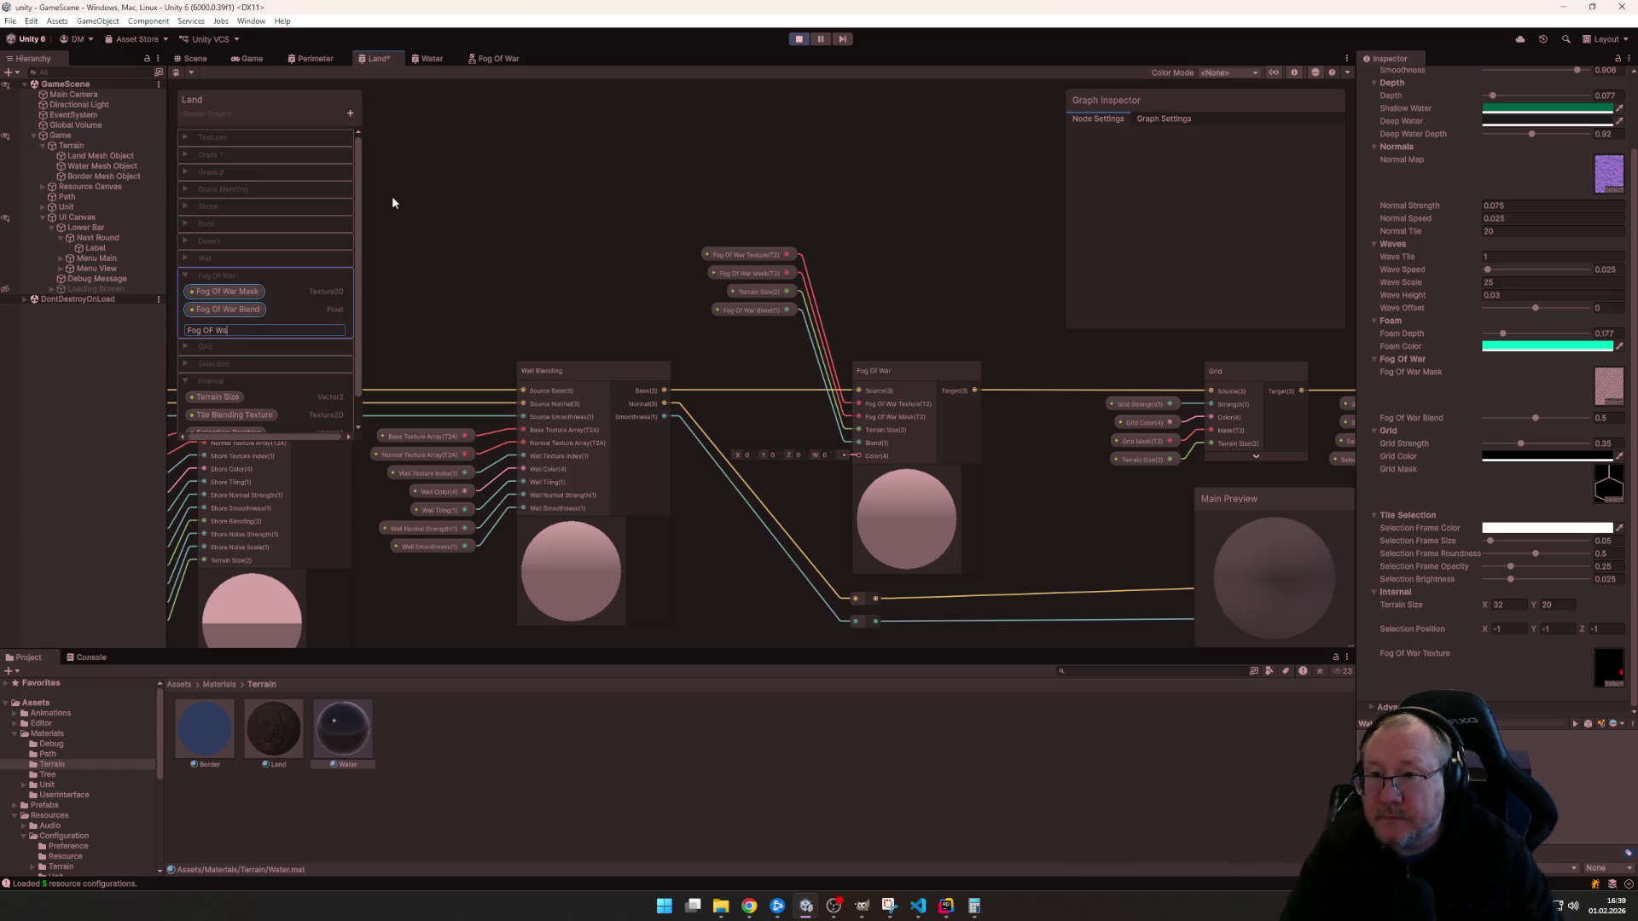
type("Color")
key("Return")
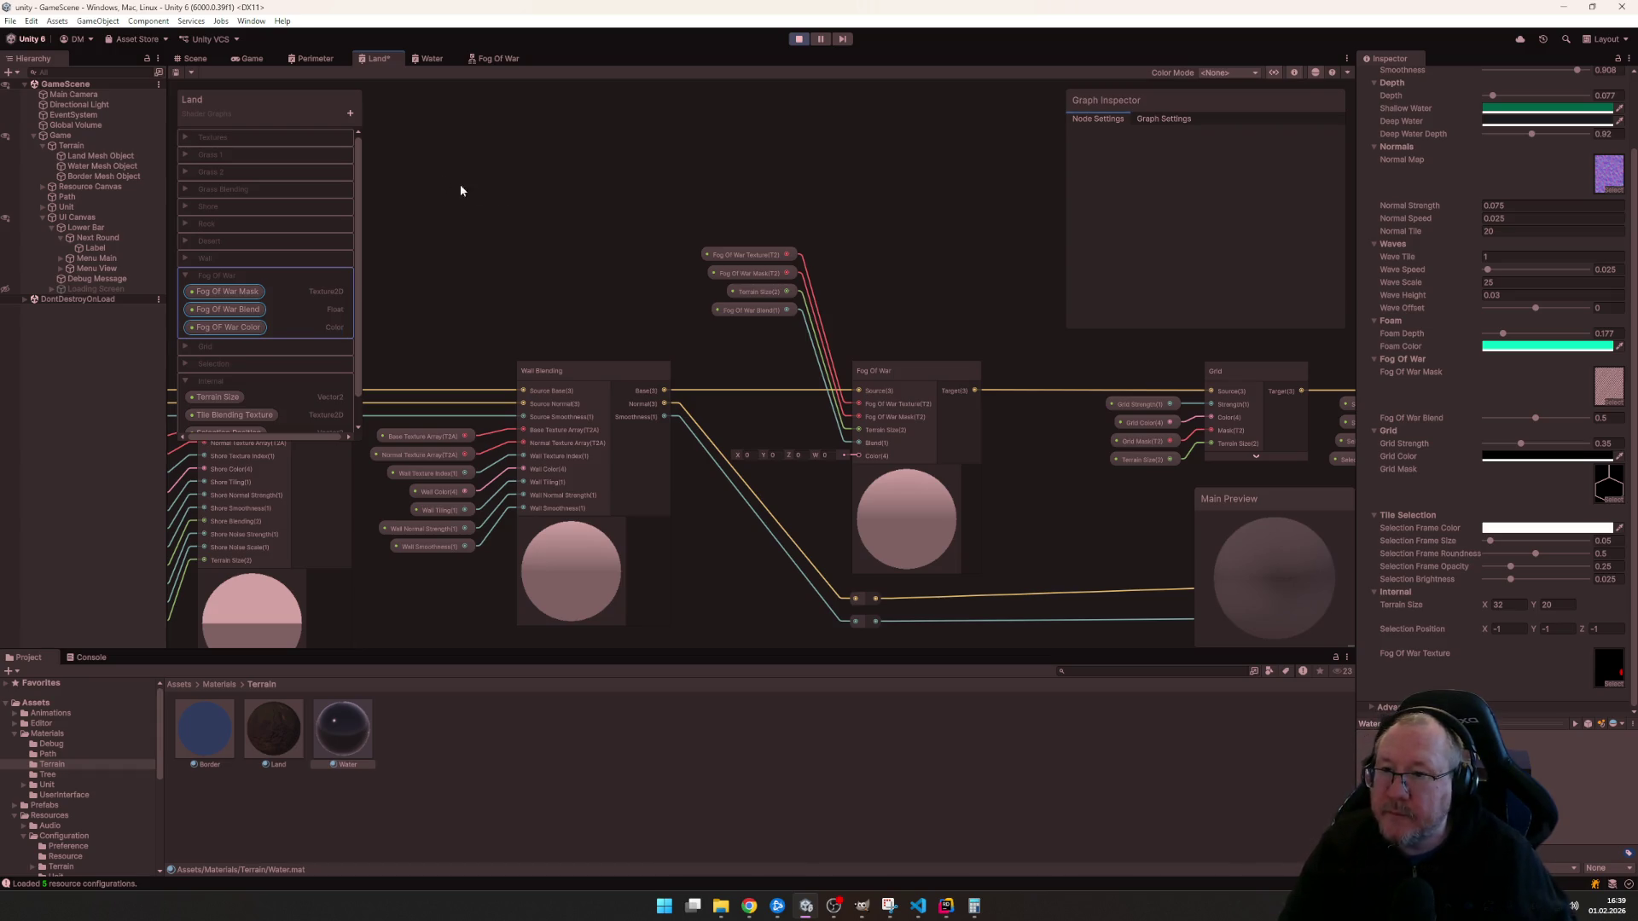
left_click(228, 328)
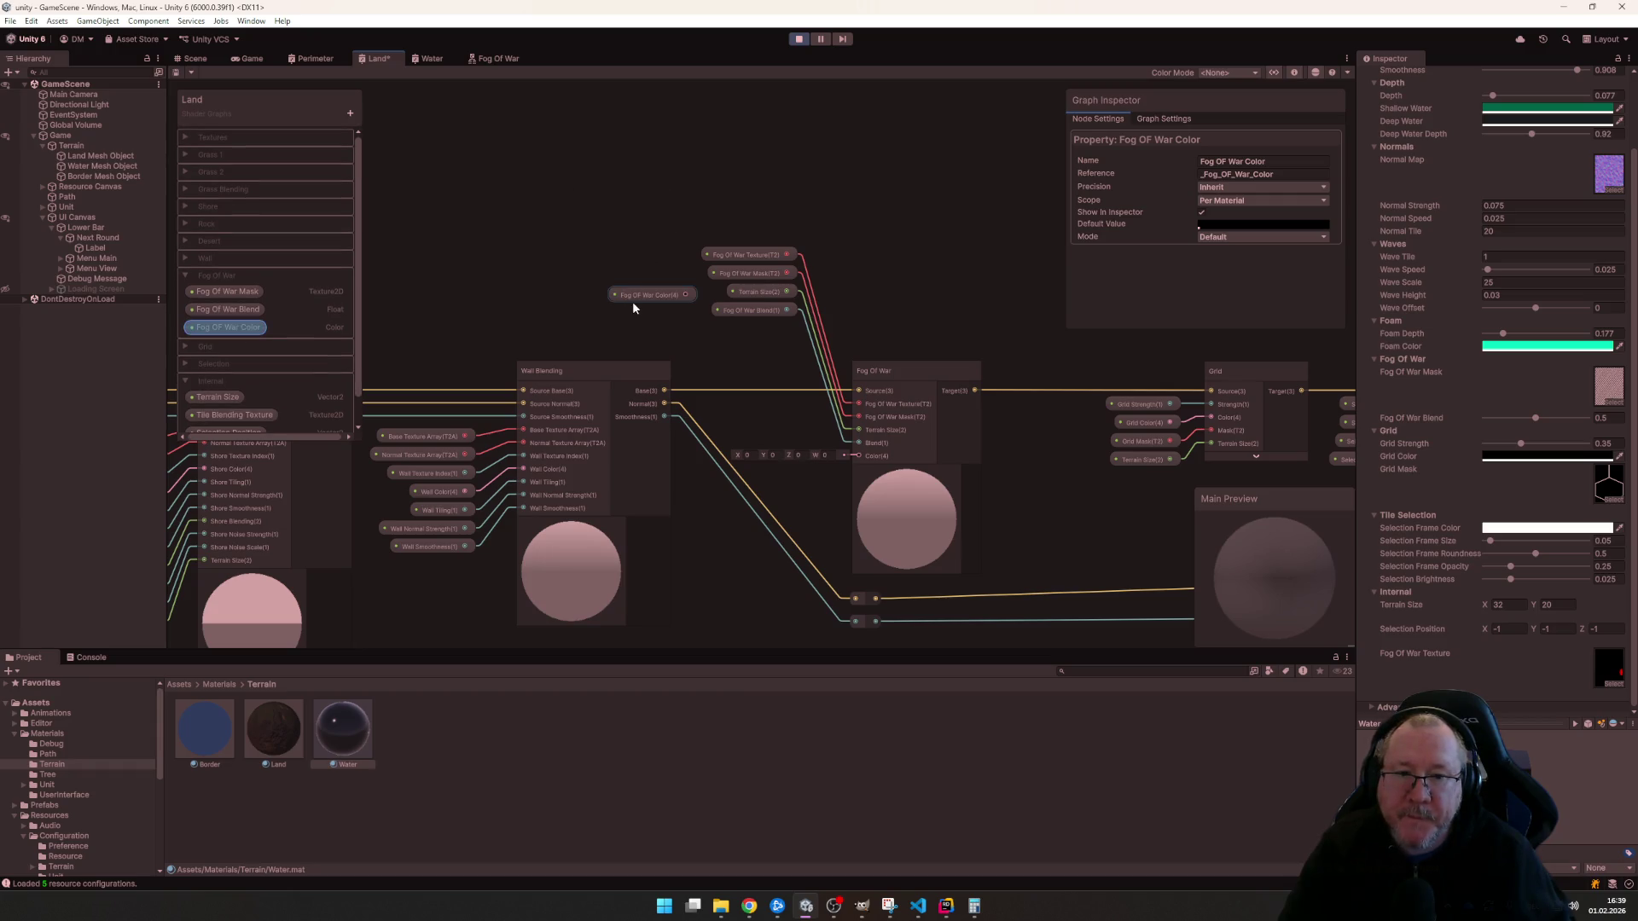
mouse_move(612, 286)
left_mouse_down()
mouse_move(746, 323)
mouse_move(859, 455)
left_mouse_up()
key("ctrl+s")
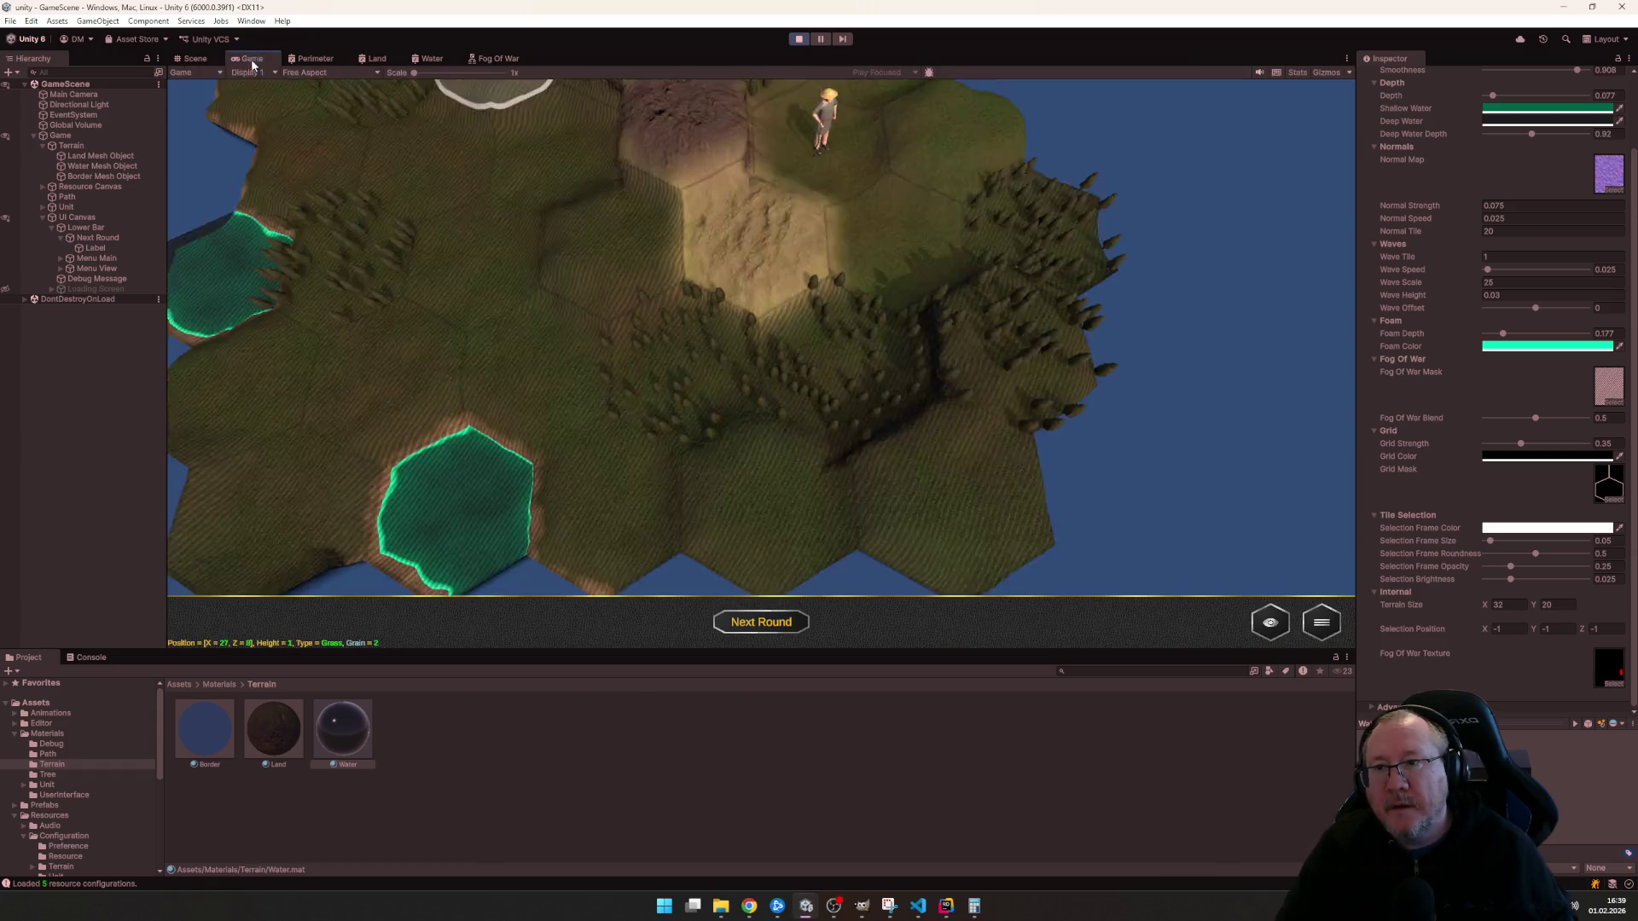
left_click(247, 58)
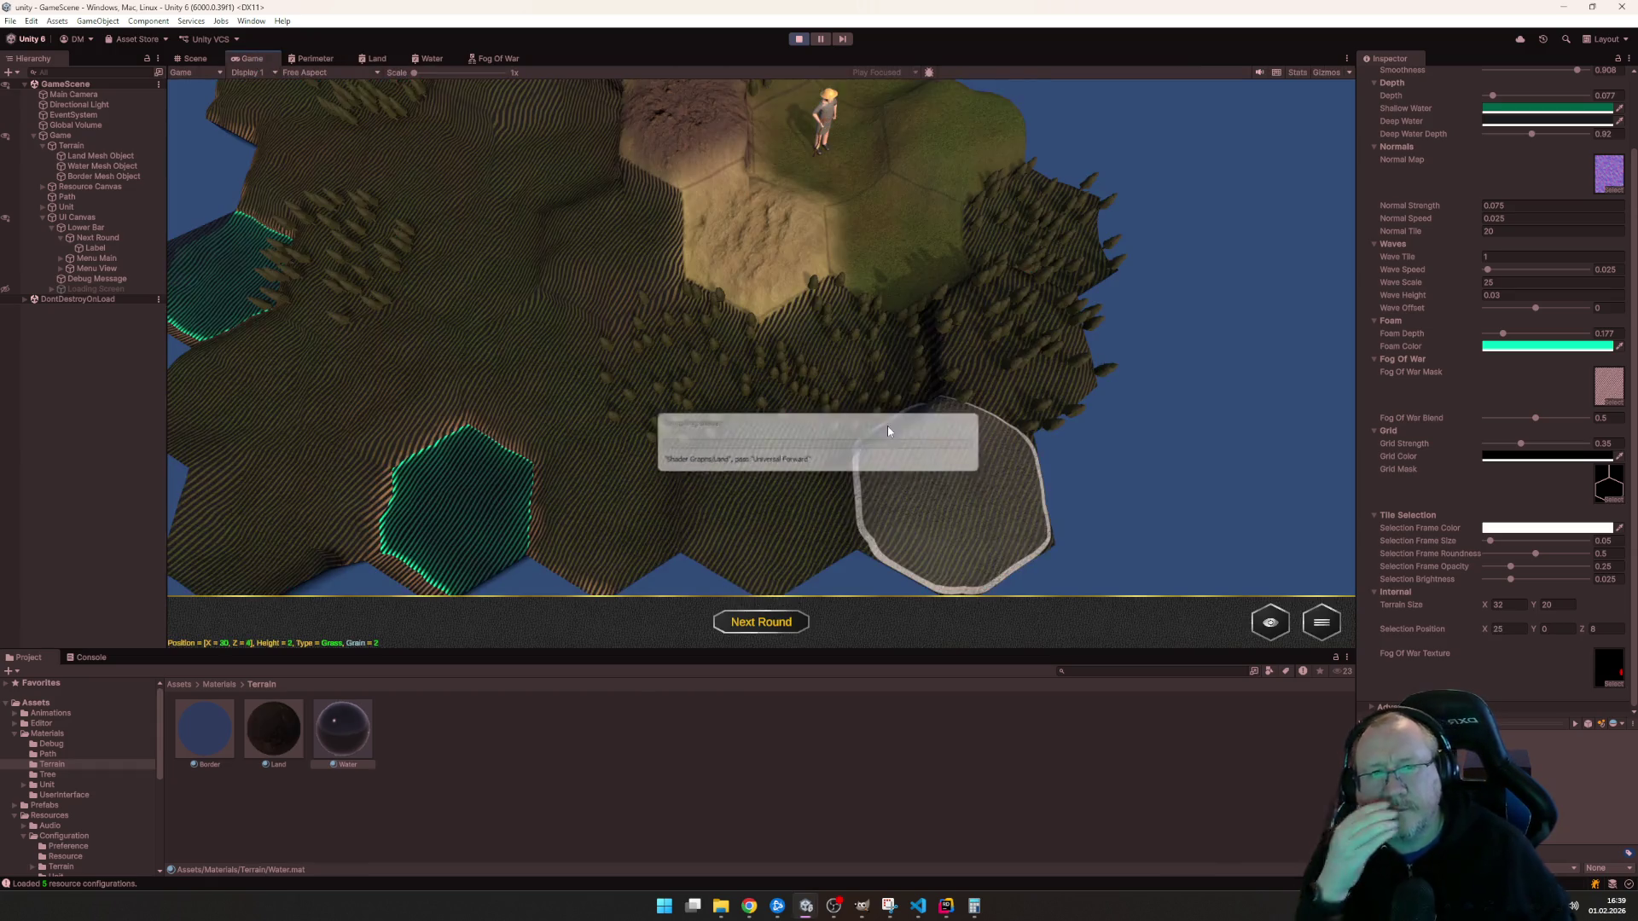
scroll(821, 400, "up", 3)
scroll(819, 387, "up", 2)
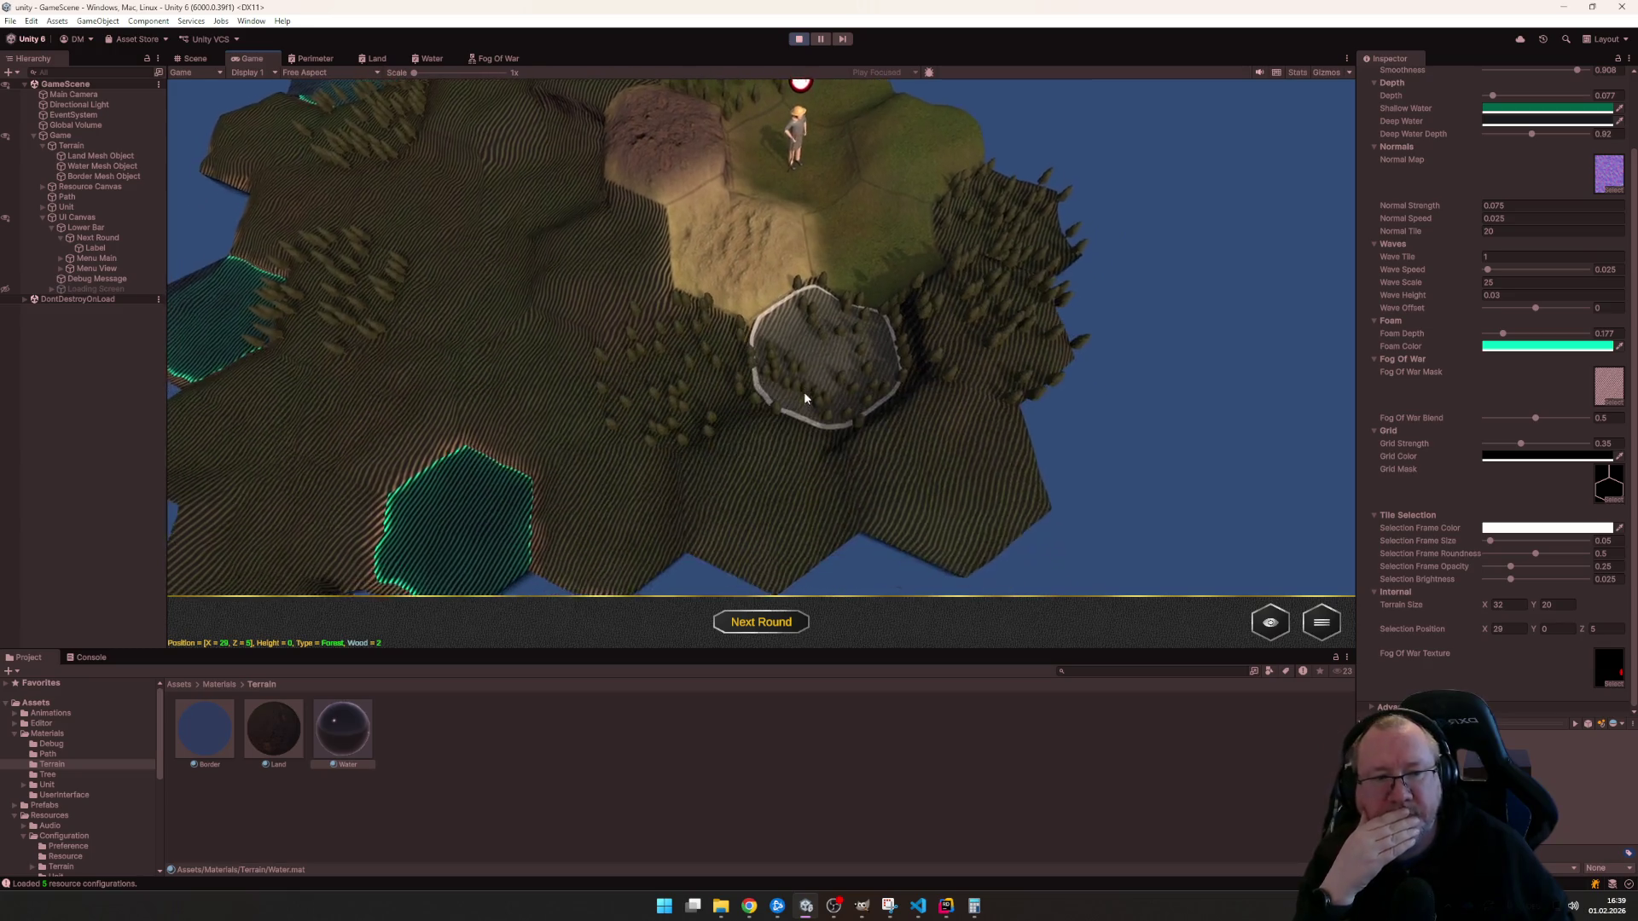
scroll(796, 460, "up", 2)
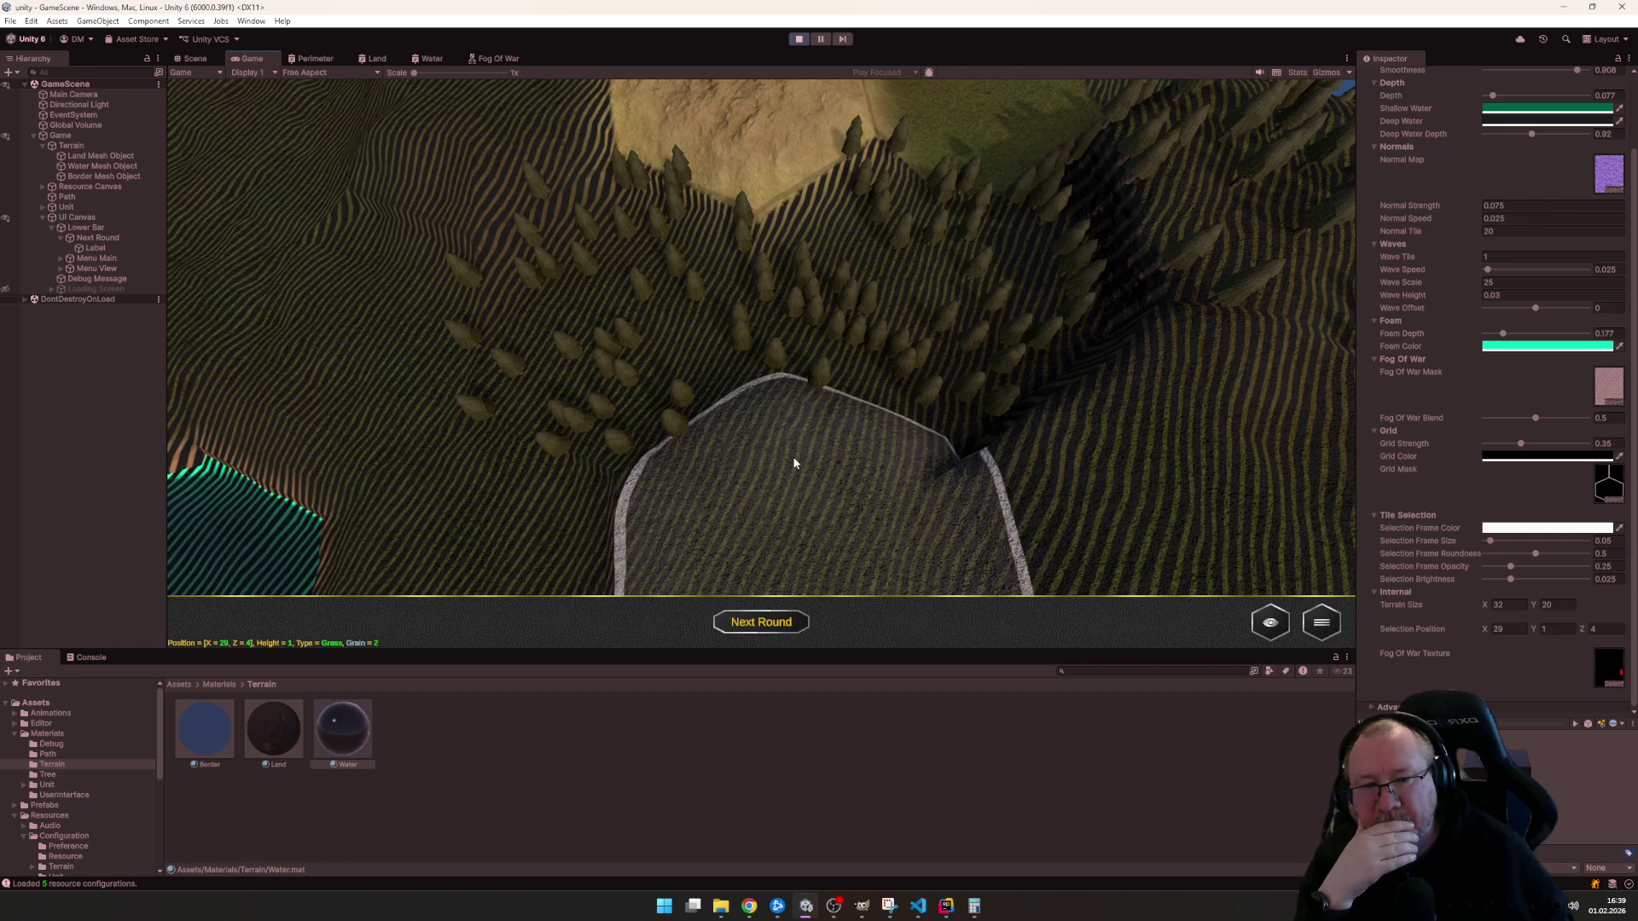
scroll(794, 464, "down", 5)
scroll(858, 458, "up", 5)
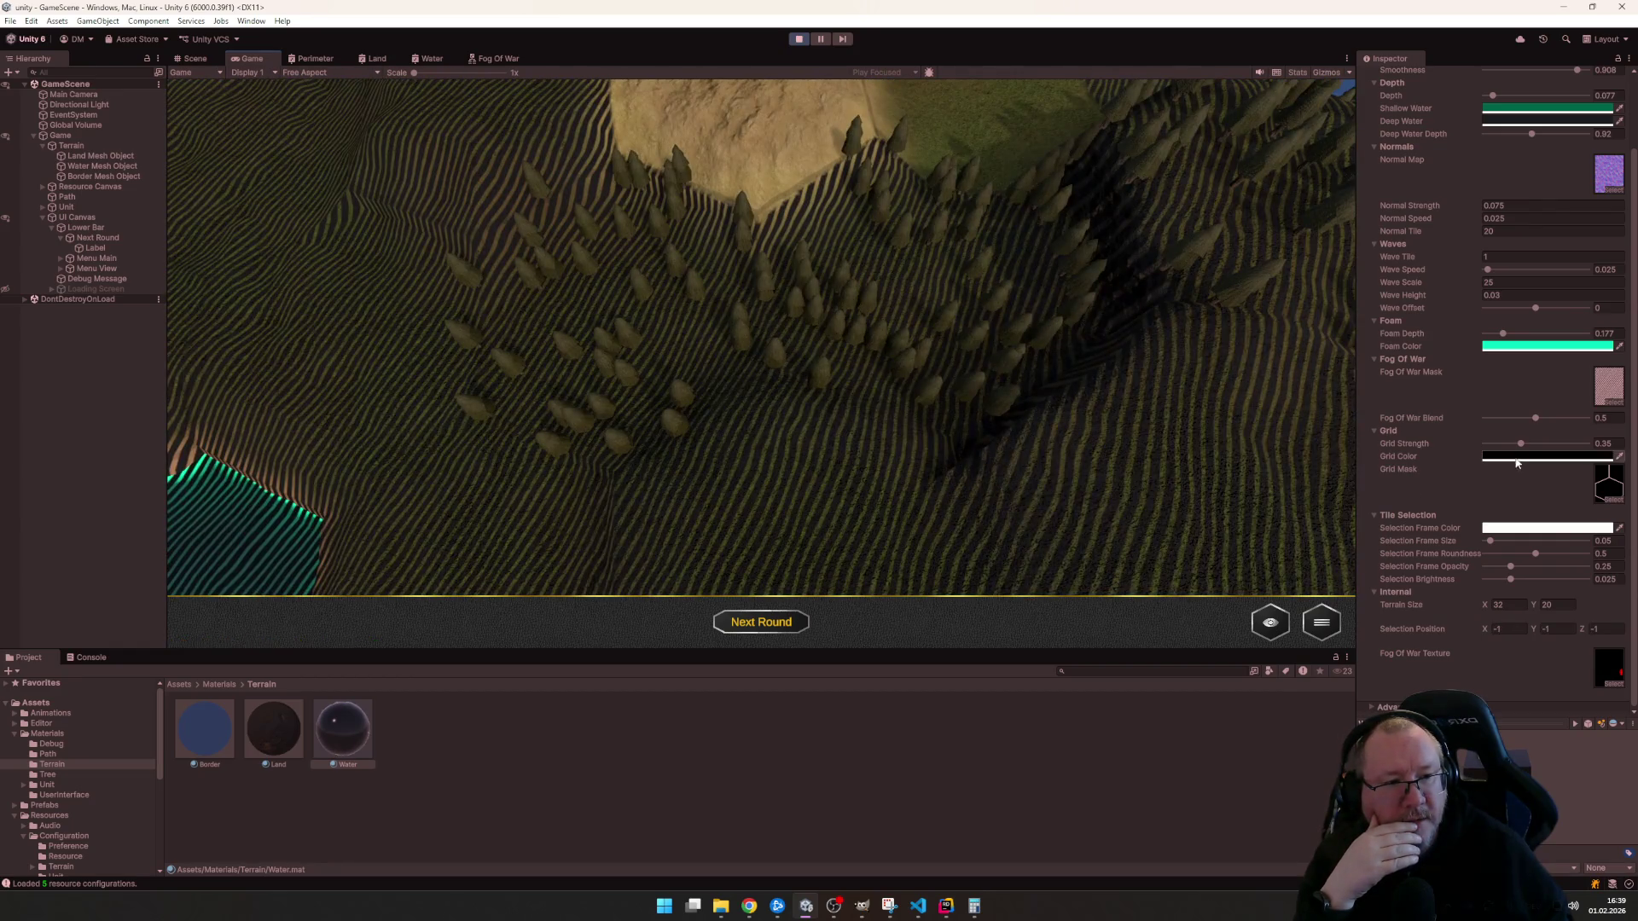
- Briefly edit the grid colour, then select the Land material and start editing its Fog Of War colour
left_click(1516, 458)
left_click(1623, 447)
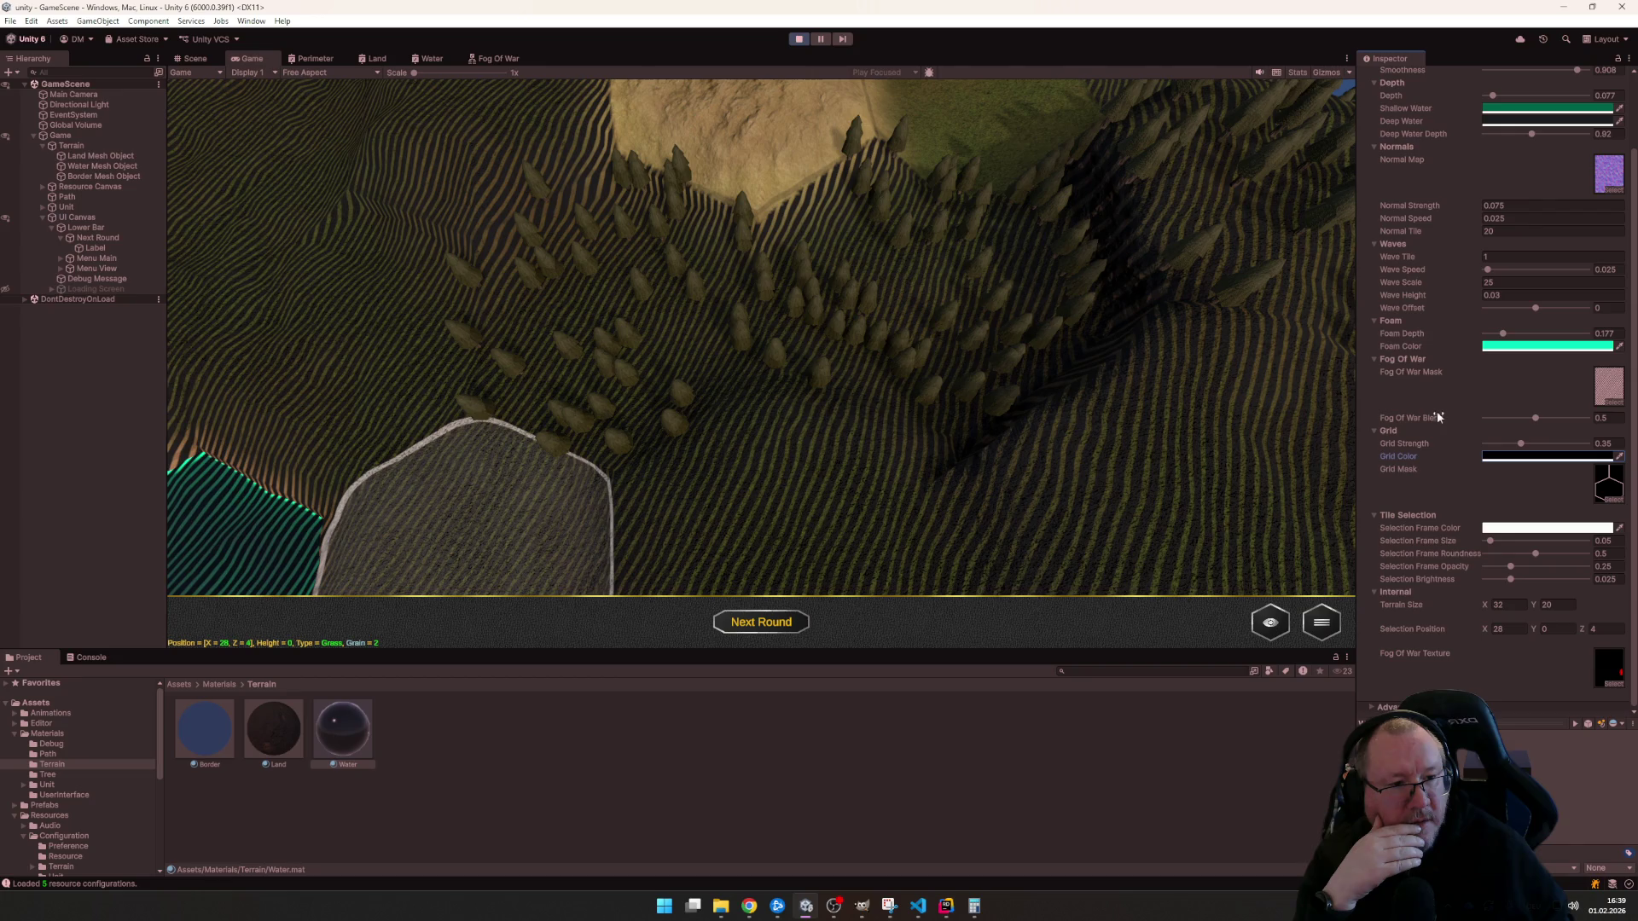
left_click(276, 733)
scroll(1504, 485, "down", 2)
scroll(1515, 509, "down", 3)
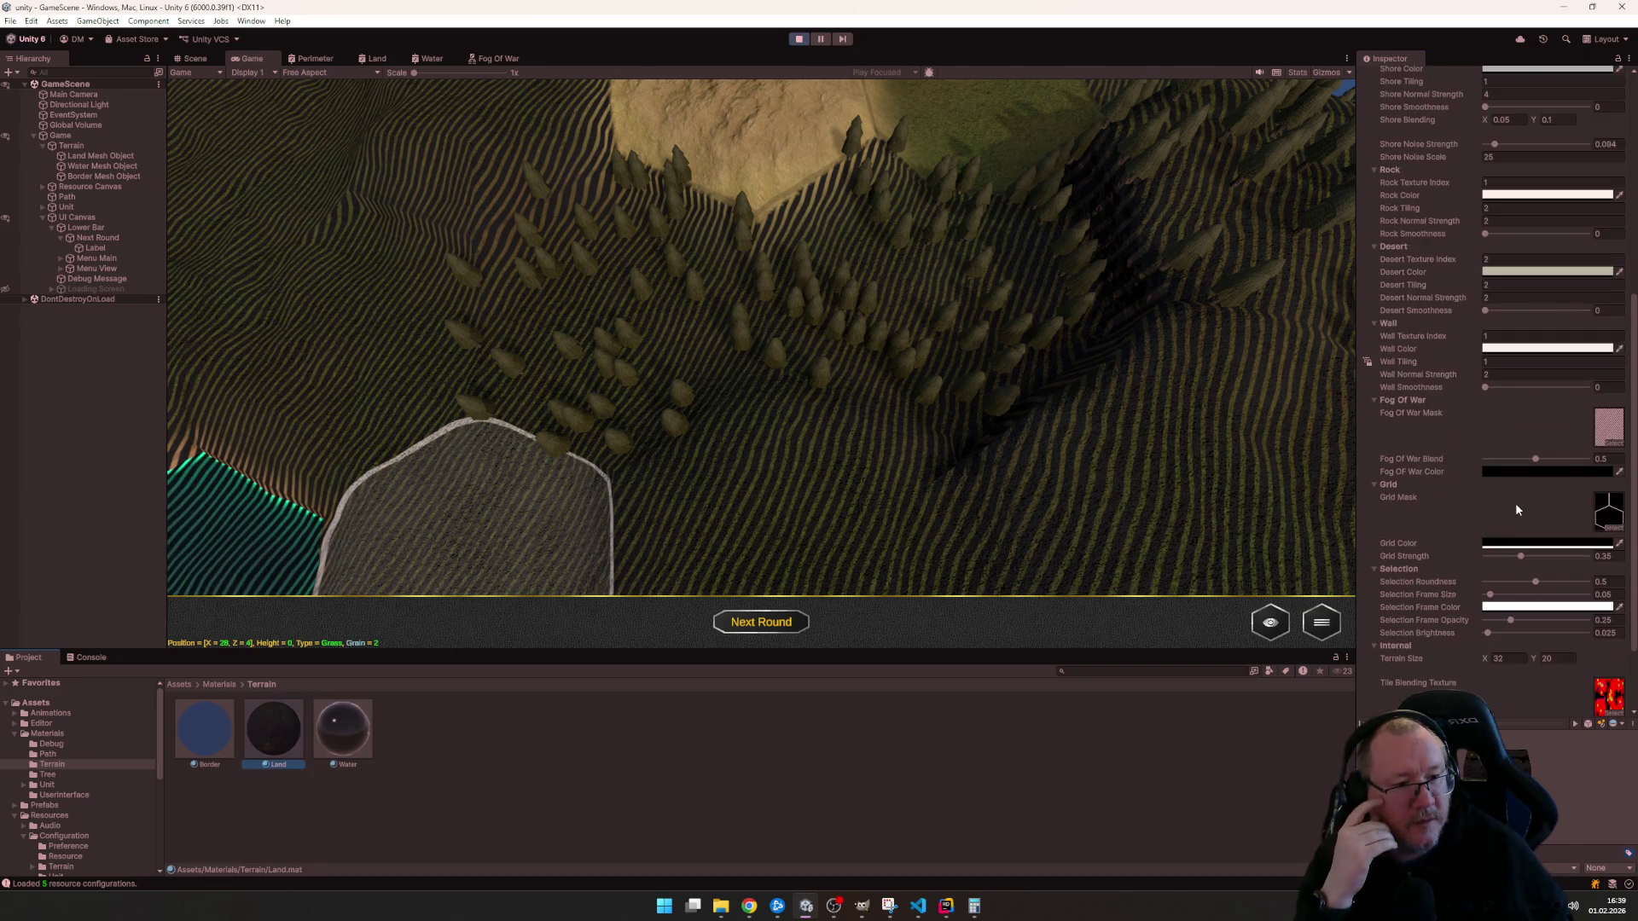
left_click(1494, 474)
- Try white, red and green Fog Of War tints on the map before returning it to black
left_click(1523, 545)
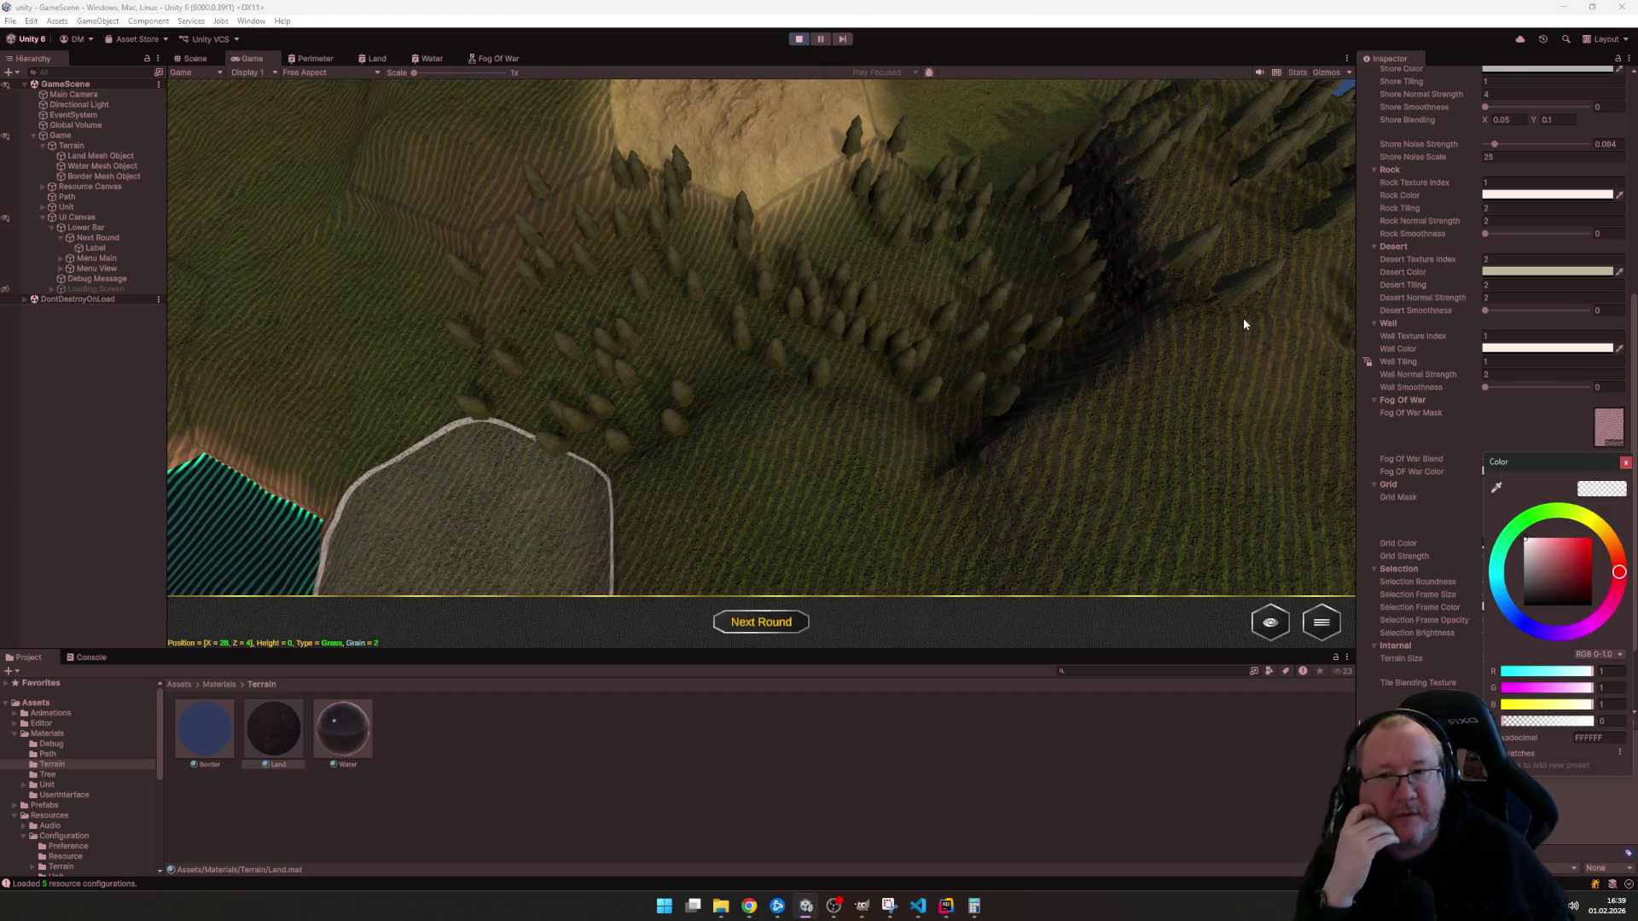
left_click_drag(1242, 324, 1590, 537)
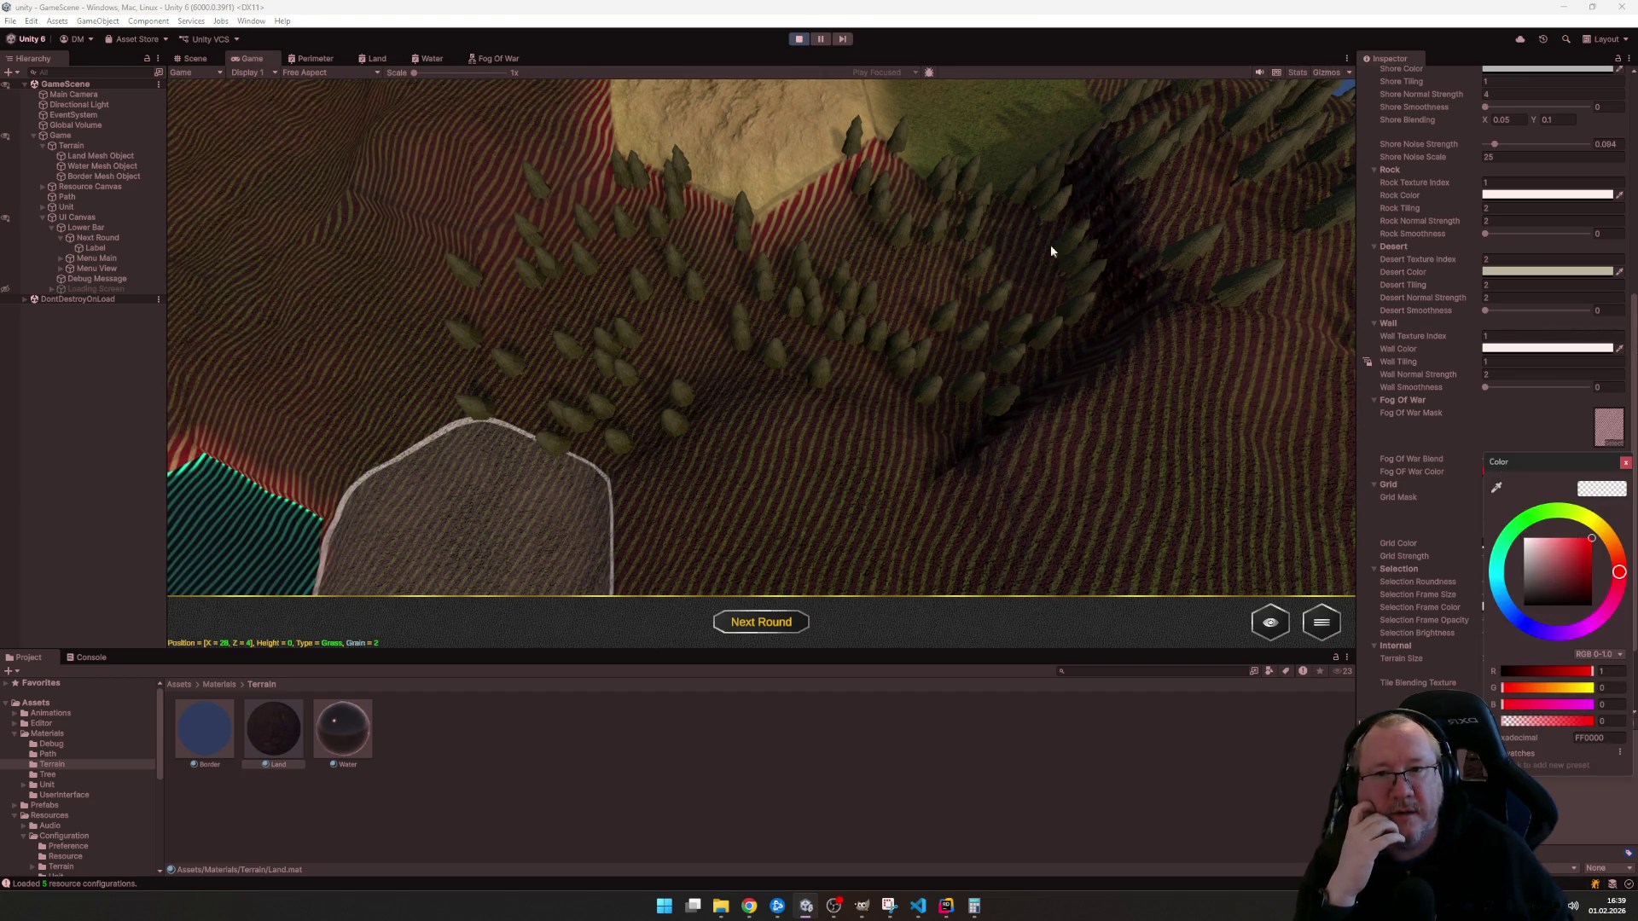
left_click(824, 283)
scroll(921, 296, "down", 4)
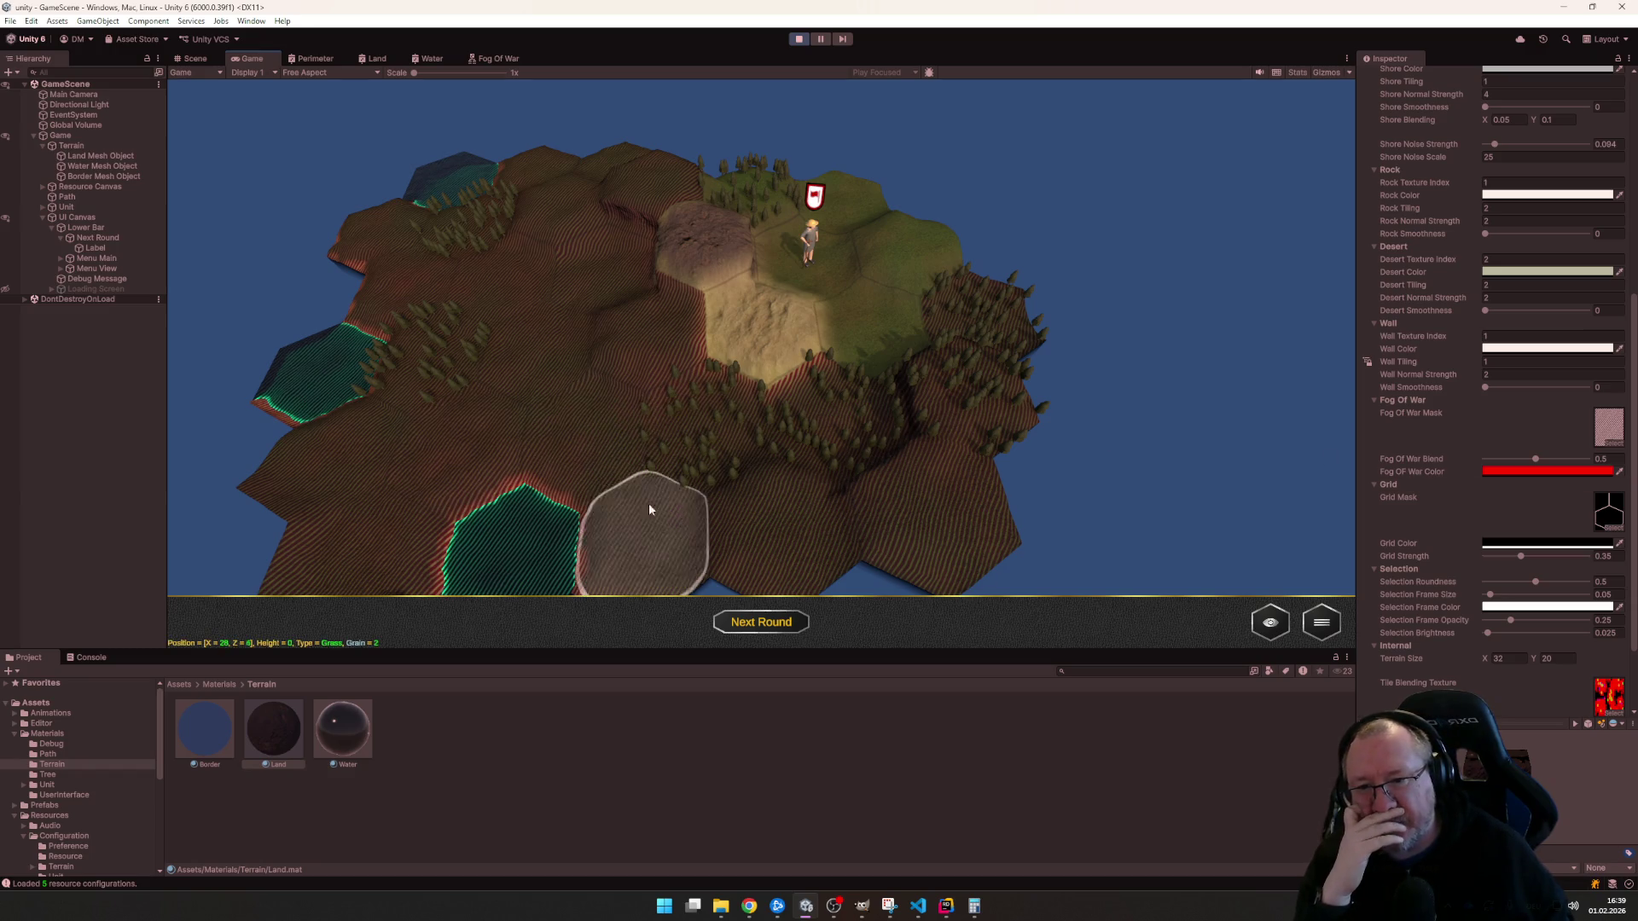
scroll(740, 432, "down", 1)
scroll(741, 431, "up", 2)
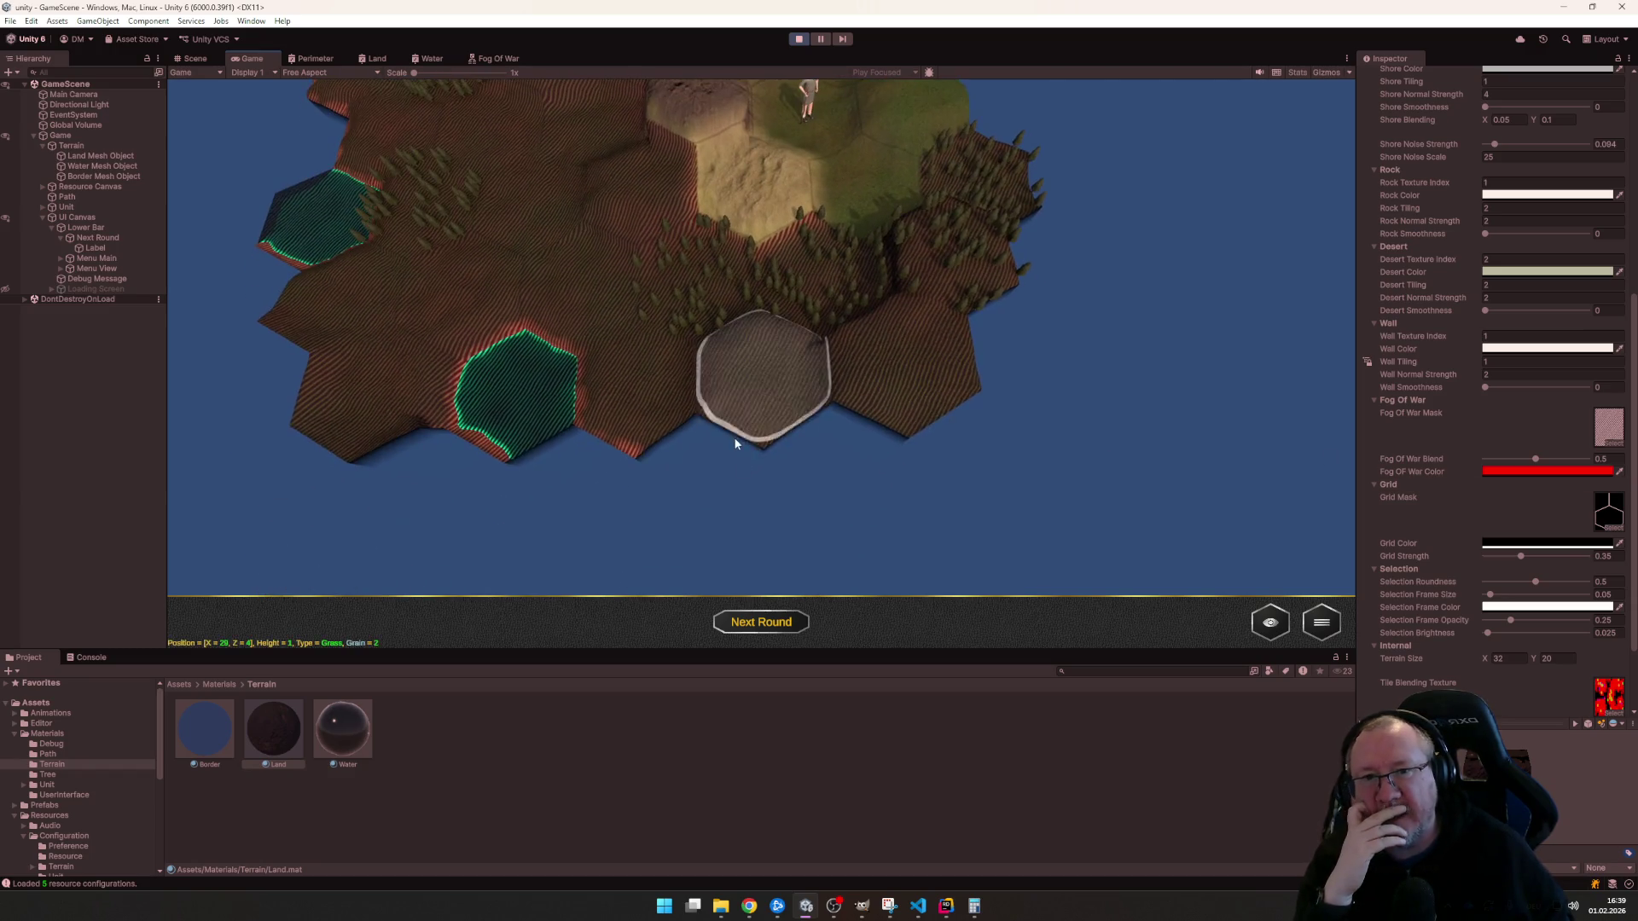
scroll(733, 437, "up", 2)
scroll(754, 476, "down", 1)
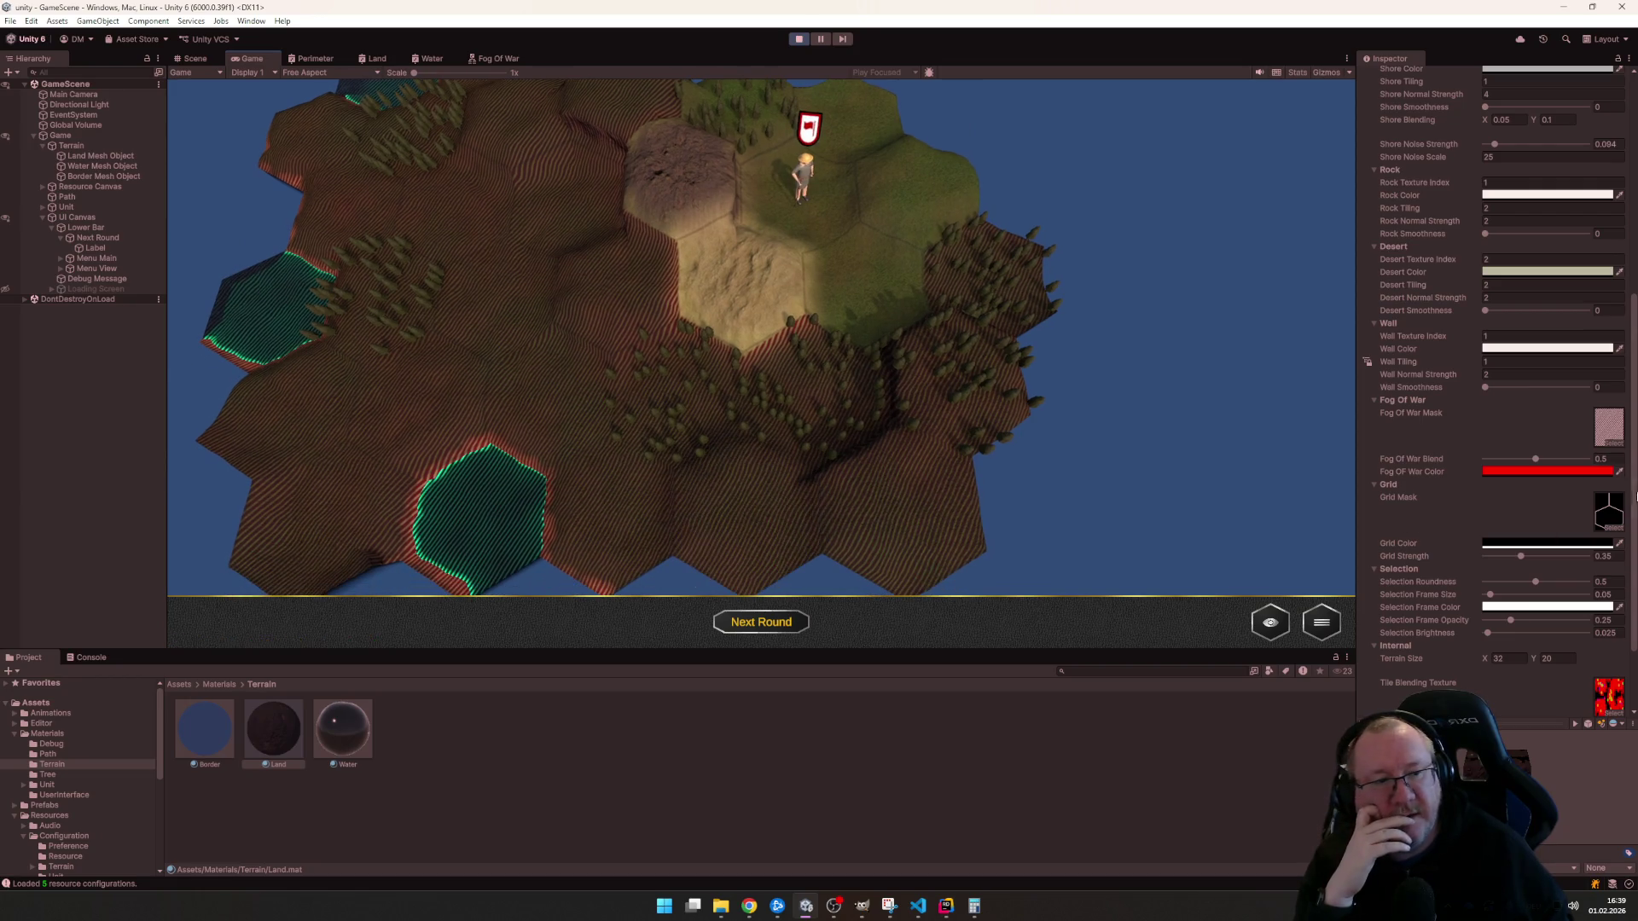
left_click(1551, 473)
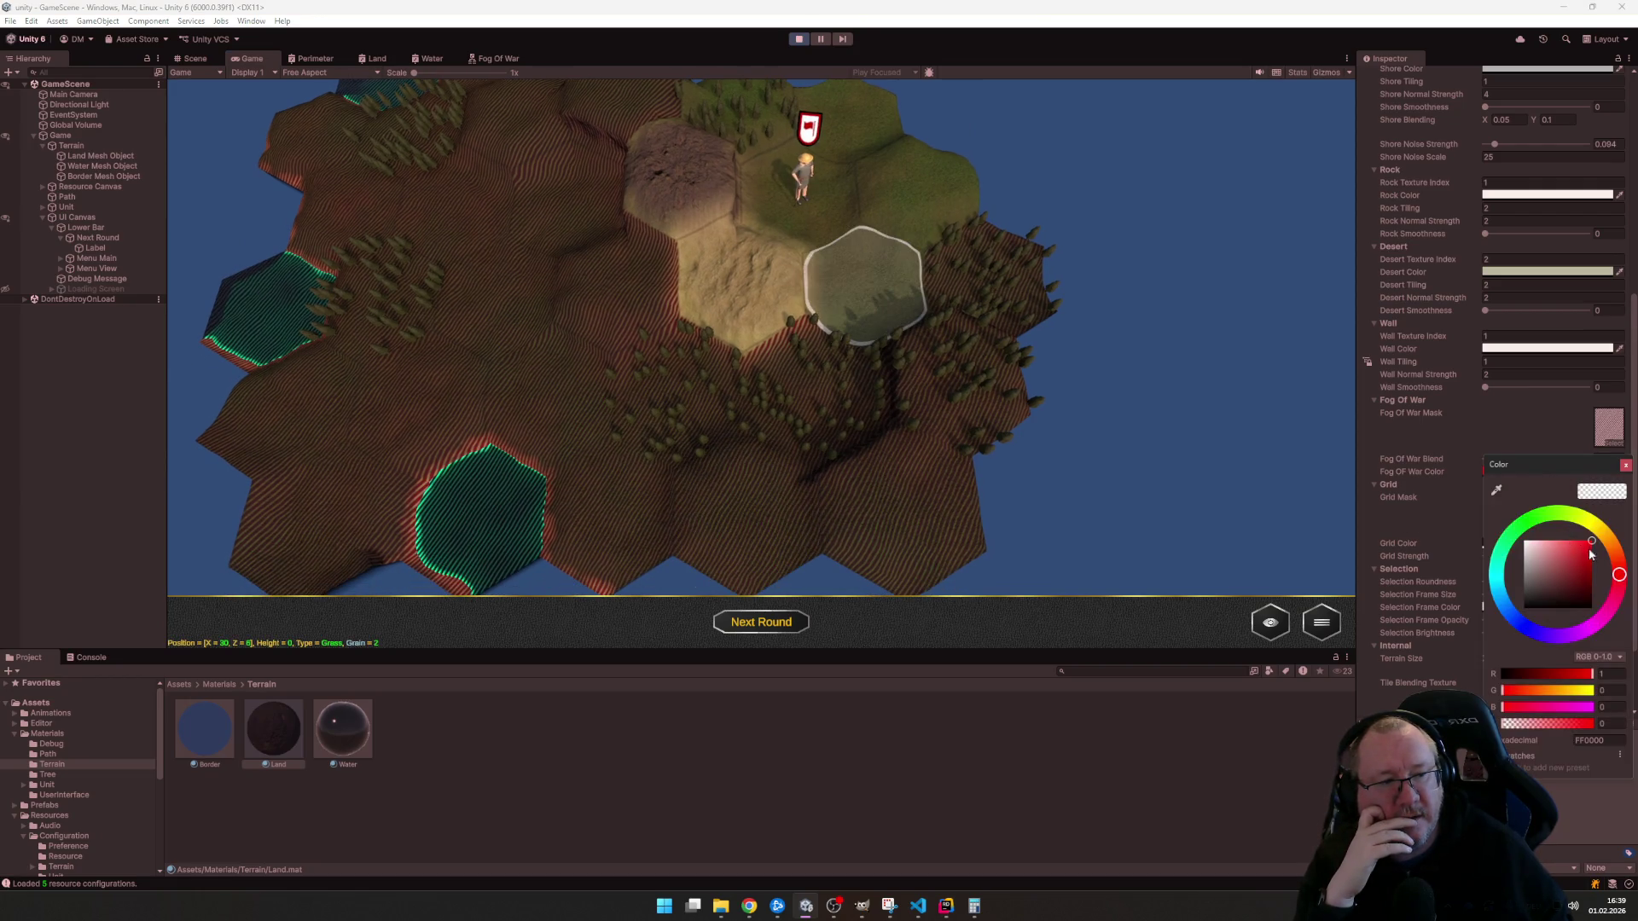
mouse_move(1618, 576)
left_mouse_down()
mouse_move(1547, 512)
mouse_move(1500, 527)
mouse_move(1493, 646)
mouse_move(1481, 531)
left_mouse_up()
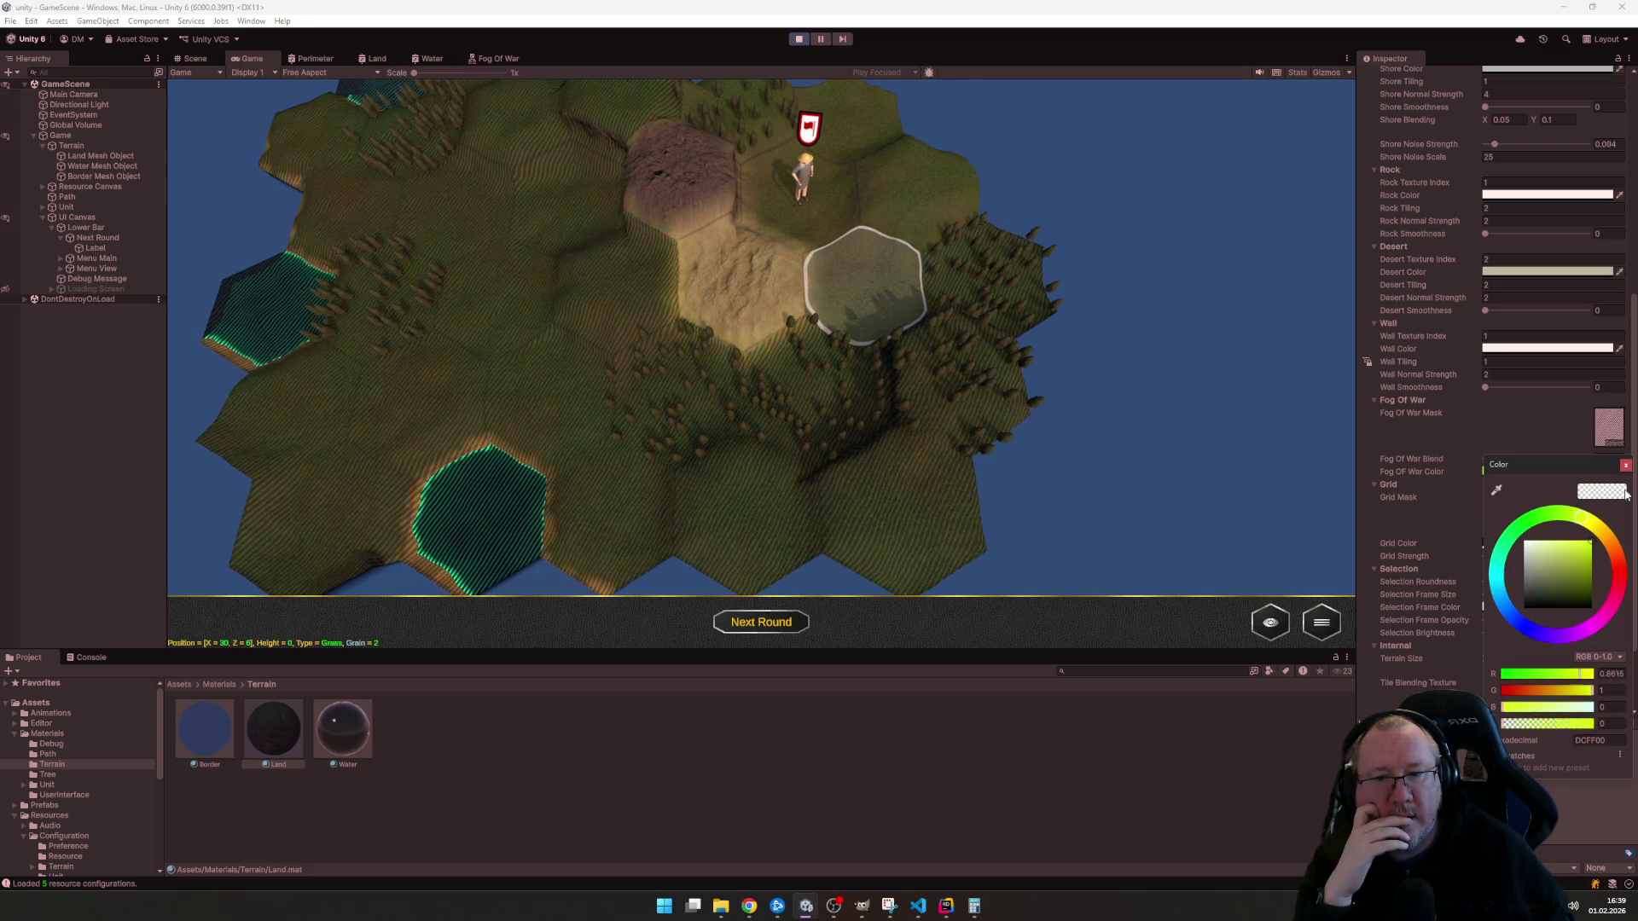
mouse_move(1480, 532)
left_mouse_down()
mouse_move(1636, 609)
mouse_move(1517, 528)
mouse_move(1523, 607)
left_mouse_up()
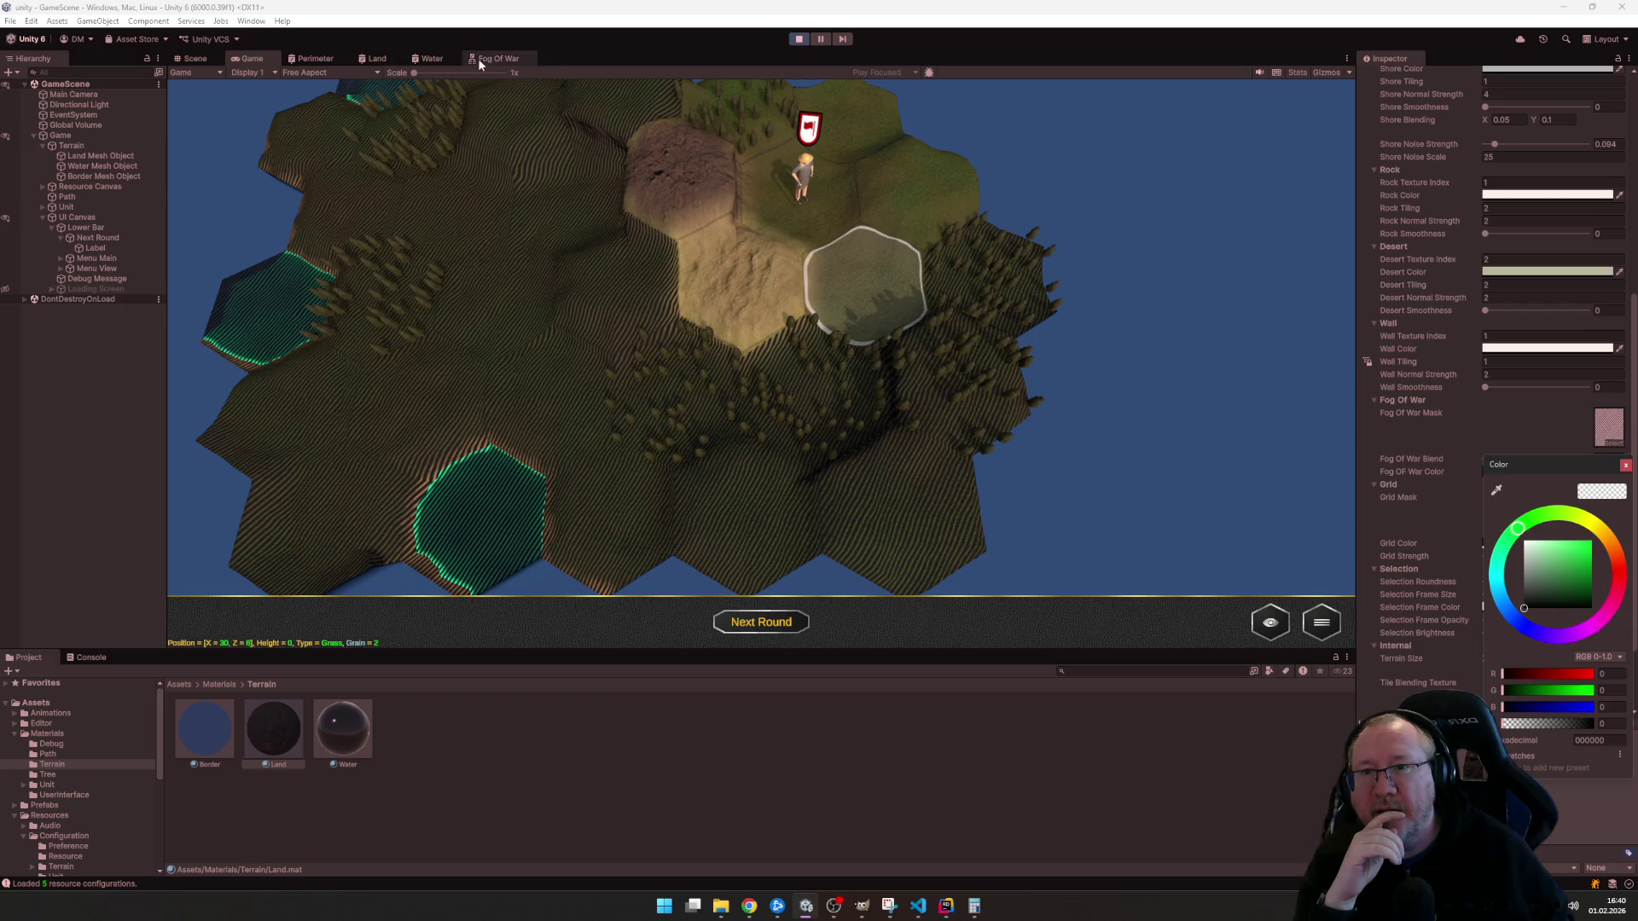
- In the Fog Of War shader graph, wire Color into Lerp B and Blend into Lerp T
left_click(368, 57)
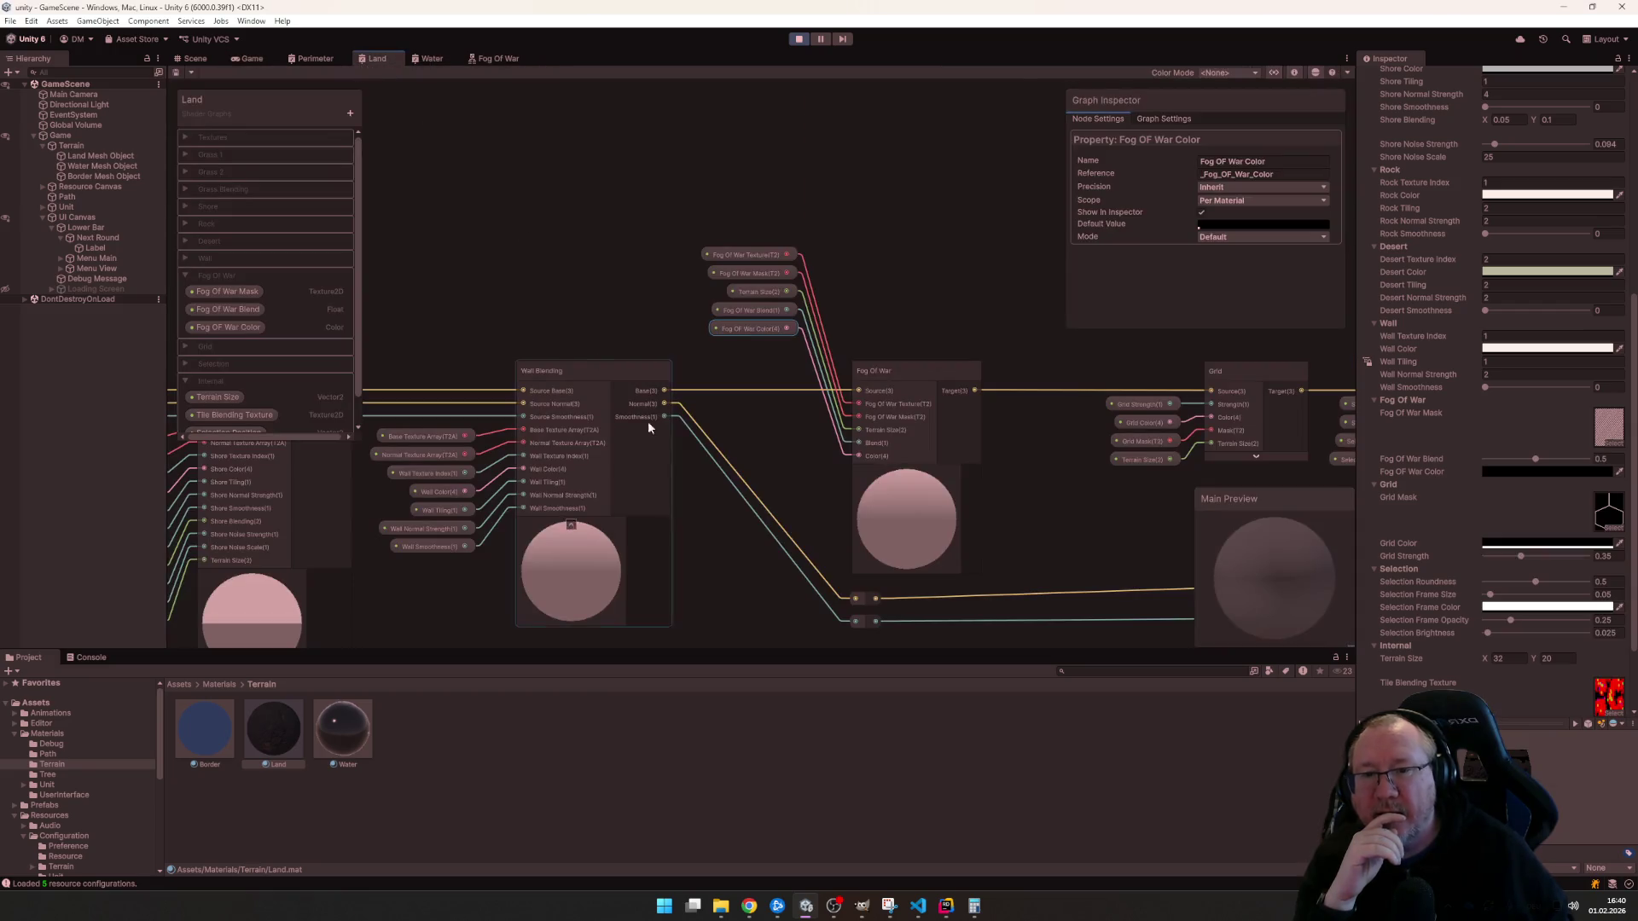
left_click(492, 63)
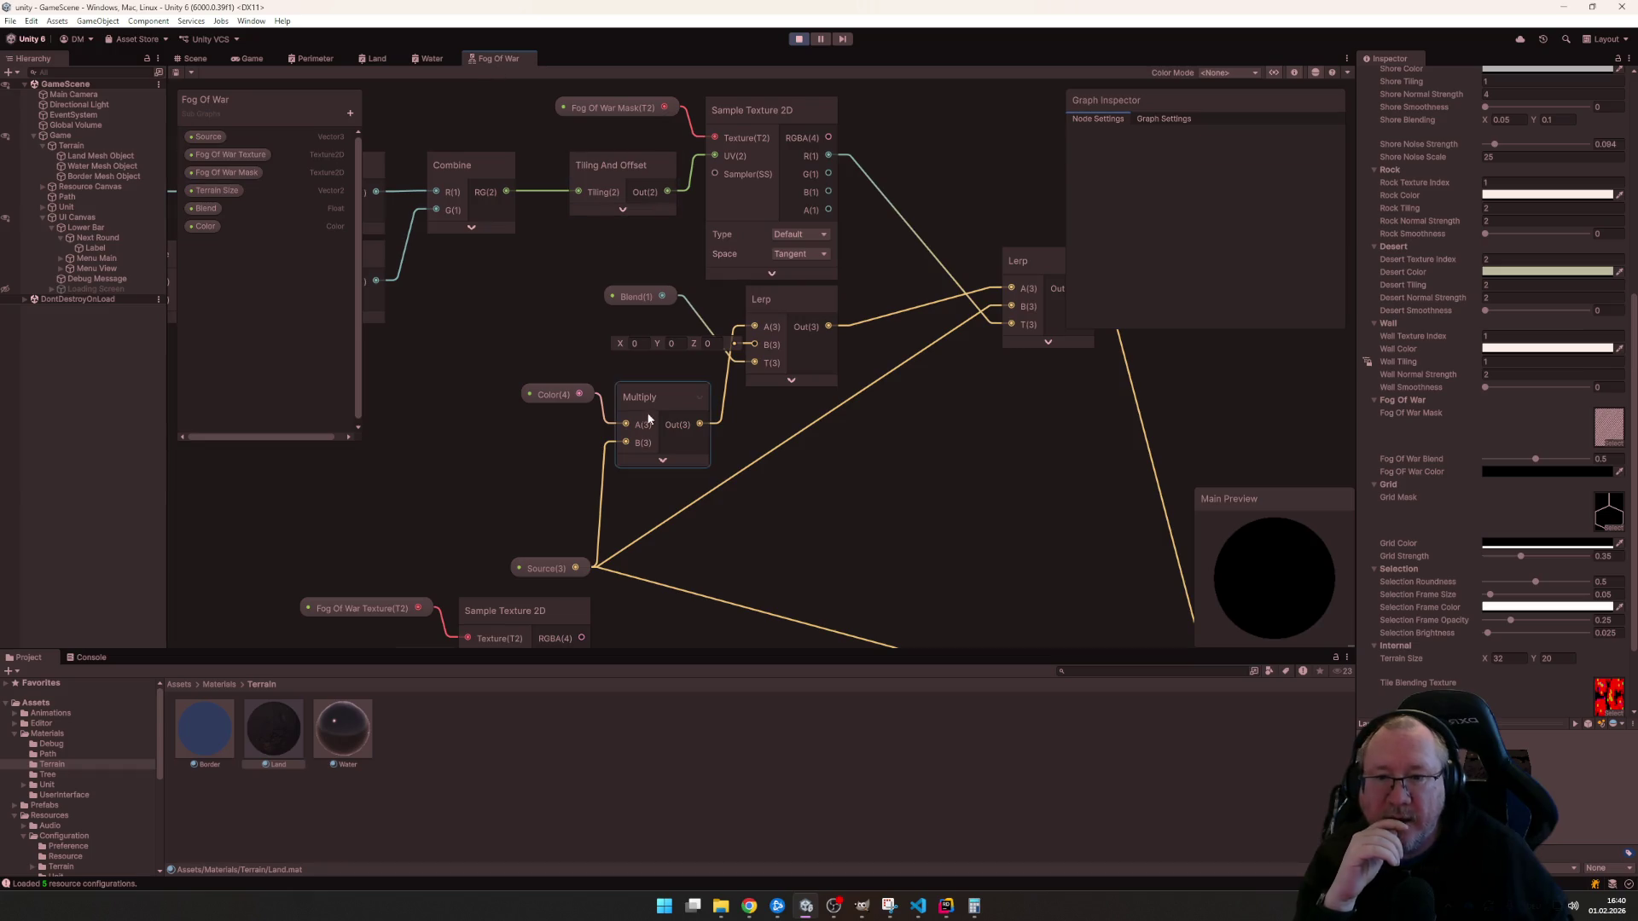
left_click_drag(587, 395, 752, 349)
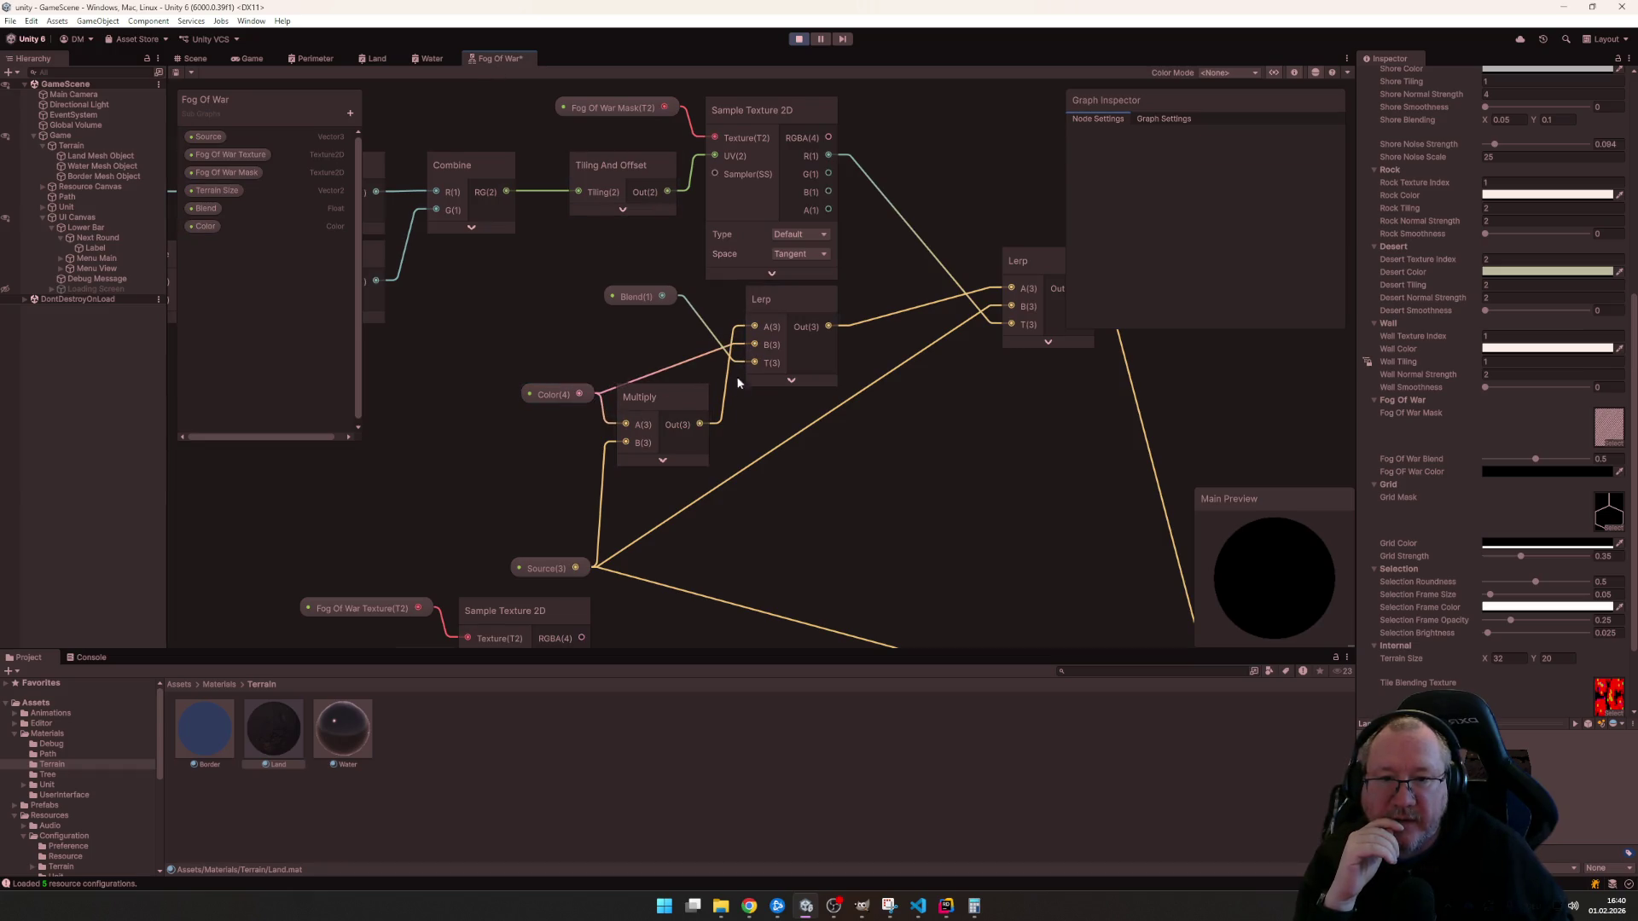
left_click_drag(574, 572, 754, 368)
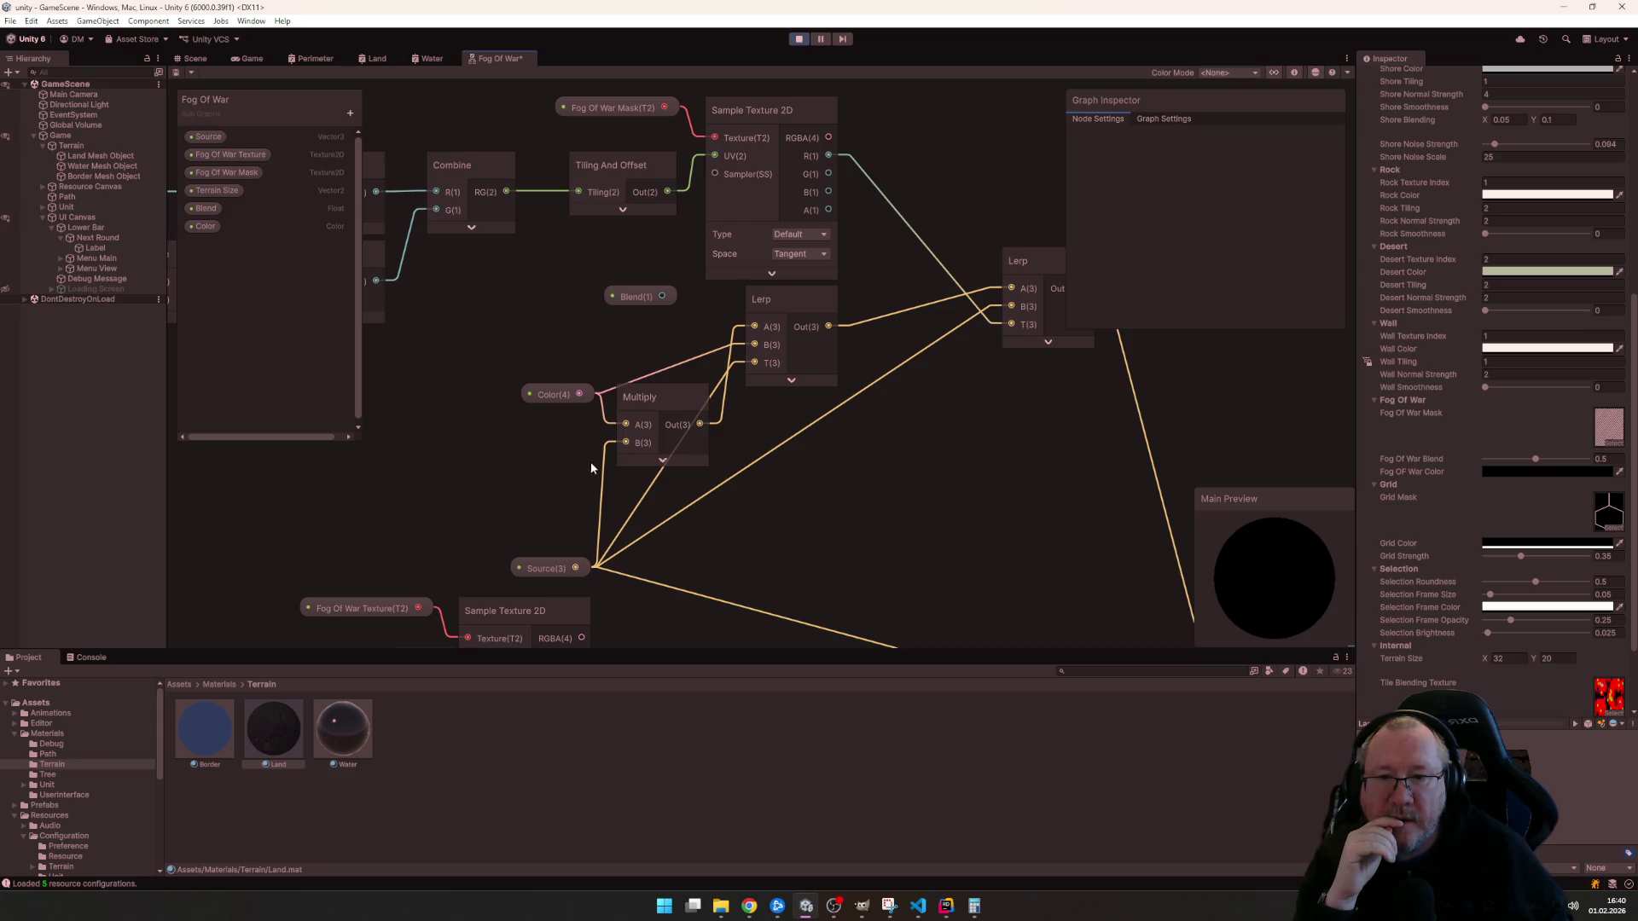
left_click_drag(667, 297, 754, 363)
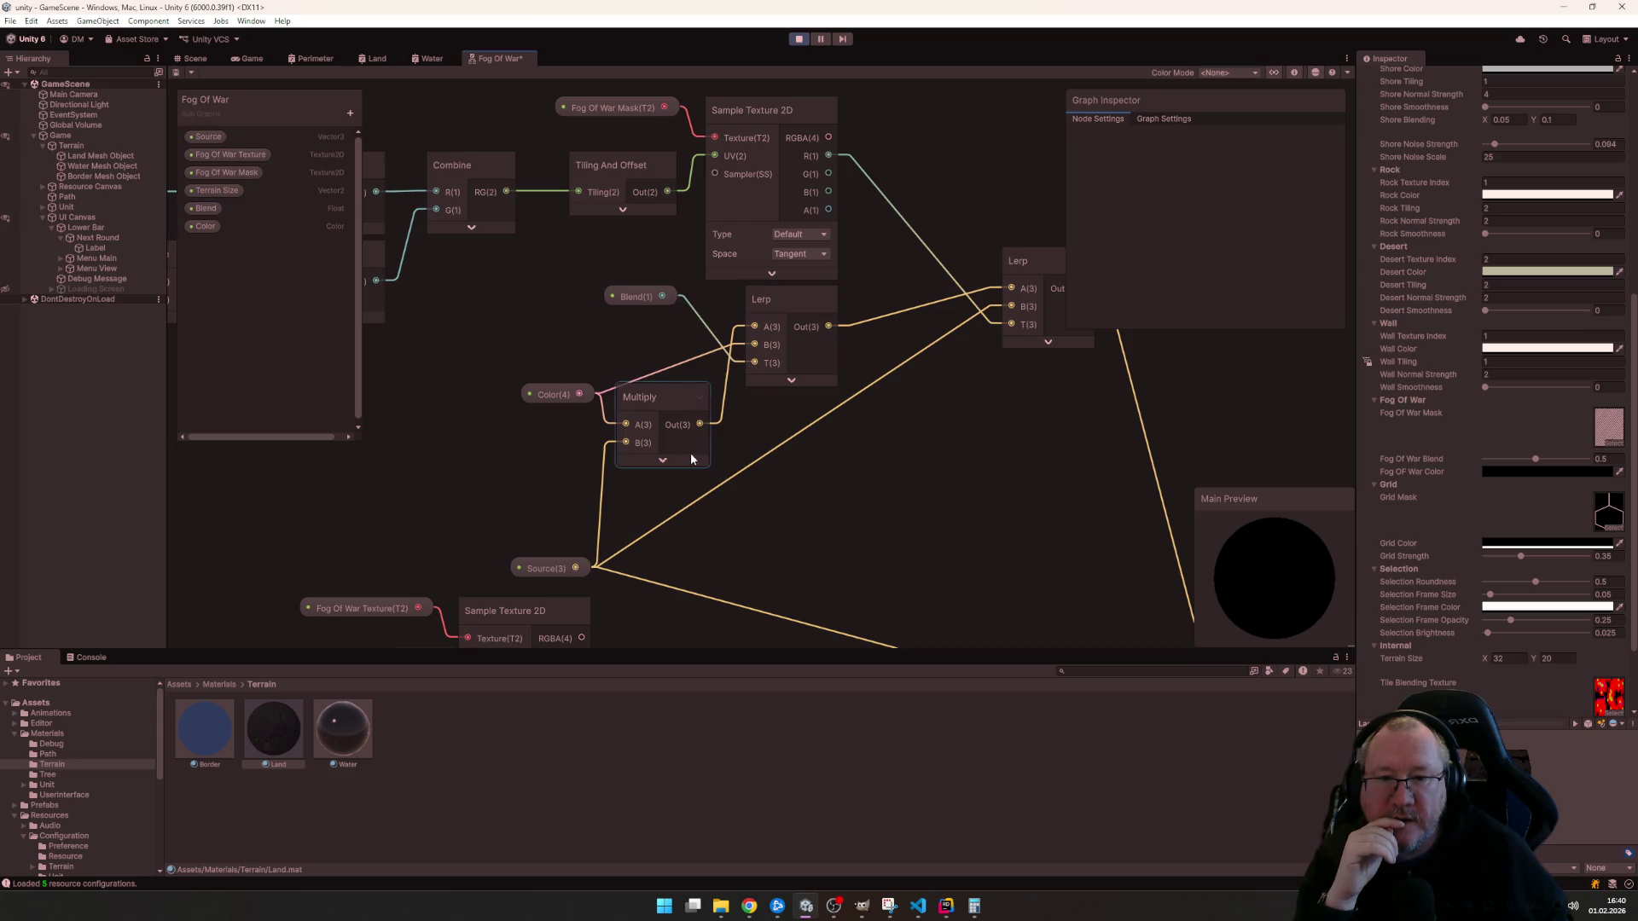
- Delete the Multiply node, feed Source straight into Lerp A, save, and return to the game
left_click(669, 402)
key("Delete")
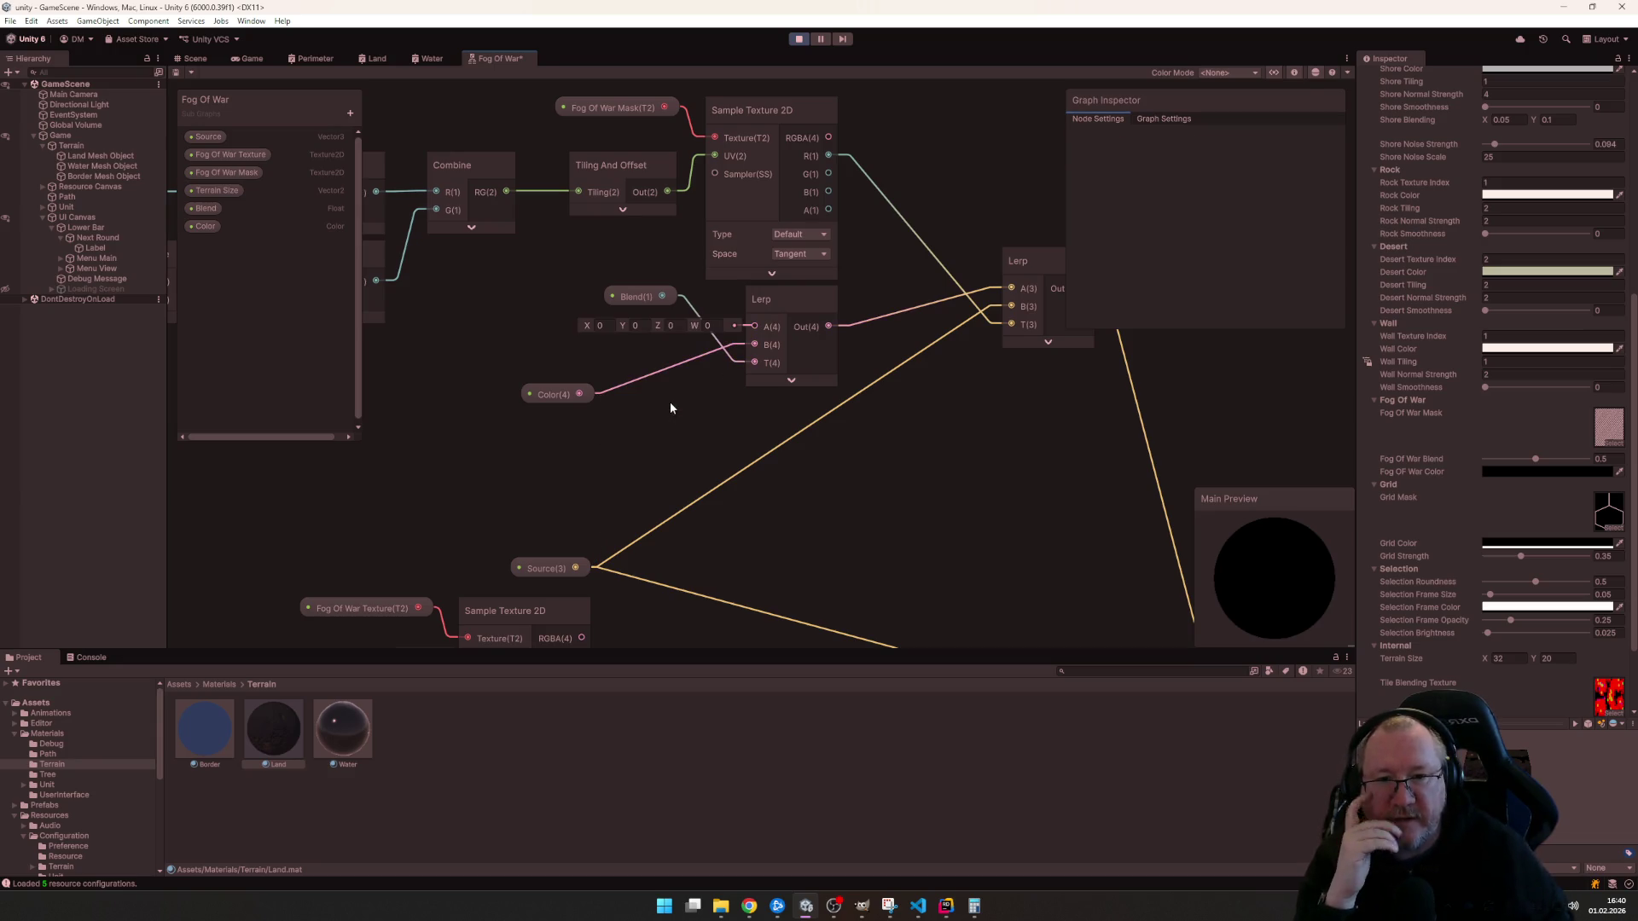
left_click_drag(573, 565, 754, 327)
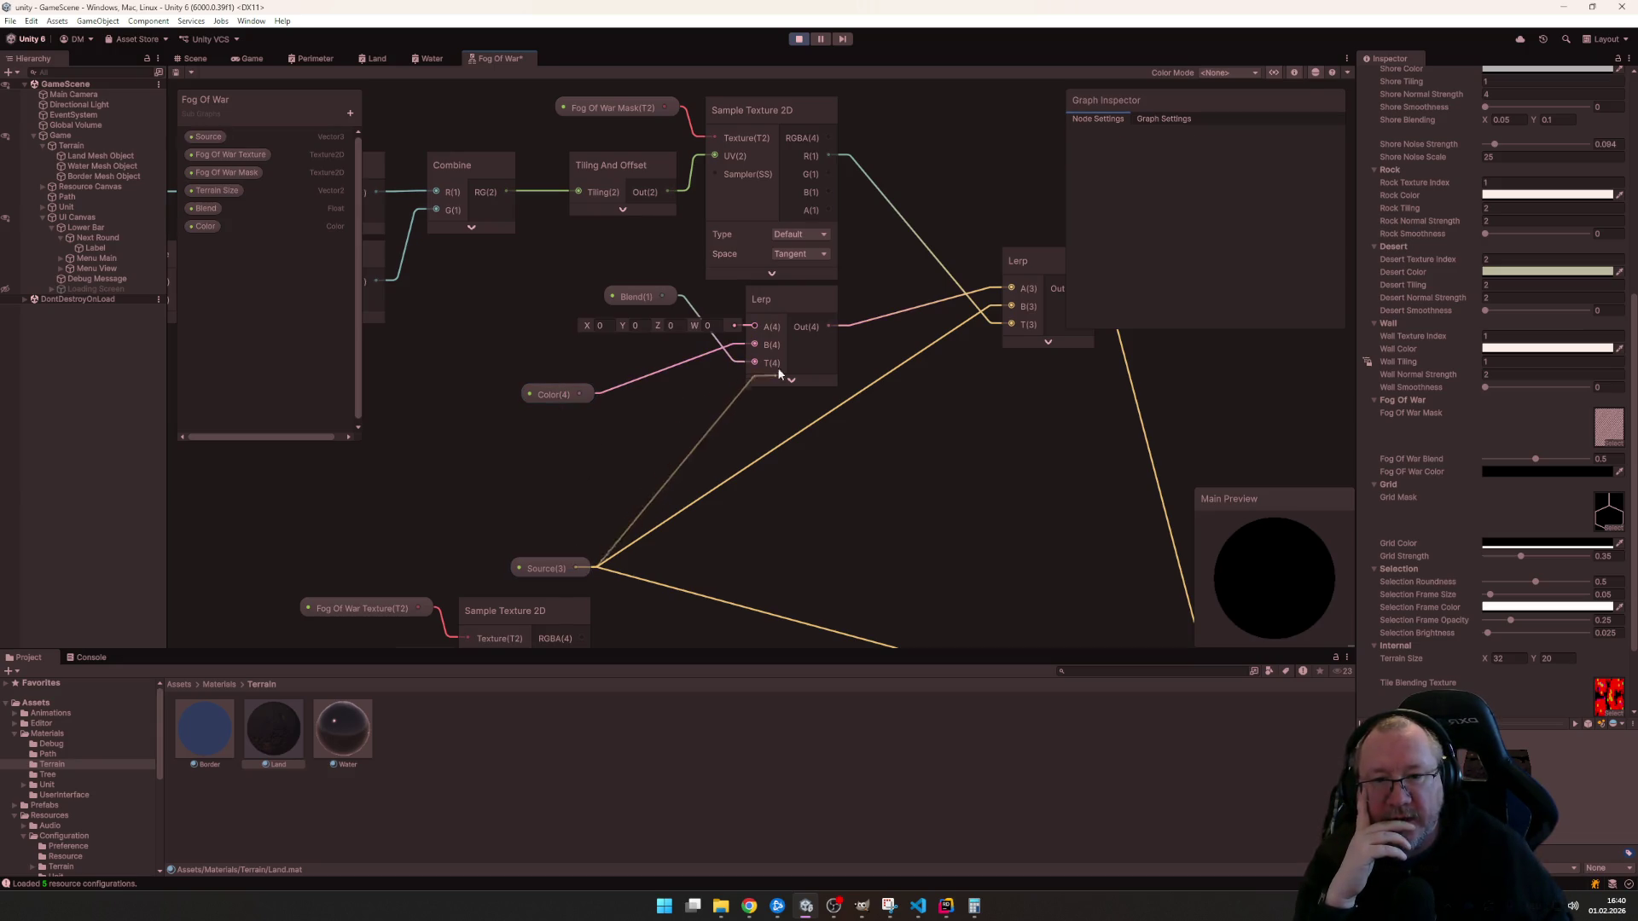
left_click_drag(551, 398, 628, 325)
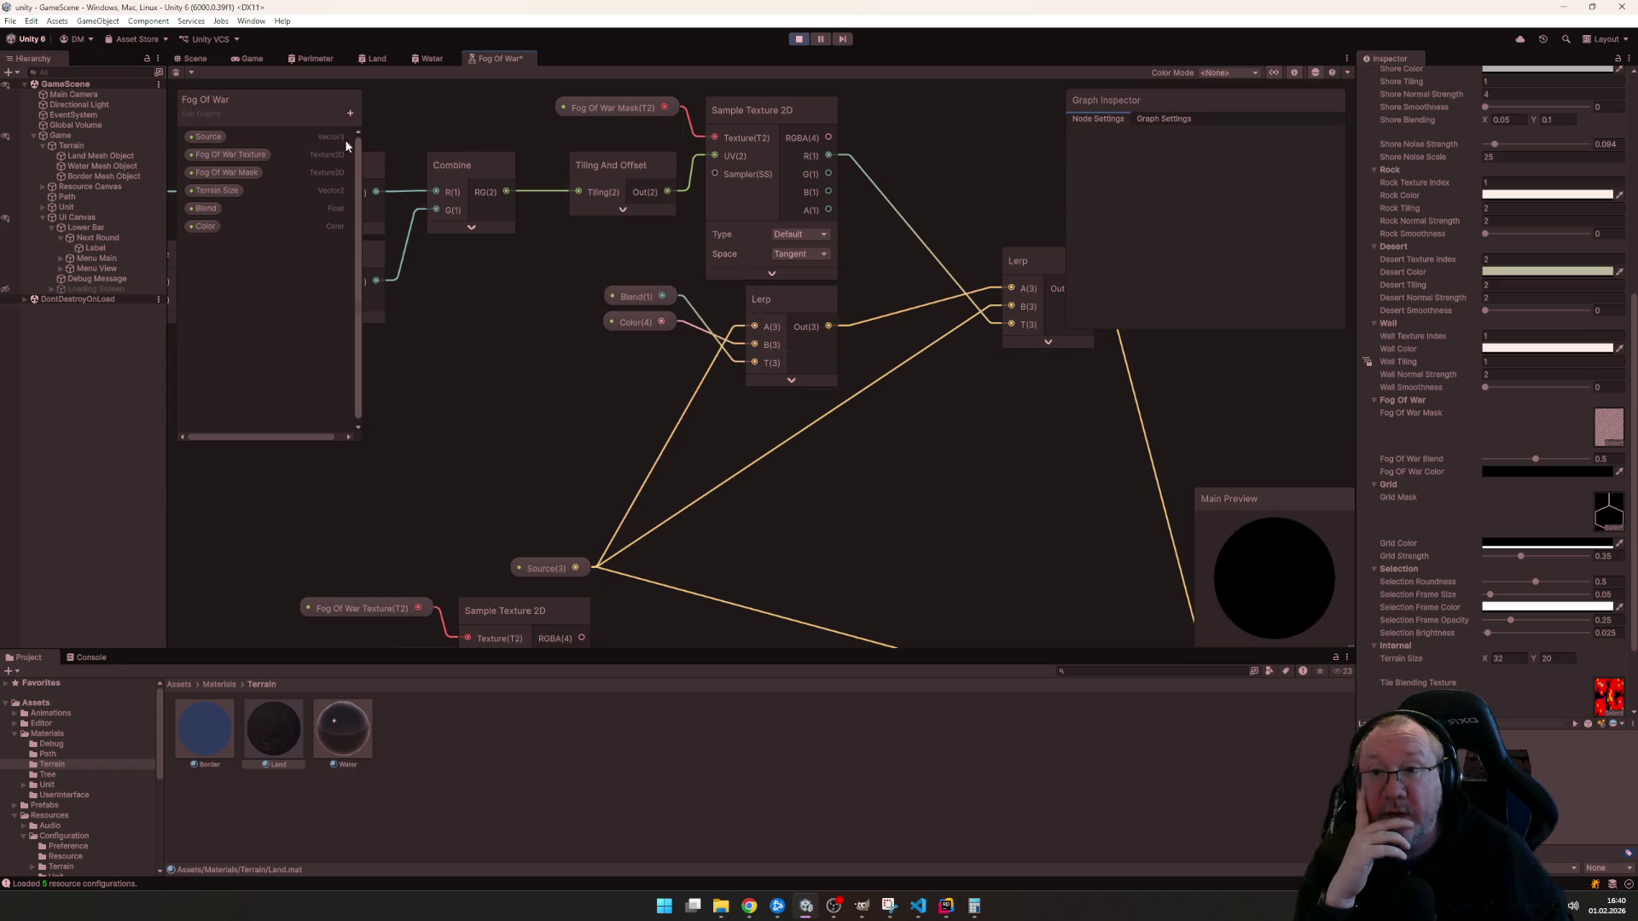
left_click(176, 71)
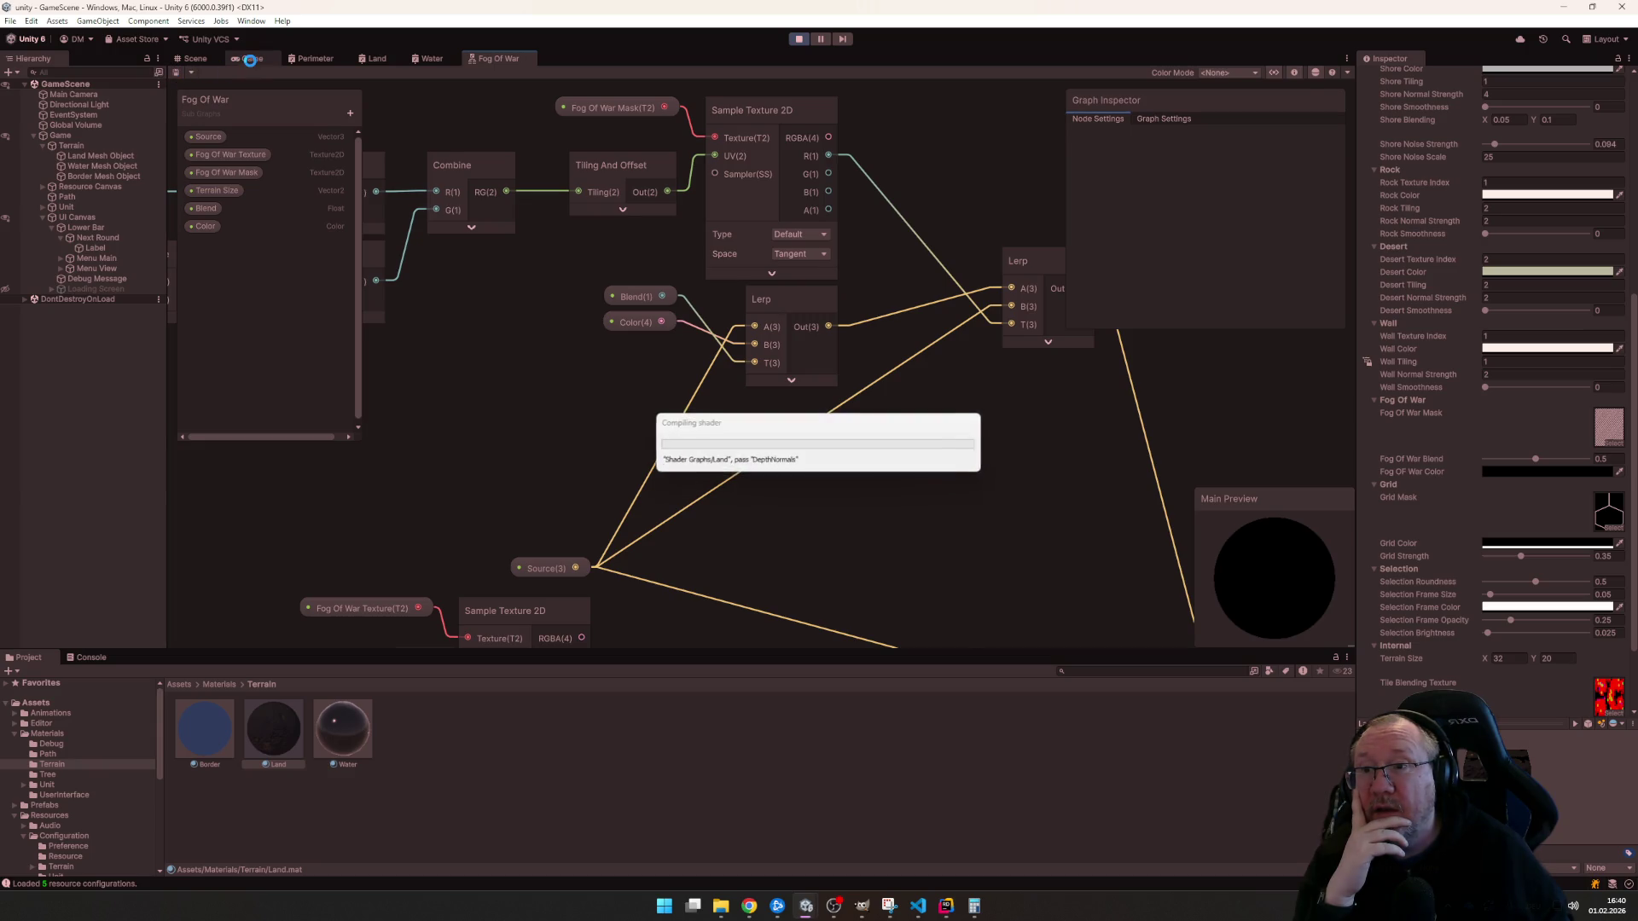
left_click(250, 60)
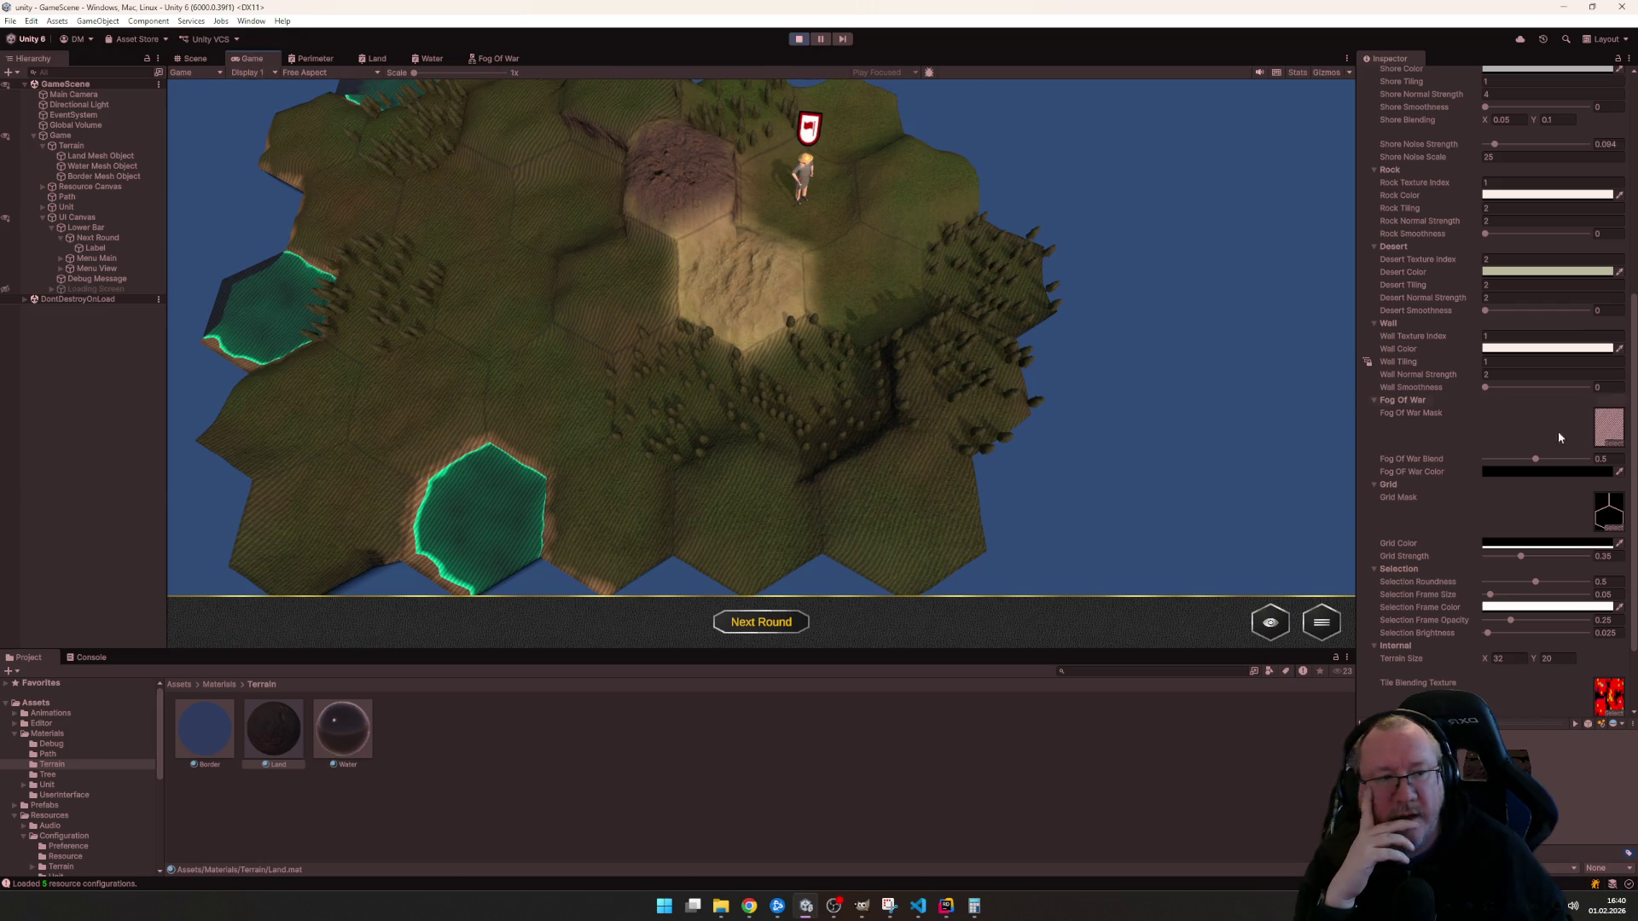
- Try the Land material's Fog Of War Color as white, then as black, checking the map each time
left_click(1509, 472)
left_click_drag(1546, 574, 1426, 444)
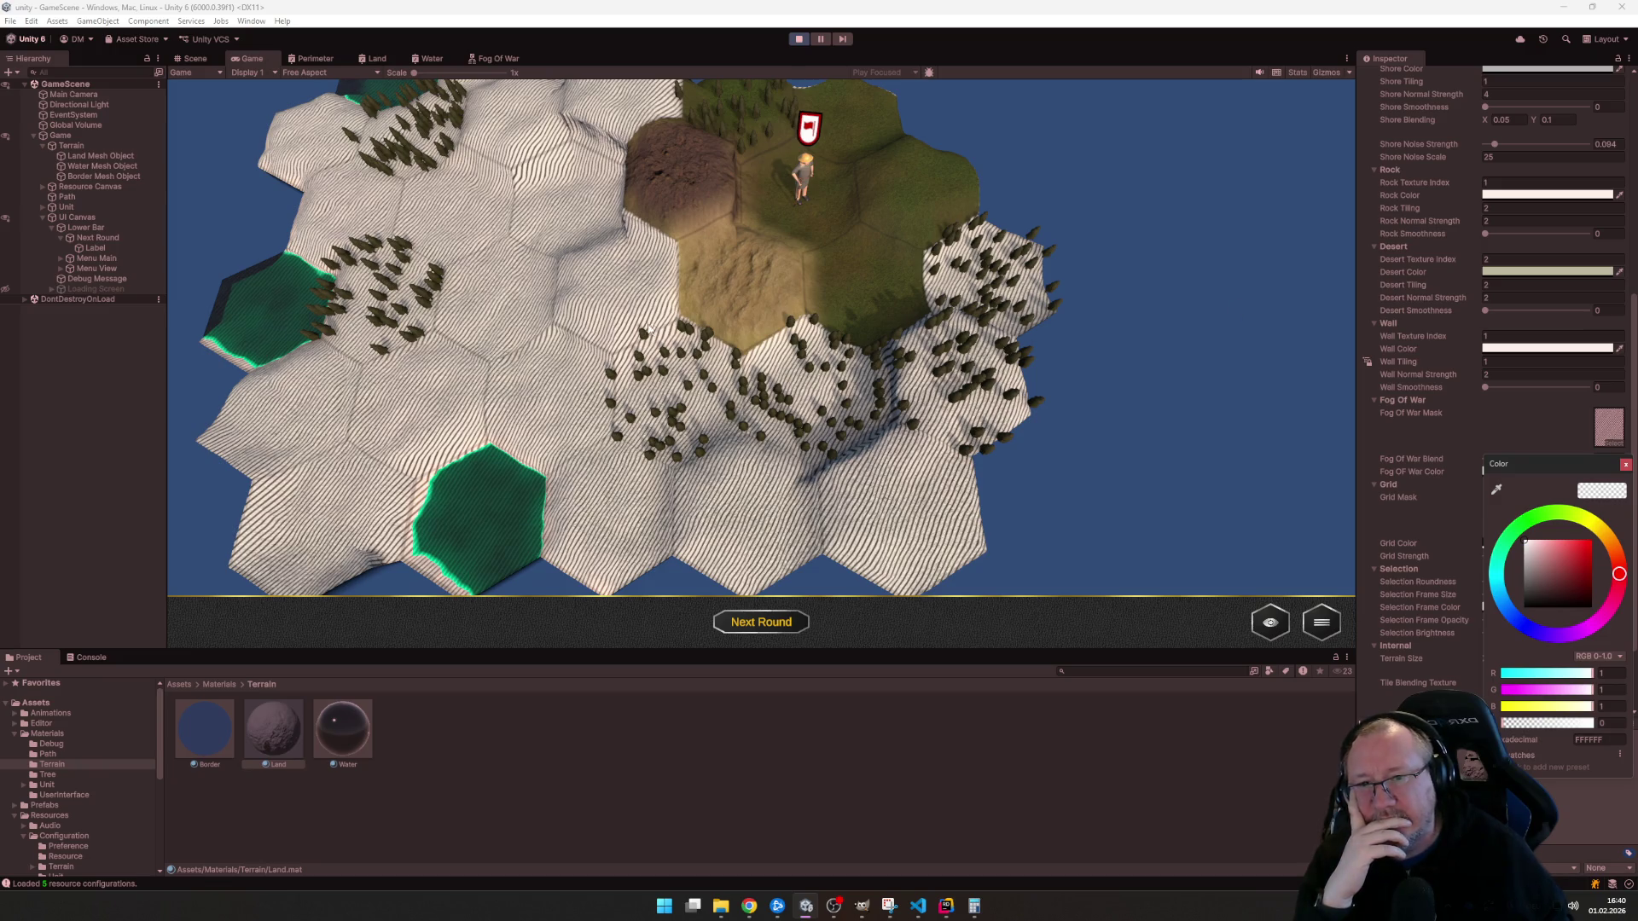
left_click(818, 322)
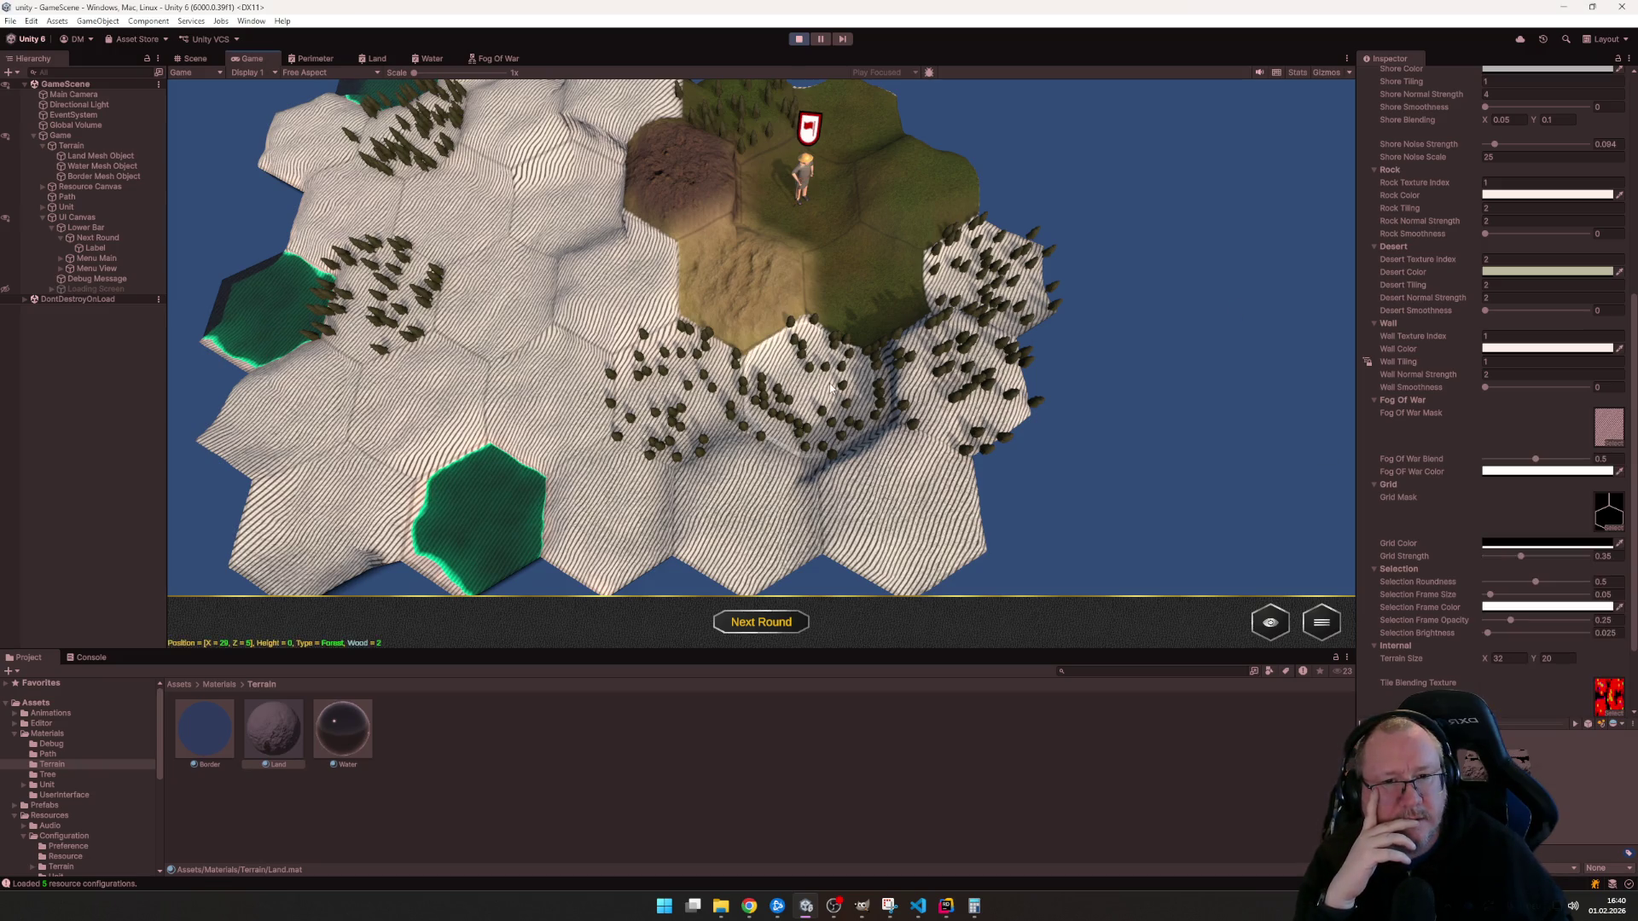
scroll(817, 322, "up", 5)
scroll(817, 329, "down", 5)
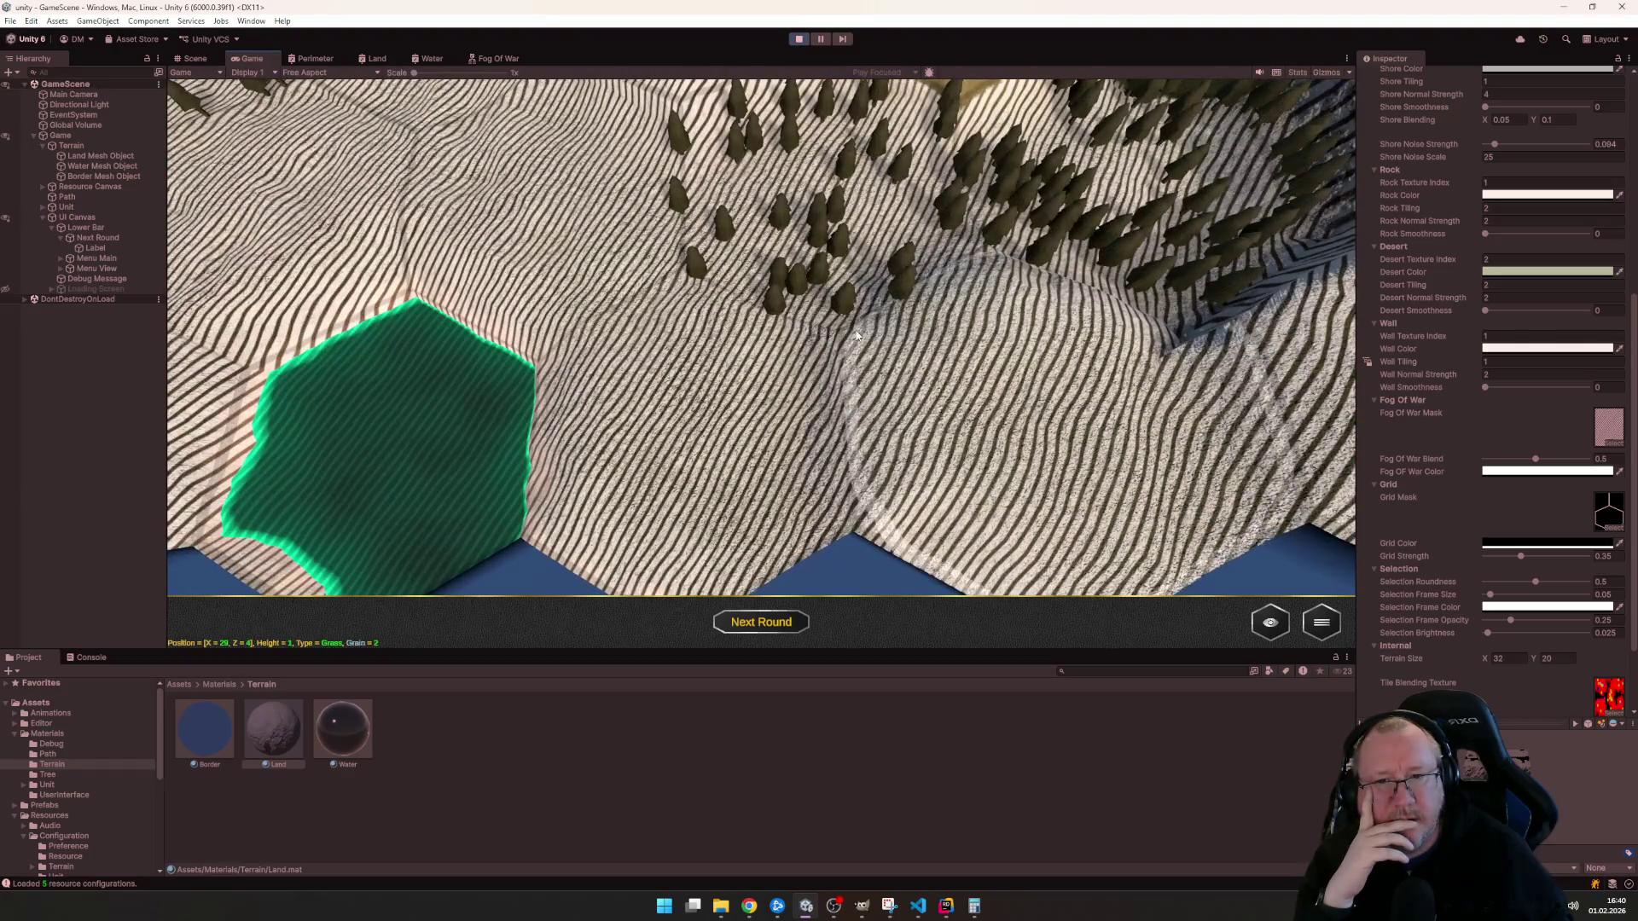
scroll(1466, 472, "down", 1)
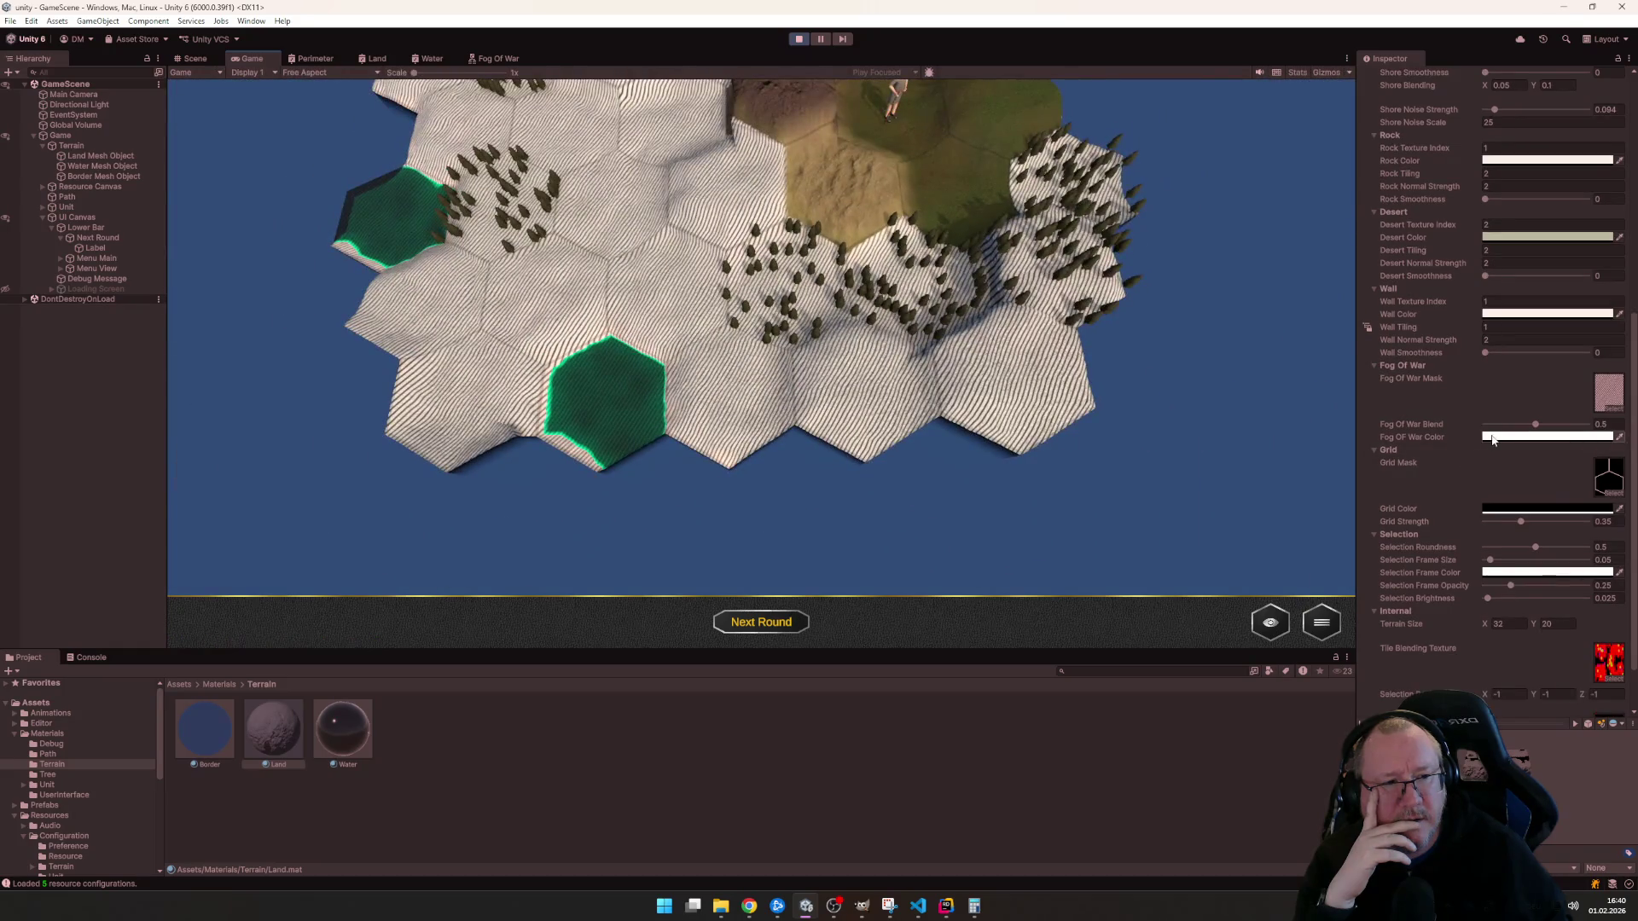
left_click(1492, 438)
left_click_drag(1542, 519, 1464, 636)
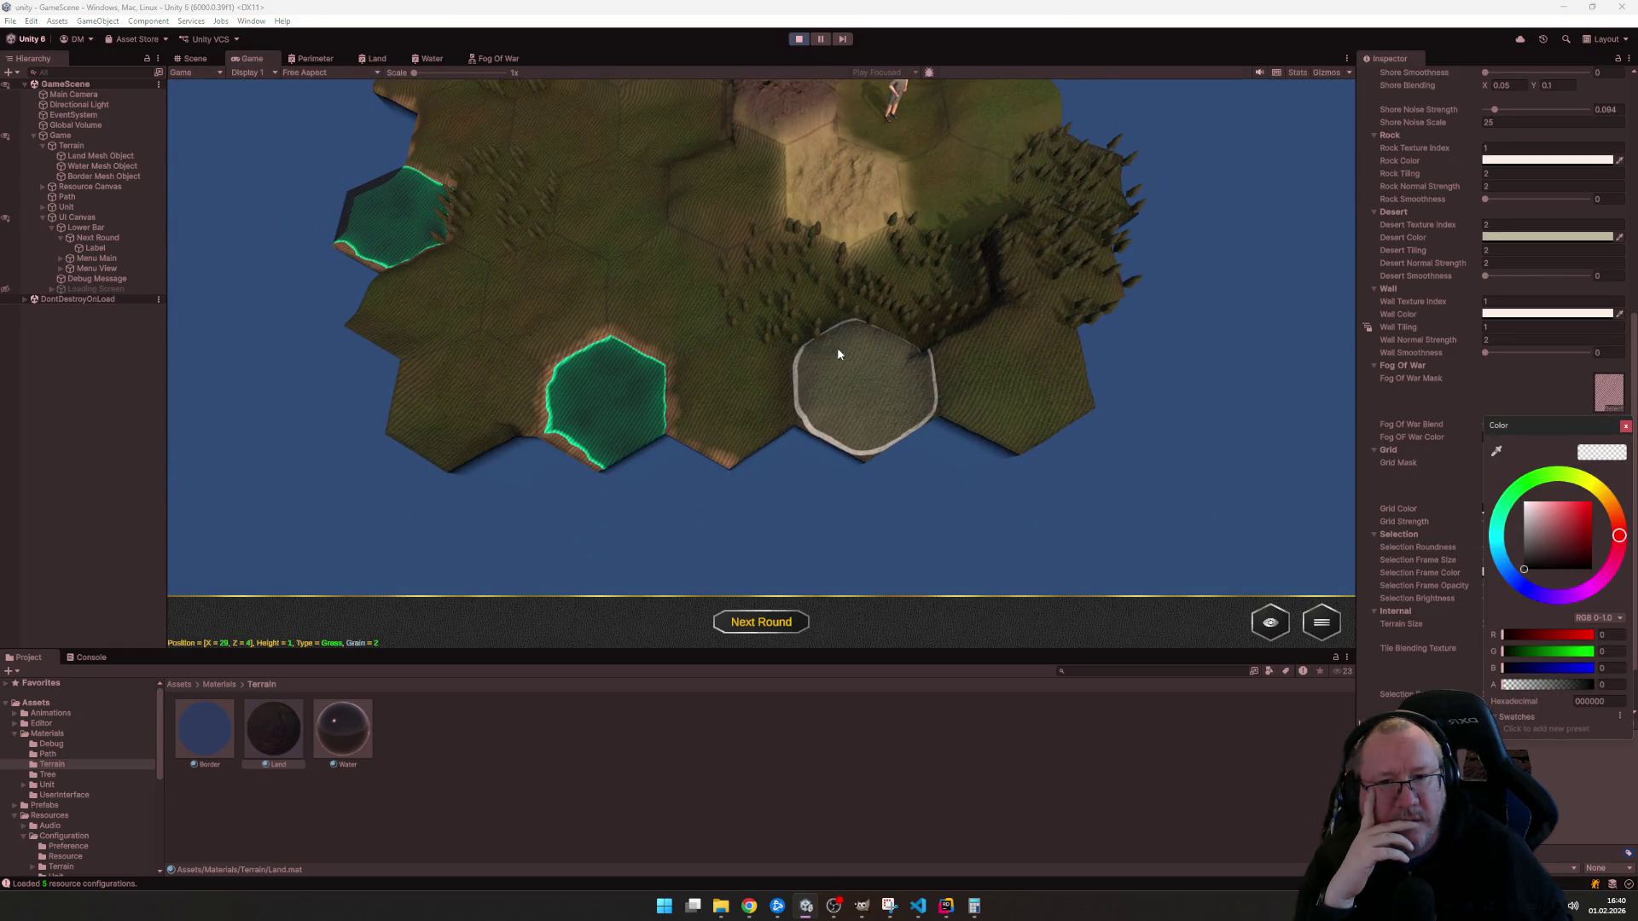
left_click(826, 343)
scroll(828, 344, "up", 2)
scroll(897, 358, "up", 3)
scroll(1079, 388, "up", 2)
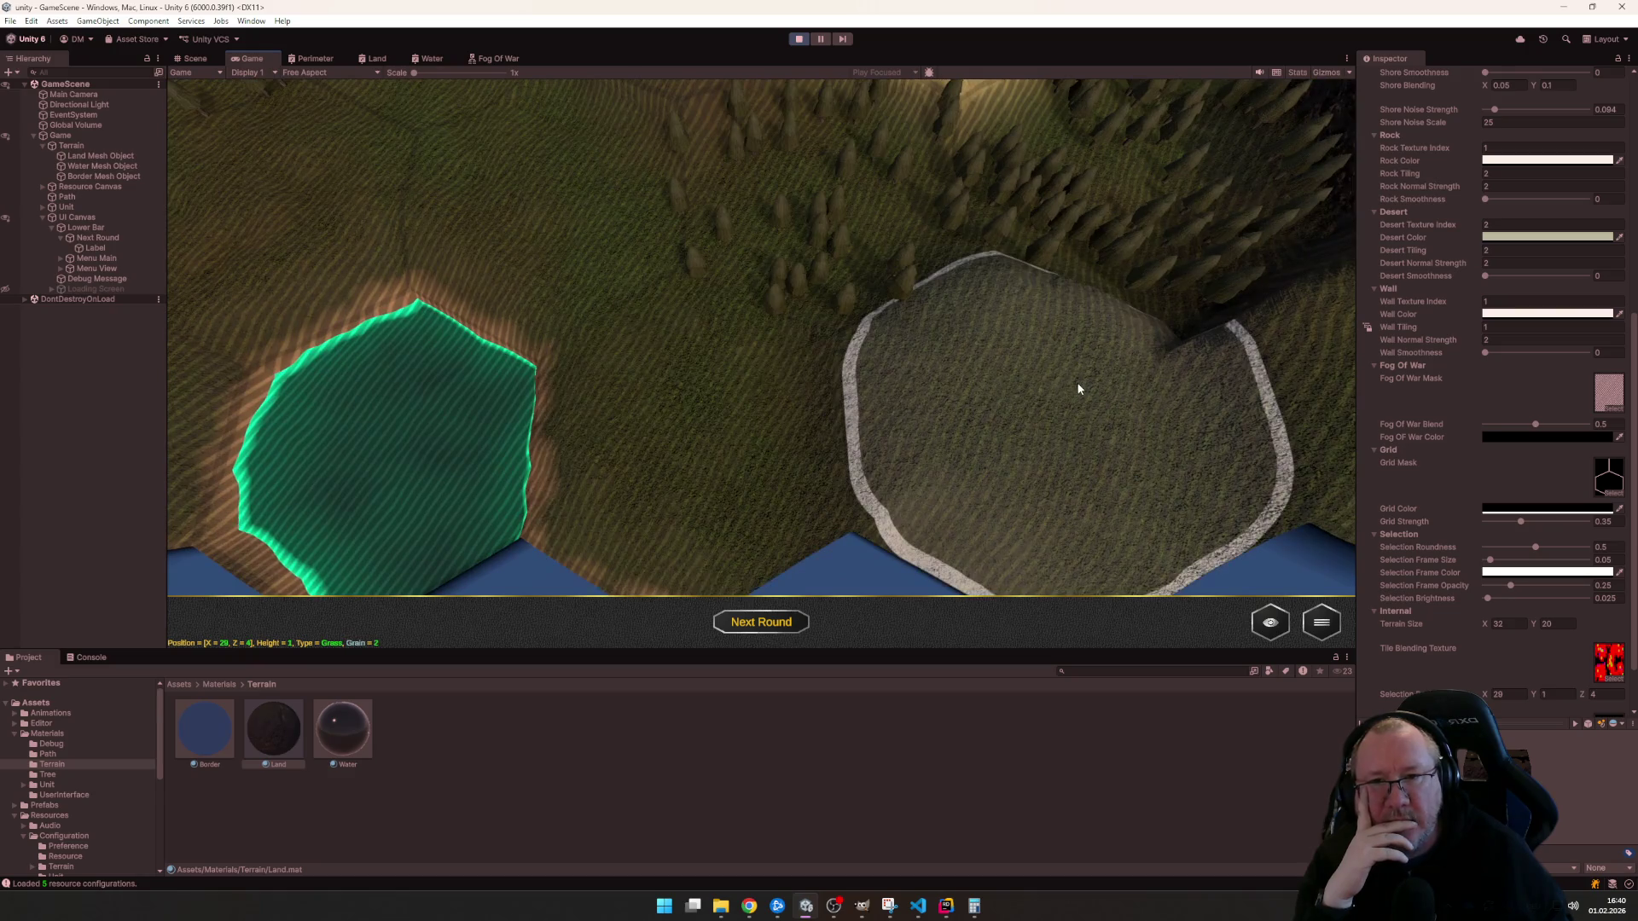
- Try a dark red fog colour, then settle the Fog Of War Color on black (000000)
left_click(1549, 437)
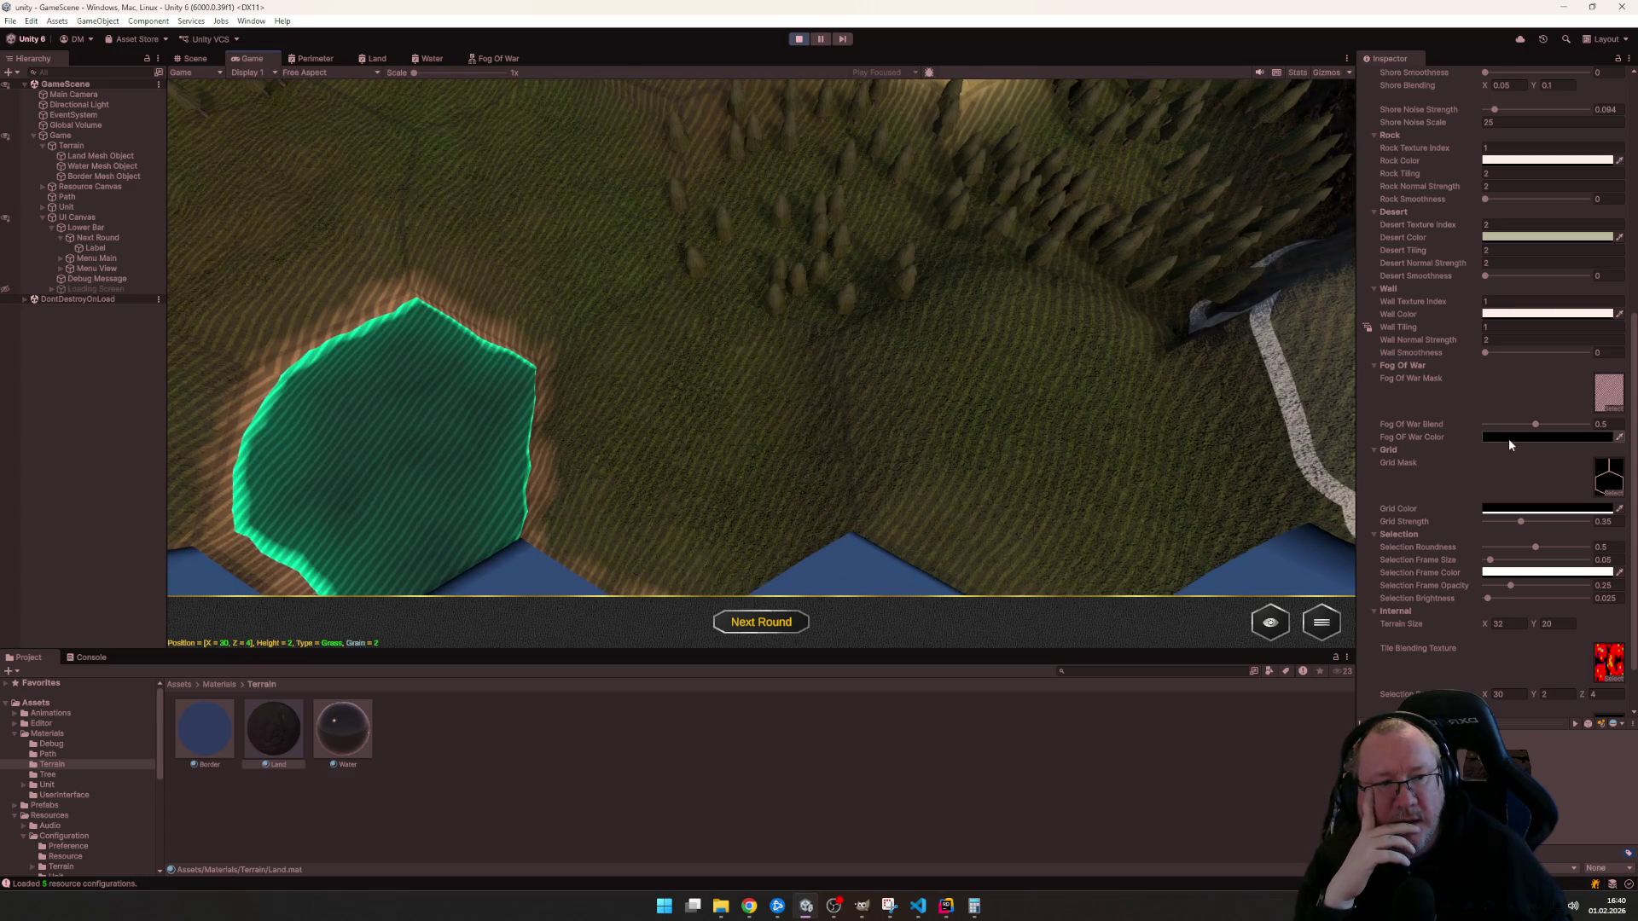
mouse_move(1534, 523)
left_mouse_down()
mouse_move(1555, 548)
mouse_move(1618, 541)
mouse_move(1632, 492)
mouse_move(1595, 551)
left_mouse_up()
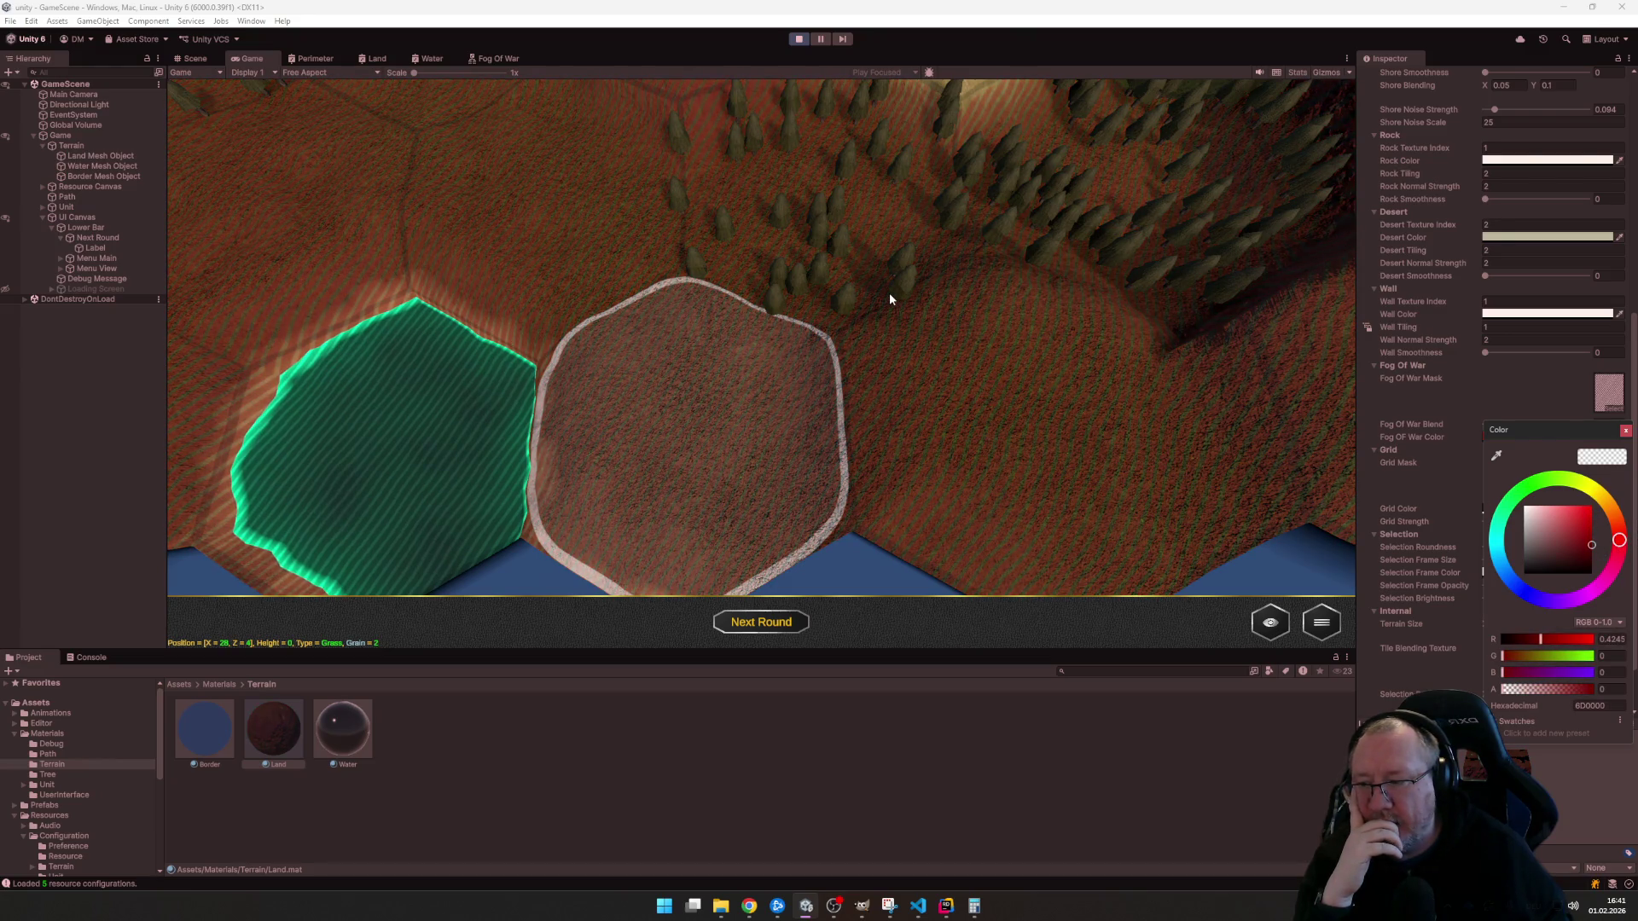
left_click(890, 292)
scroll(908, 296, "up", 2)
scroll(894, 303, "down", 3)
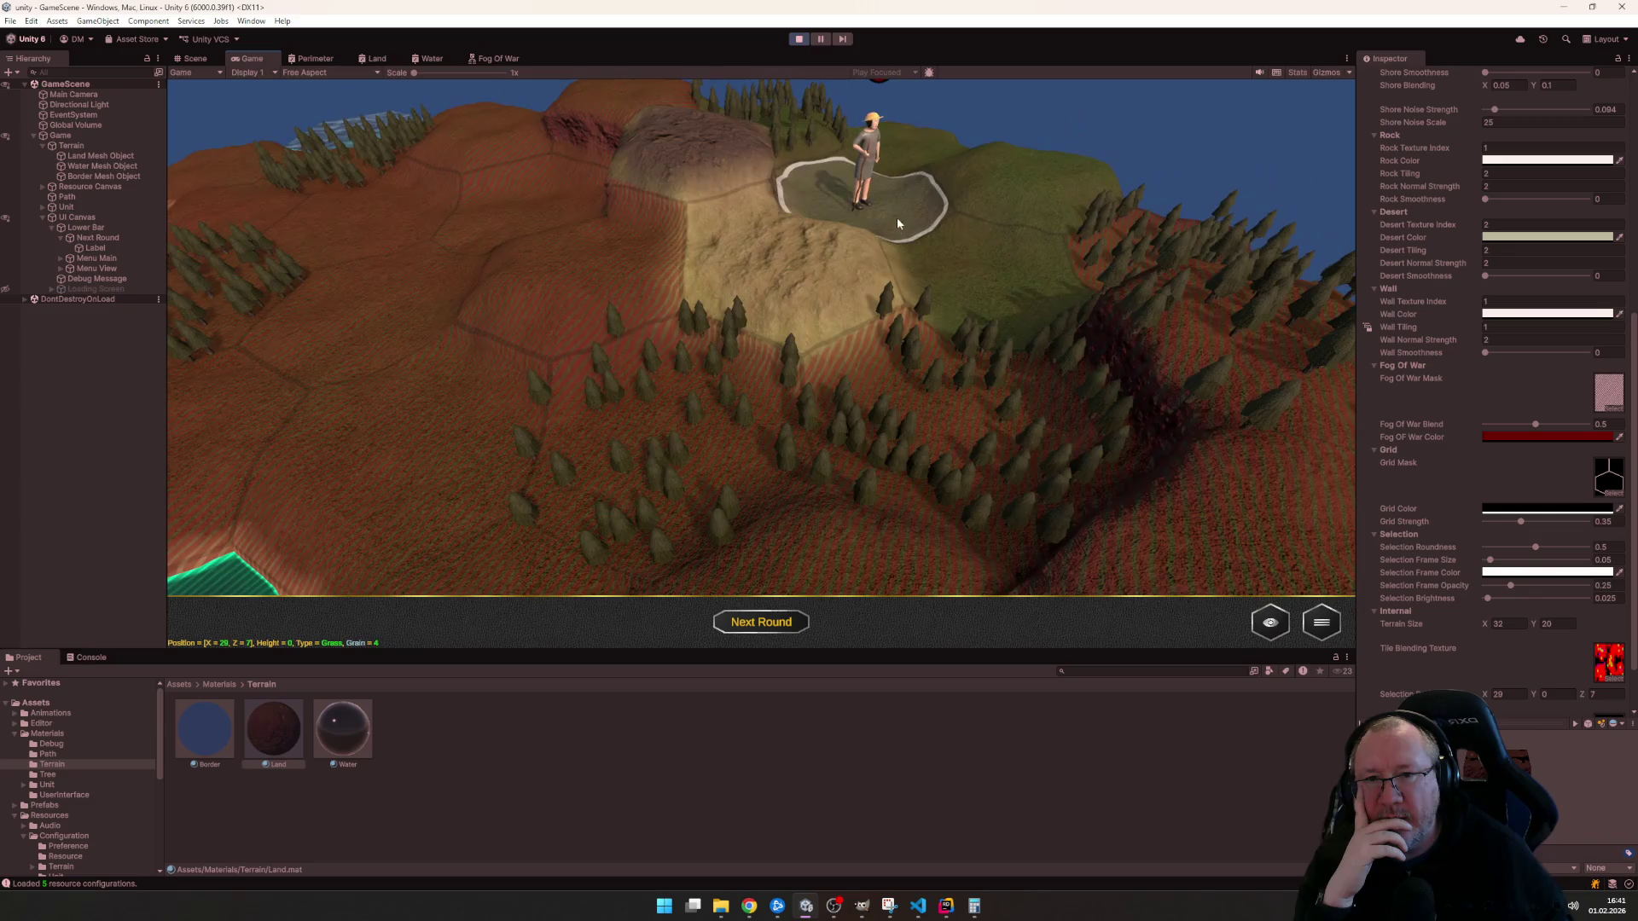
scroll(896, 215, "down", 3)
scroll(875, 270, "up", 2)
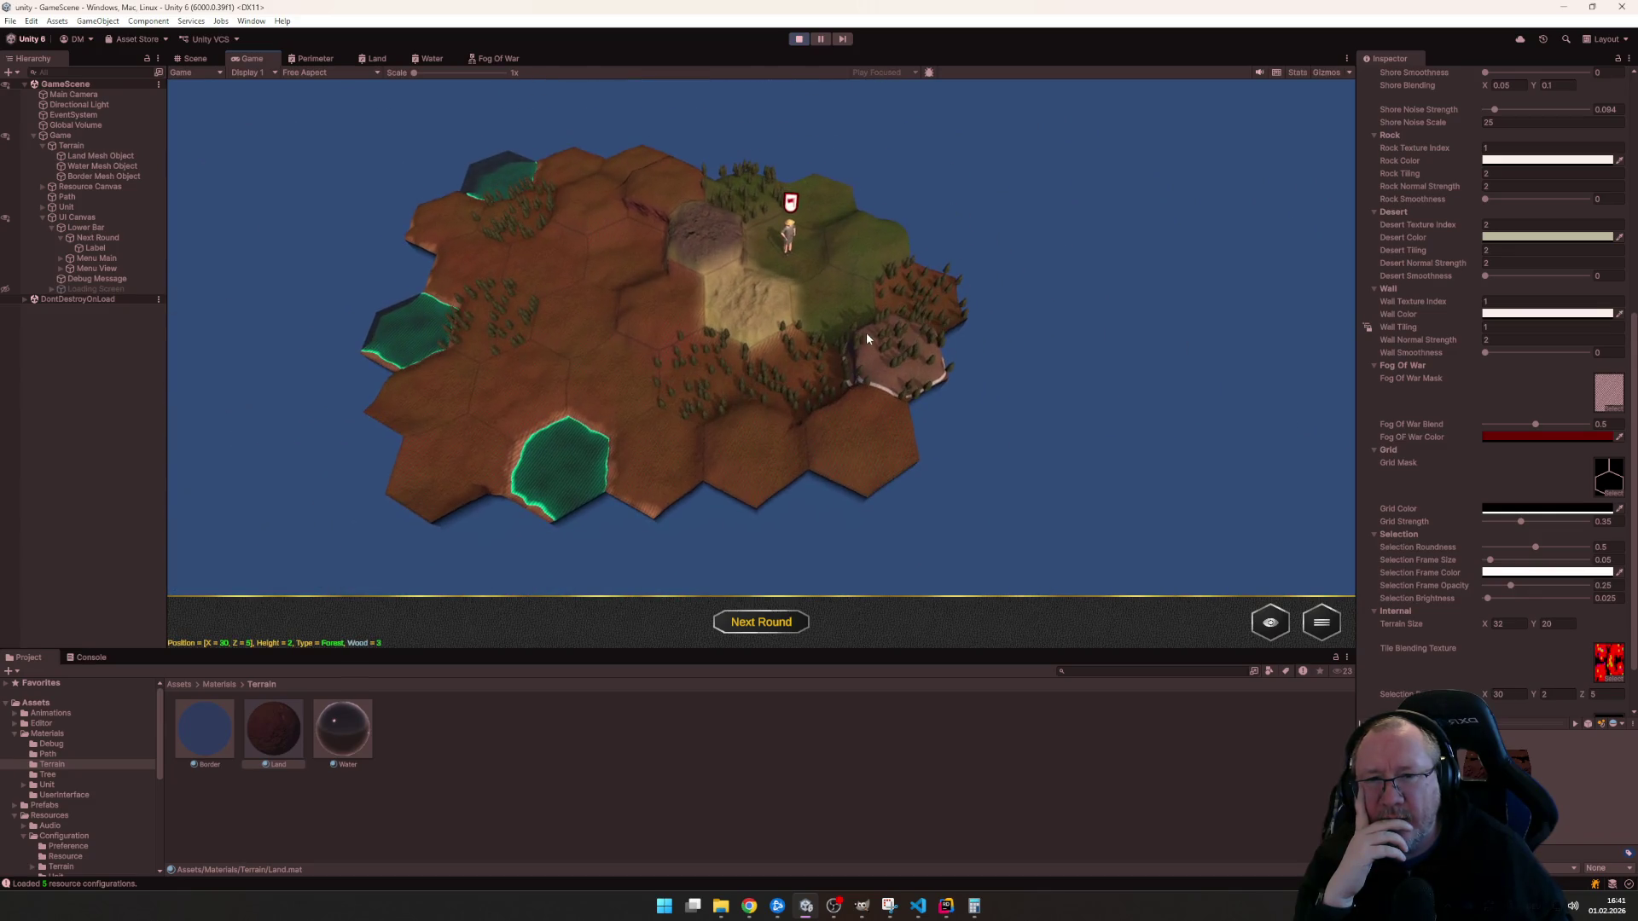
left_click(1530, 439)
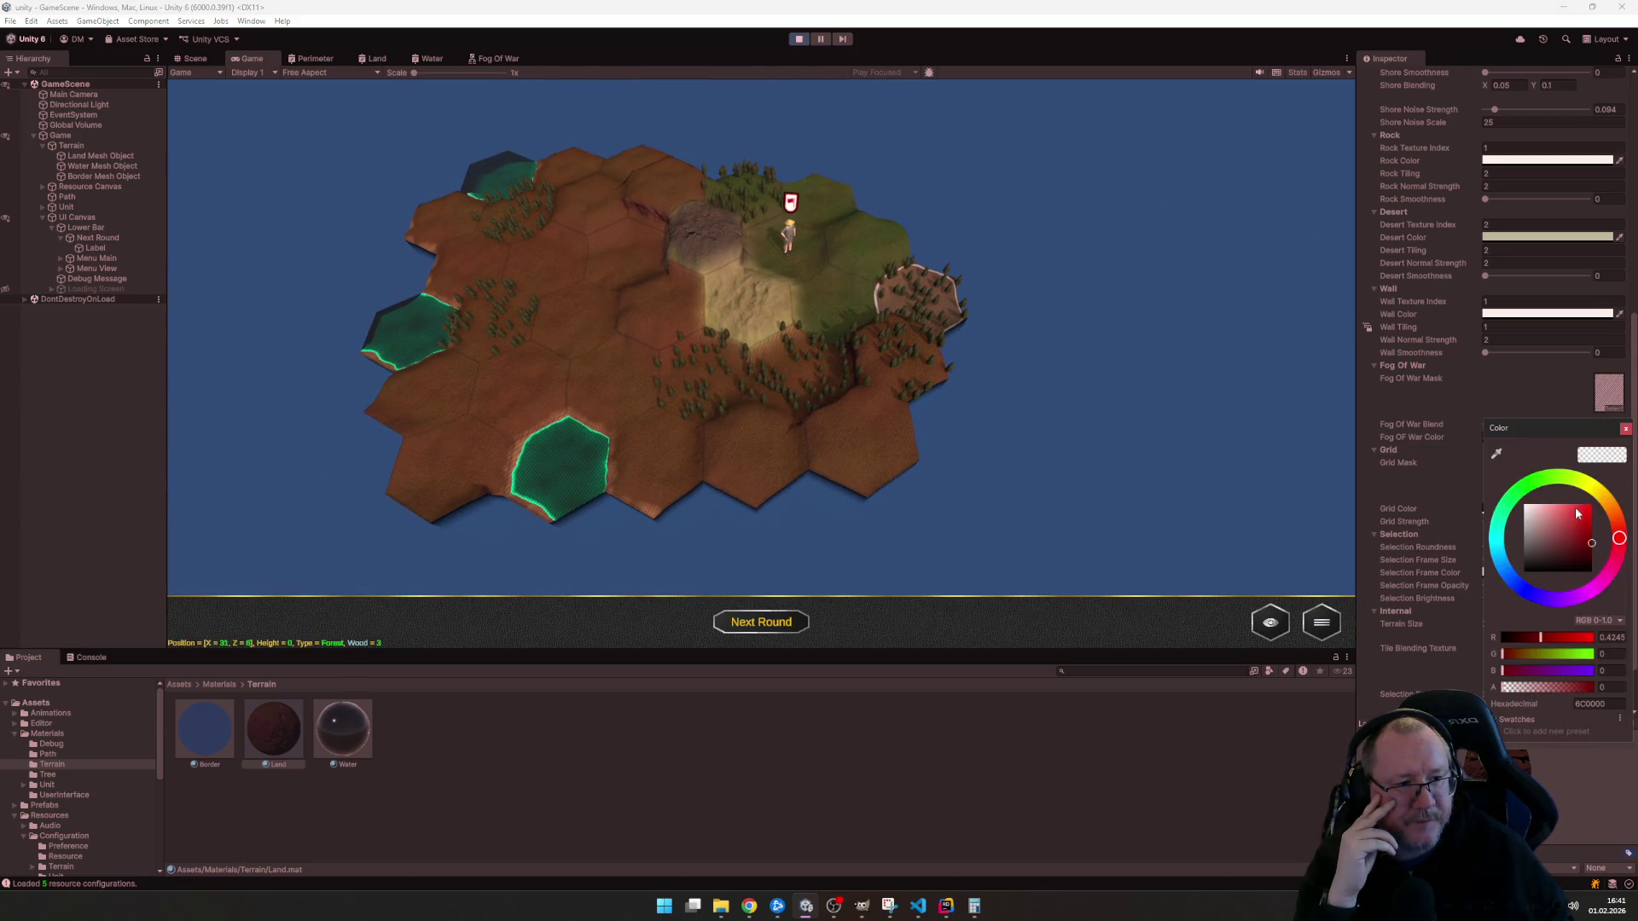
mouse_move(1588, 547)
left_mouse_down()
mouse_move(1508, 551)
mouse_move(1504, 585)
left_mouse_up()
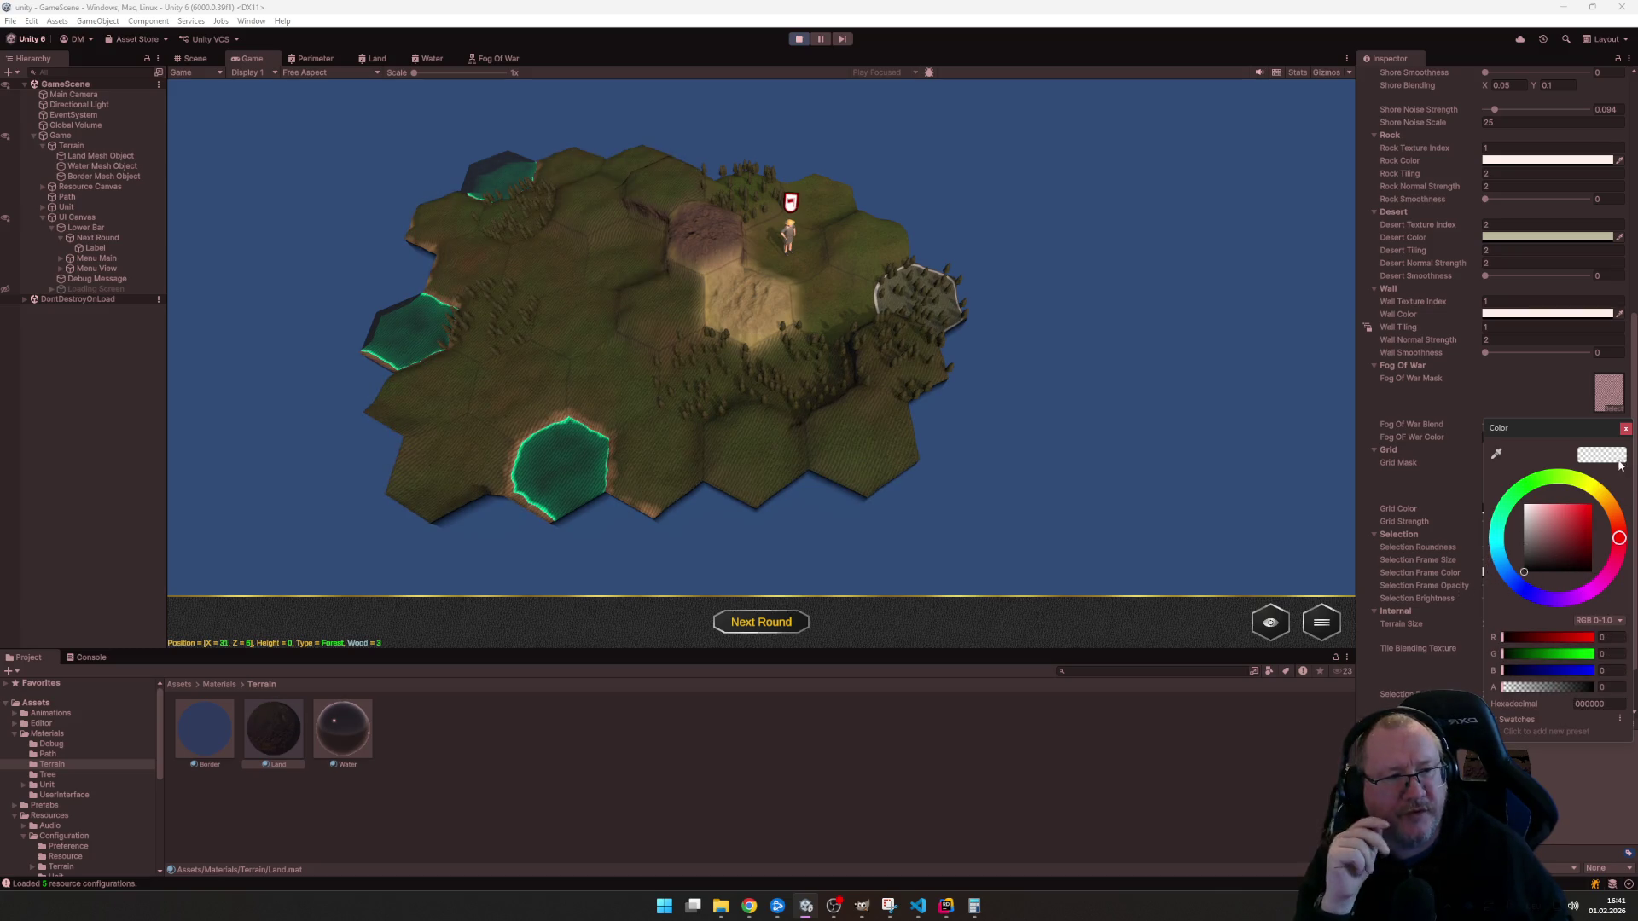
- Close the colour picker and raise the Land material's Fog Of War Blend to 0.75
left_click(1625, 432)
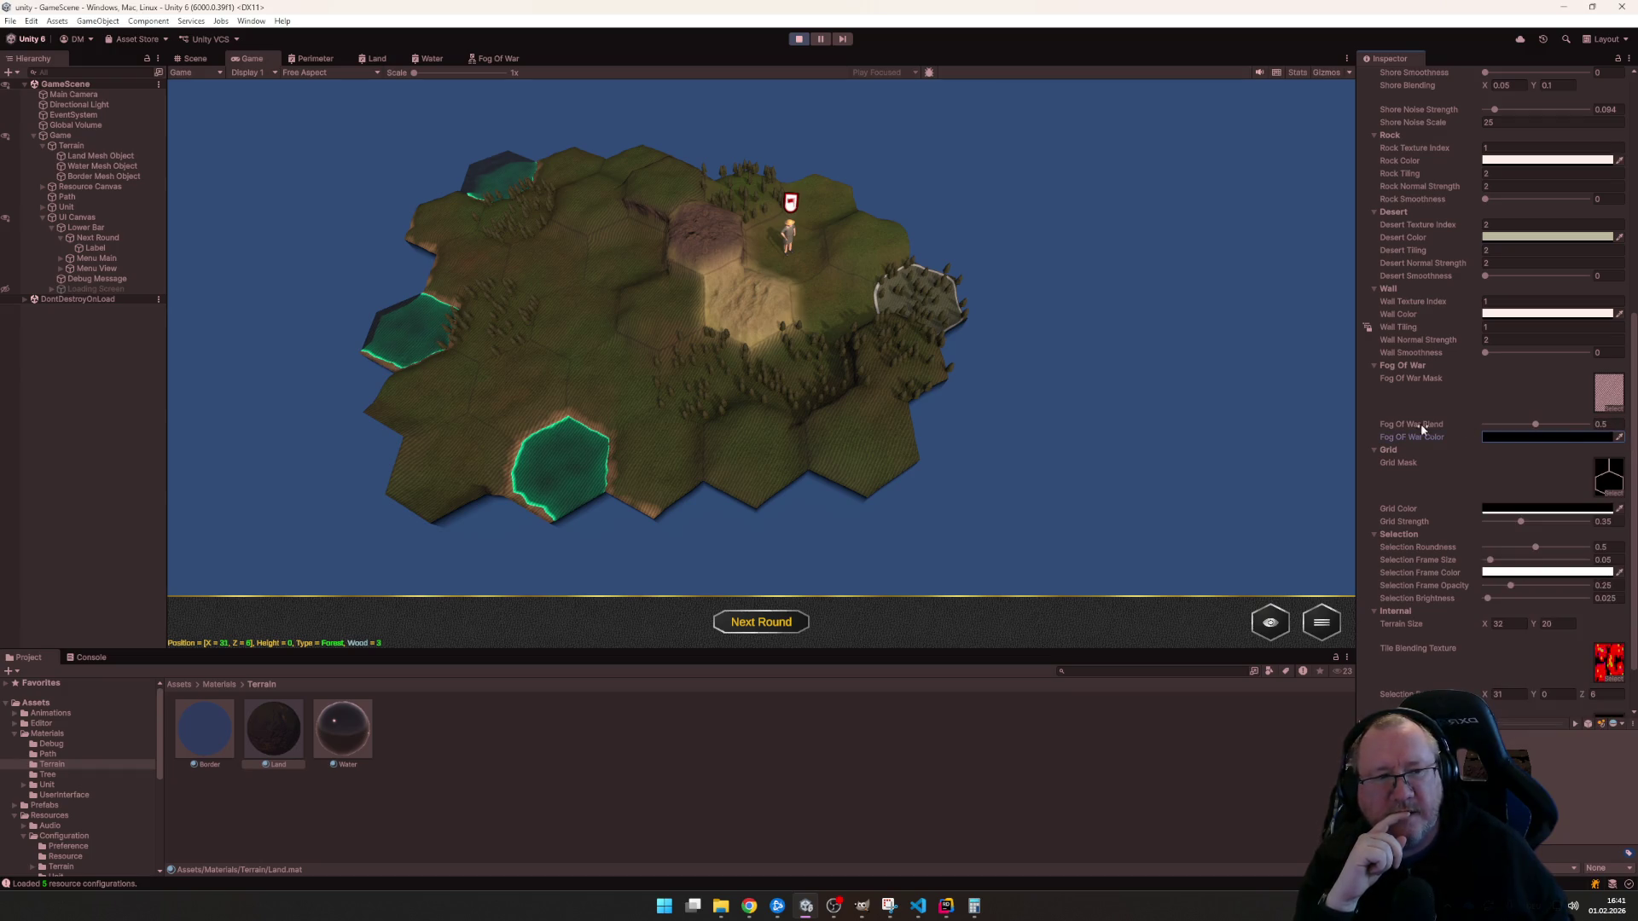
scroll(1043, 448, "up", 3)
scroll(1035, 475, "down", 3)
scroll(1037, 435, "up", 4)
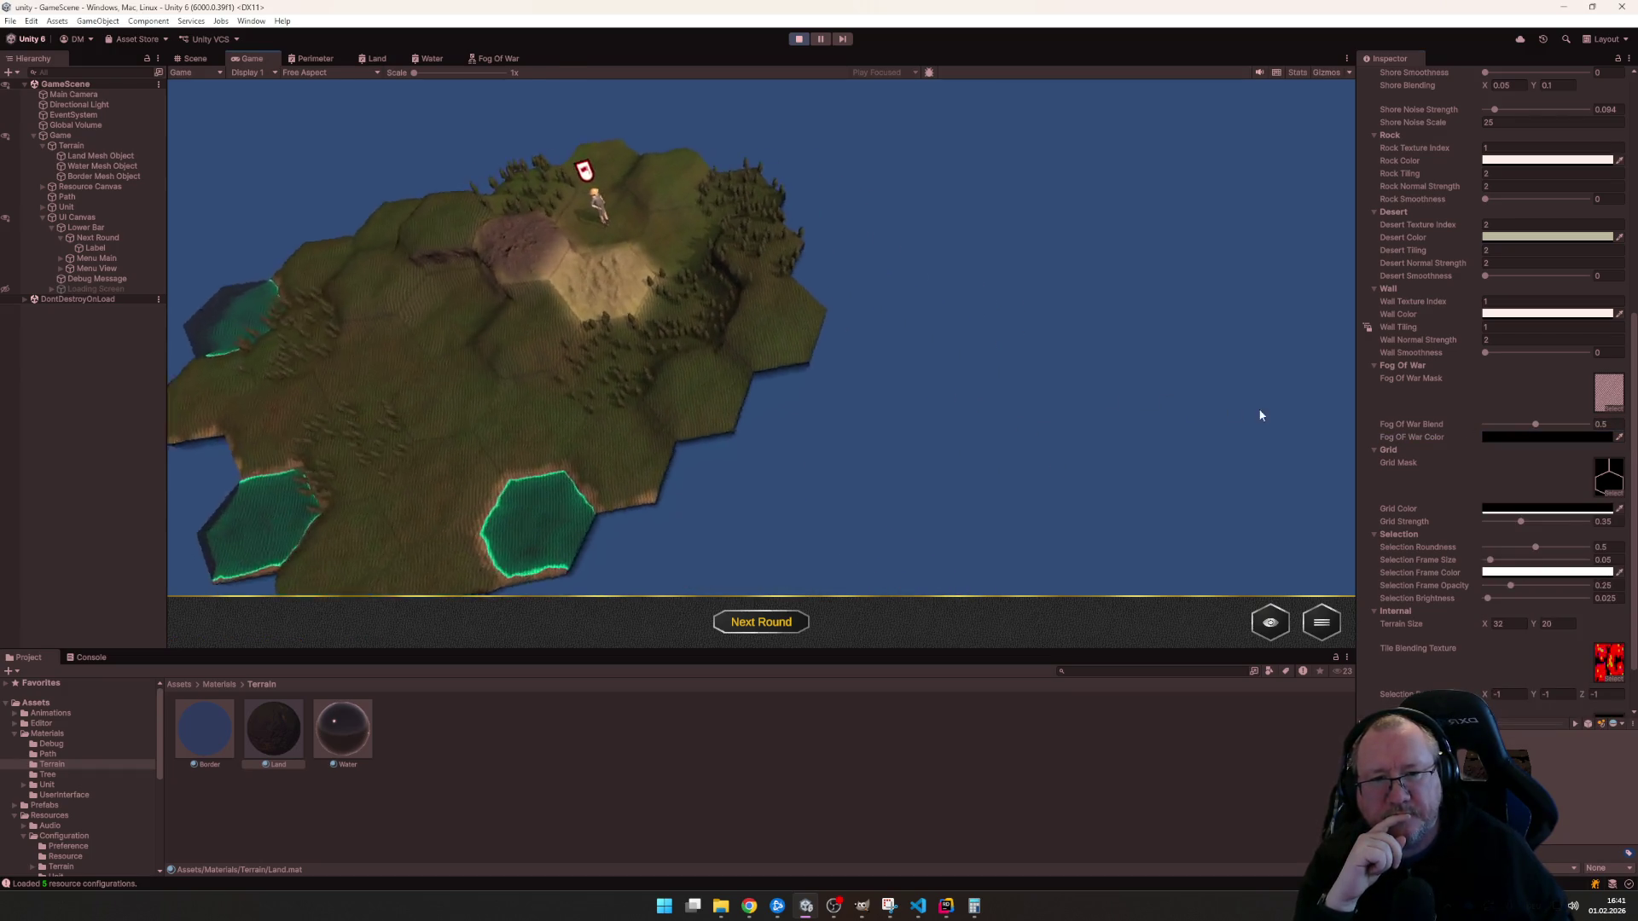
scroll(1027, 440, "down", 3)
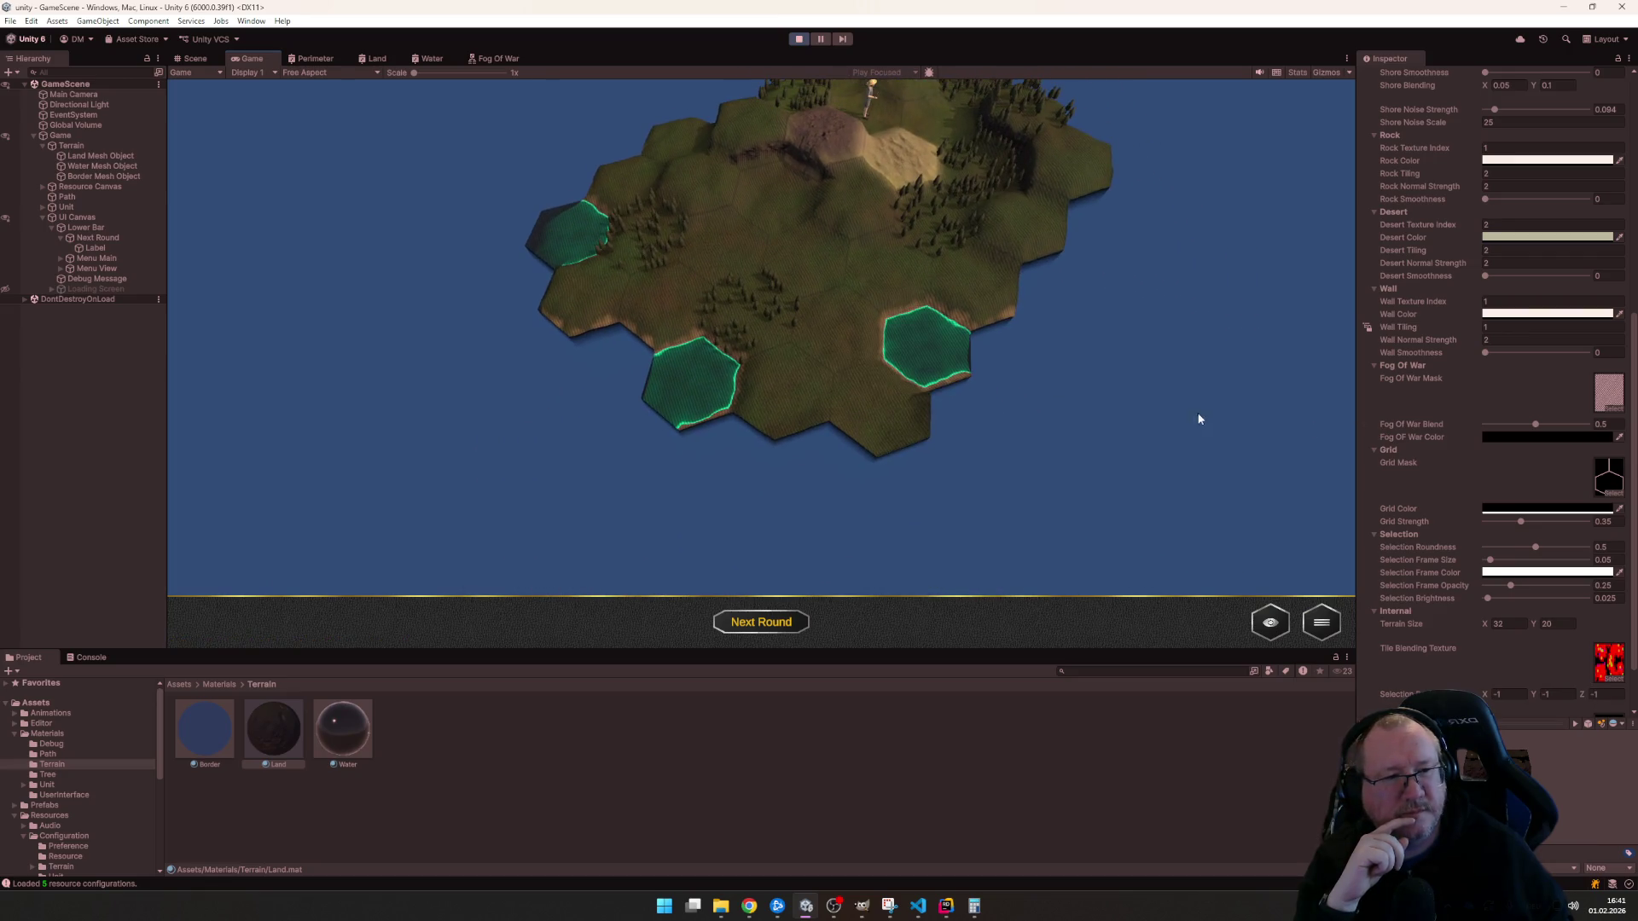
scroll(1041, 422, "up", 3)
scroll(1041, 422, "down", 3)
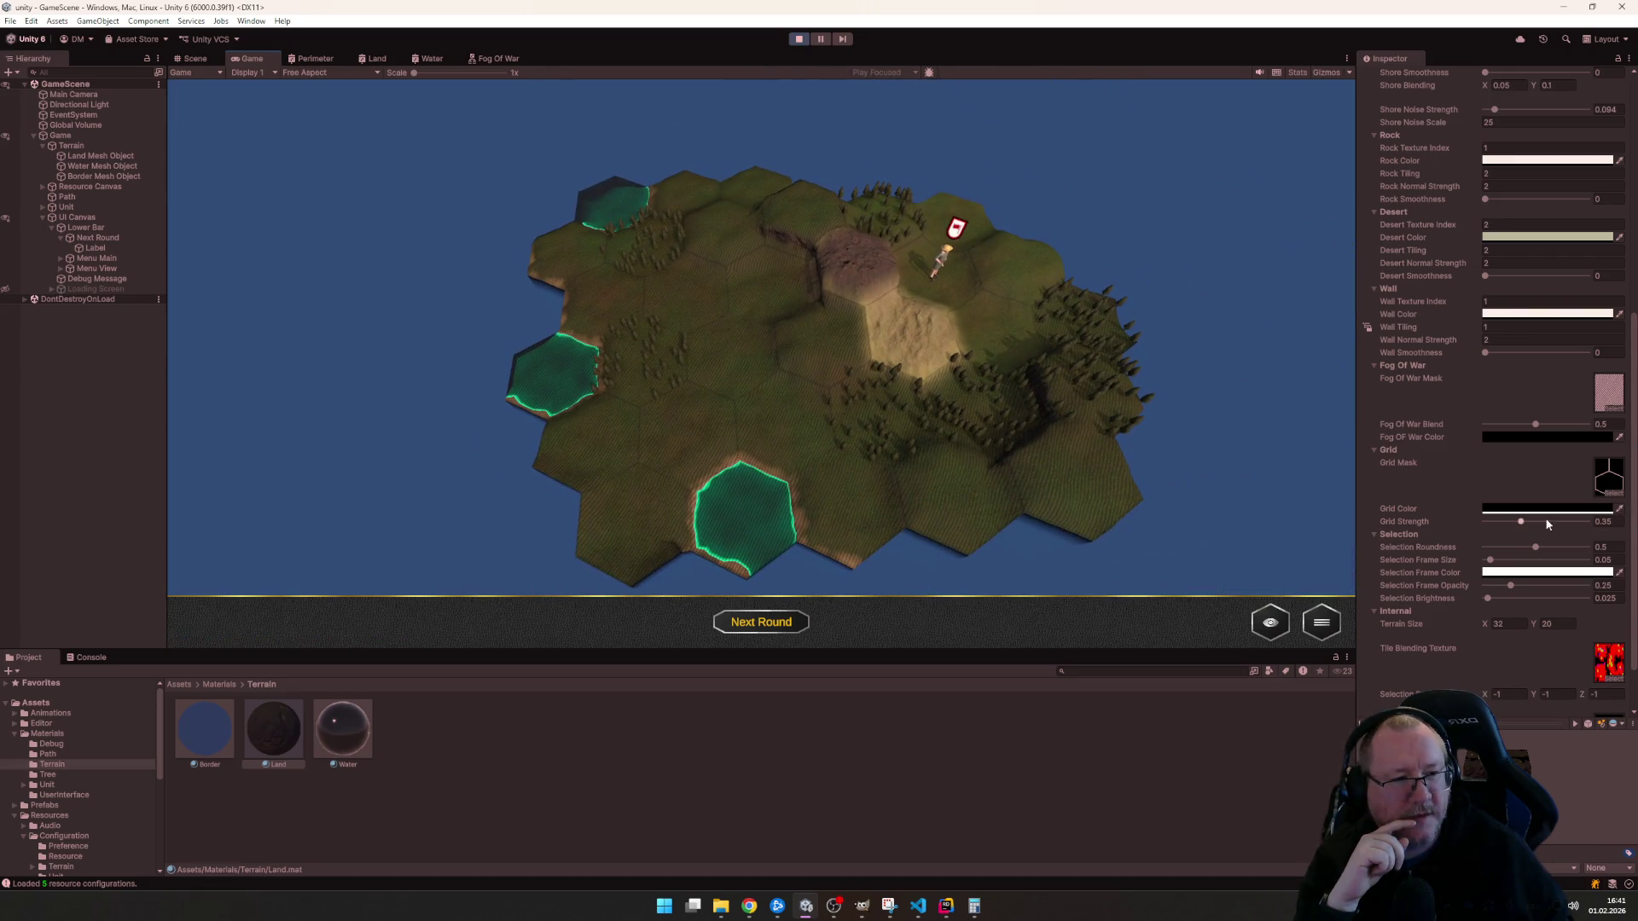
left_click_drag(1528, 424, 1554, 434)
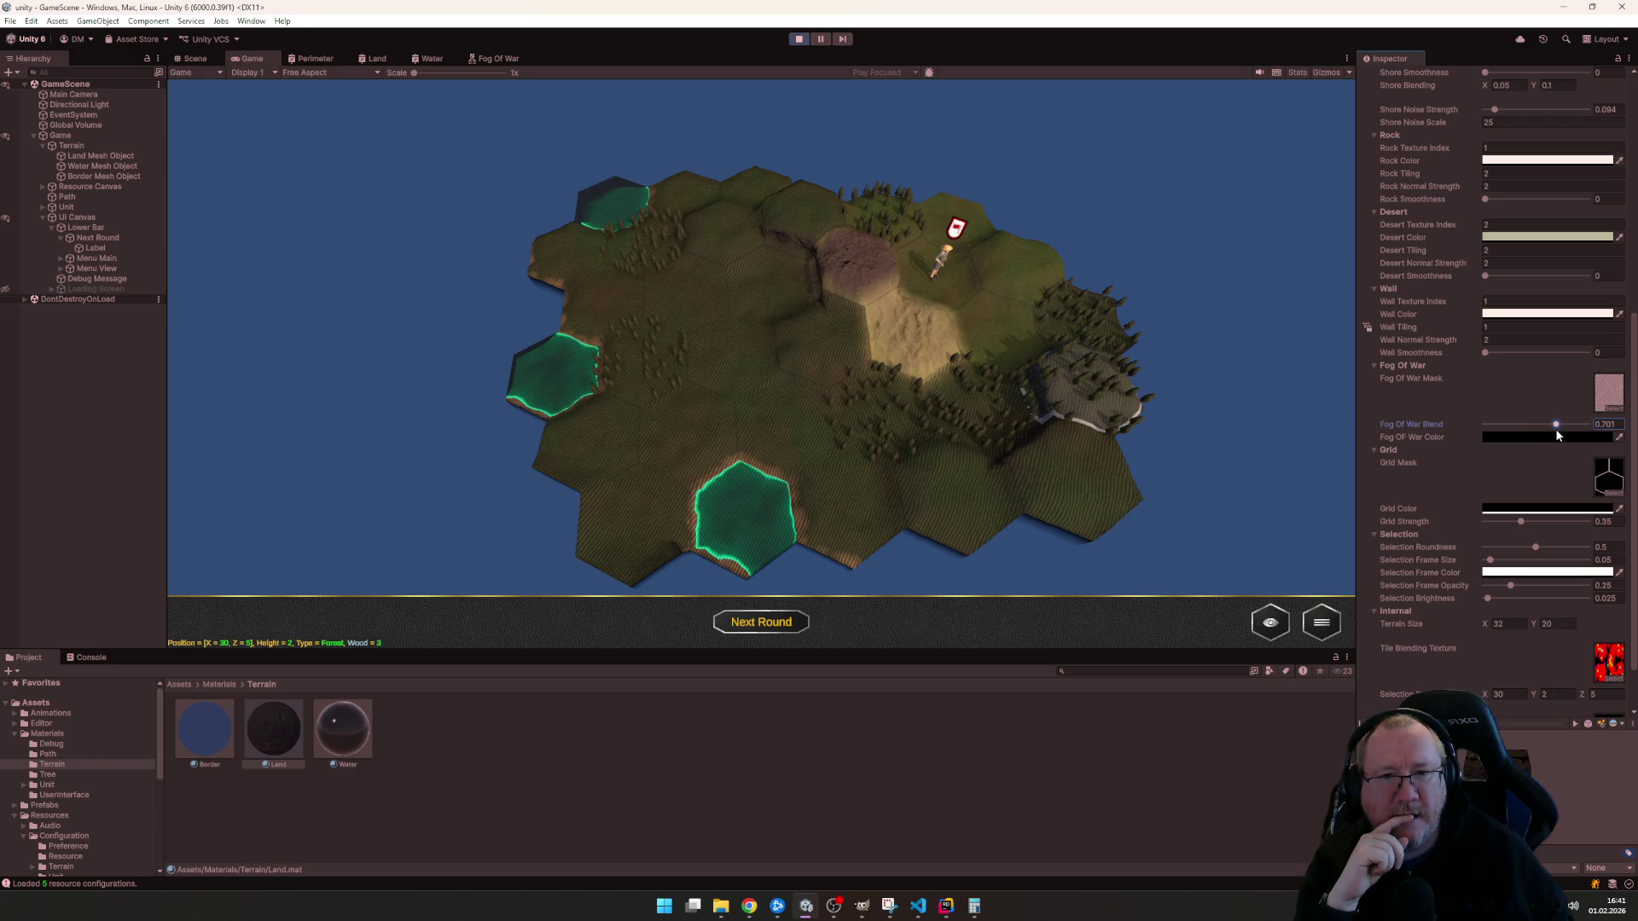
left_click(1593, 424)
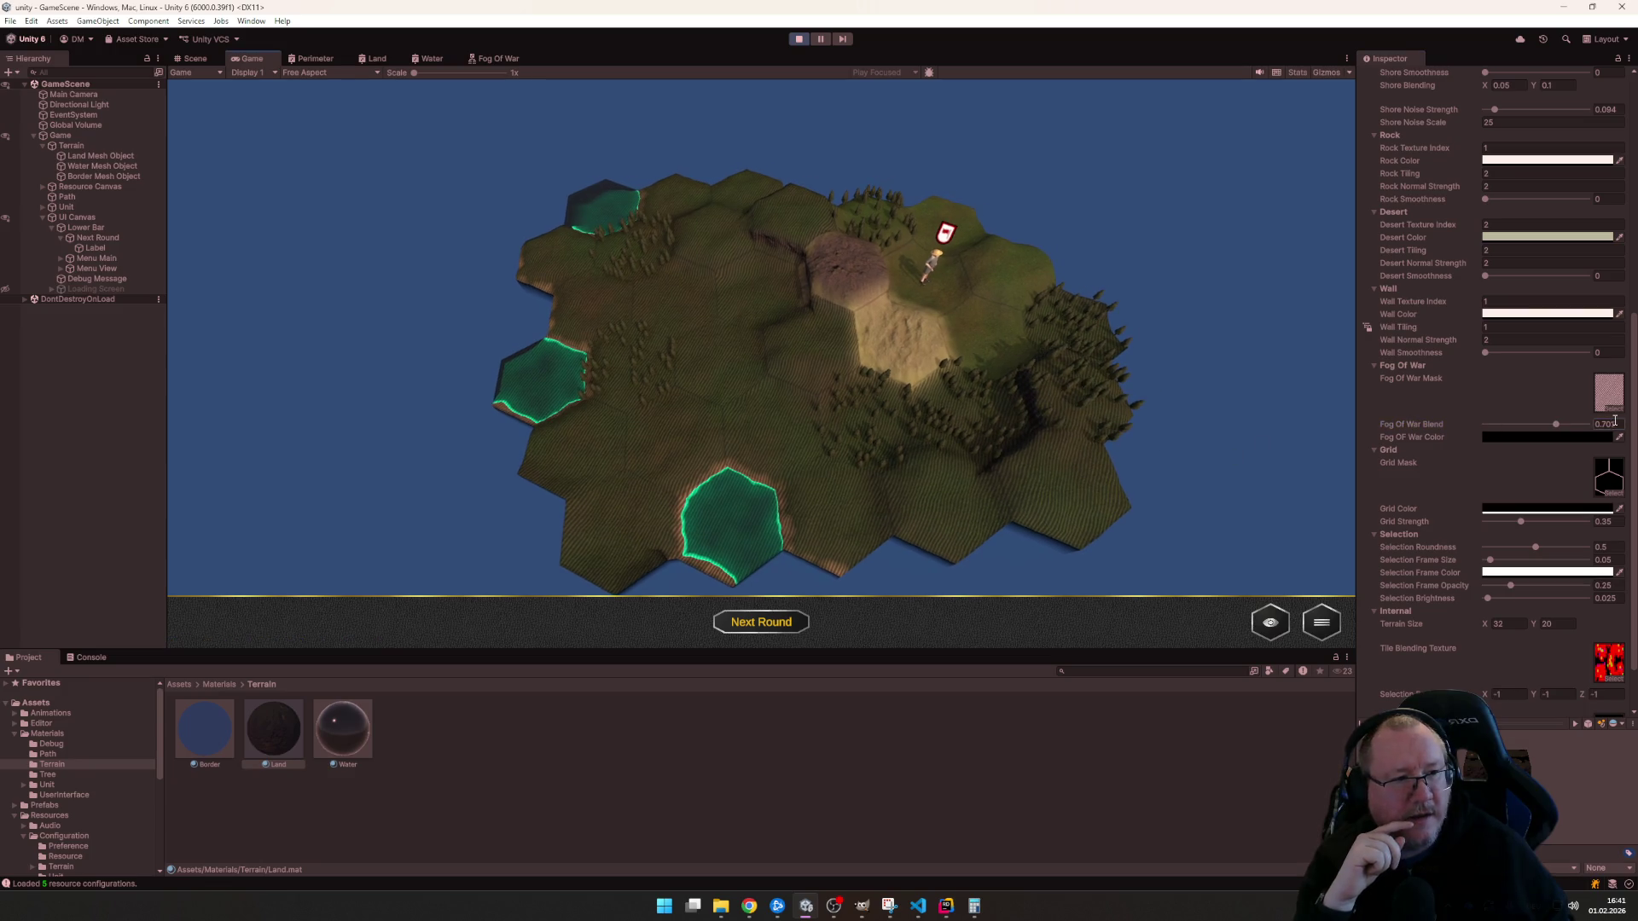
type("0.75")
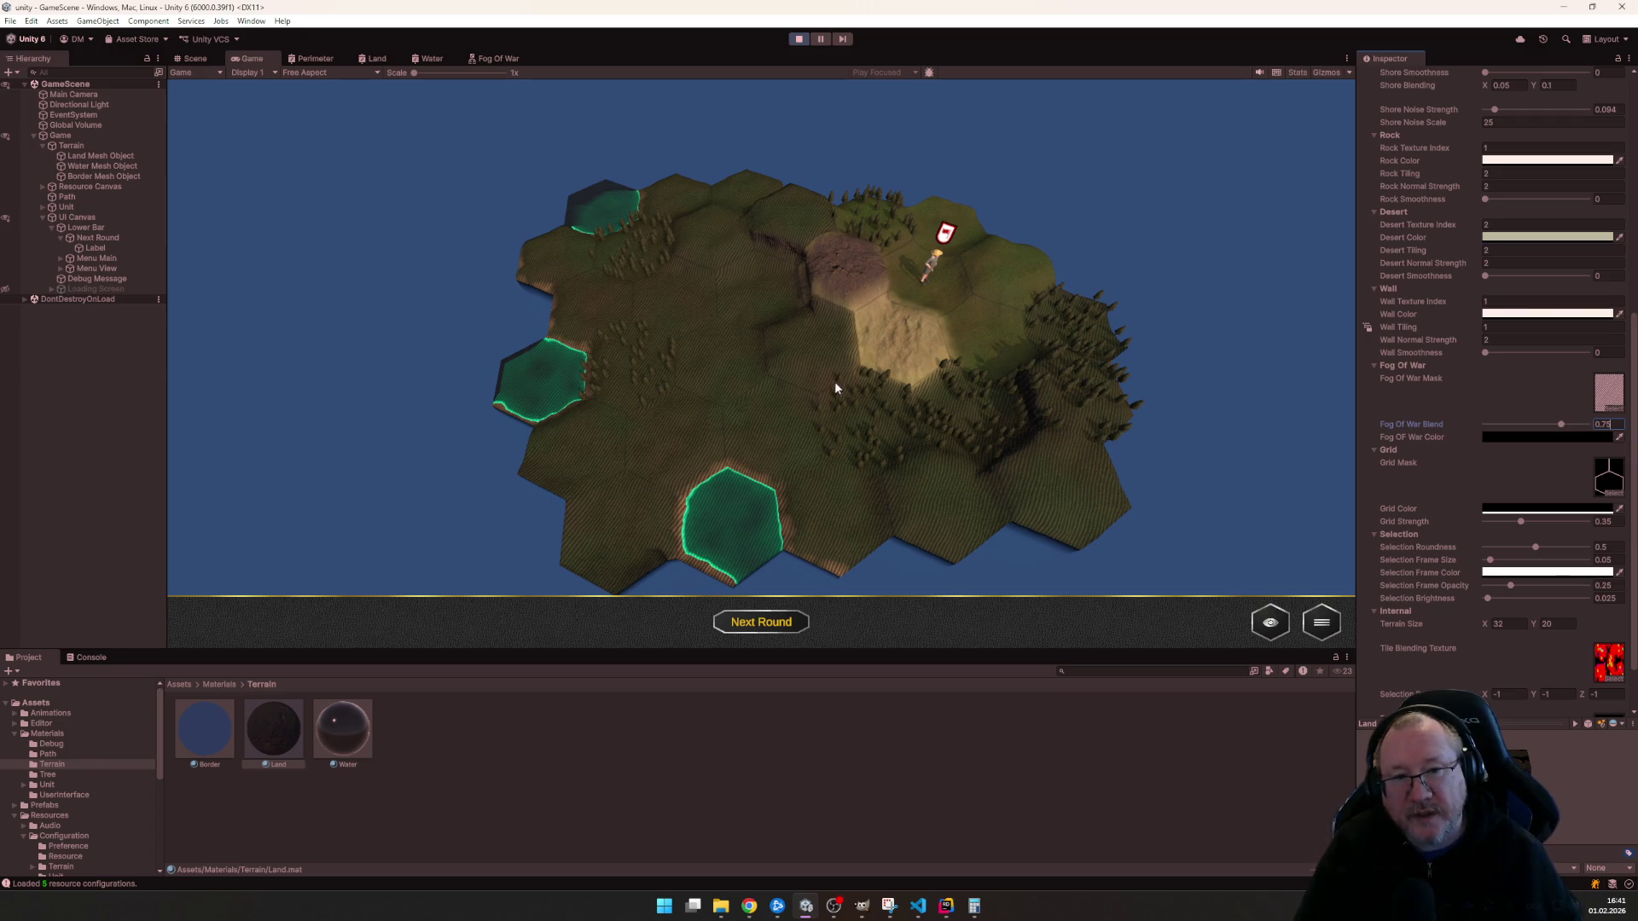
scroll(947, 335, "up", 4)
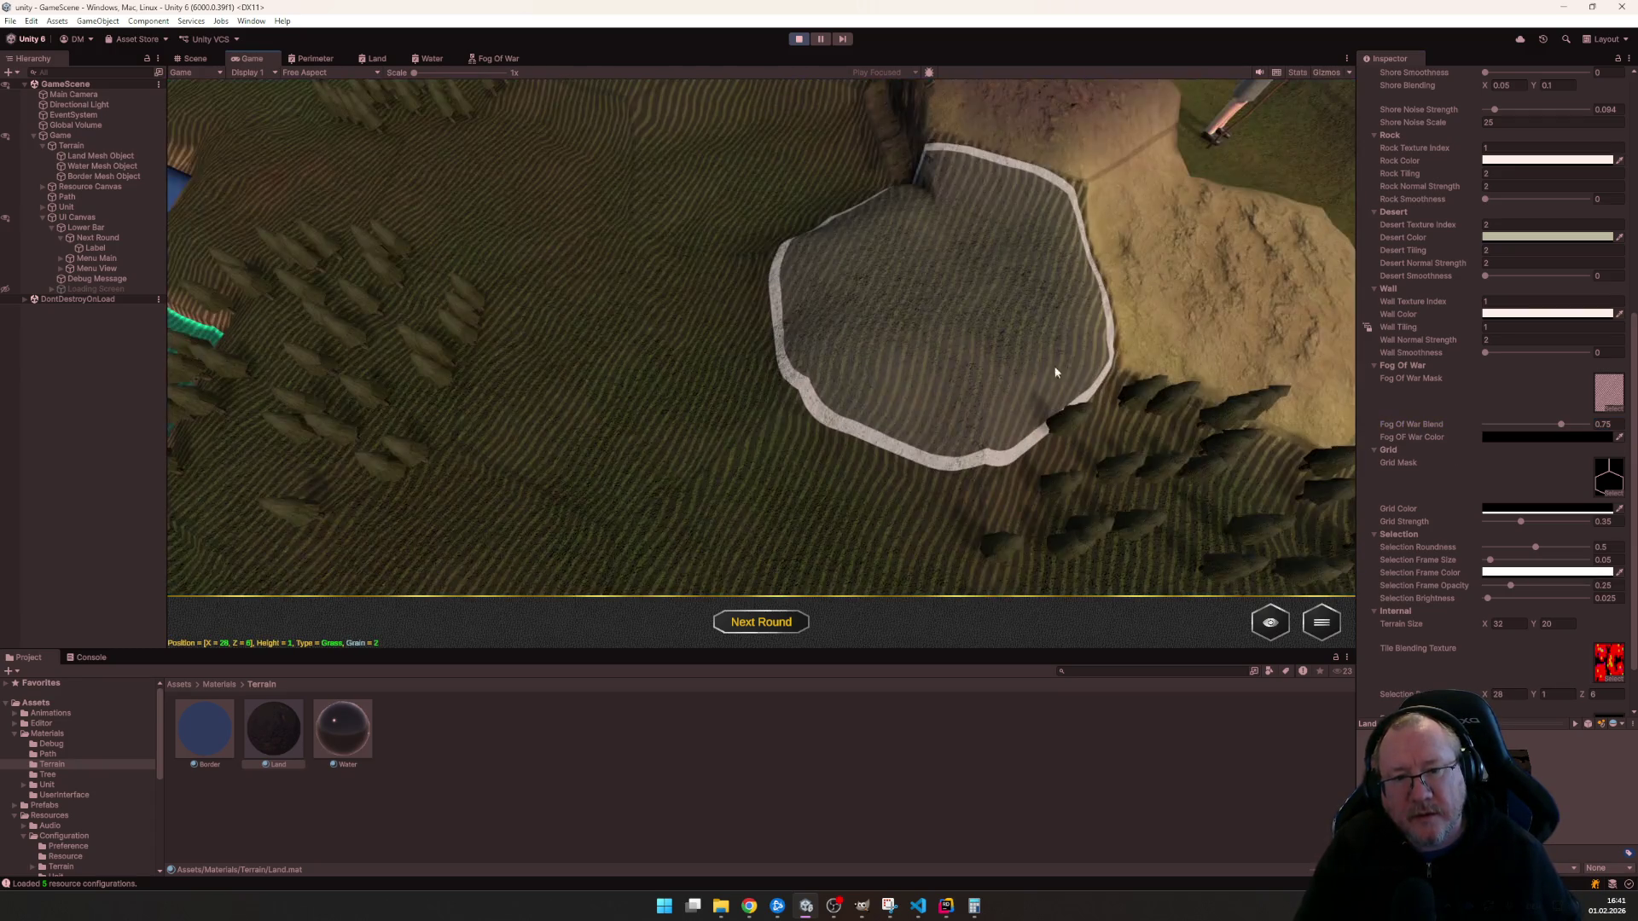
scroll(1077, 378, "up", 2)
scroll(1062, 387, "down", 2)
scroll(1049, 397, "down", 2)
scroll(1034, 424, "down", 2)
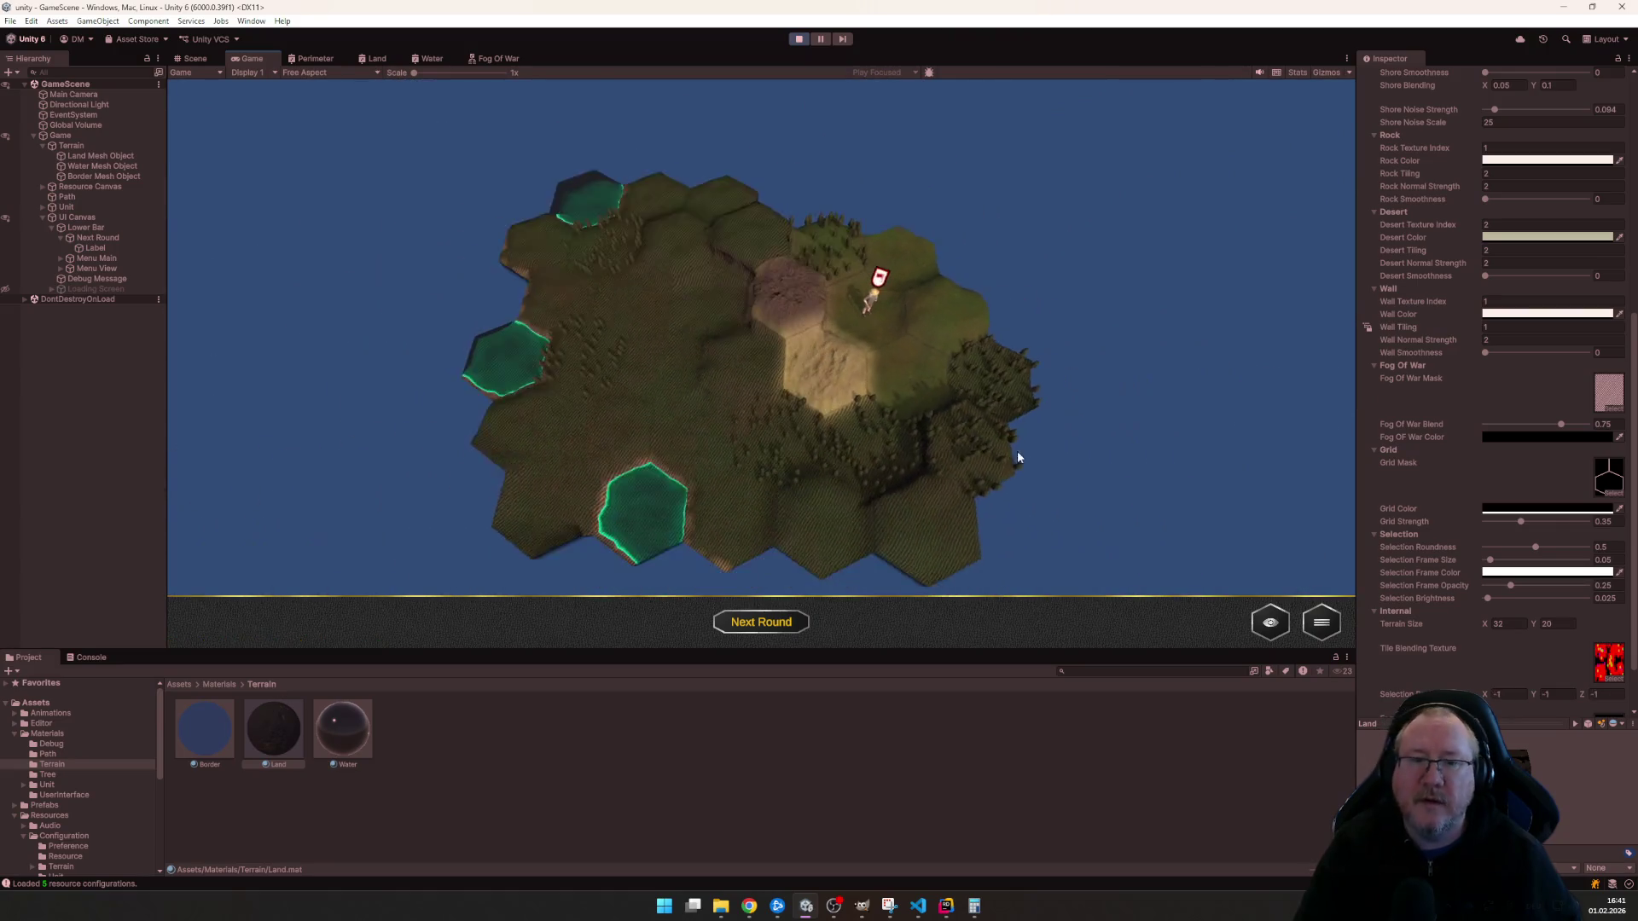
scroll(1036, 448, "down", 2)
scroll(1056, 371, "down", 2)
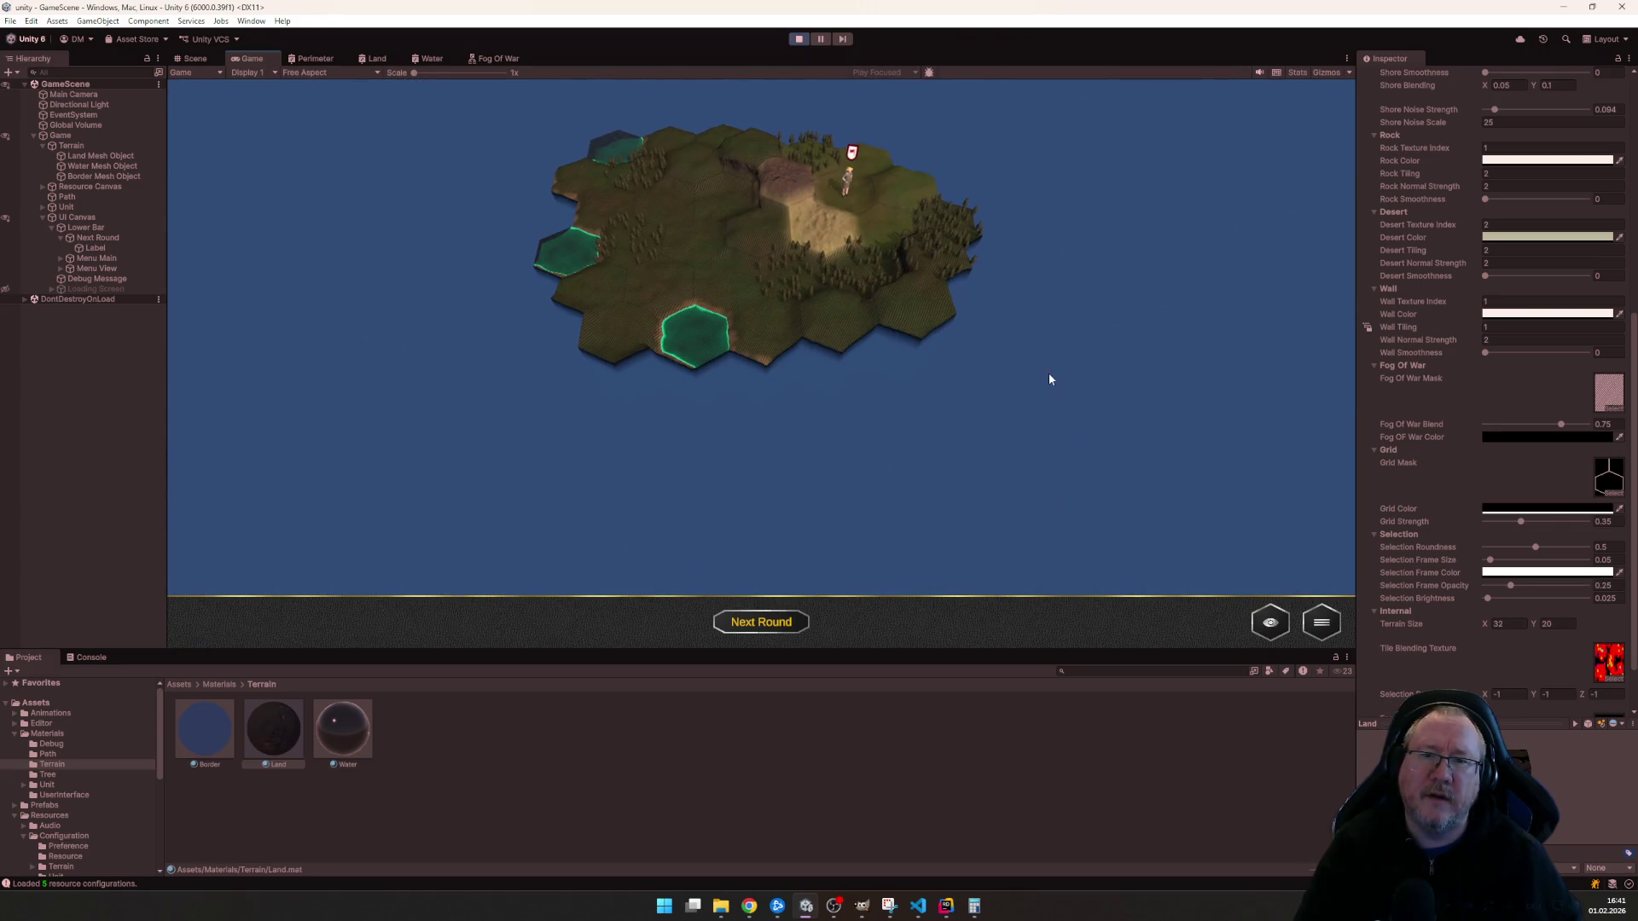
scroll(1049, 358, "down", 1)
scroll(1020, 406, "up", 2)
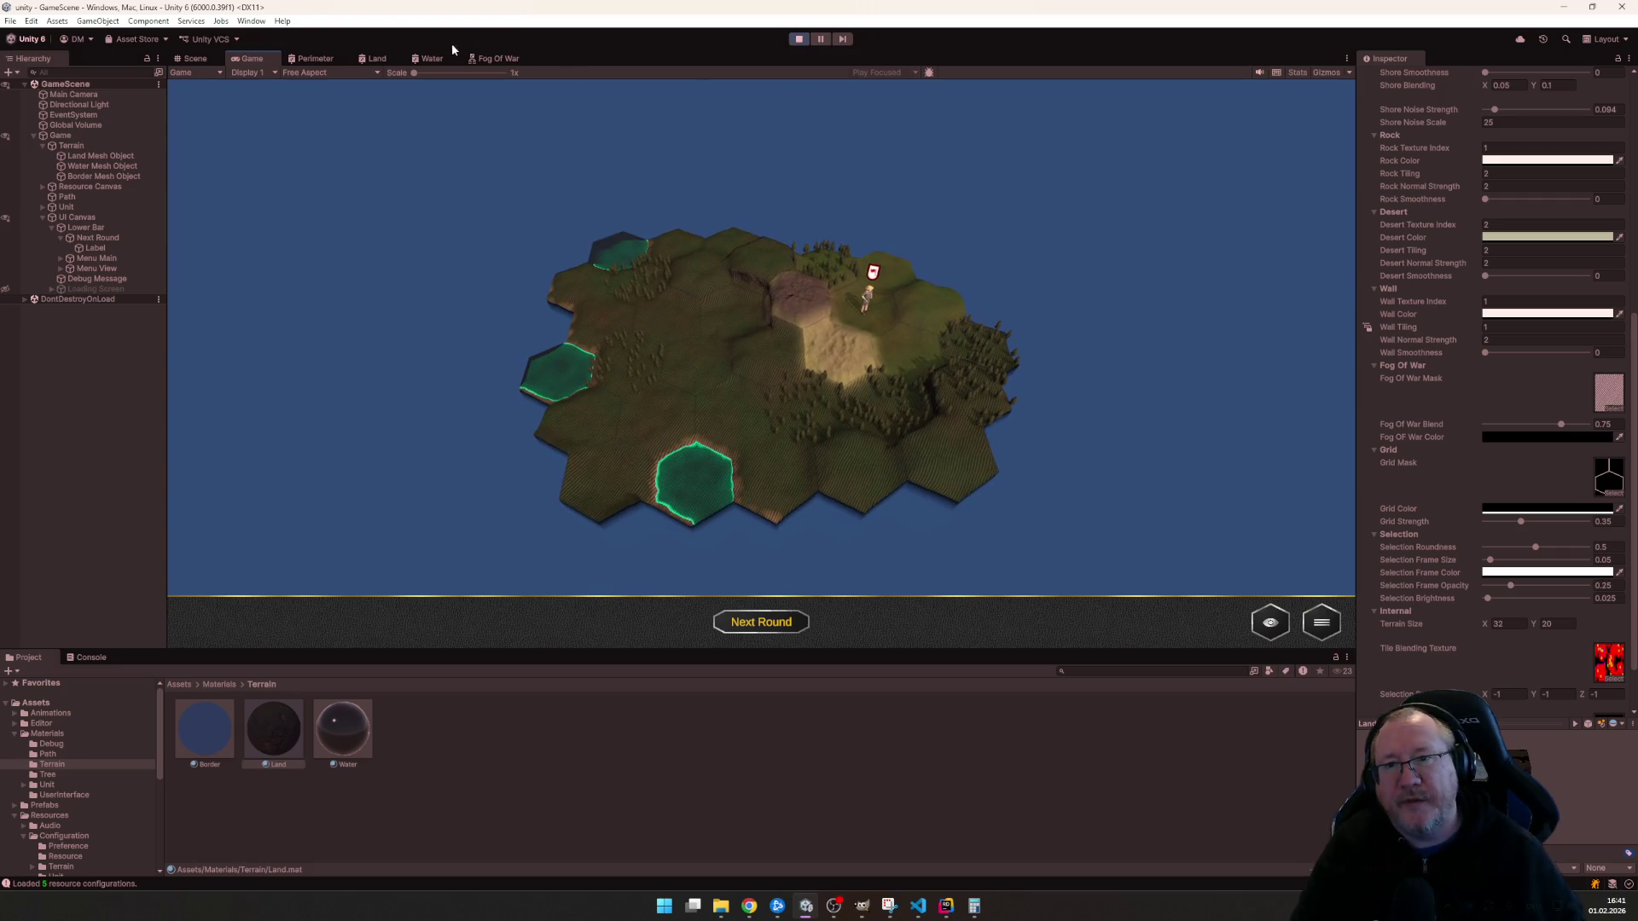
left_click(498, 58)
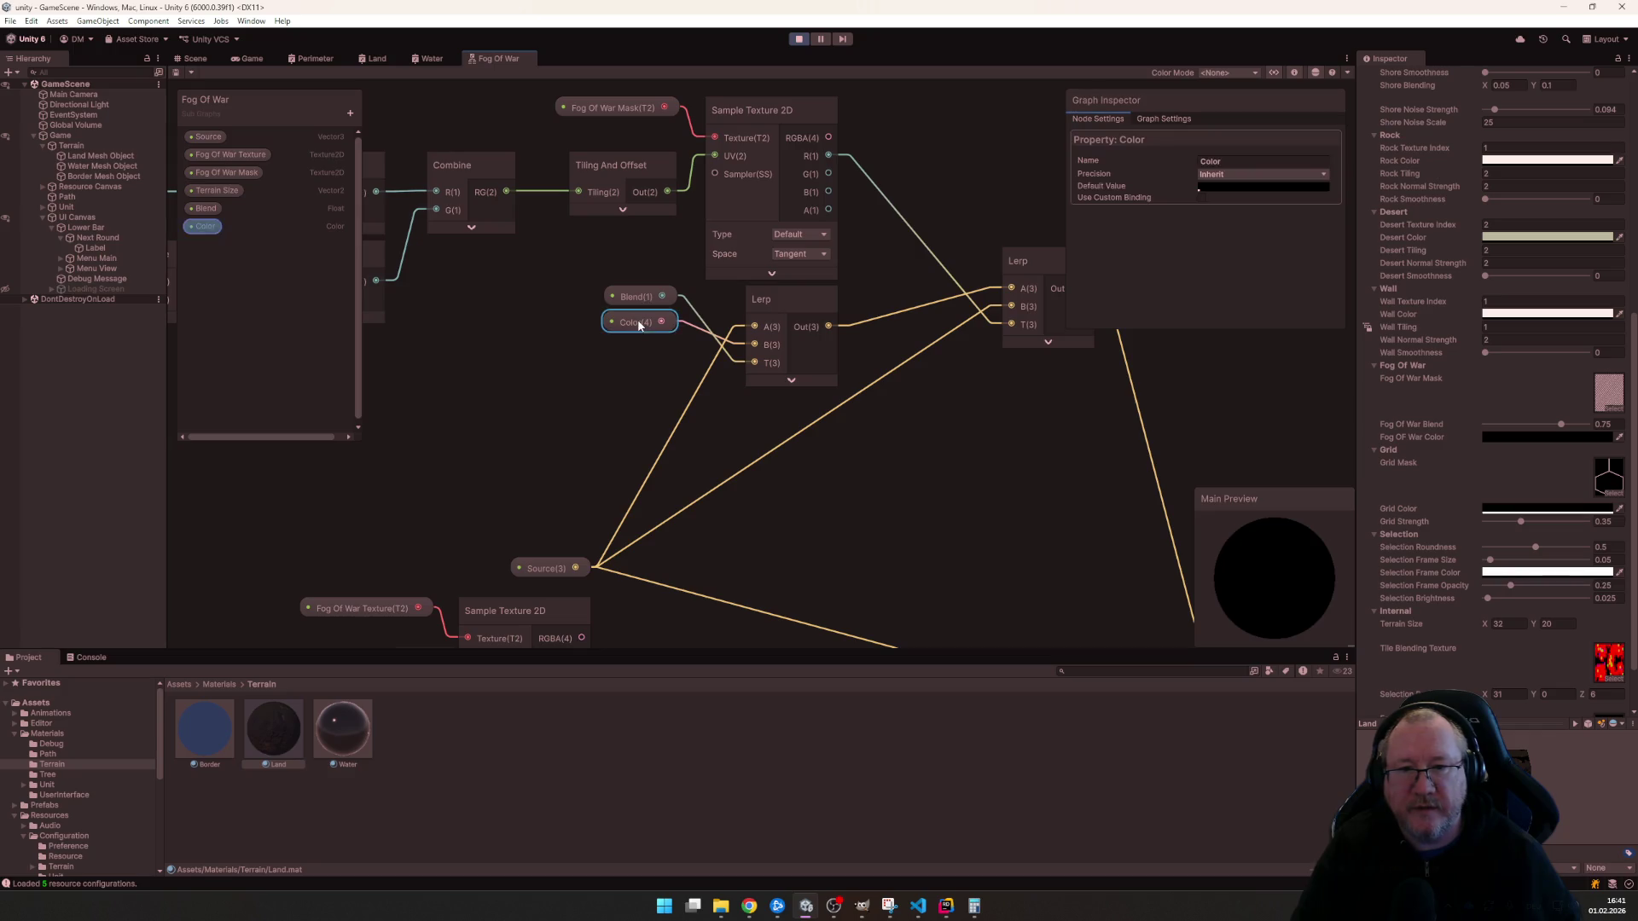
- Remove the Color node and its blackboard property from the Fog Of War subgraph and save it
key("Delete")
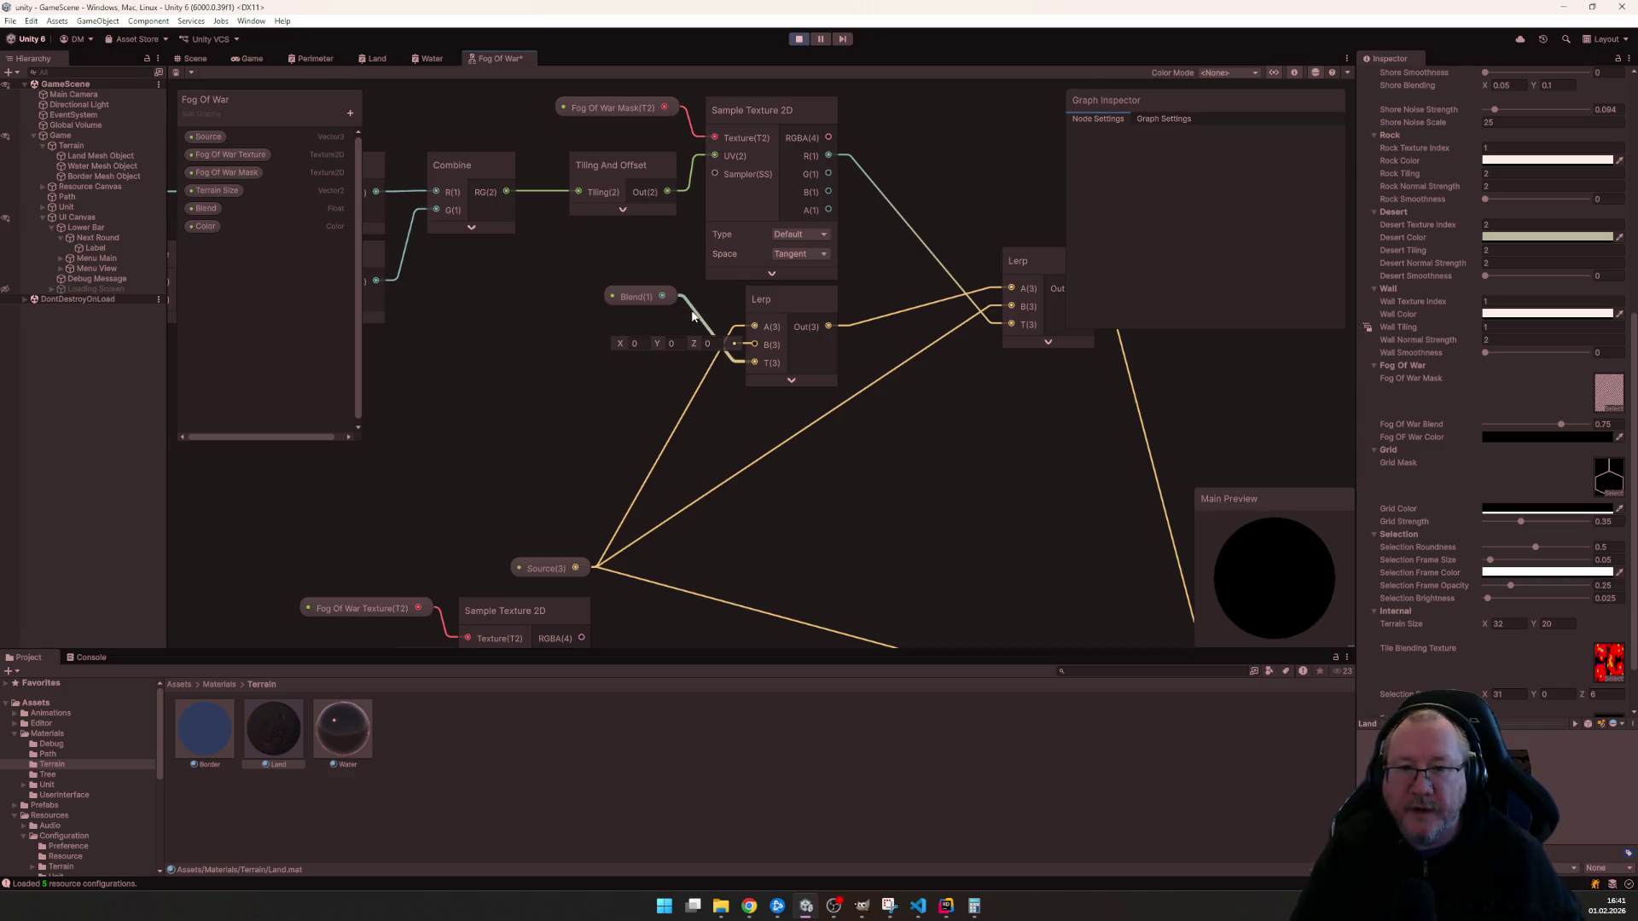
key("ctrl+s")
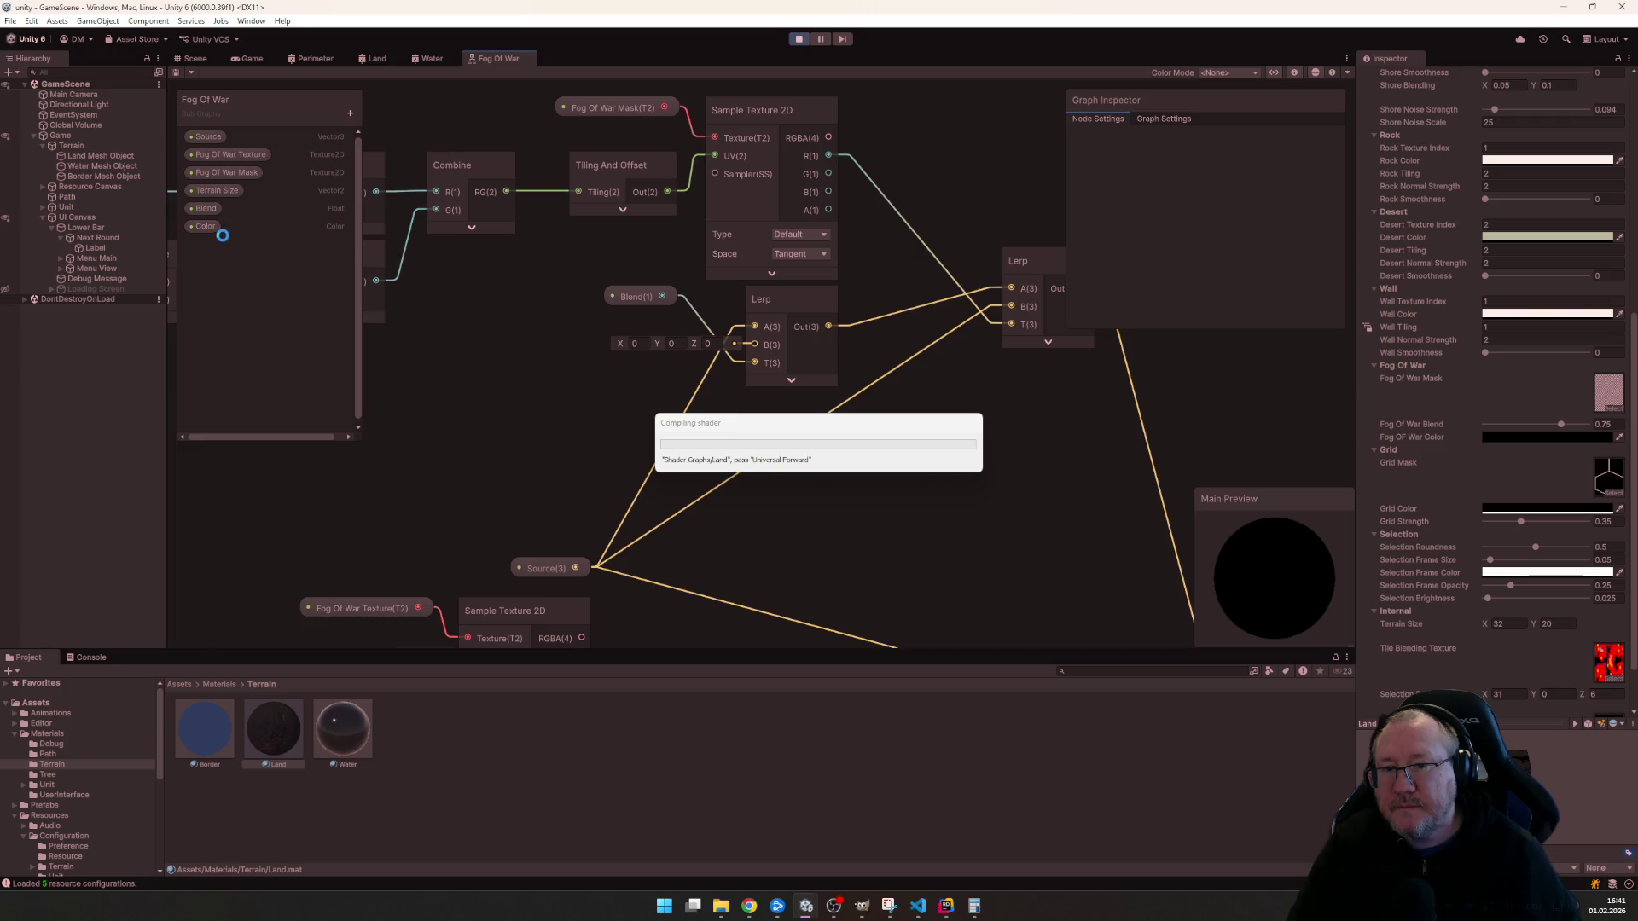
left_click(203, 227)
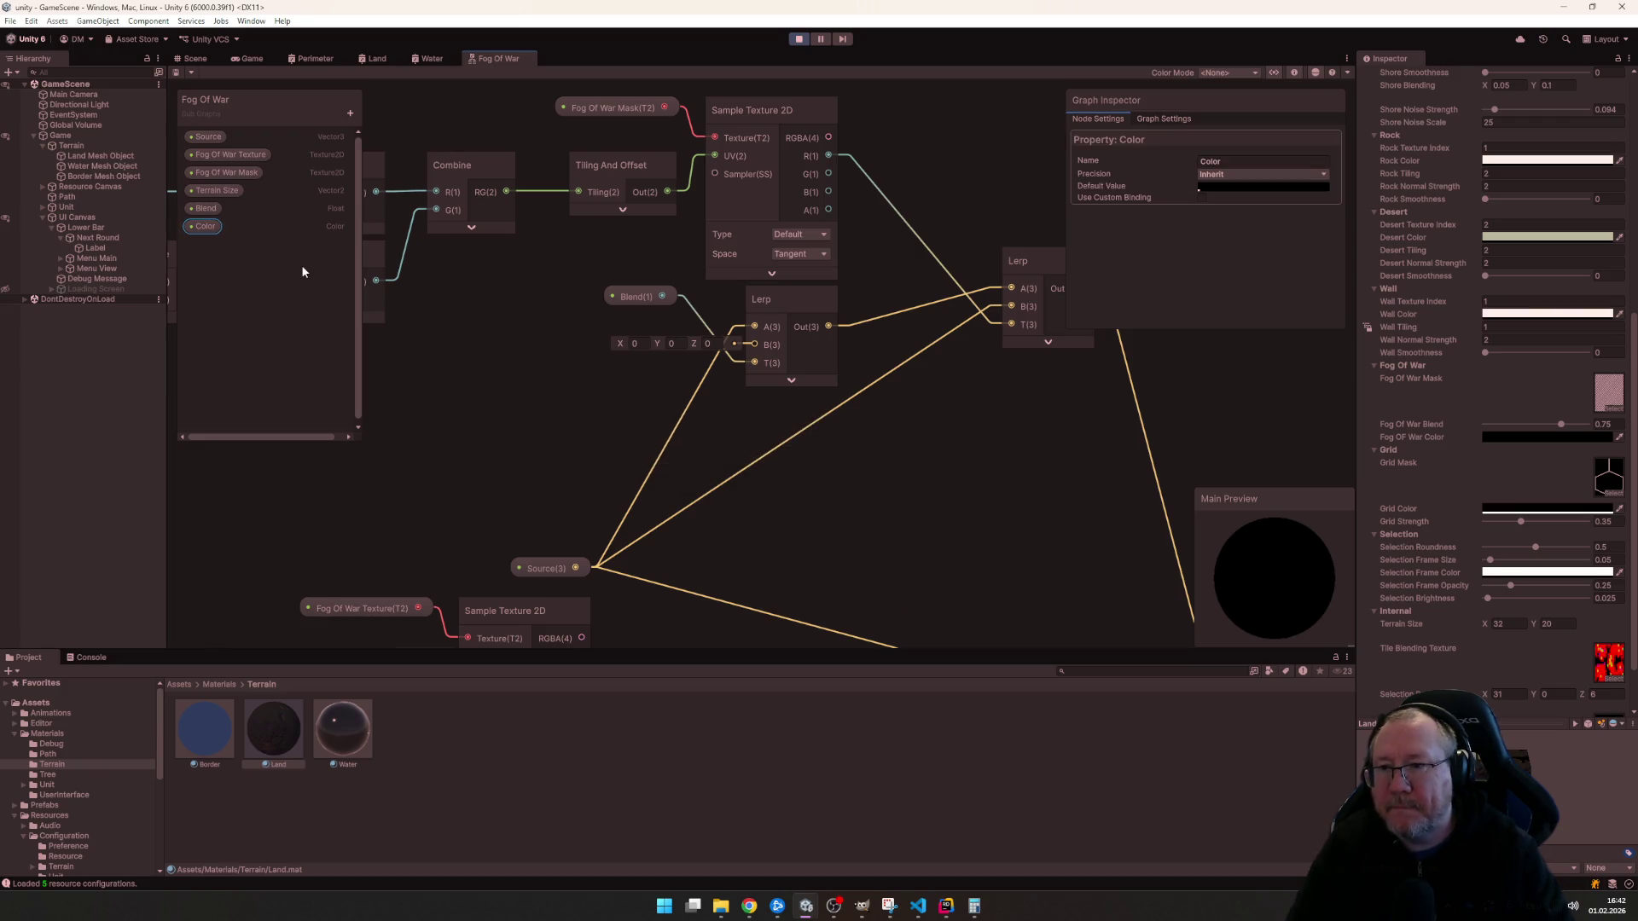
key("Delete")
left_click(882, 481)
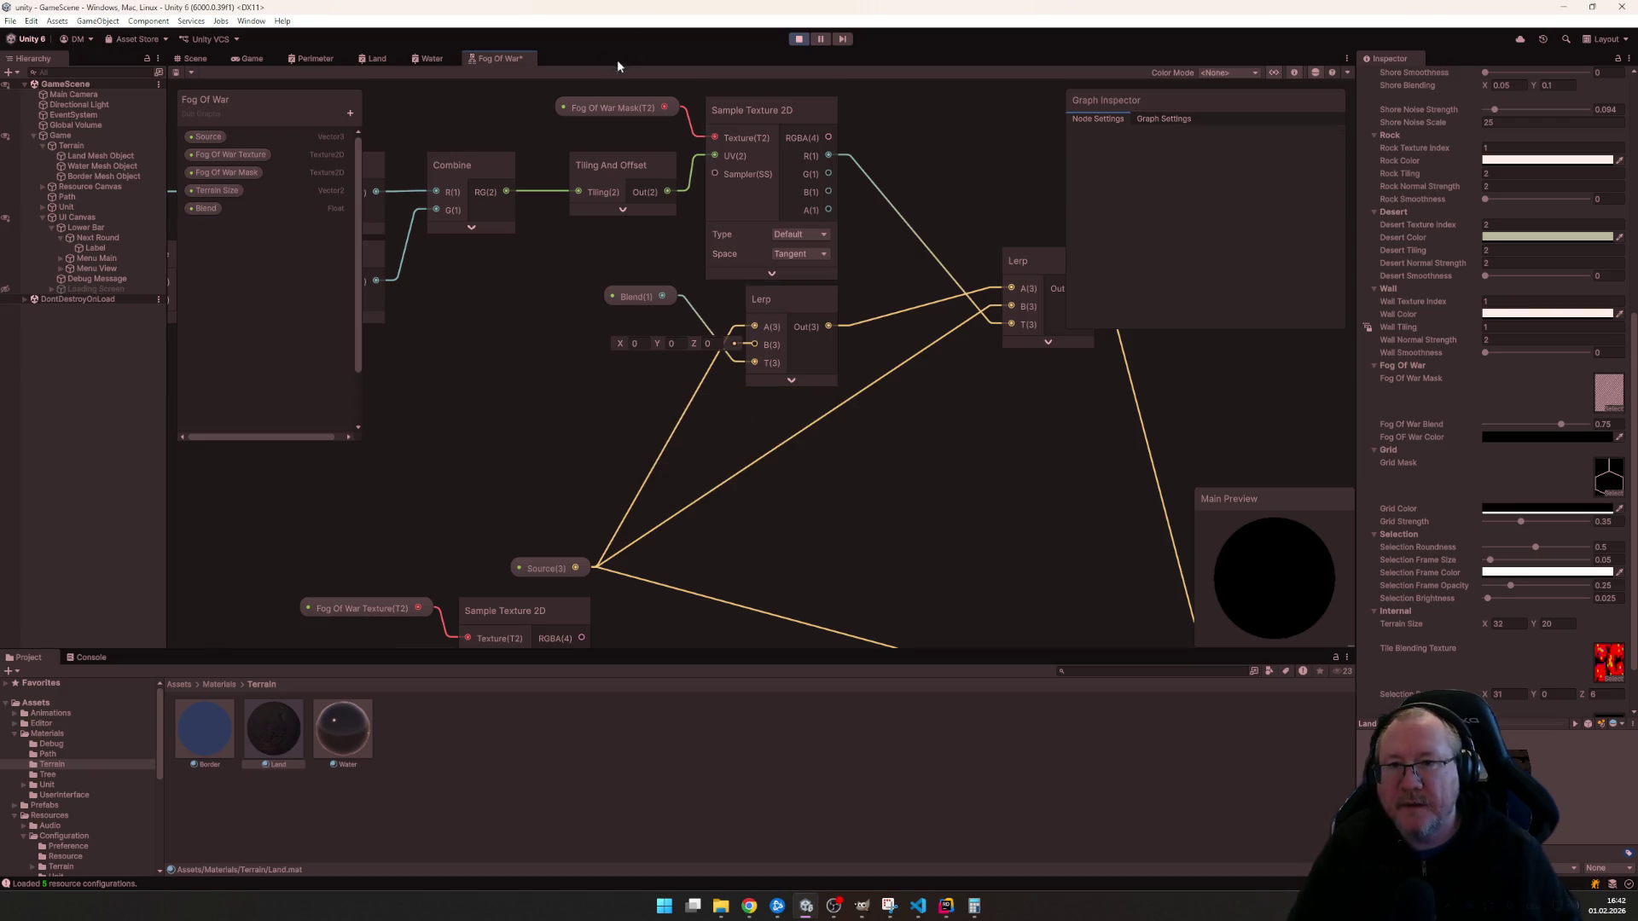
key("ctrl+s")
left_click(384, 59)
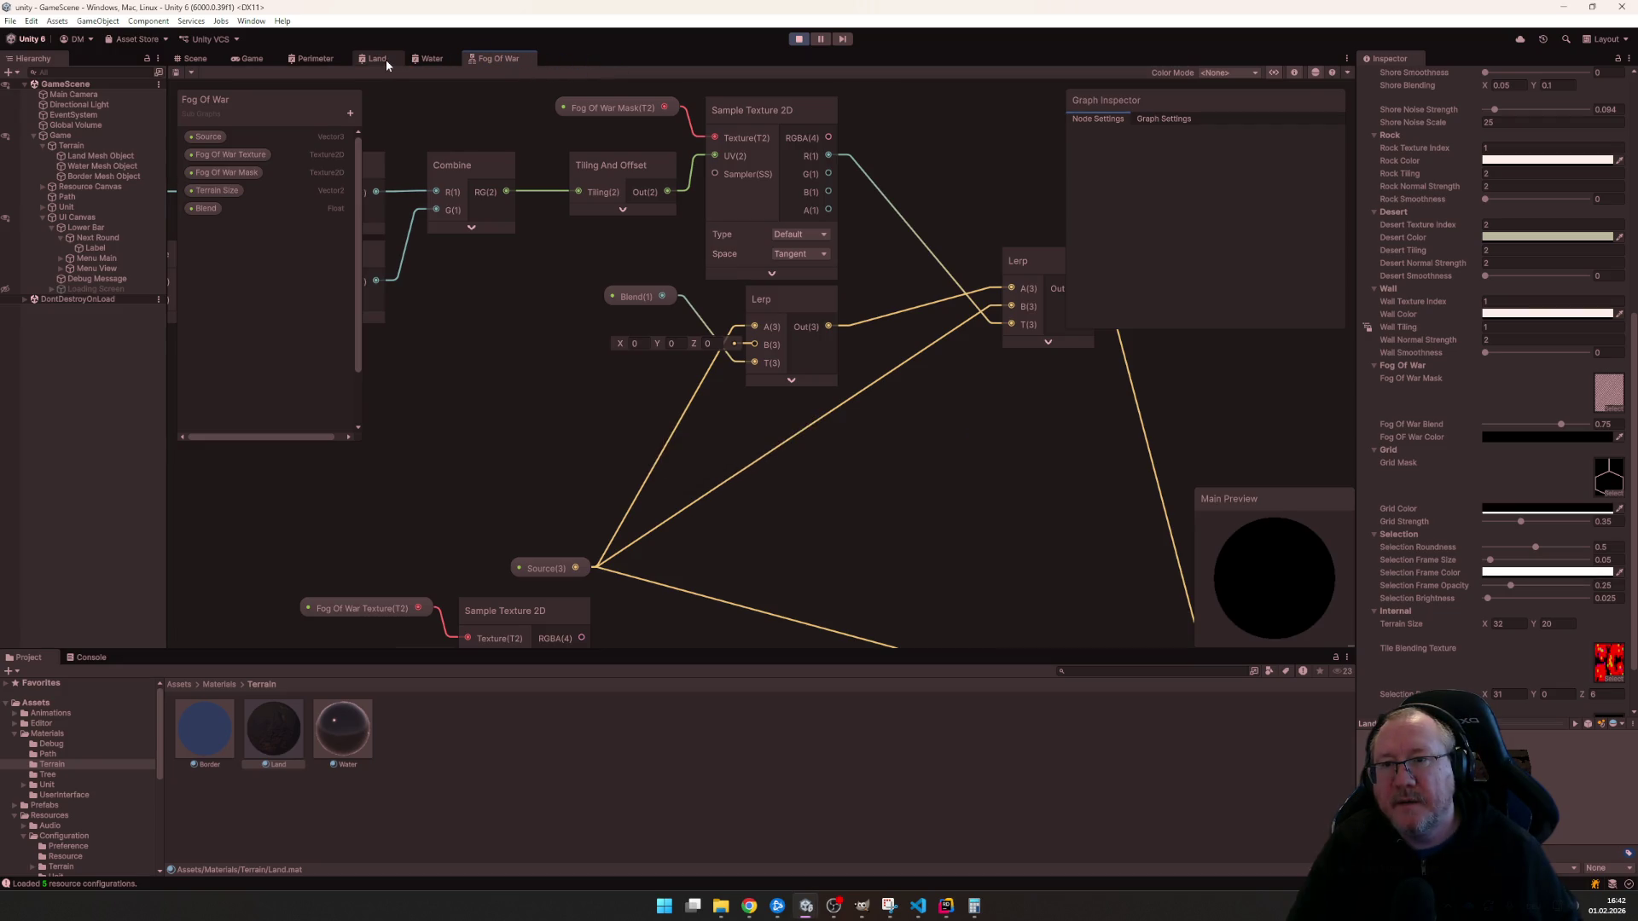
- Remove the Fog OF War Color node and property from the Land graph, save, and return to the game
left_click(243, 327)
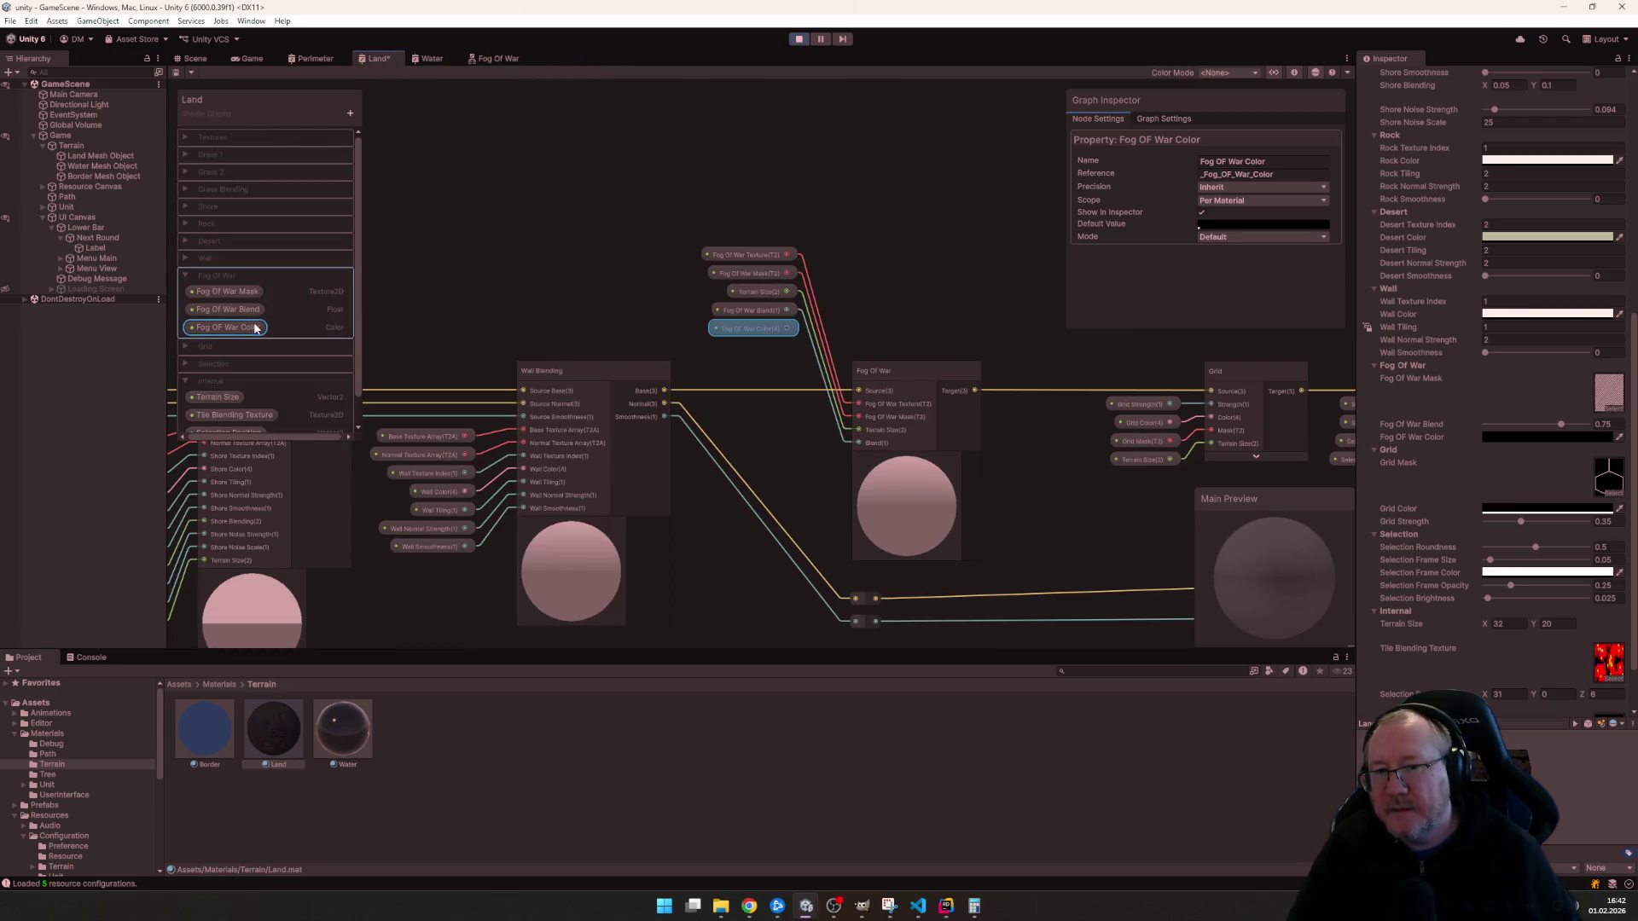
left_click(731, 334)
key("Delete")
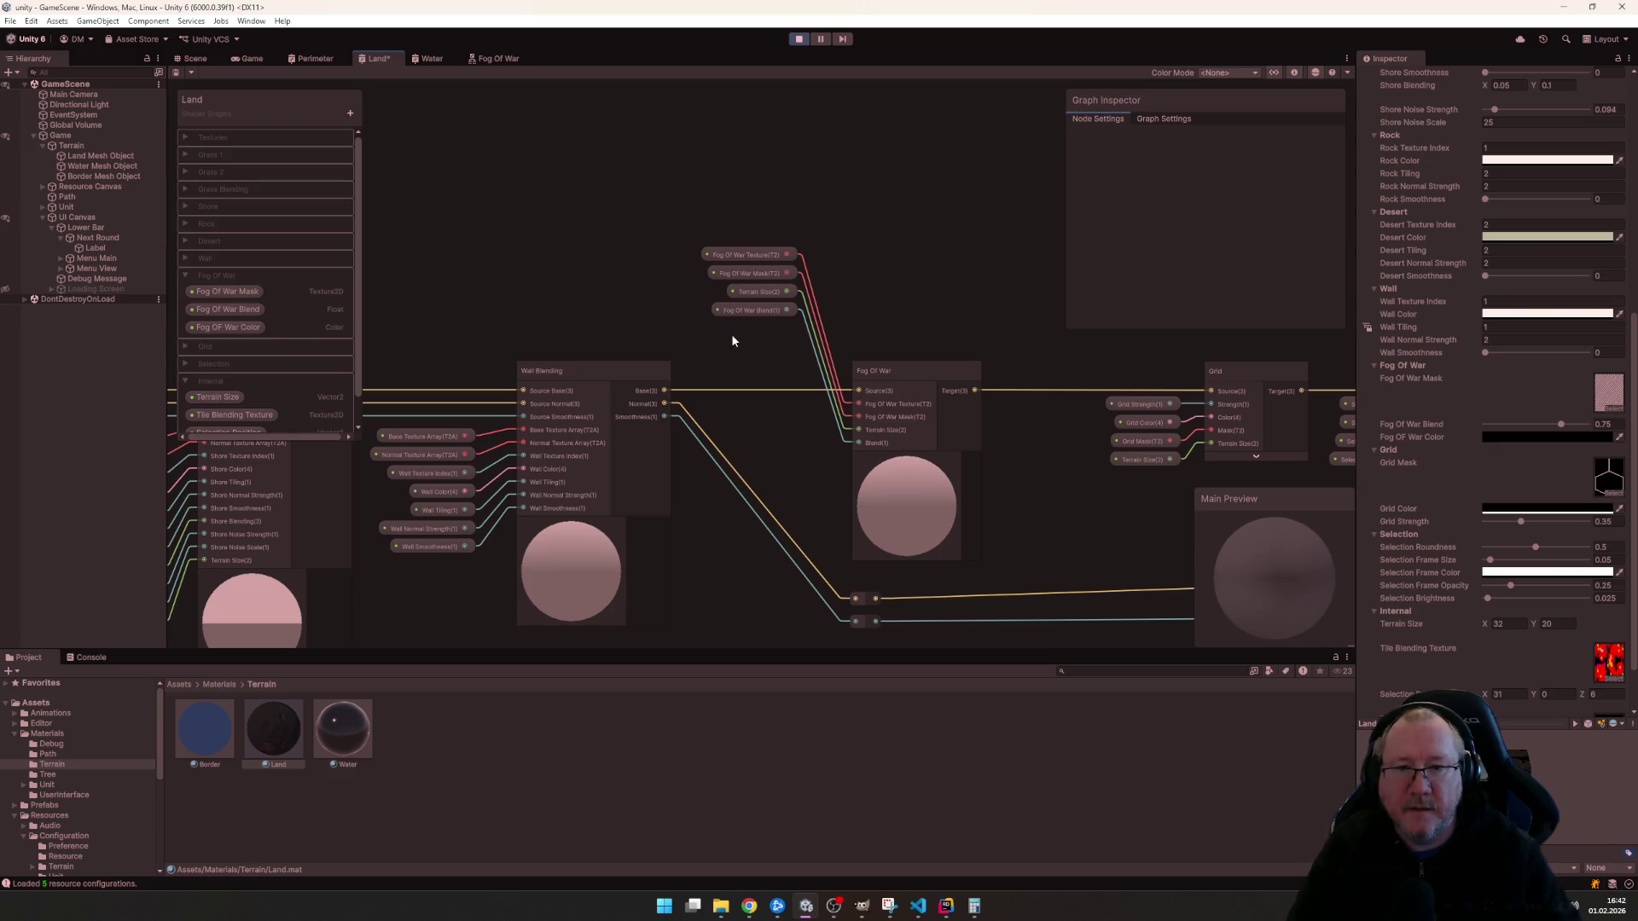
left_click(229, 329)
key("Delete")
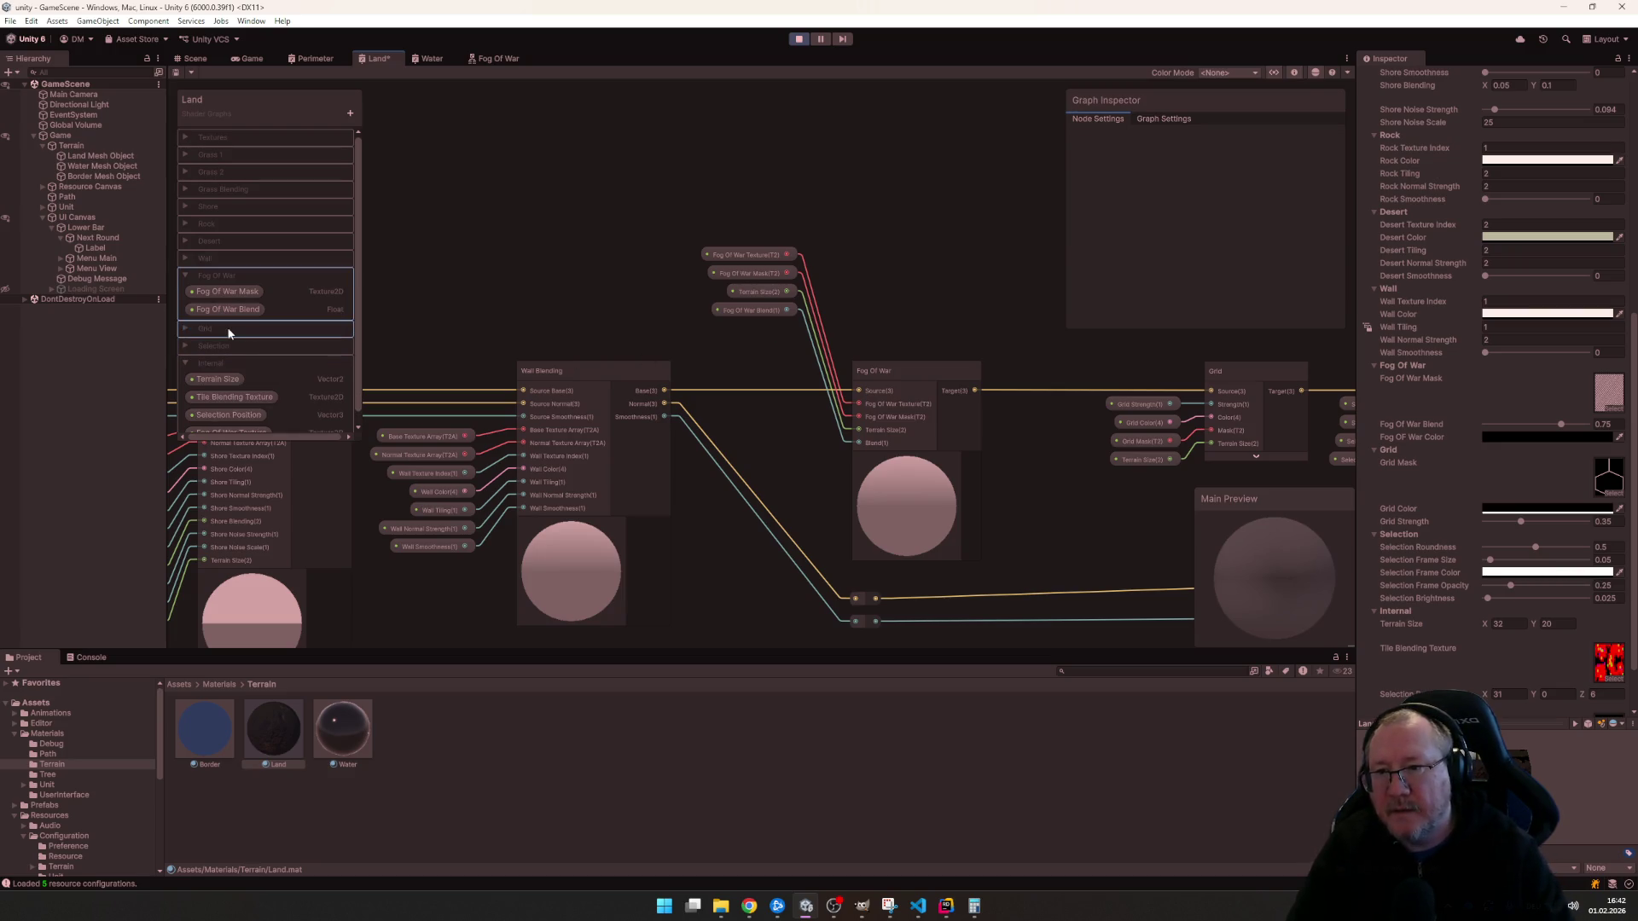
key("ctrl+s")
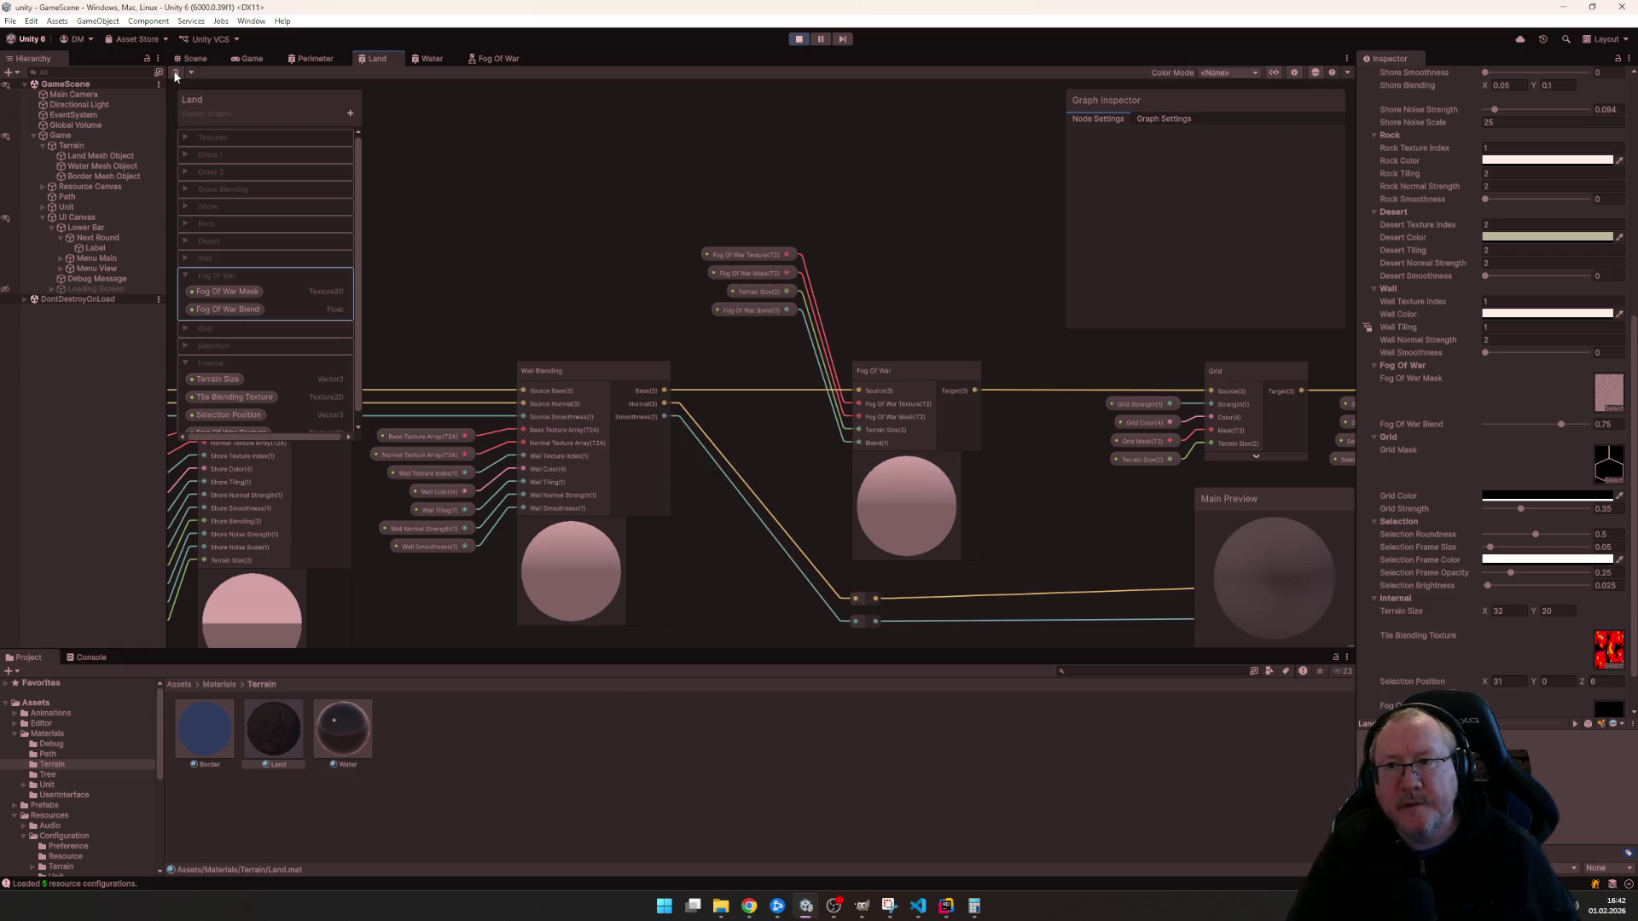
left_click(237, 60)
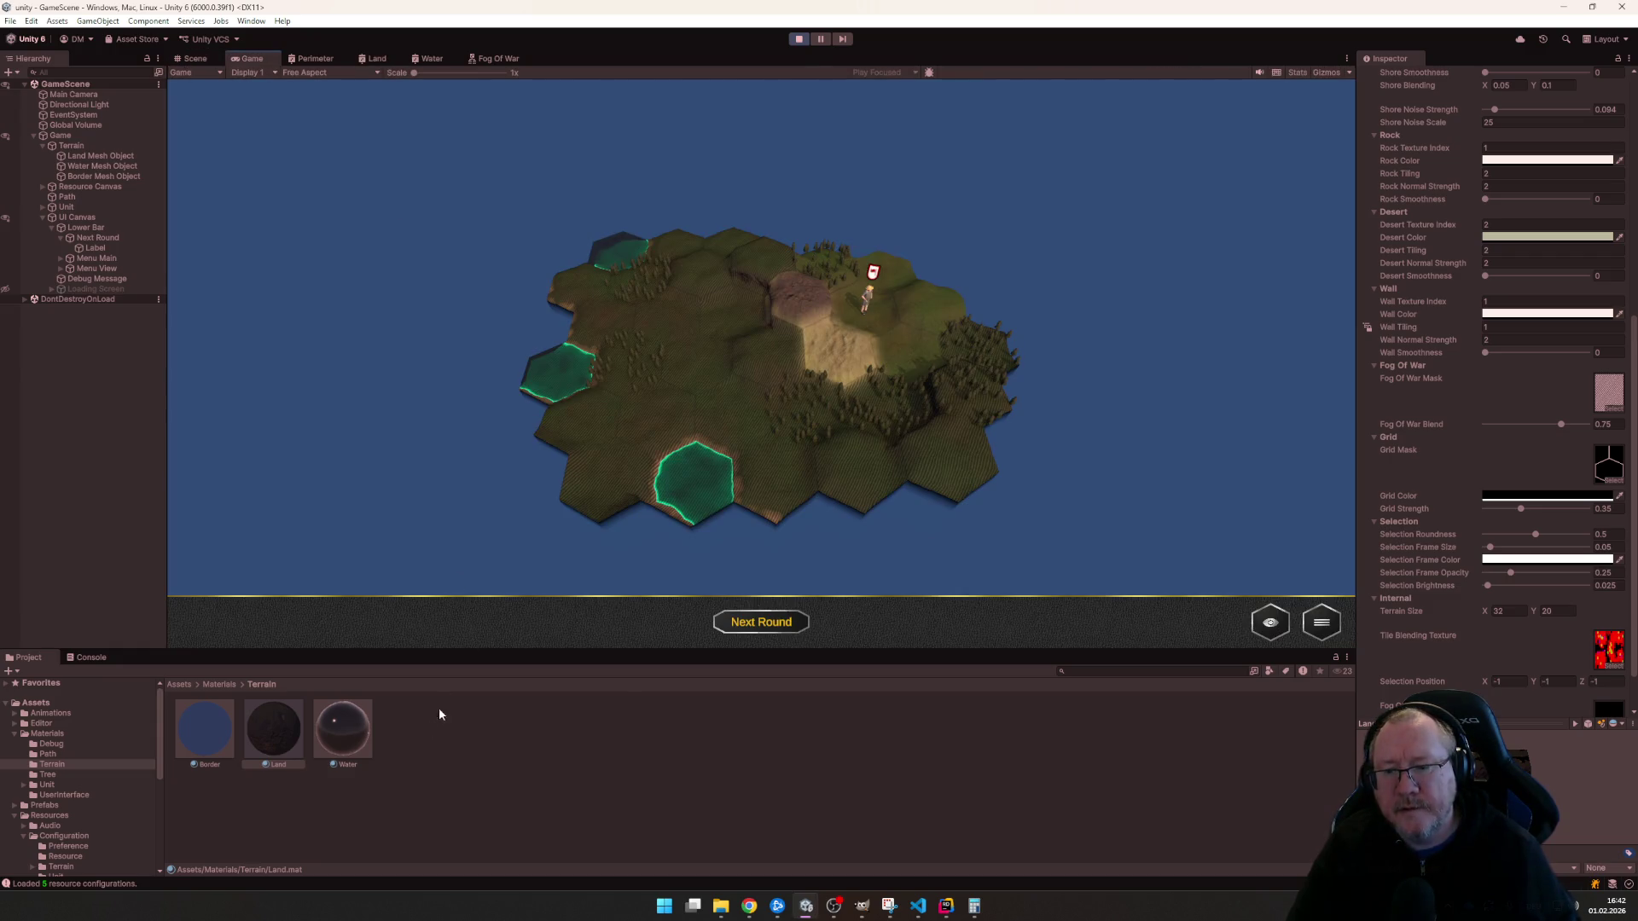
- Set the Water material's Fog Of War Blend to 0.75 to match Land
left_click(346, 731)
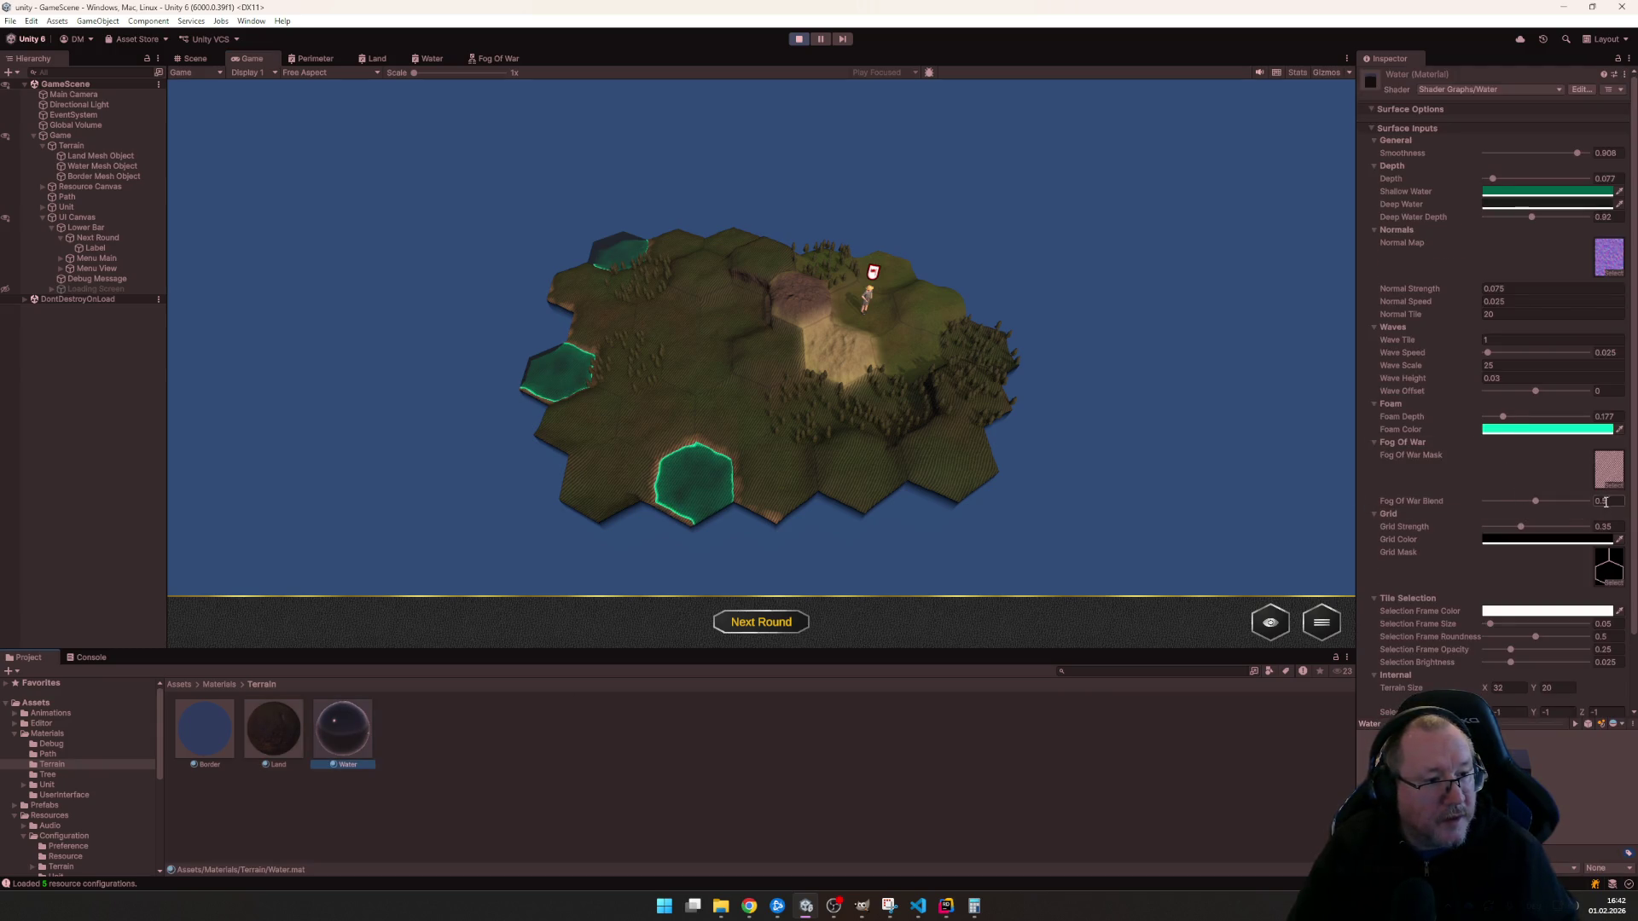
type("0.75")
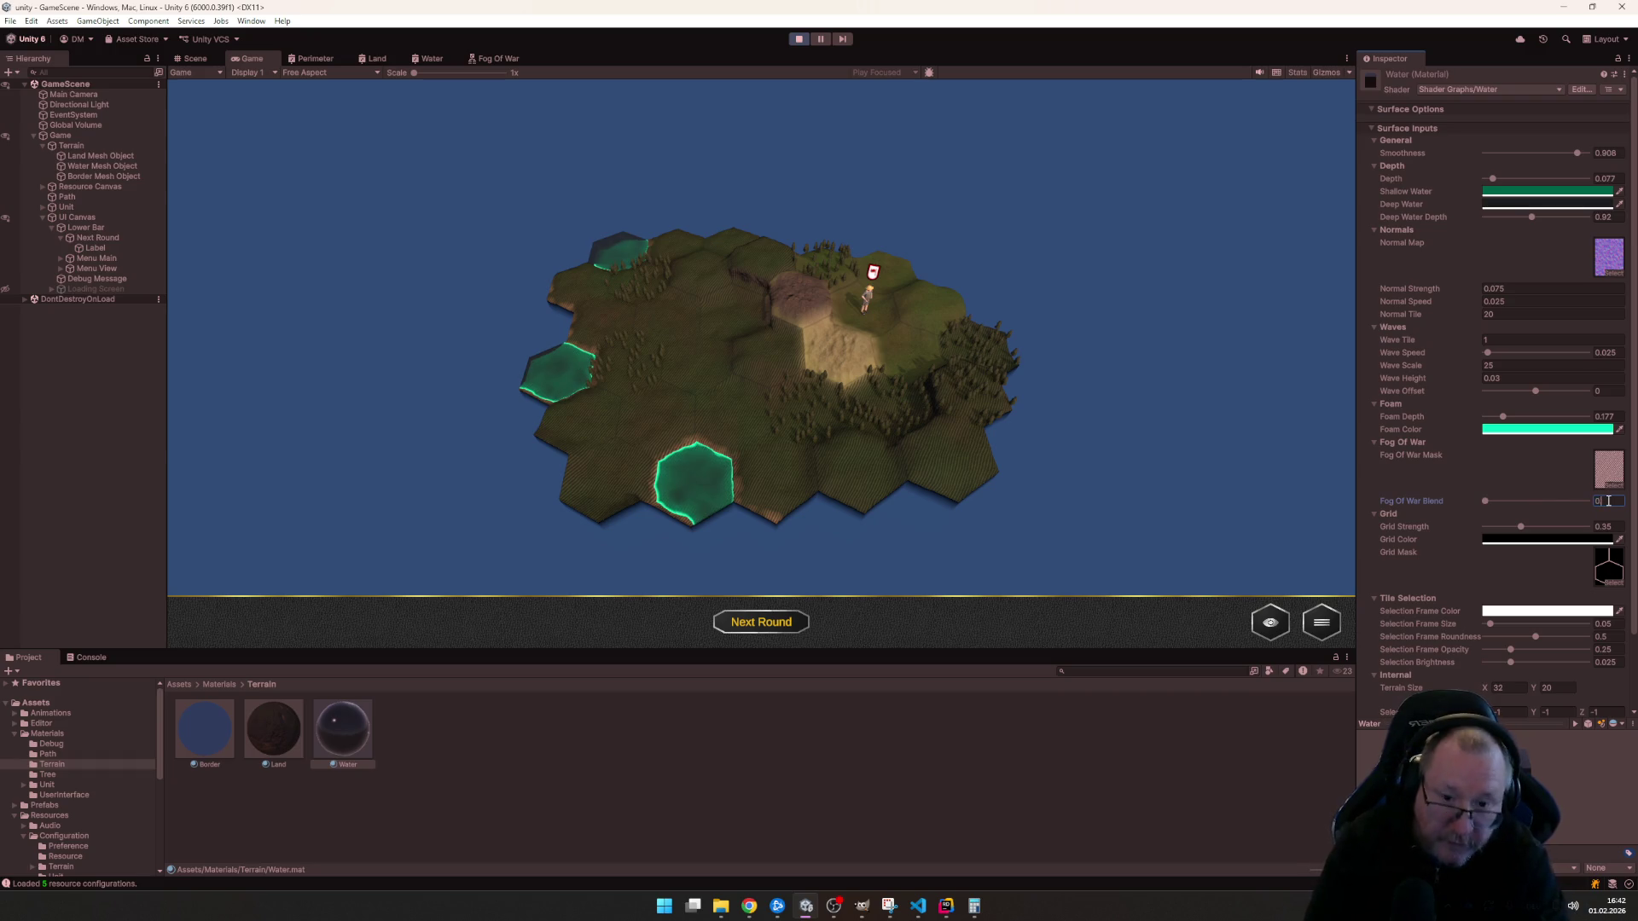
scroll(1037, 409, "up", 3)
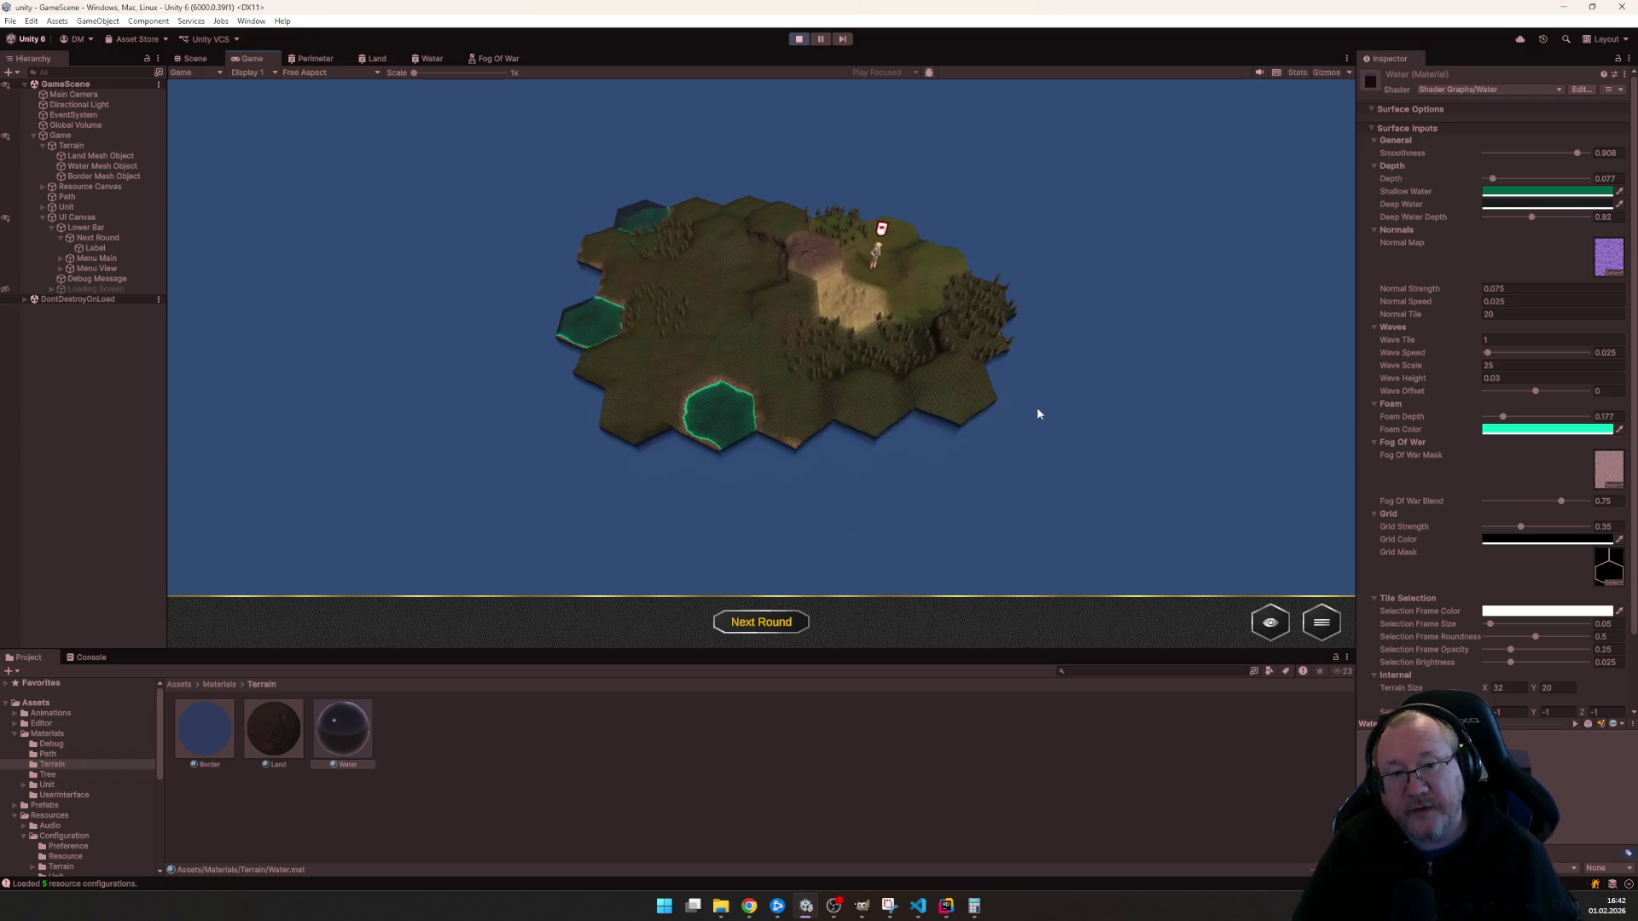
left_click(958, 402)
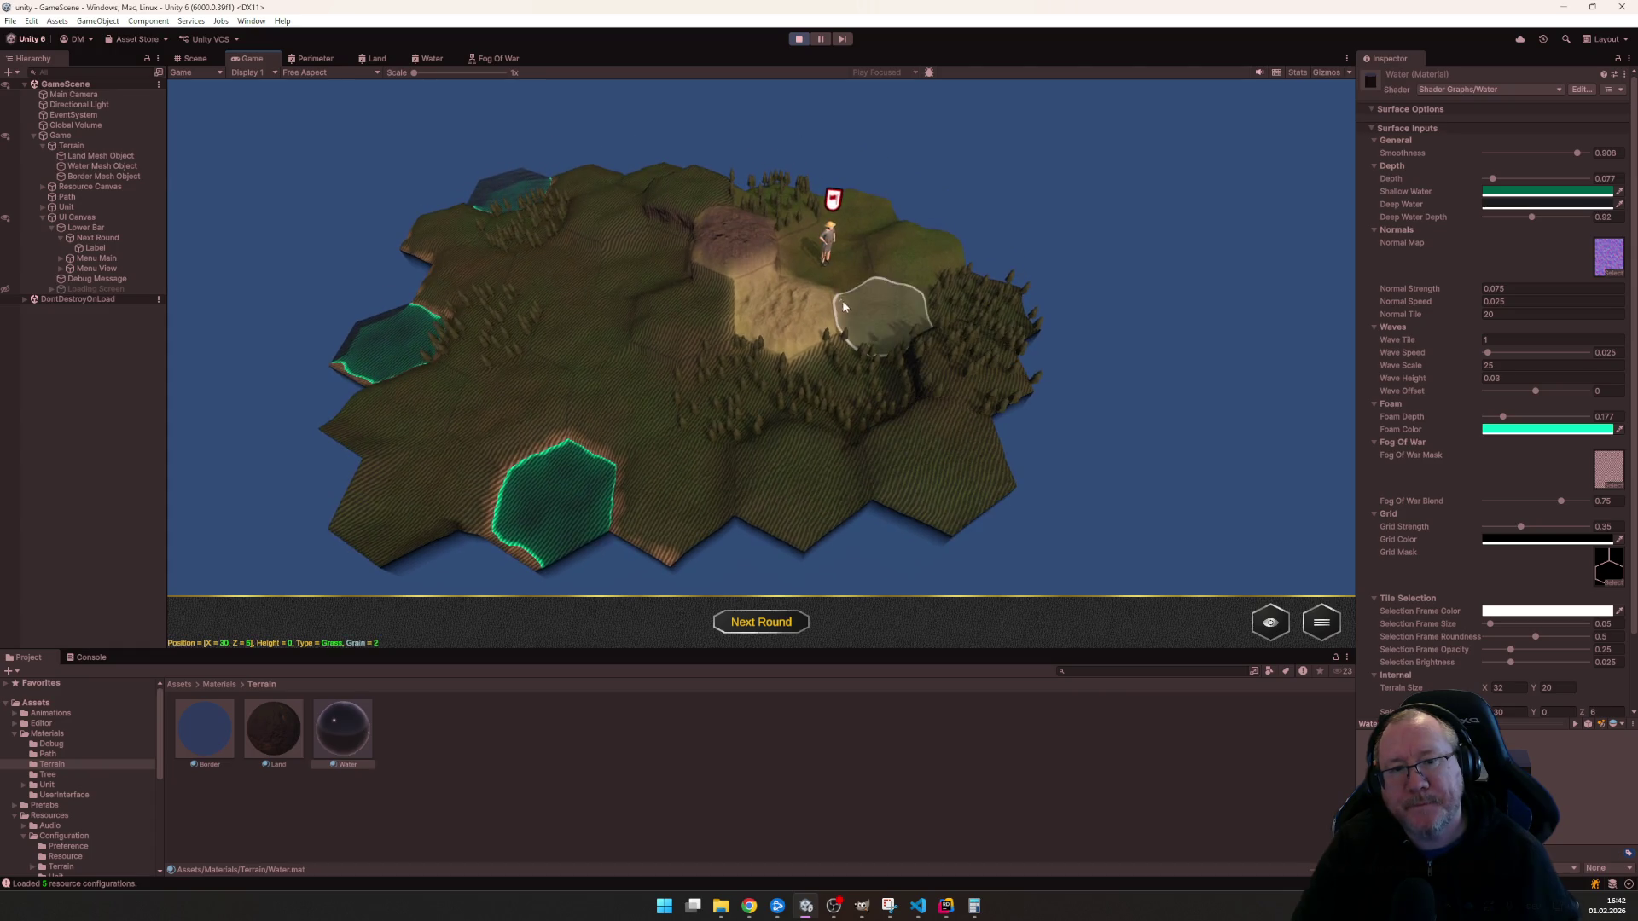
- Send the unit to the grass tile below, clearing fog, and pan the camera across the island
left_click(828, 243)
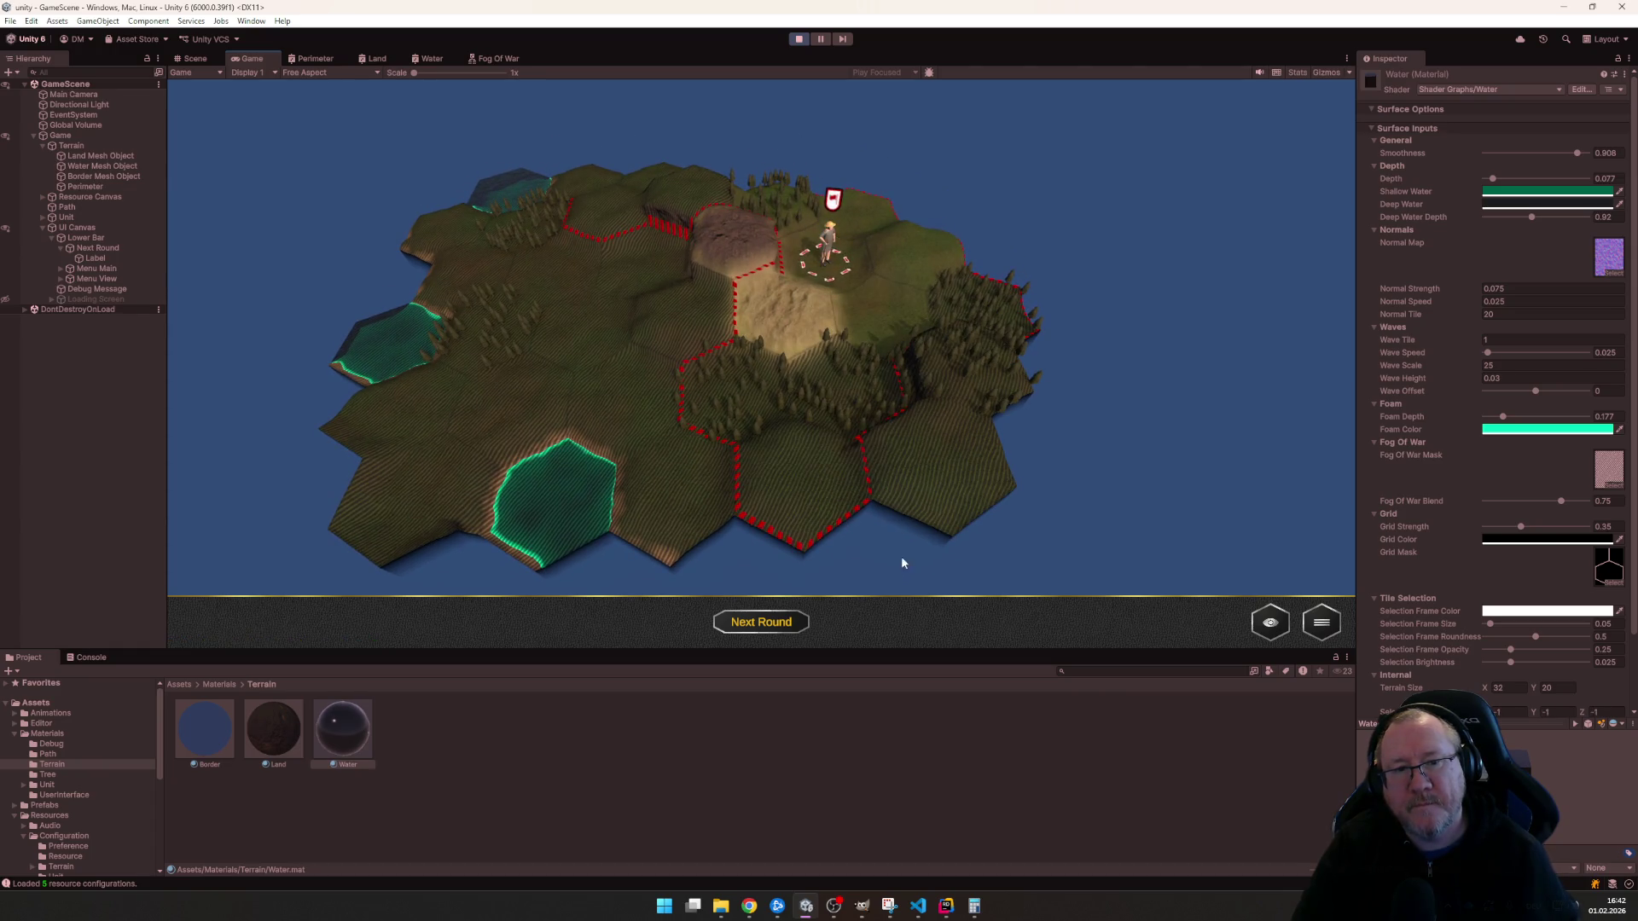
left_click(814, 494)
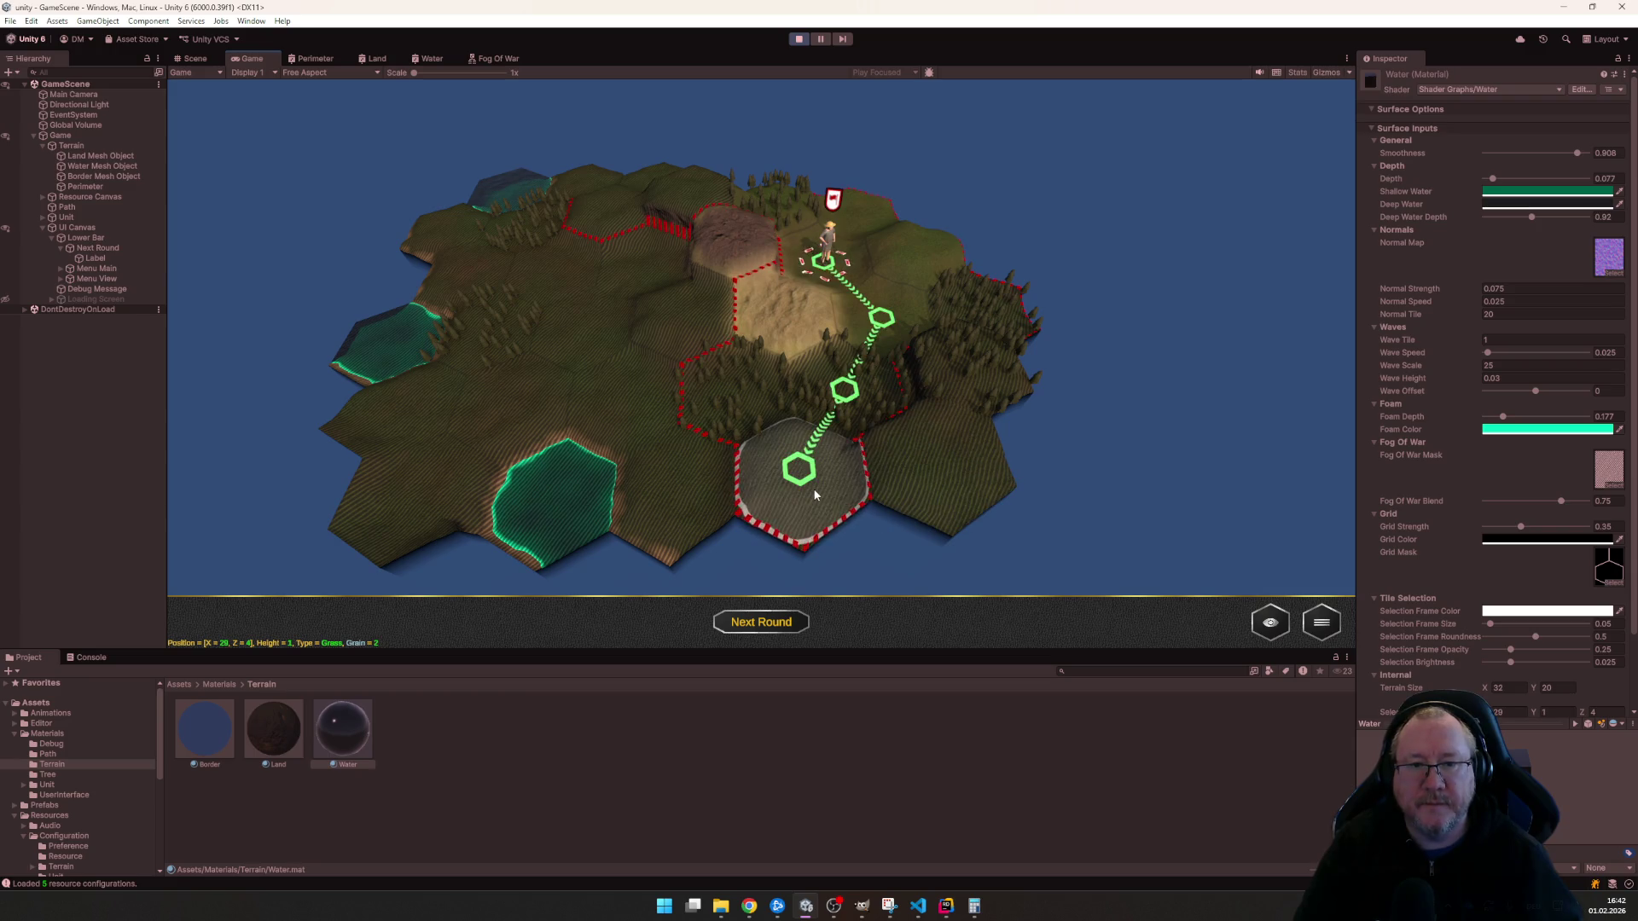
left_click(814, 495)
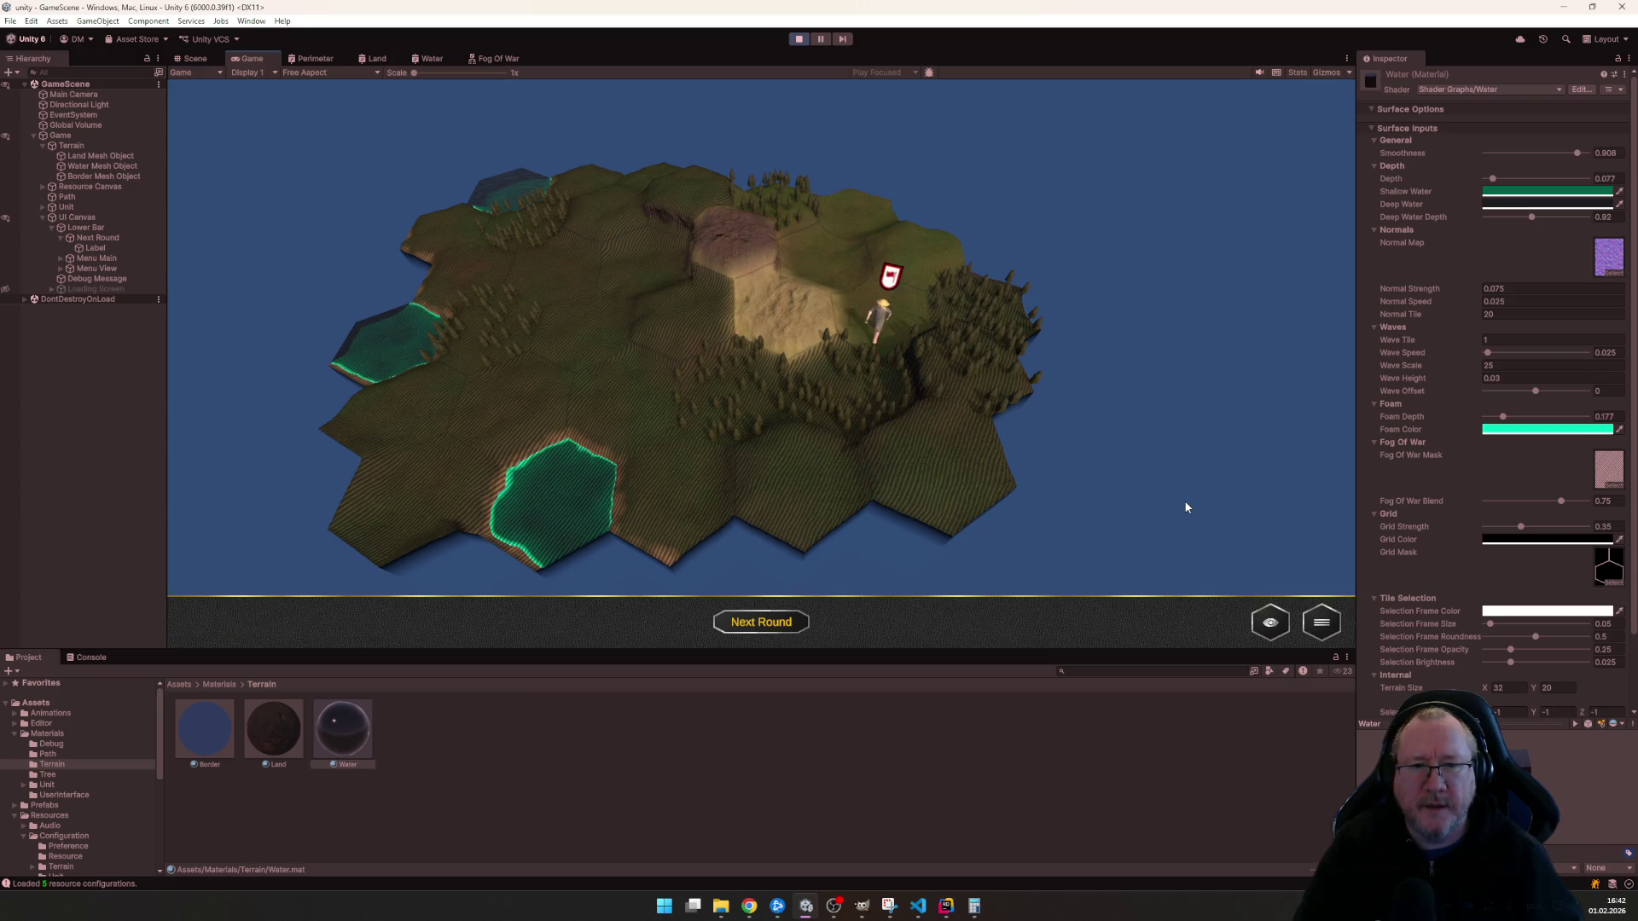
scroll(909, 494, "down", 3)
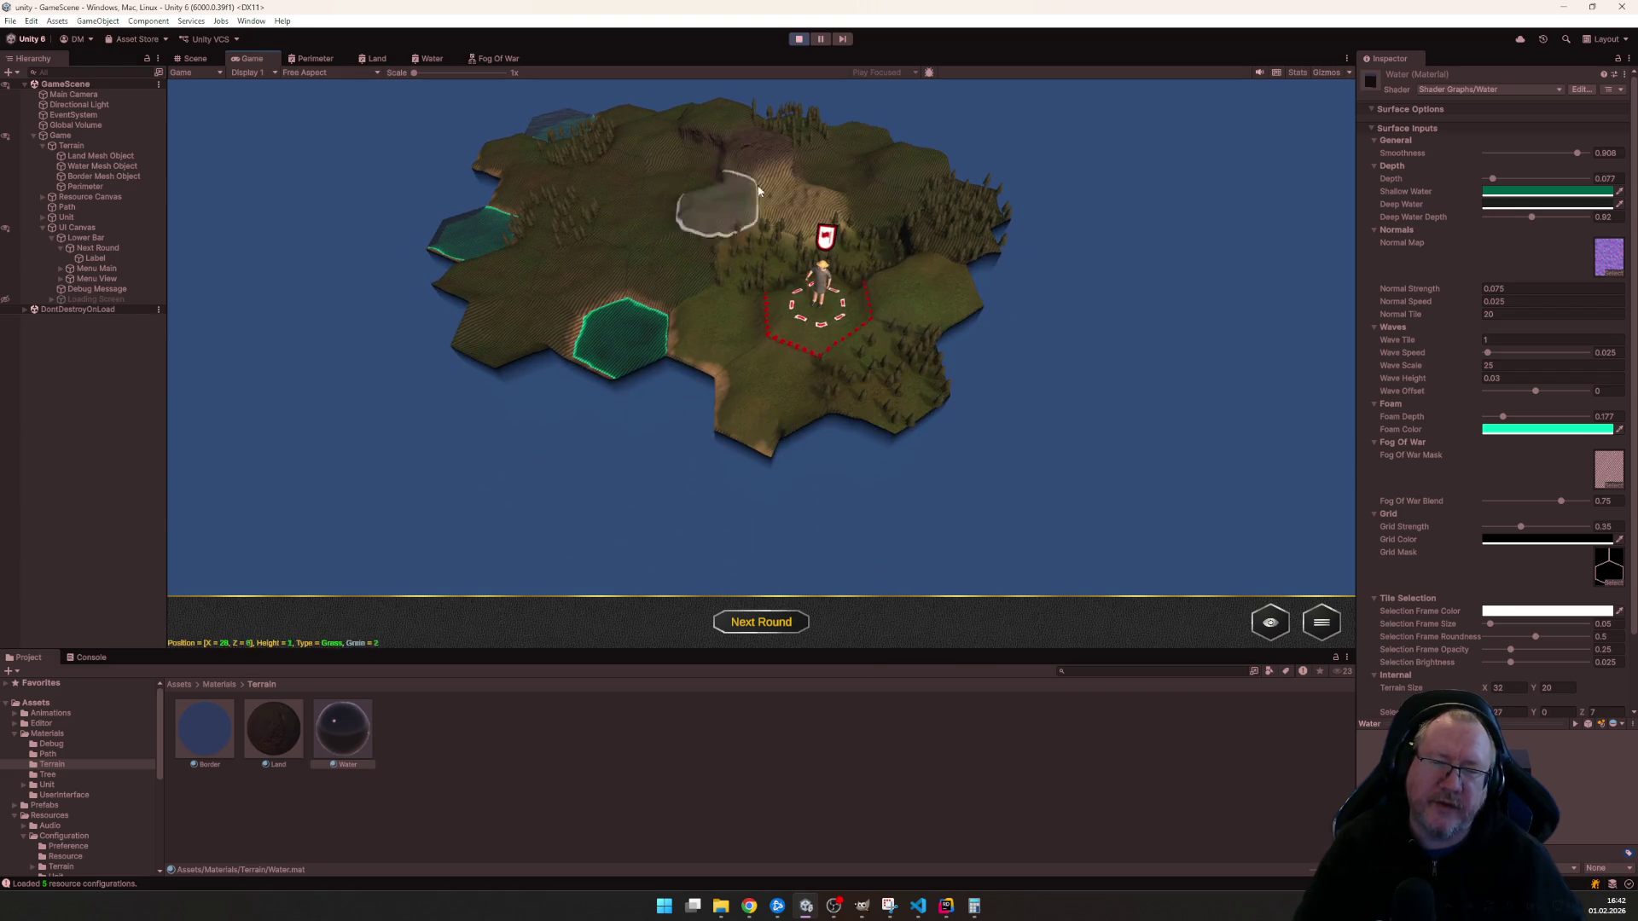
scroll(841, 260, "up", 5)
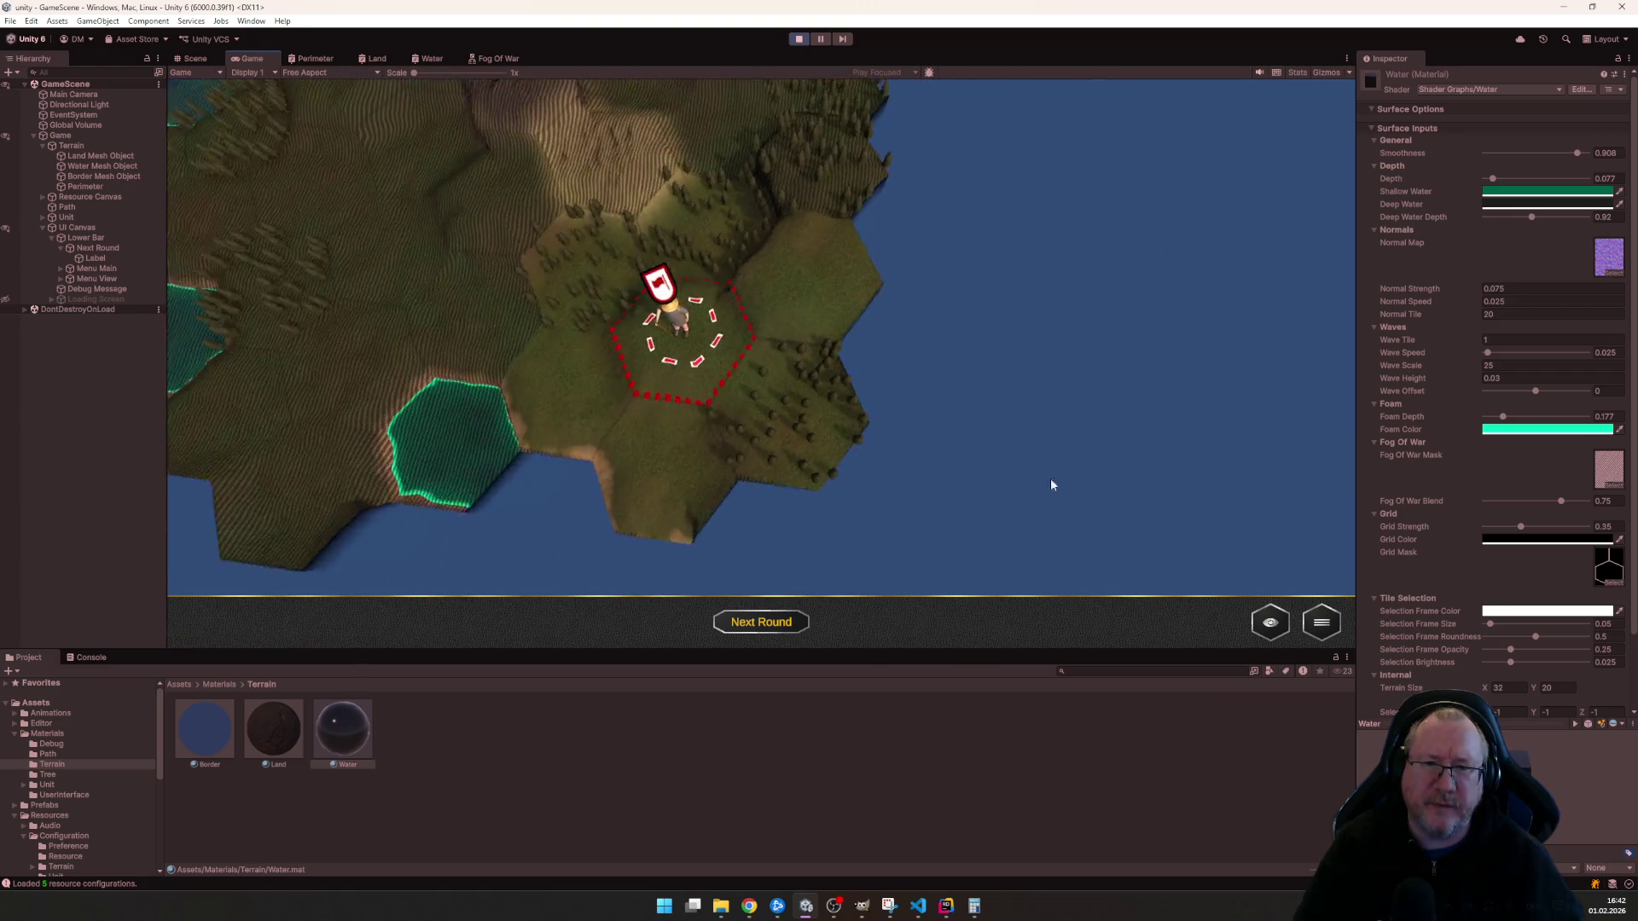
key("a")
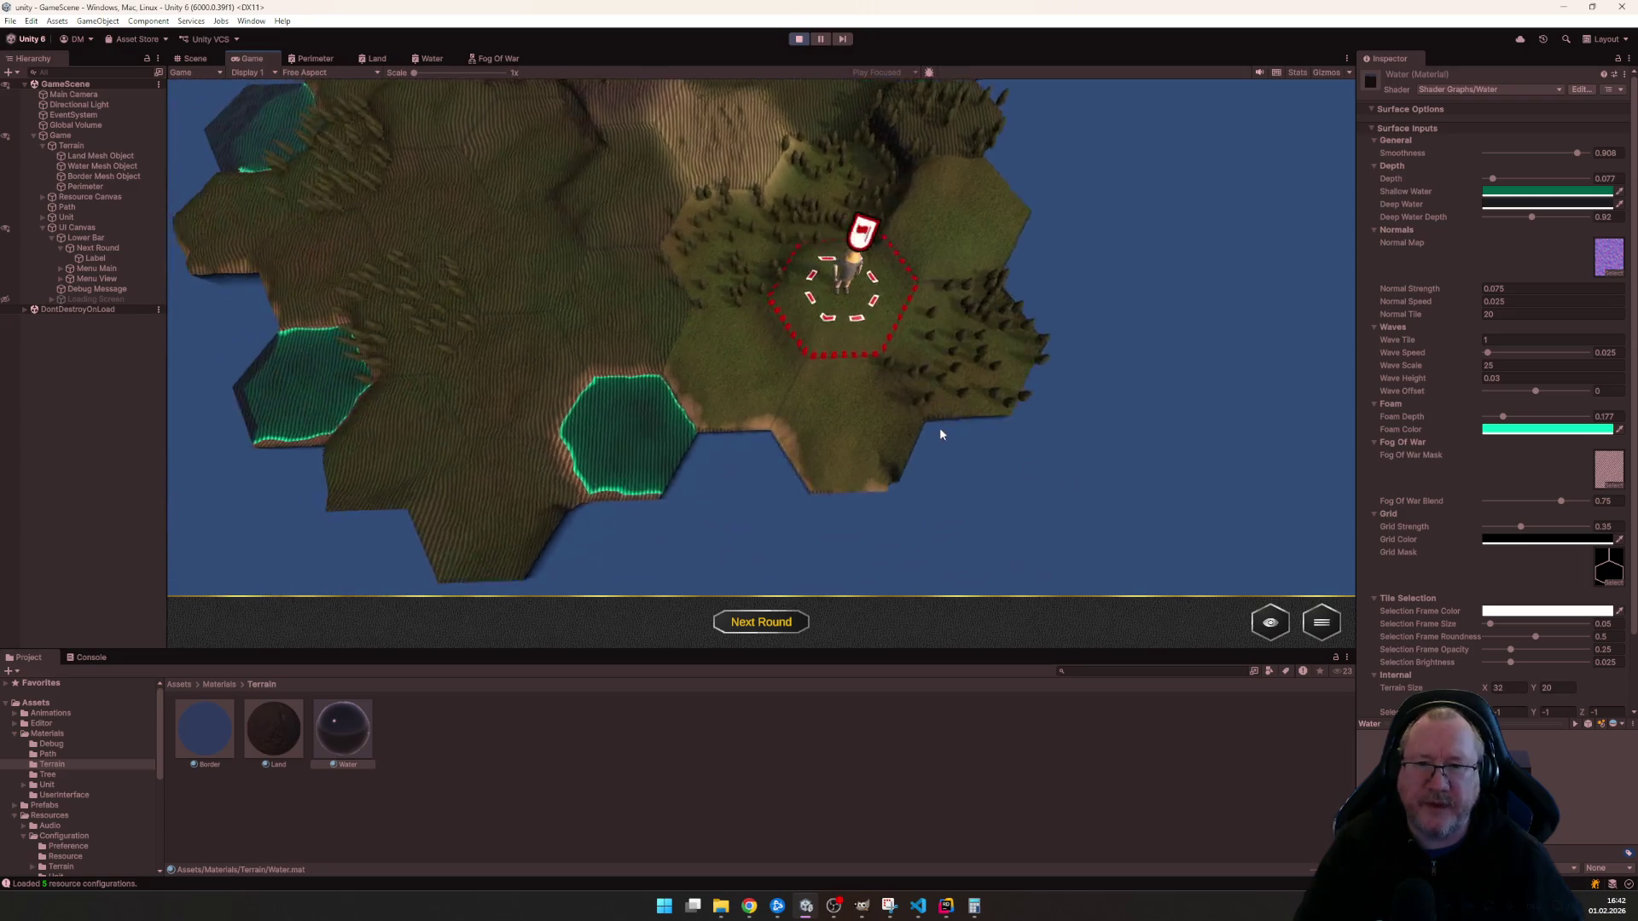
key("s")
key("w")
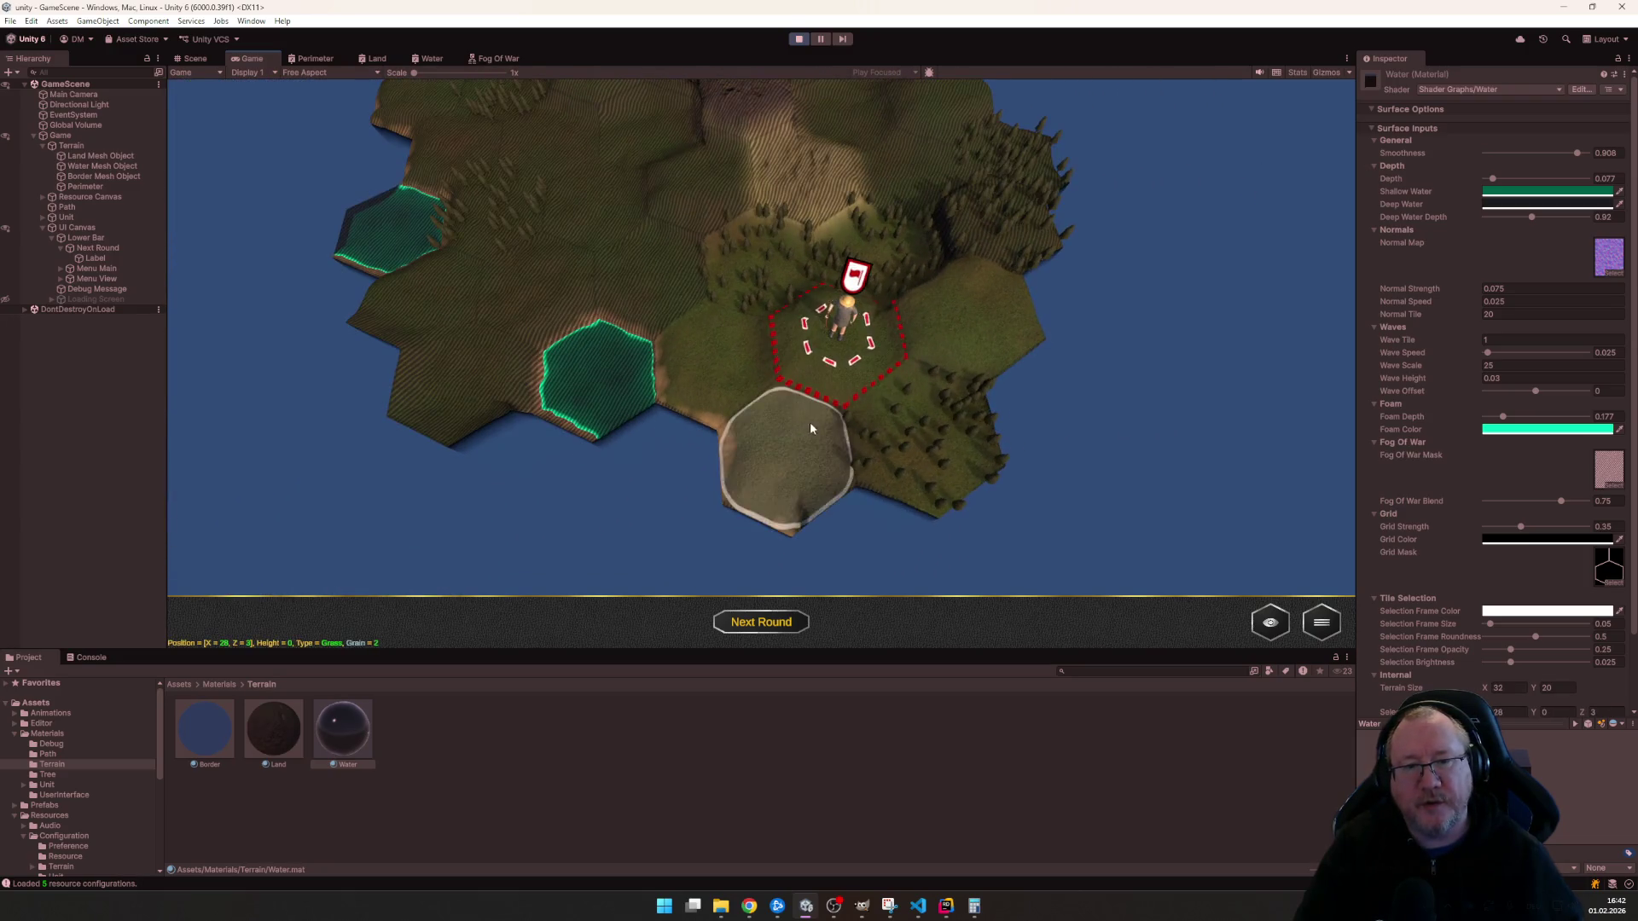
- Move the unit on to further tiles eastward, then stop Play mode
left_click(762, 623)
scroll(867, 347, "down", 3)
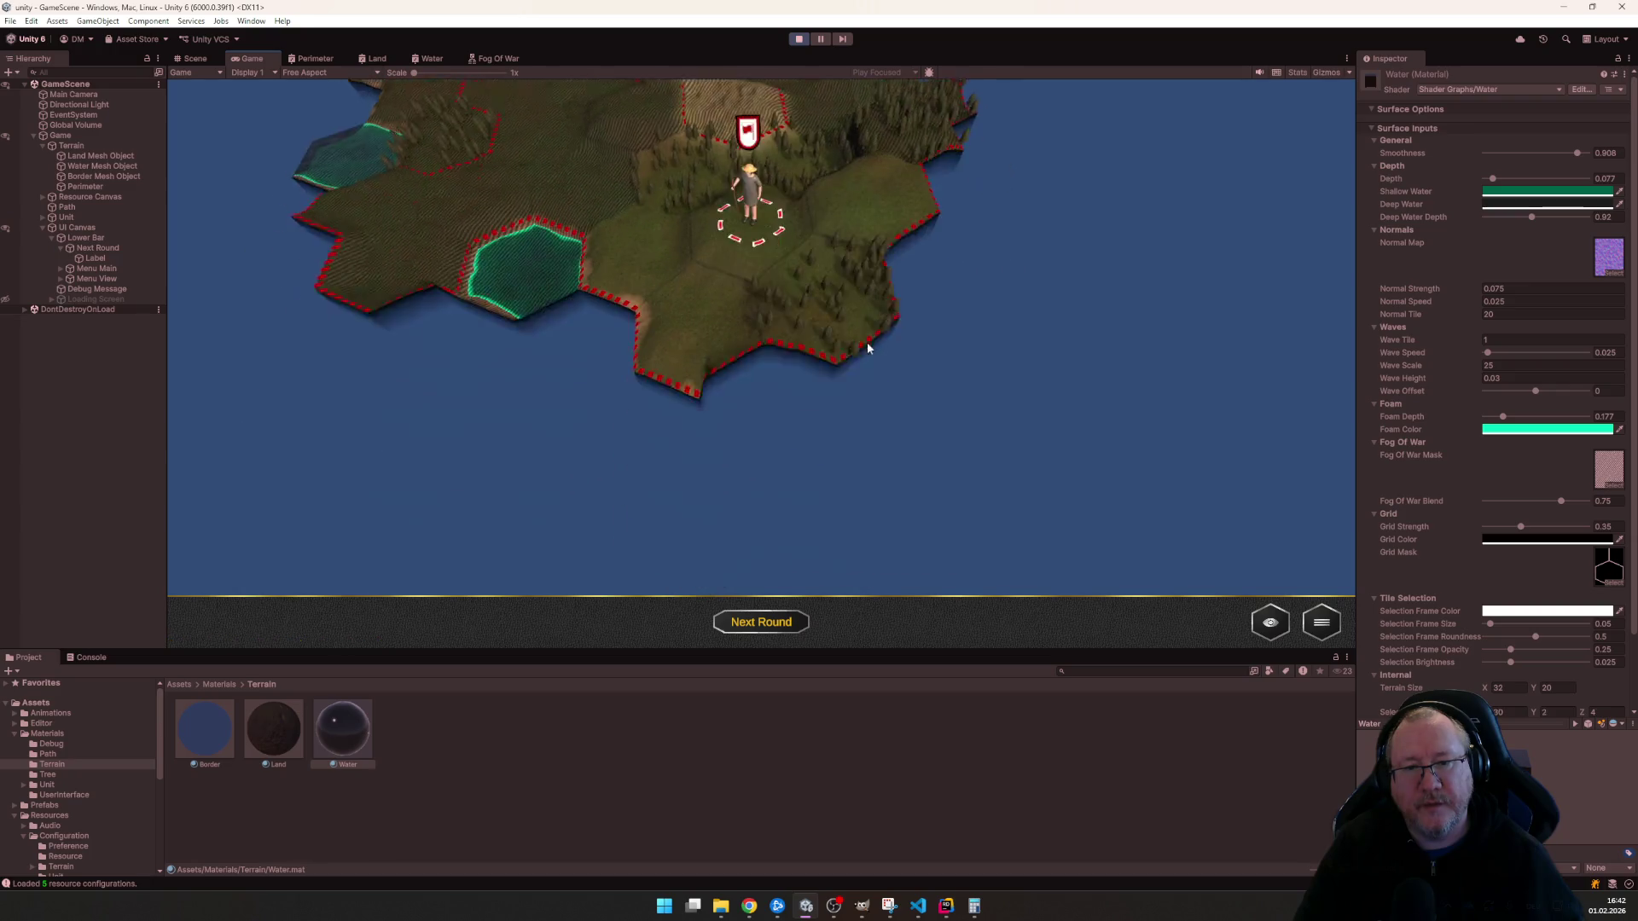
key("w")
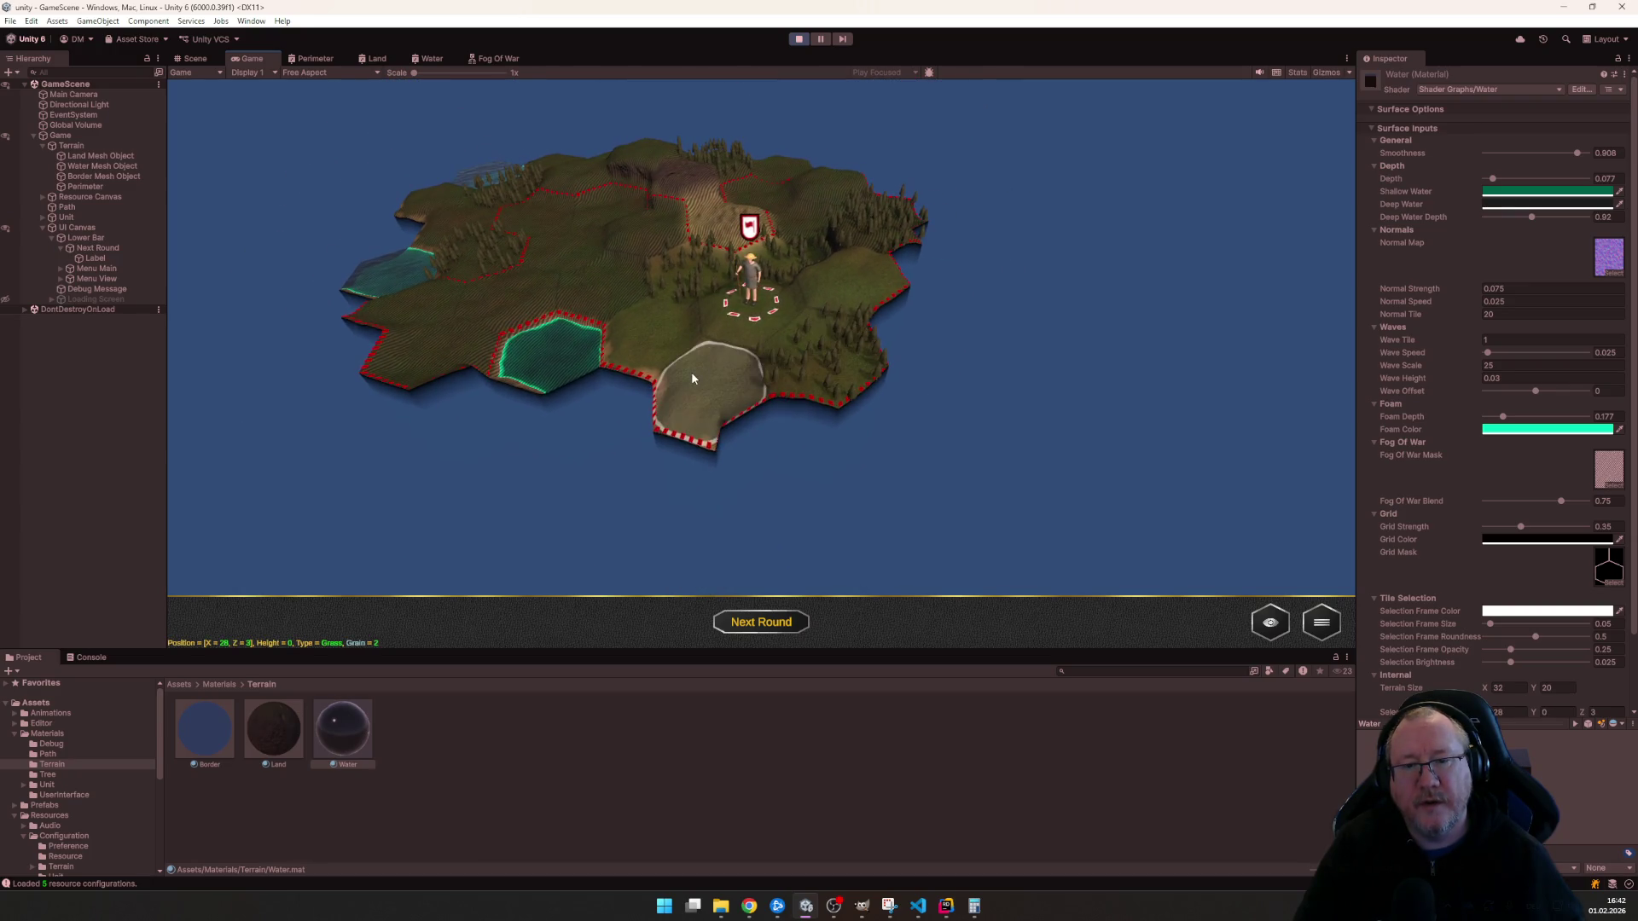
left_click(691, 371)
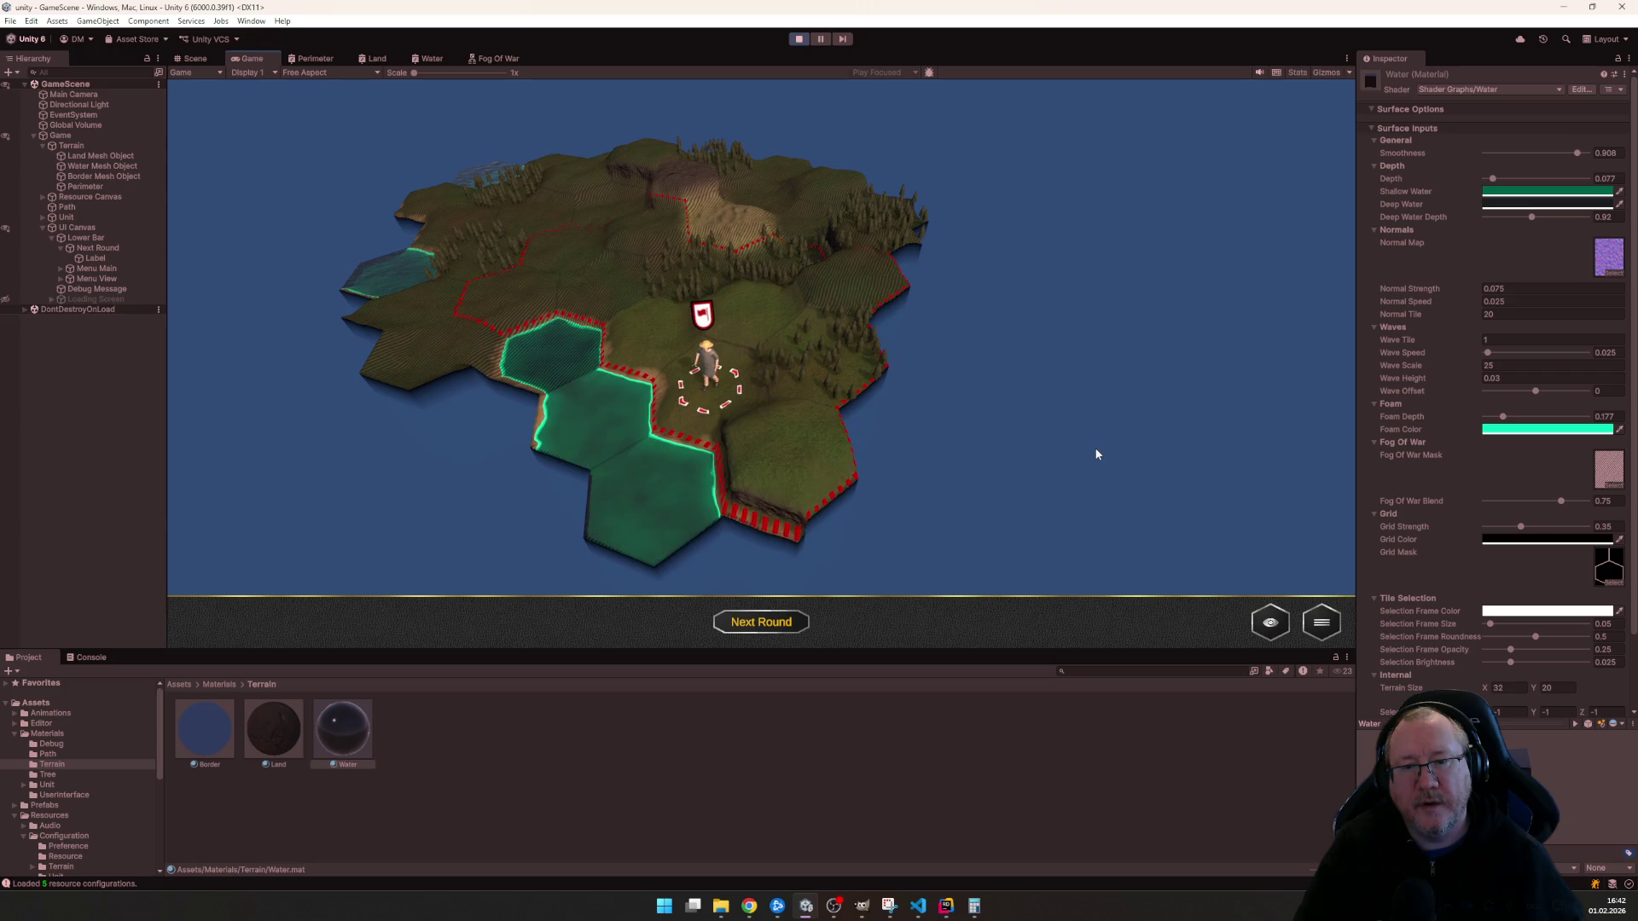
left_click(819, 460)
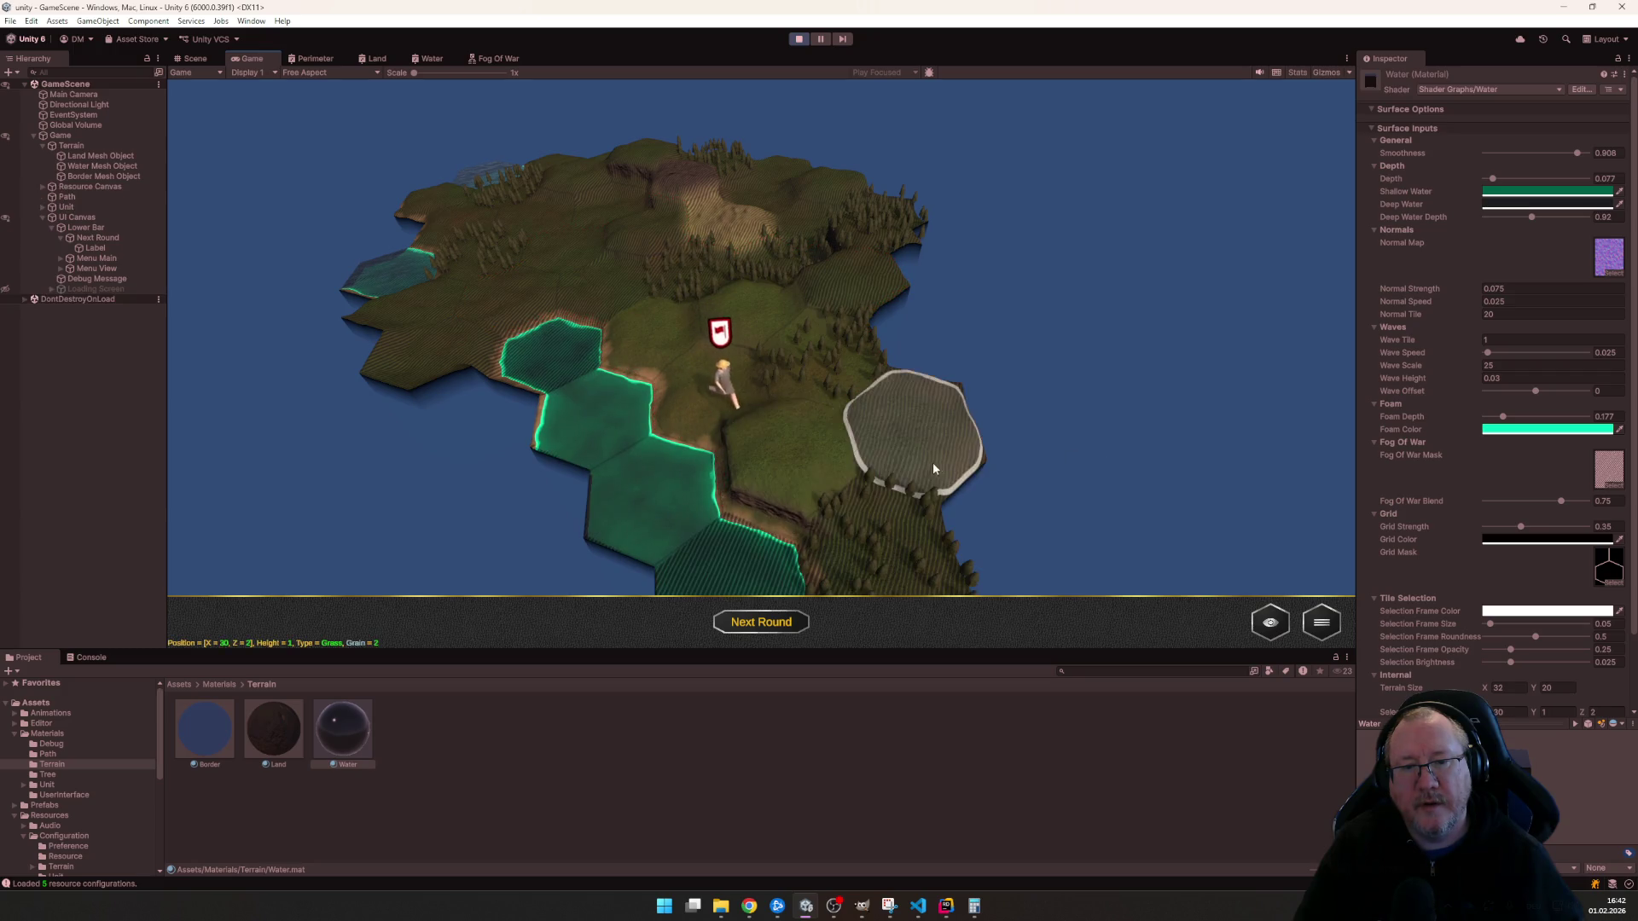
scroll(1123, 481, "up", 3)
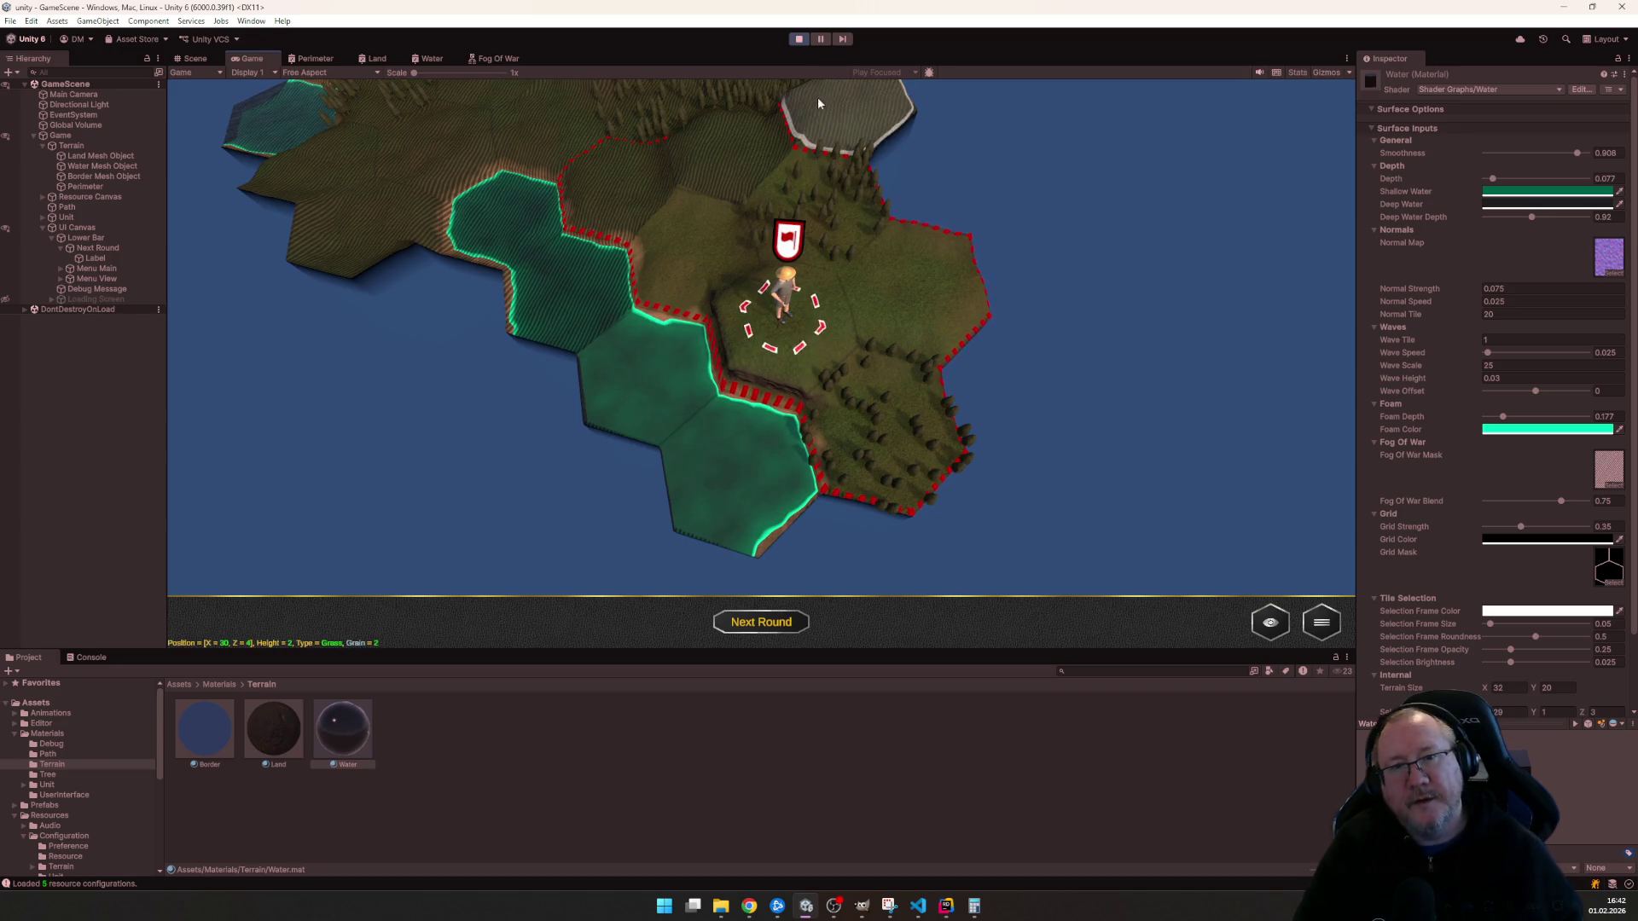
left_click(800, 40)
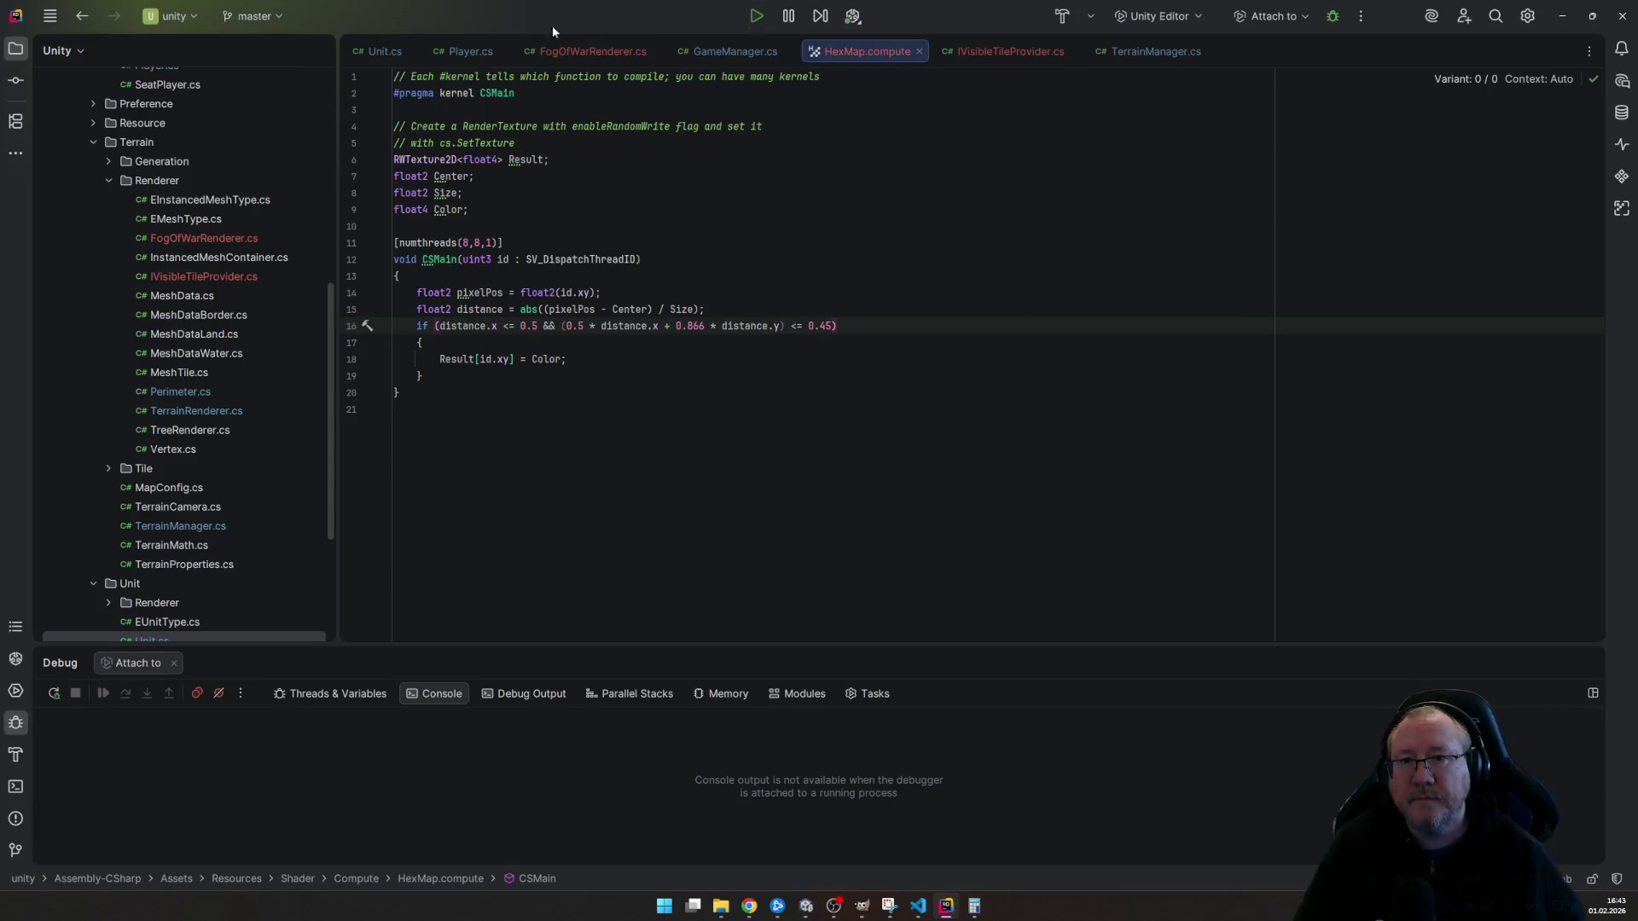
- In Unit.cs MoveTo, cut the Tile assignment and UpdateFogOfWar lines and move up to the Discover call
left_click(376, 49)
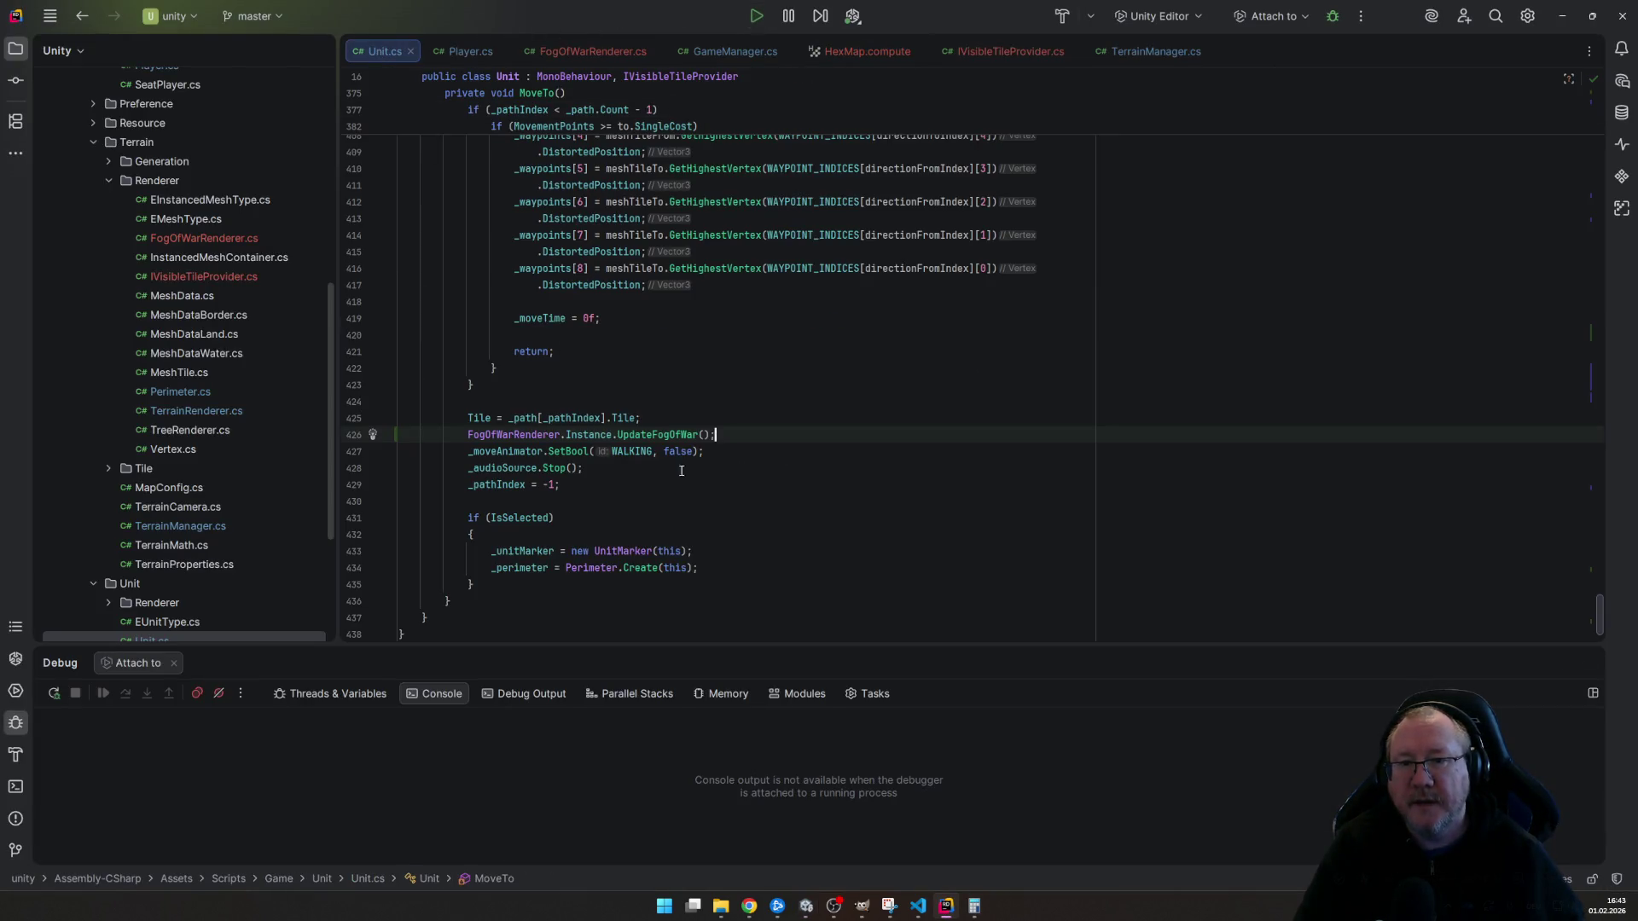
scroll(645, 534, "up", 1)
scroll(653, 531, "up", 3)
scroll(666, 529, "up", 2)
scroll(684, 525, "up", 2)
scroll(686, 526, "up", 1)
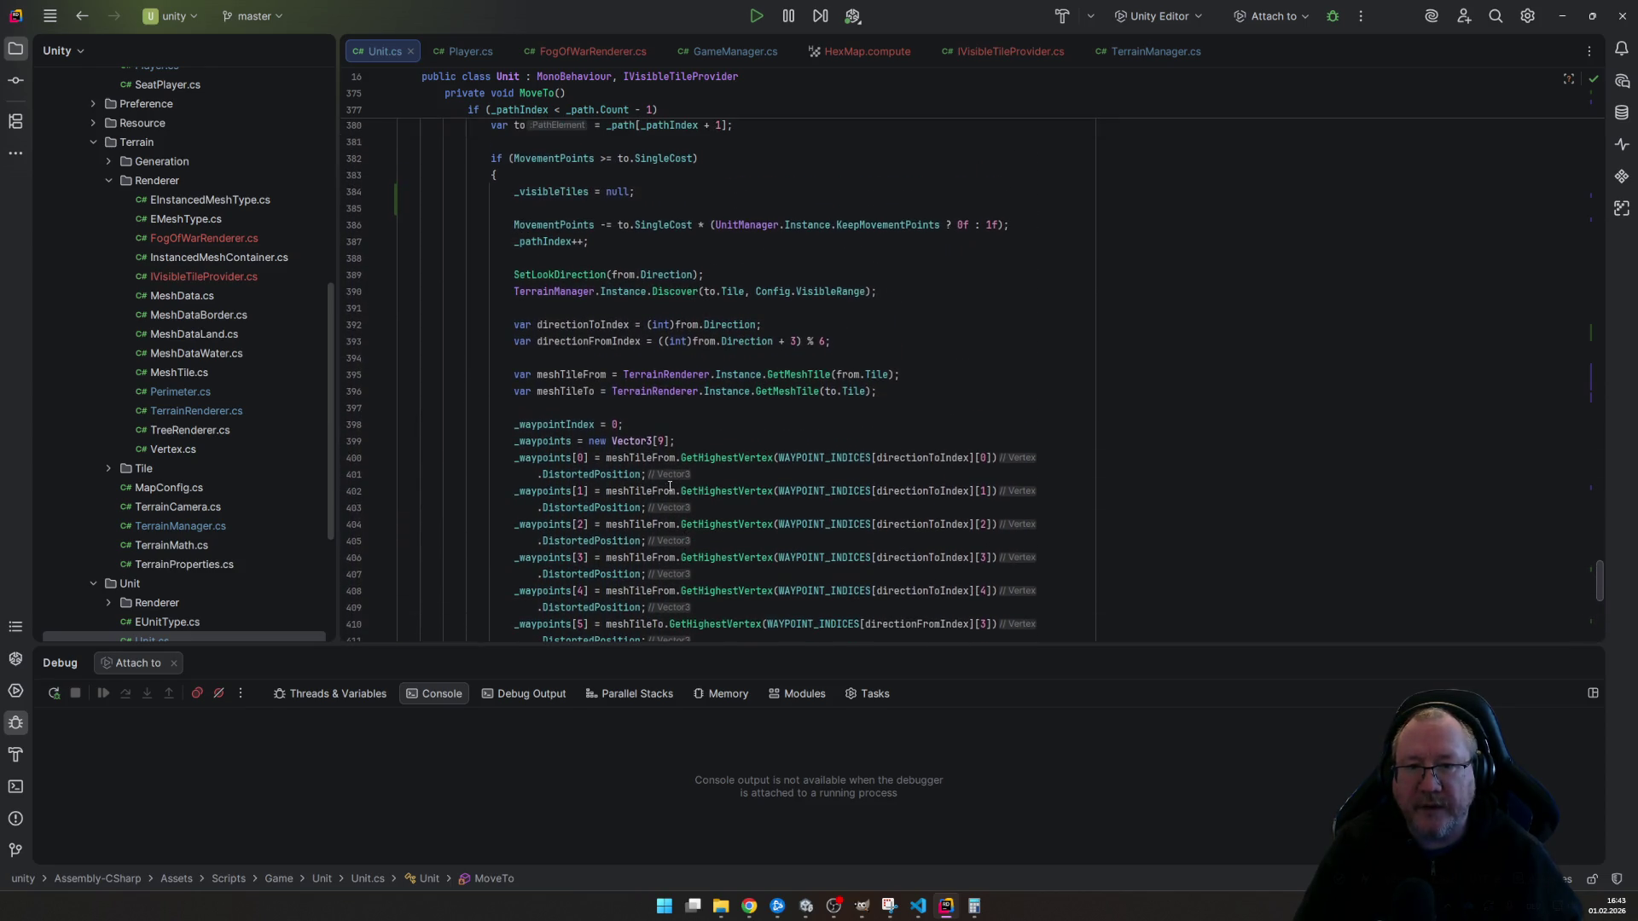
scroll(752, 291, "down", 3)
scroll(863, 495, "down", 4)
left_click(952, 544)
key("Home")
key("Home")
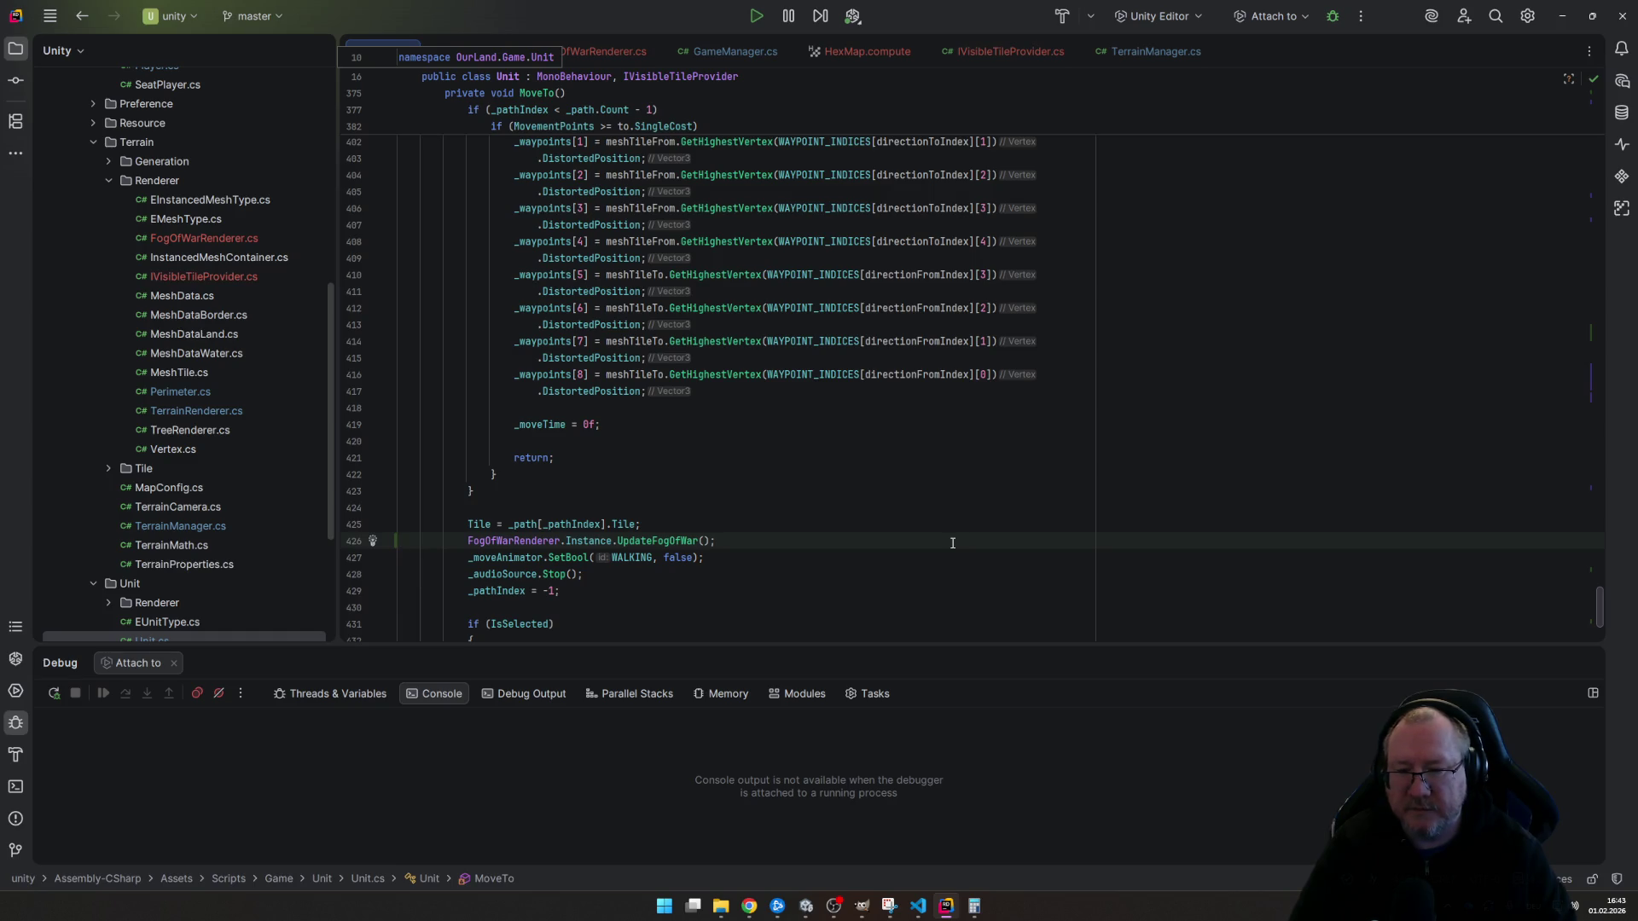
key("Up")
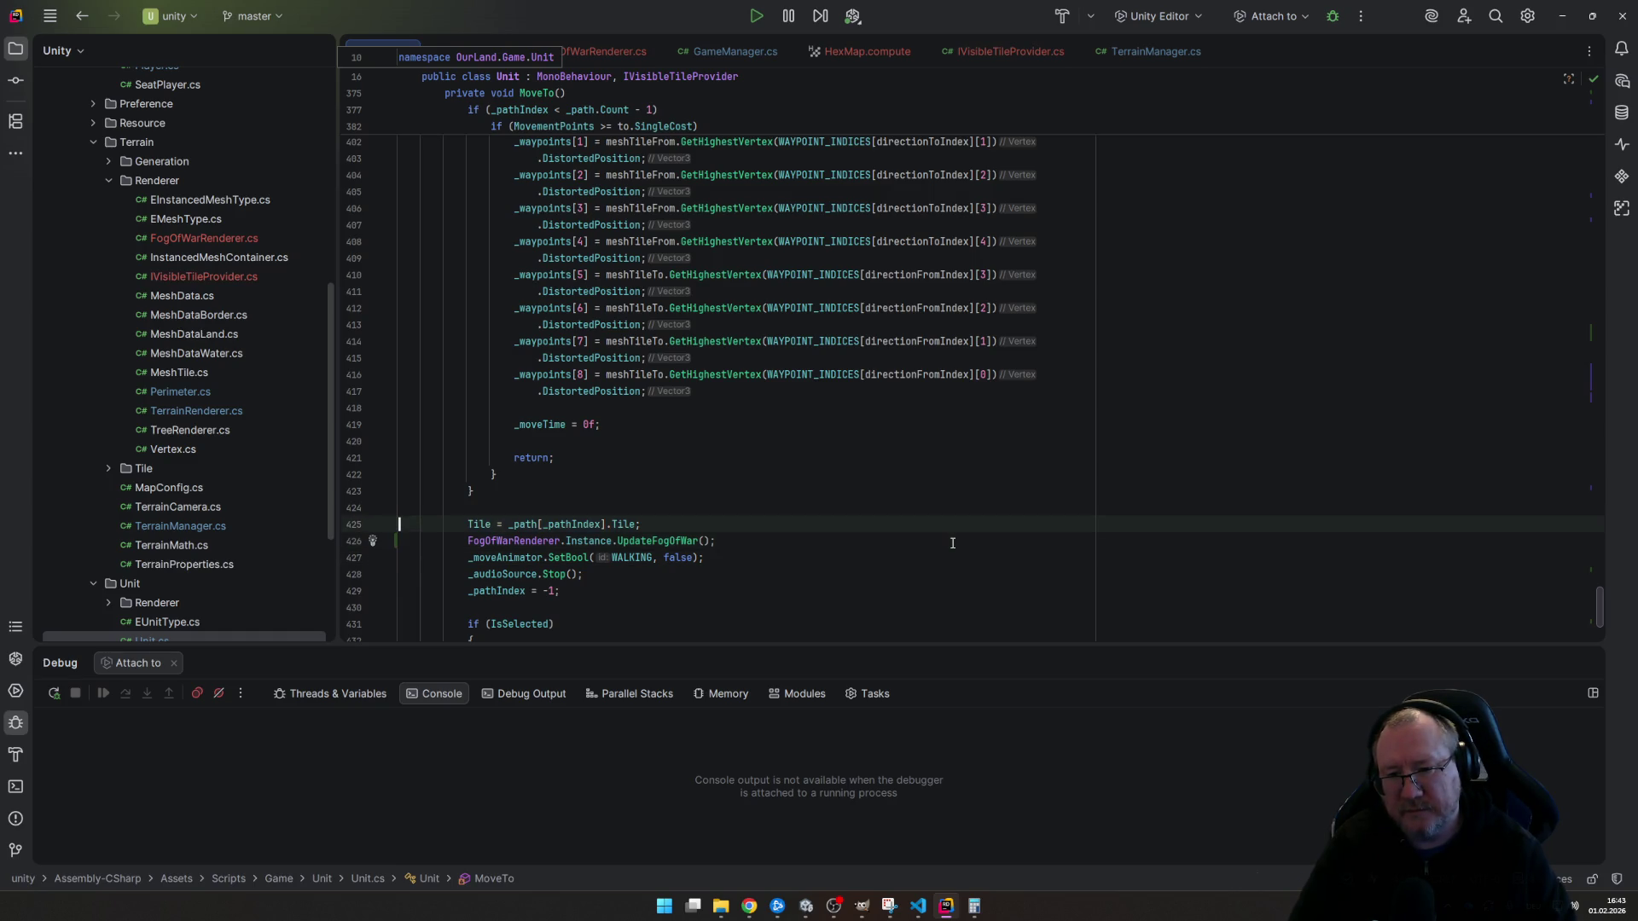
key("shift+Down")
key("shift+Down")
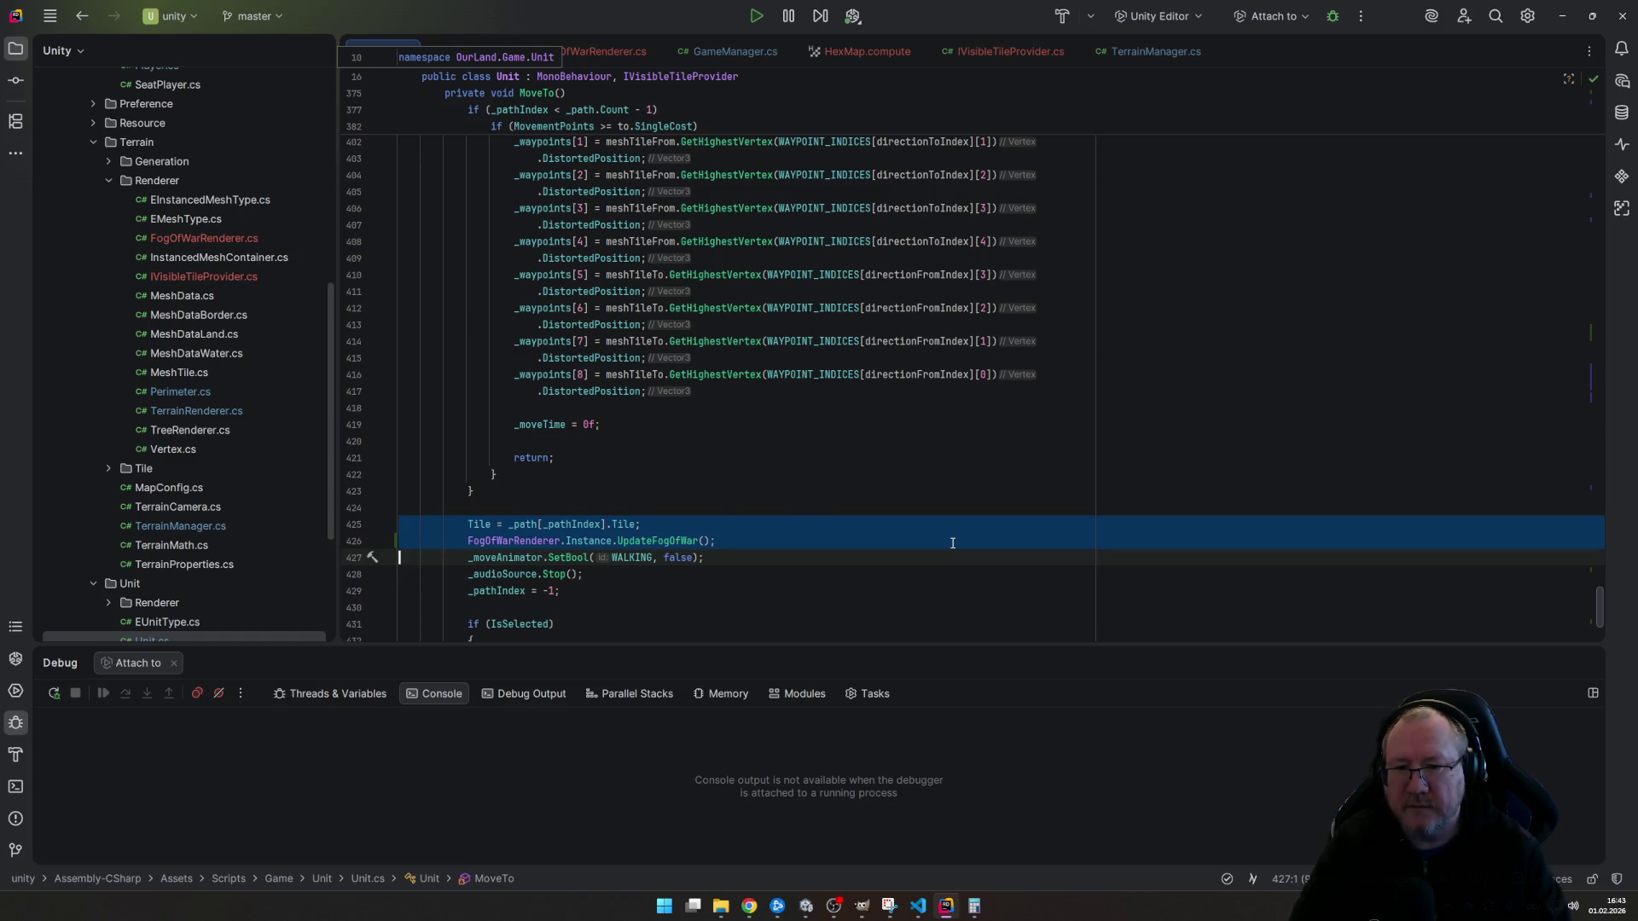
key("ctrl+x")
key("Page_Up")
key("Up")
key("Up")
key("Up")
key("Up")
key("Down")
key("Down")
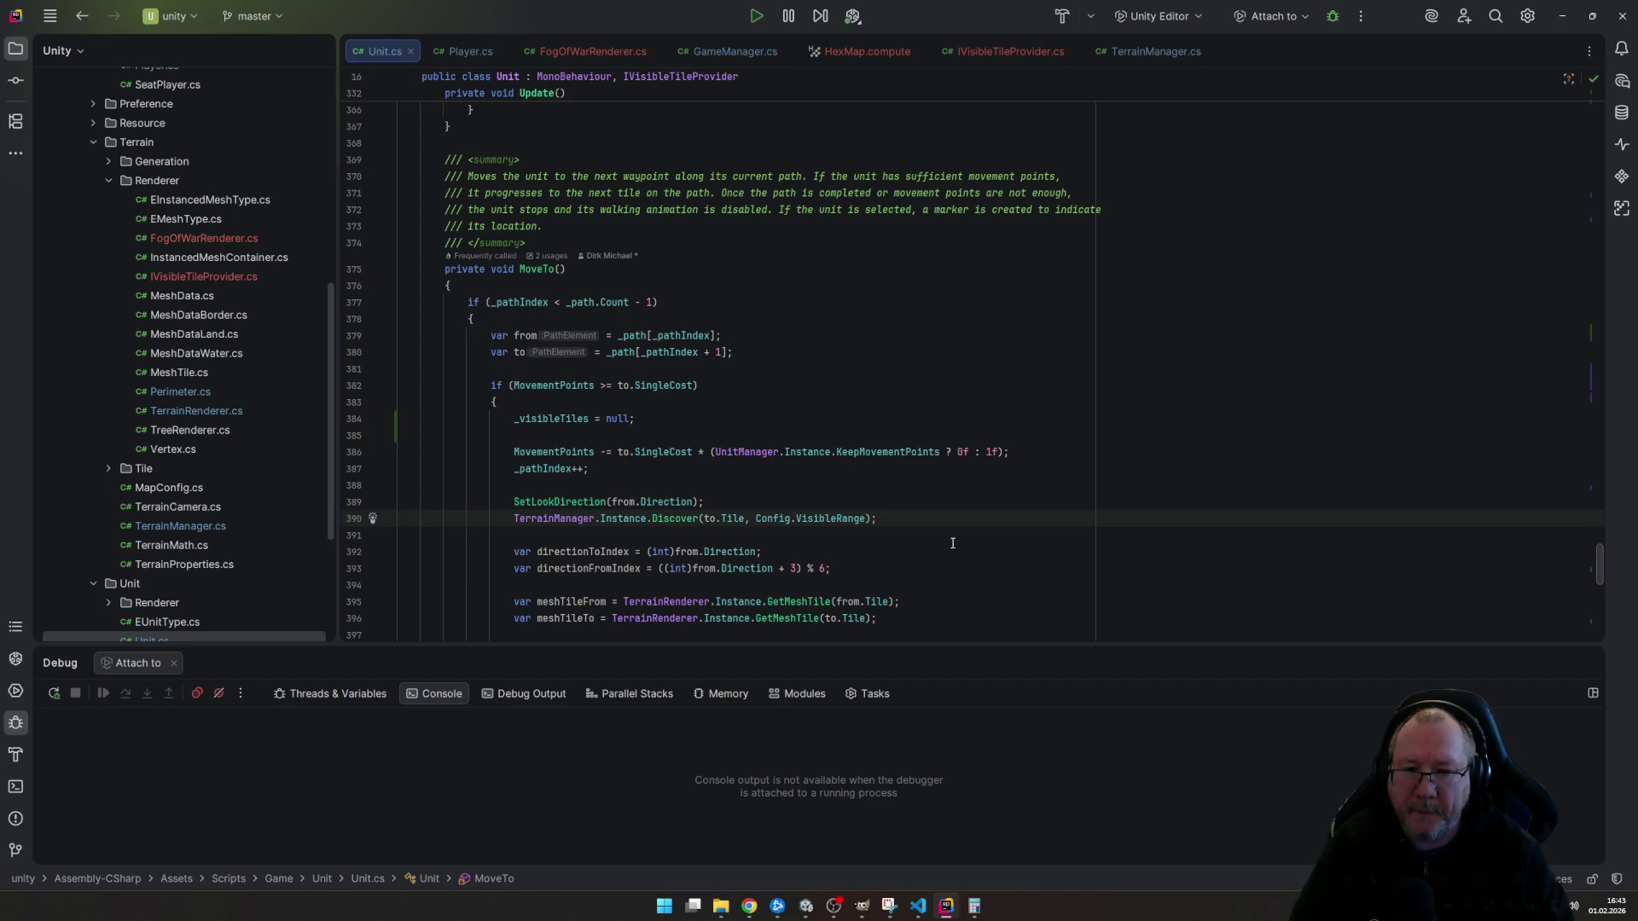
- Paste the Tile and UpdateFogOfWar lines above the Discover call, with the Tile assignment before SetLookDirection
key("ctrl+v")
key("Up")
key("Up")
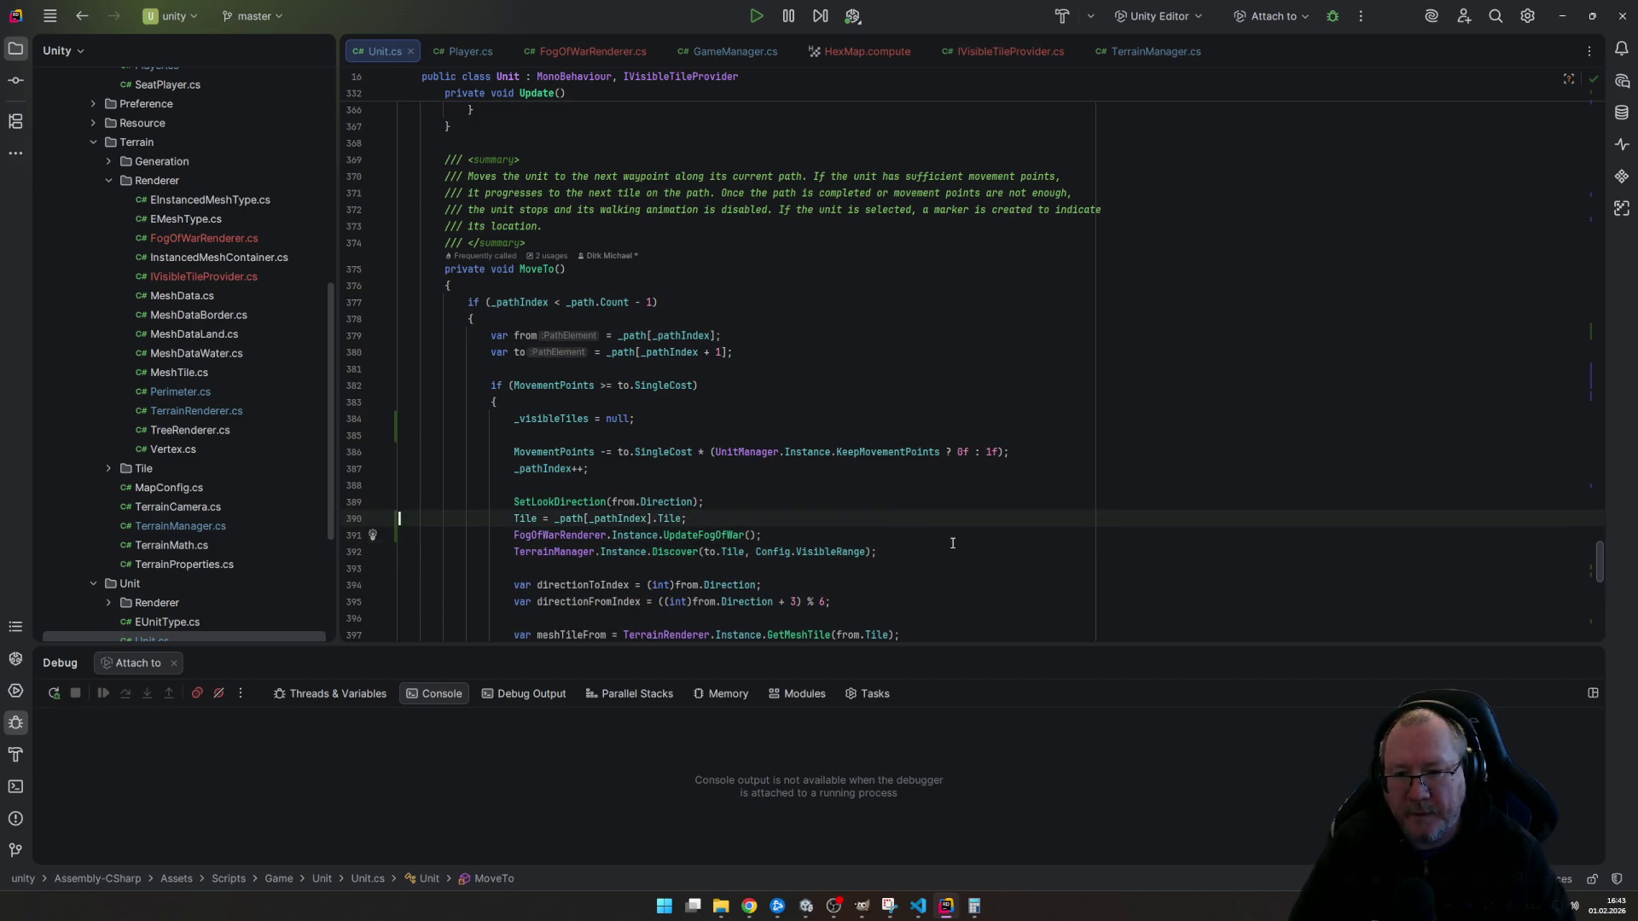
key("ctrl+y")
key("Up")
key("ctrl+v")
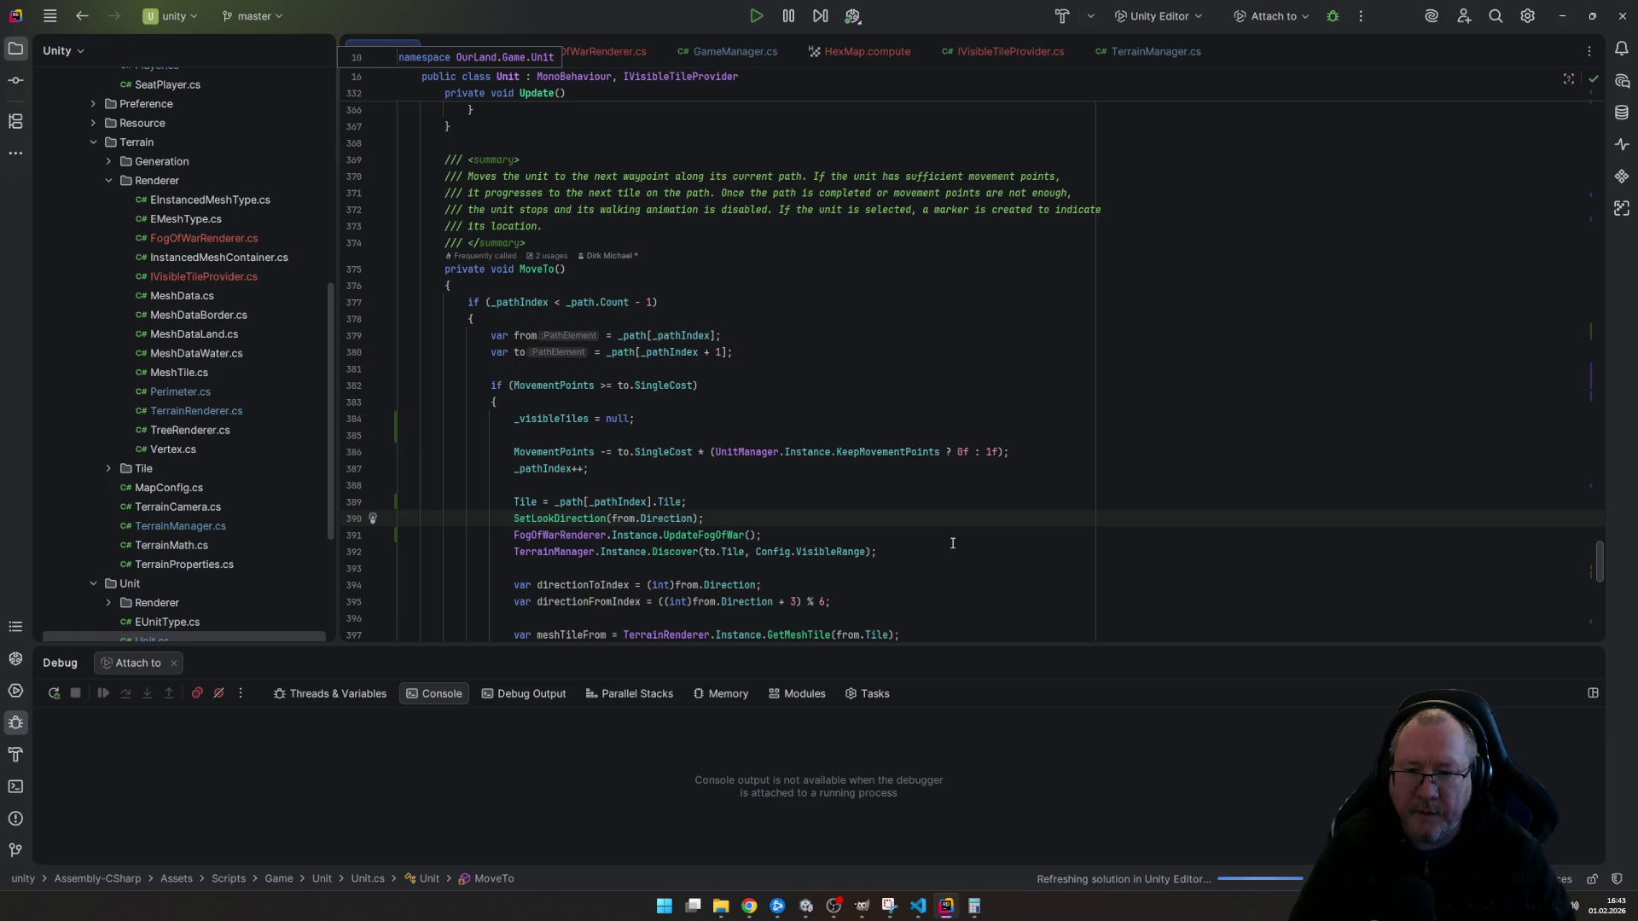
scroll(948, 501, "down", 2)
scroll(947, 501, "down", 2)
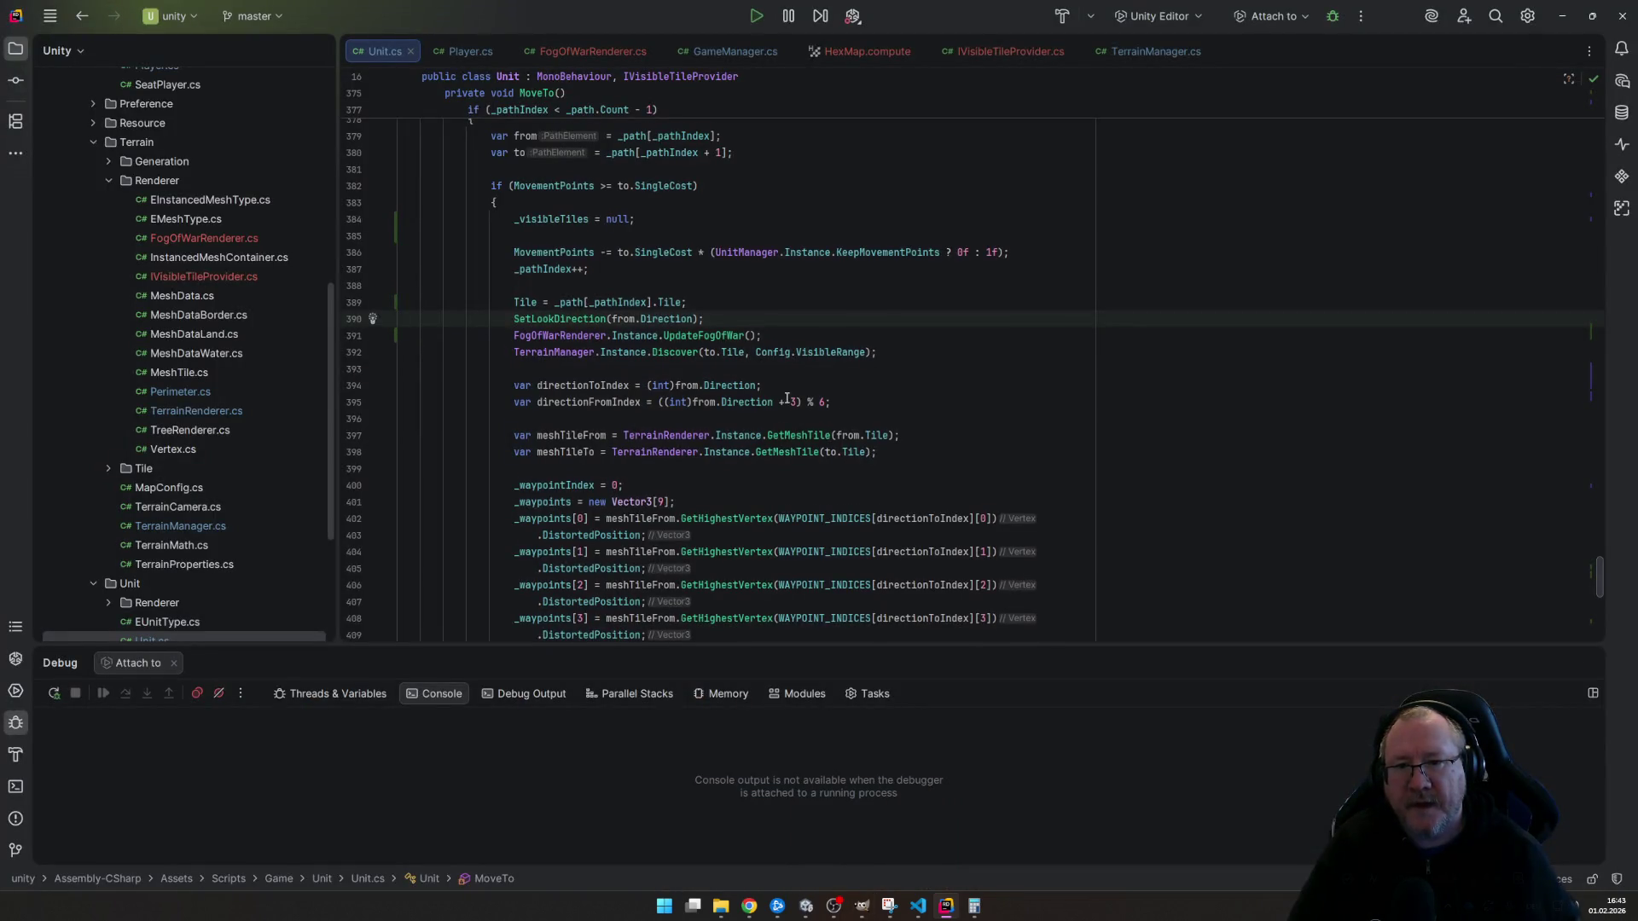
scroll(832, 418, "down", 7)
scroll(785, 405, "down", 2)
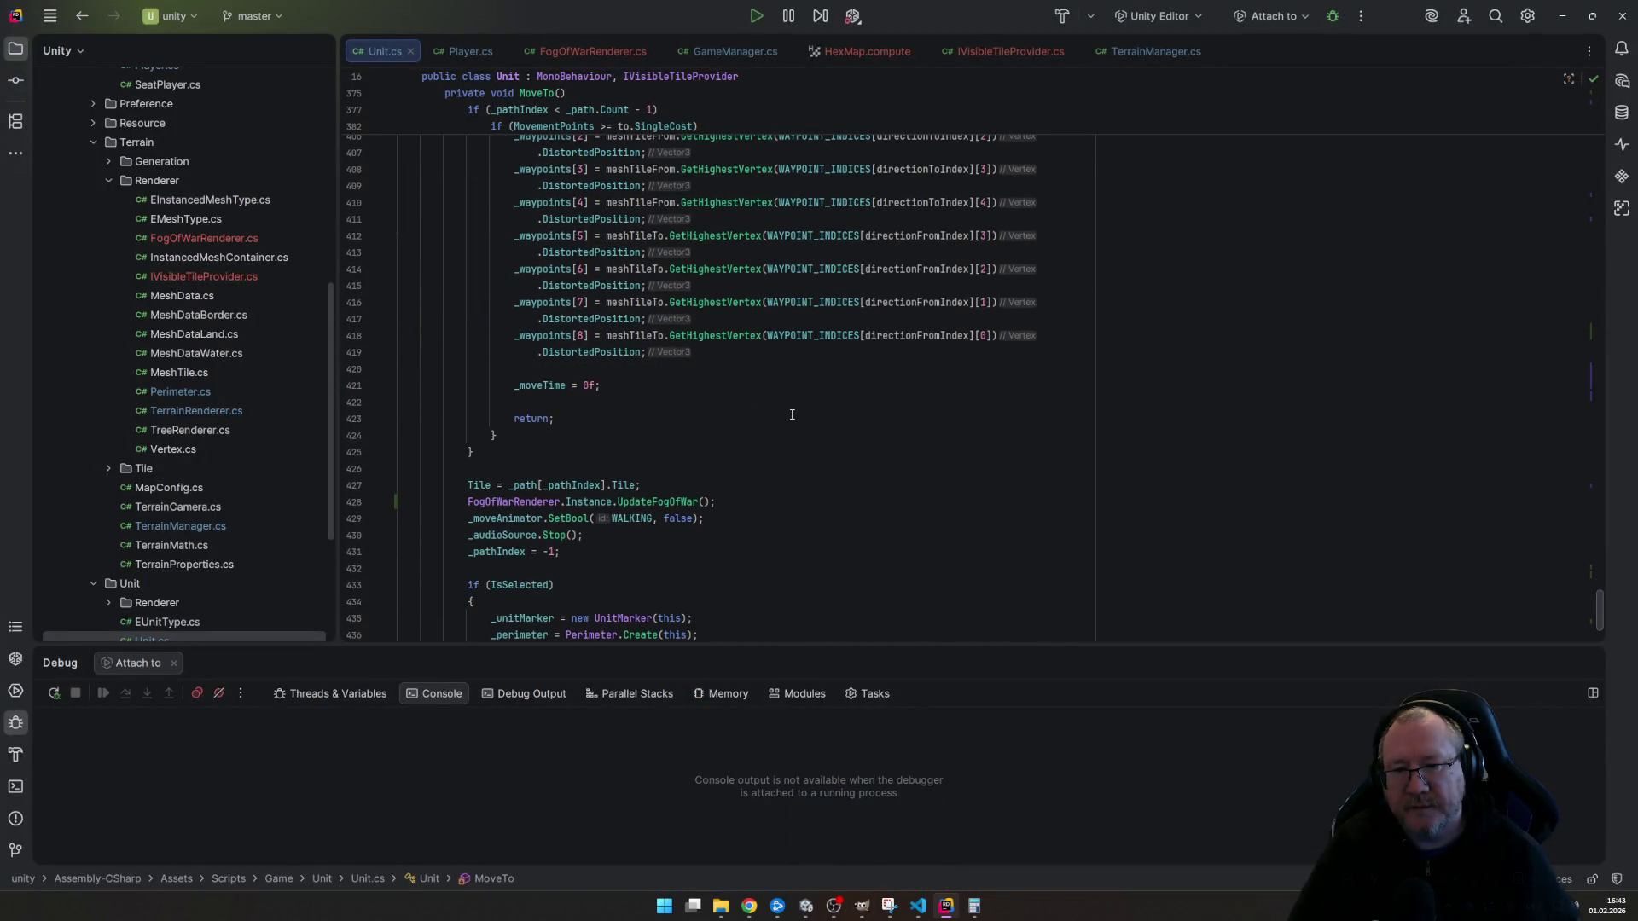
scroll(791, 414, "up", 5)
scroll(789, 412, "up", 4)
scroll(786, 410, "up", 1)
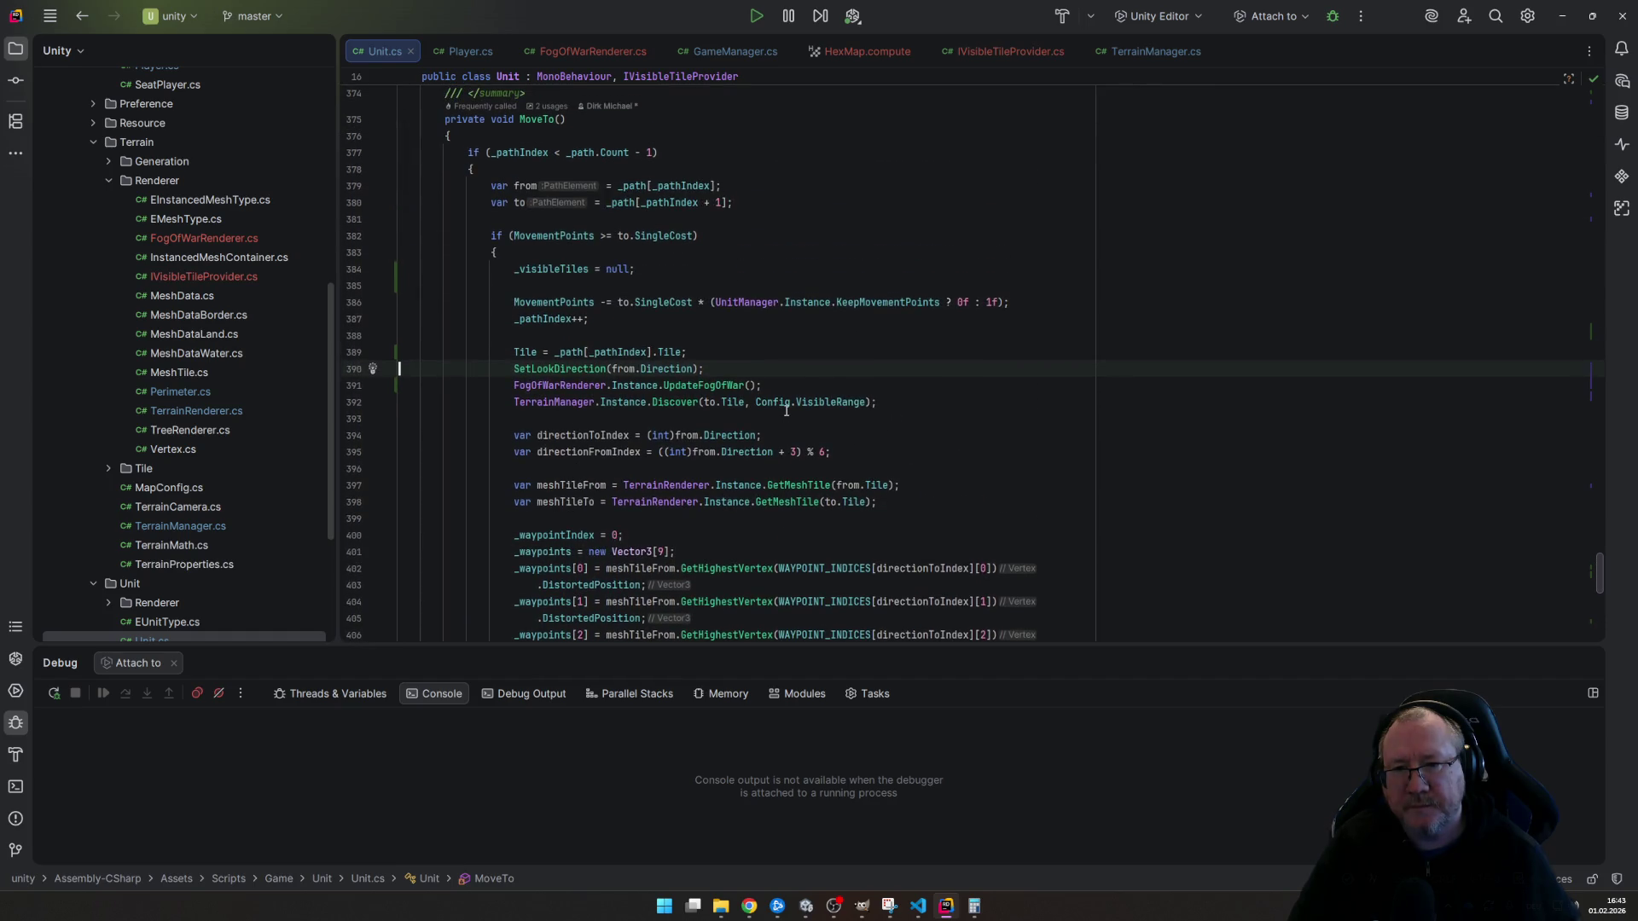
scroll(742, 359, "down", 1)
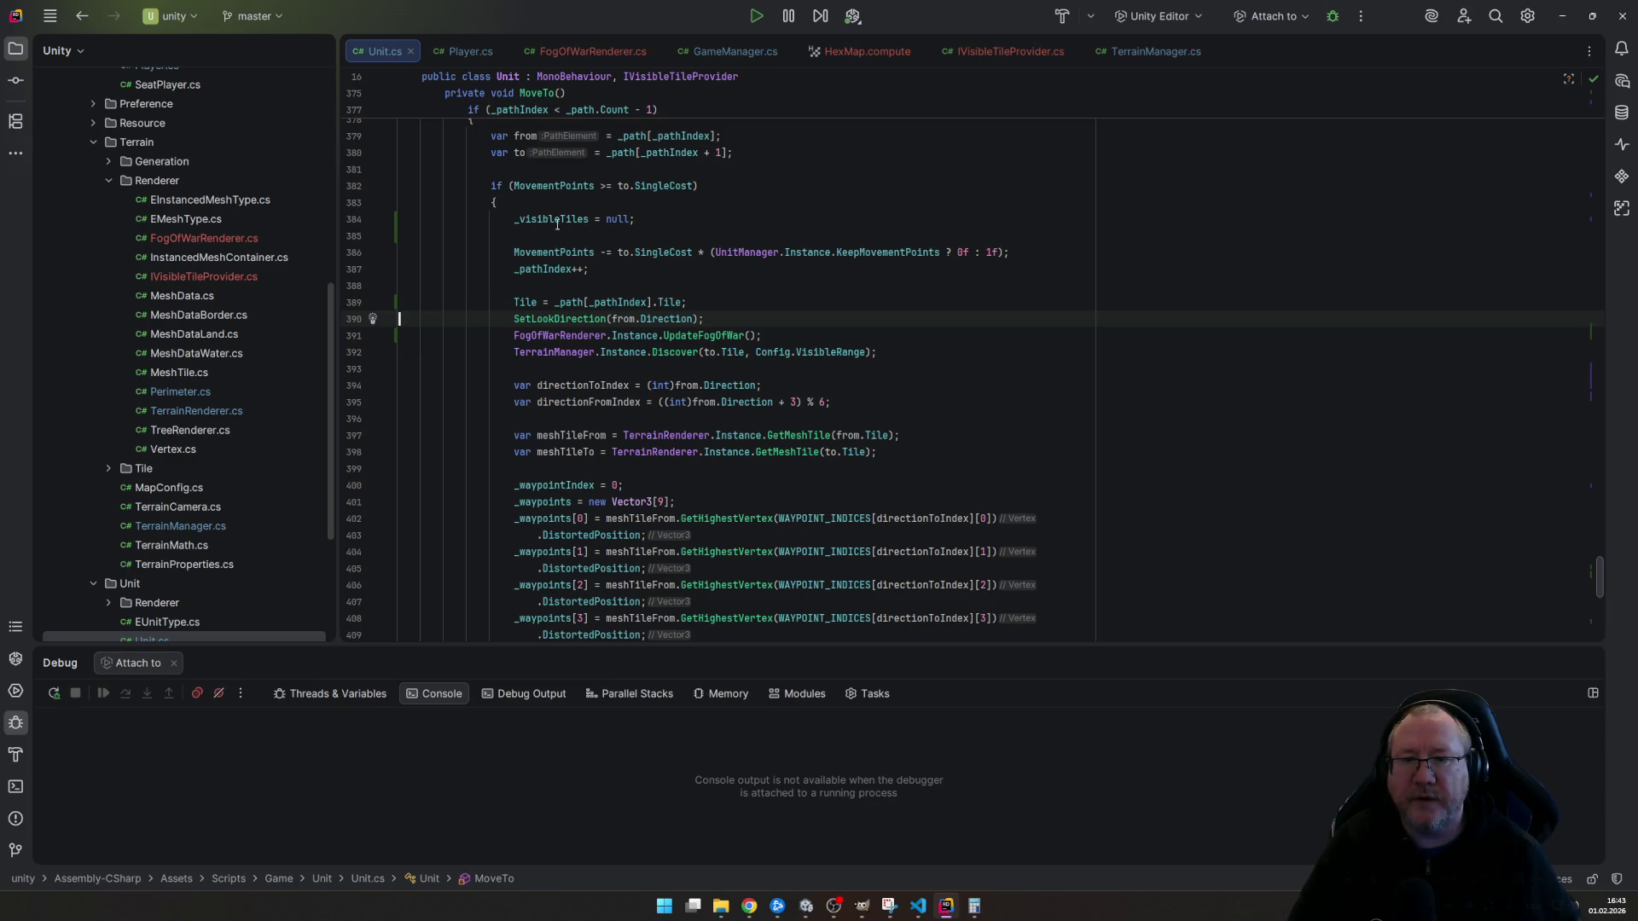
mouse_move(807, 906)
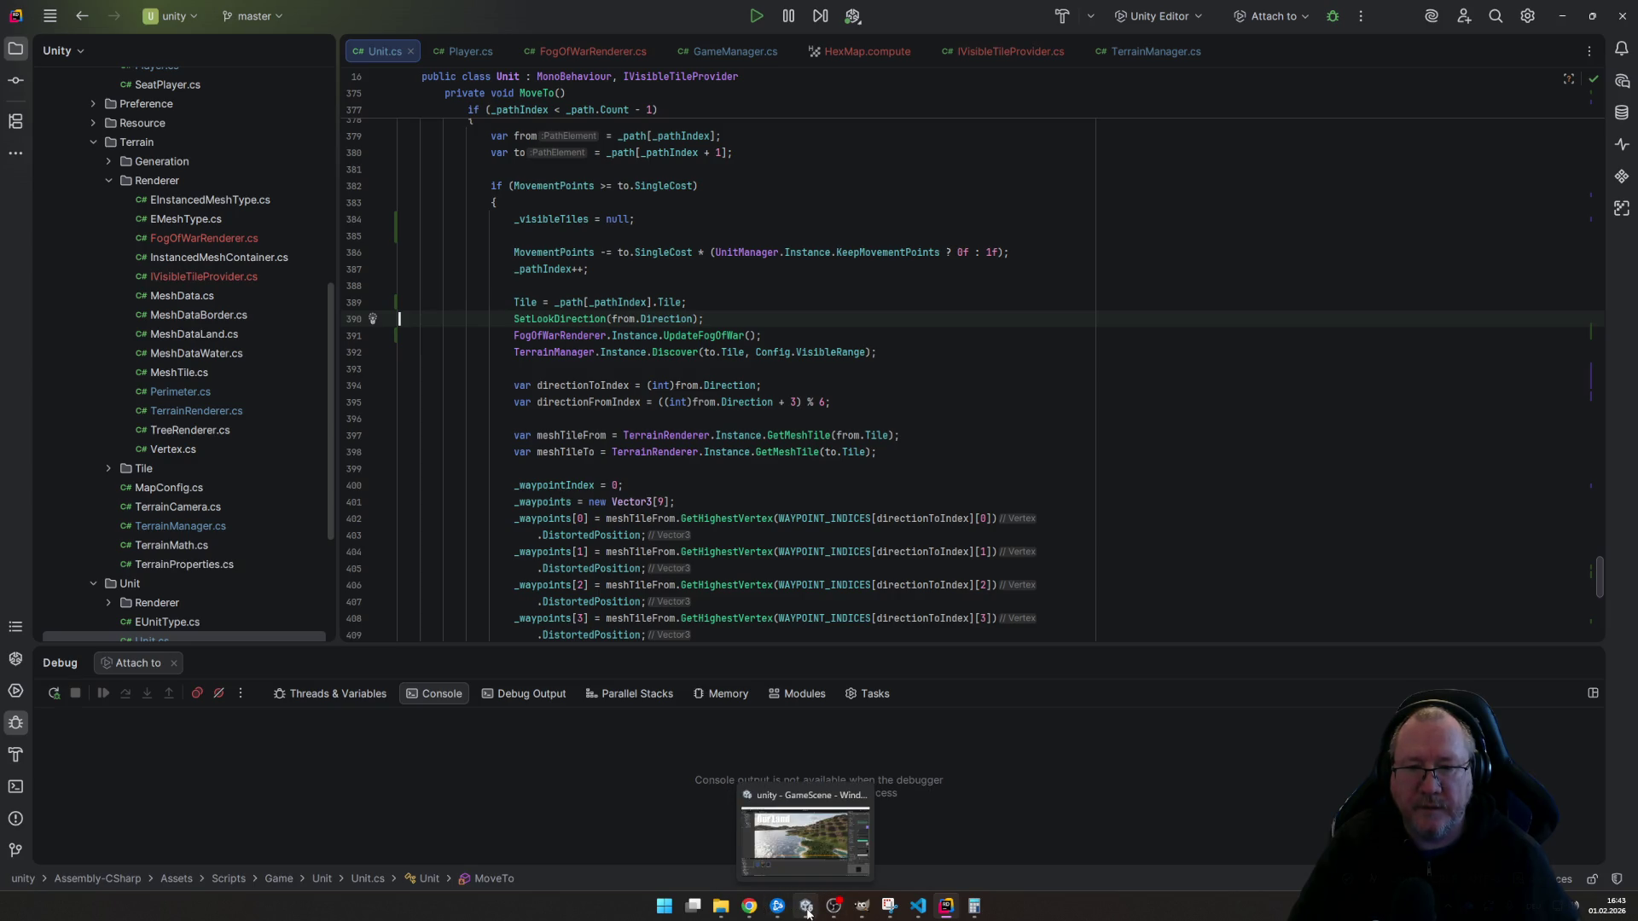
- Back in Unity, start the game and move the unit to a neighbouring hex to test fog clearing
left_click(806, 907)
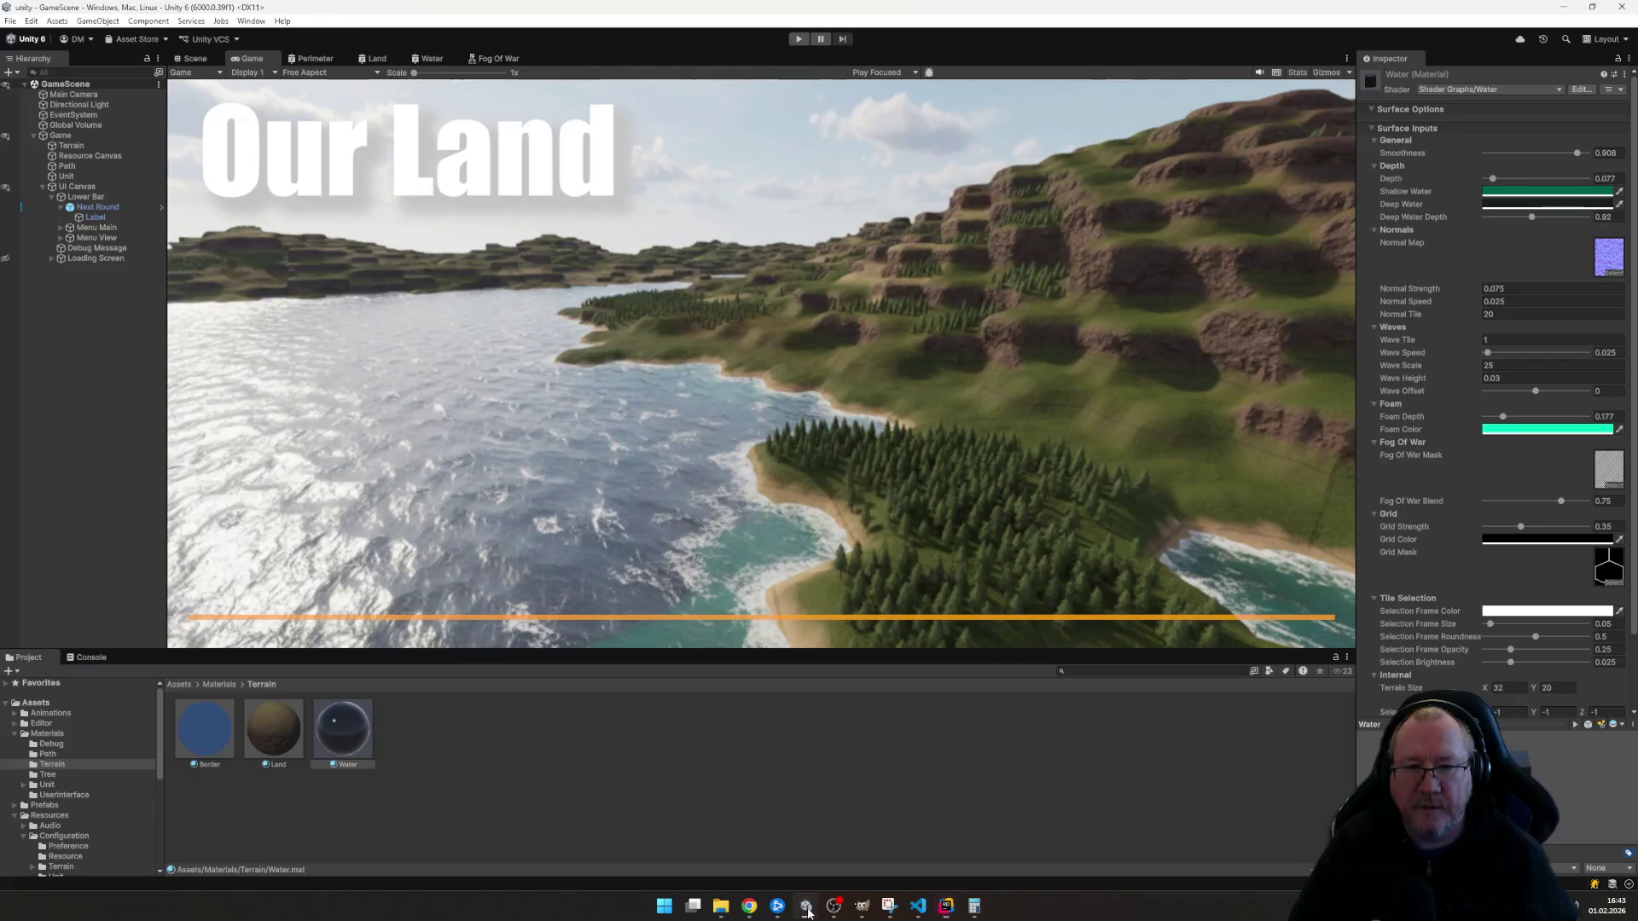
left_click(799, 40)
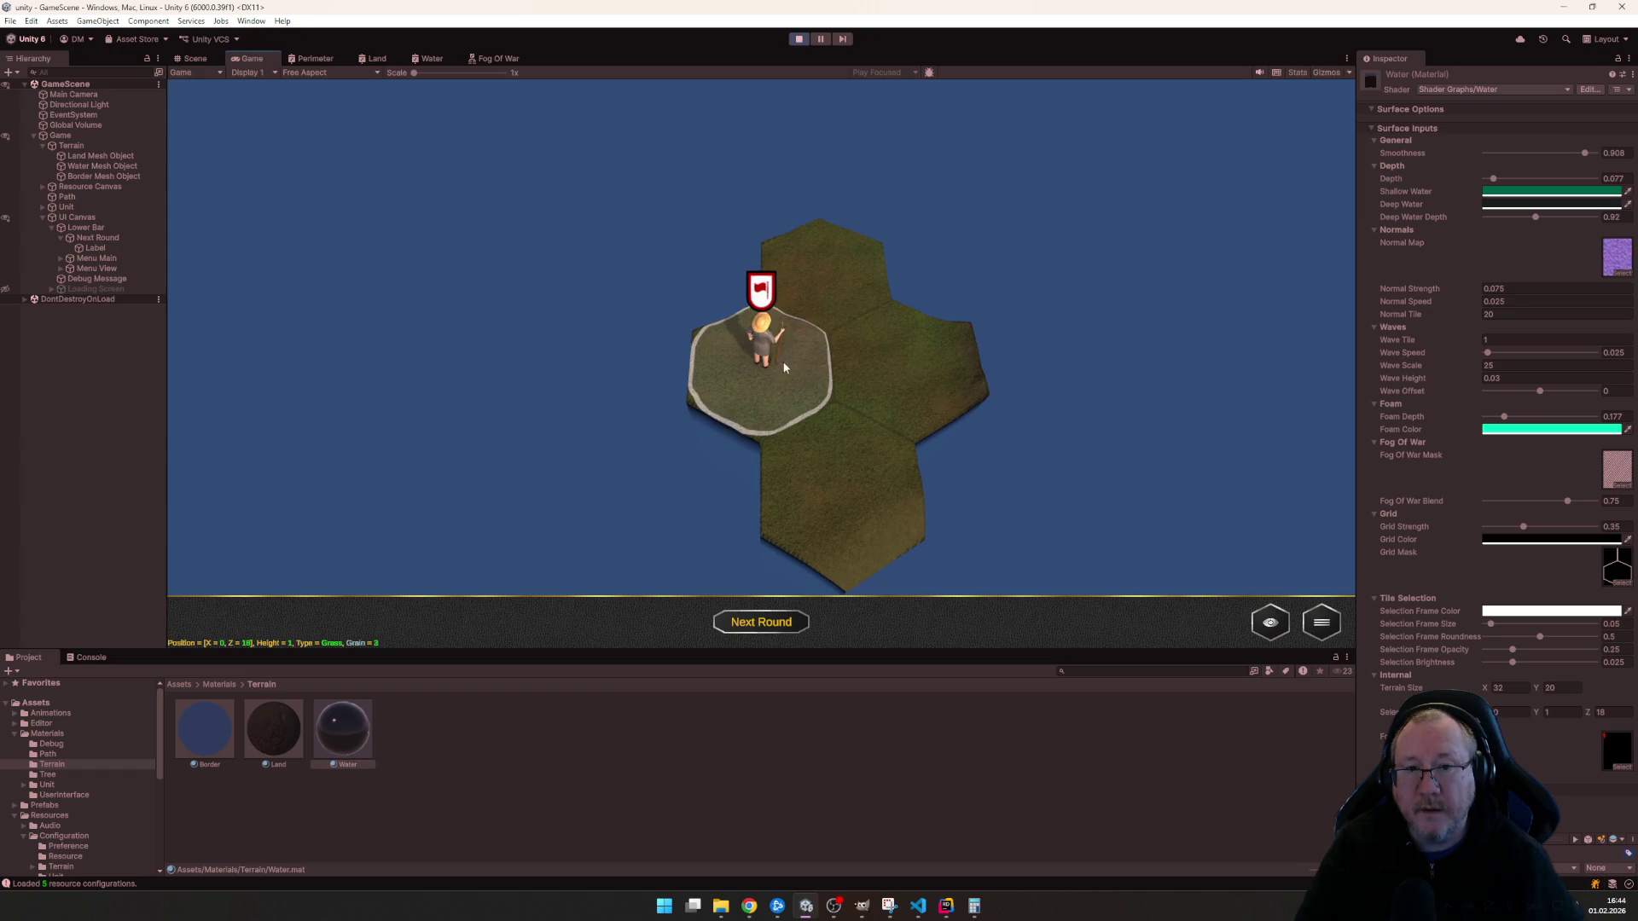
left_click(761, 358)
left_click(902, 368)
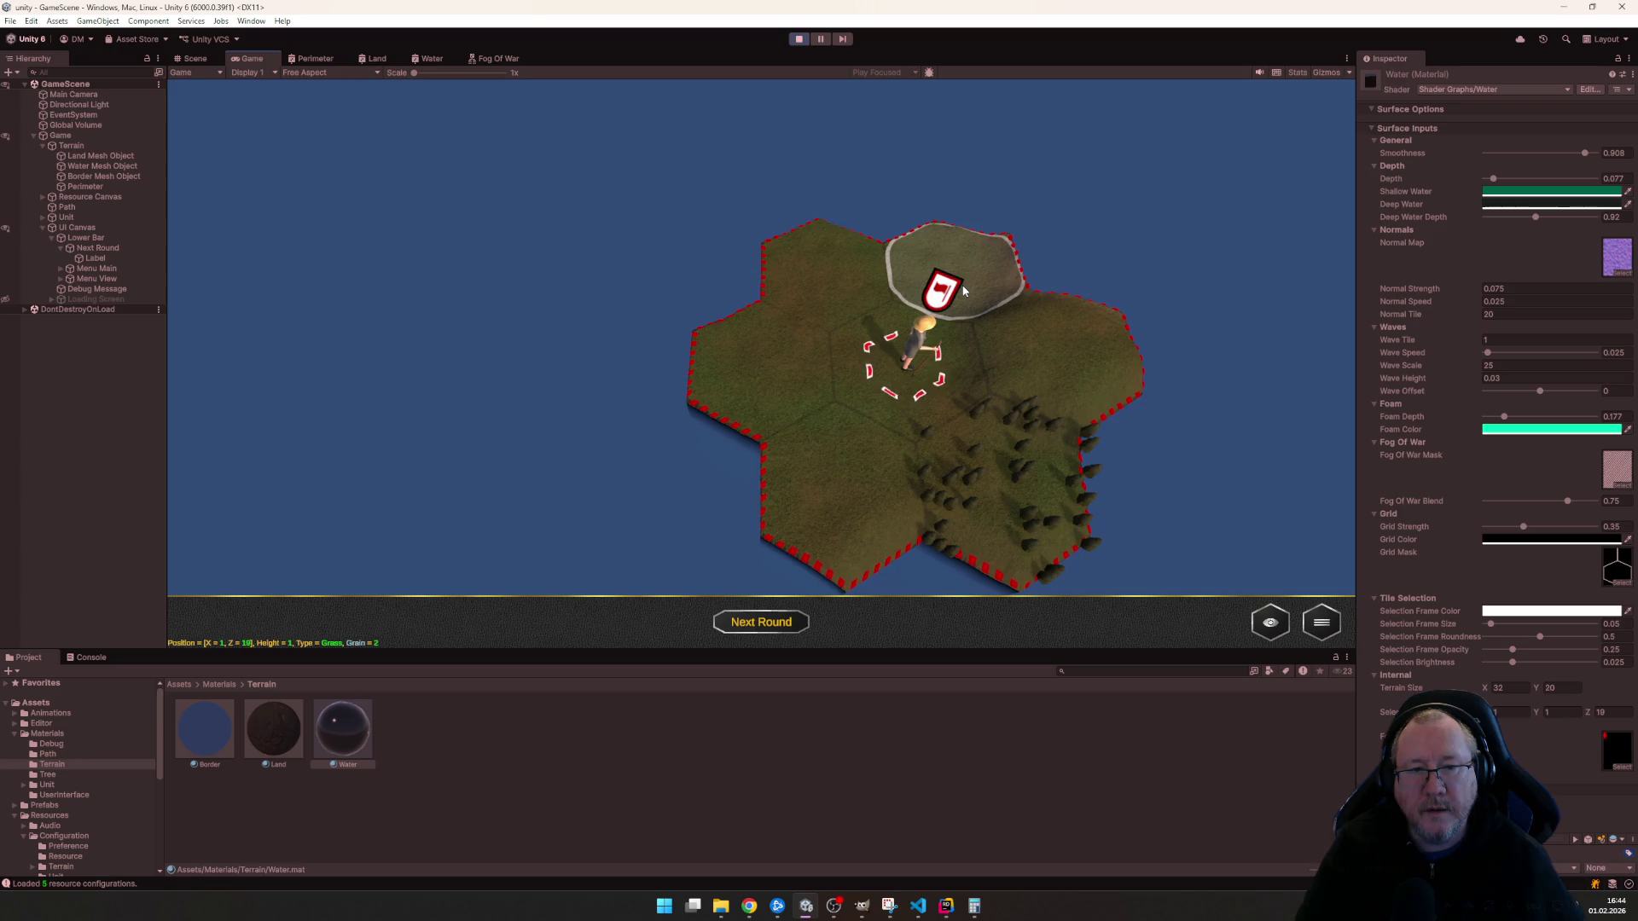
- Walk the unit north, onto grass and south, start a new round and send it along the previewed path
left_click(962, 293)
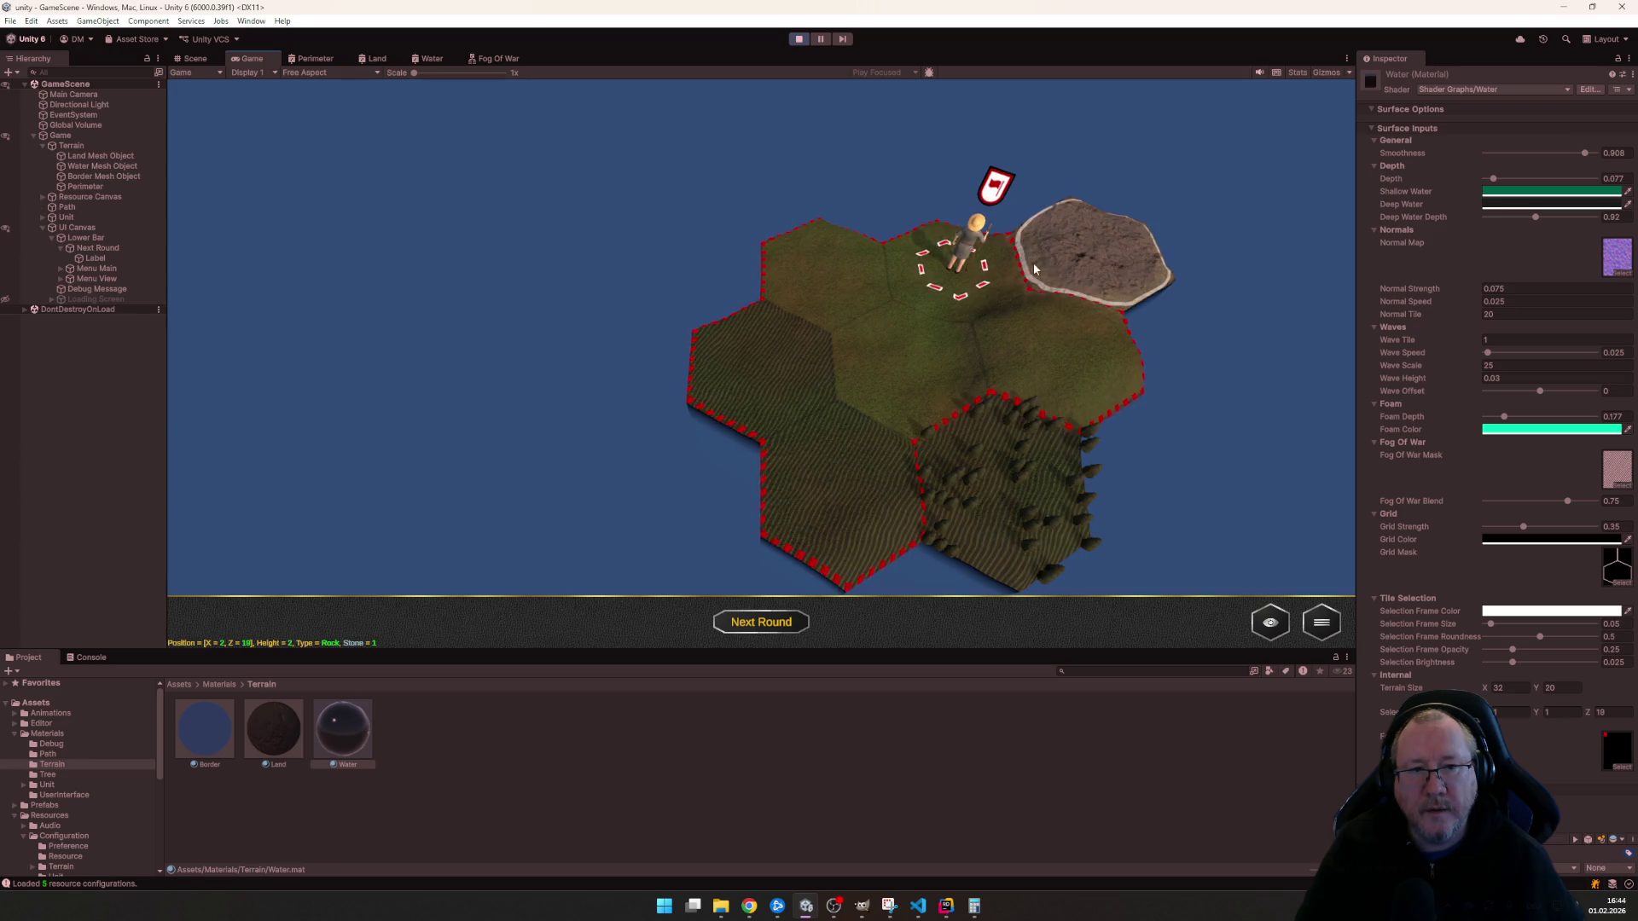
left_click(1060, 343)
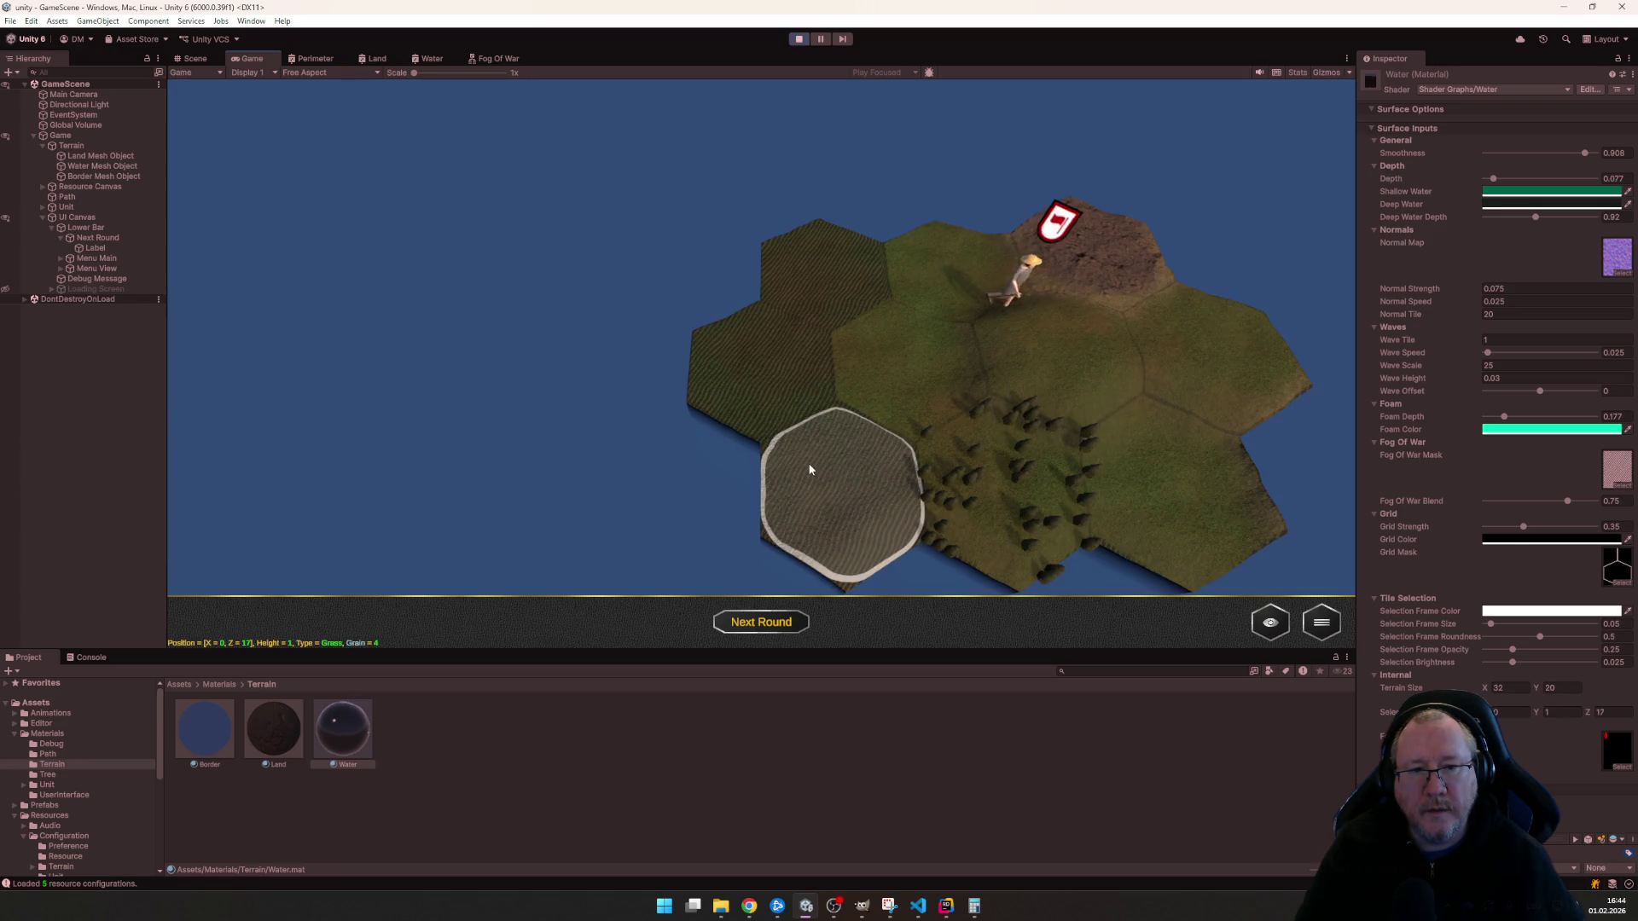
left_click(1147, 490)
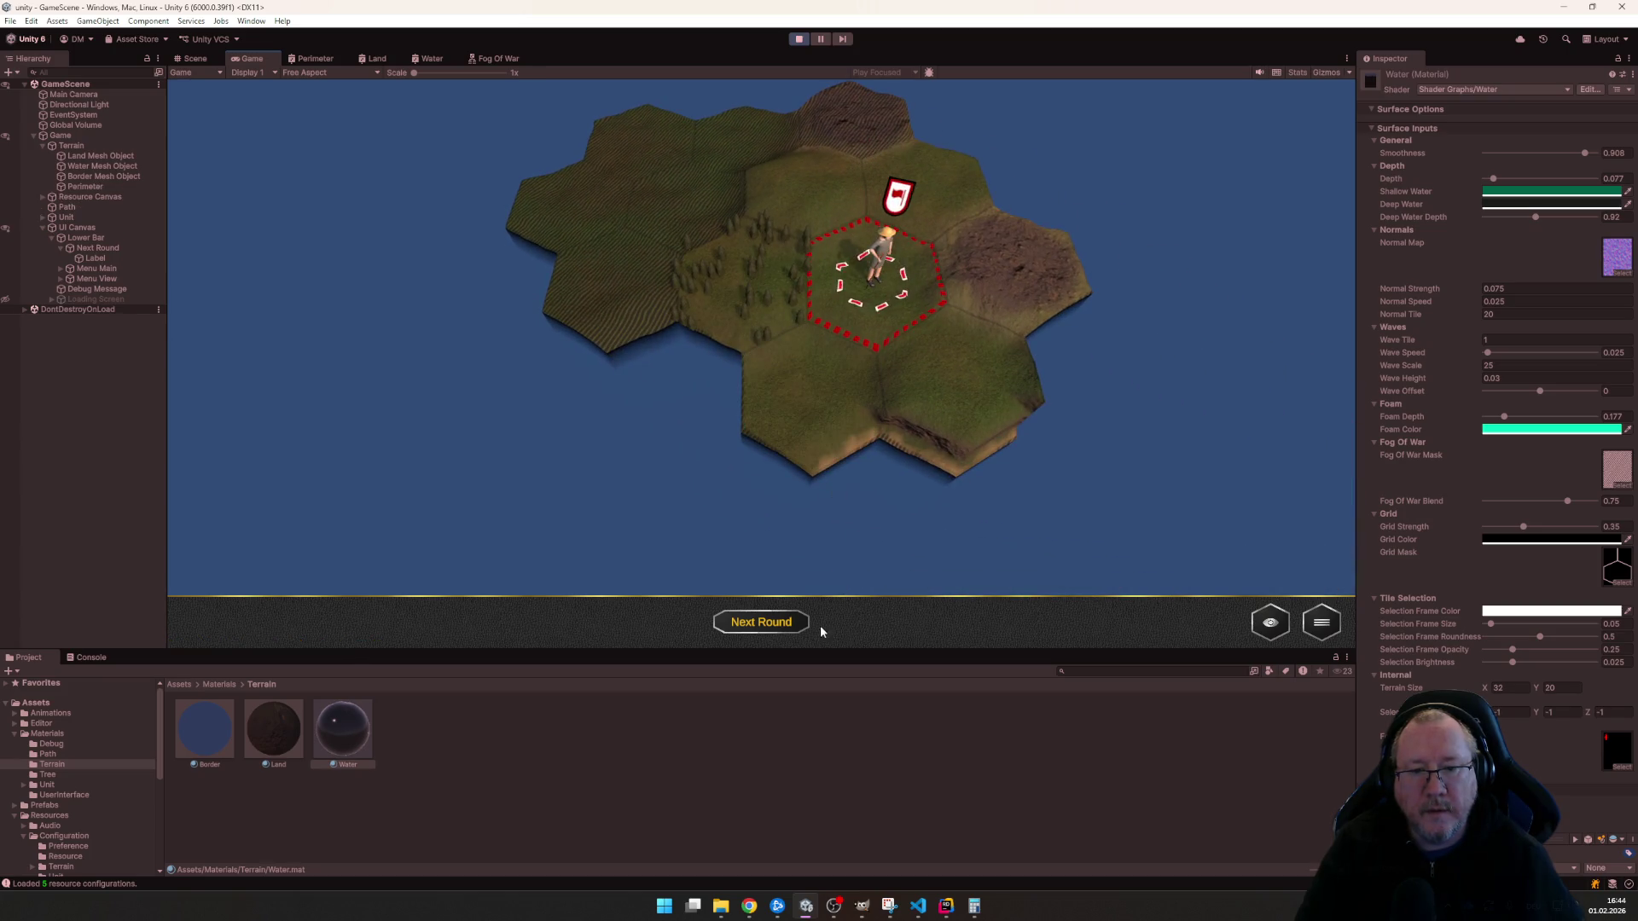
left_click(766, 622)
left_click(754, 349)
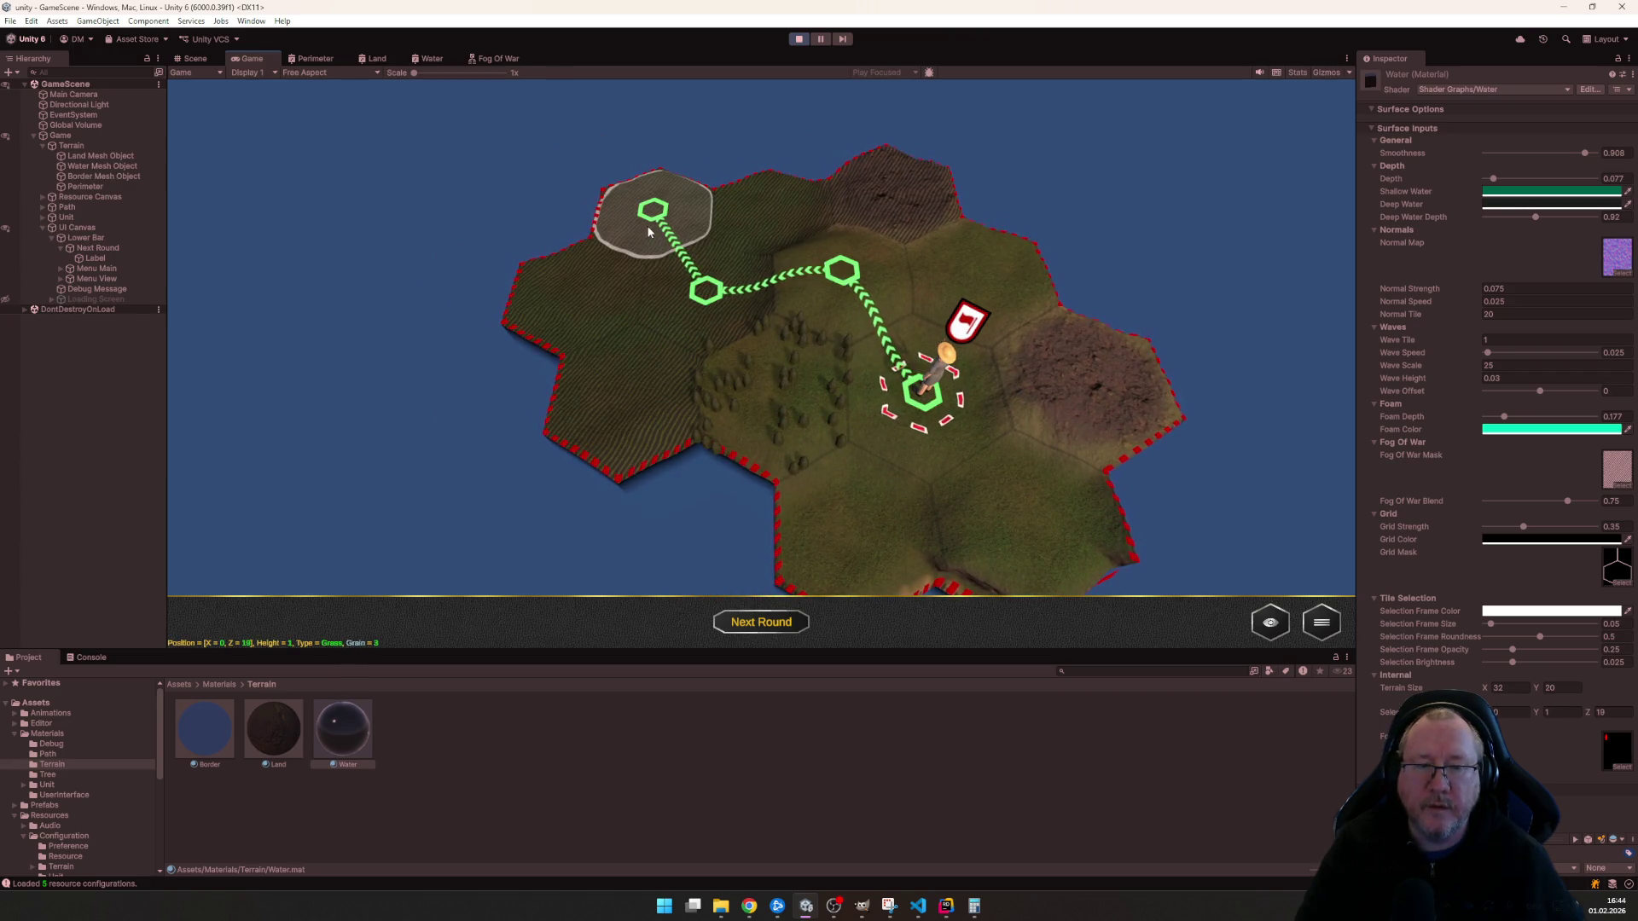
left_click(648, 230)
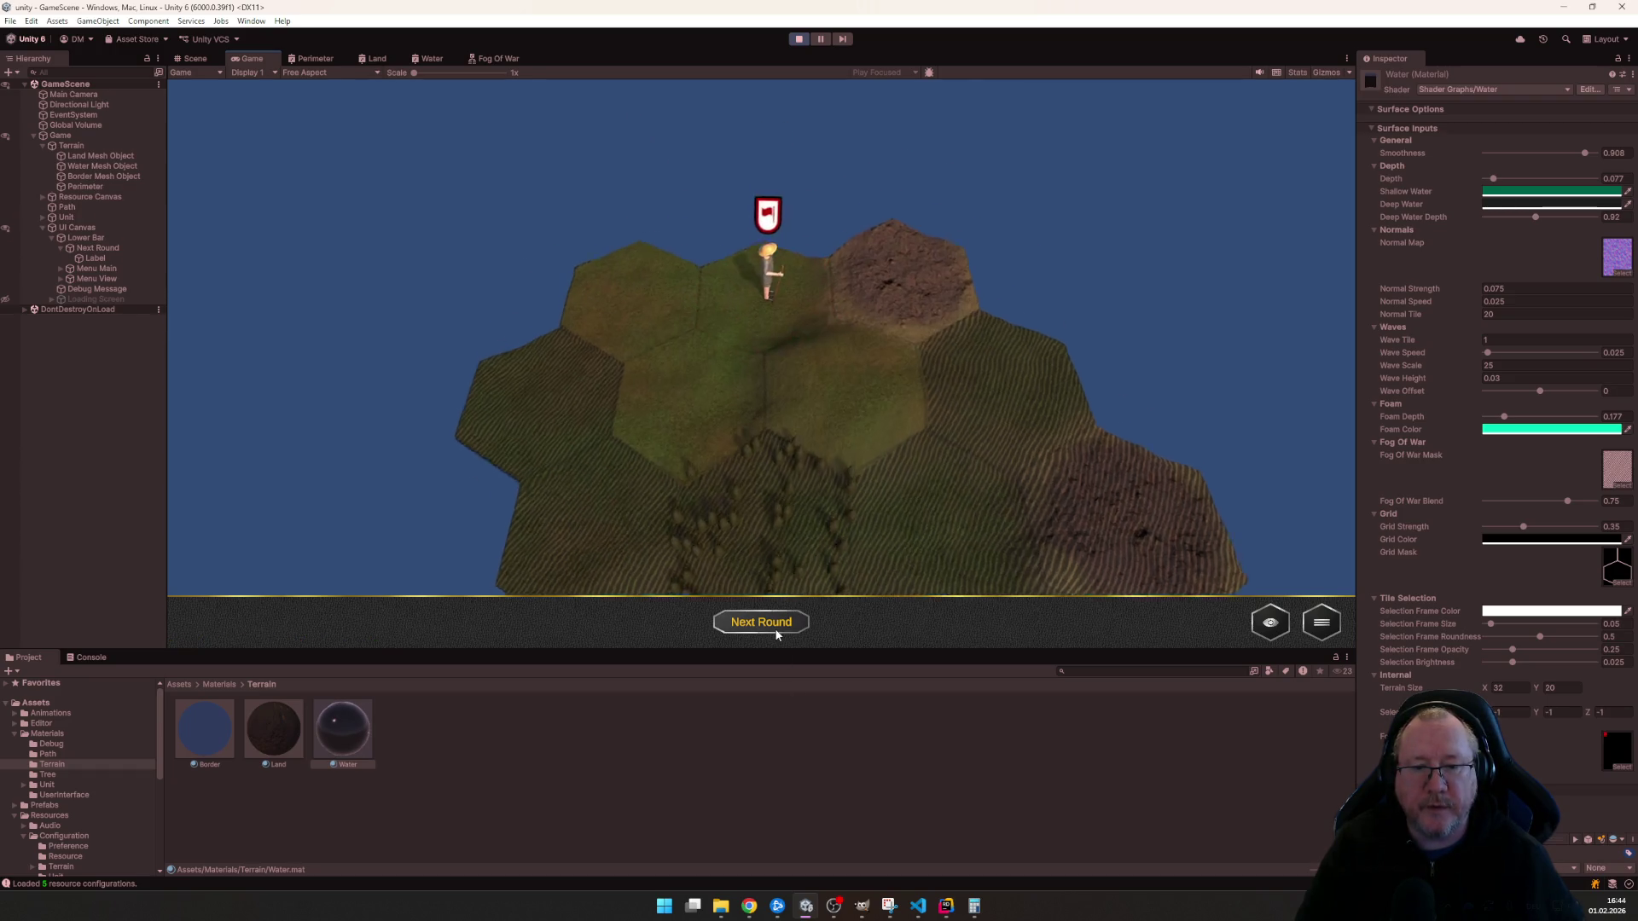
- Over the next round, reselect the unit and walk it three hexes further across the island
left_click(762, 622)
left_click(765, 358)
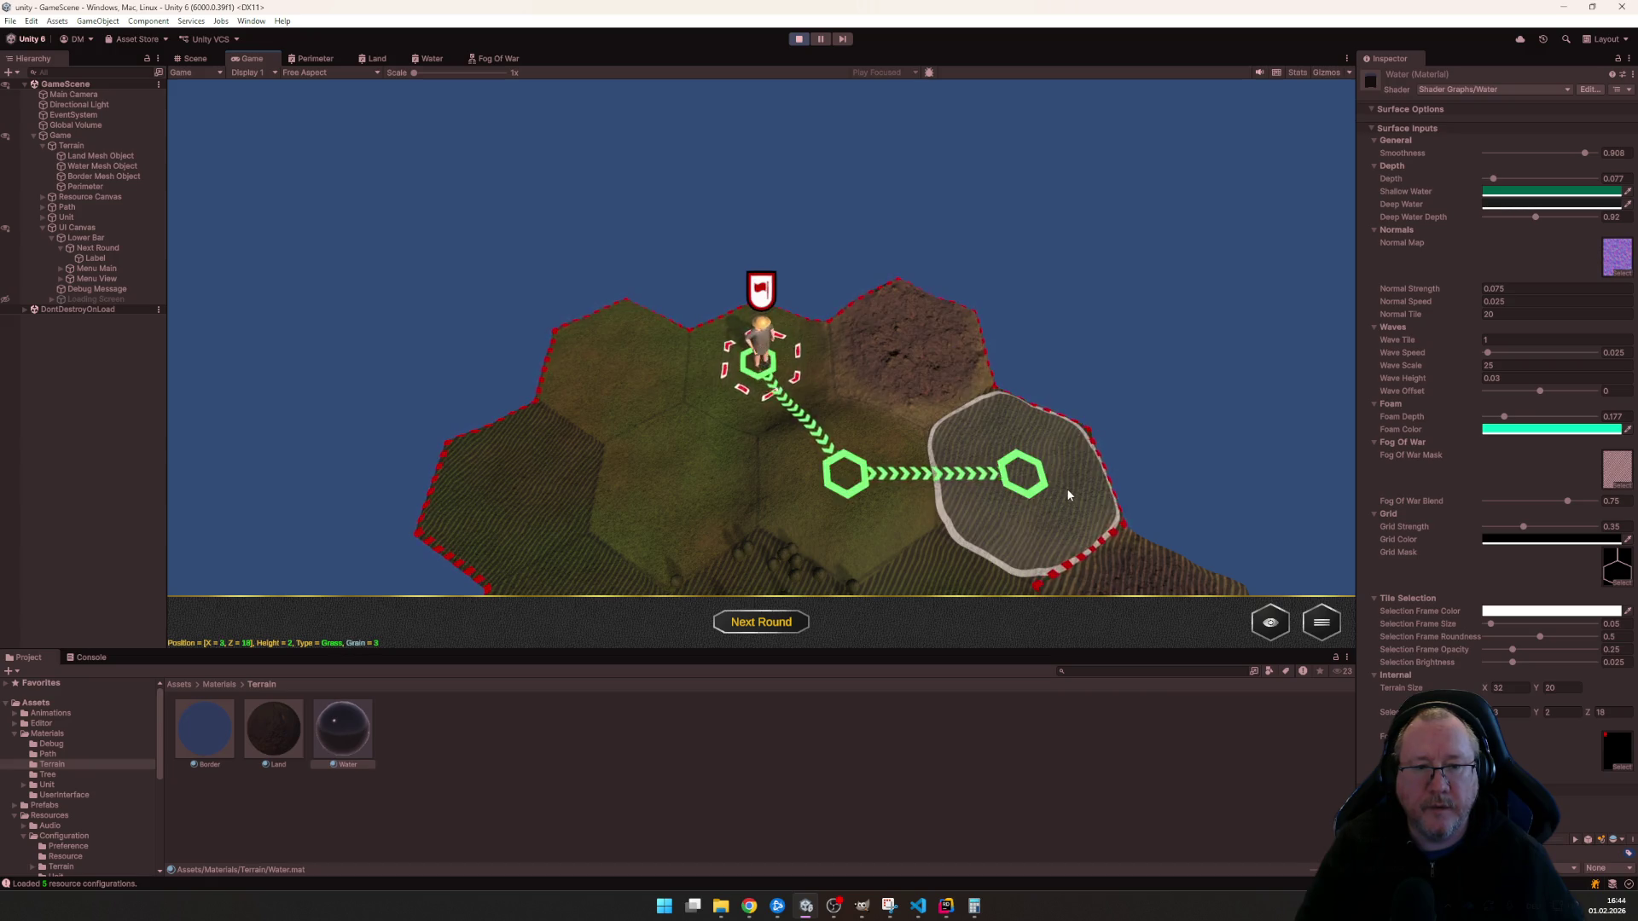
right_click(1067, 488)
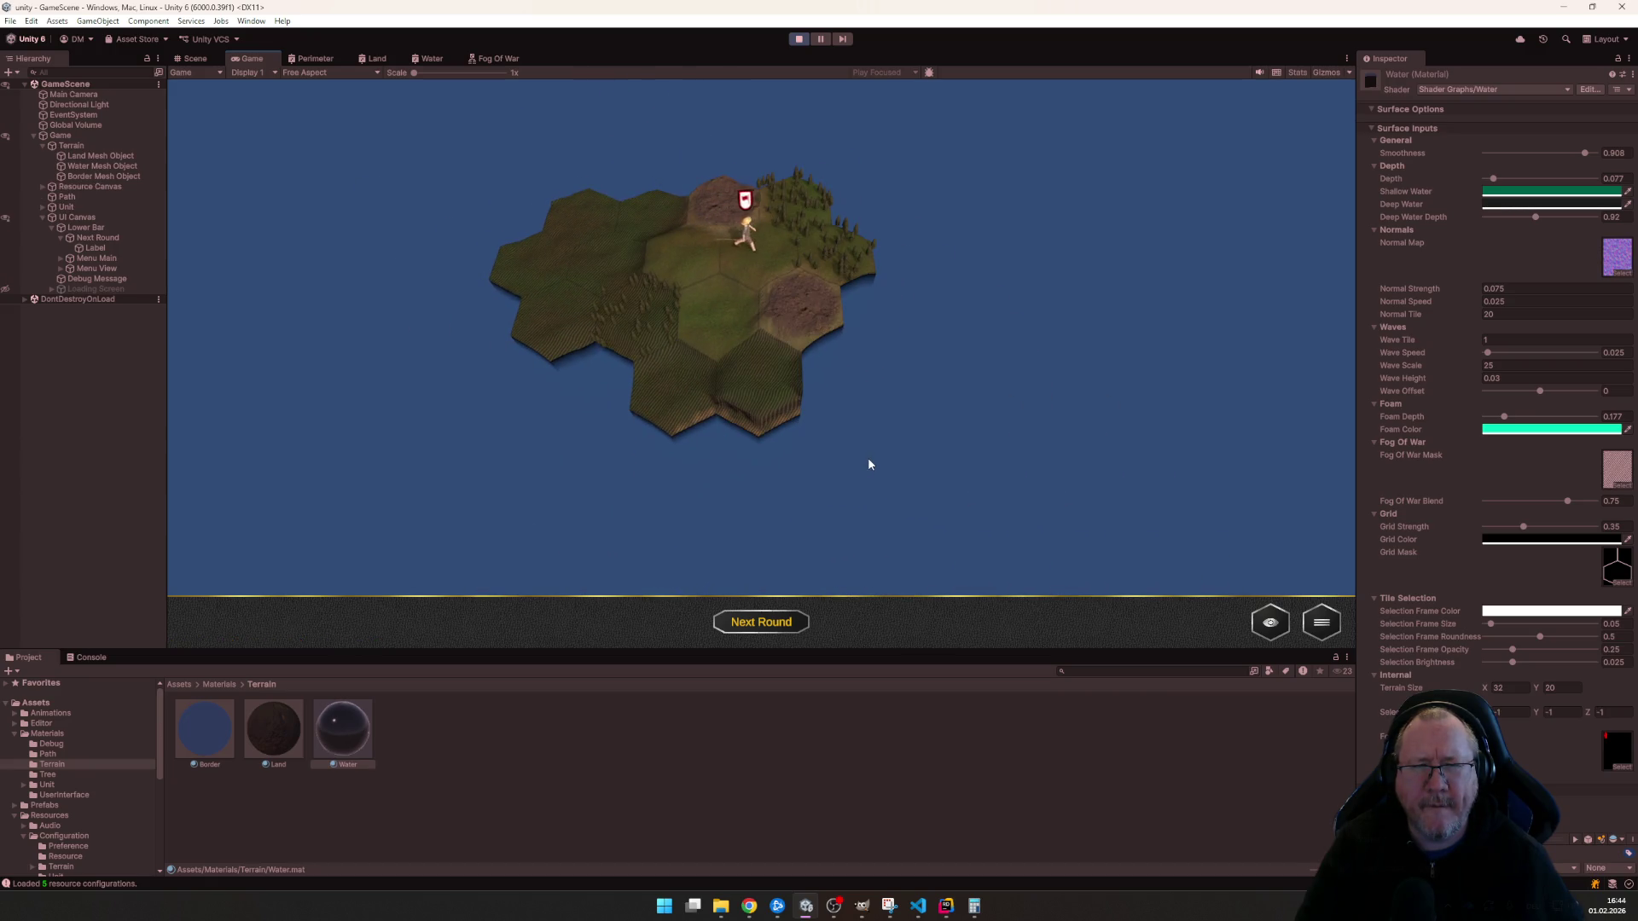
left_click(782, 631)
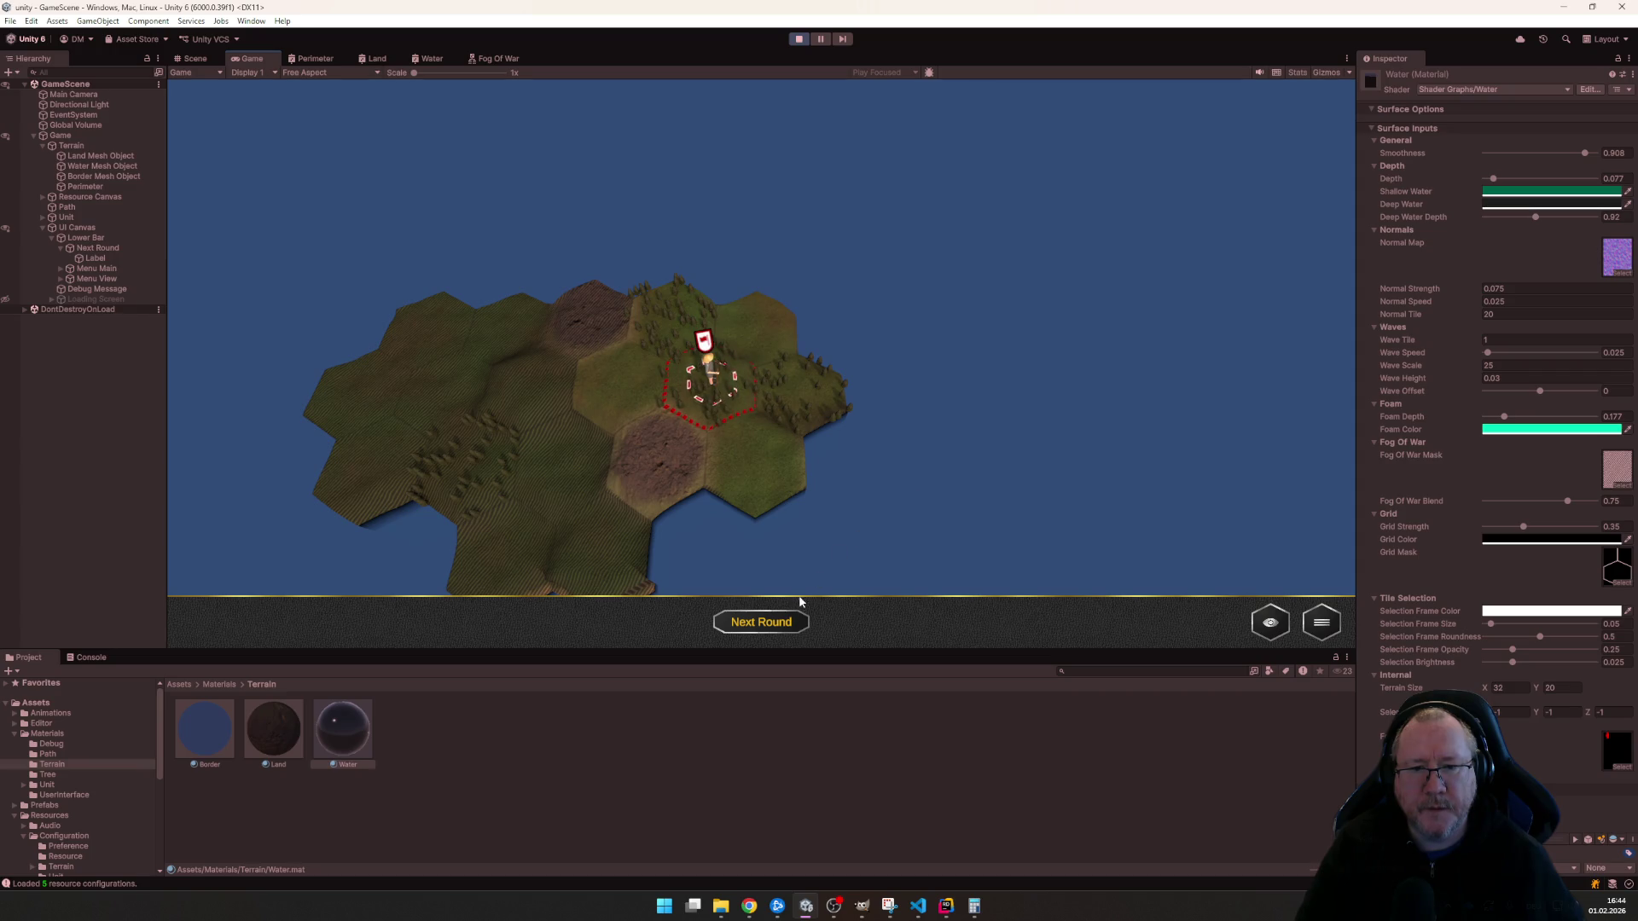
left_click(765, 627)
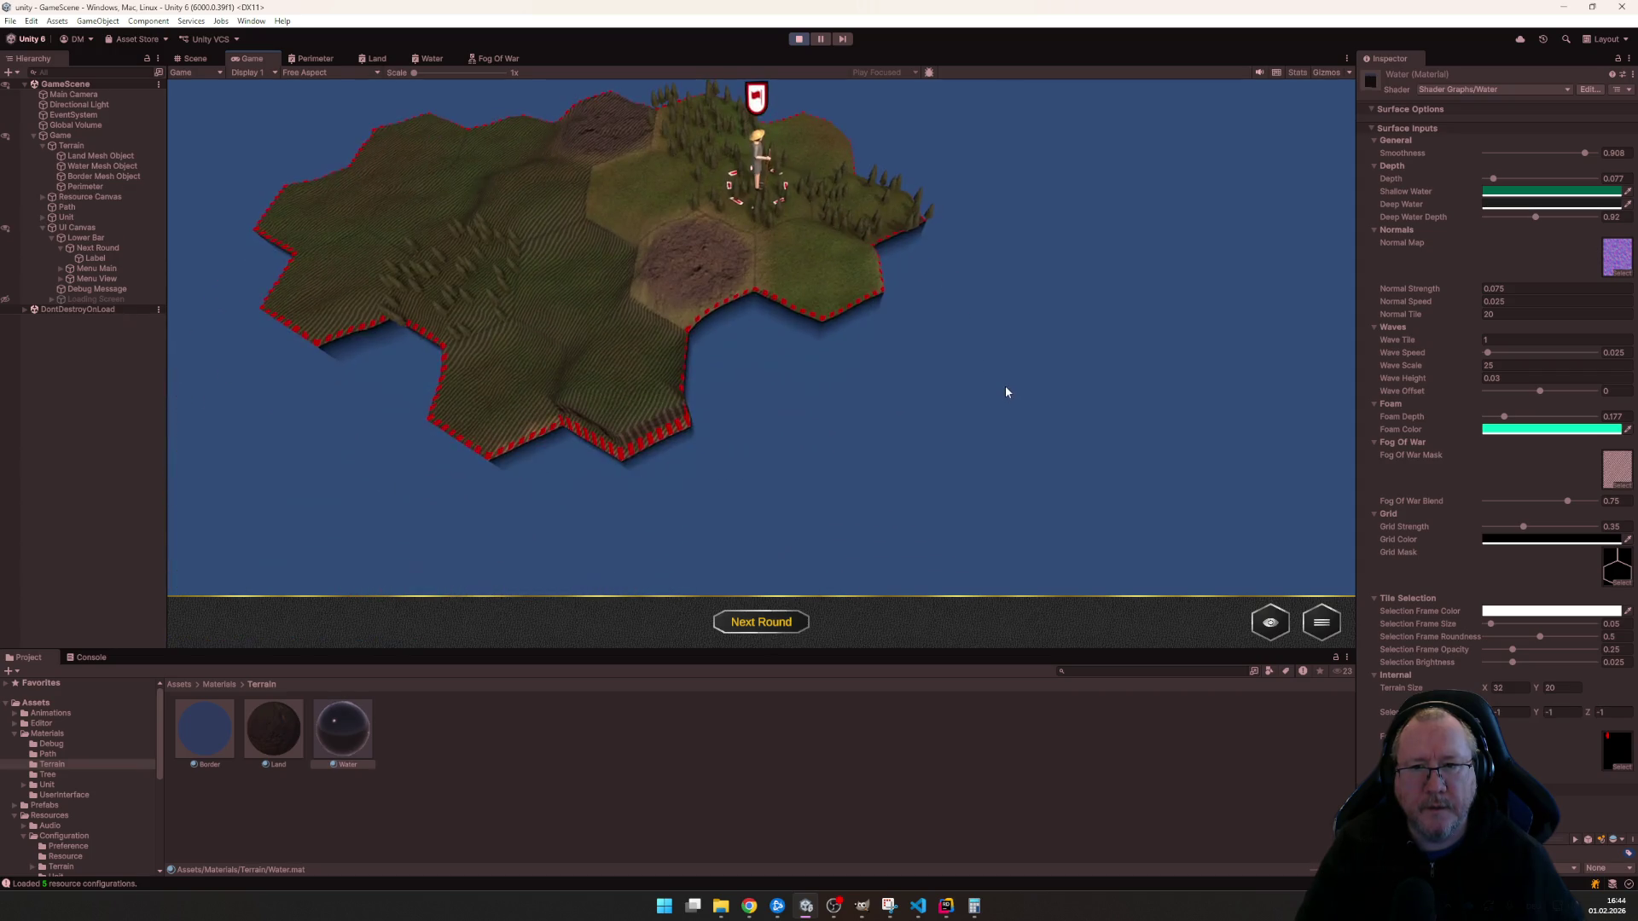
scroll(1005, 392, "down", 3)
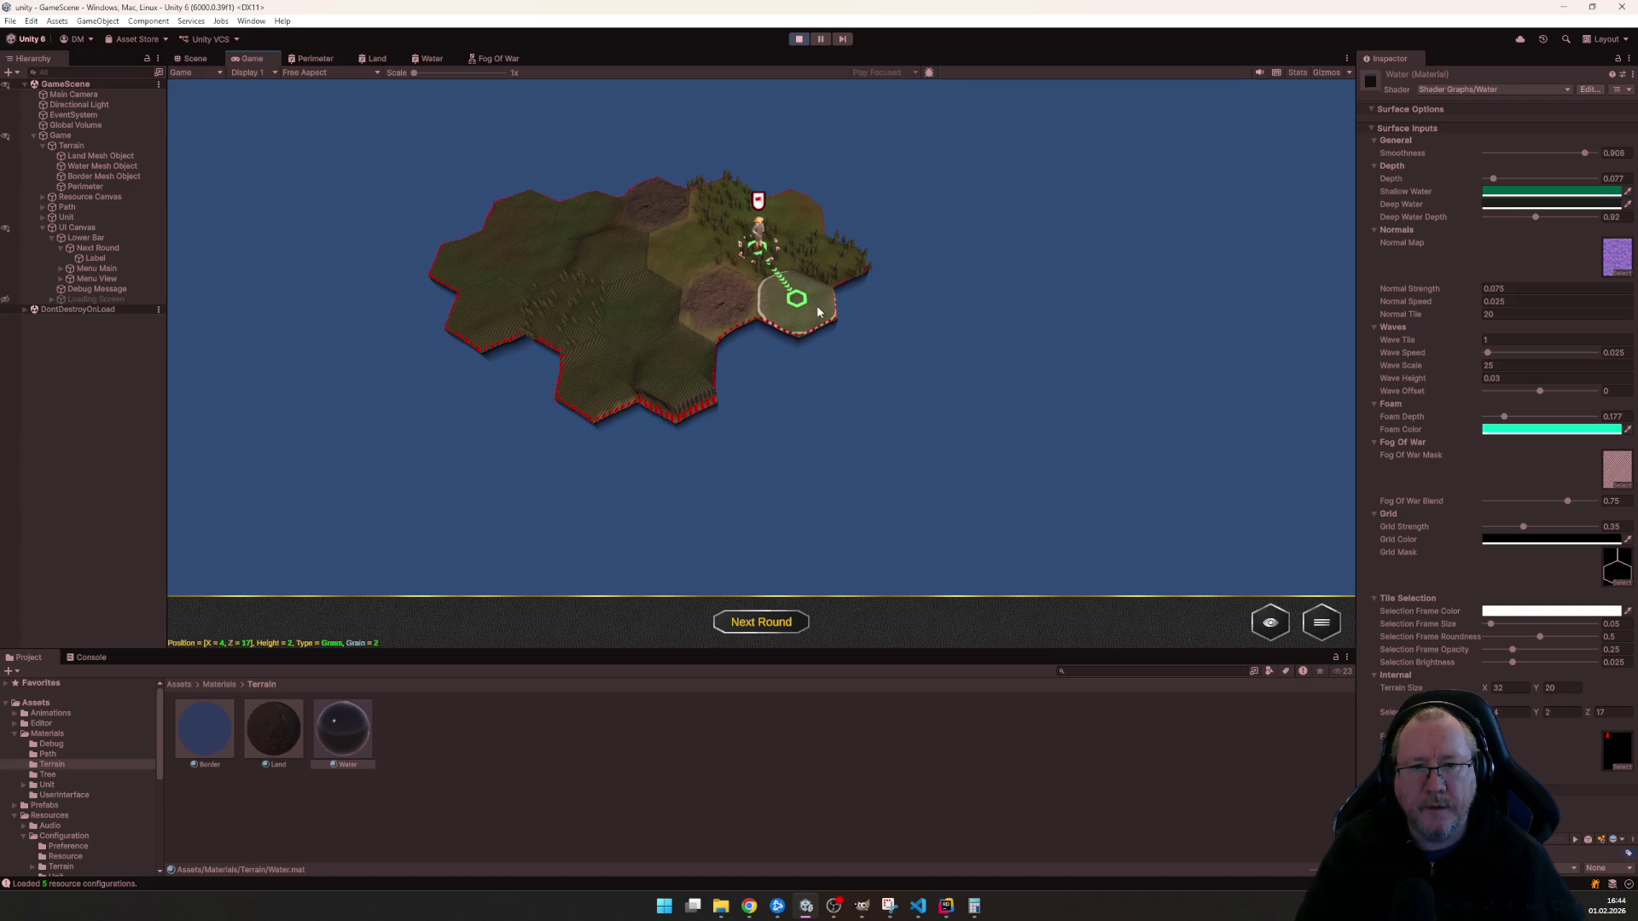
left_click(820, 310)
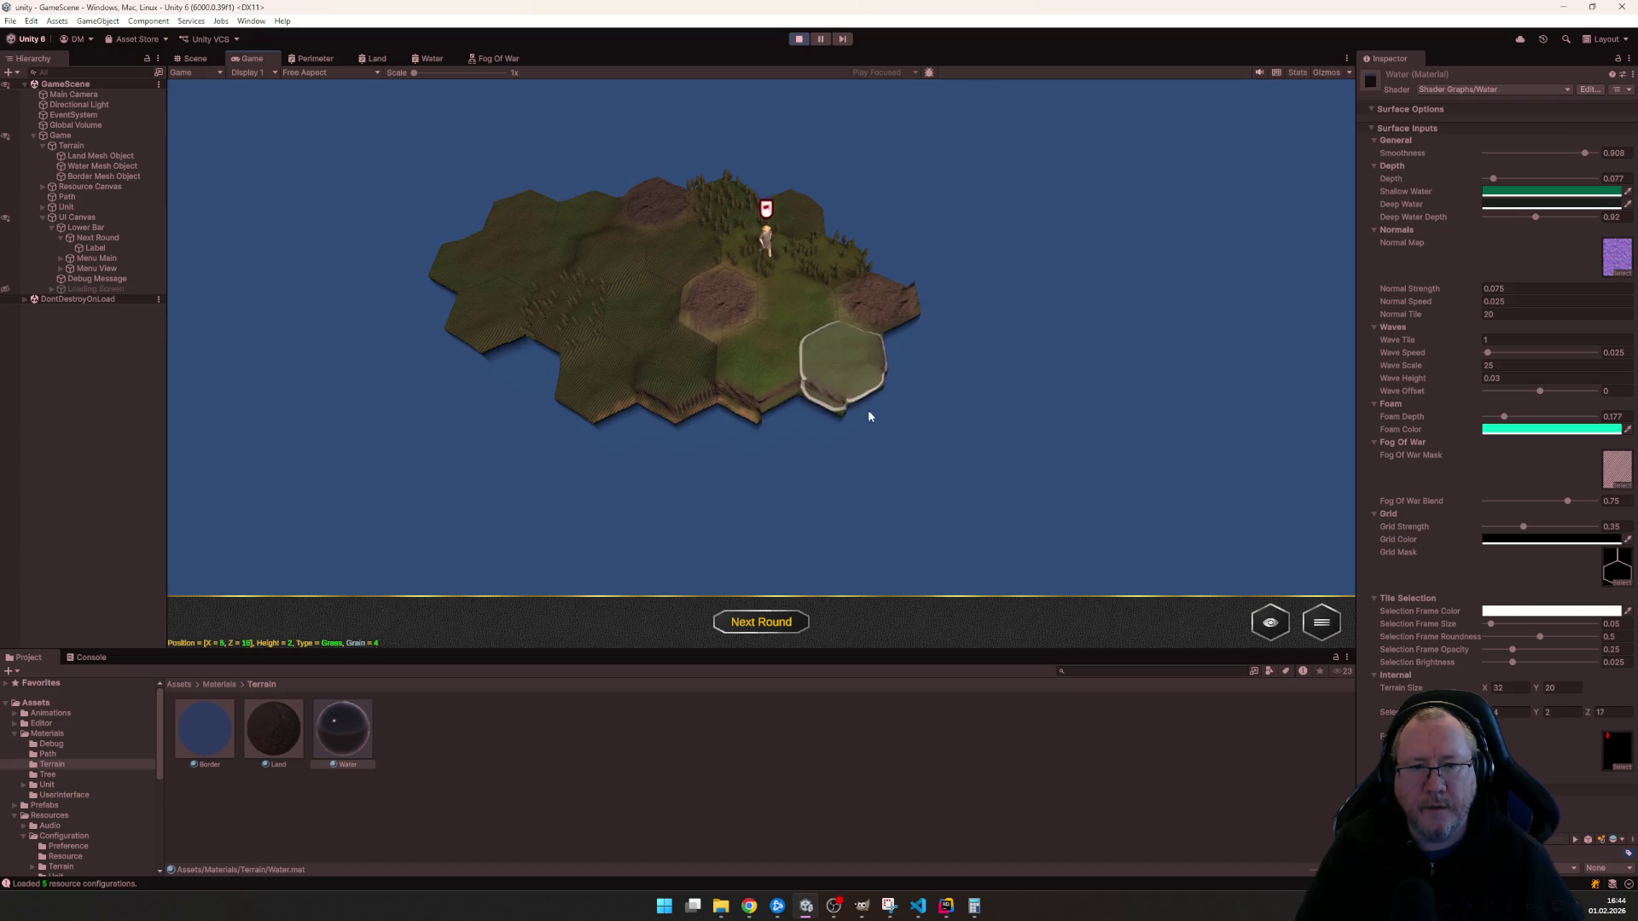
left_click(849, 360)
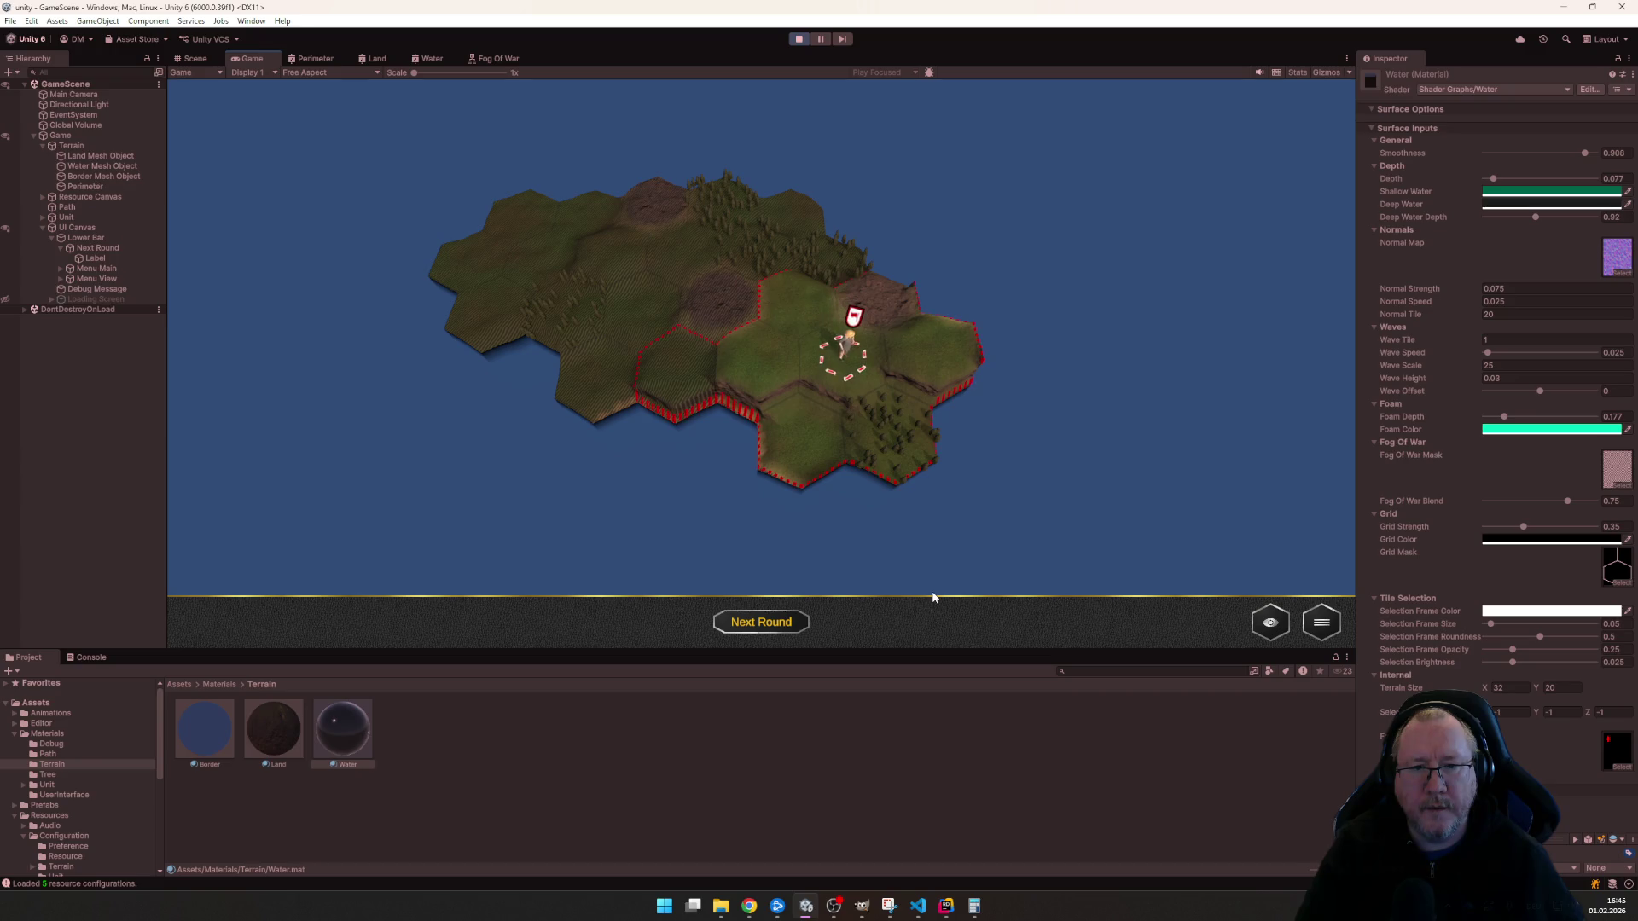
left_click(926, 348)
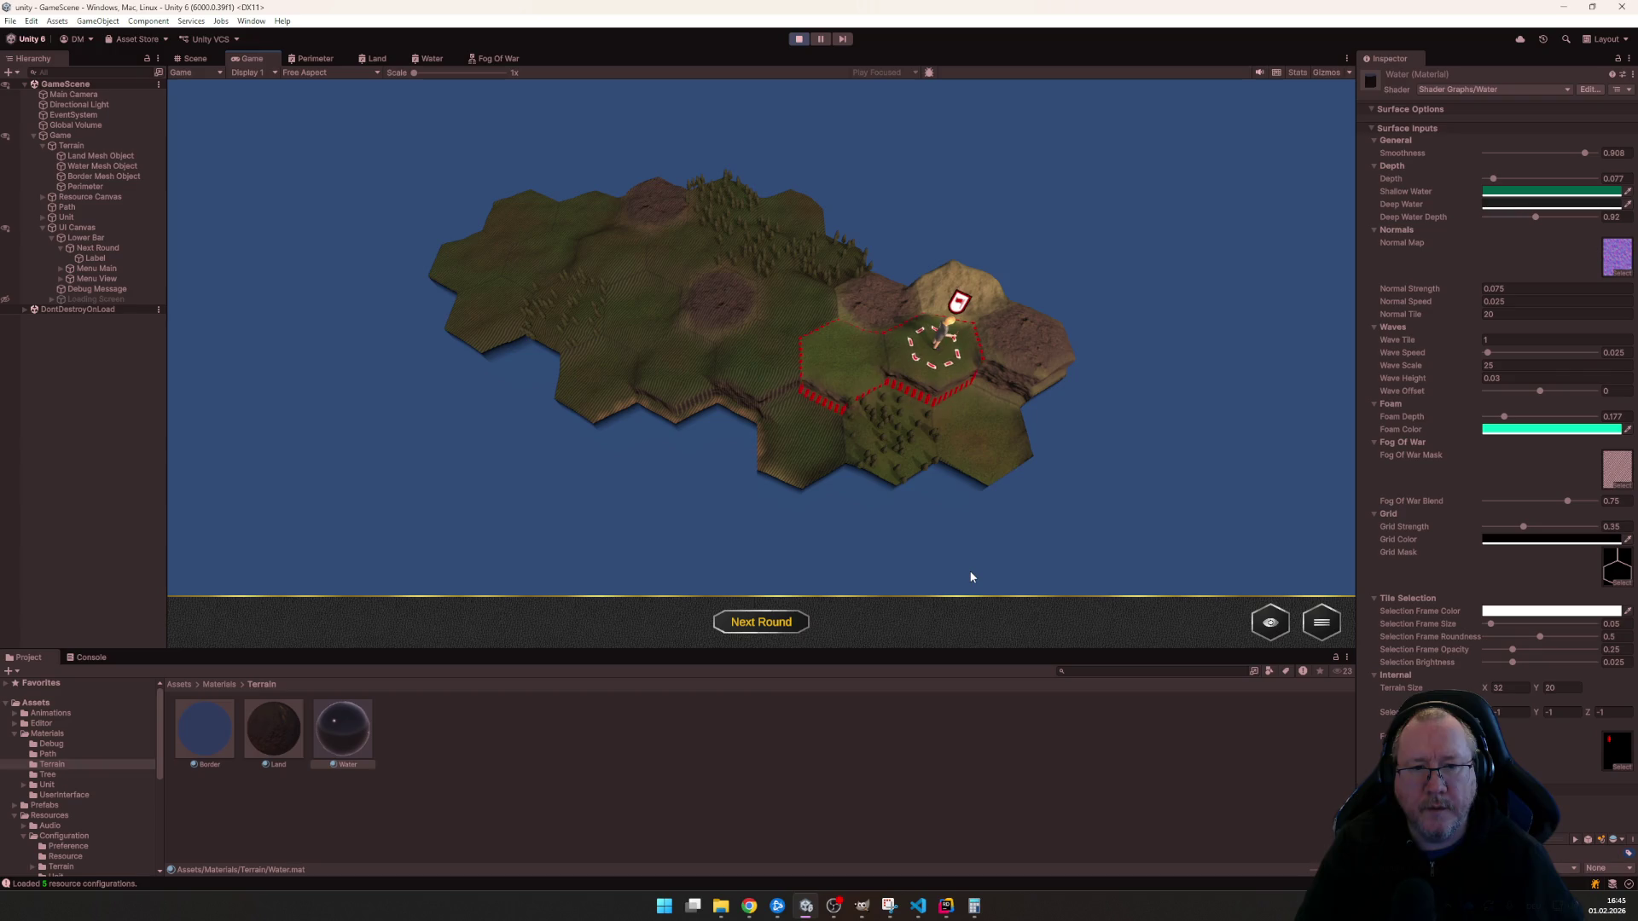
- Start another round and move the unit toward the coast, reselecting it on its tile
left_click(780, 625)
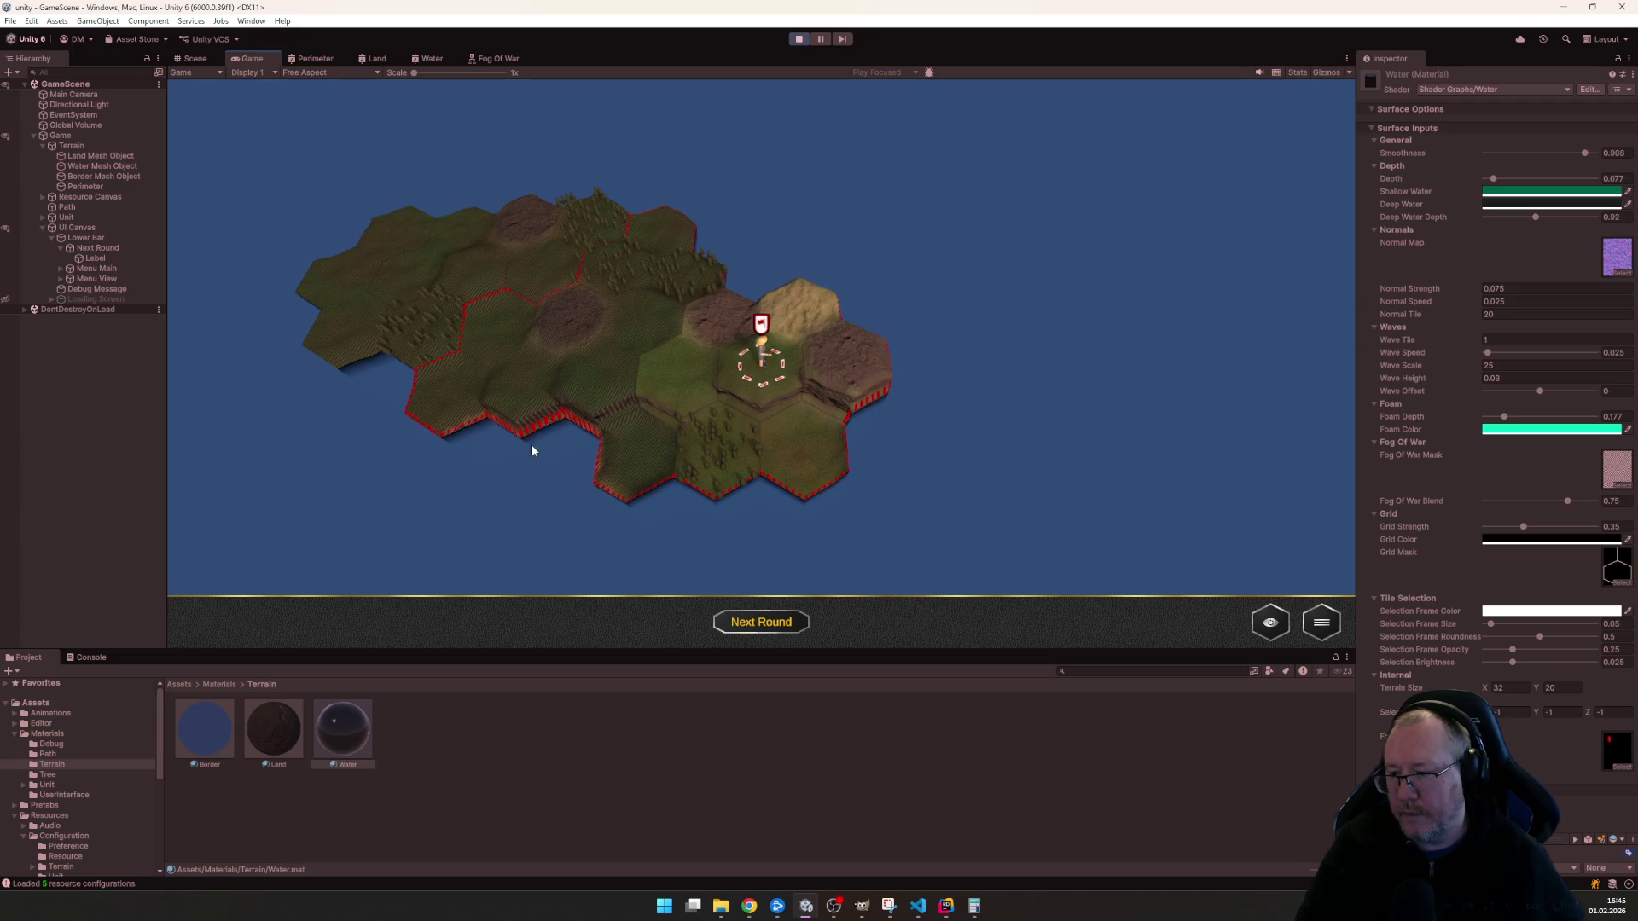
left_click(468, 395)
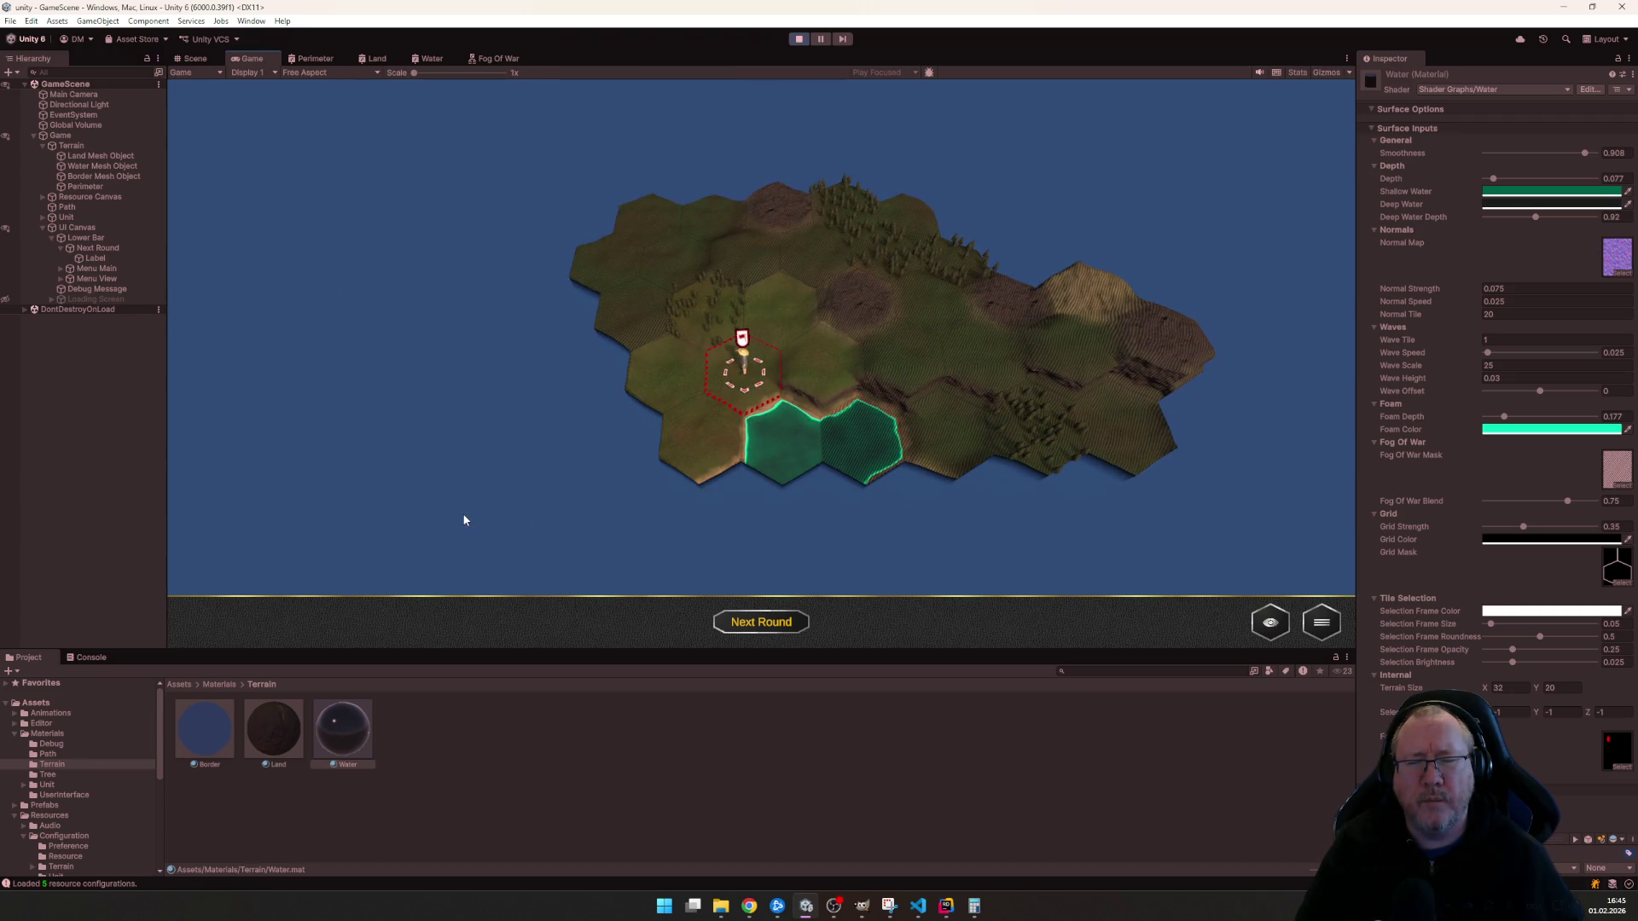
scroll(592, 465, "up", 3)
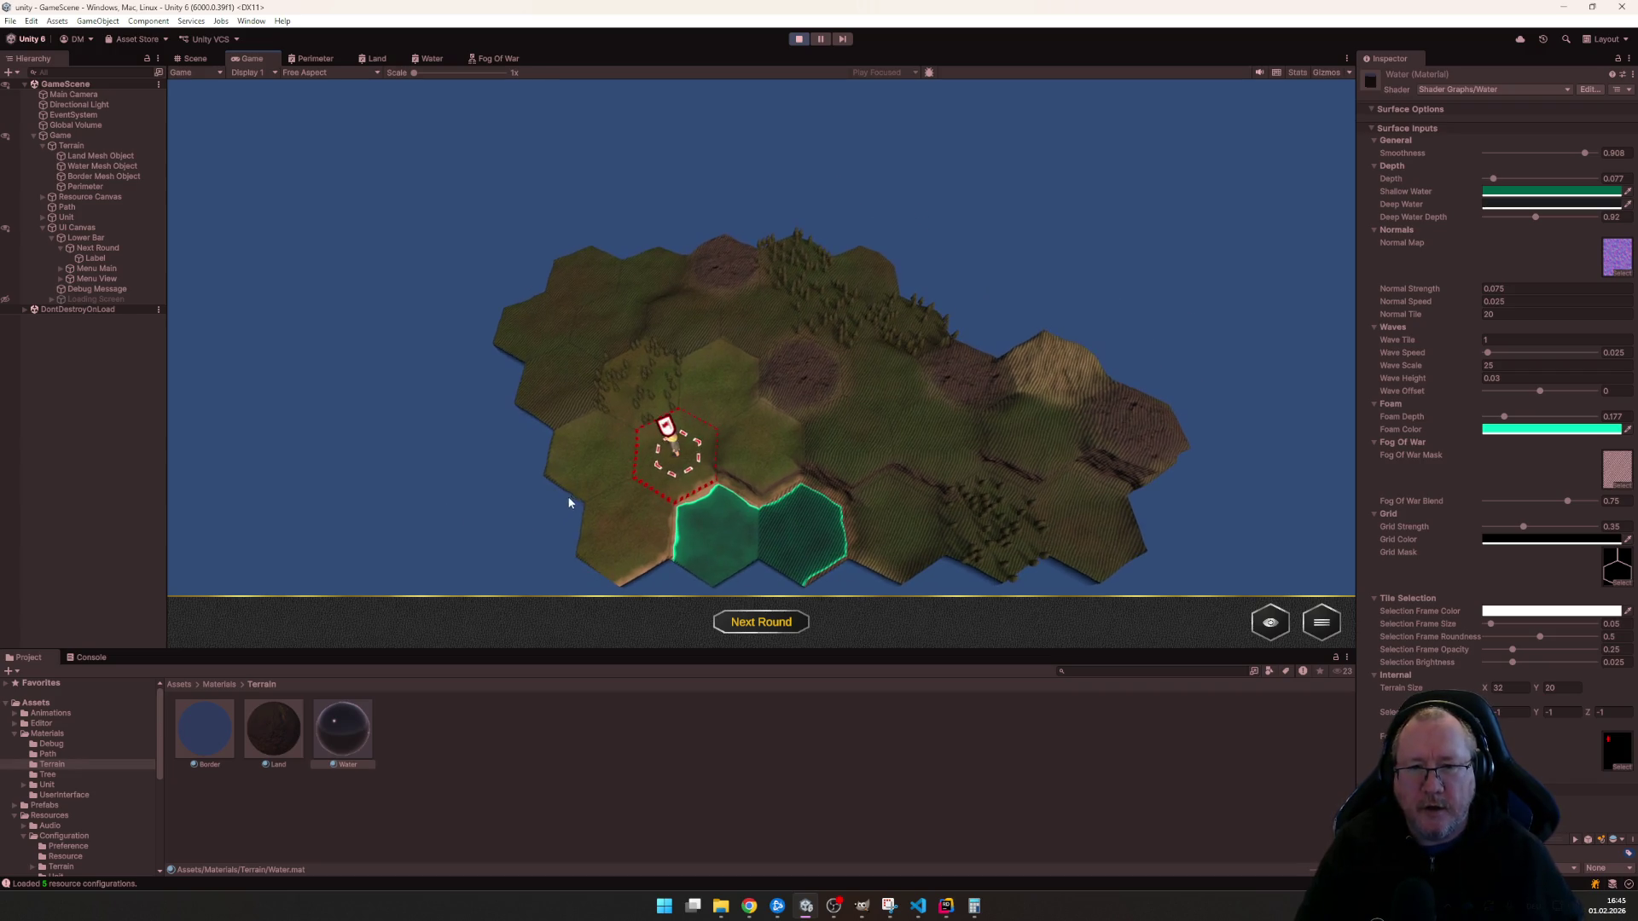
left_click(577, 506)
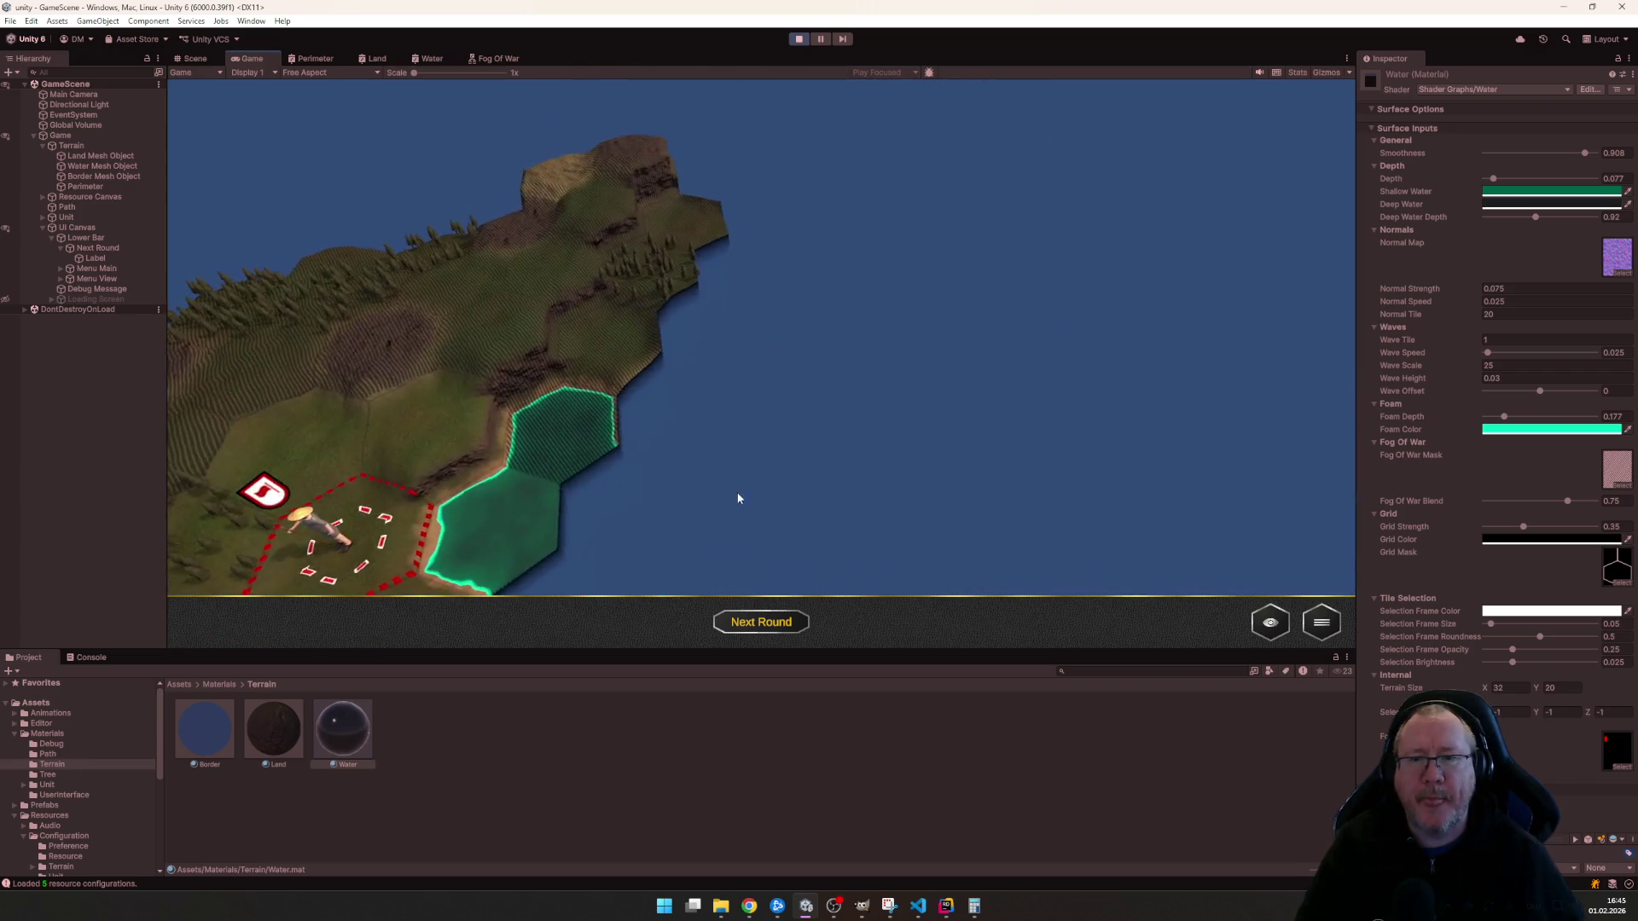
scroll(736, 491, "down", 2)
scroll(797, 481, "up", 3)
scroll(793, 482, "down", 3)
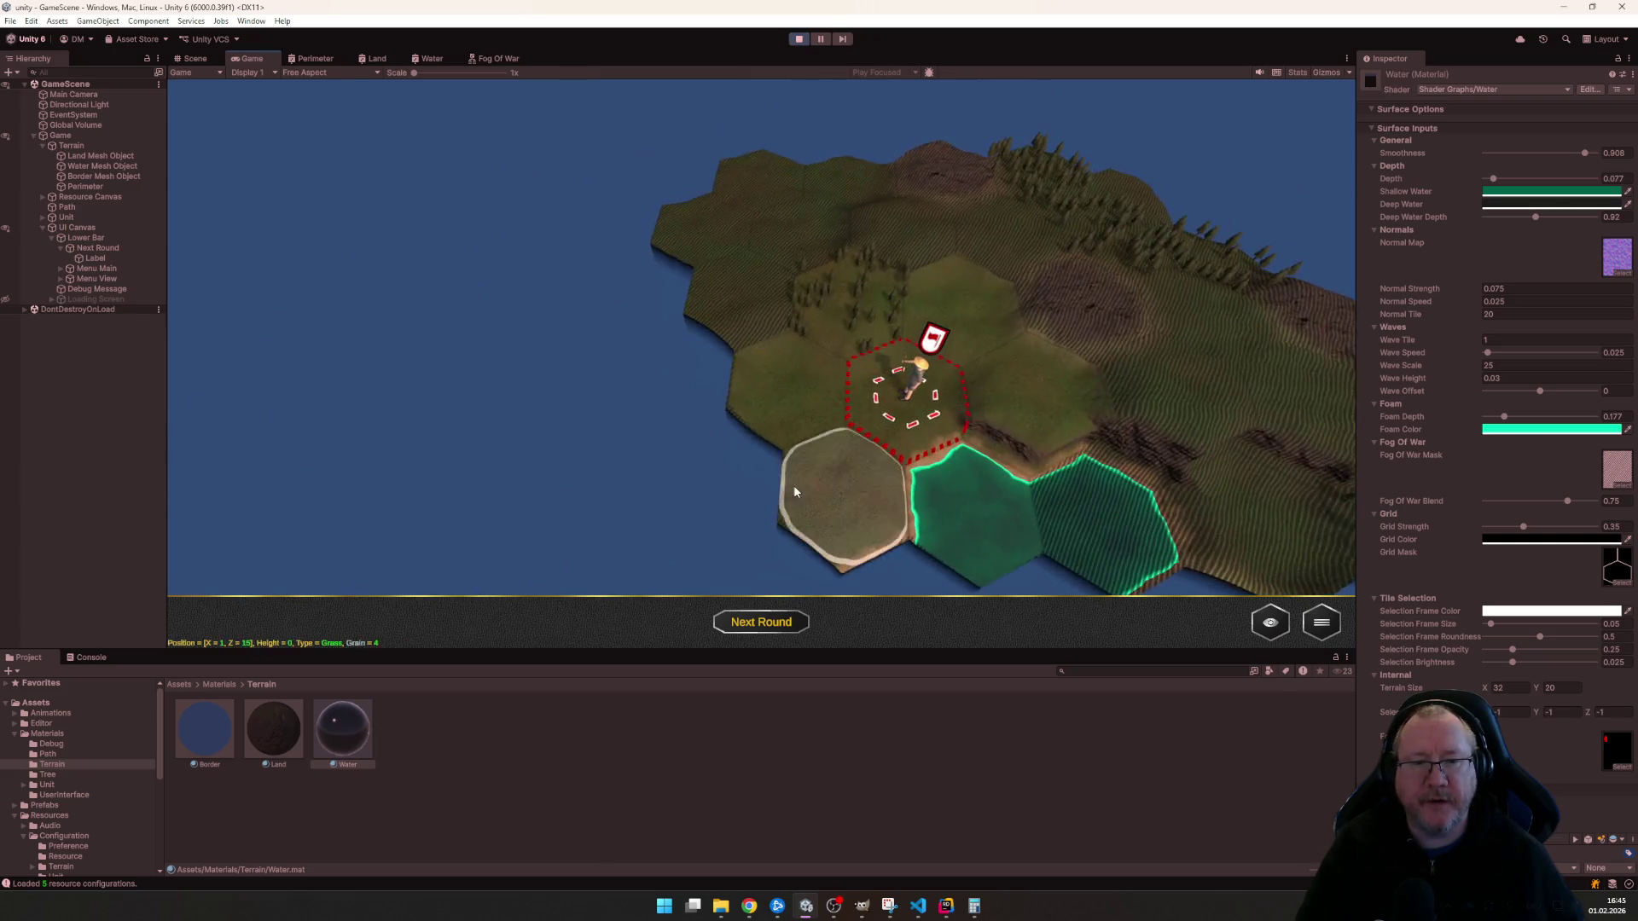
scroll(738, 437, "up", 3)
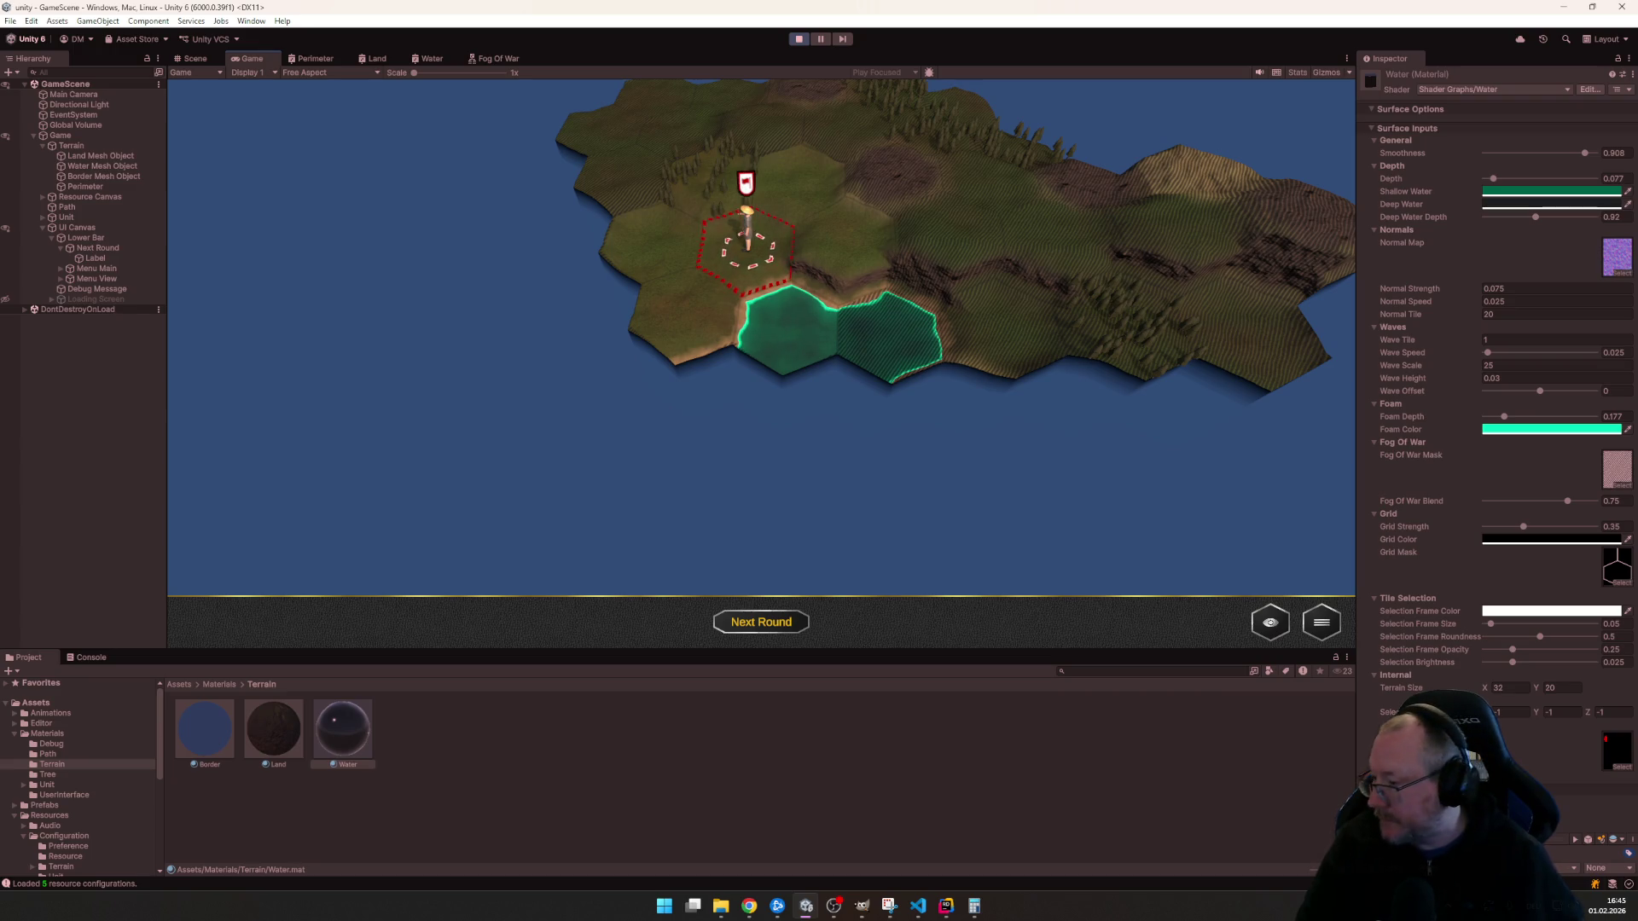
scroll(678, 468, "up", 3)
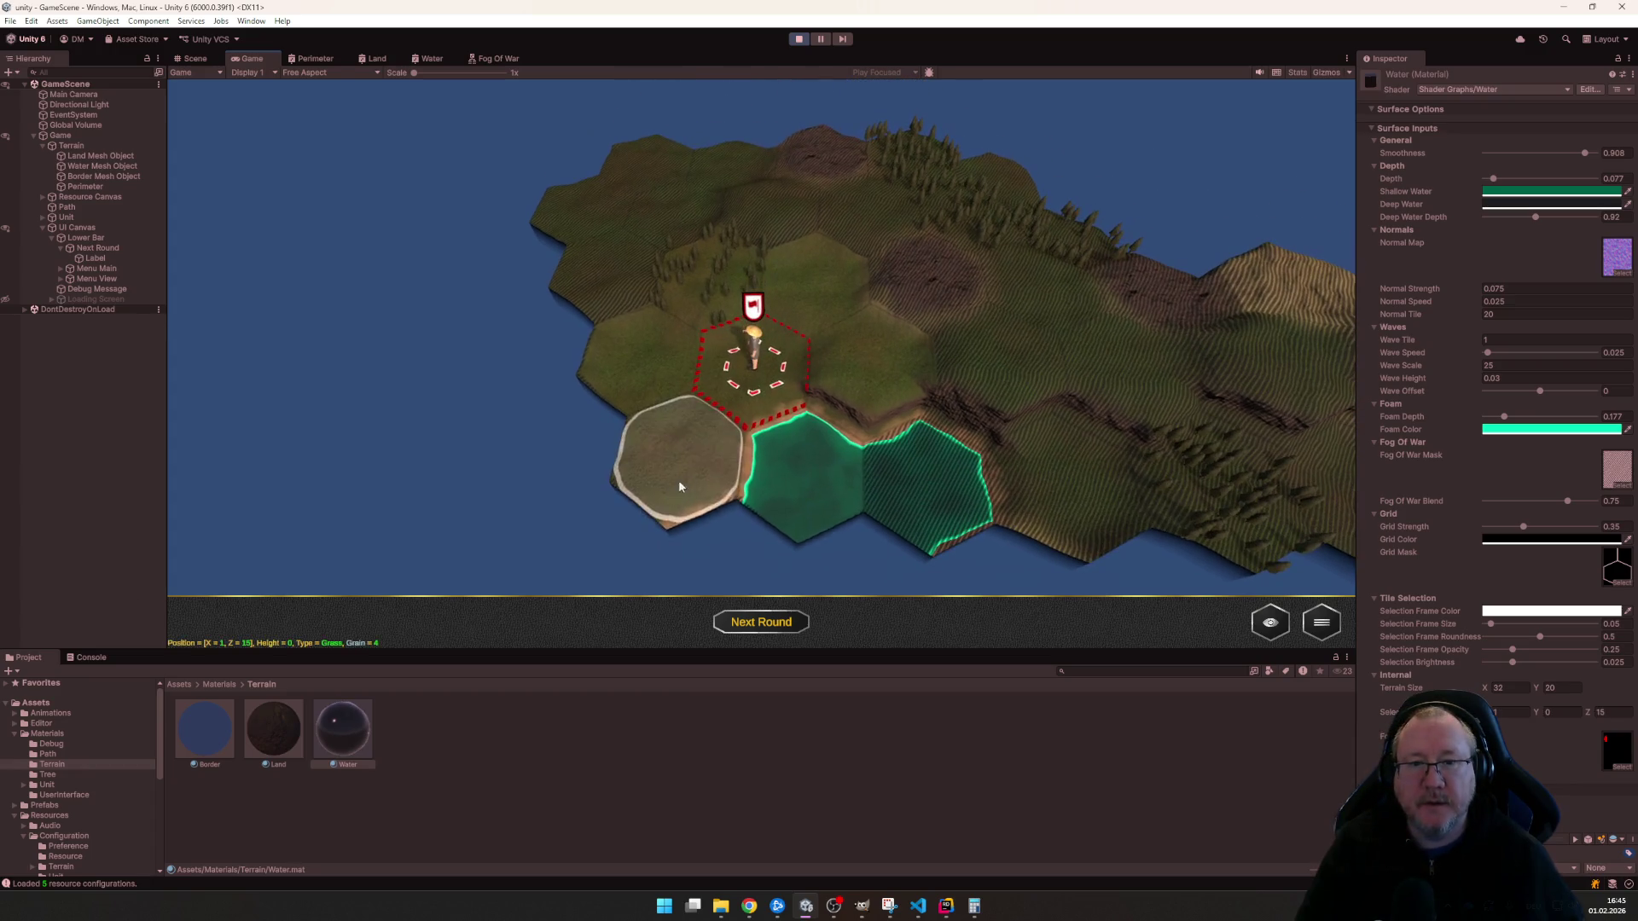
left_click(824, 464)
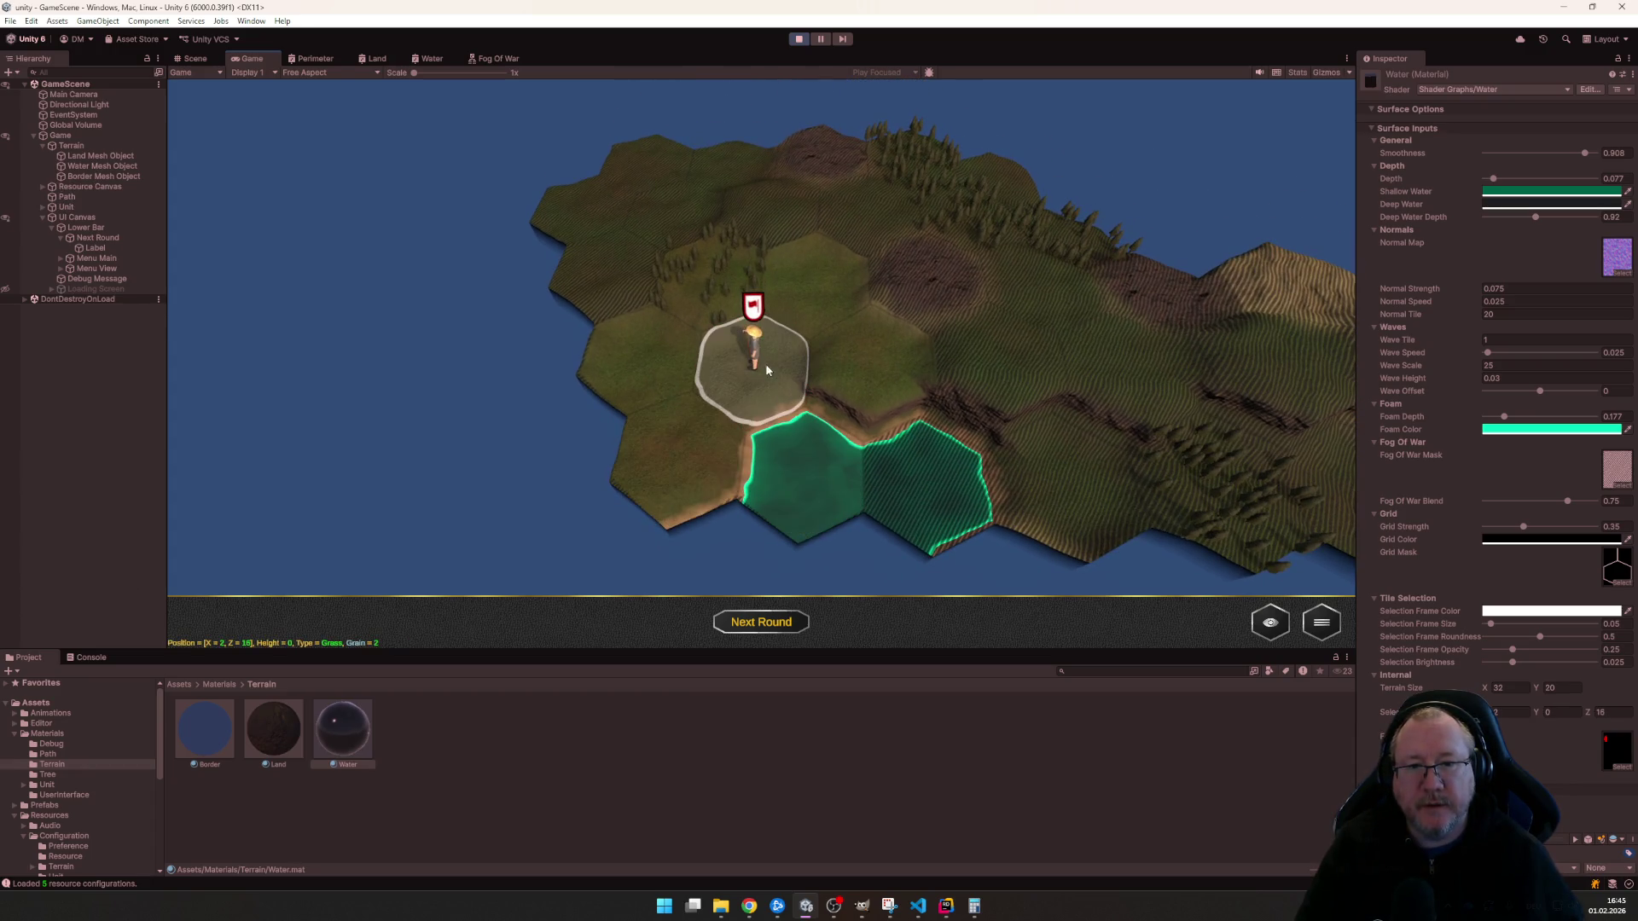
left_click(766, 369)
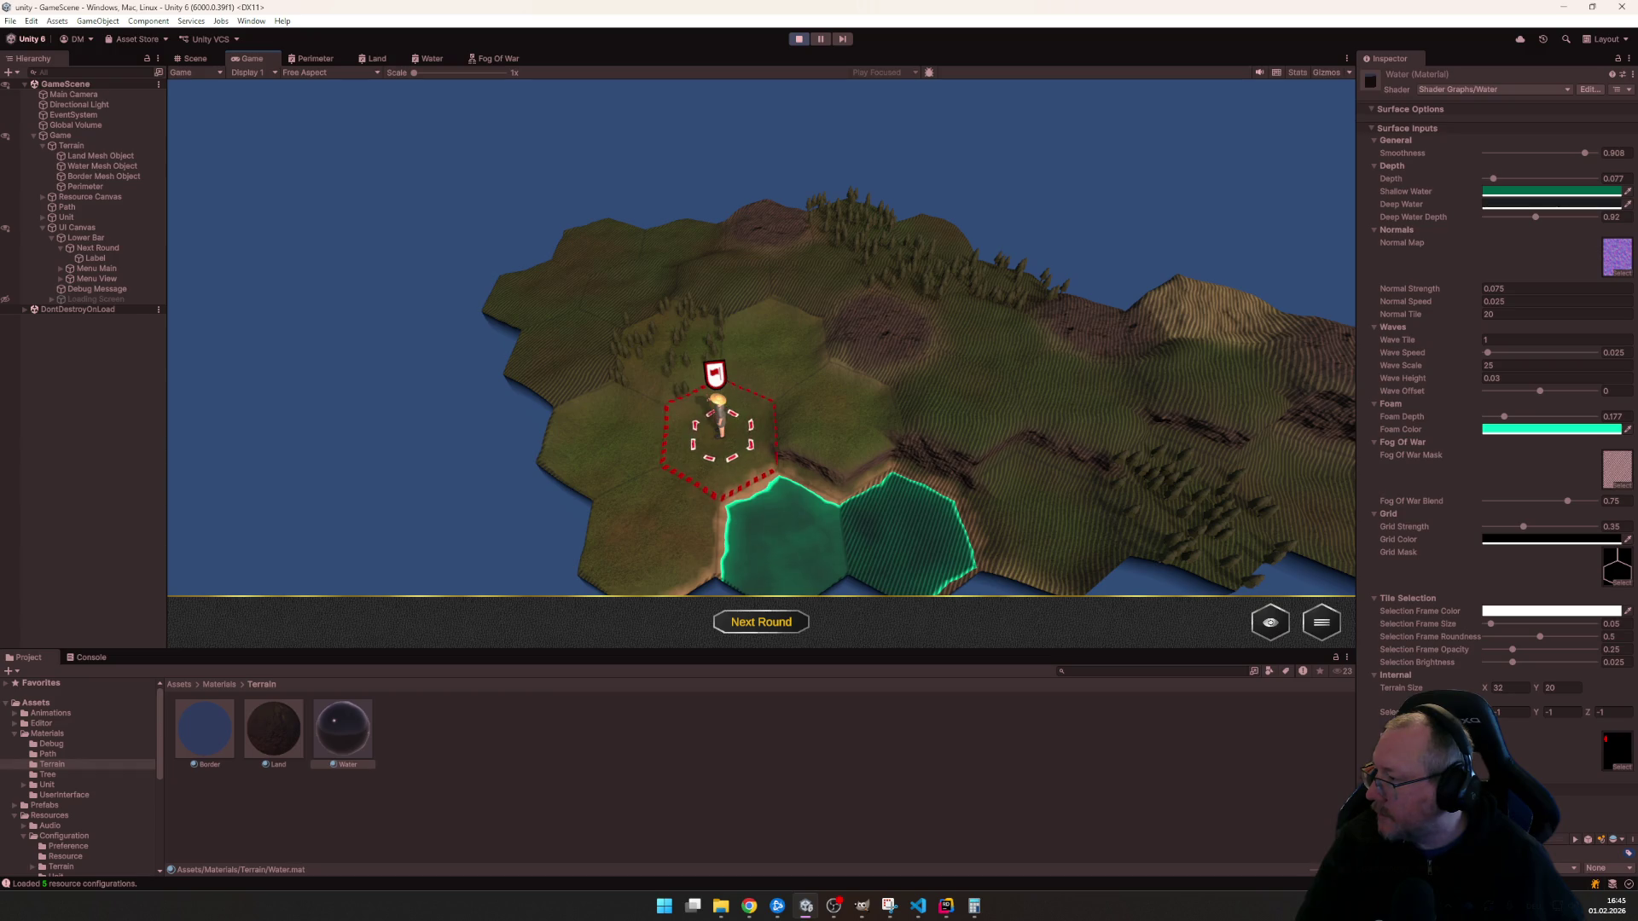
scroll(810, 419, "down", 3)
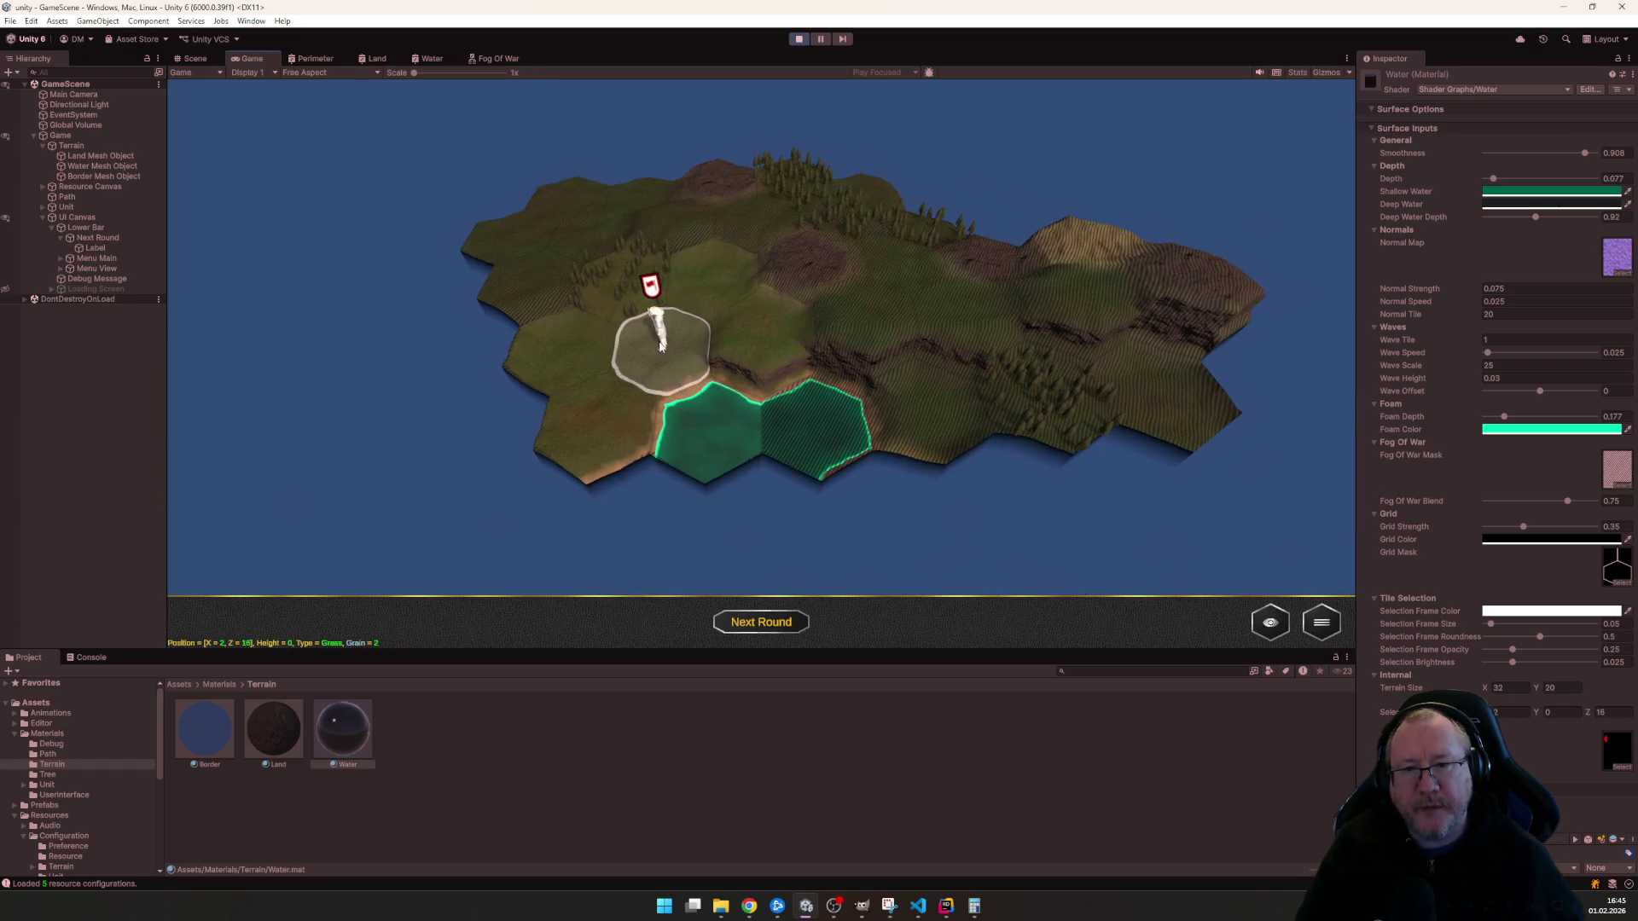
left_click(659, 335)
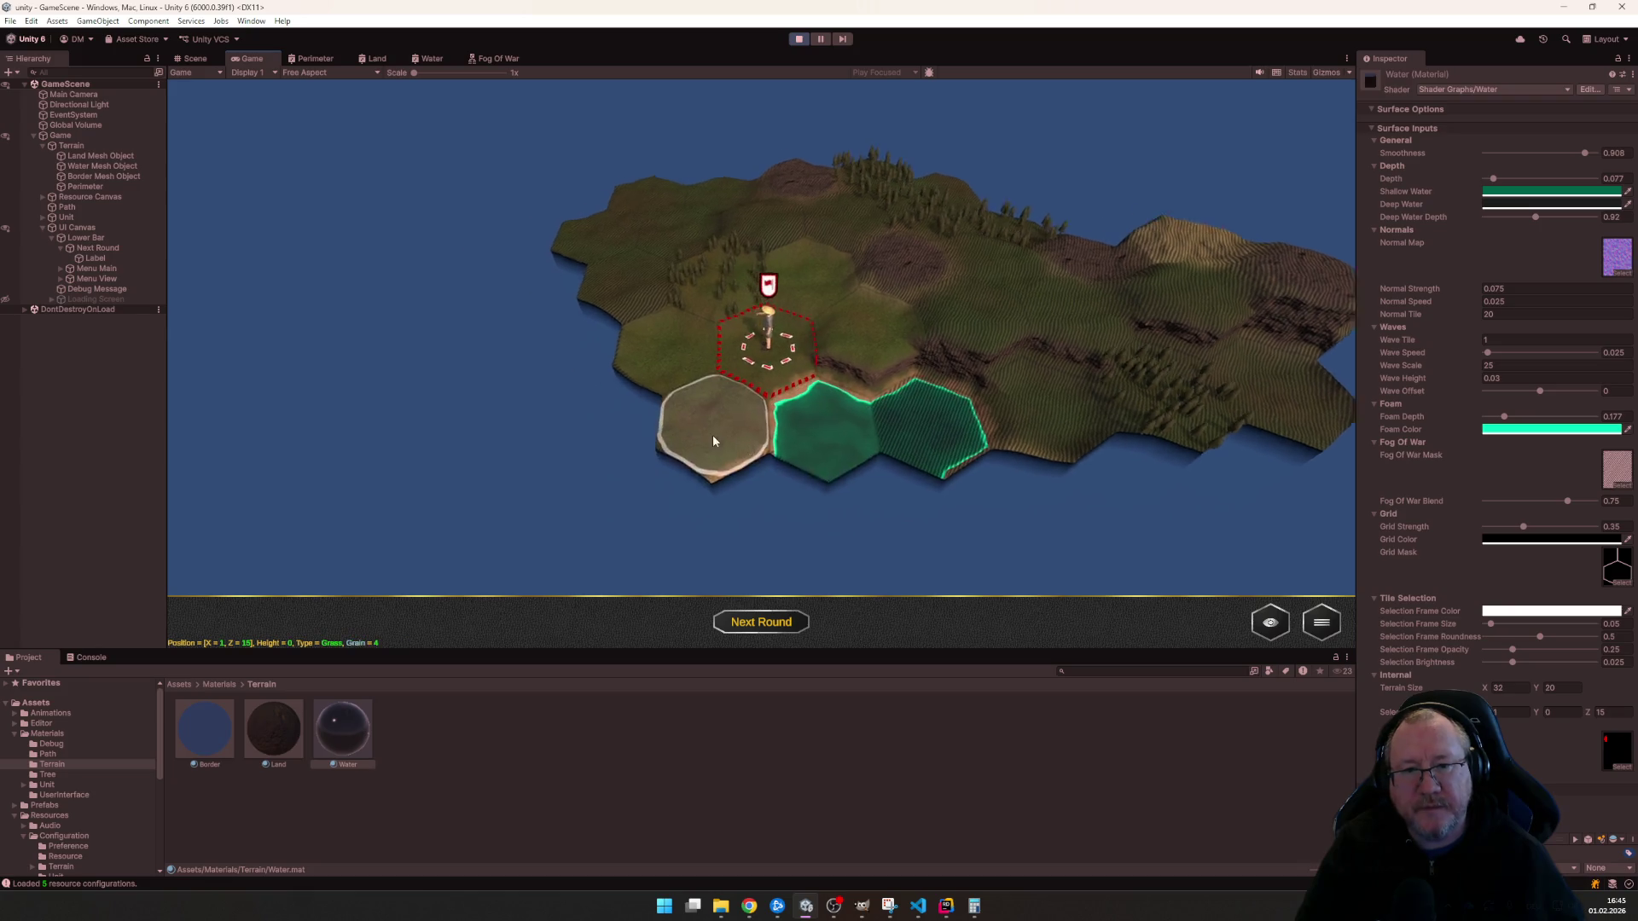
- Rotate the view around the unit and walk it onto the hexes beside the shallow-water tiles
mouse_move(691, 460)
left_mouse_down()
mouse_move(963, 457)
mouse_move(821, 428)
mouse_move(1091, 513)
left_mouse_up()
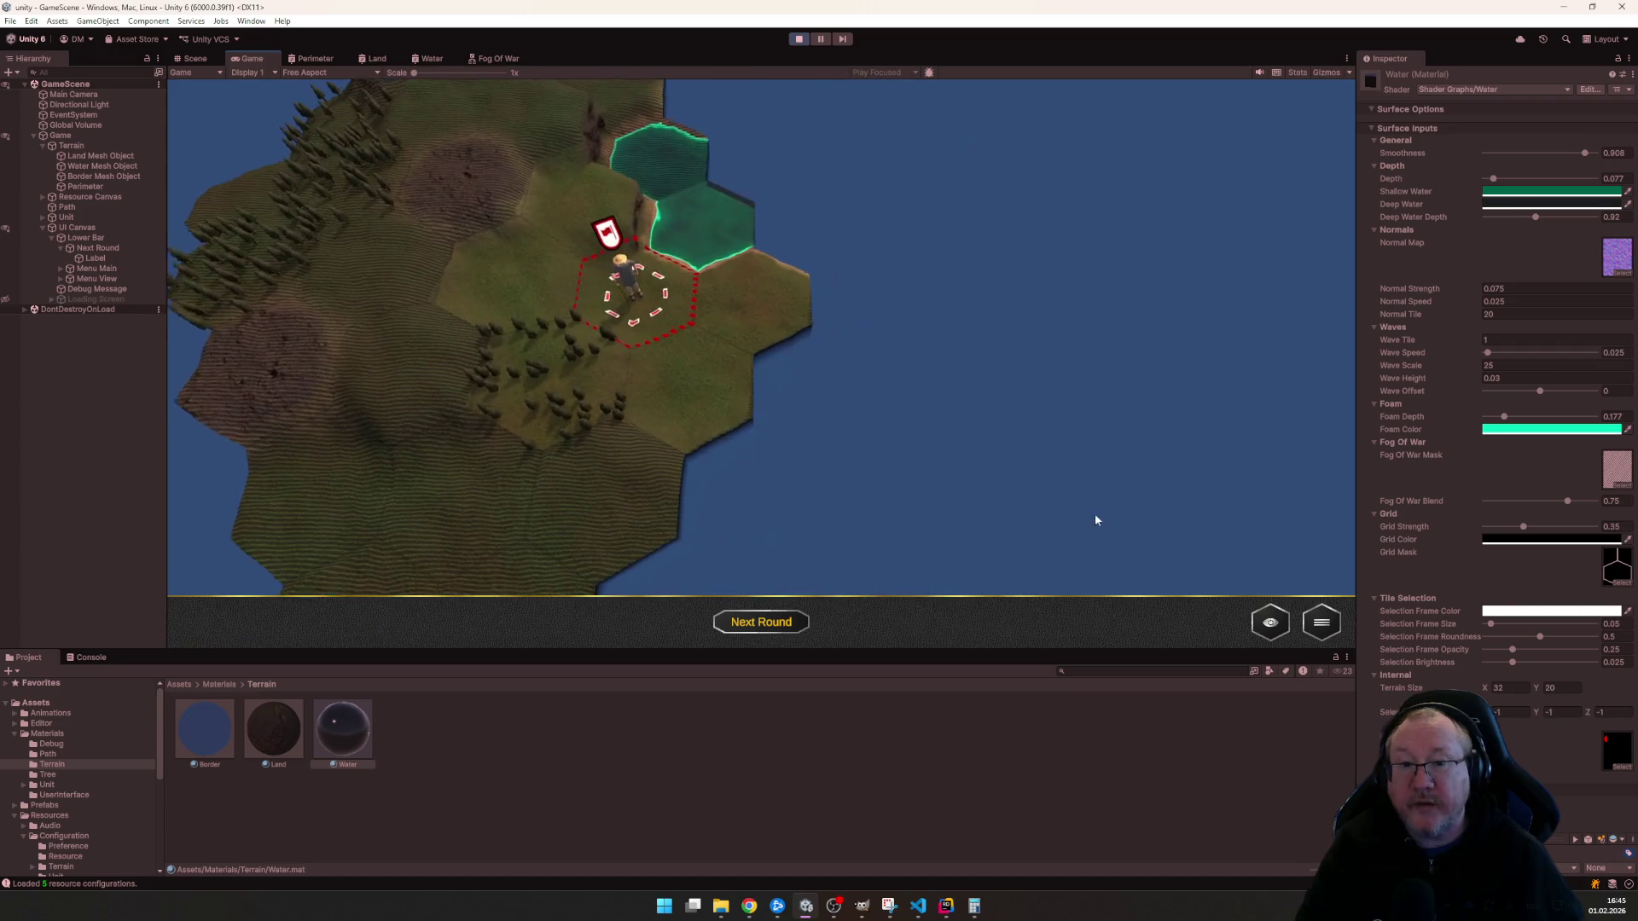
scroll(763, 468, "up", 3)
mouse_move(762, 467)
left_mouse_down()
mouse_move(1062, 517)
mouse_move(764, 416)
left_mouse_up()
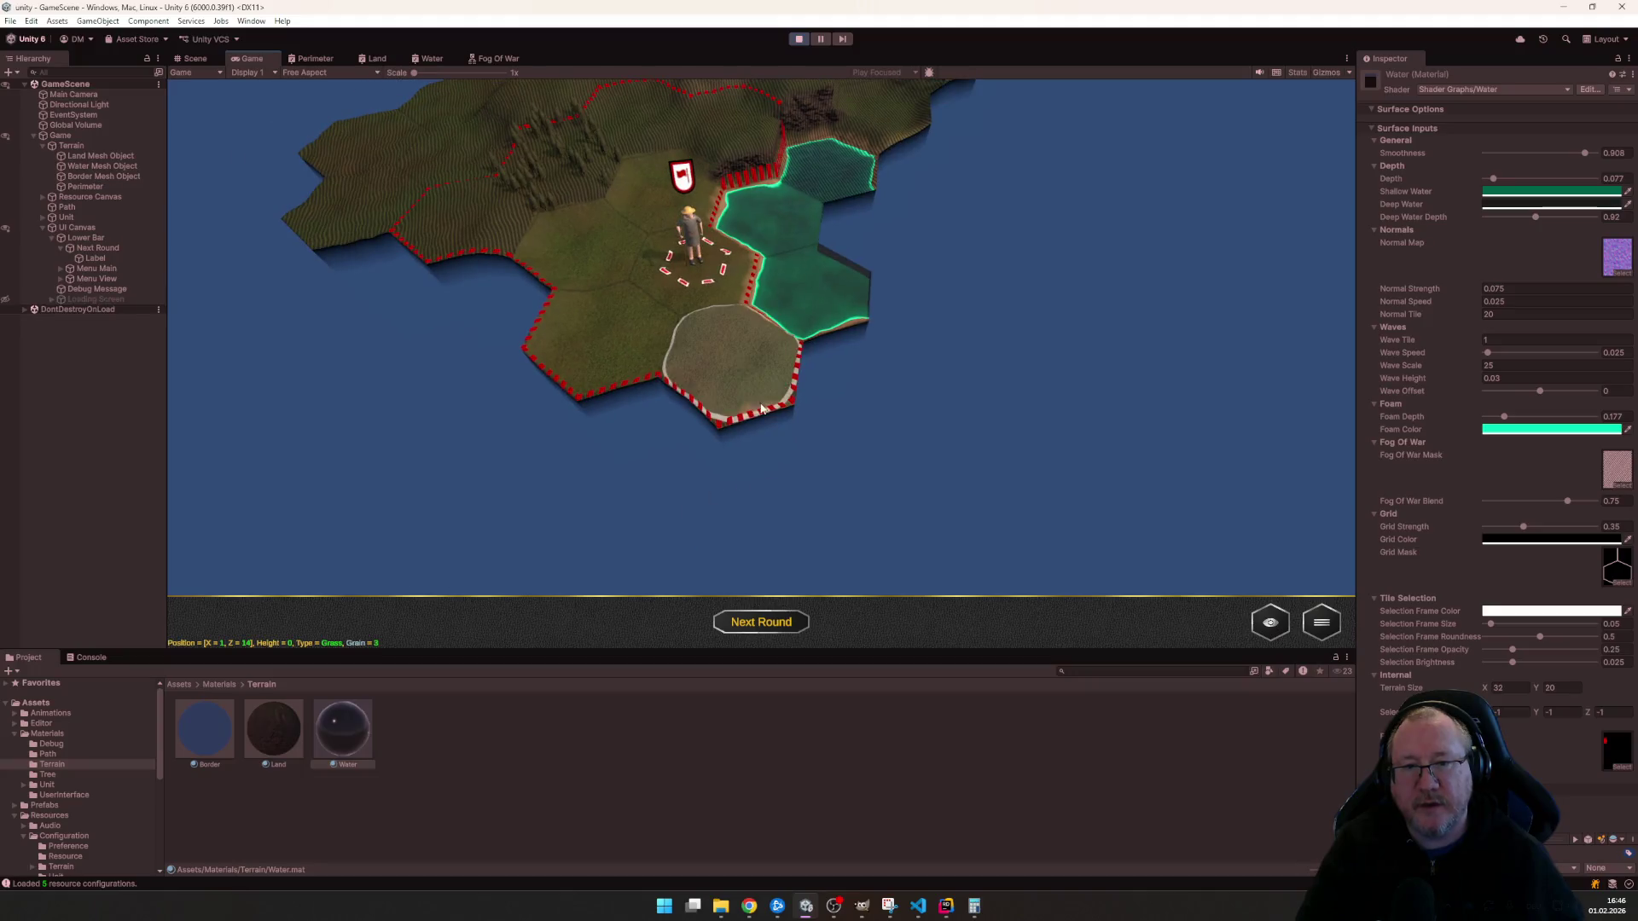
left_click(771, 407)
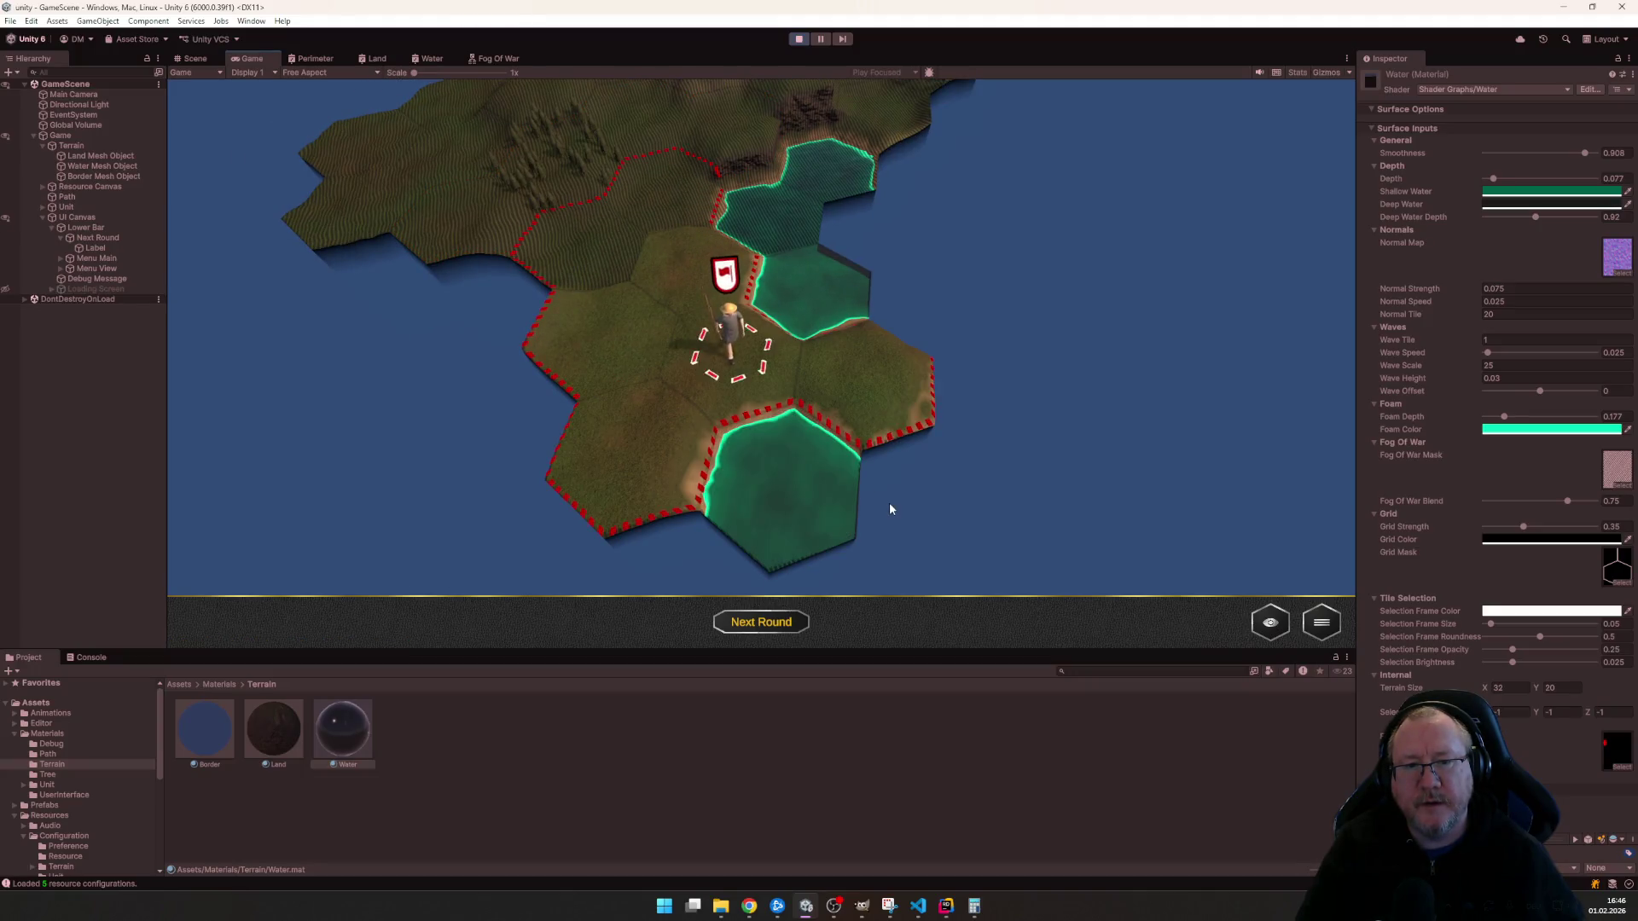
left_click(864, 389)
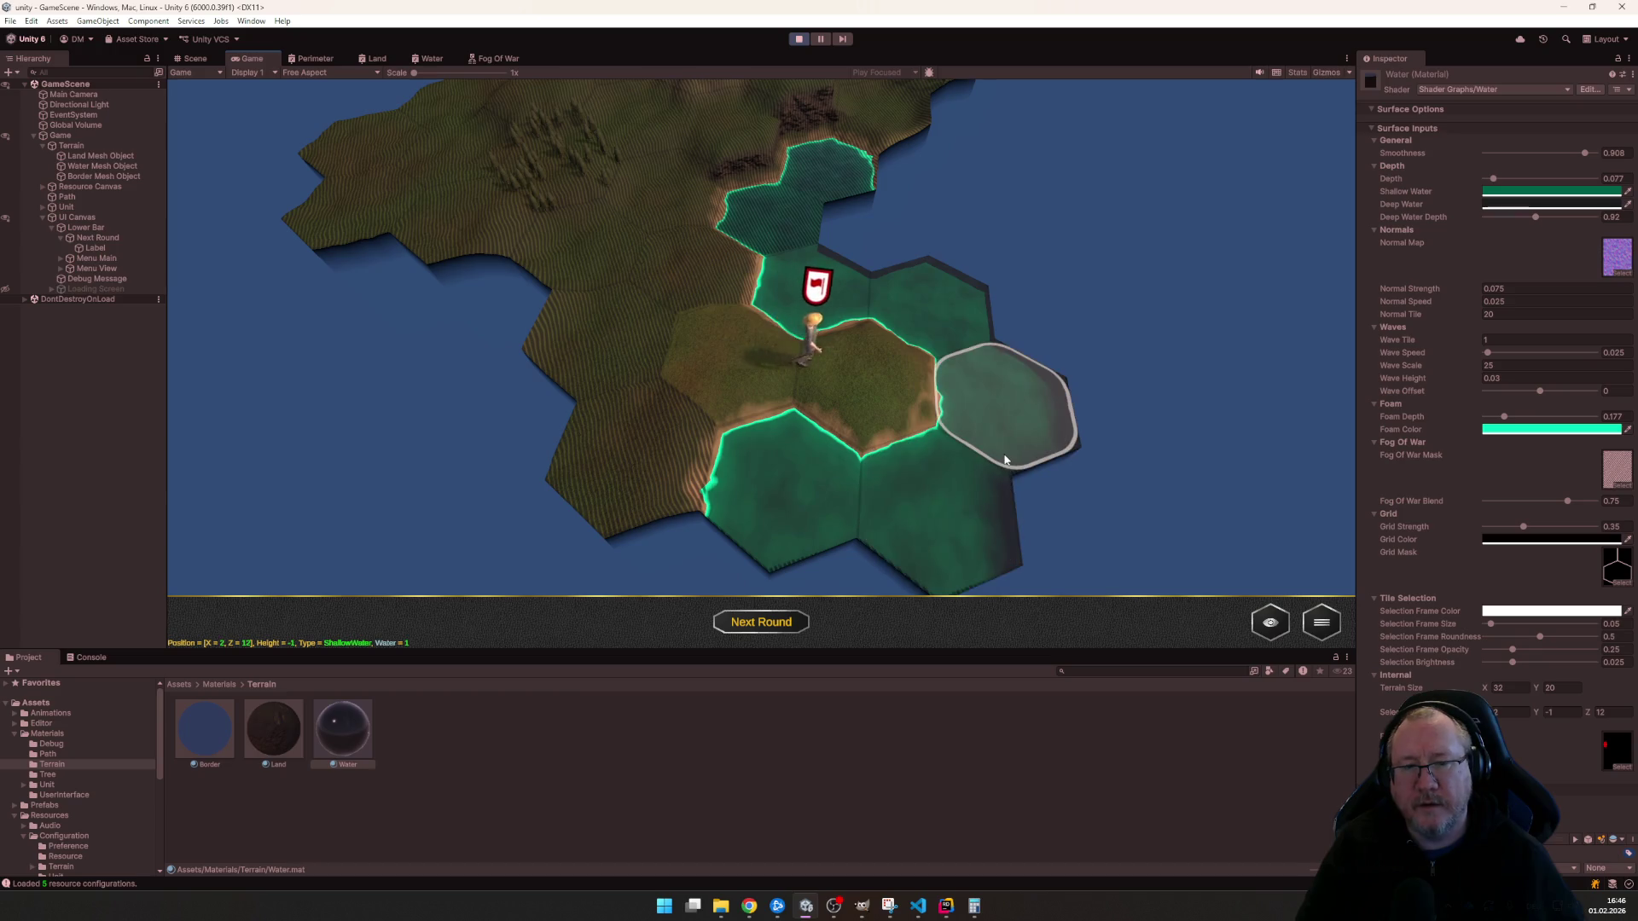
scroll(959, 471, "down", 3)
left_click(675, 311)
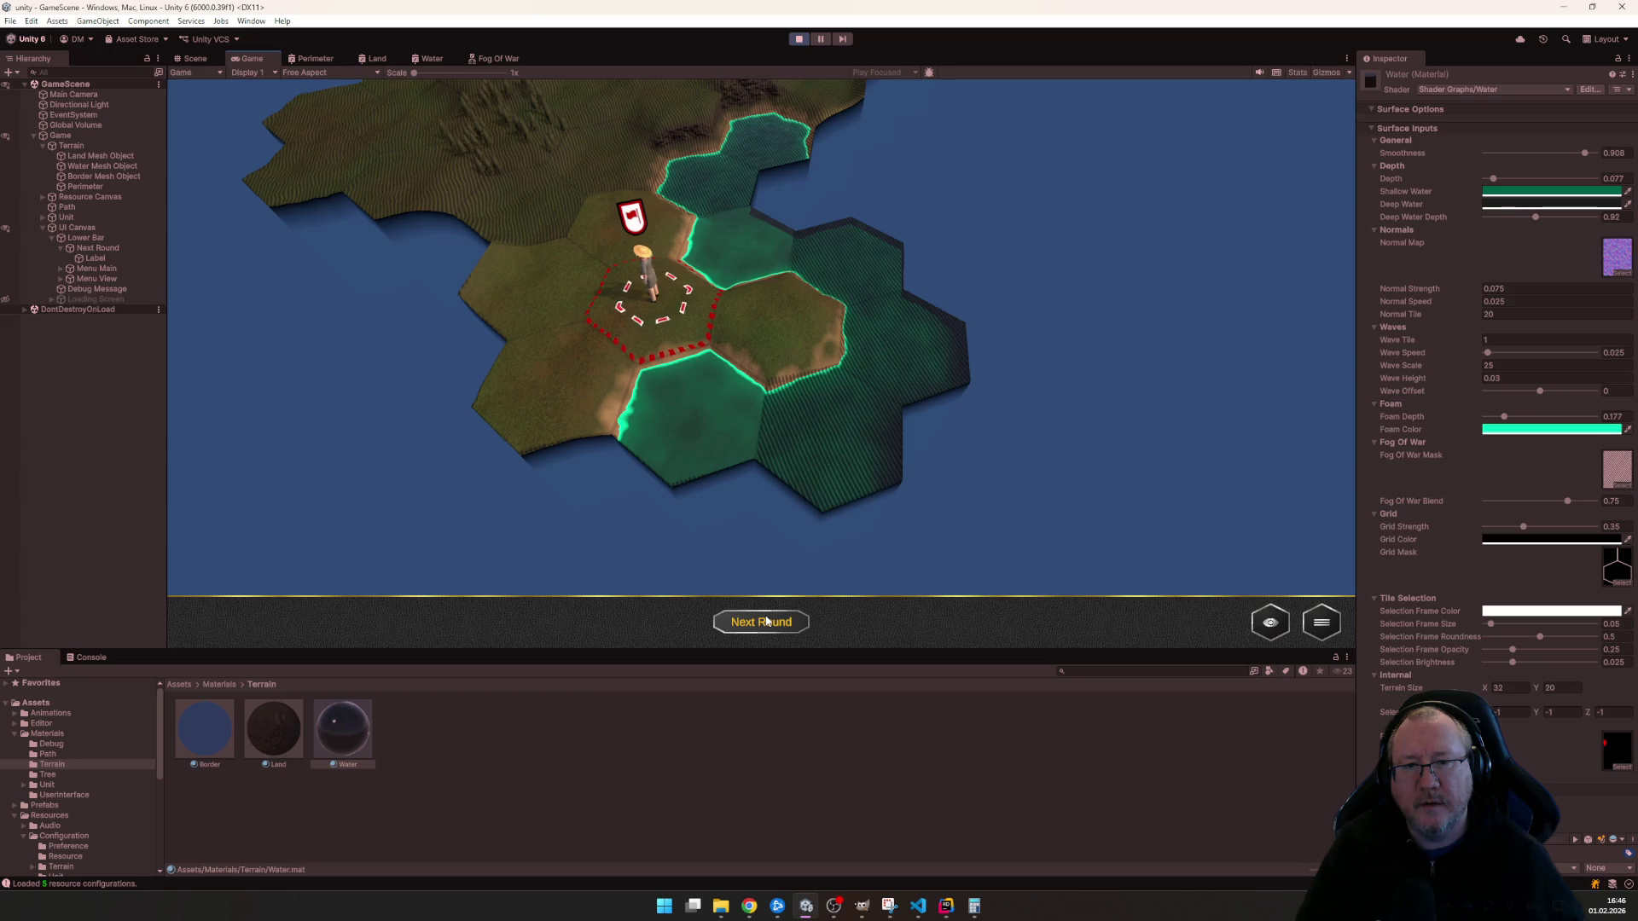
- Start the next round, walk the unit three hexes northward and end the turn
left_click(765, 621)
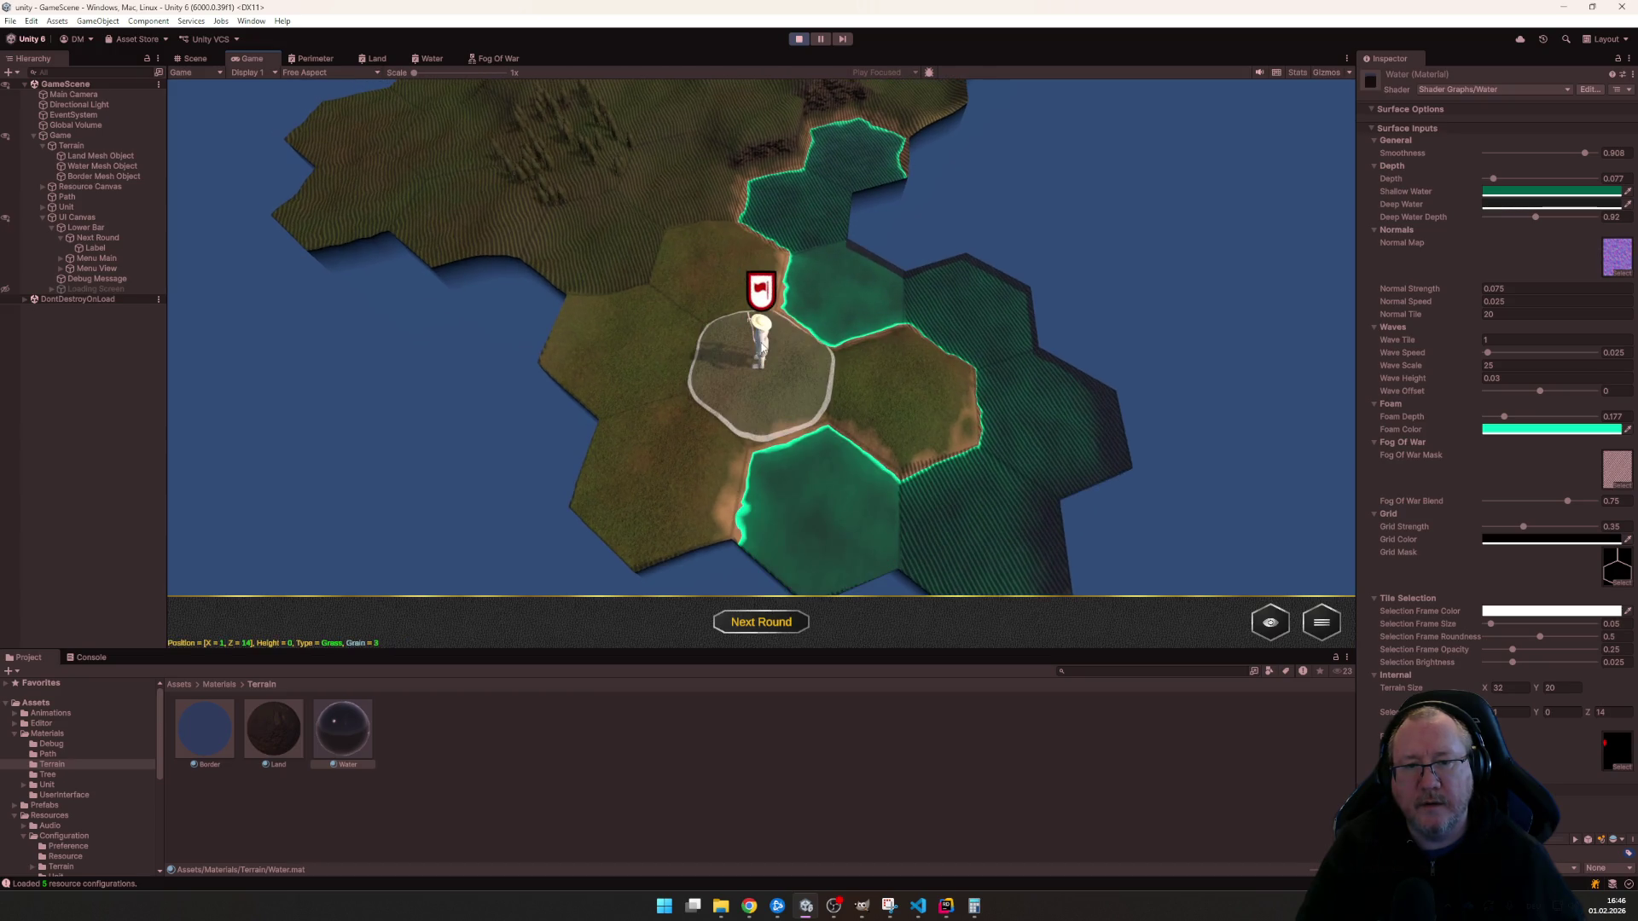
left_click(660, 468)
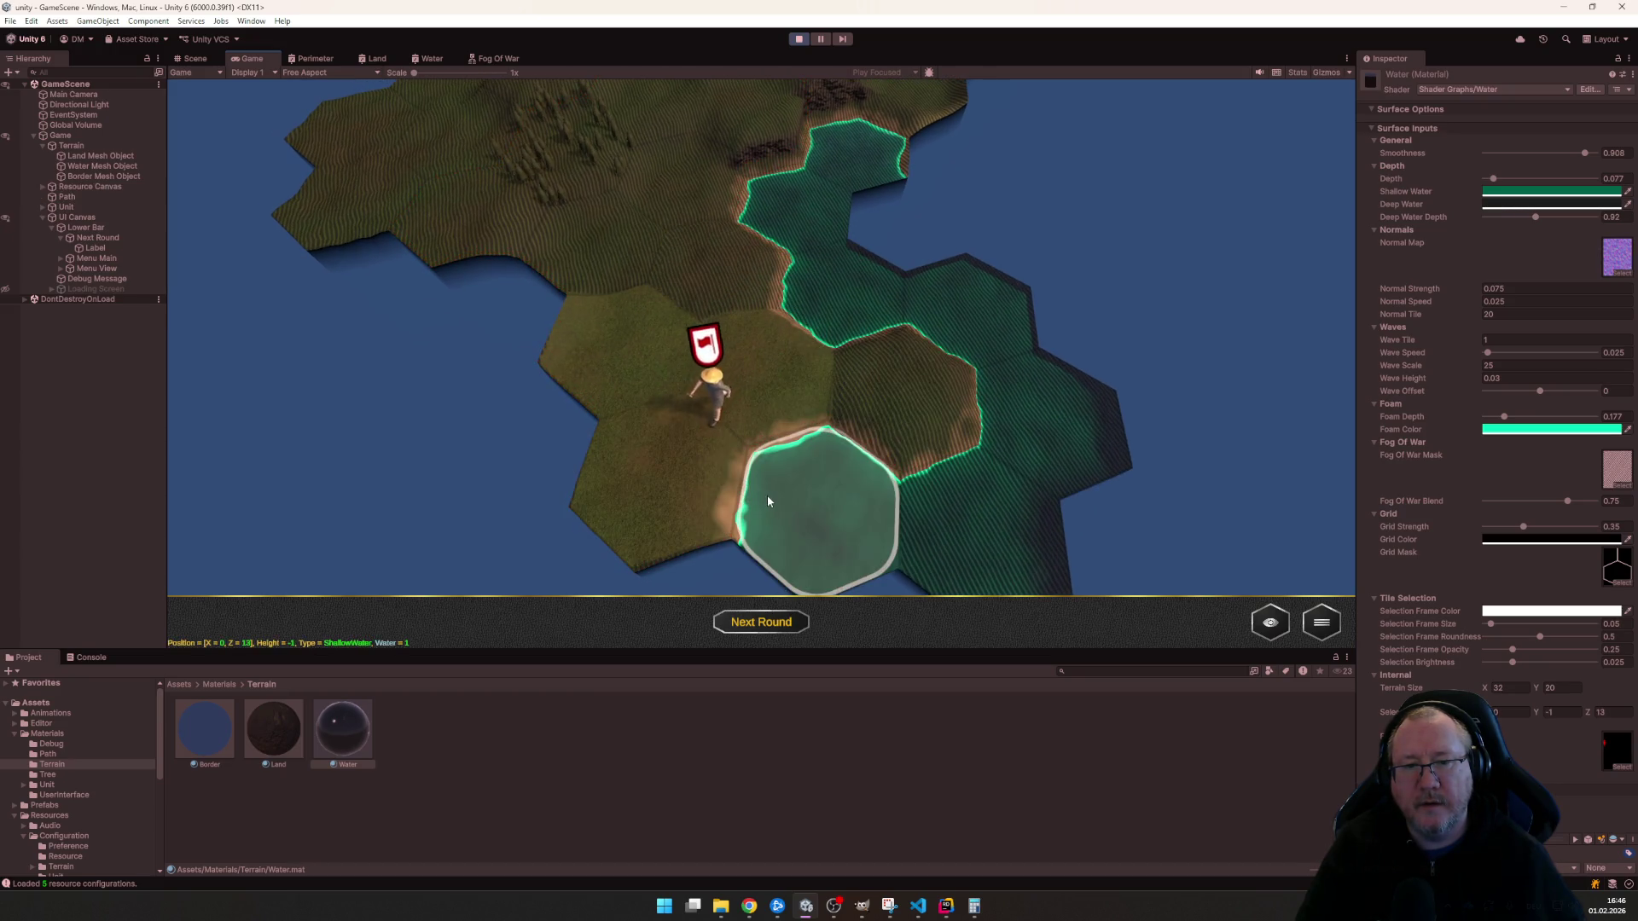
left_click(592, 323)
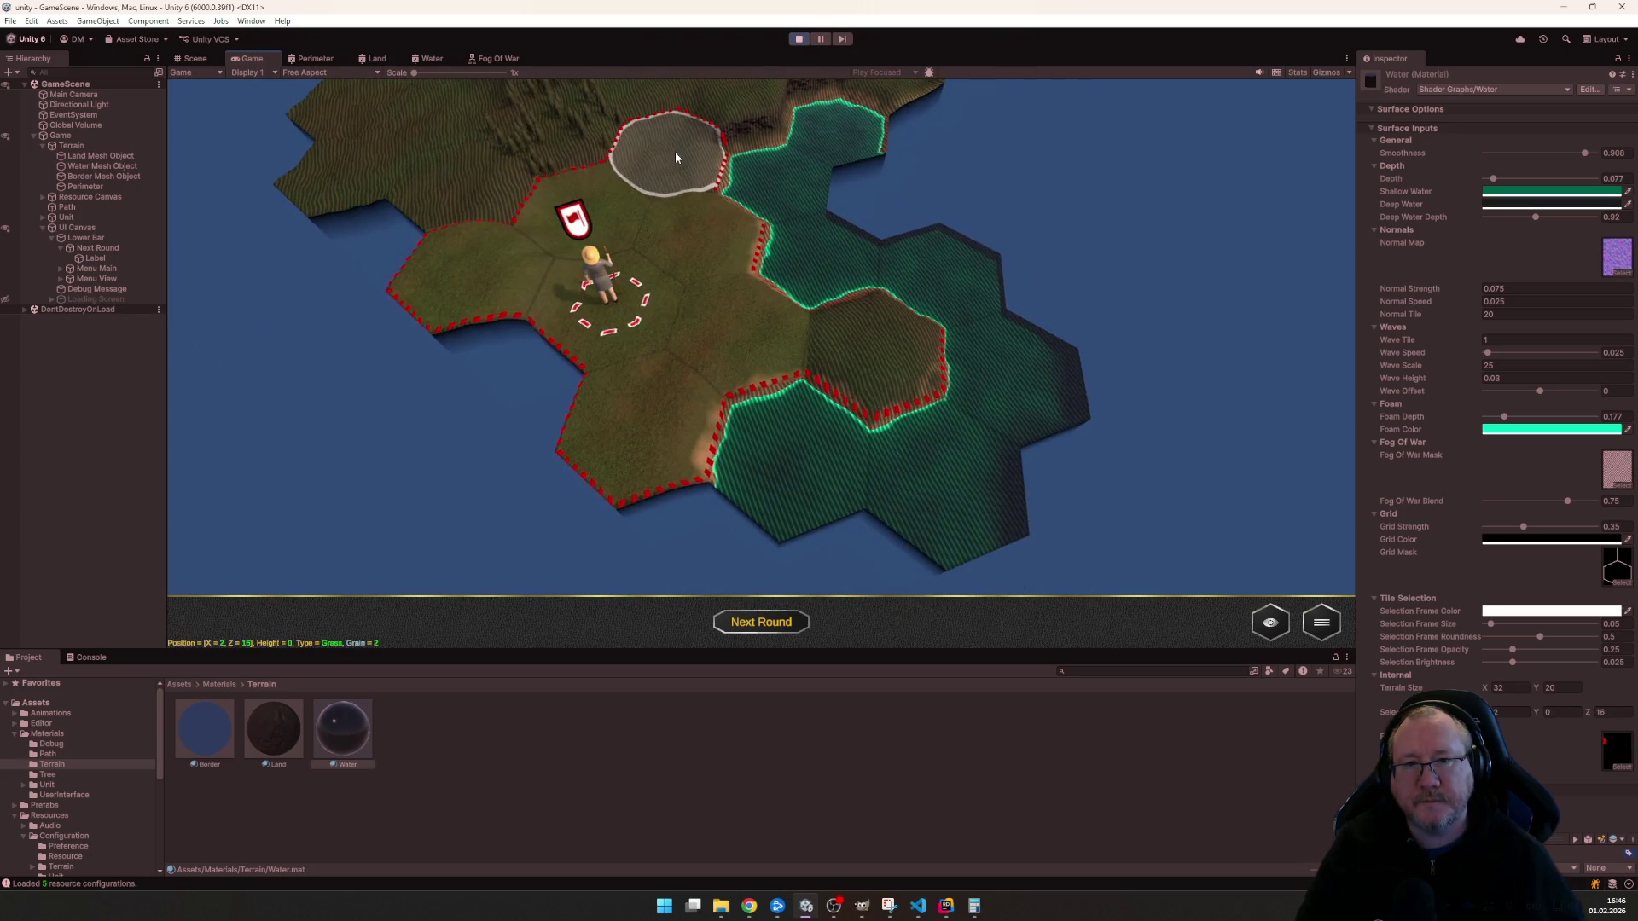
left_click(675, 152)
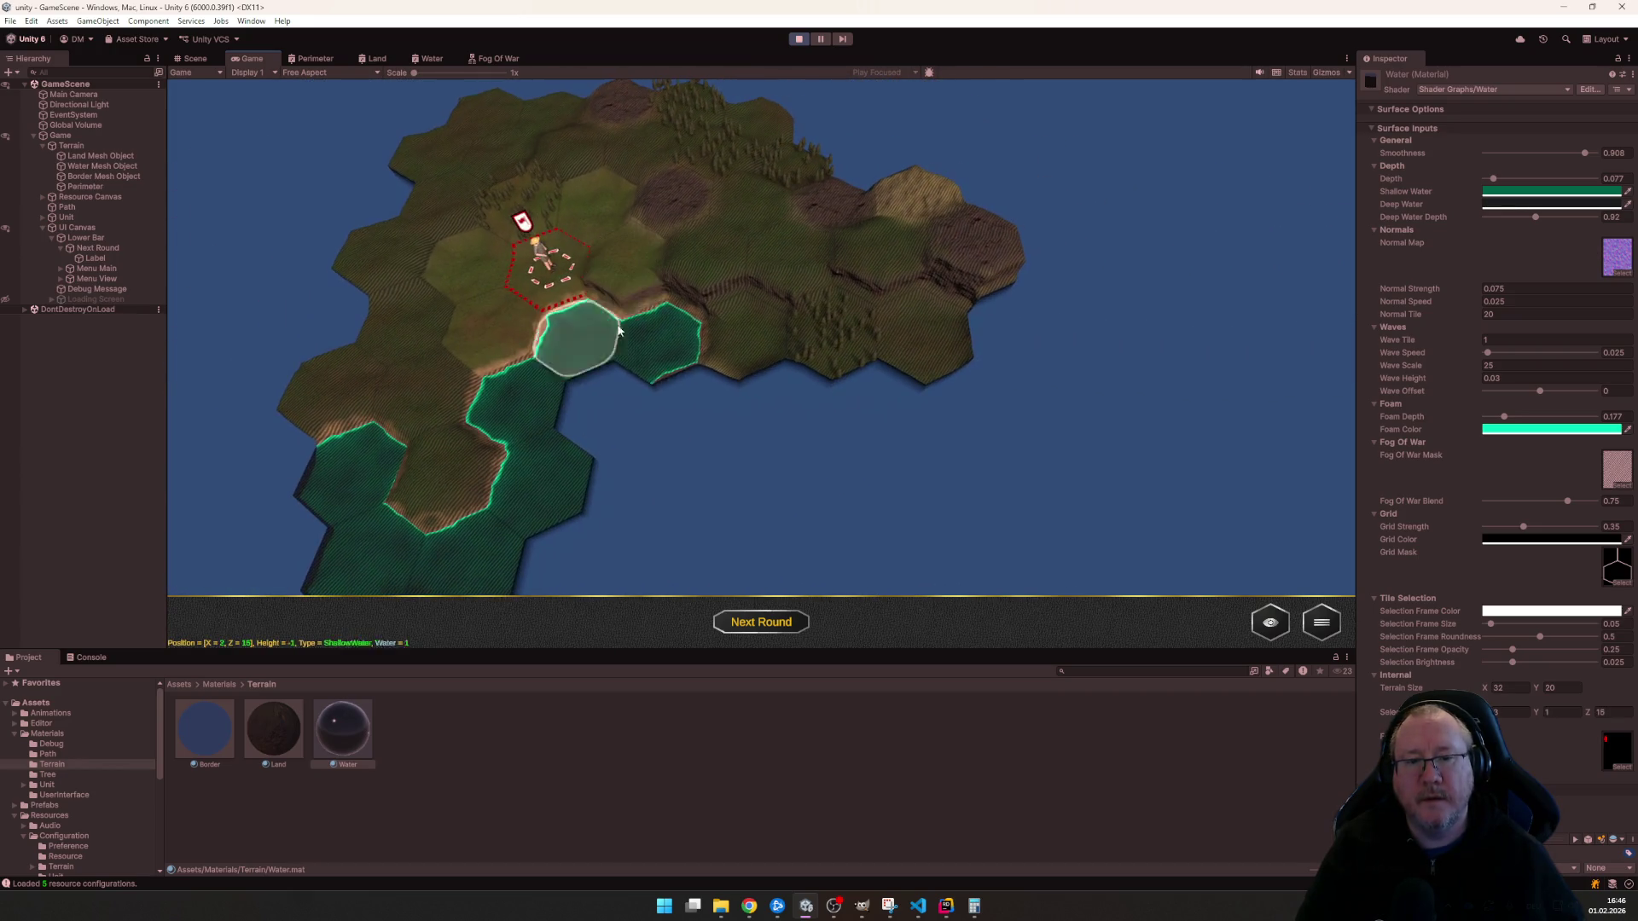
left_click(760, 622)
scroll(740, 476, "up", 3)
- Move the unit to a target hex over a new round and inspect a nearby forest tile's info
left_click(773, 318)
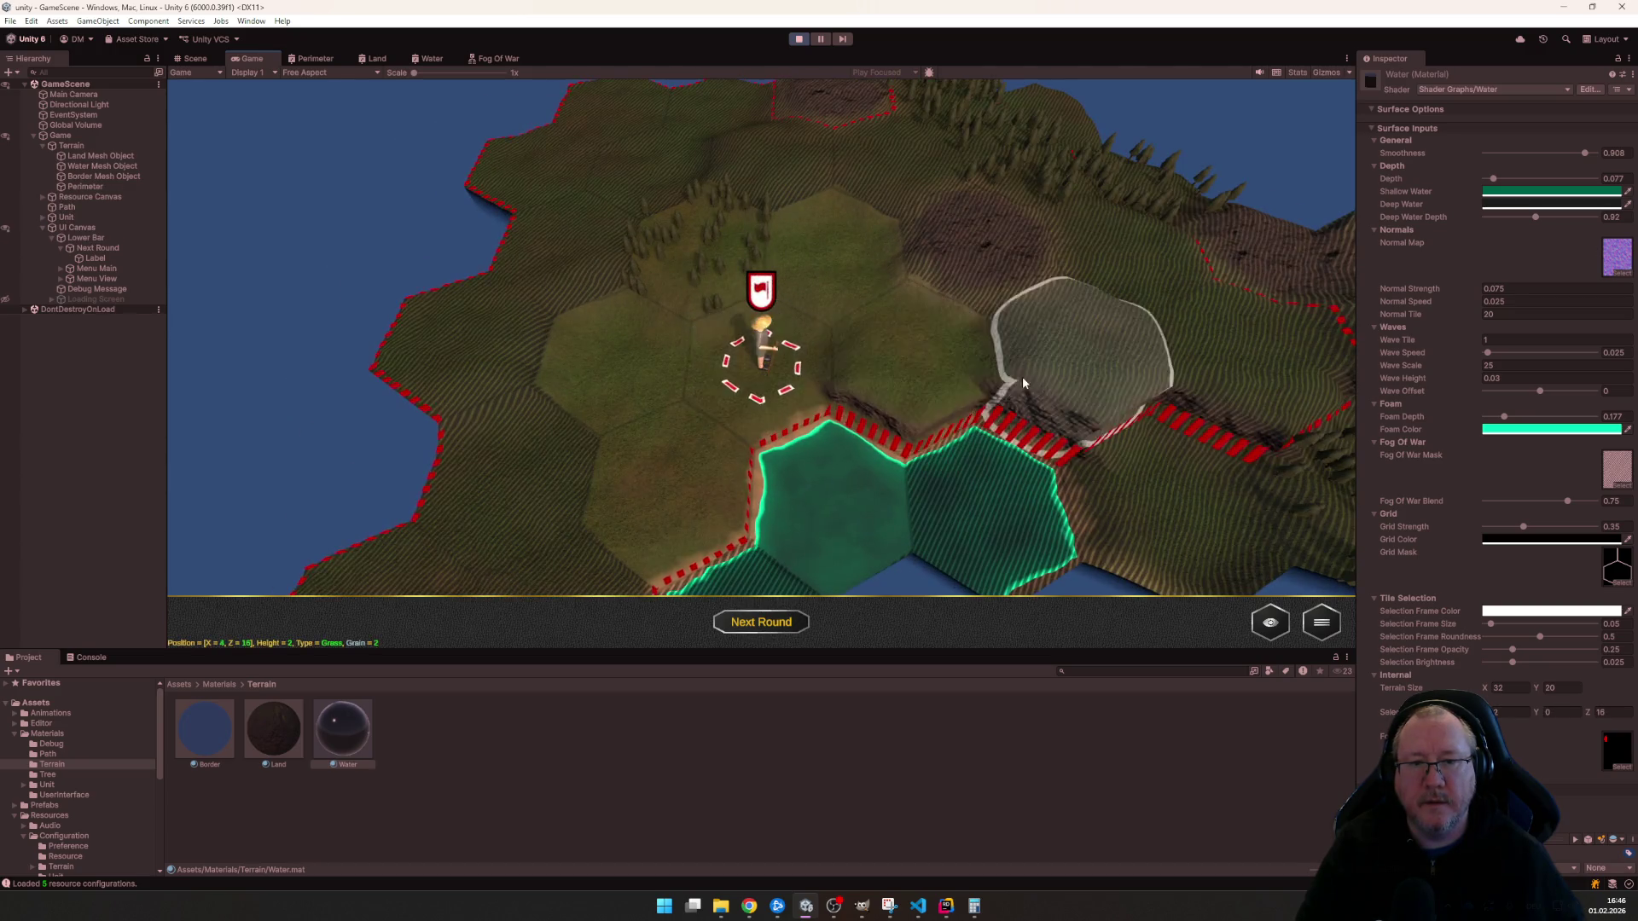
scroll(1018, 376, "down", 3)
left_click(733, 313)
left_click(734, 312)
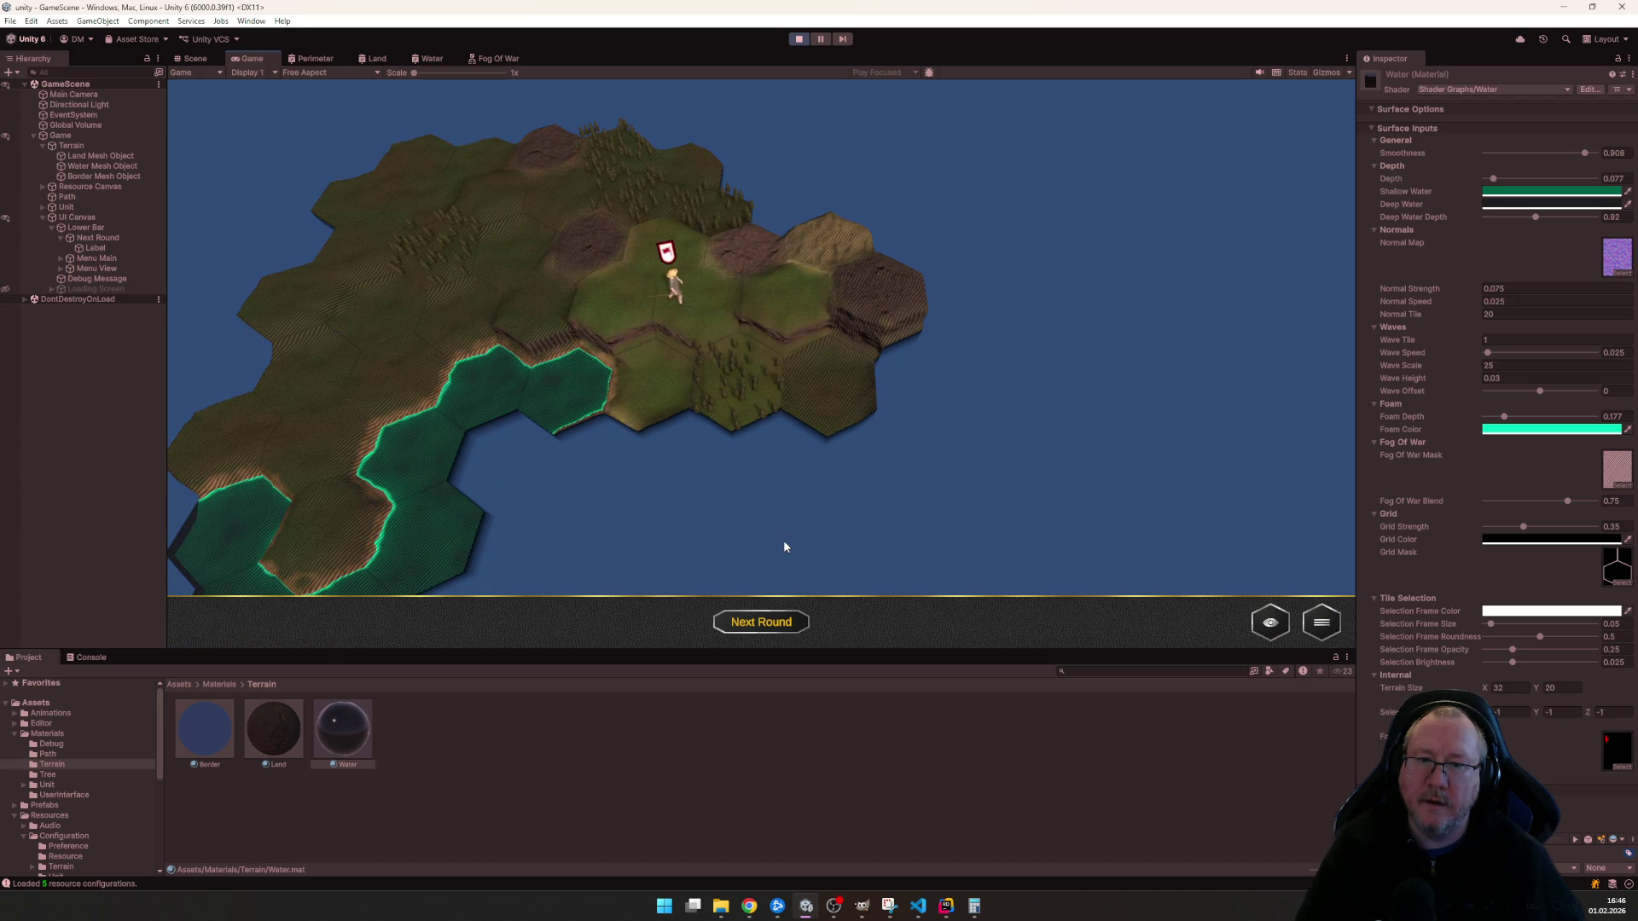
left_click(769, 622)
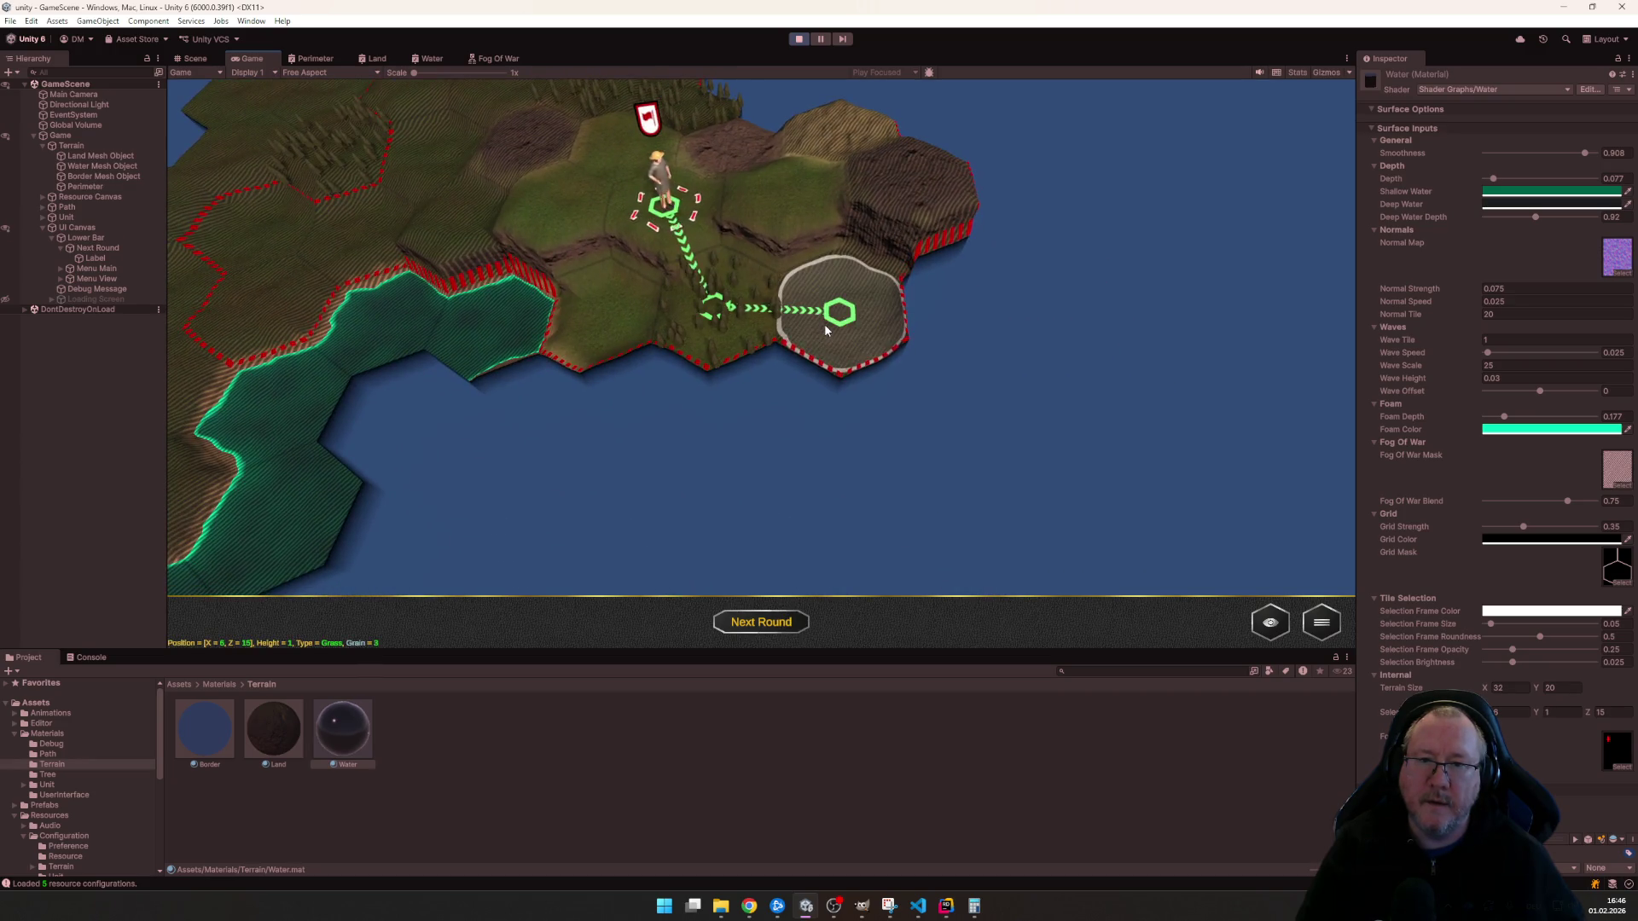
left_click(824, 323)
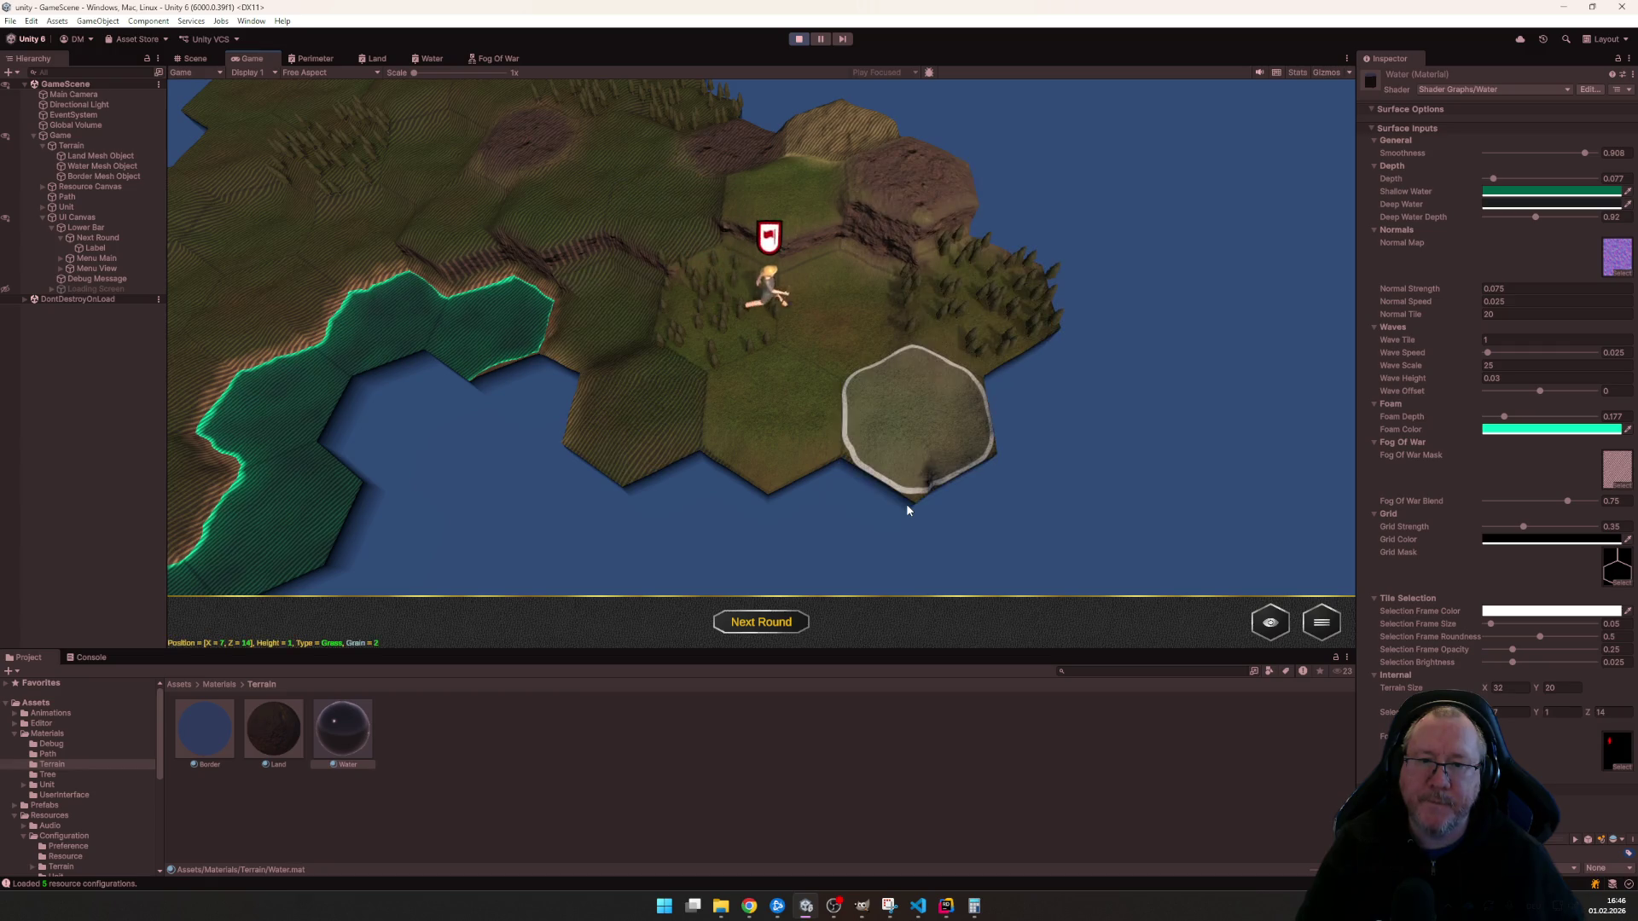
scroll(874, 510, "down", 2)
left_click(631, 298)
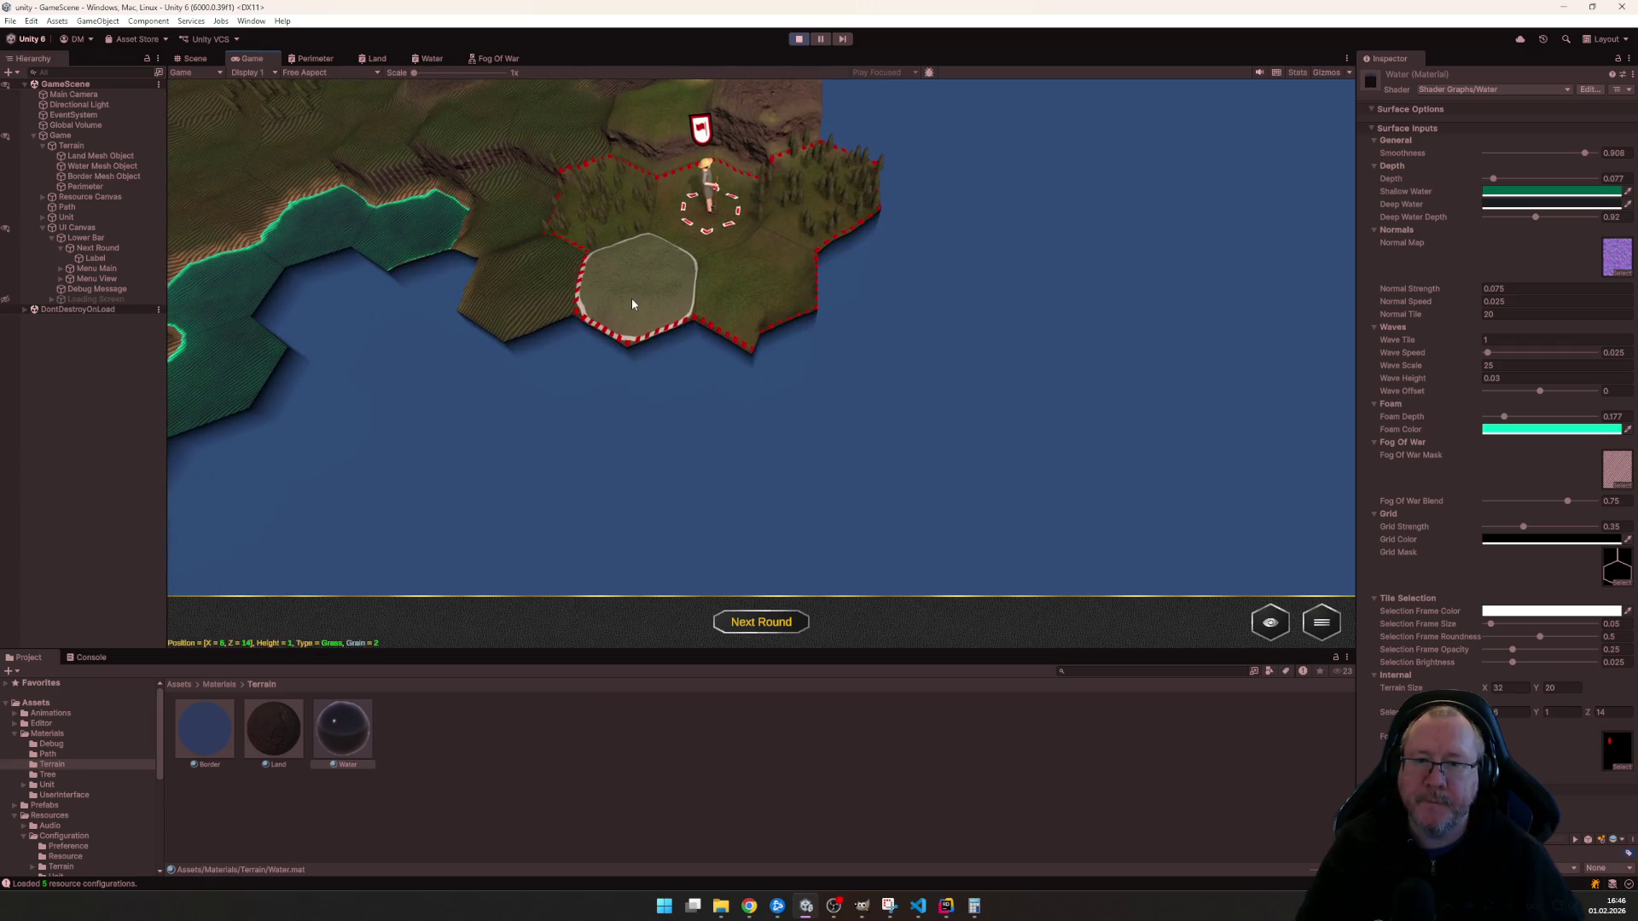
scroll(632, 298, "up", 2)
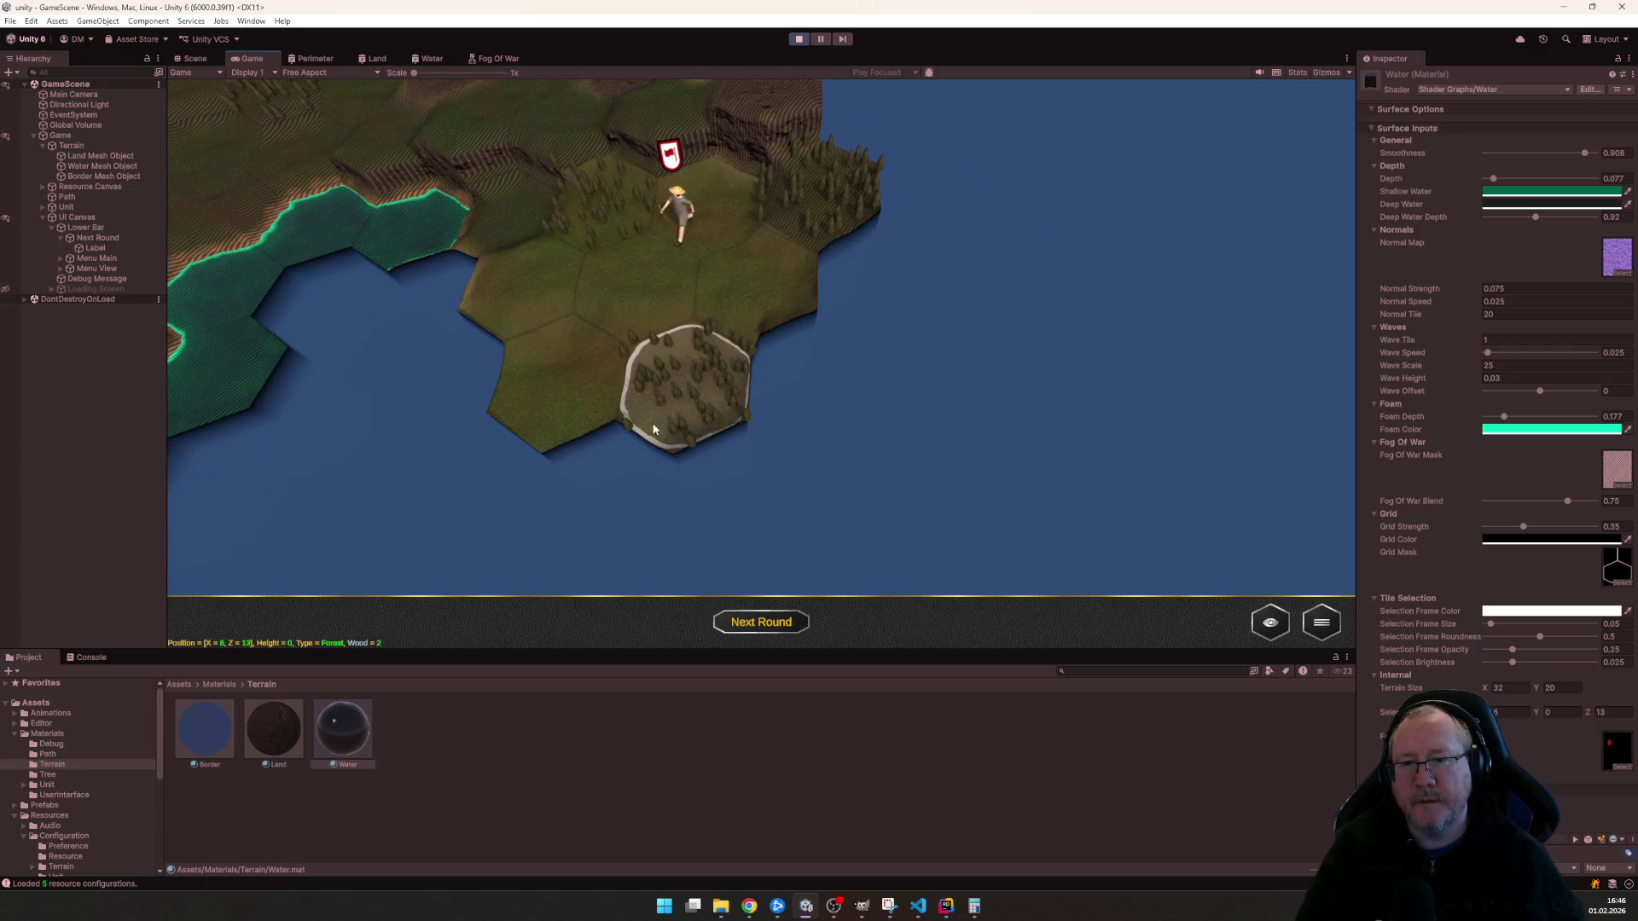
scroll(665, 493, "down", 2)
key("Tab")
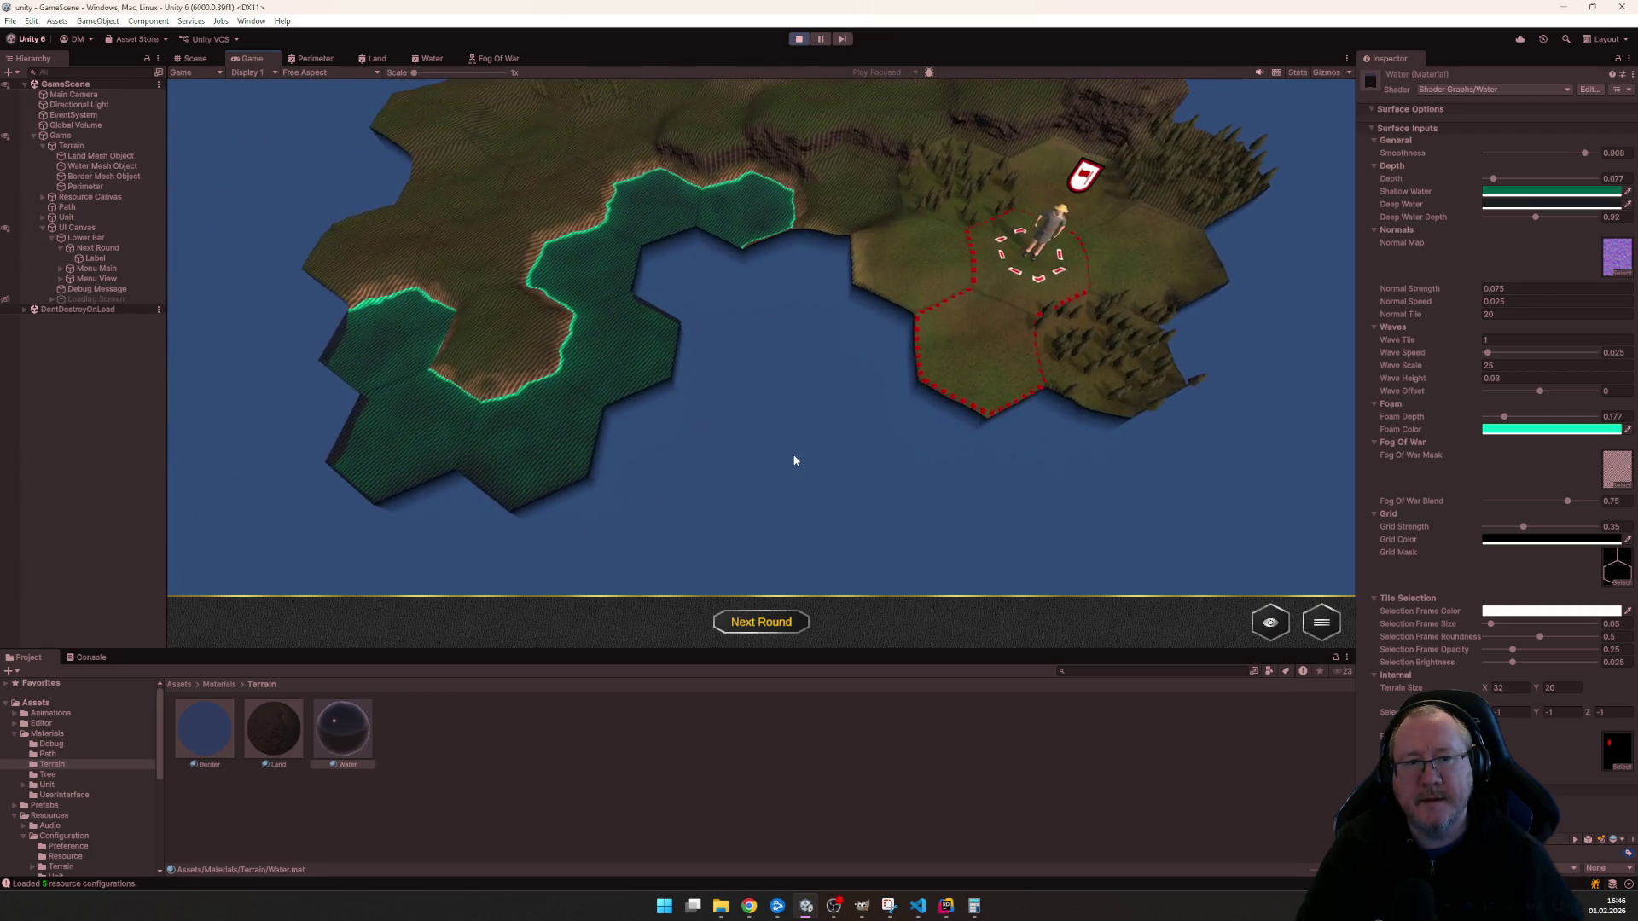
scroll(794, 462, "down", 3)
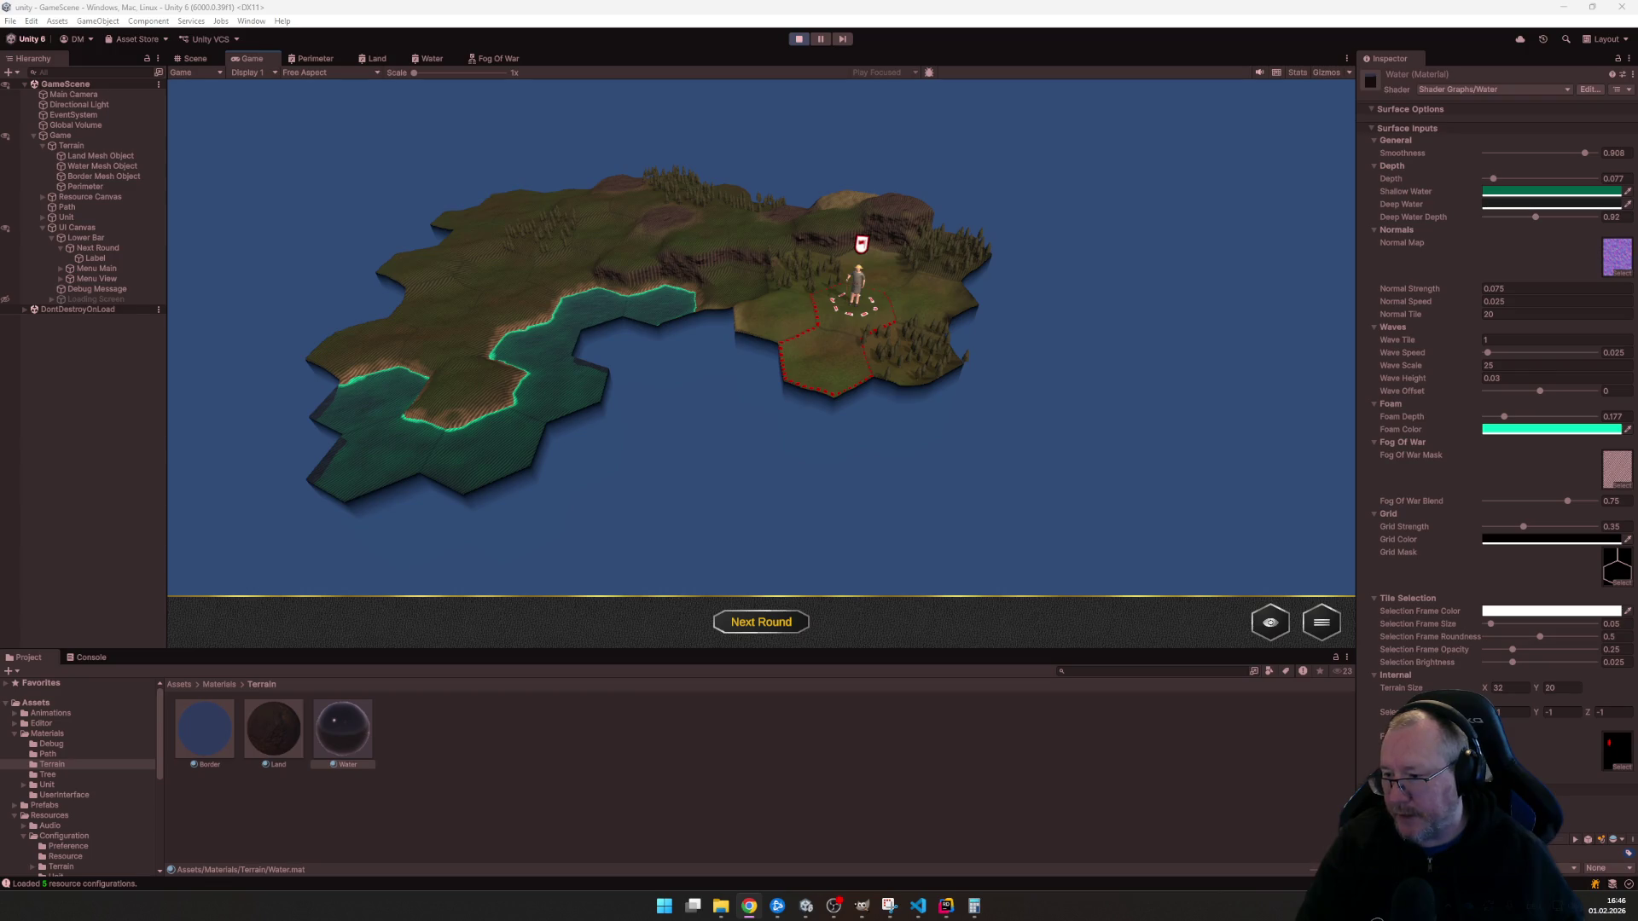
scroll(738, 437, "up", 2)
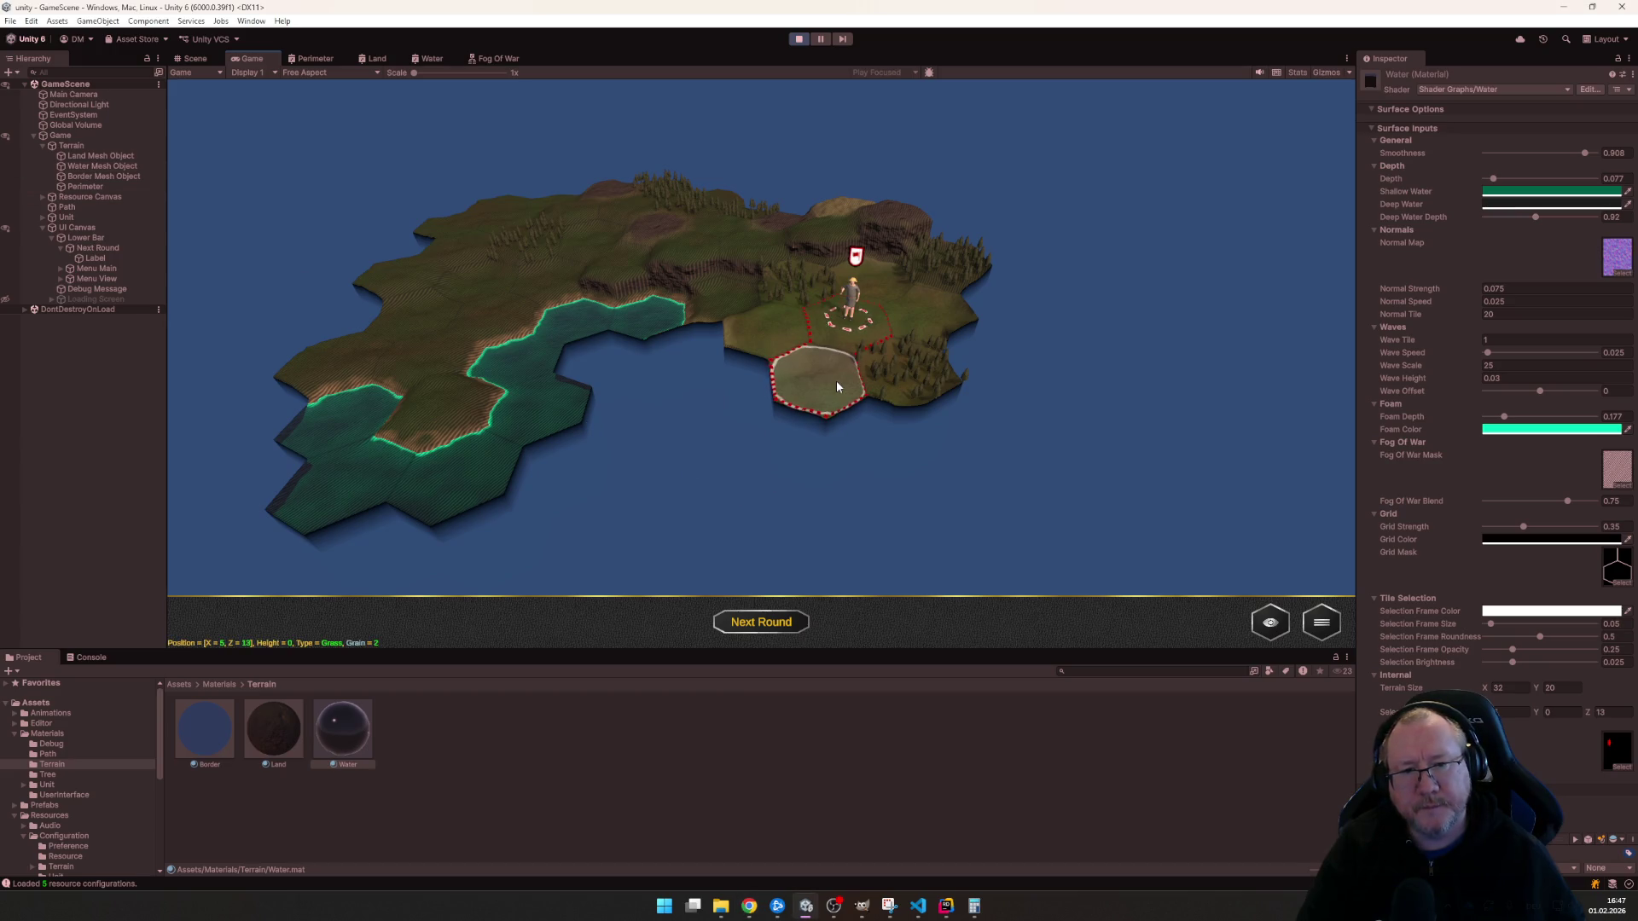
- Walk the unit south then west onto the sandy hex beside the shallow water, following with the camera
left_click(847, 314)
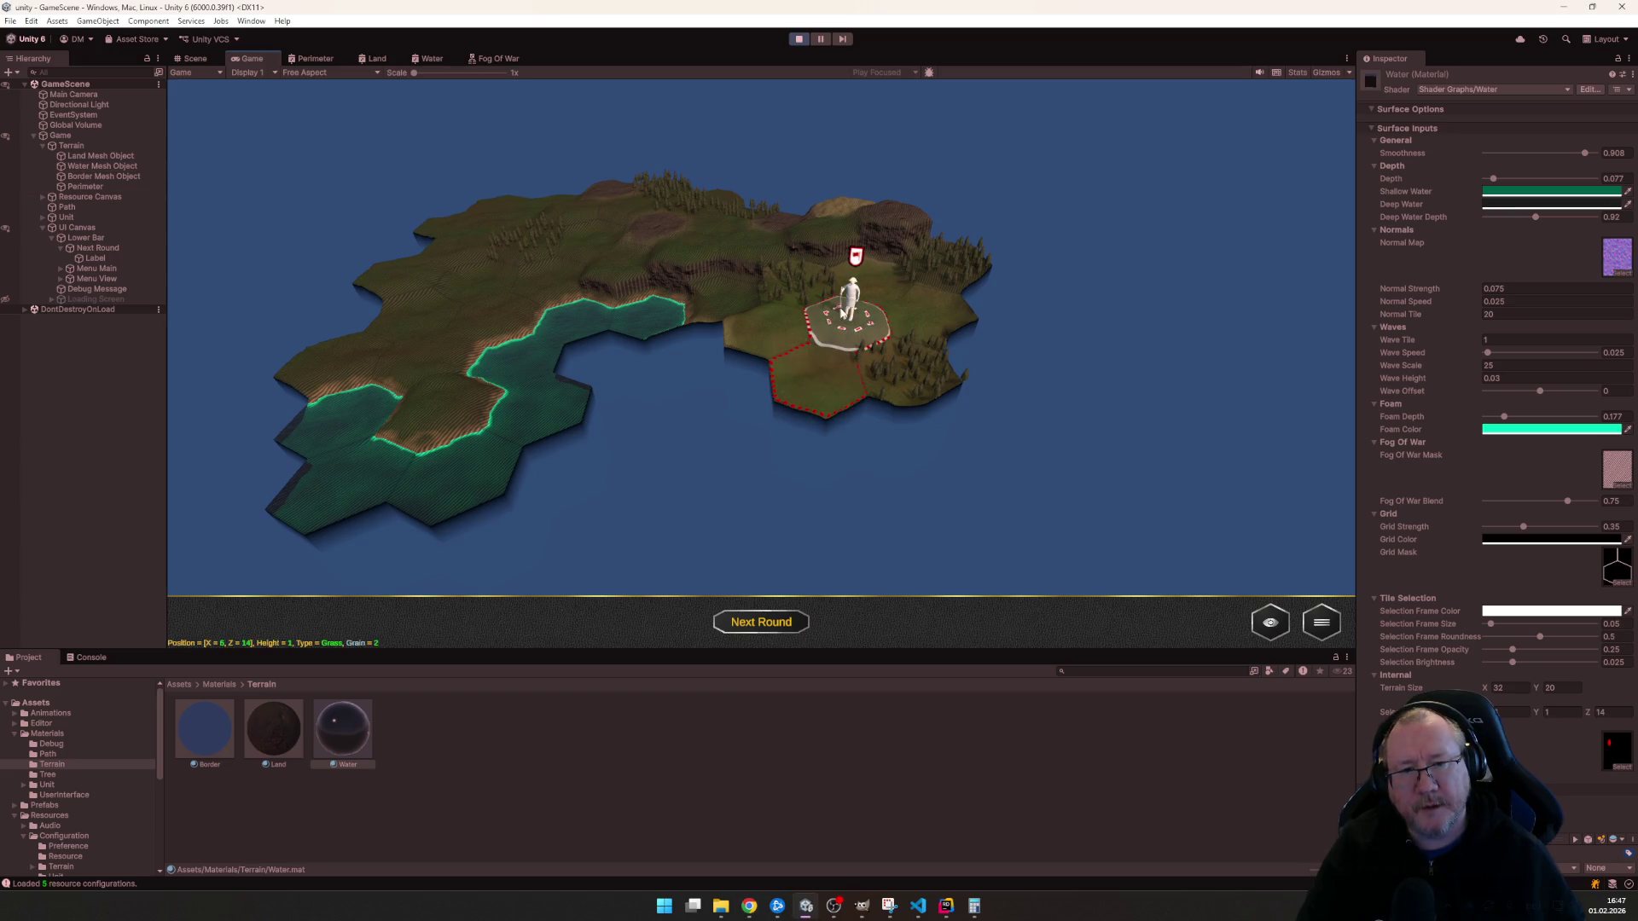
left_click(833, 385)
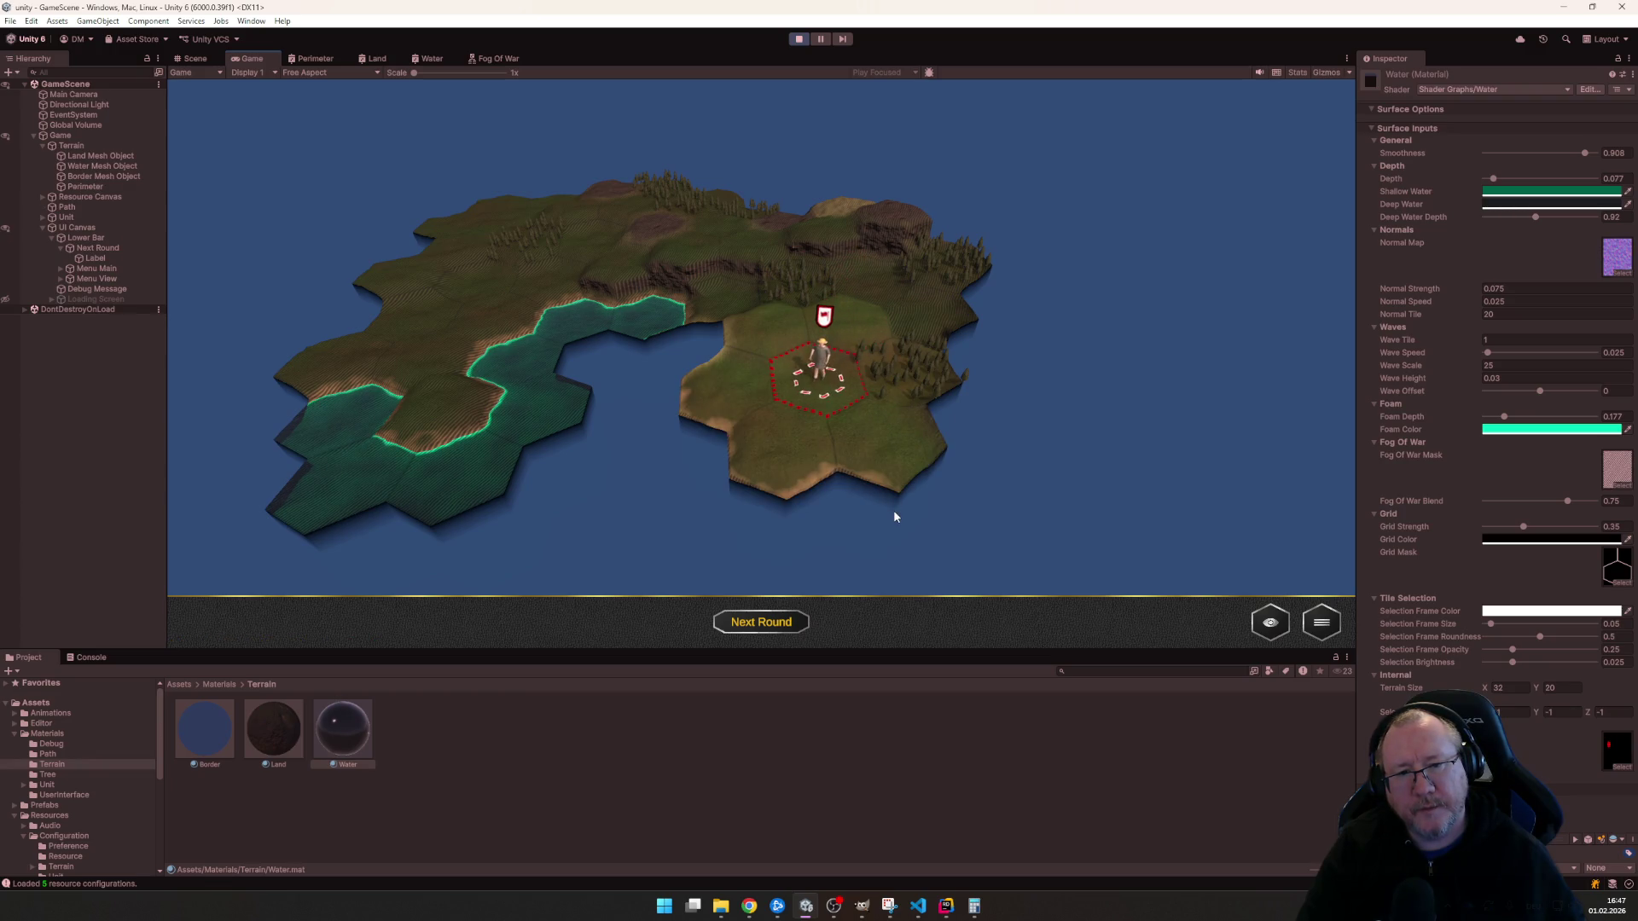
scroll(797, 439, "up", 3)
scroll(796, 438, "down", 3)
left_click(749, 347)
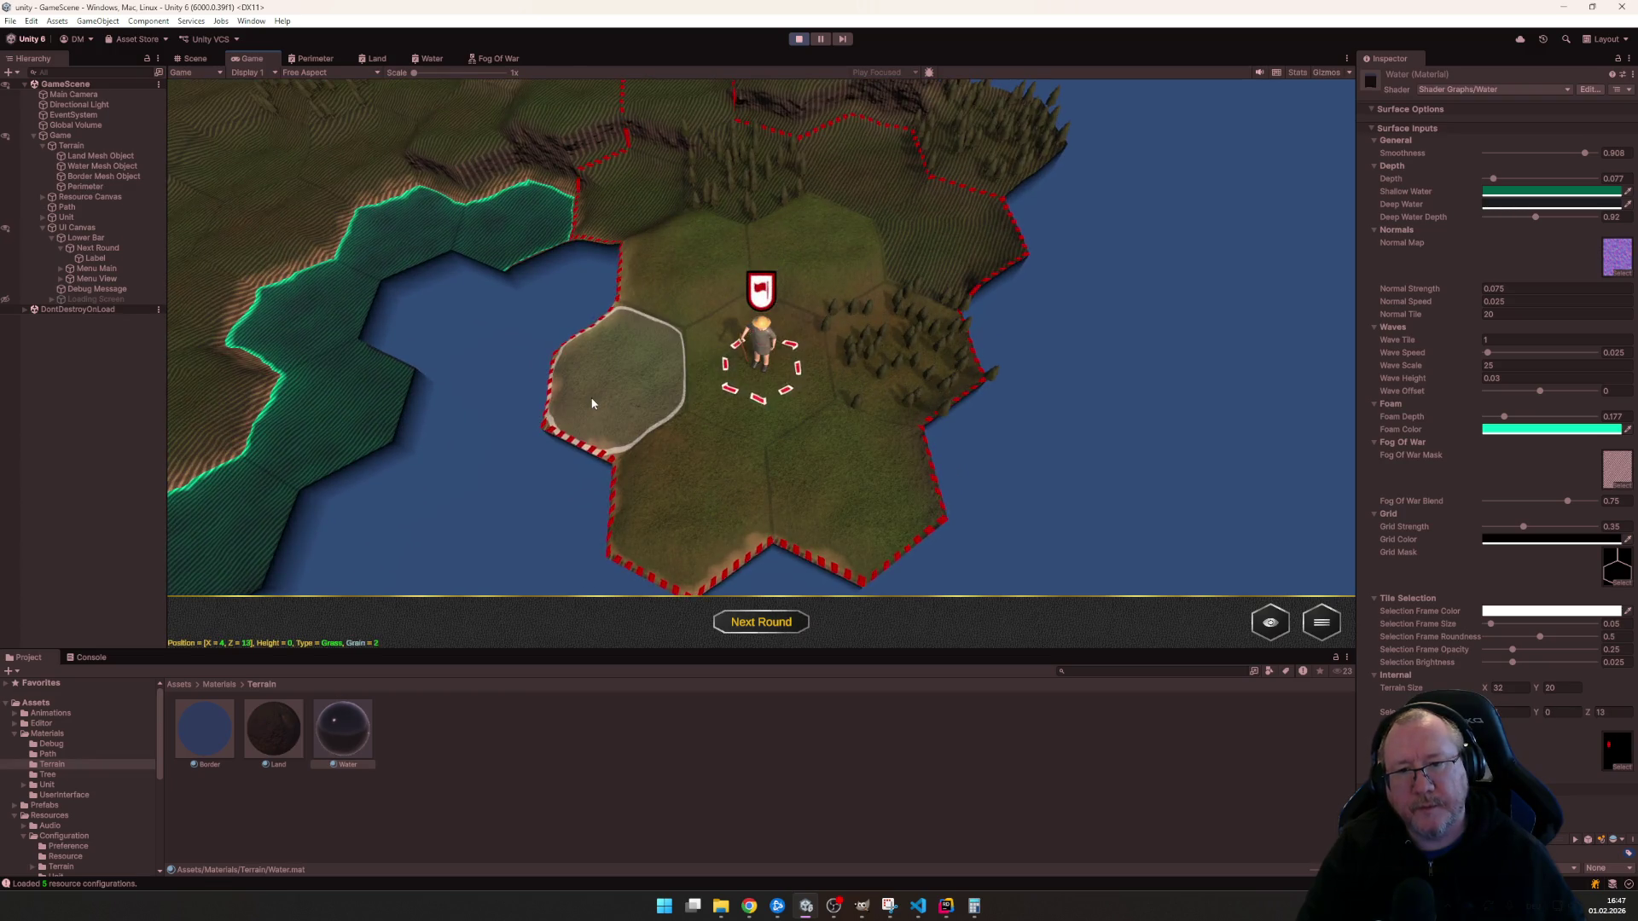
left_click(592, 402)
scroll(683, 449, "up", 3)
scroll(684, 448, "down", 3)
left_click(832, 378)
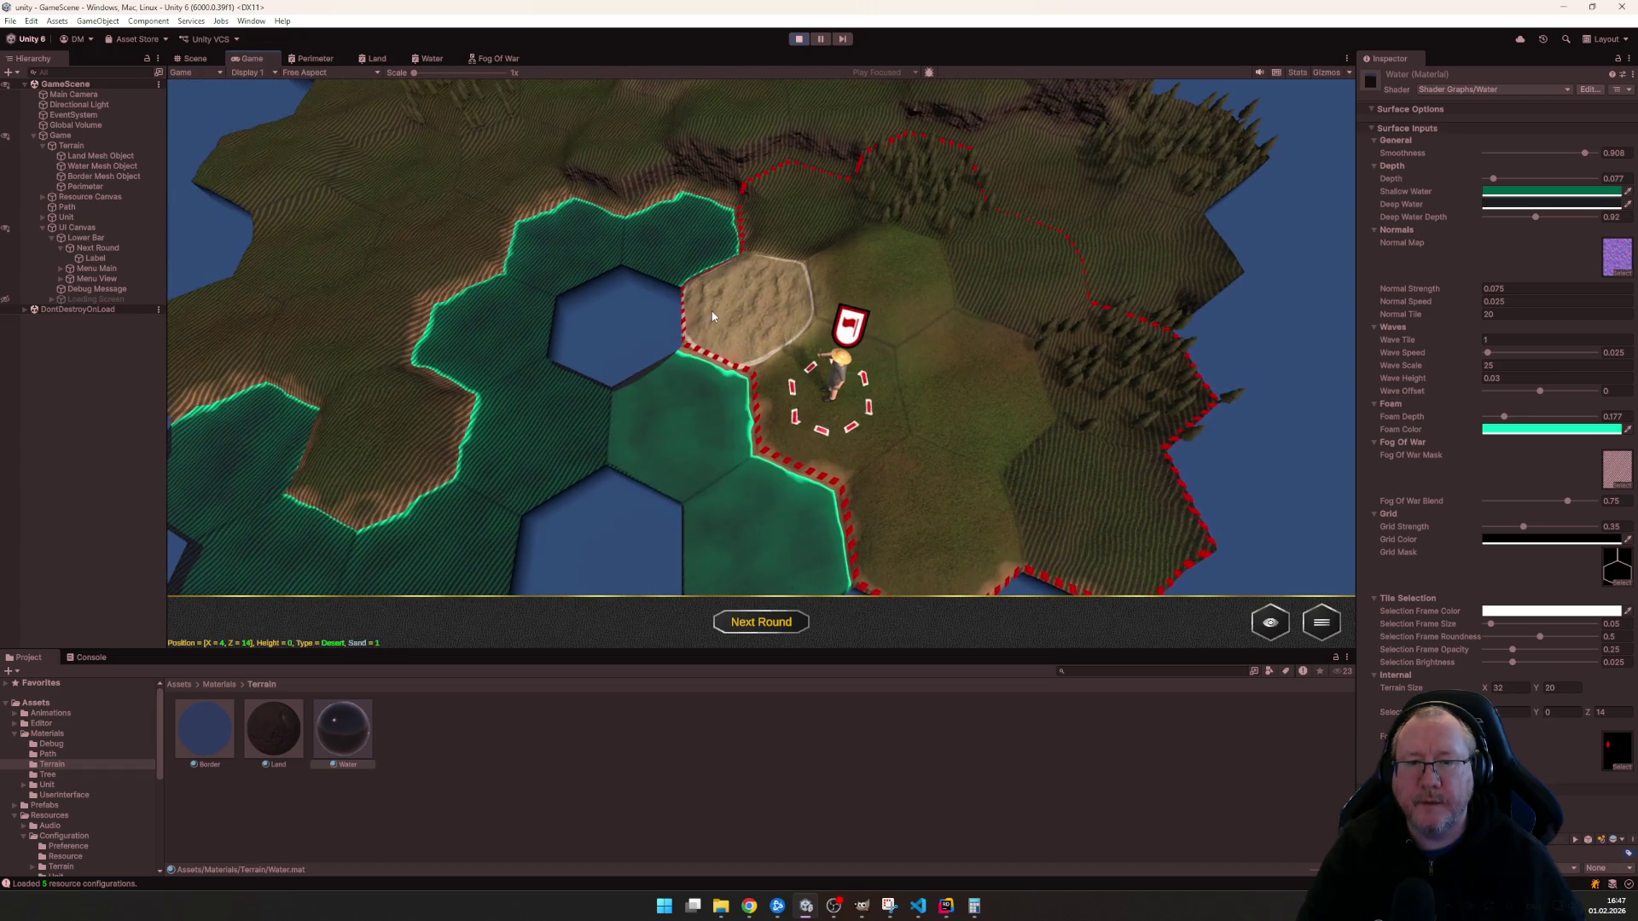
left_click(750, 299)
scroll(792, 398, "up", 3)
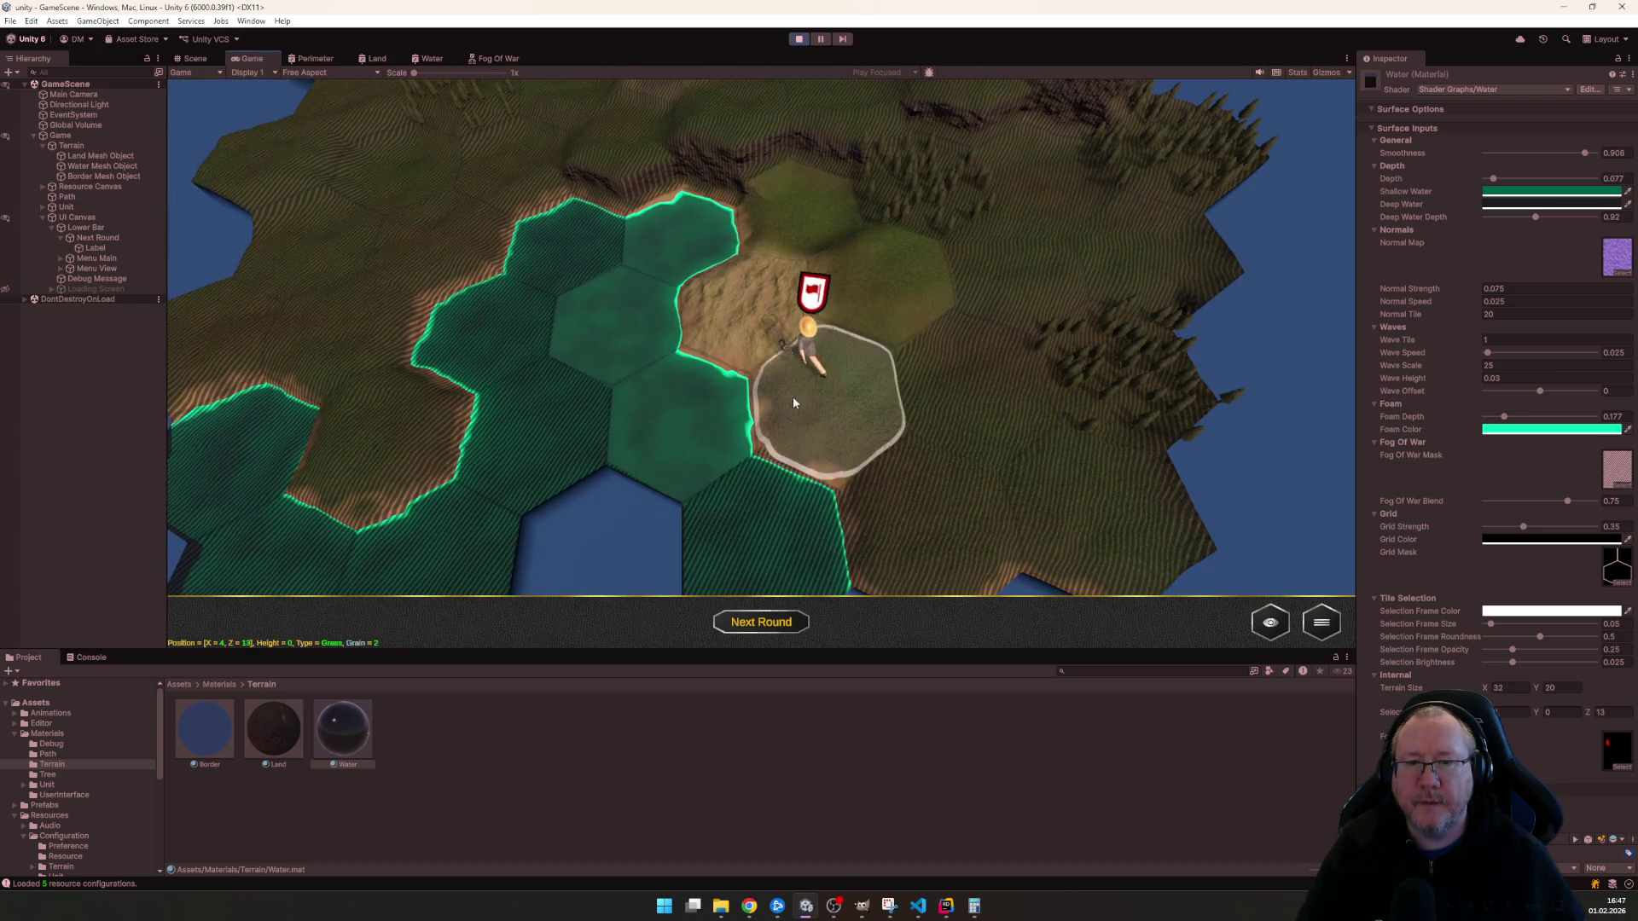
scroll(793, 397, "down", 3)
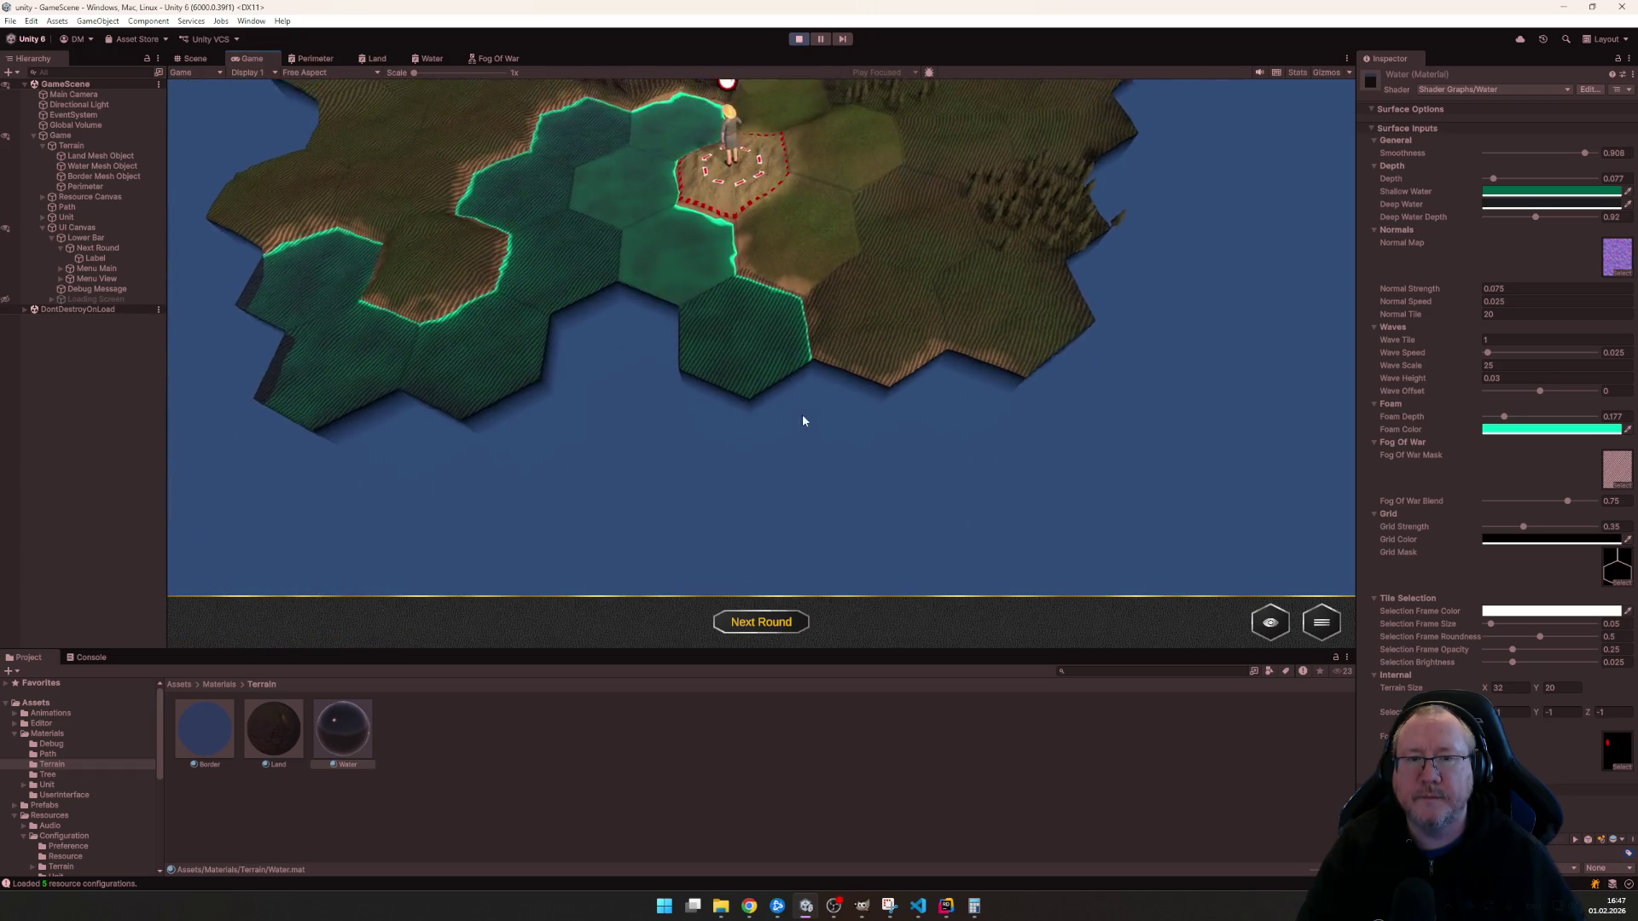
scroll(803, 411, "up", 3)
mouse_move(824, 418)
left_mouse_down()
mouse_move(926, 431)
mouse_move(870, 372)
mouse_move(960, 369)
mouse_move(805, 426)
left_mouse_up()
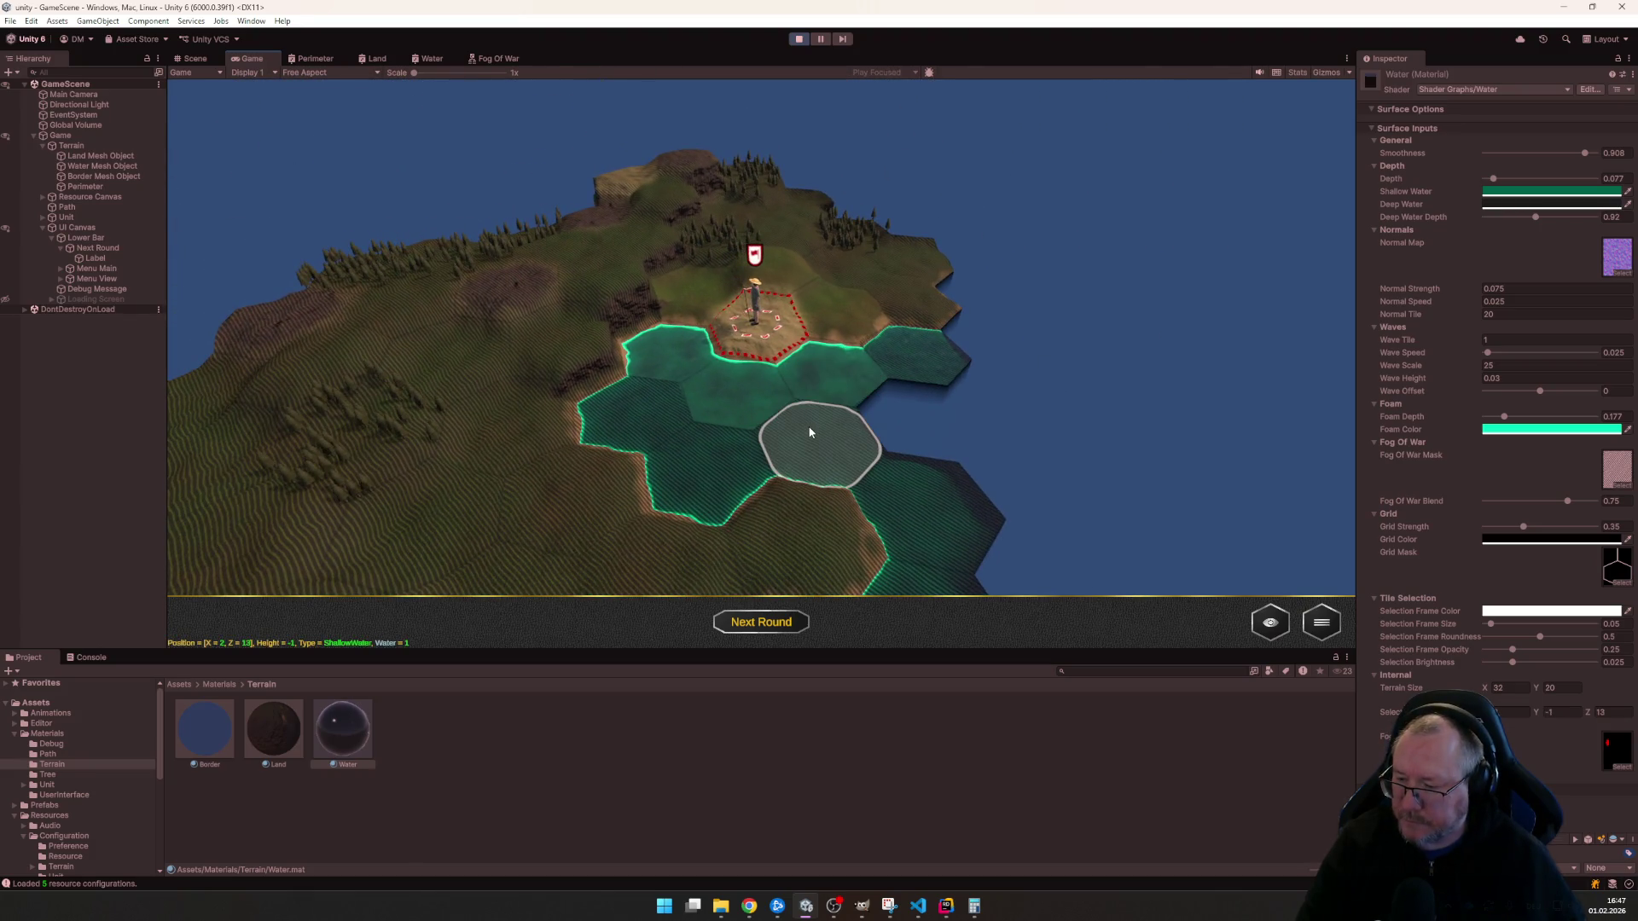
left_click_drag(767, 490, 866, 504)
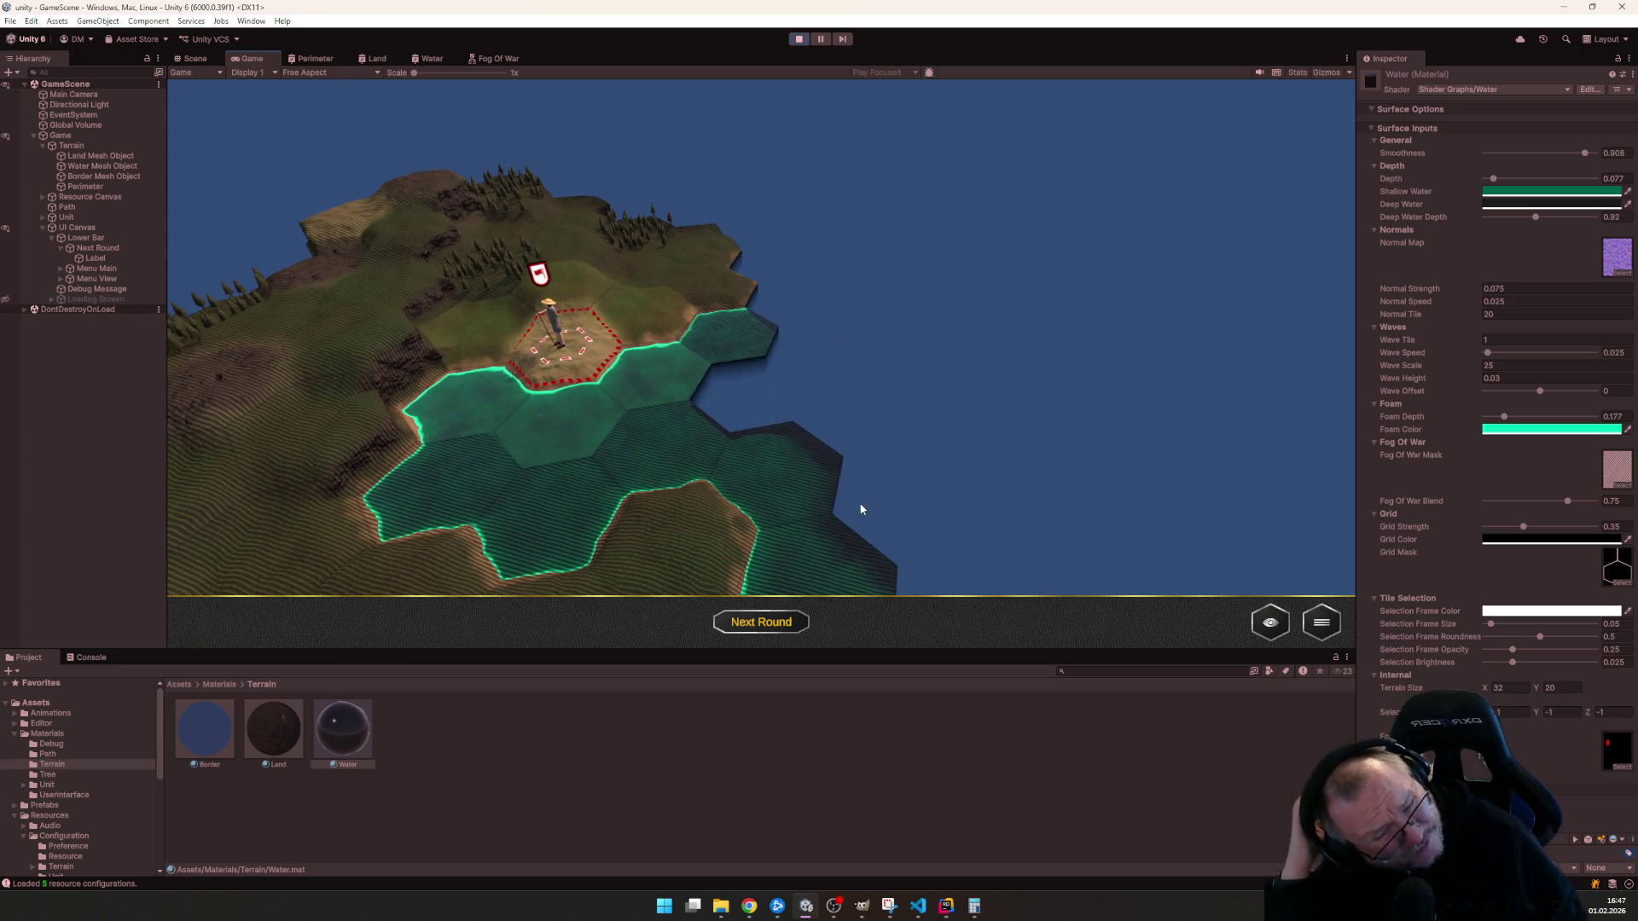
- Pan across the map and move the unit east onto another coastal grass hex
mouse_move(823, 430)
left_mouse_down()
mouse_move(764, 346)
mouse_move(758, 392)
mouse_move(701, 419)
left_mouse_up()
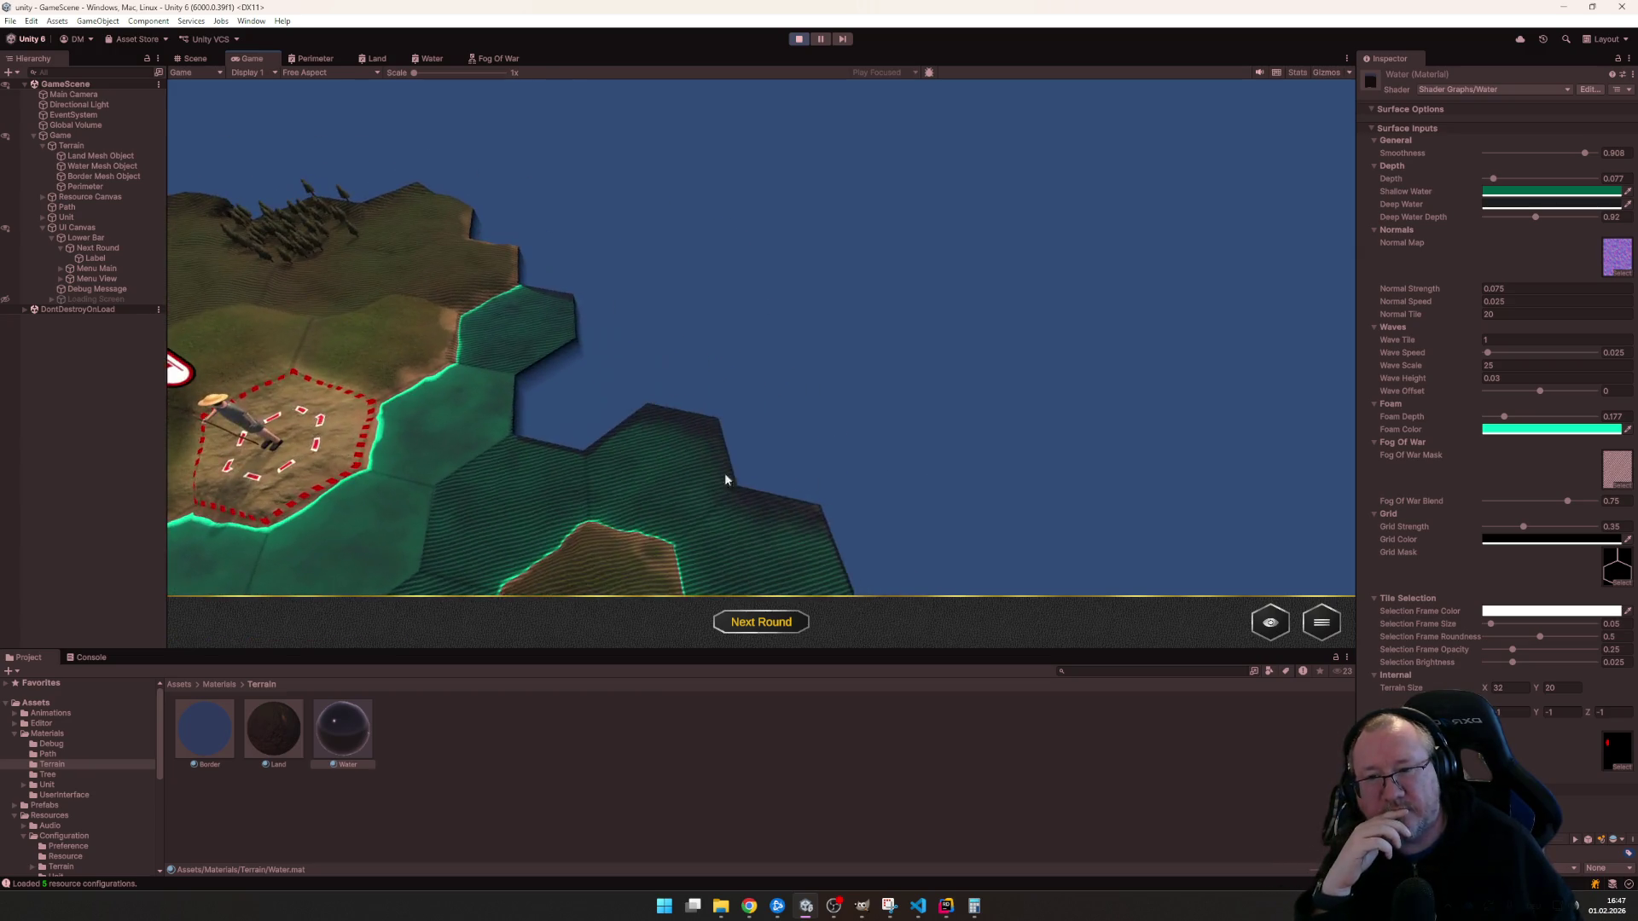
mouse_move(768, 468)
left_mouse_down()
mouse_move(818, 491)
mouse_move(479, 508)
mouse_move(552, 414)
mouse_move(794, 453)
mouse_move(556, 465)
mouse_move(754, 474)
mouse_move(682, 462)
left_mouse_up()
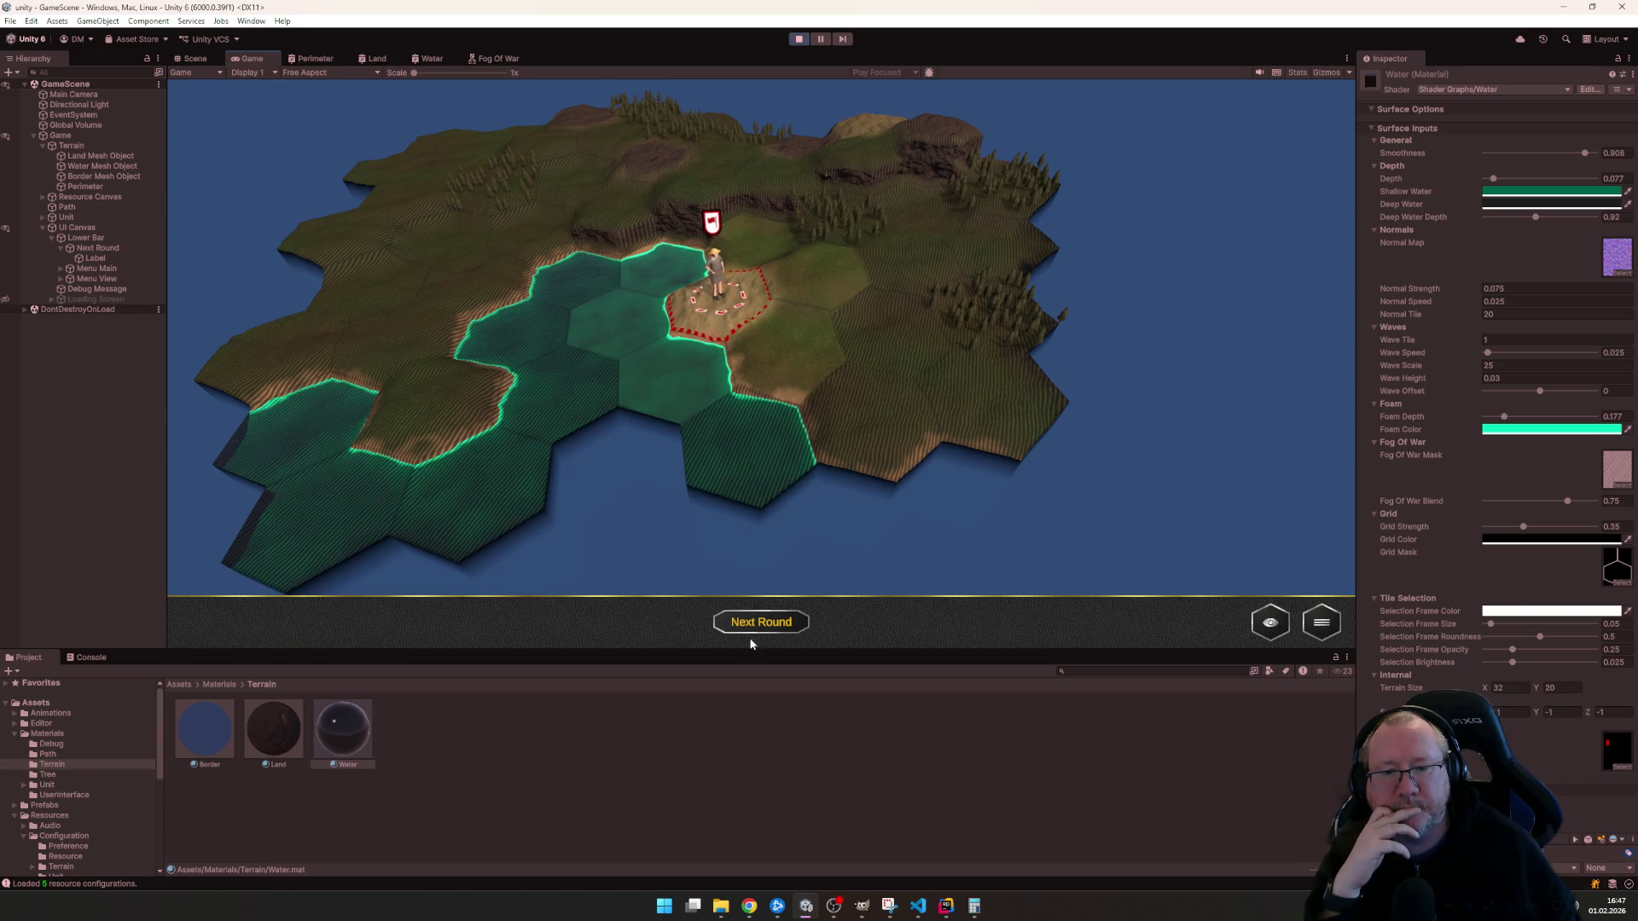
scroll(767, 601, "up", 3)
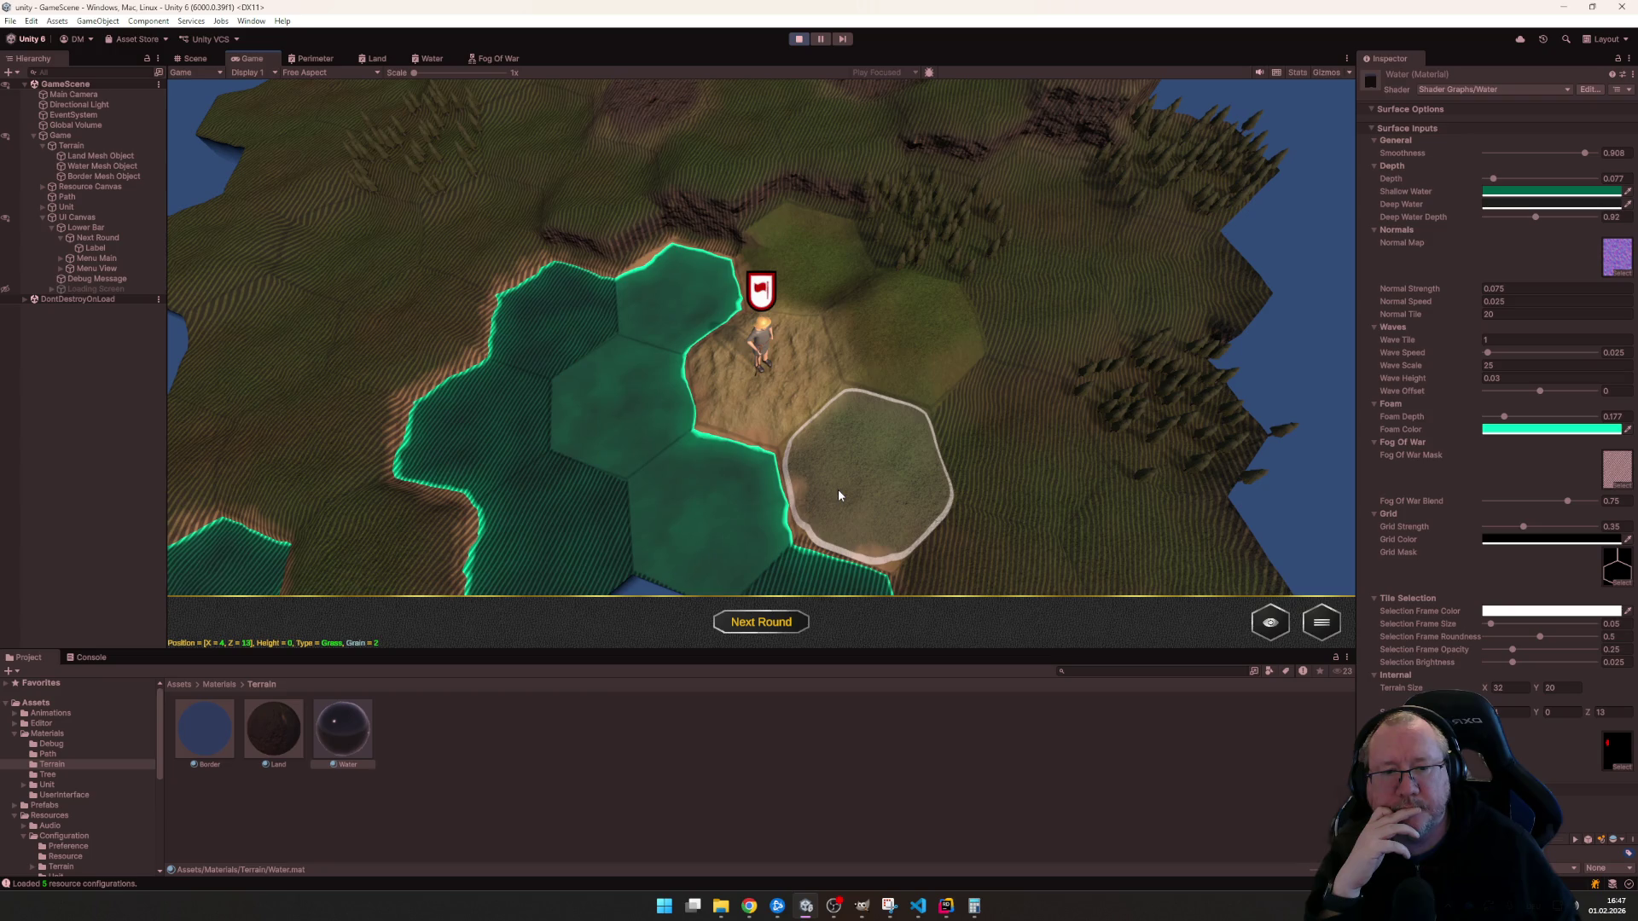
left_click(838, 493)
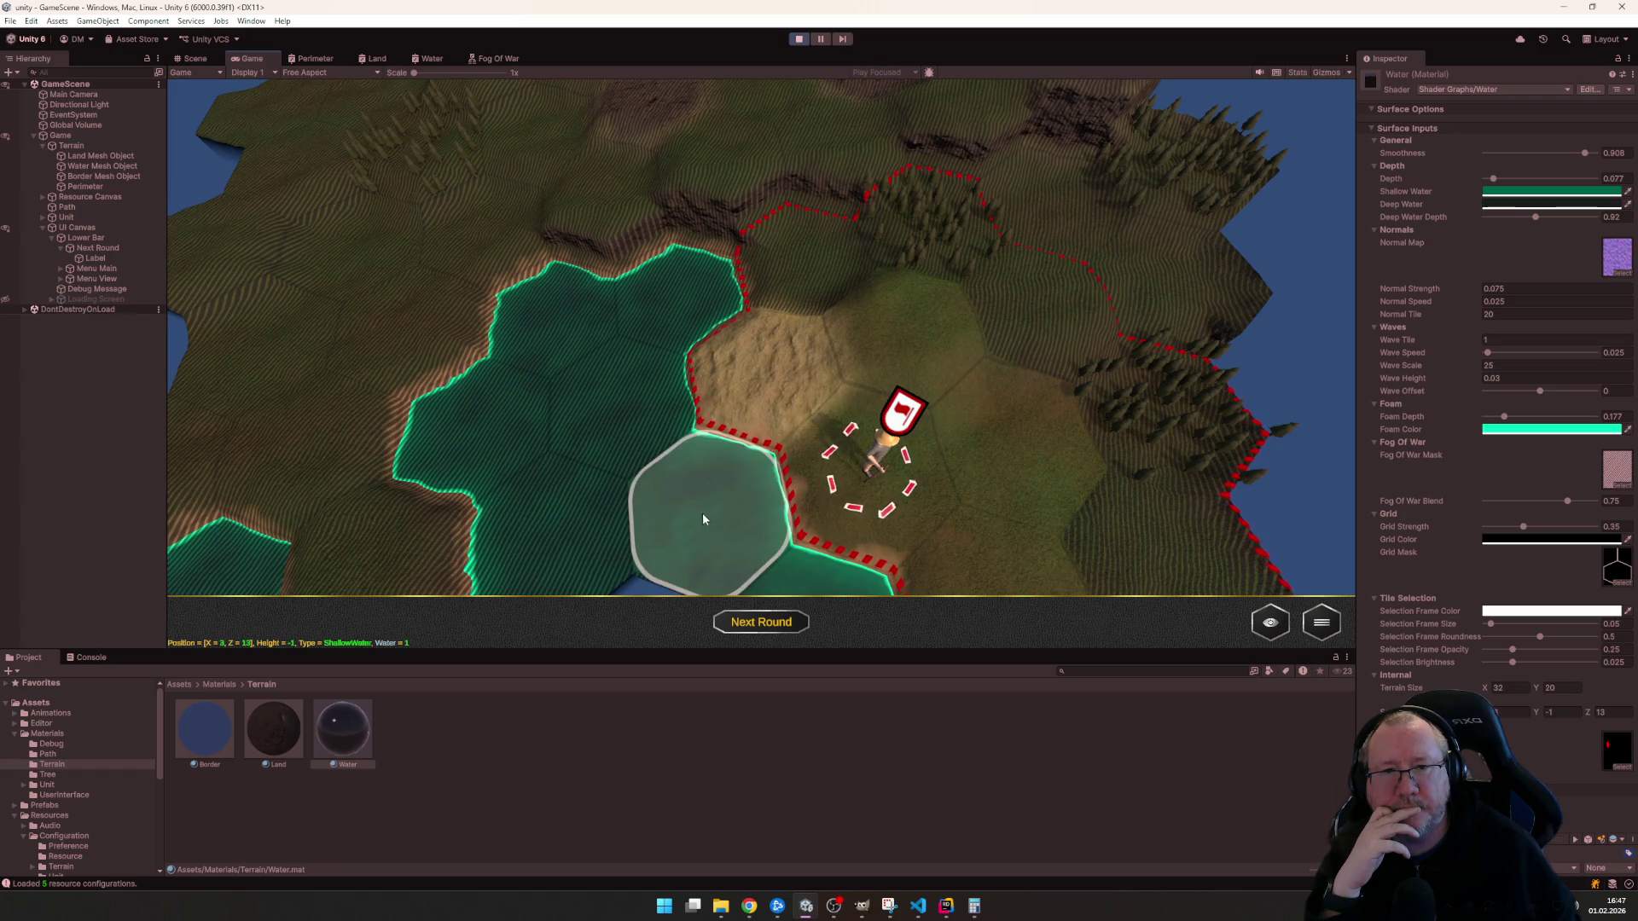
scroll(701, 499, "down", 3)
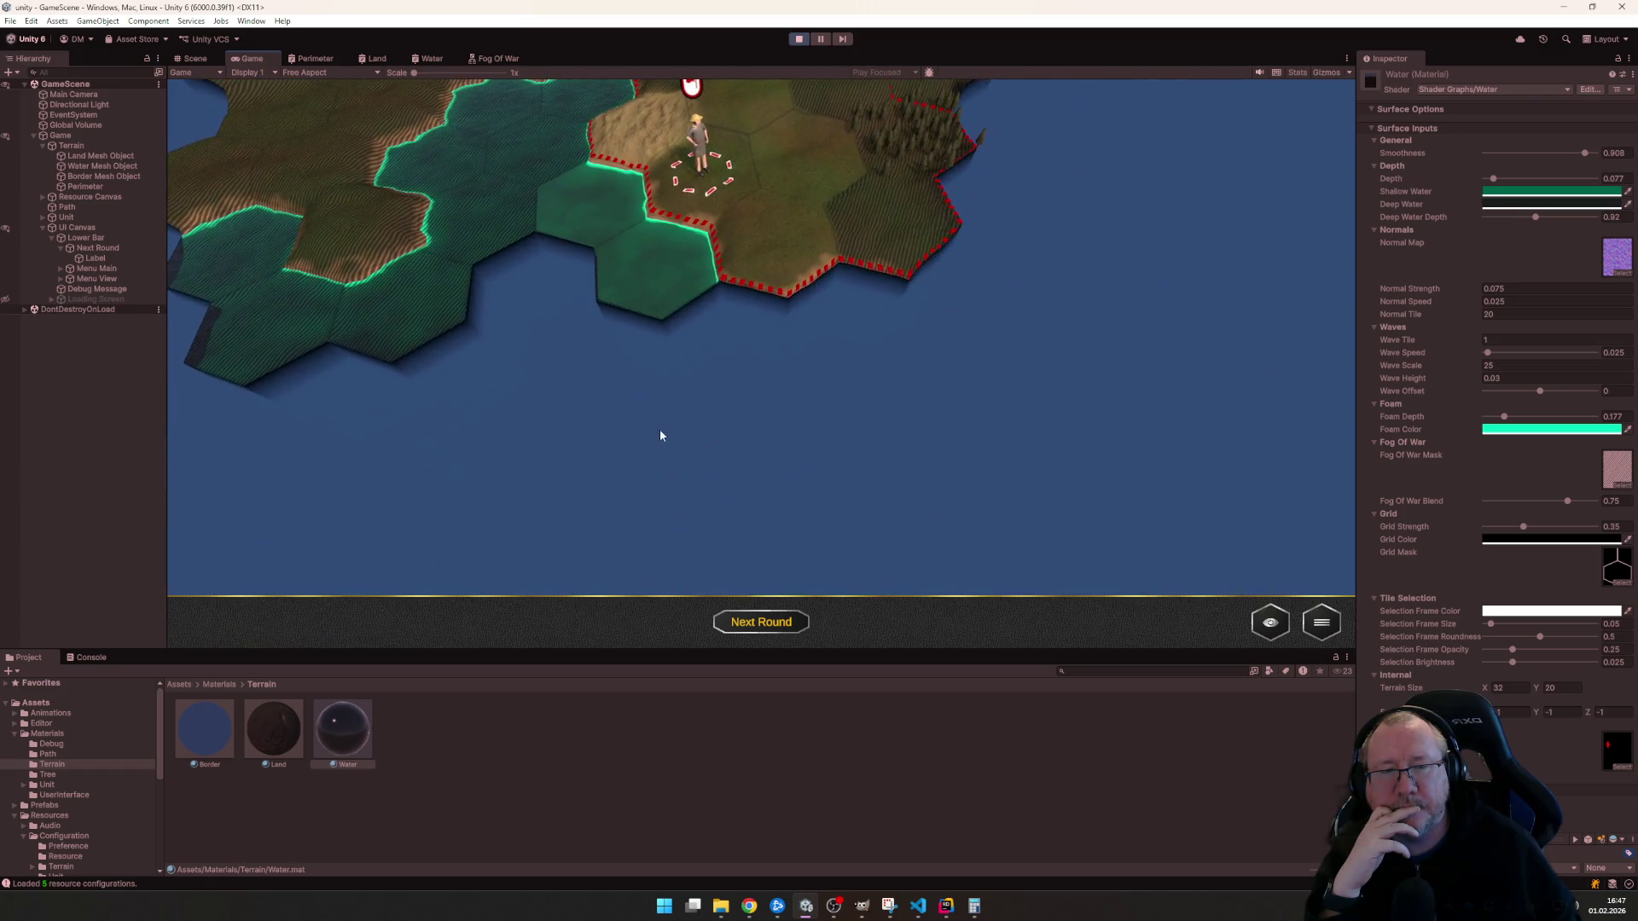
key("w")
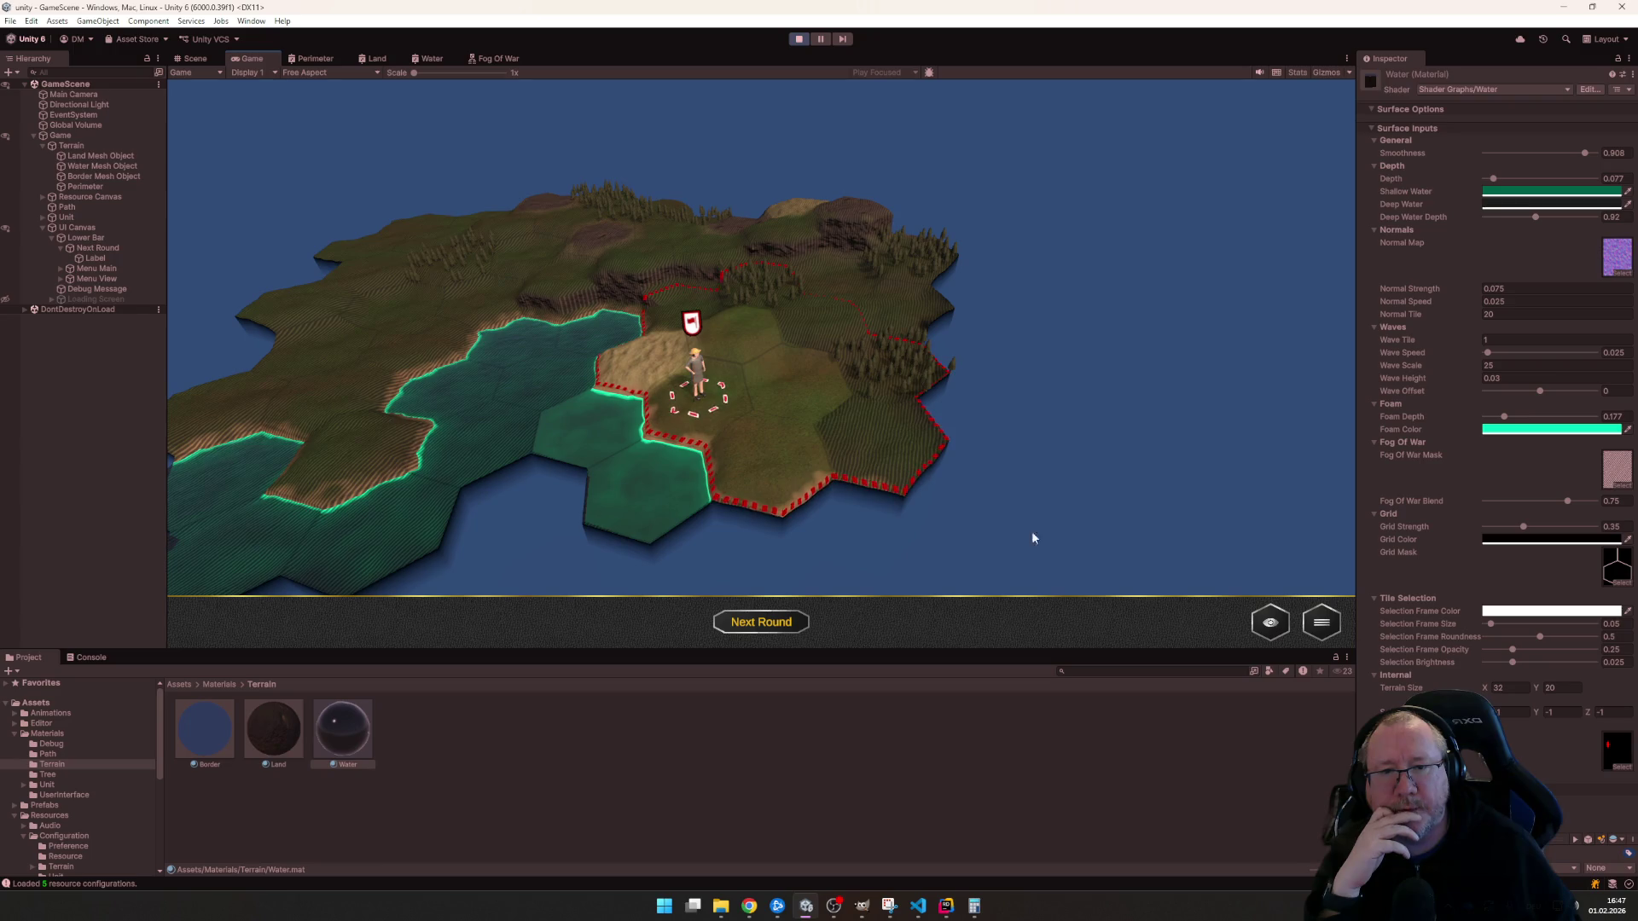
left_click(756, 475)
scroll(652, 511, "down", 3)
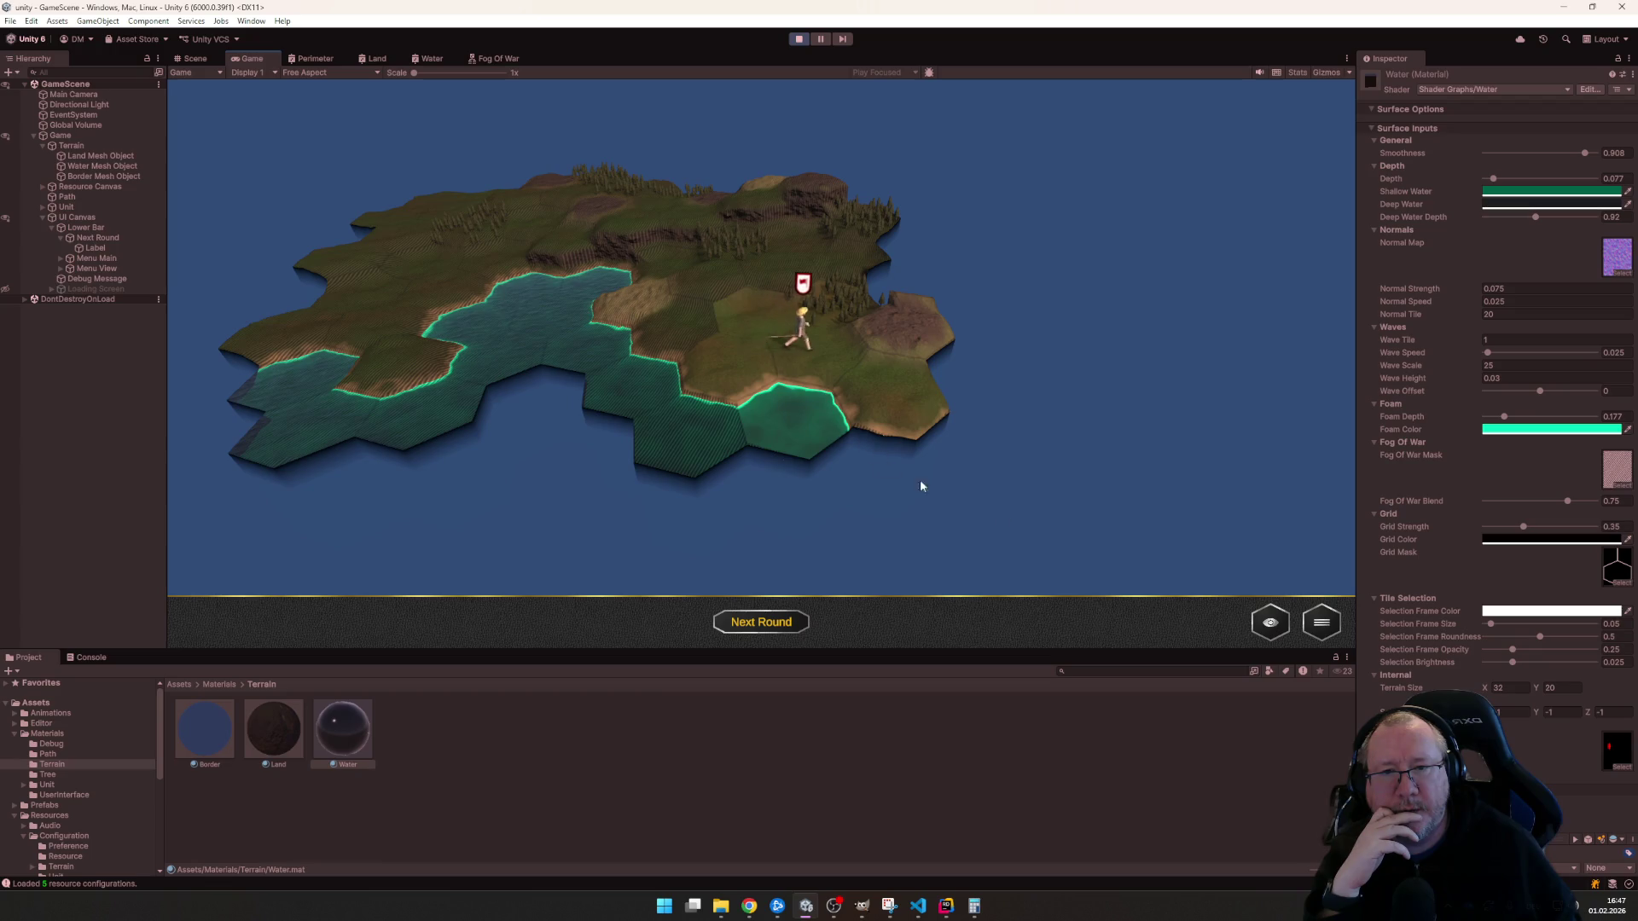
- Hide the hex grid lines and red range border from the view options
left_click(1267, 631)
left_click(1271, 563)
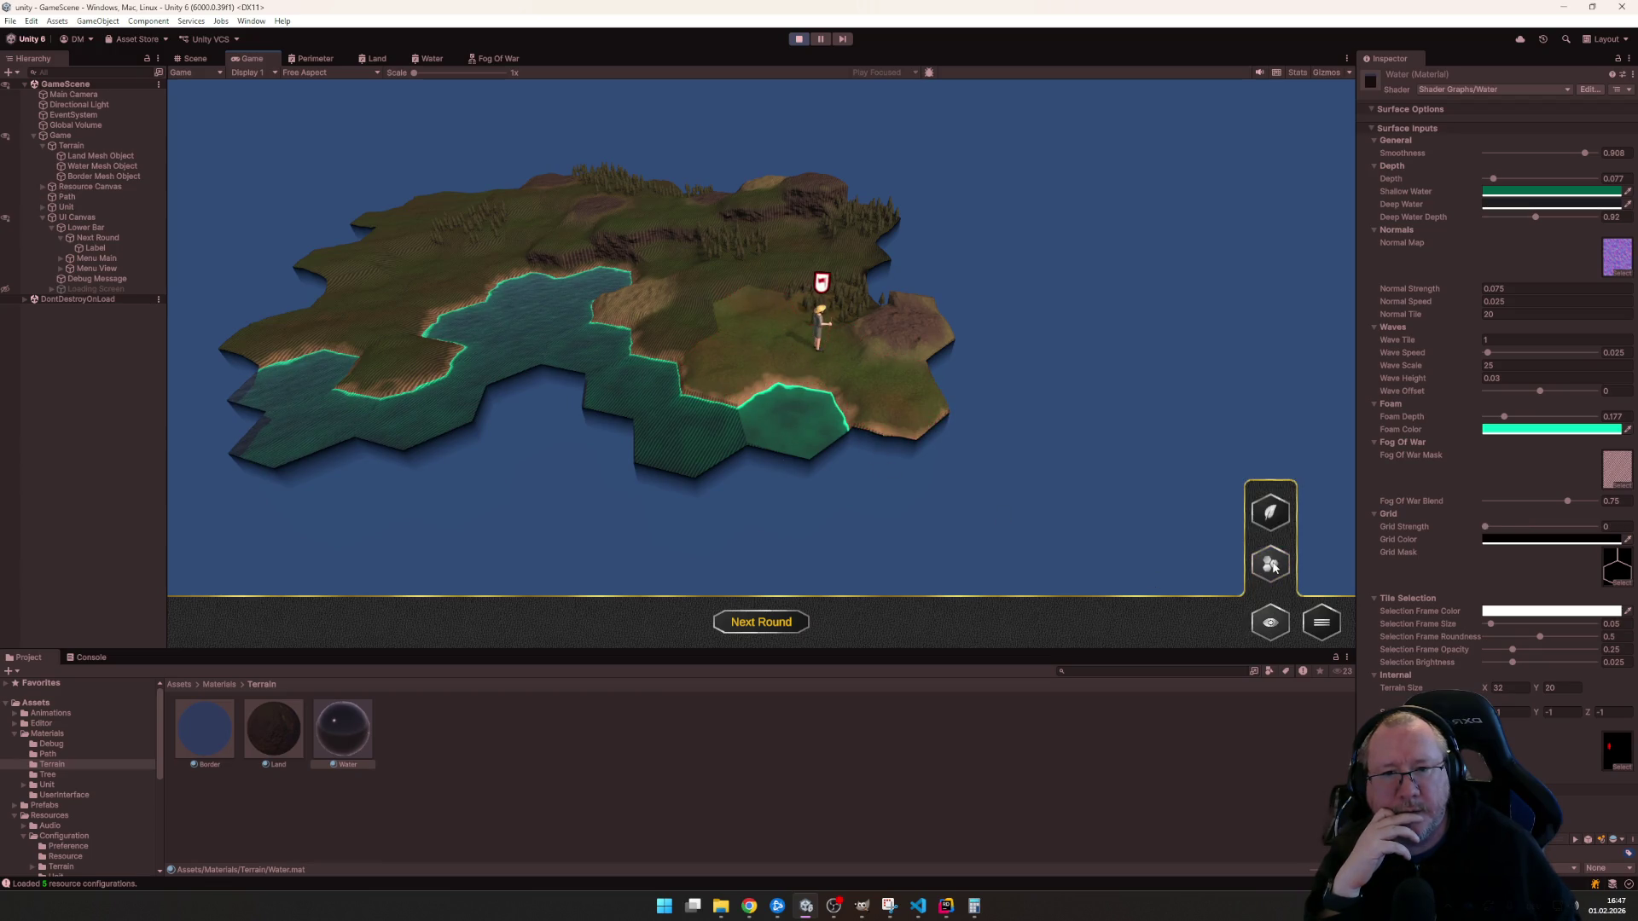
- Show the resource yield number and icon on every revealed tile
left_click(1271, 511)
scroll(921, 422, "up", 2)
scroll(944, 499, "up", 2)
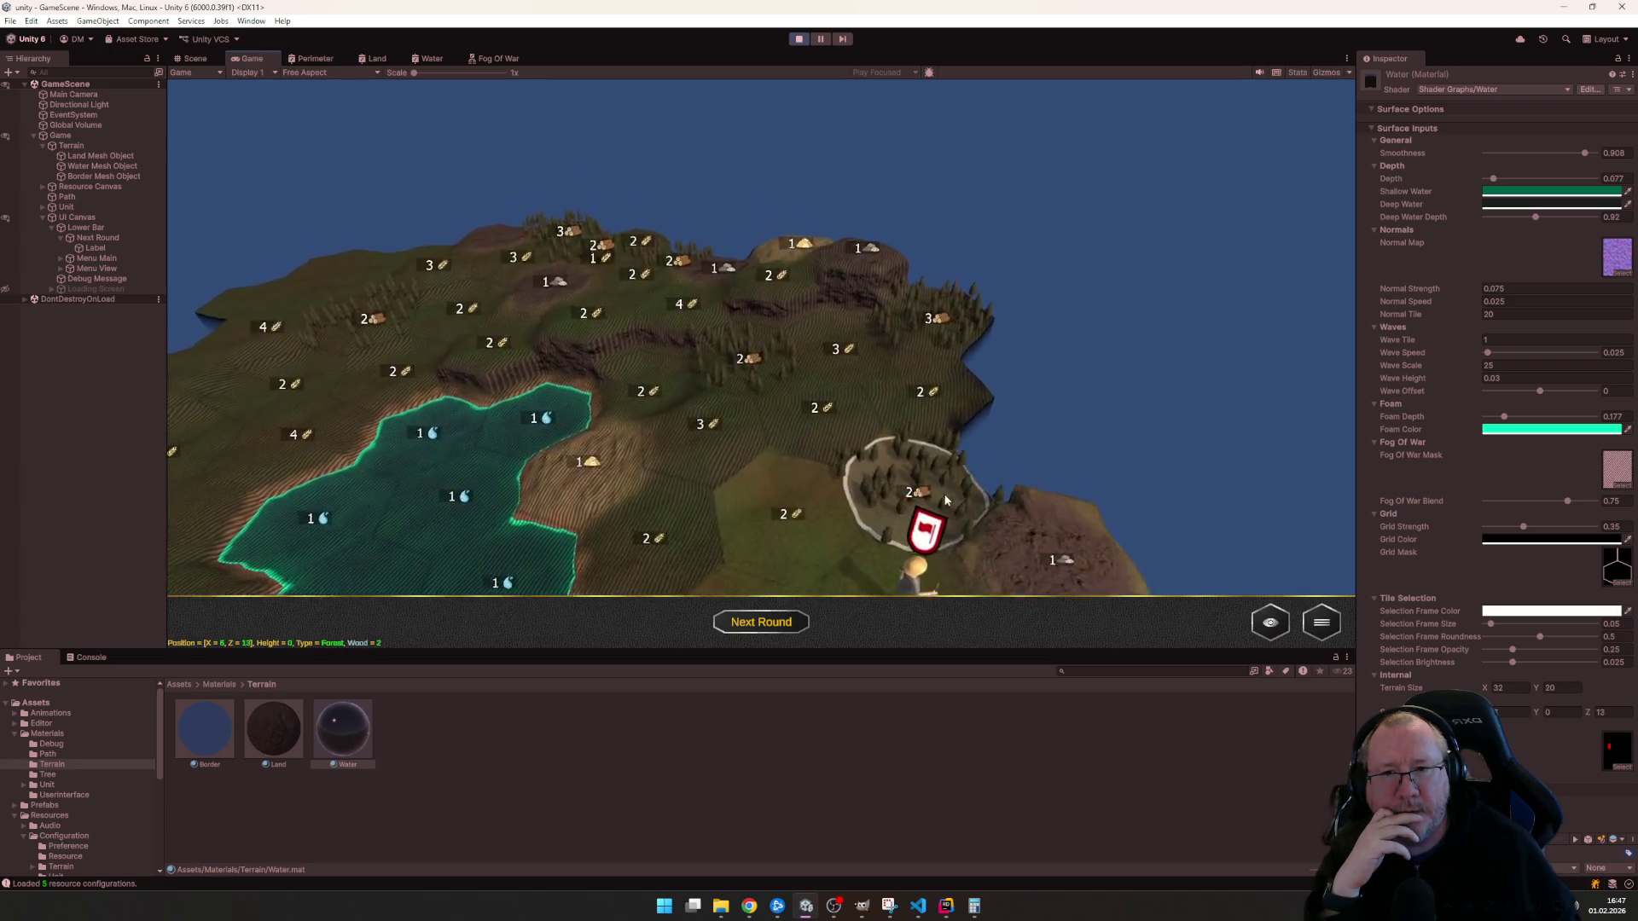
scroll(944, 499, "down", 2)
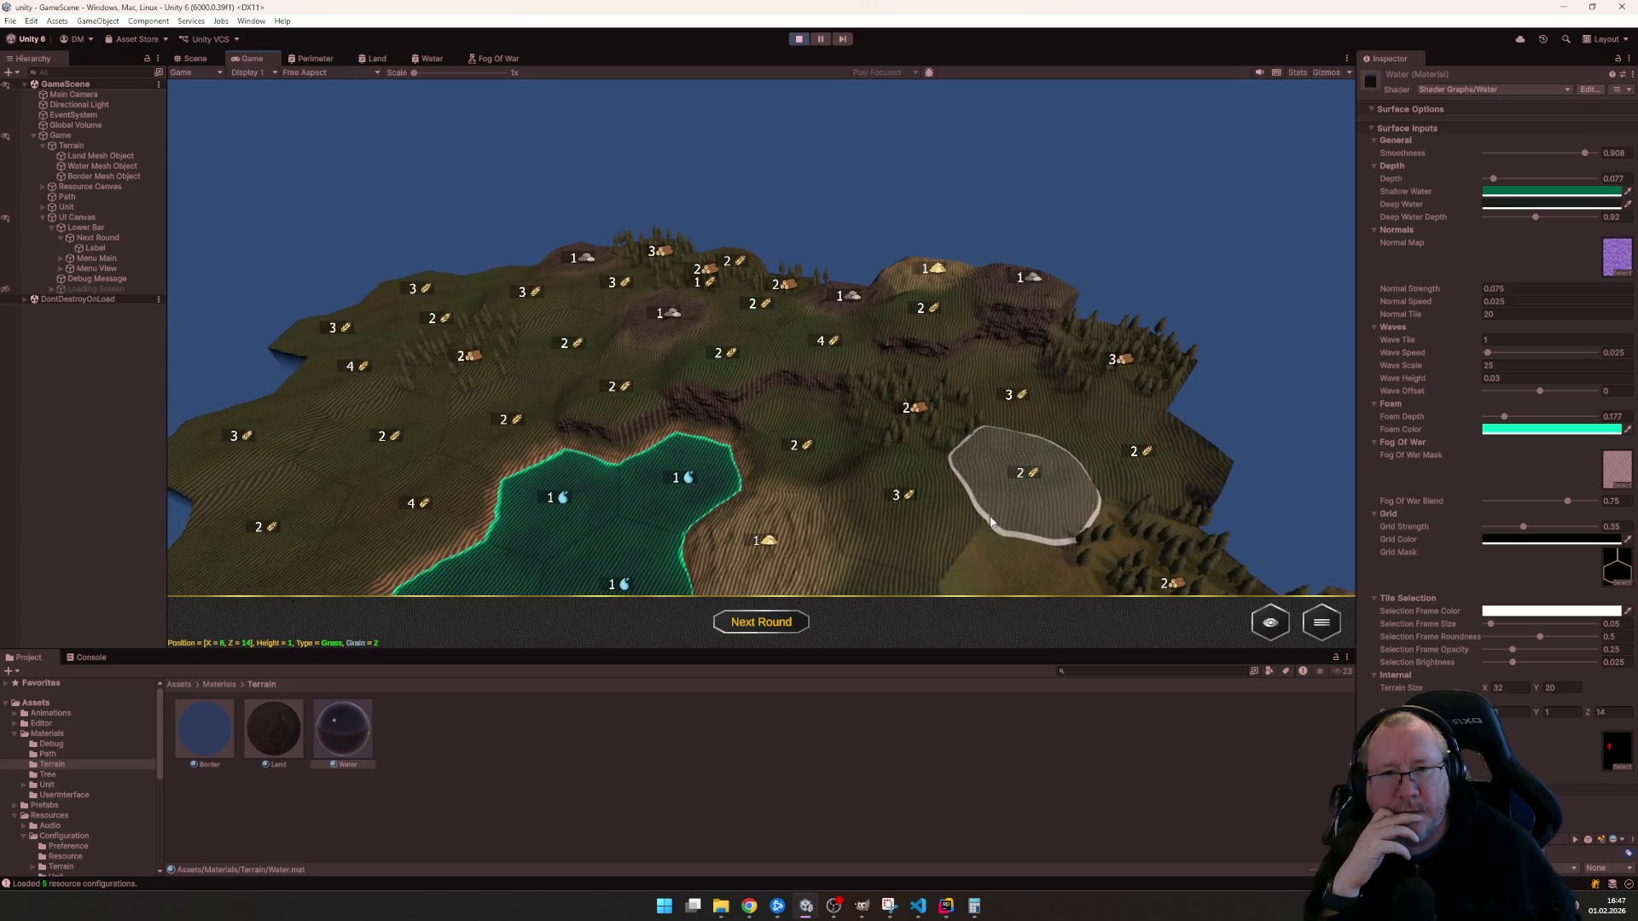
scroll(992, 520, "down", 3)
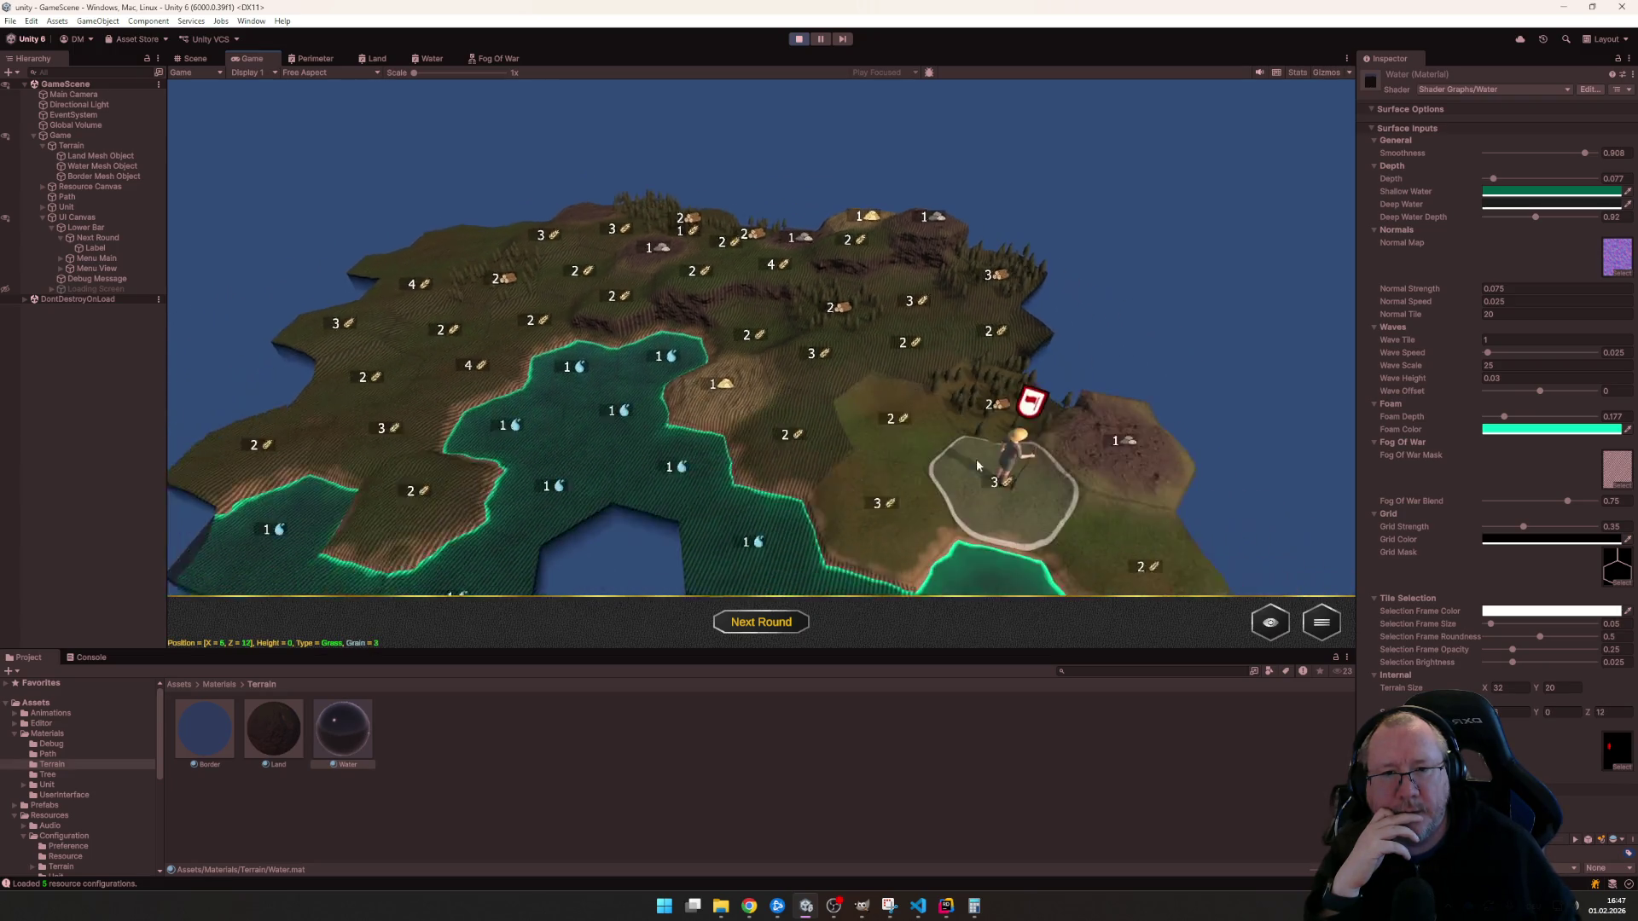
scroll(906, 424, "up", 2)
scroll(907, 425, "up", 2)
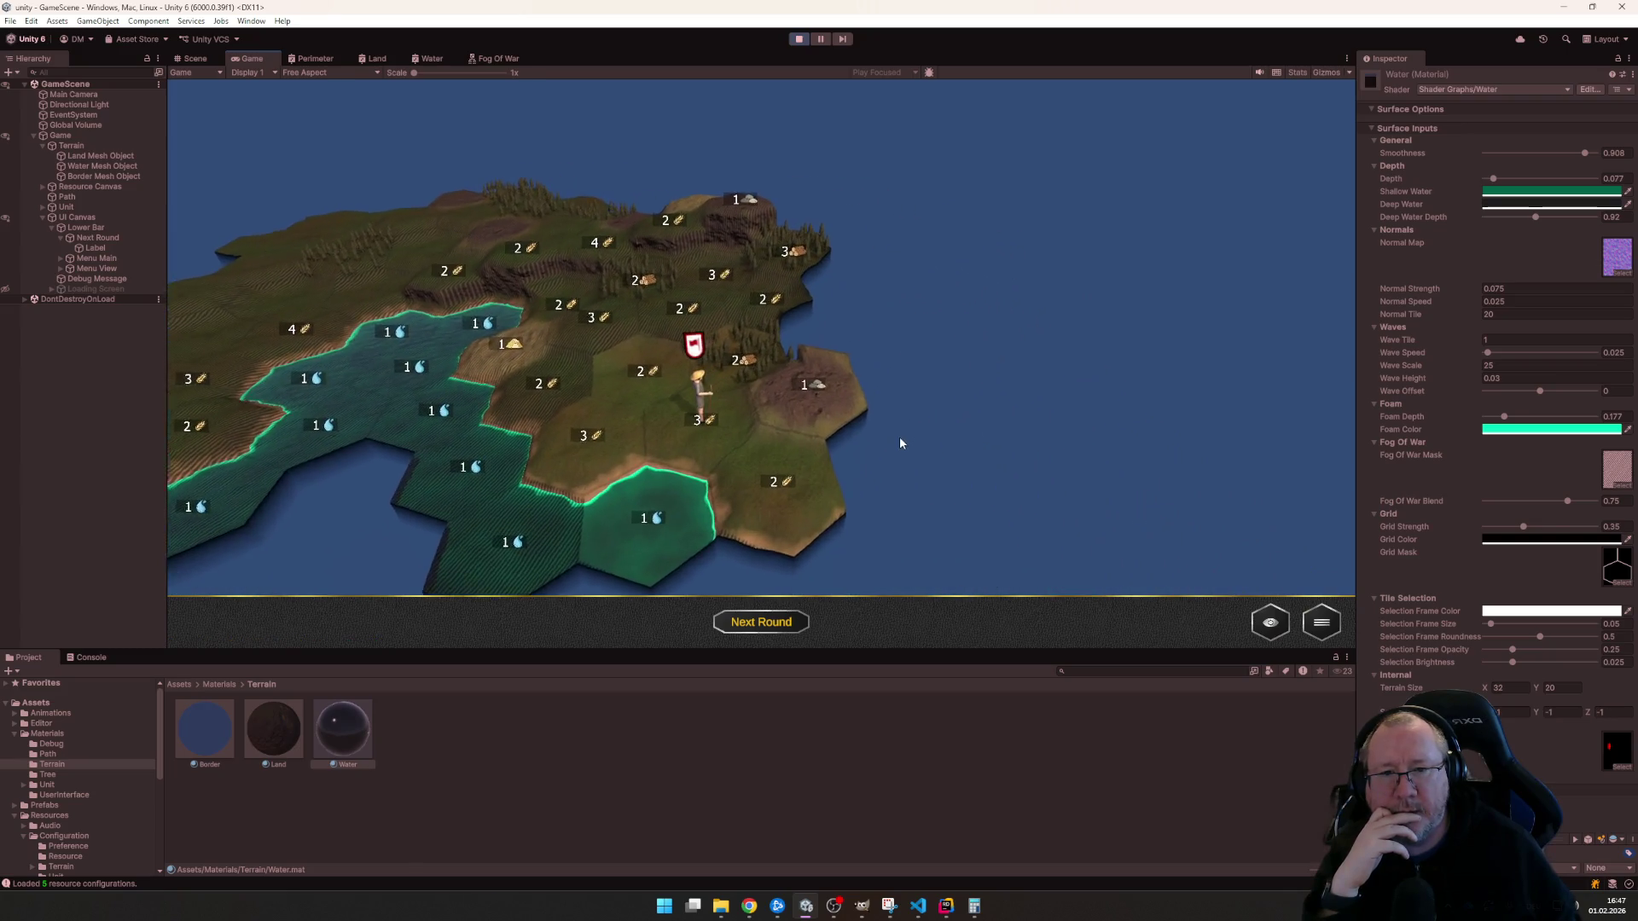
scroll(900, 448, "down", 2)
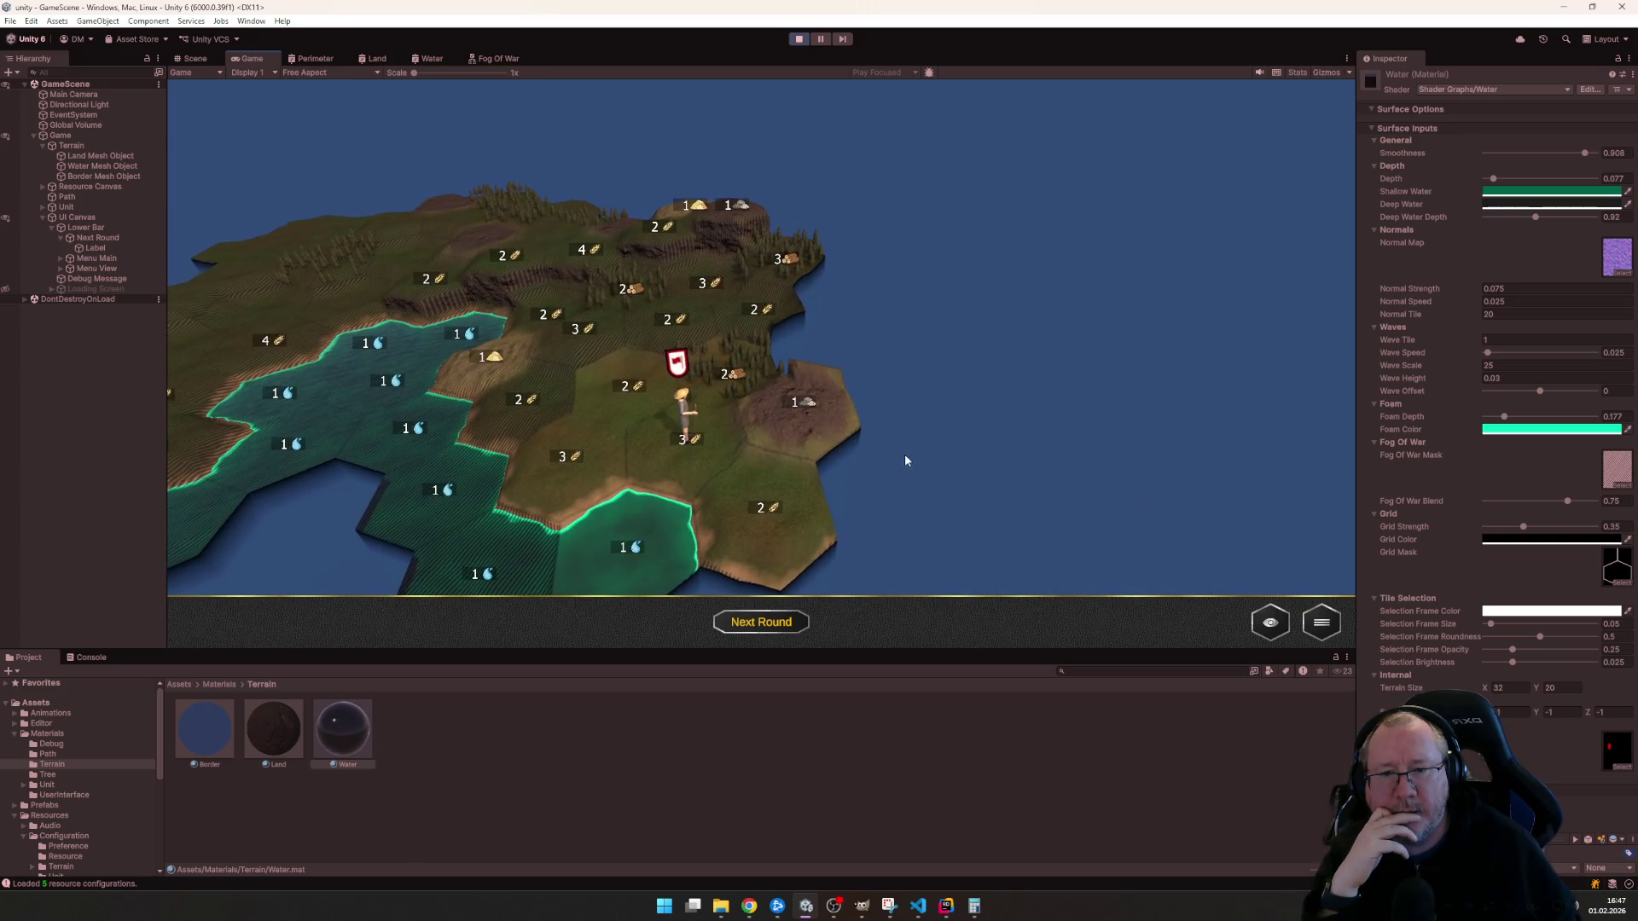
scroll(760, 519, "up", 2)
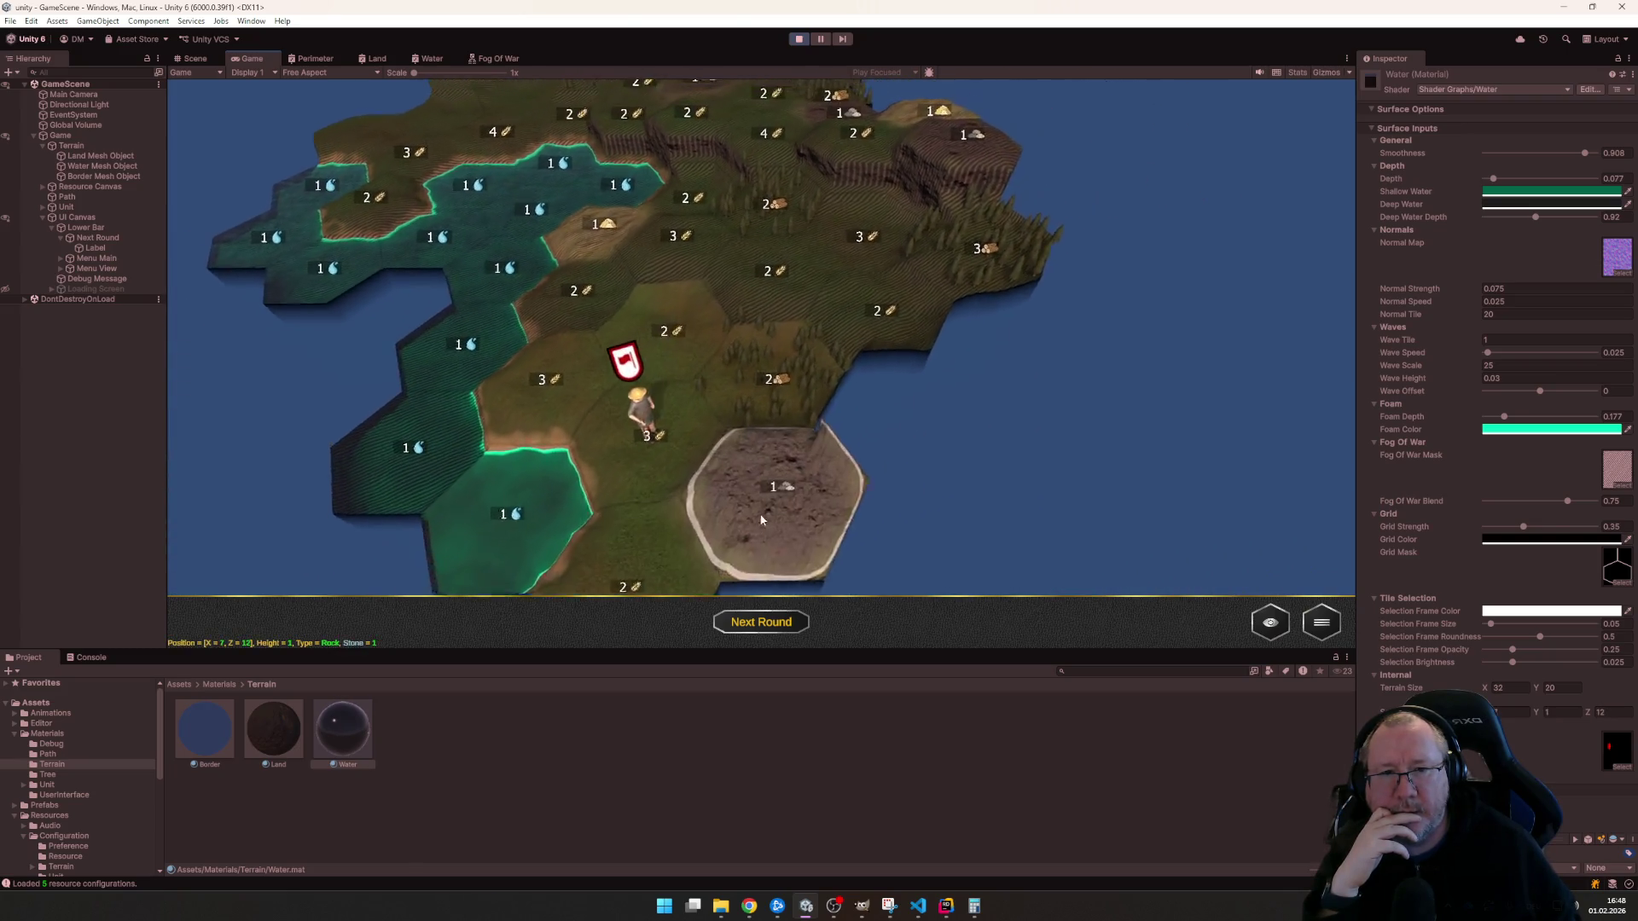
scroll(756, 524, "down", 2)
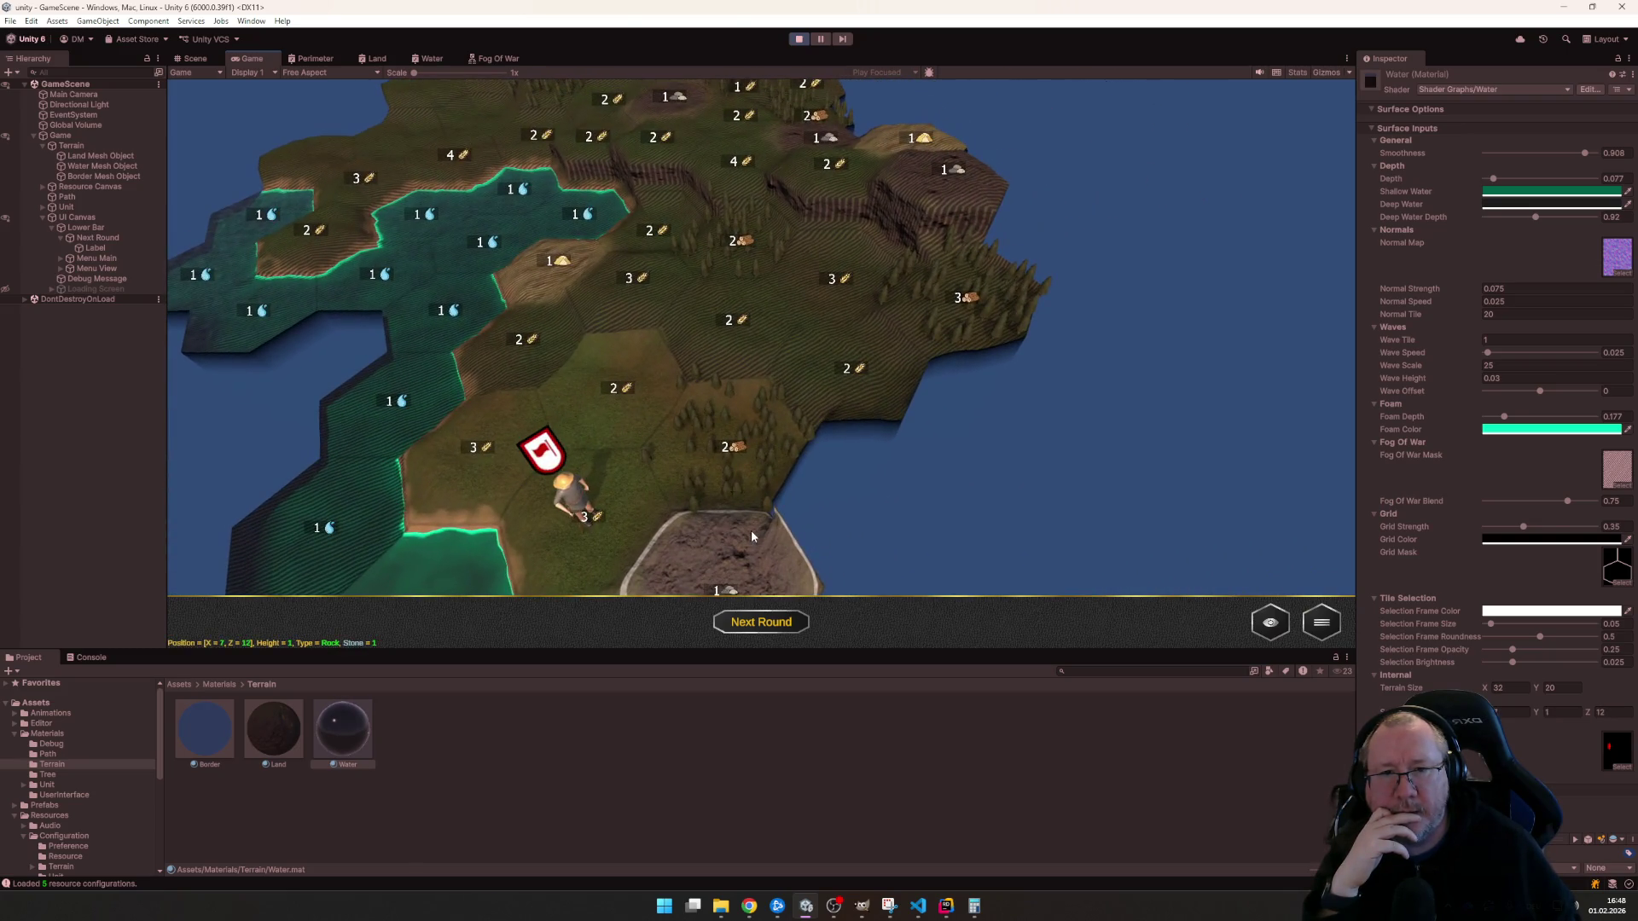
scroll(929, 447, "down", 2)
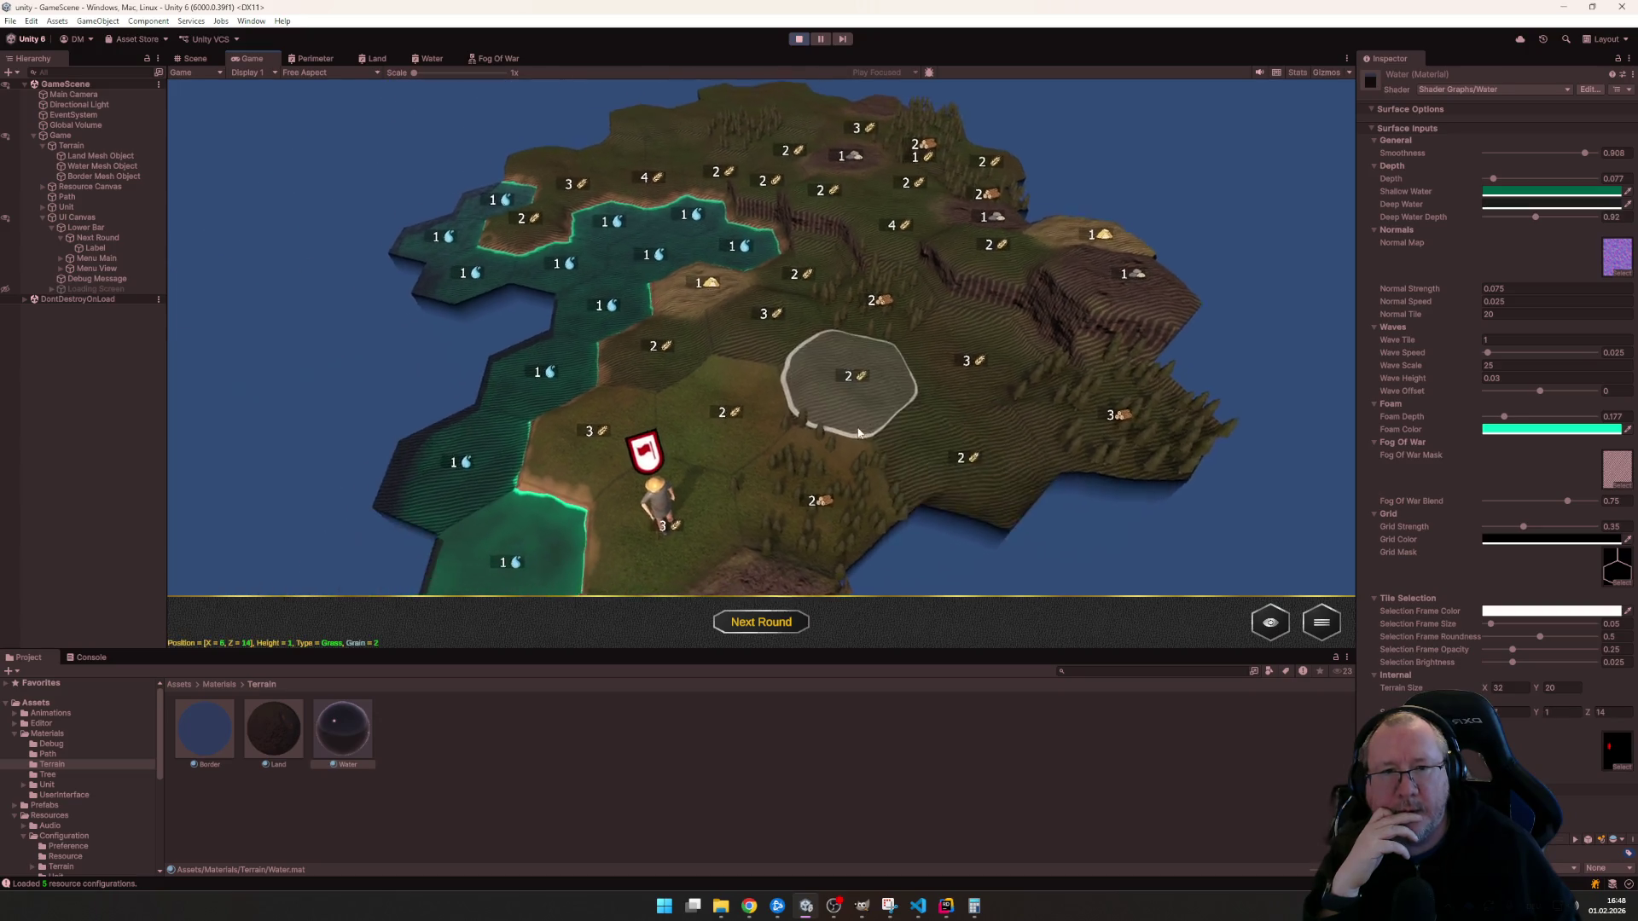
scroll(857, 434, "up", 3)
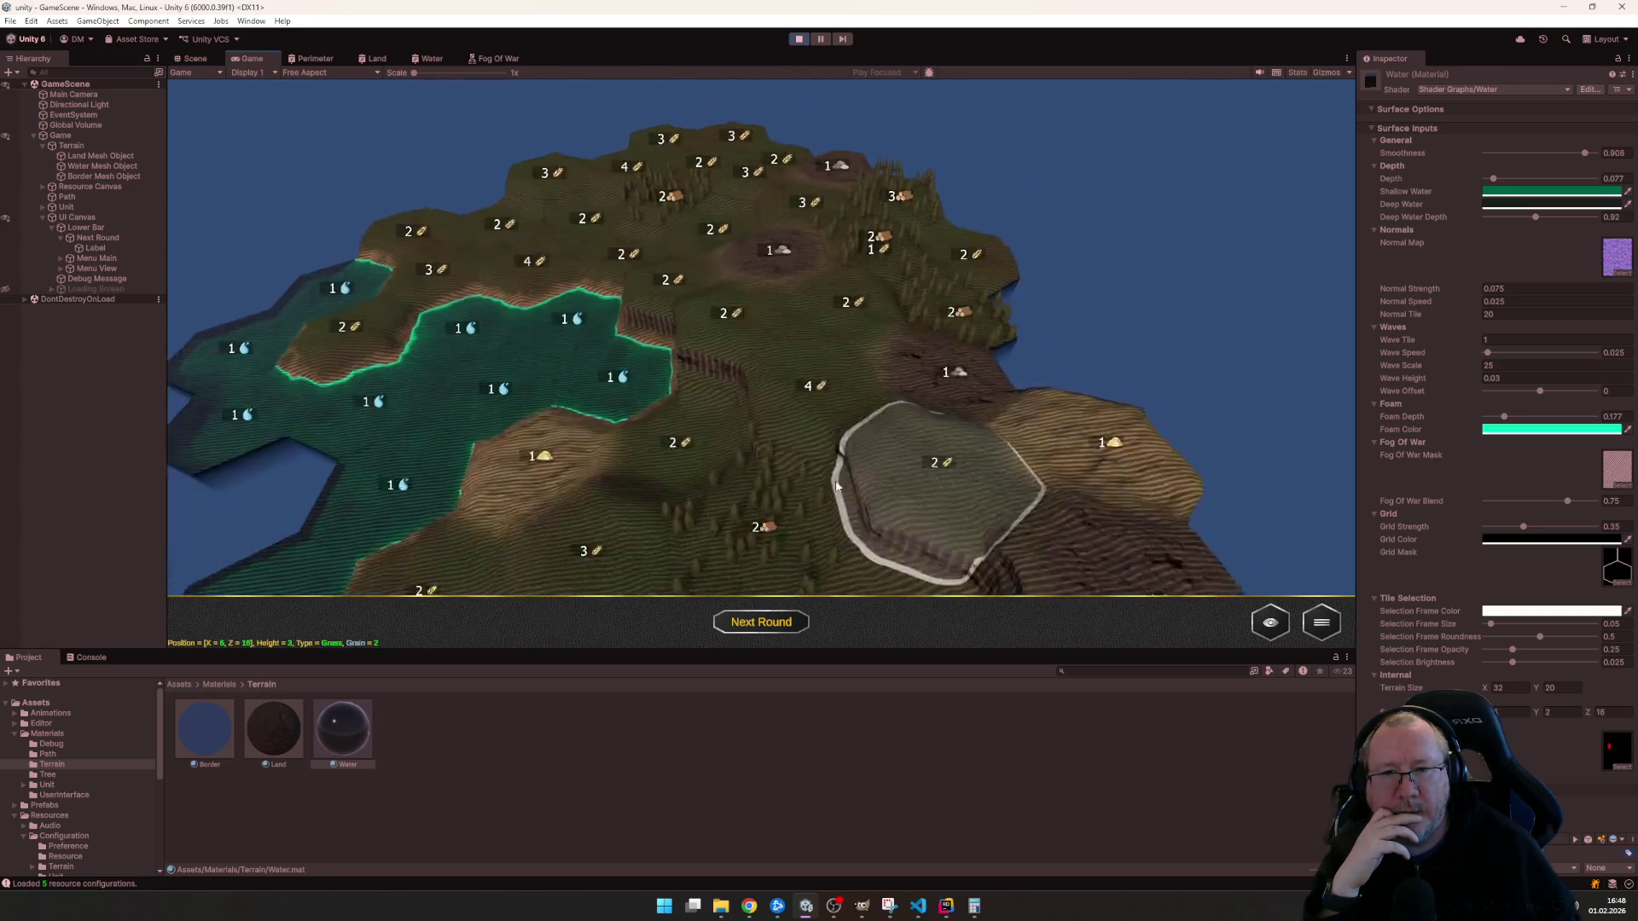
scroll(835, 486, "down", 2)
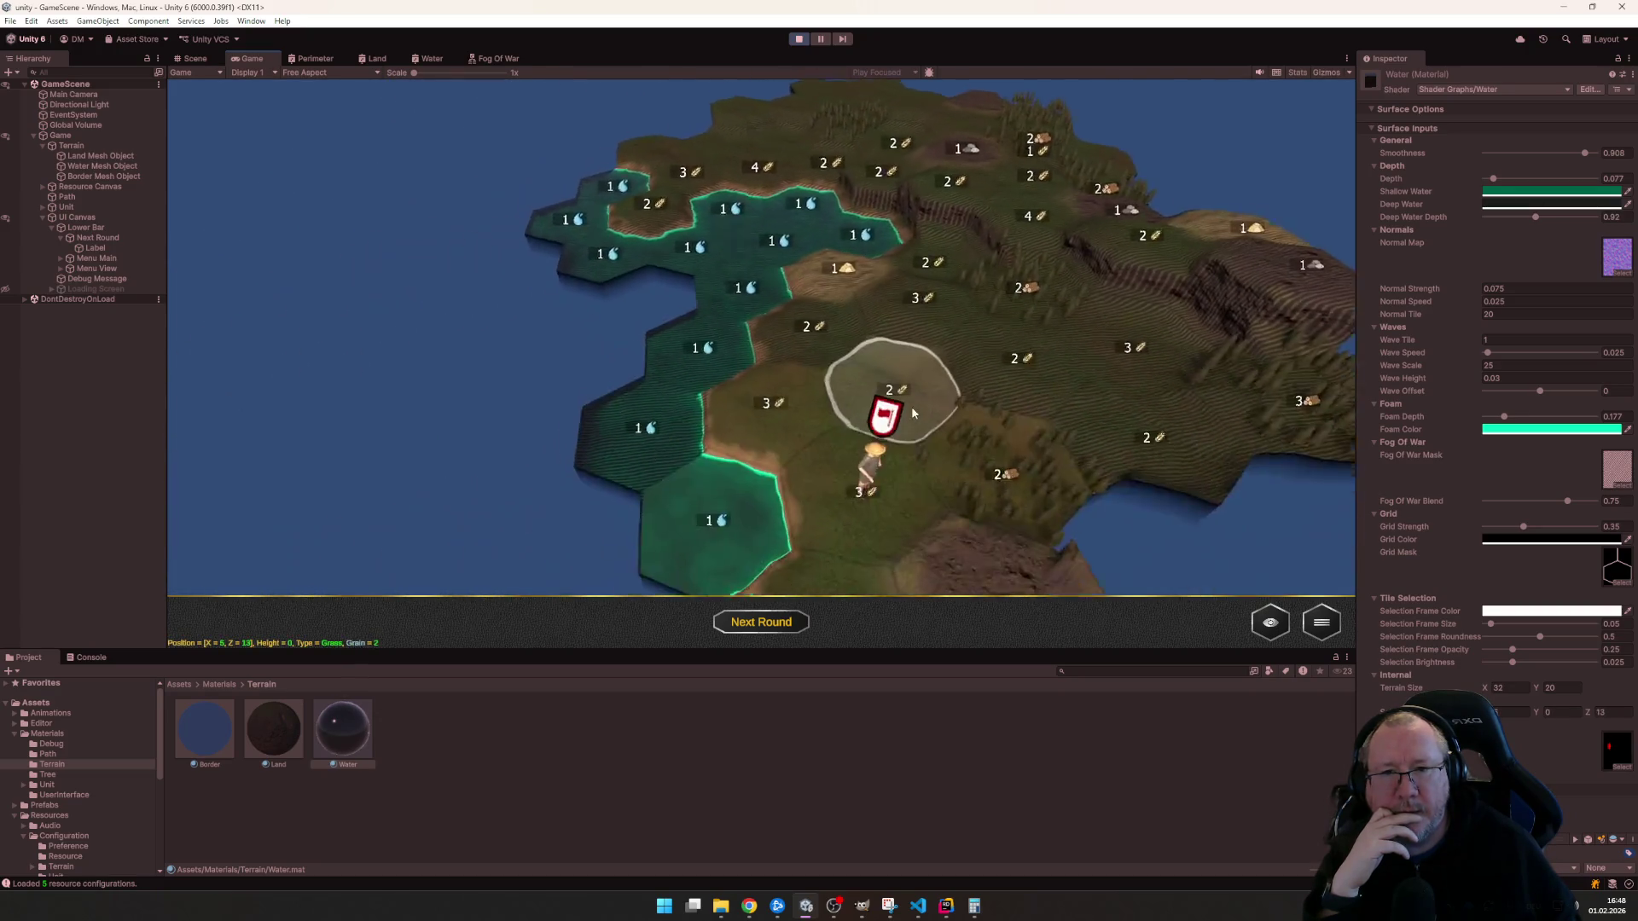